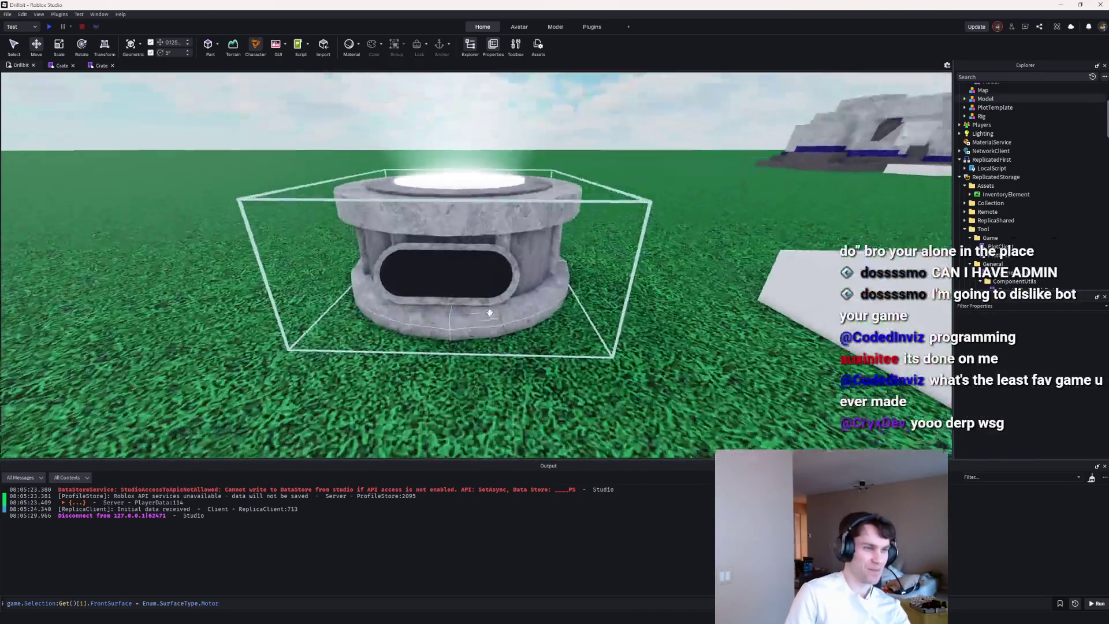
Step: Bring the glowing pedestal beside the Rig into close view
click(469, 267)
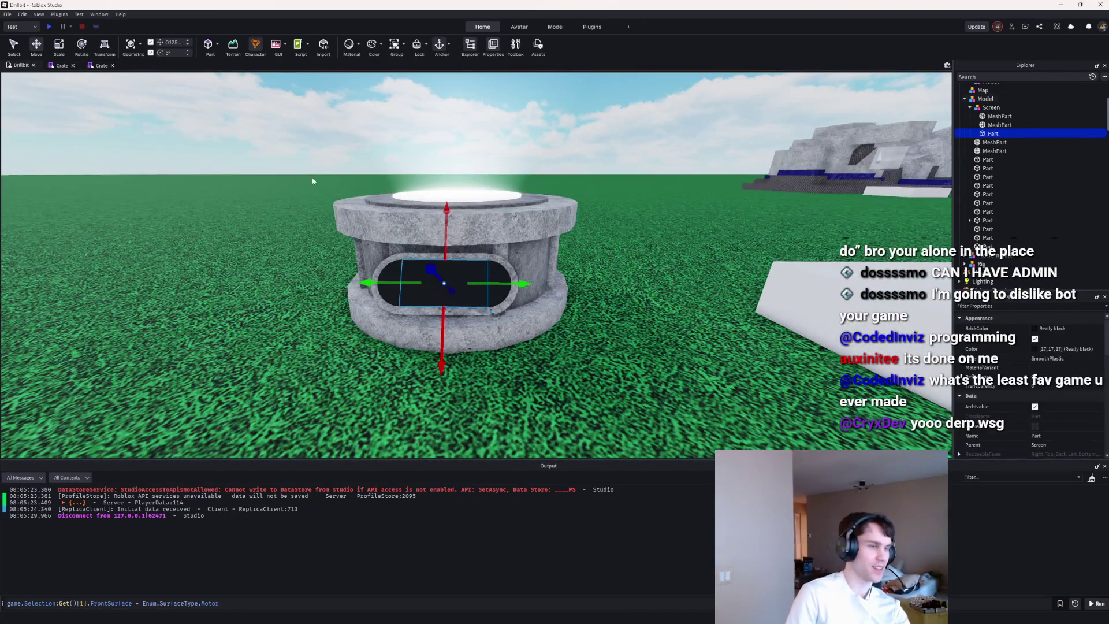
click(566, 267)
click(348, 269)
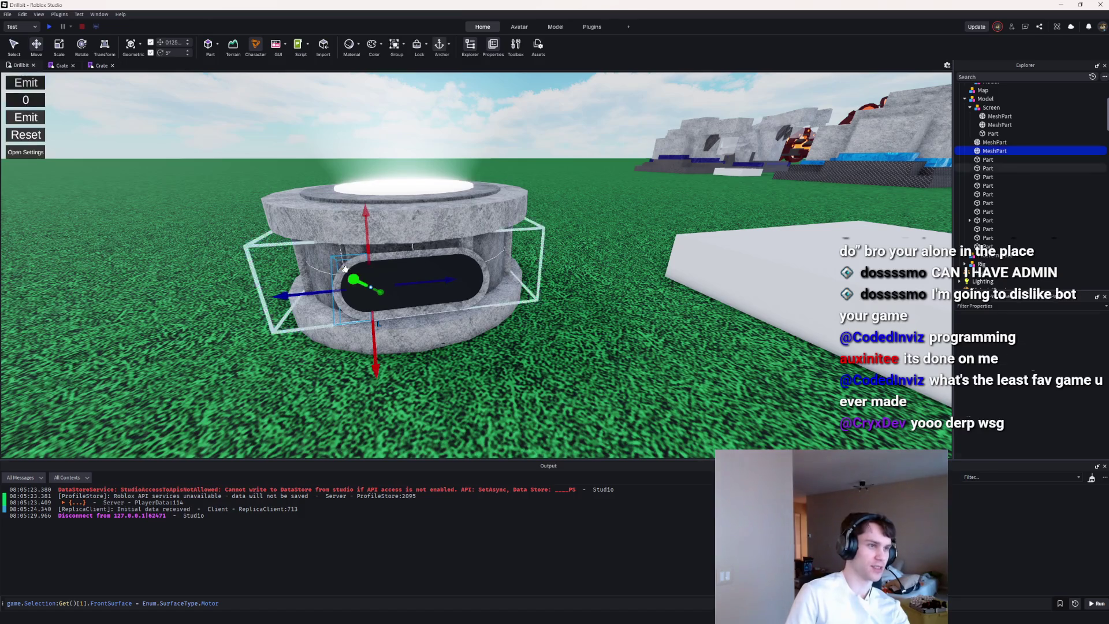
scroll(654, 259, down, 10)
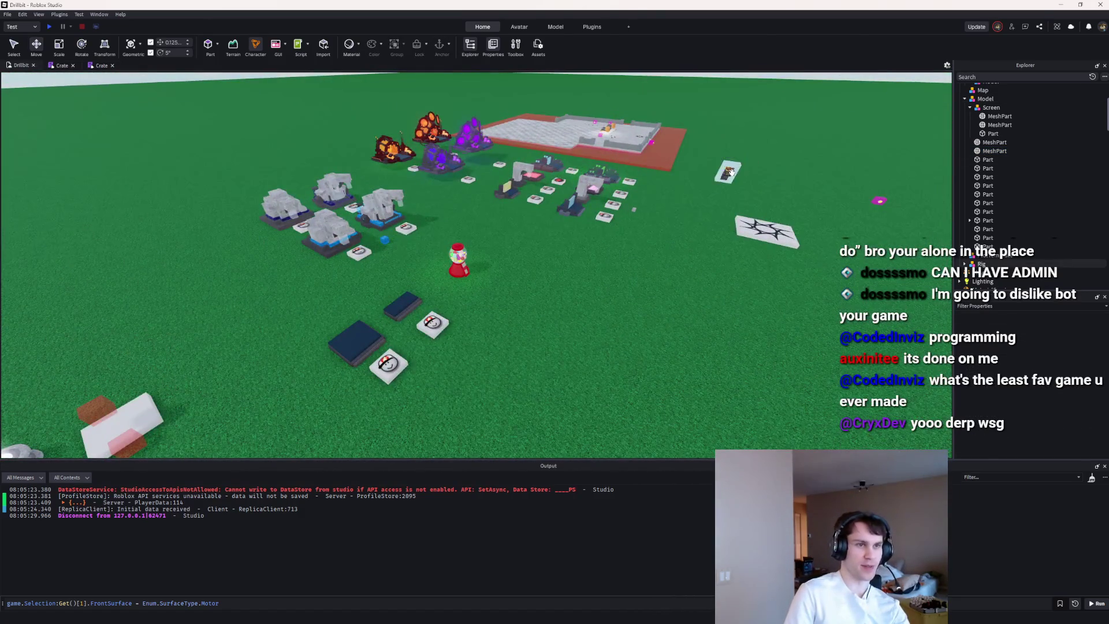
click(730, 172)
key(f)
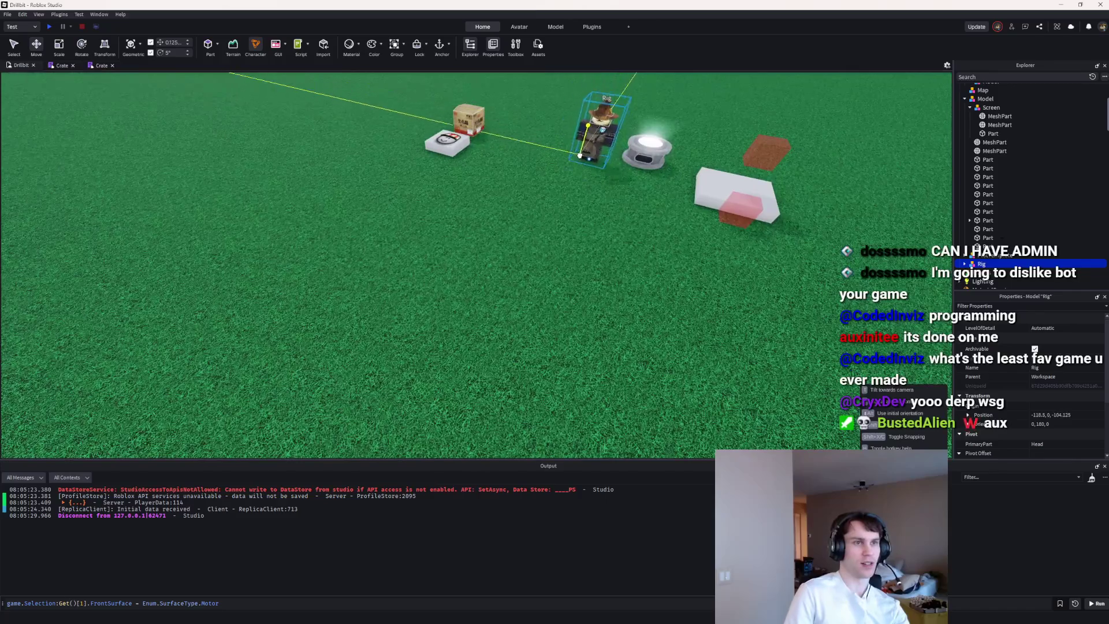
key(f)
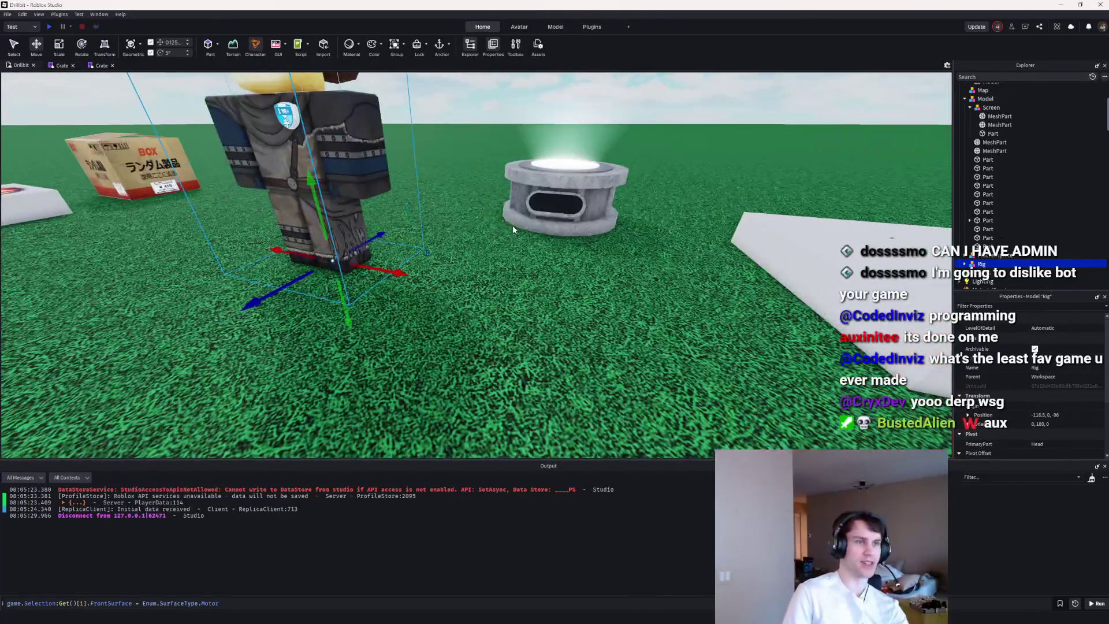
key(w)
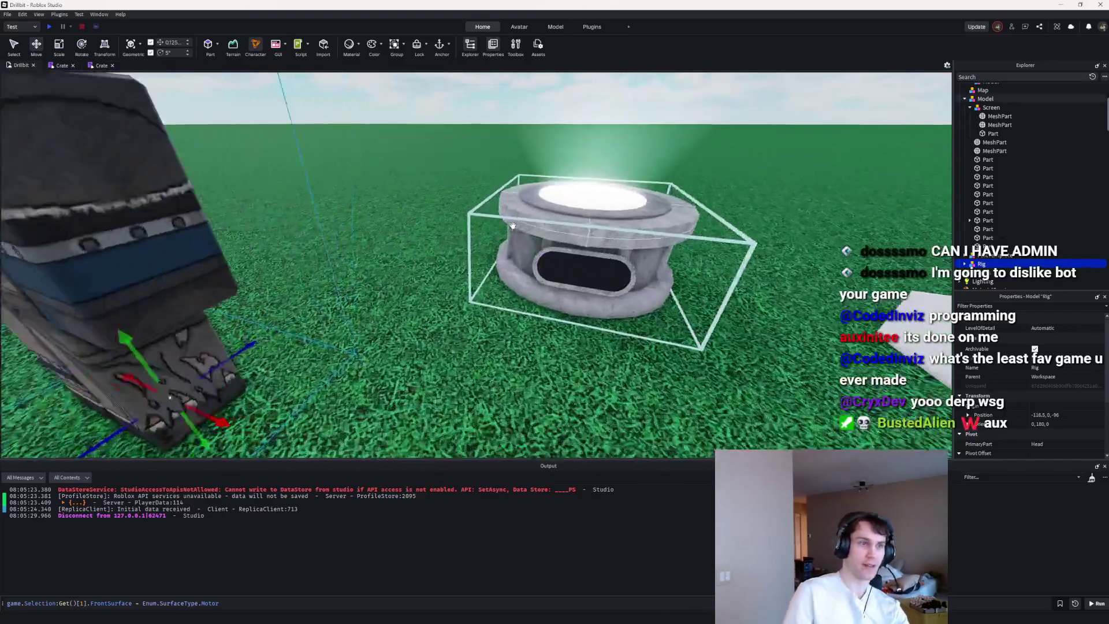
key(d)
Step: Scale the pedestal's black screen part taller and wider to the right
click(583, 268)
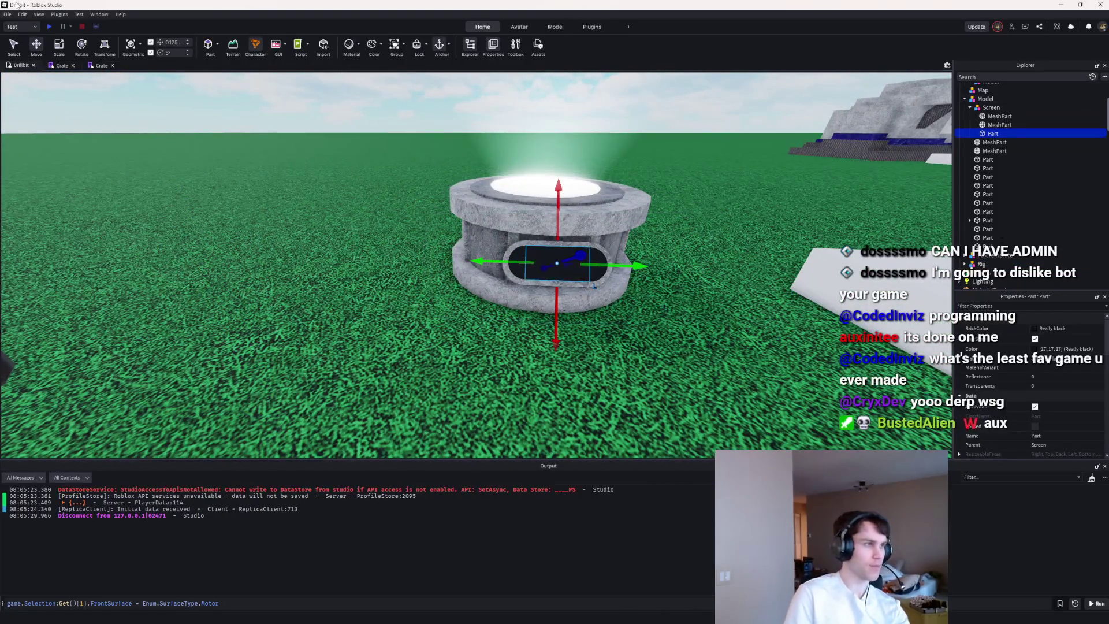
click(59, 44)
drag(559, 304, 558, 318)
drag(607, 260, 681, 275)
Step: Widen and deepen the dark screen panel, pulling it slightly toward the pedestal
click(36, 45)
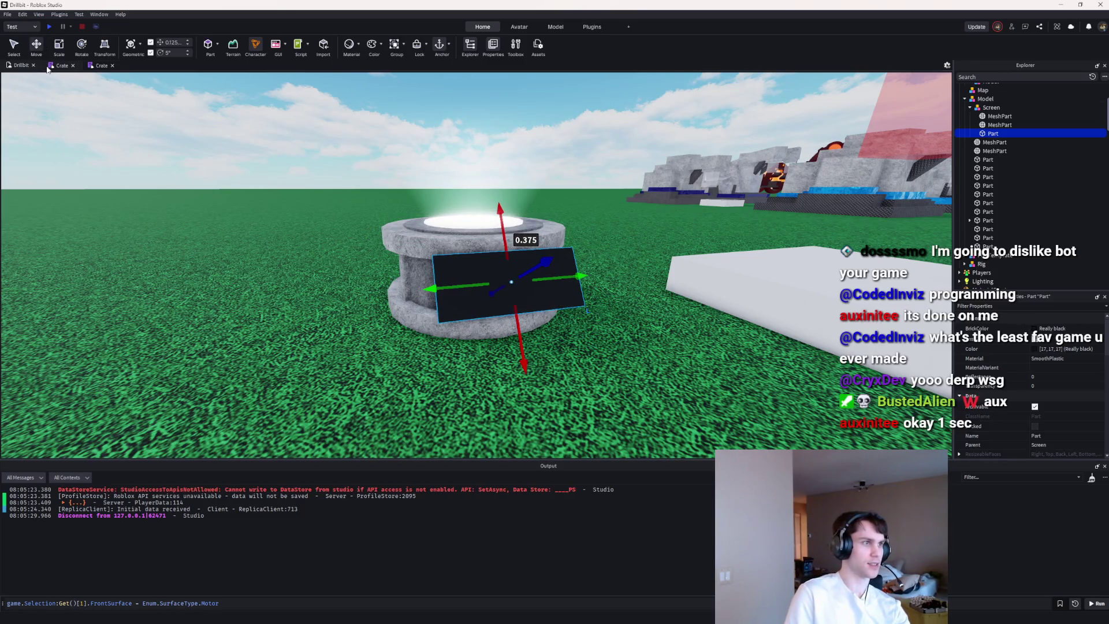
mouse_move(595, 274)
mouse_down()
mouse_move(612, 275)
mouse_move(600, 282)
mouse_up()
click(637, 333)
key(s)
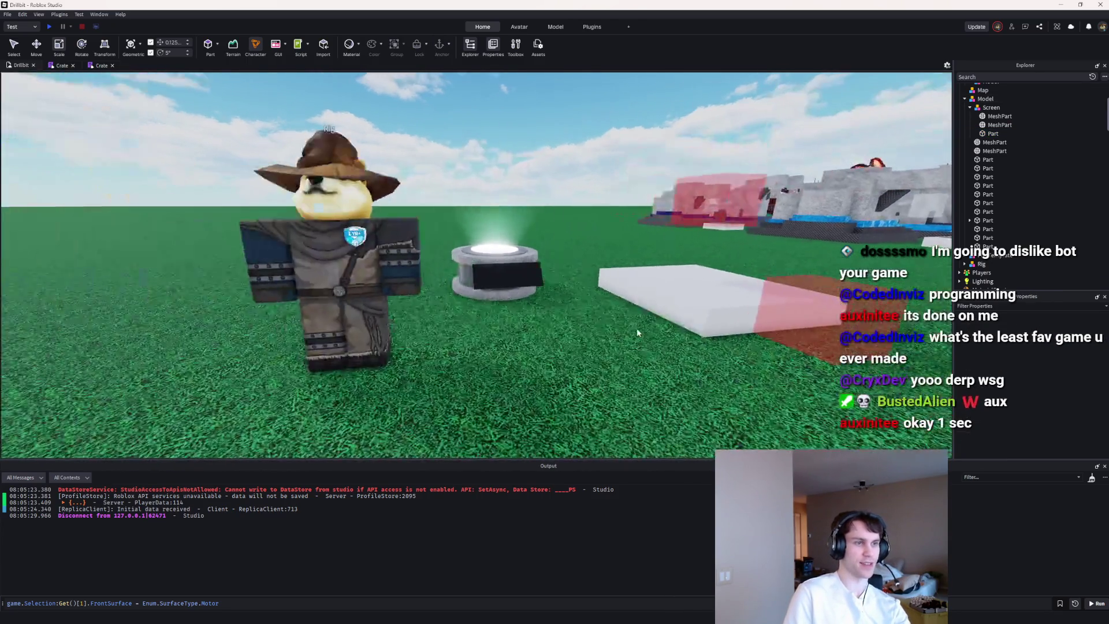
key(d)
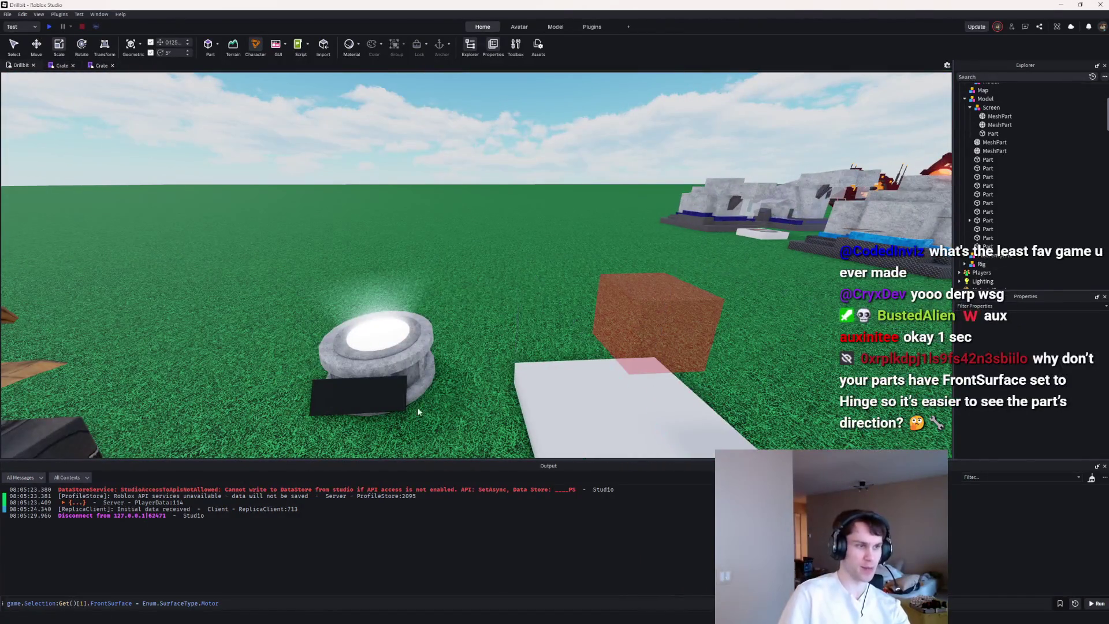
drag(426, 393, 444, 390)
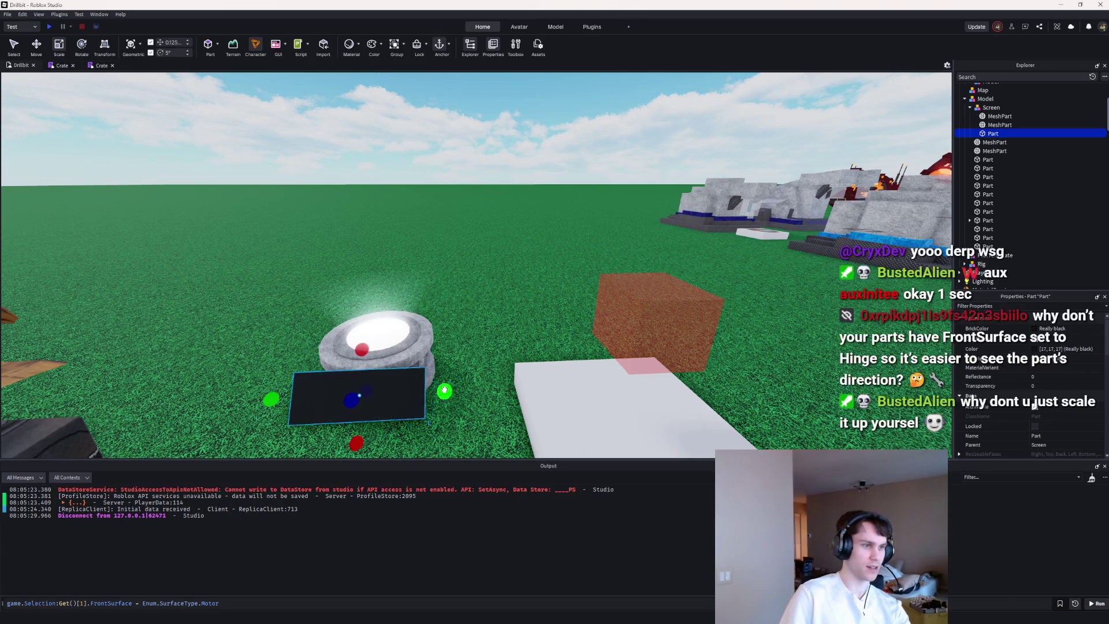
drag(371, 442, 372, 438)
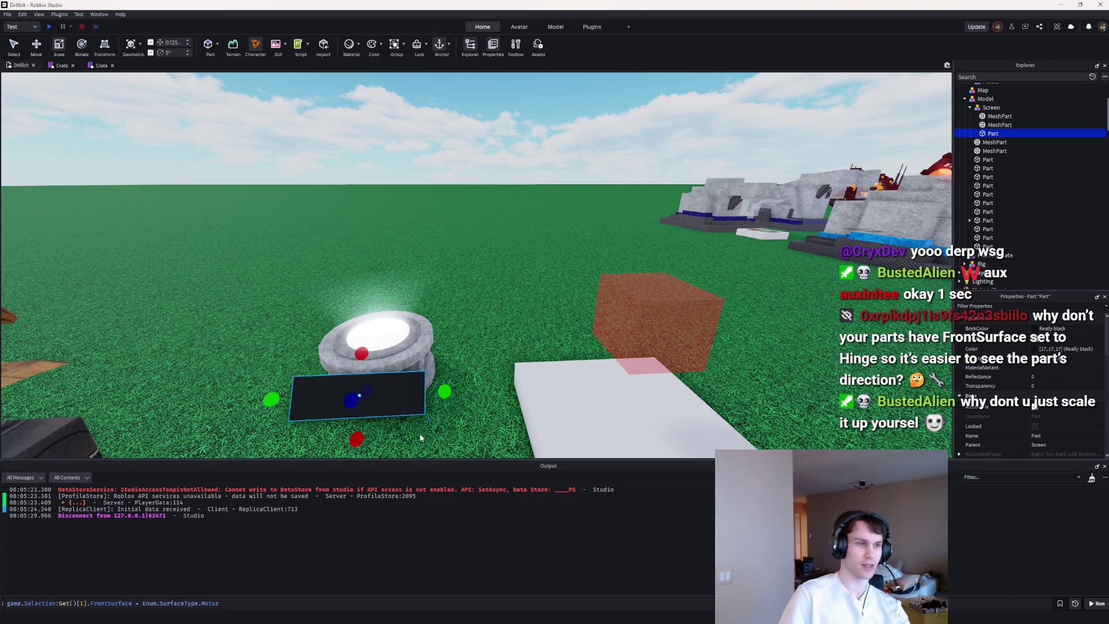
click(500, 366)
Step: Raise the whole pedestal model upward and move it into position
key(s)
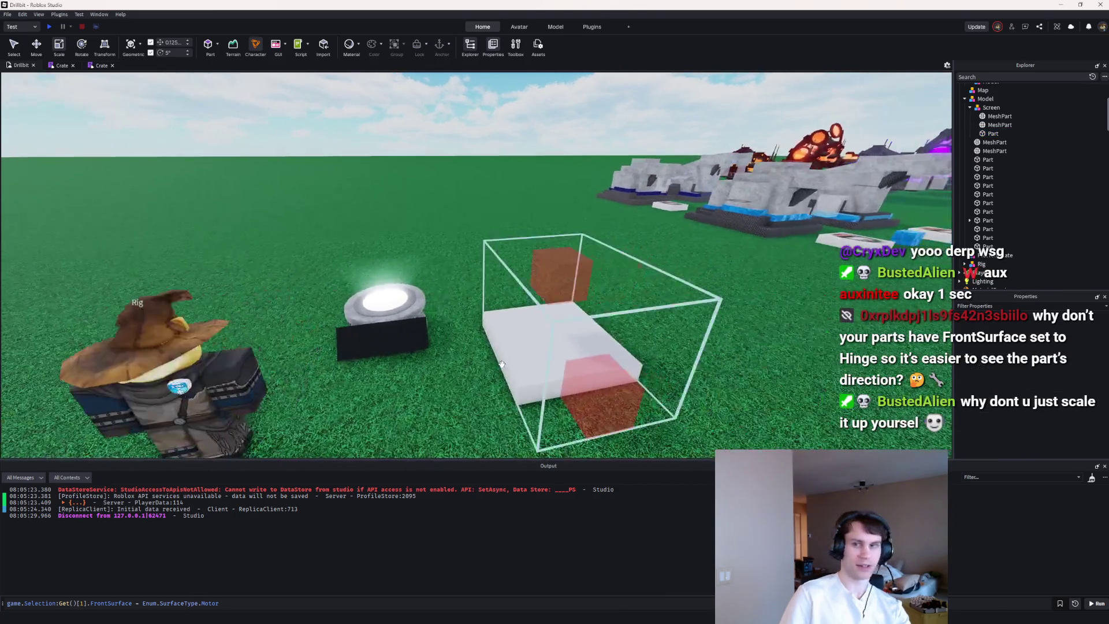
key(a)
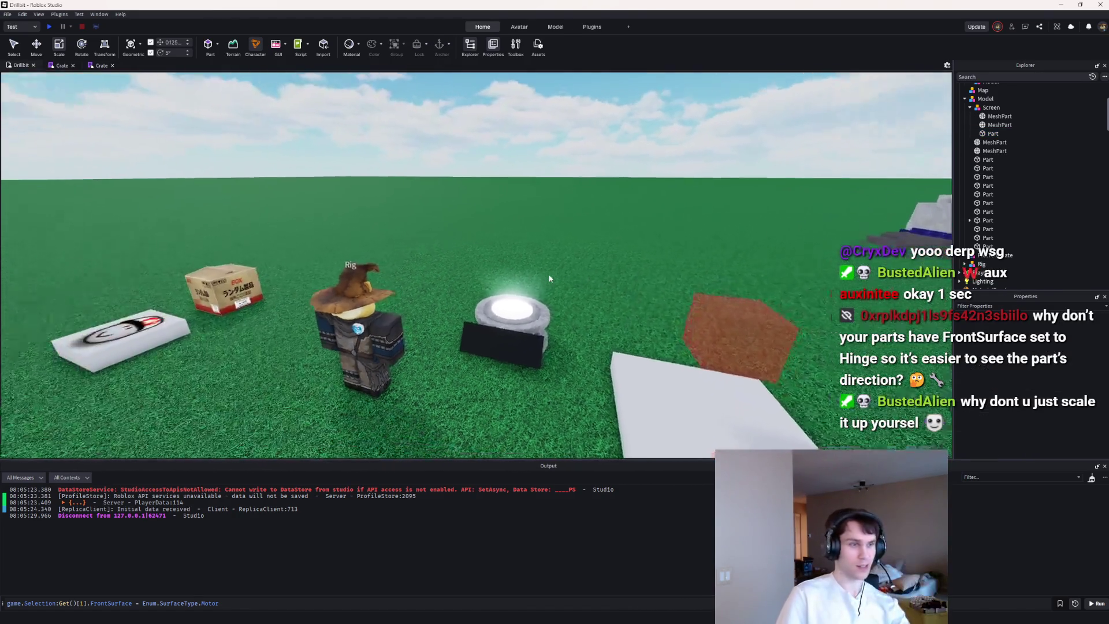
key(s)
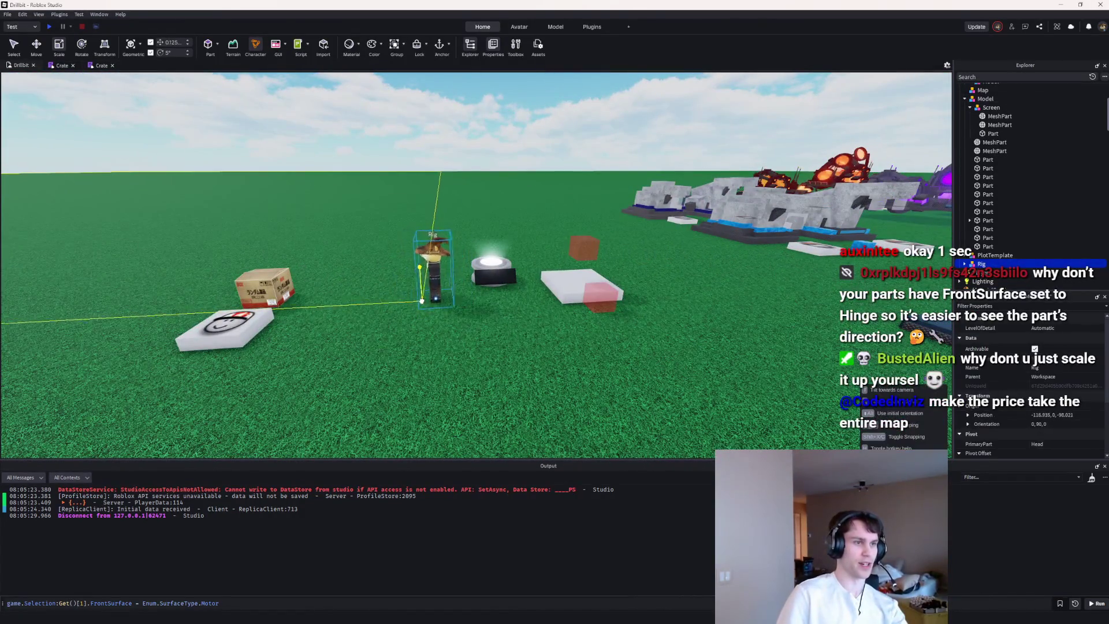
click(415, 277)
click(494, 271)
key(f)
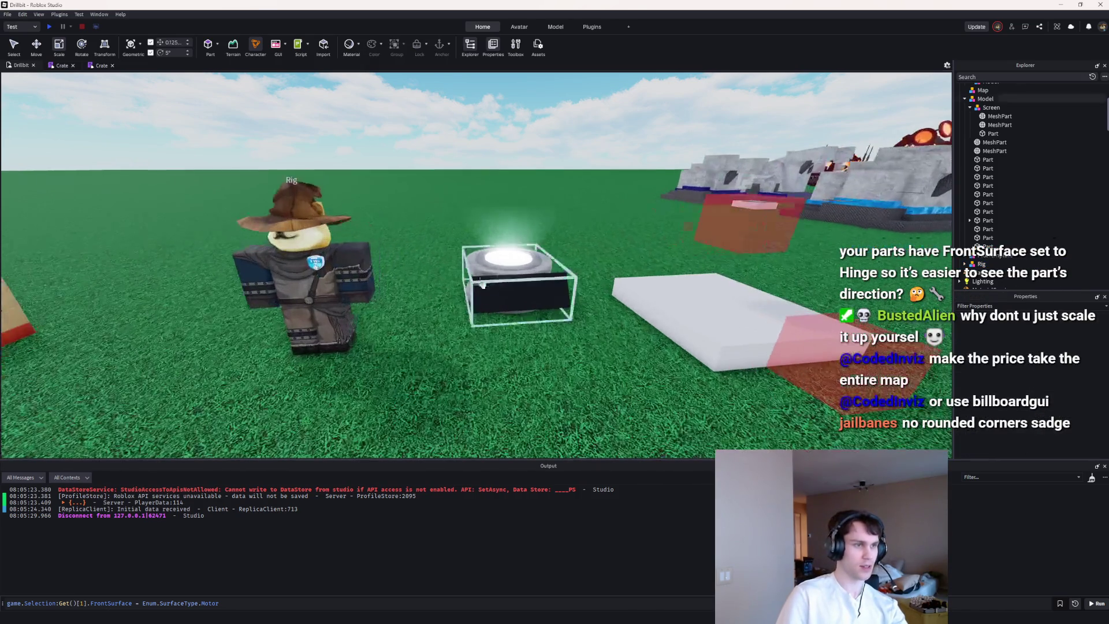
drag(512, 184, 507, 116)
drag(511, 231, 514, 257)
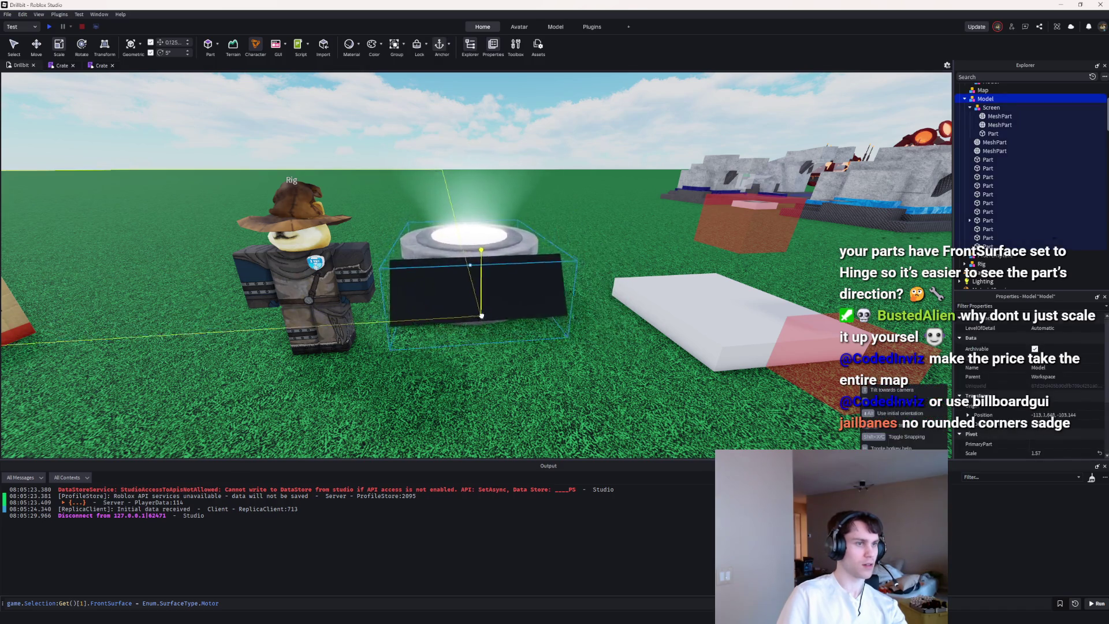
Step: Move the black screen part back flush against the pedestal's front
scroll(514, 257, up, 3)
alt+click(632, 303)
mouse_move(635, 298)
mouse_down()
mouse_move(563, 321)
mouse_move(574, 343)
mouse_up()
scroll(574, 343, down, 5)
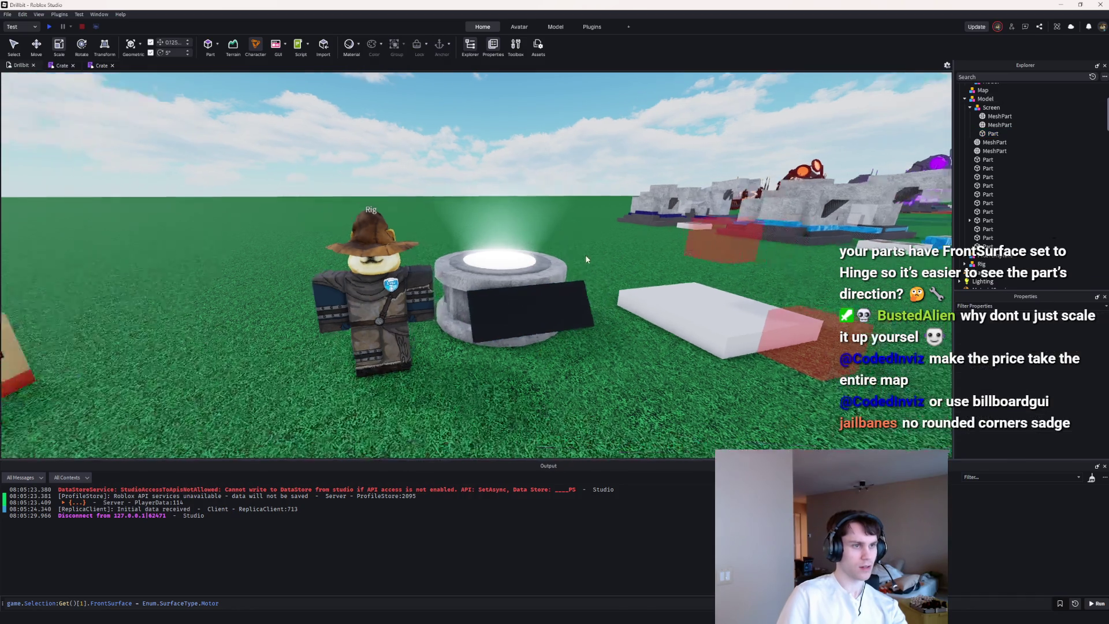
Step: Scale the pedestal model down smaller and clear the selection
click(405, 260)
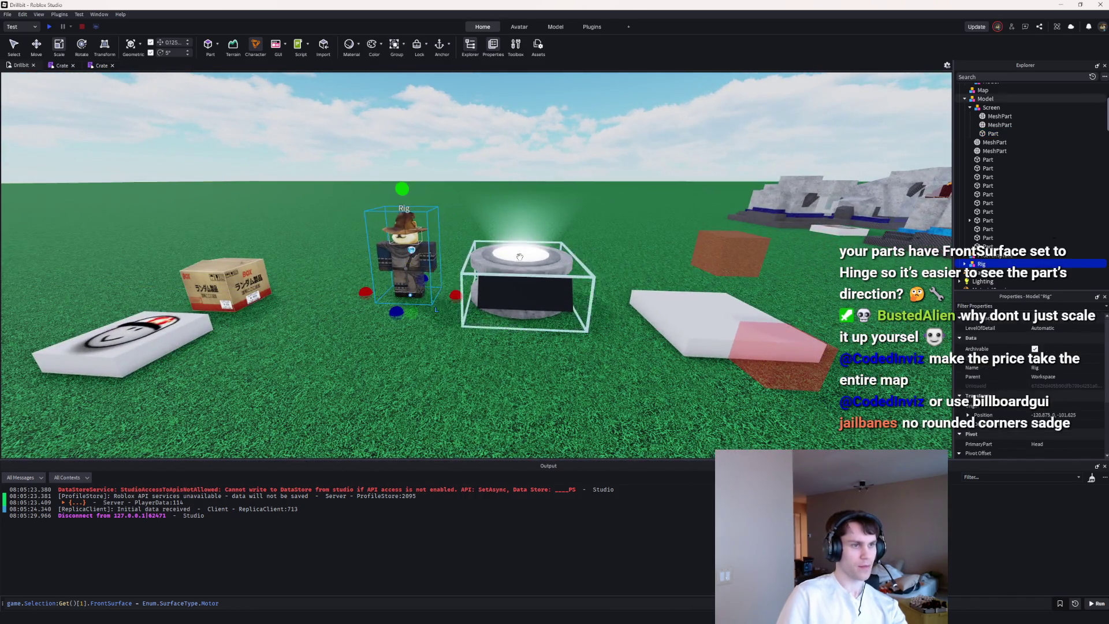
click(519, 255)
drag(522, 168, 525, 193)
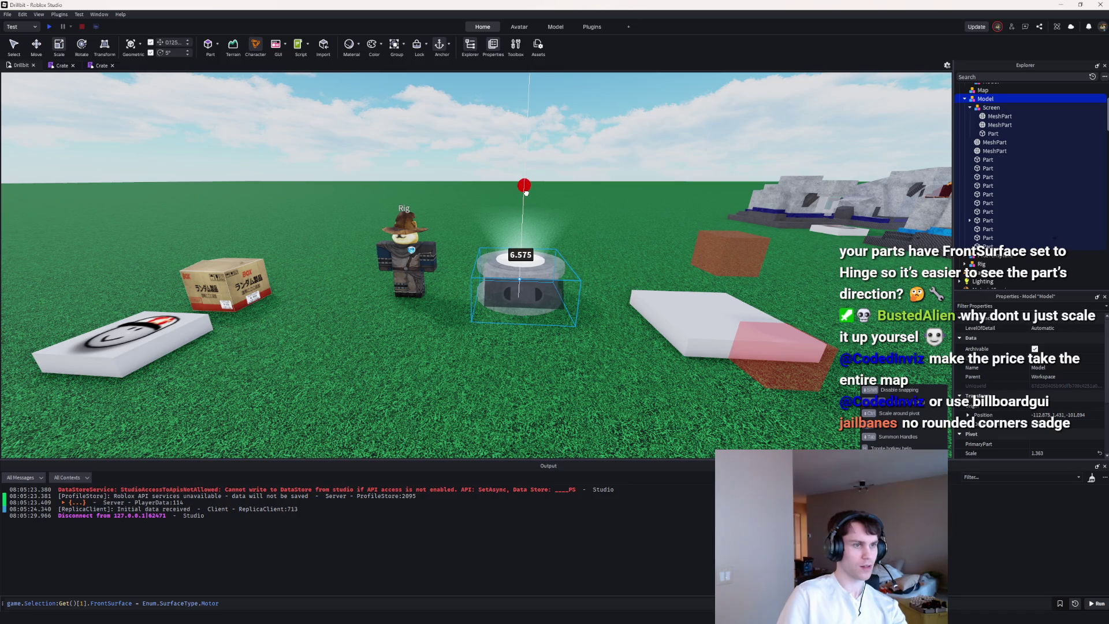
click(407, 257)
click(339, 192)
scroll(338, 192, down, 5)
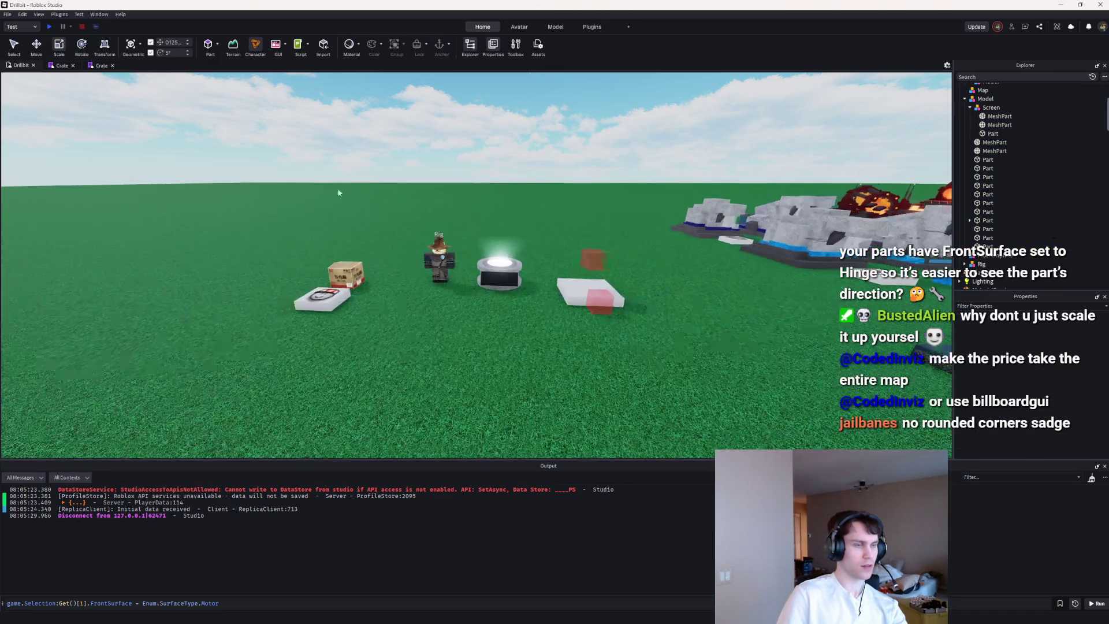
mouse_move(502, 262)
mouse_down()
mouse_move(569, 369)
mouse_move(566, 335)
mouse_move(565, 349)
mouse_move(404, 325)
mouse_move(606, 329)
mouse_move(615, 341)
mouse_up()
click(49, 26)
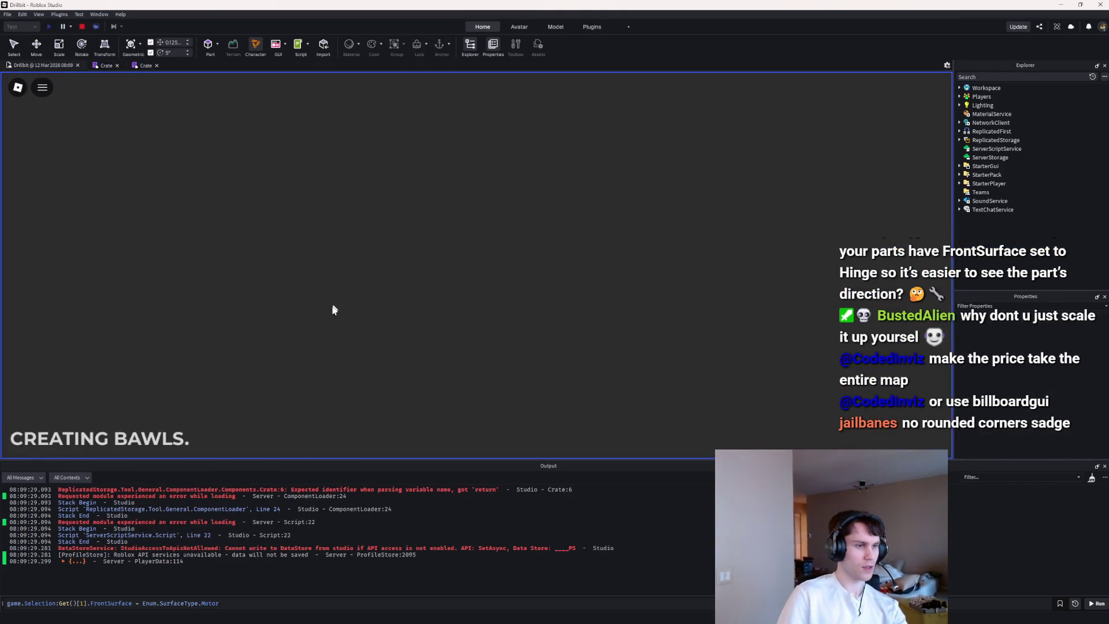
click(385, 488)
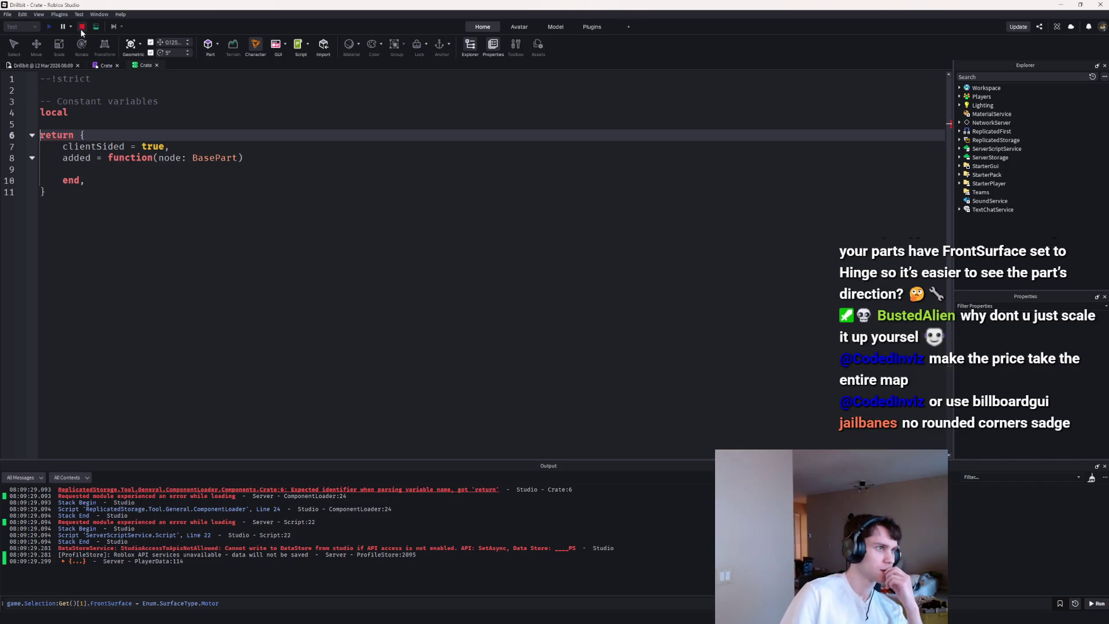
click(82, 26)
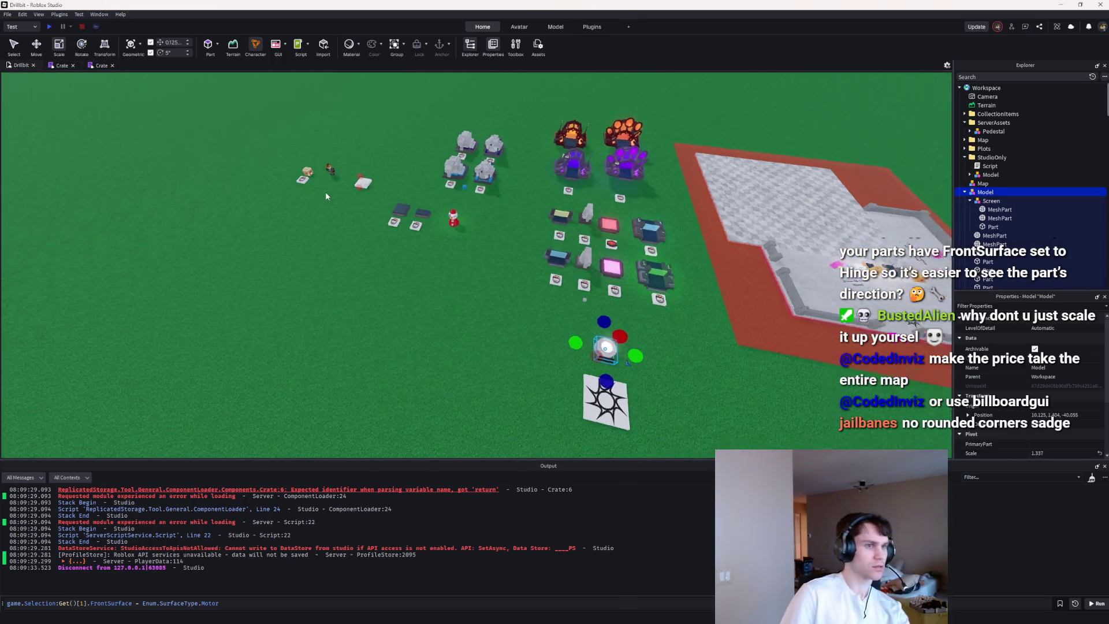
Step: Drag the cloned pedestal model onto the grass beside the crate displays
scroll(440, 256, up, 5)
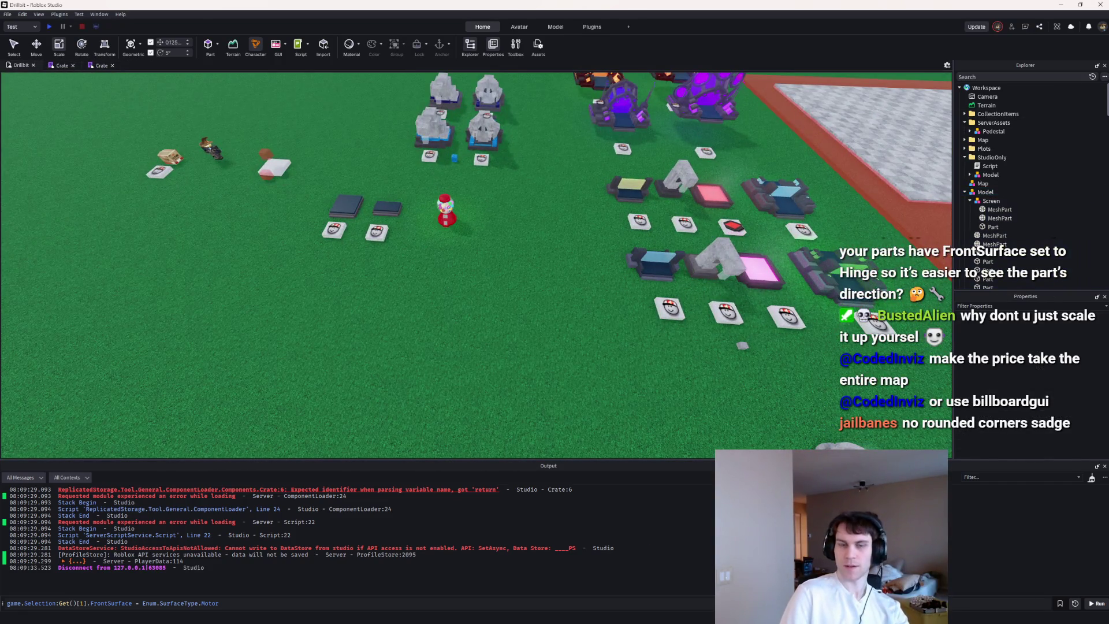
scroll(416, 306, up, 10)
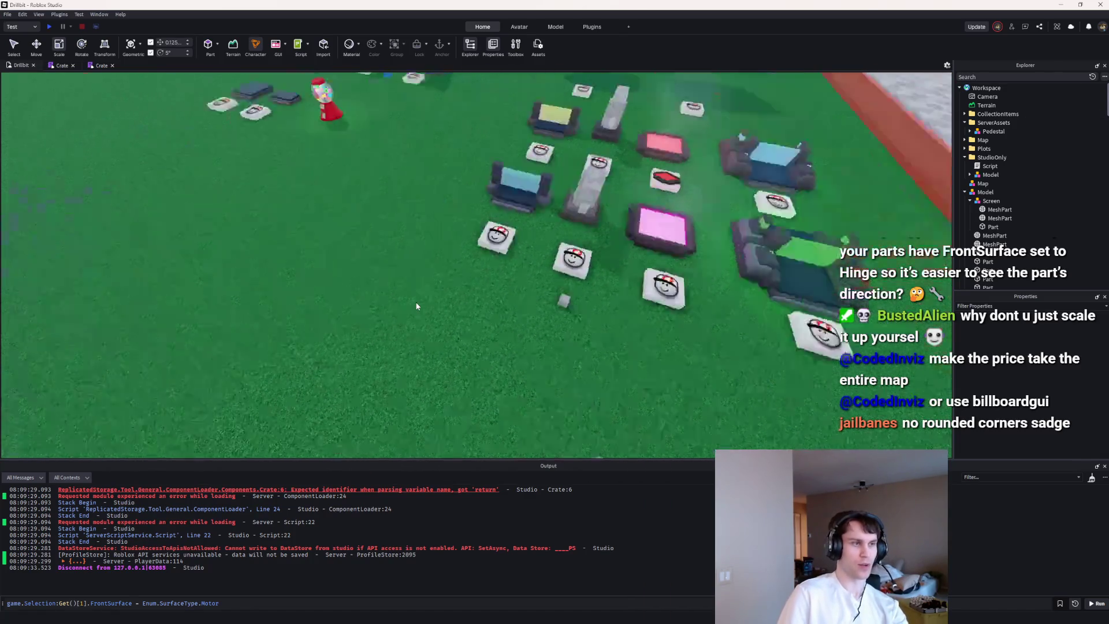
scroll(417, 306, down, 10)
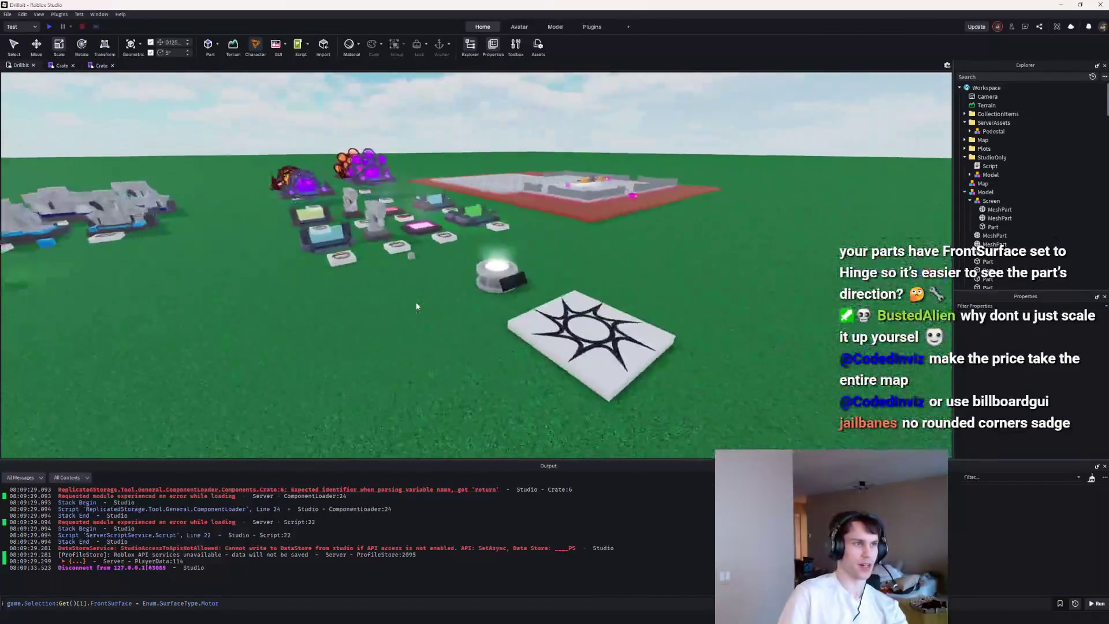
scroll(494, 353, up, 10)
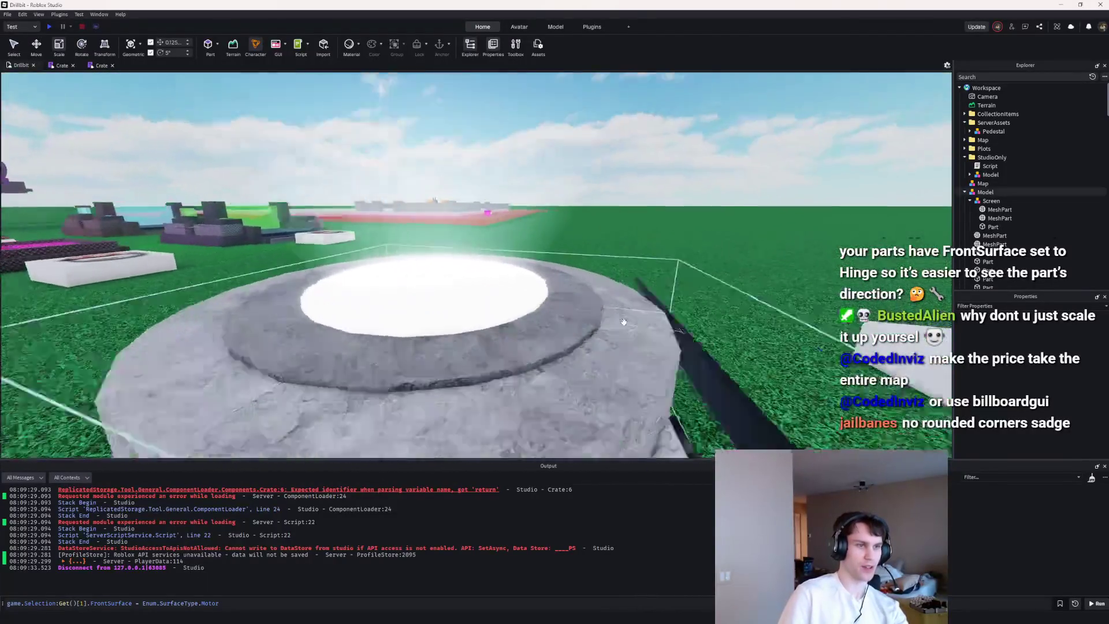
scroll(623, 321, down, 8)
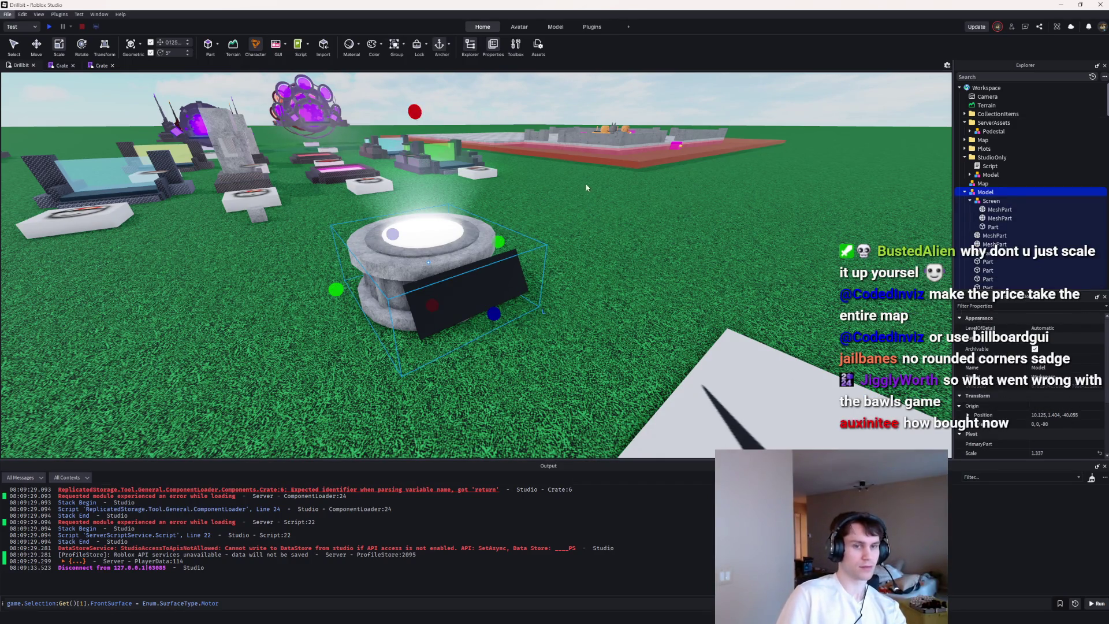
scroll(1009, 347, up, 5)
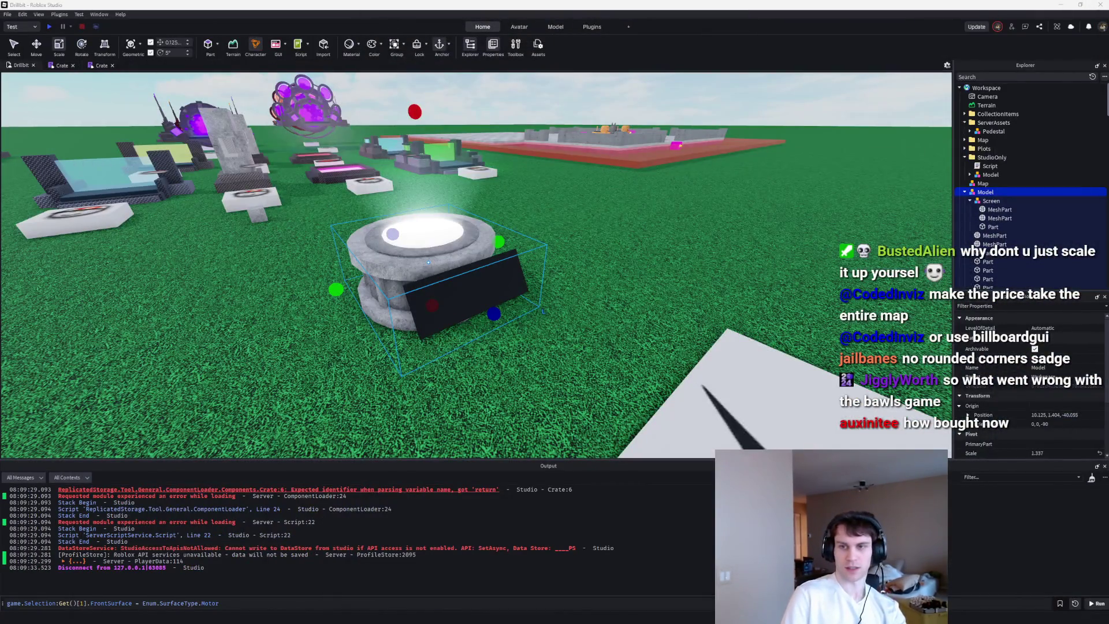
mouse_move(297, 396)
mouse_down()
mouse_move(445, 332)
mouse_move(546, 376)
mouse_up()
Step: Deselect the pedestal and fly the camera across the map to inspect both glowing pedestals
click(766, 397)
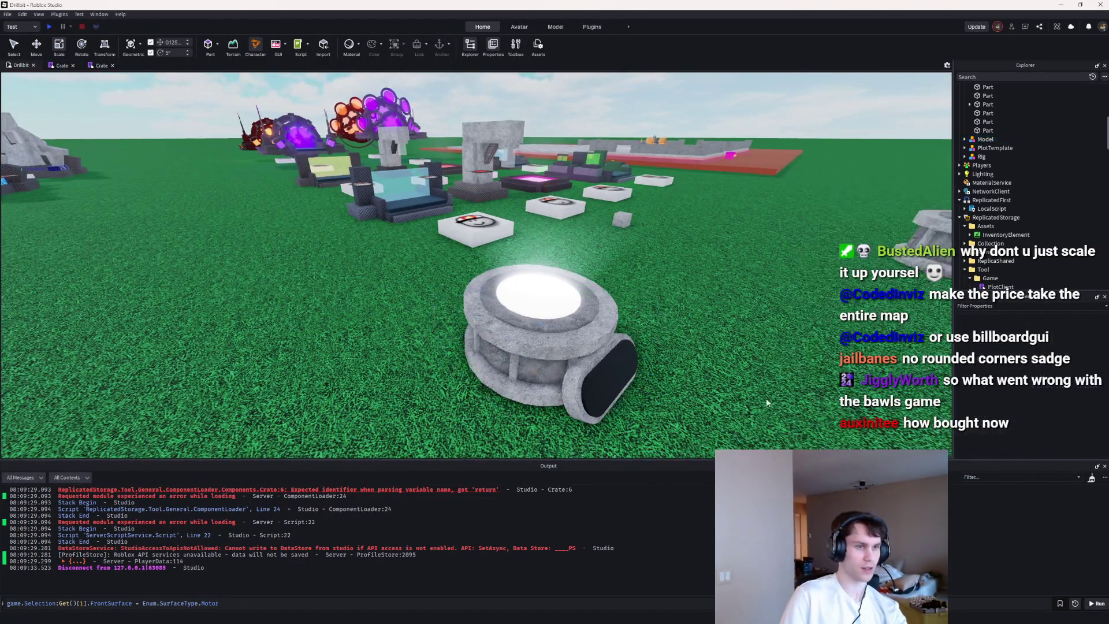
key(a)
key(s)
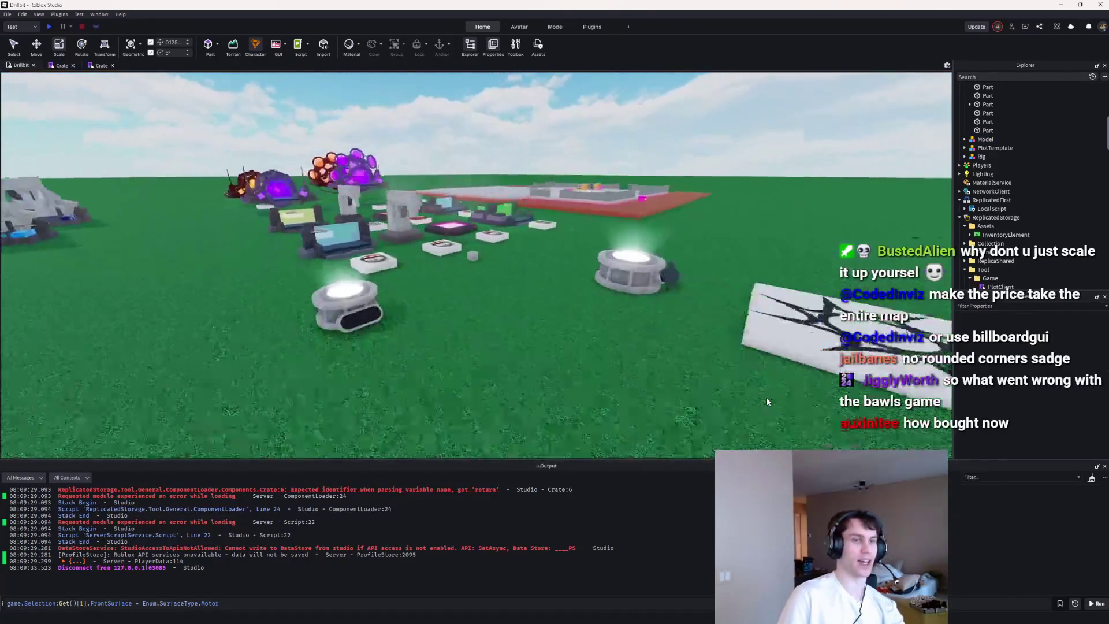
key(s)
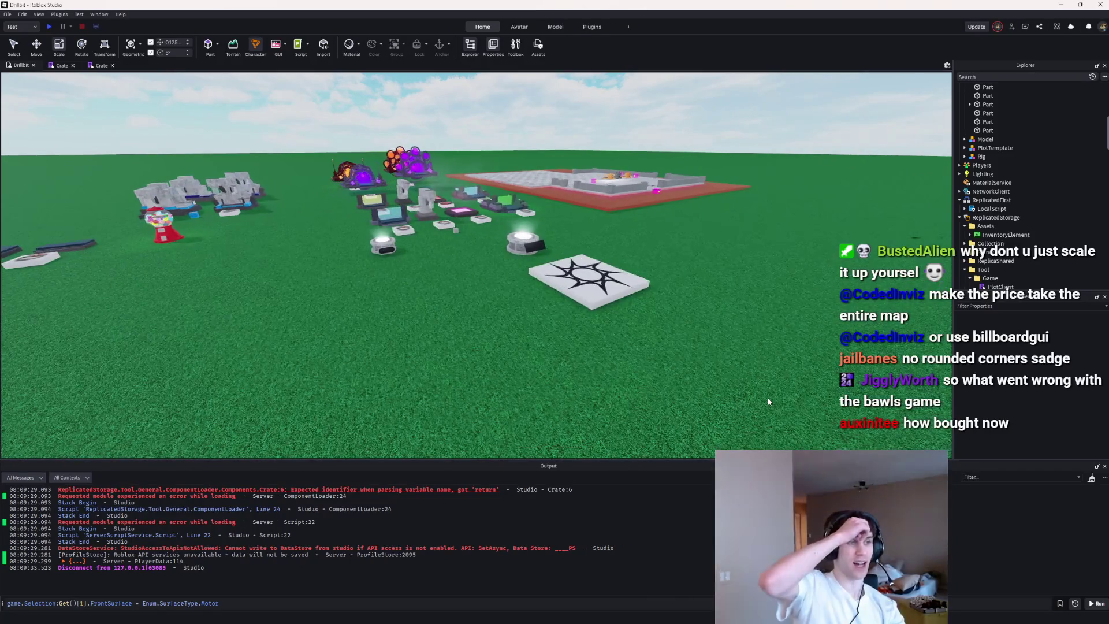
key(a)
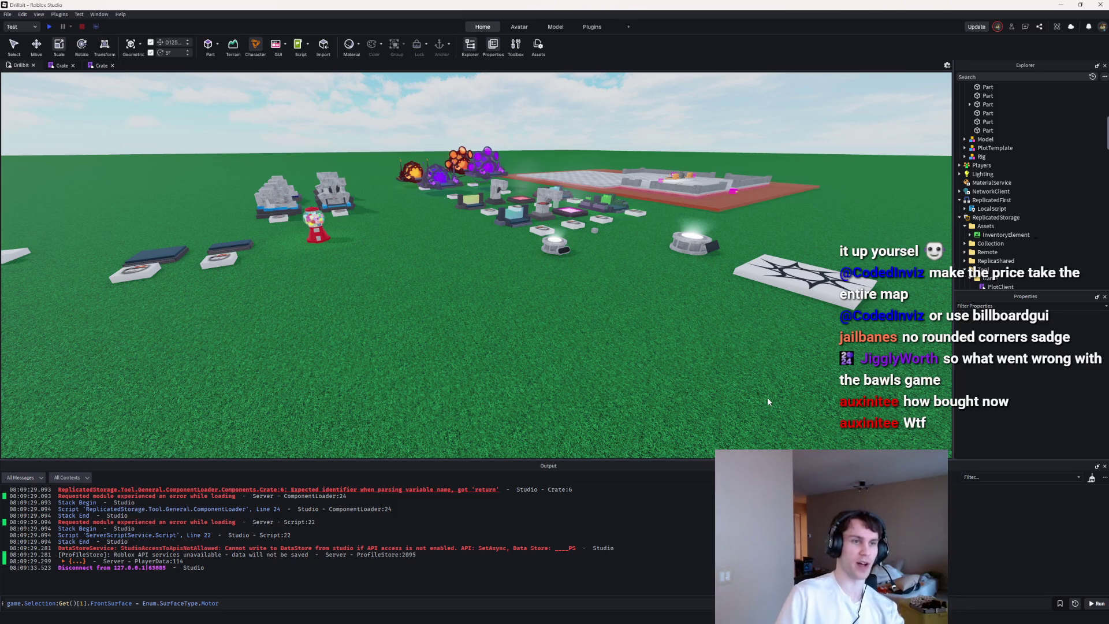
key(w)
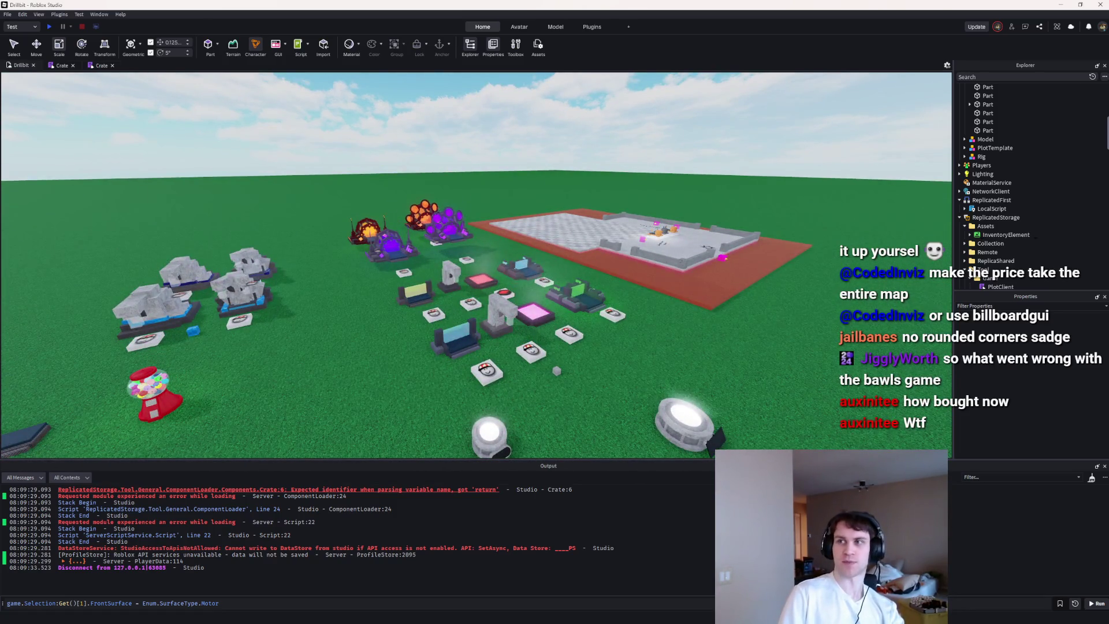
key(w)
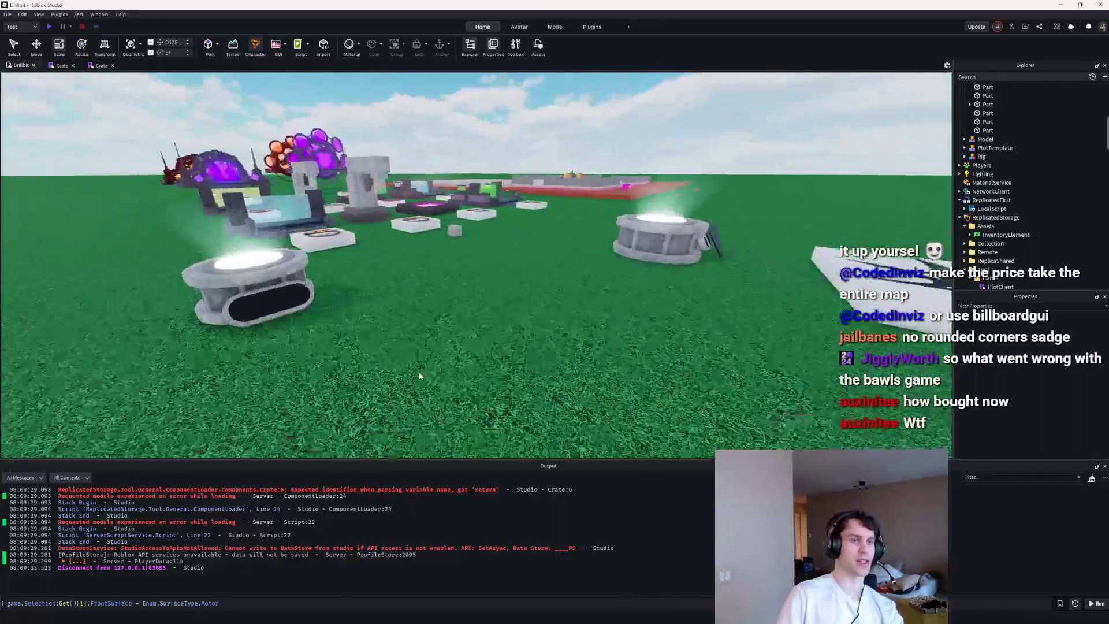
Step: Scale the smaller pedestal model up to 2.431
key(s)
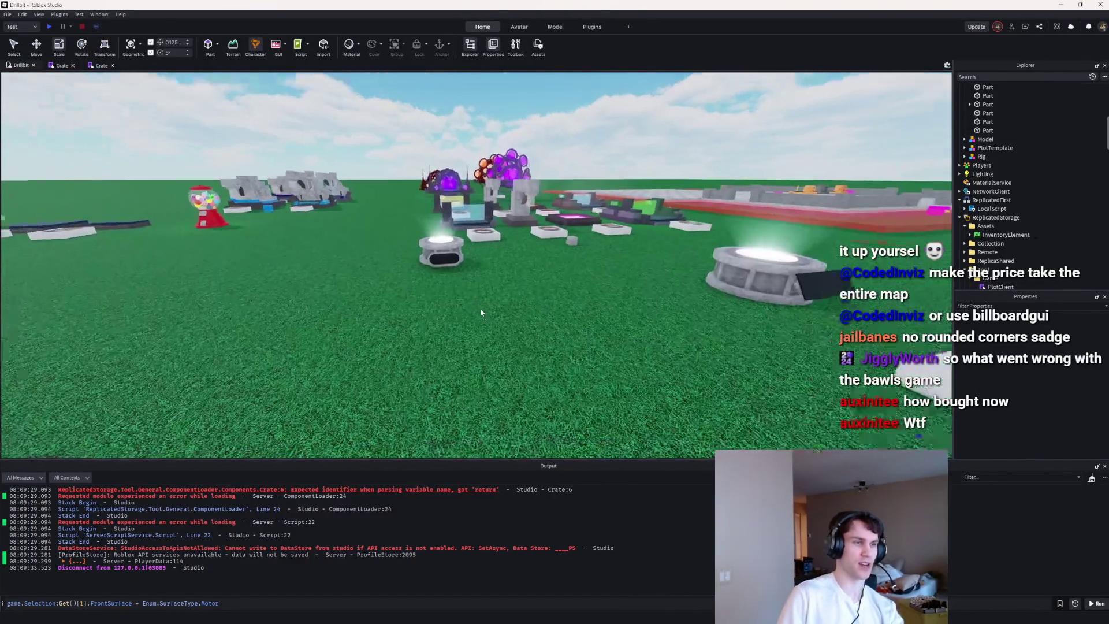
key(w)
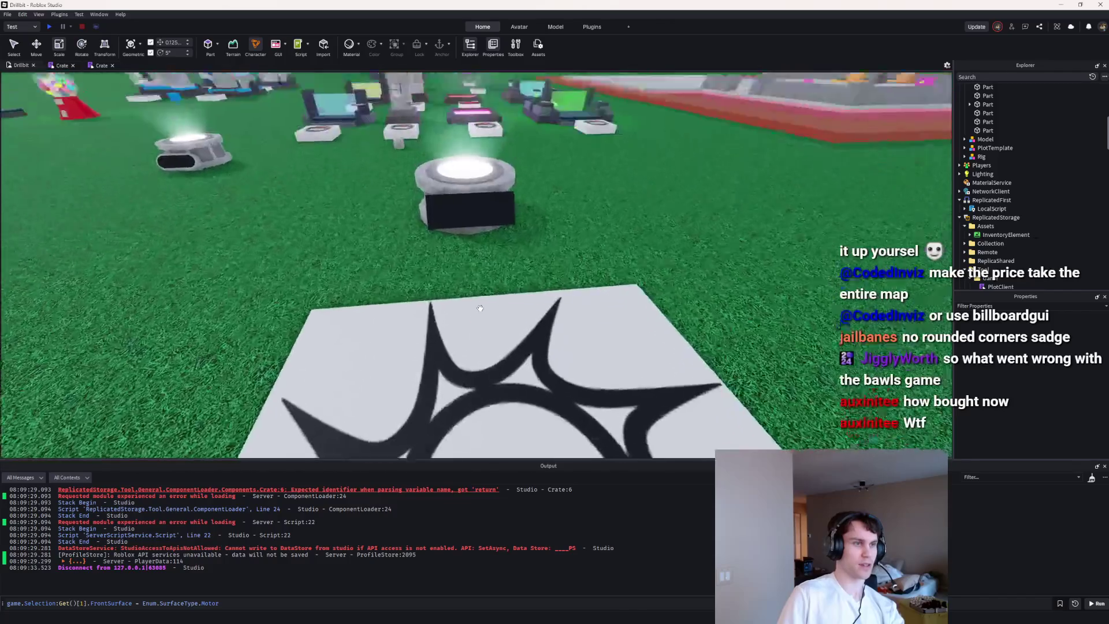
key(s)
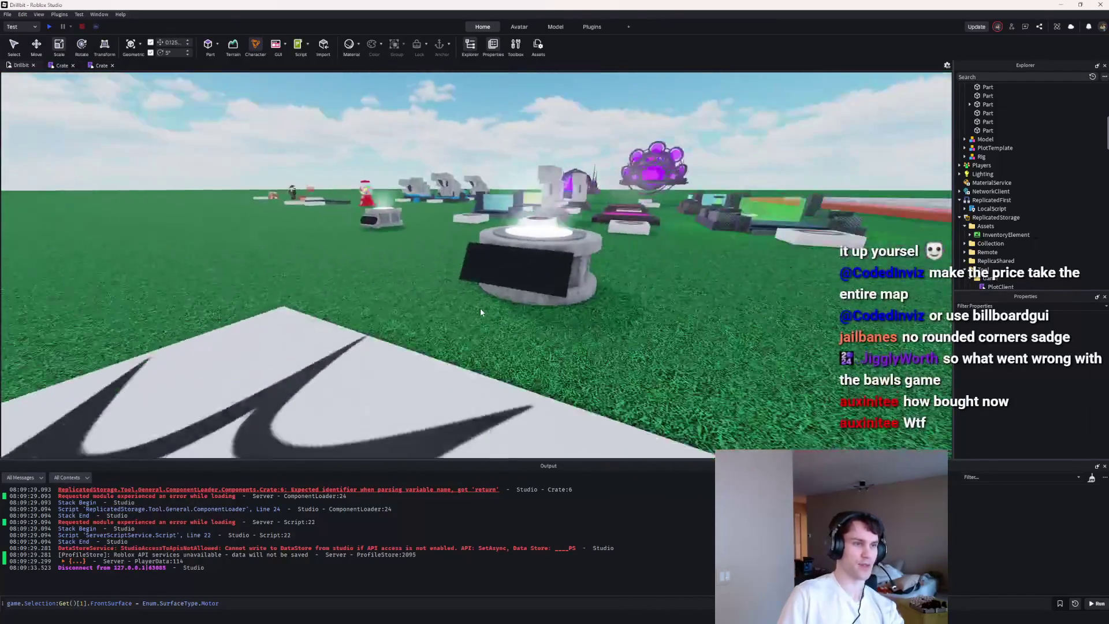
key(s)
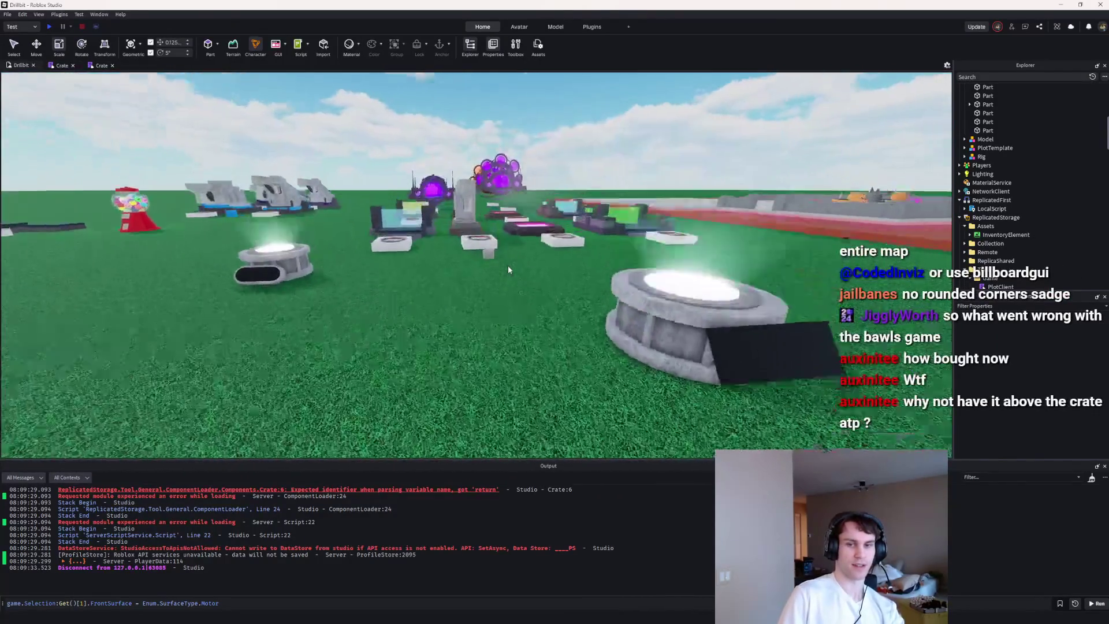
key(s)
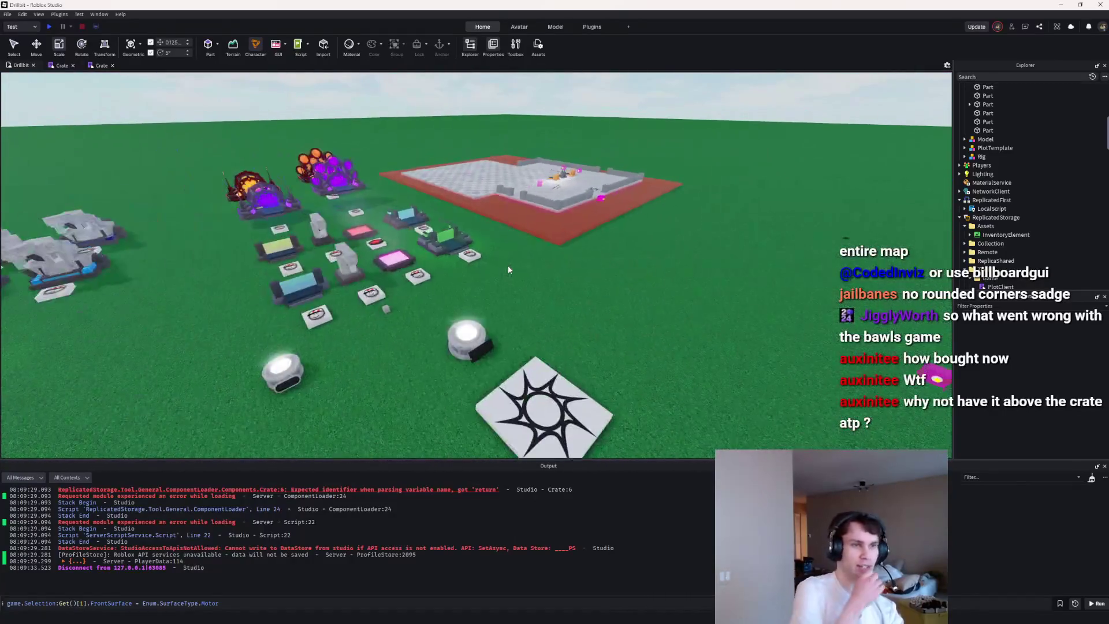
key(w)
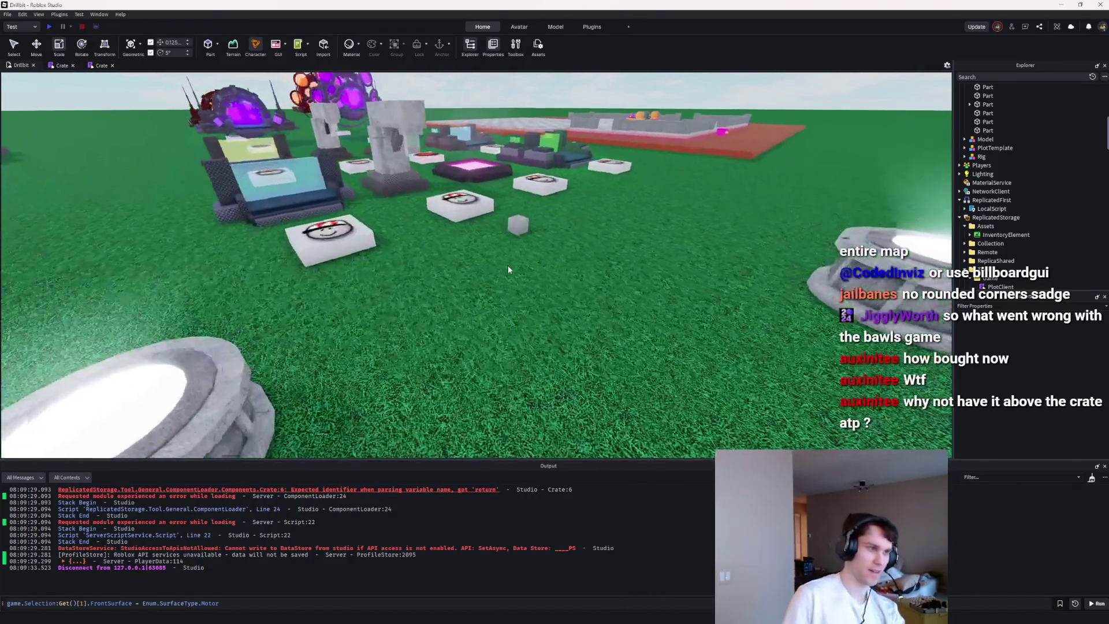
key(s)
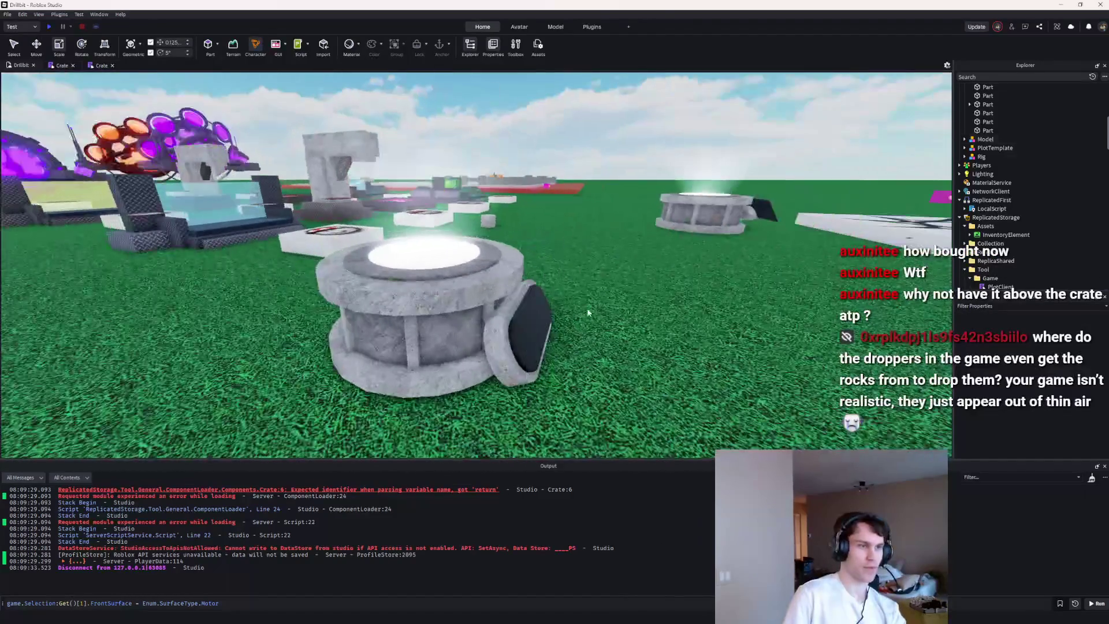
click(522, 328)
click(990, 148)
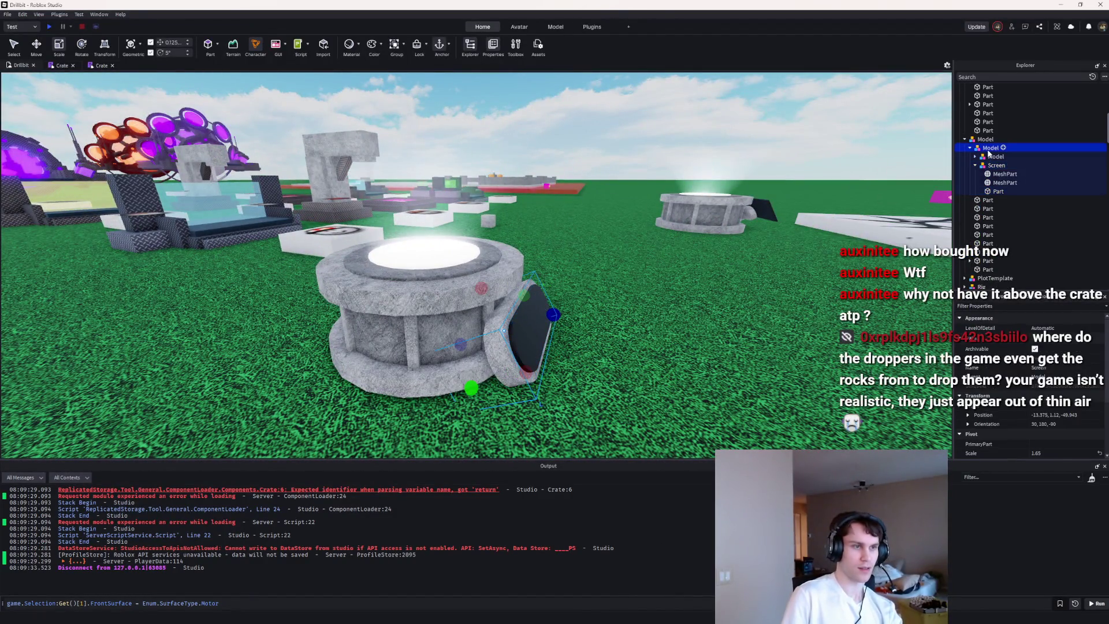
click(61, 49)
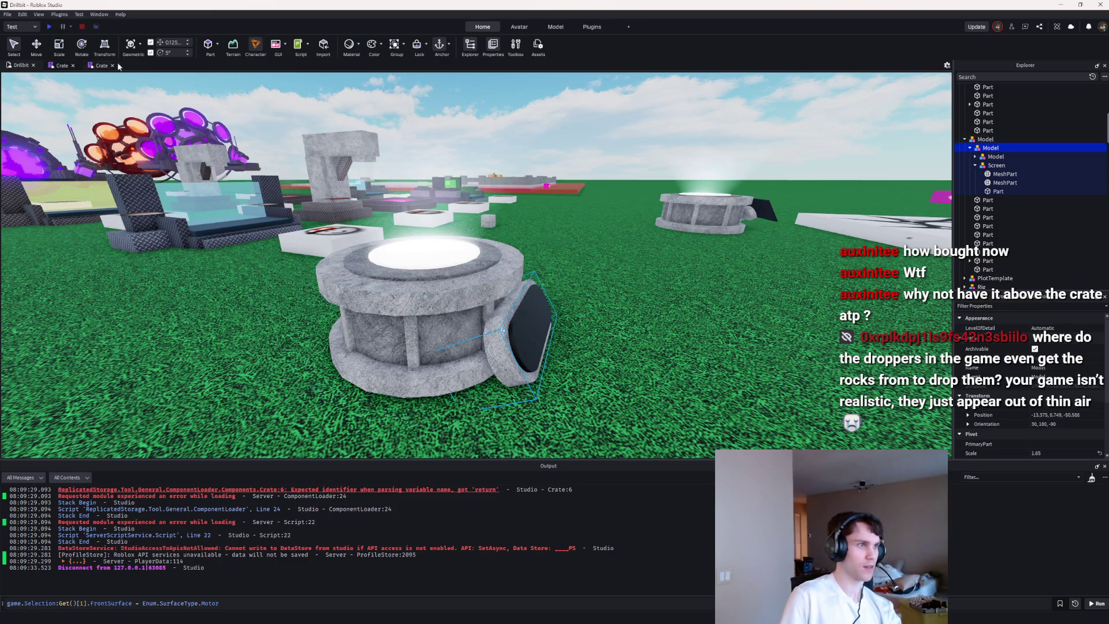
mouse_move(510, 300)
mouse_down()
mouse_move(502, 314)
mouse_move(685, 300)
mouse_up()
Step: Nudge the enlarged pedestal model along two axes on the grass
scroll(688, 300, down, 3)
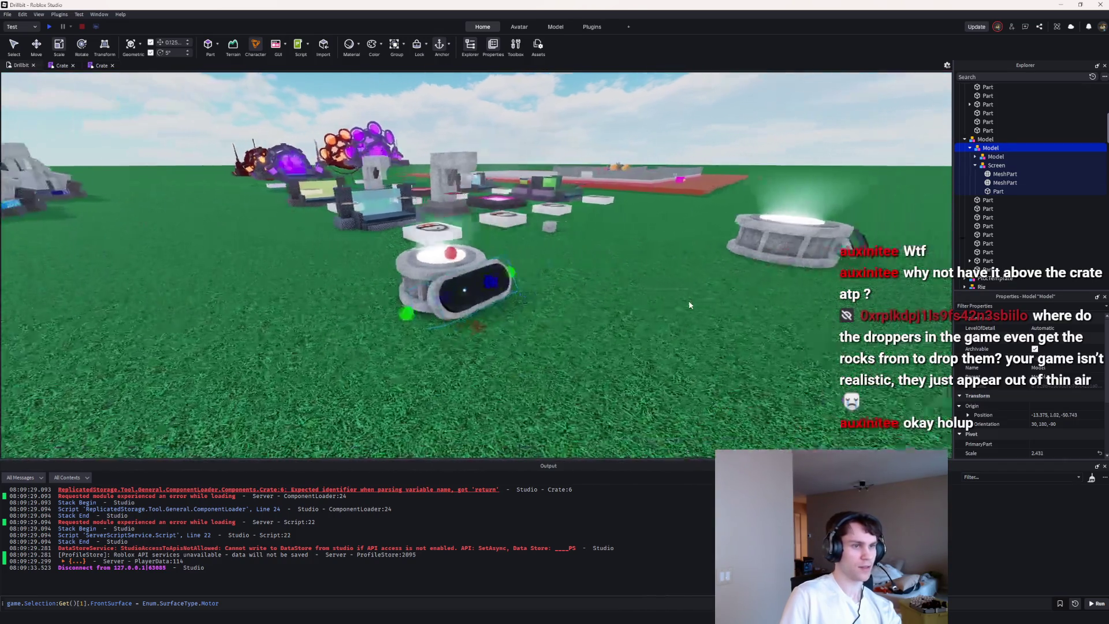
key(d)
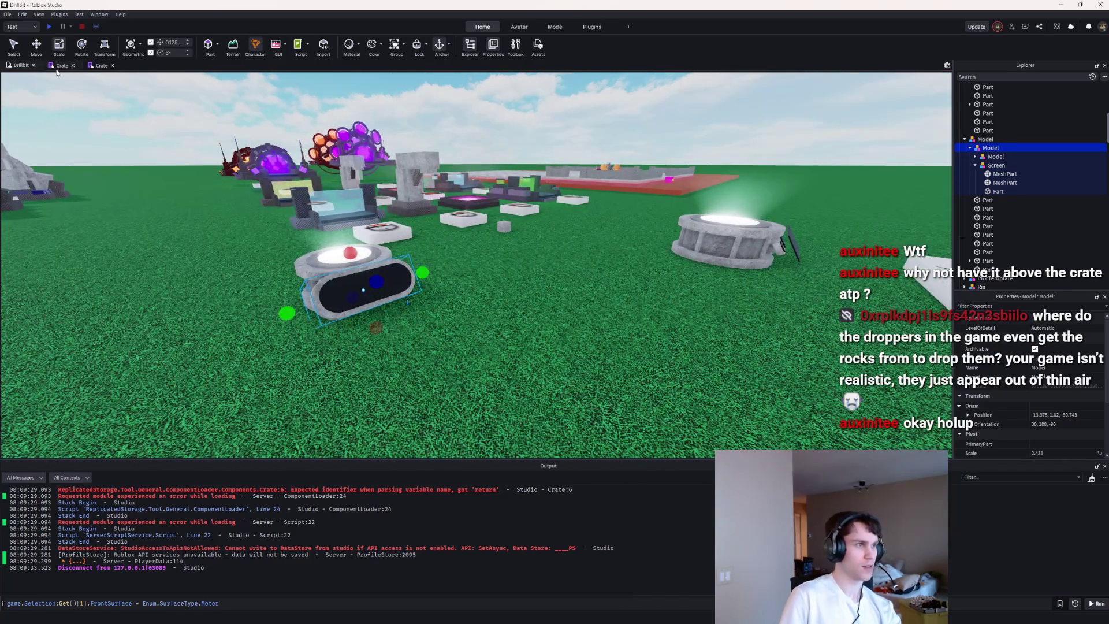
mouse_move(378, 275)
mouse_down()
mouse_move(386, 271)
mouse_move(345, 248)
mouse_up()
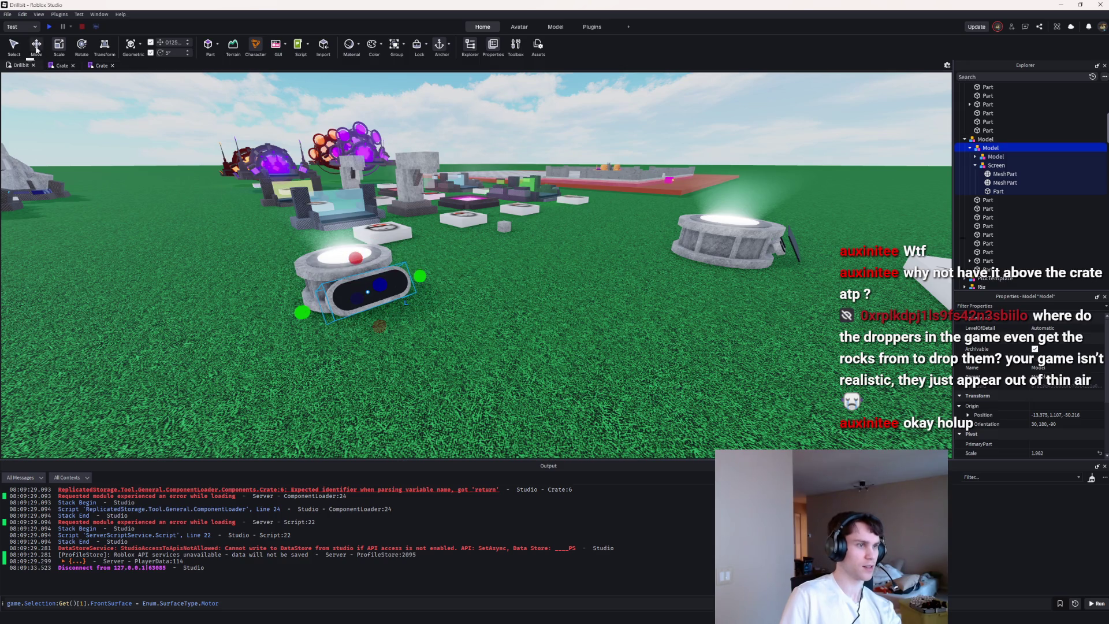
scroll(405, 303, up, 3)
mouse_move(342, 334)
mouse_down()
mouse_move(332, 309)
mouse_move(425, 328)
mouse_up()
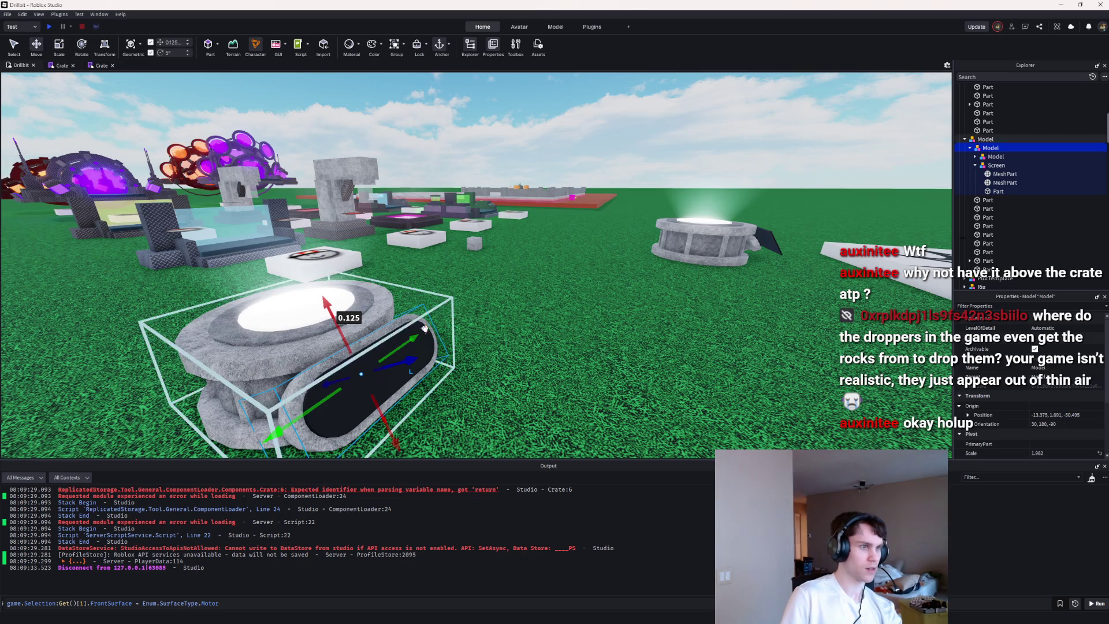
click(536, 382)
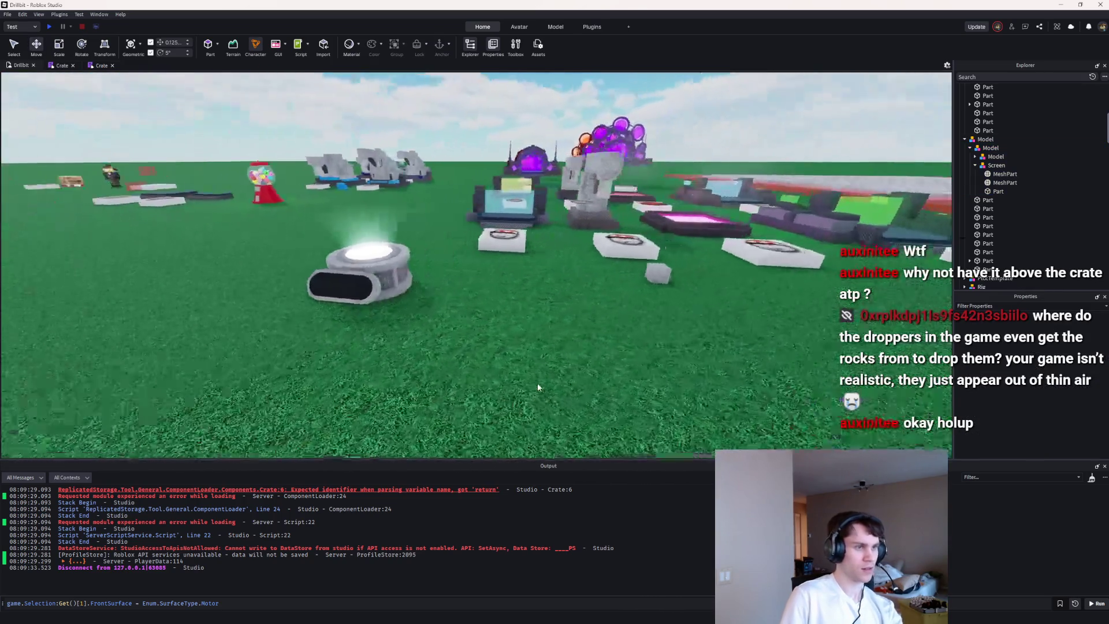
Step: Shift the pedestal by -0.125, rotate it 5 degrees, and raise it 0.25
click(537, 382)
scroll(537, 382, up, 5)
scroll(537, 383, down, 3)
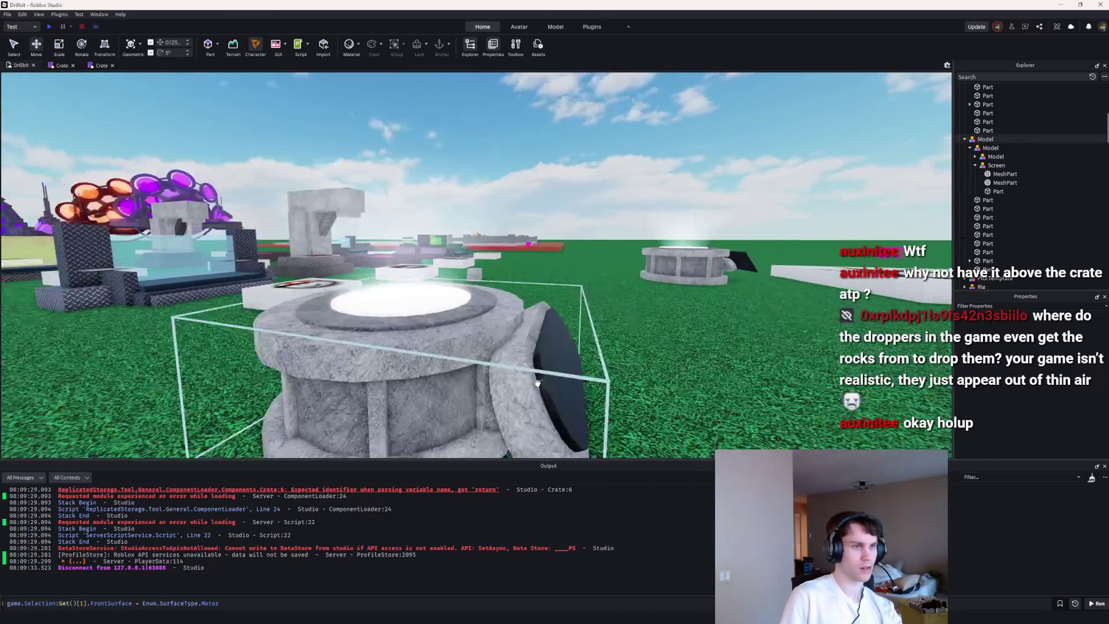
scroll(537, 382, down, 5)
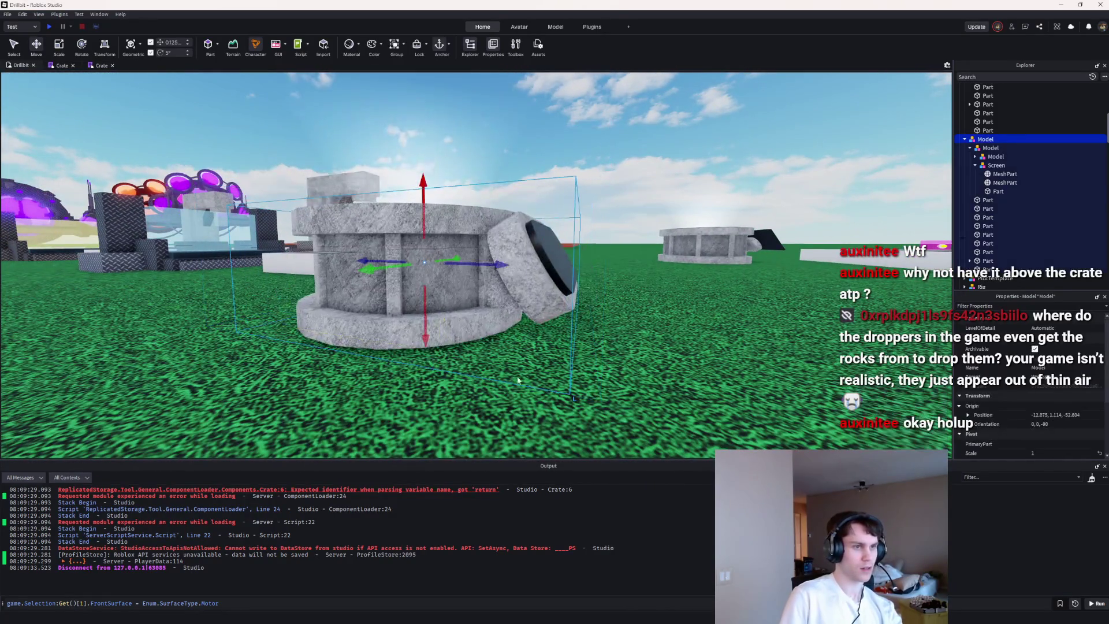
scroll(603, 386, down, 8)
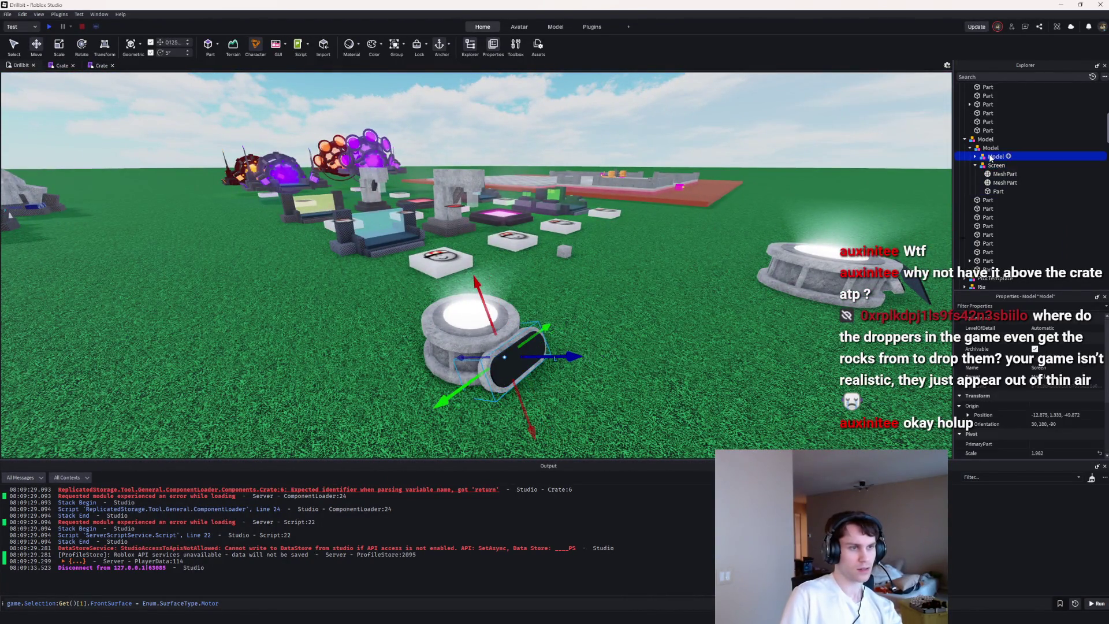
drag(565, 357, 569, 343)
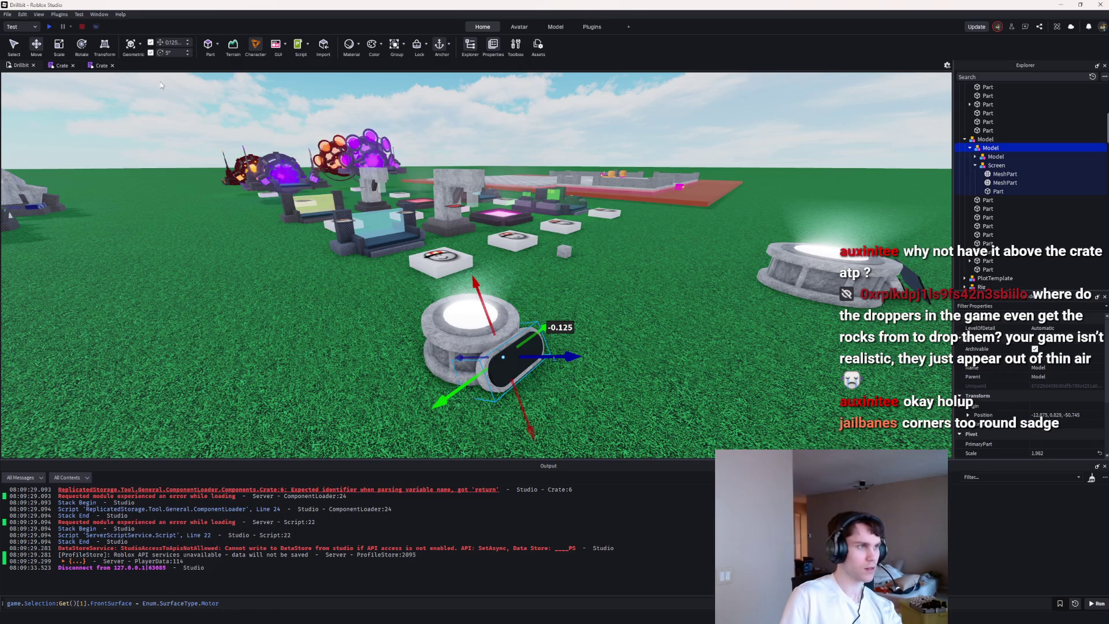
drag(543, 338, 546, 347)
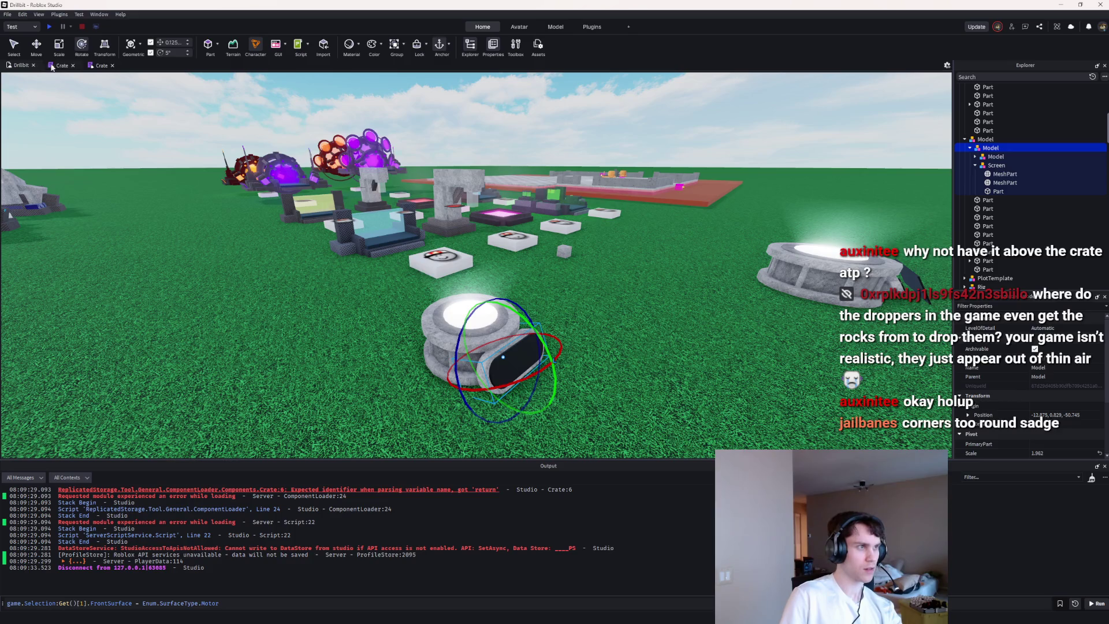
key(ctrl+2)
drag(487, 318, 490, 307)
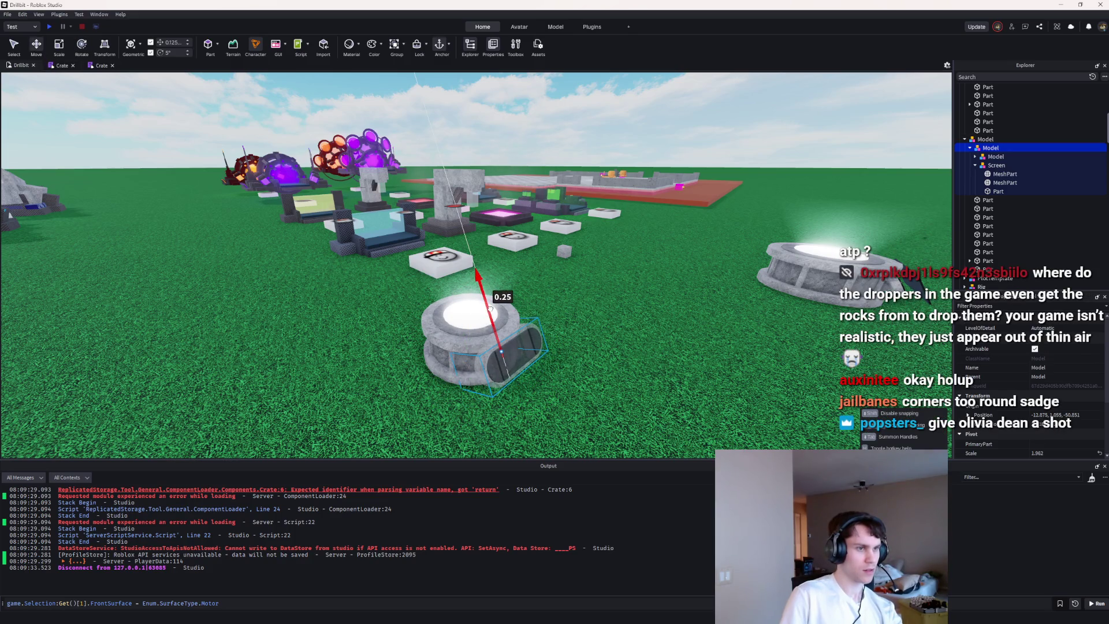
Step: Fly back to the enlarged pedestal and select its black screen part
click(711, 390)
key(s)
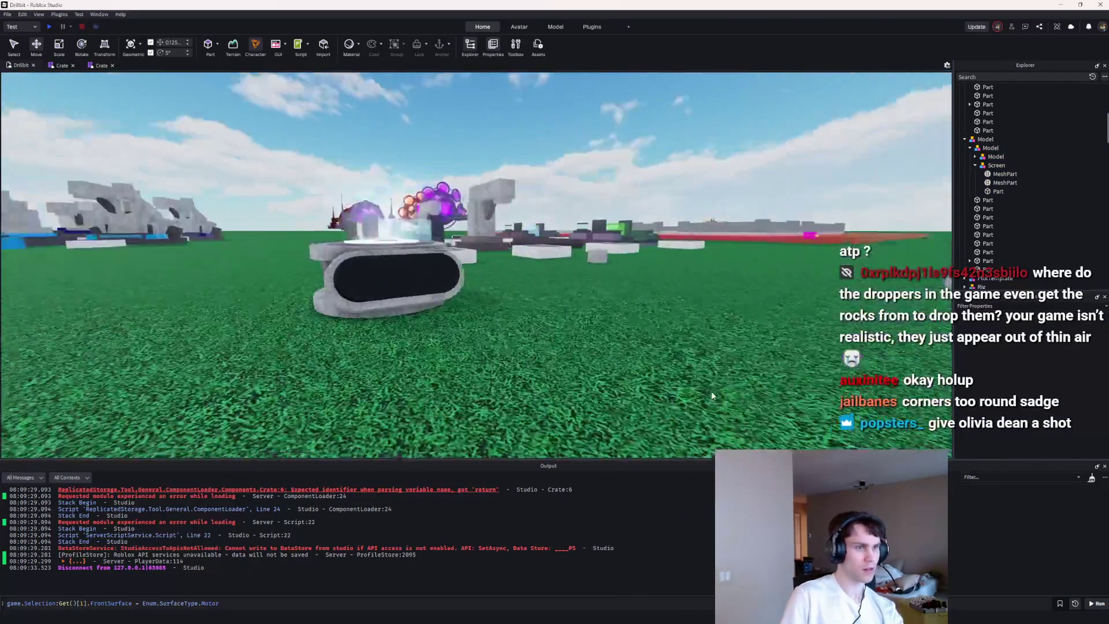
key(s)
key(e)
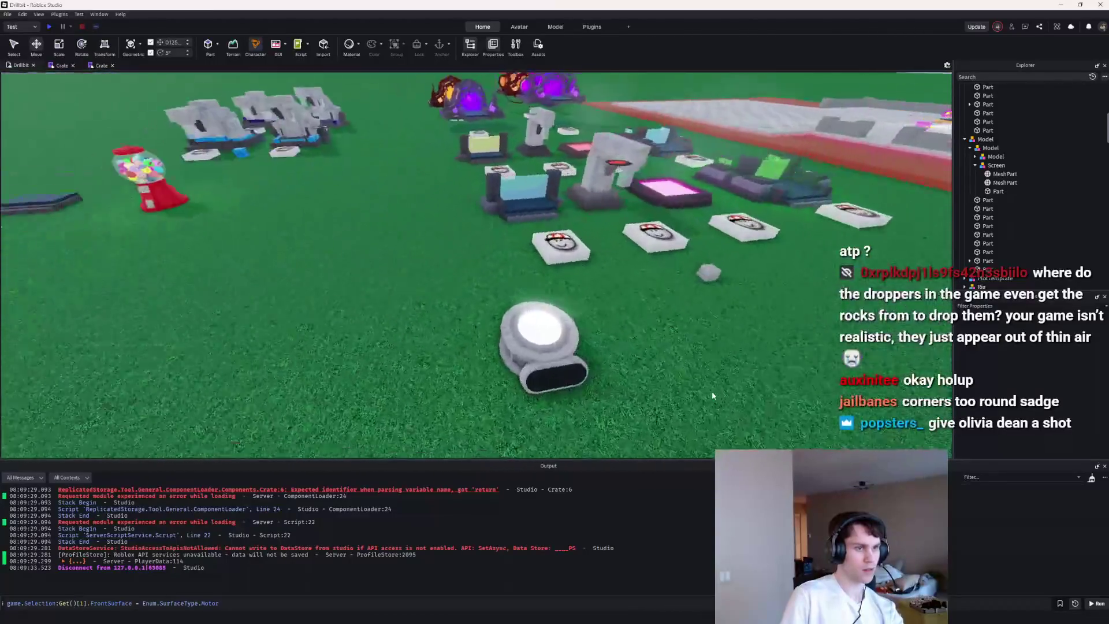
key(w)
key(q)
click(660, 297)
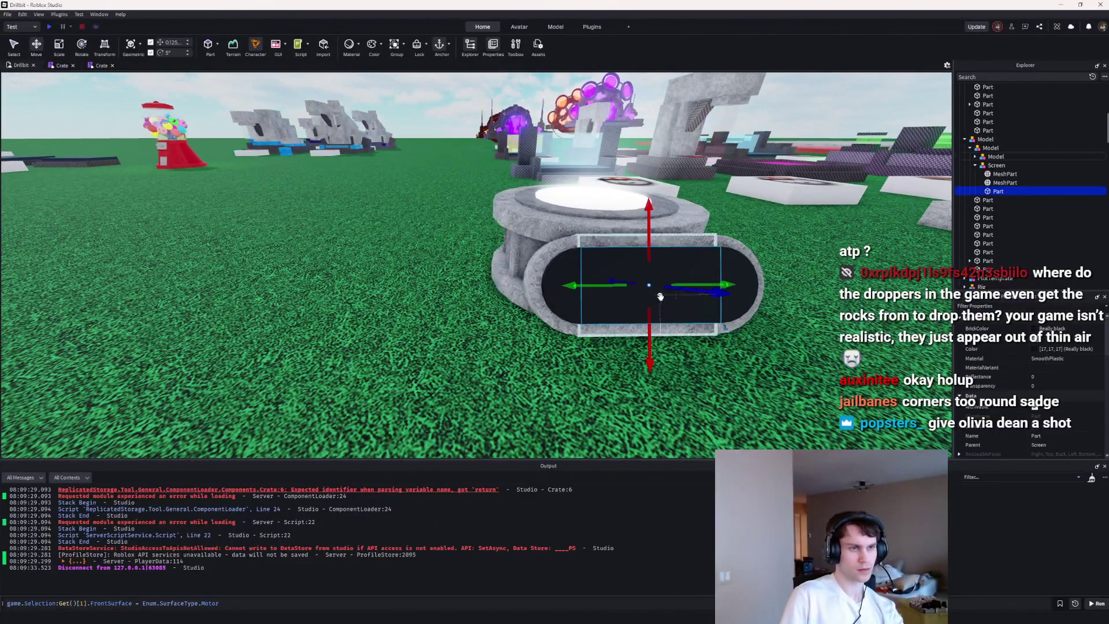
Step: Insert a SurfaceGui into the screen part and a TextLabel inside it
click(1008, 191)
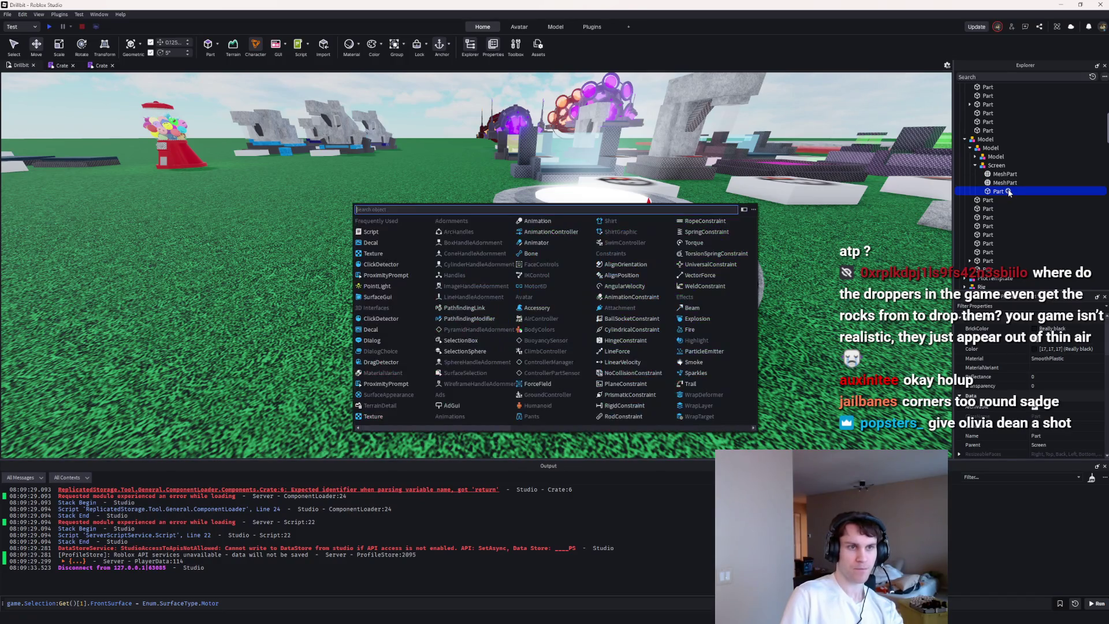
text(ssur)
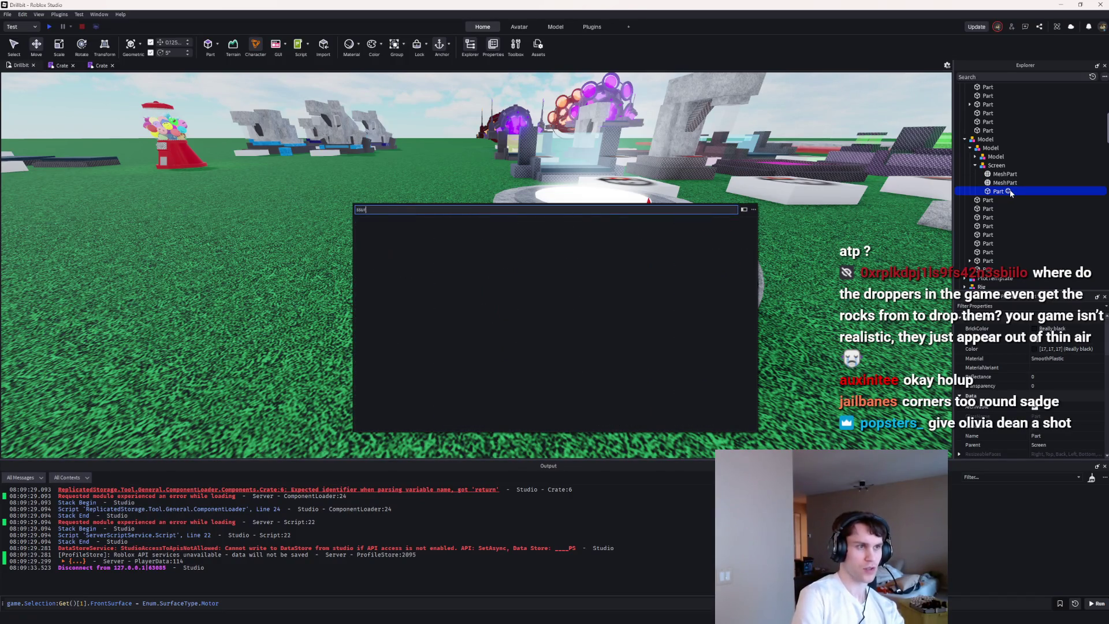
text(f)
key(Return)
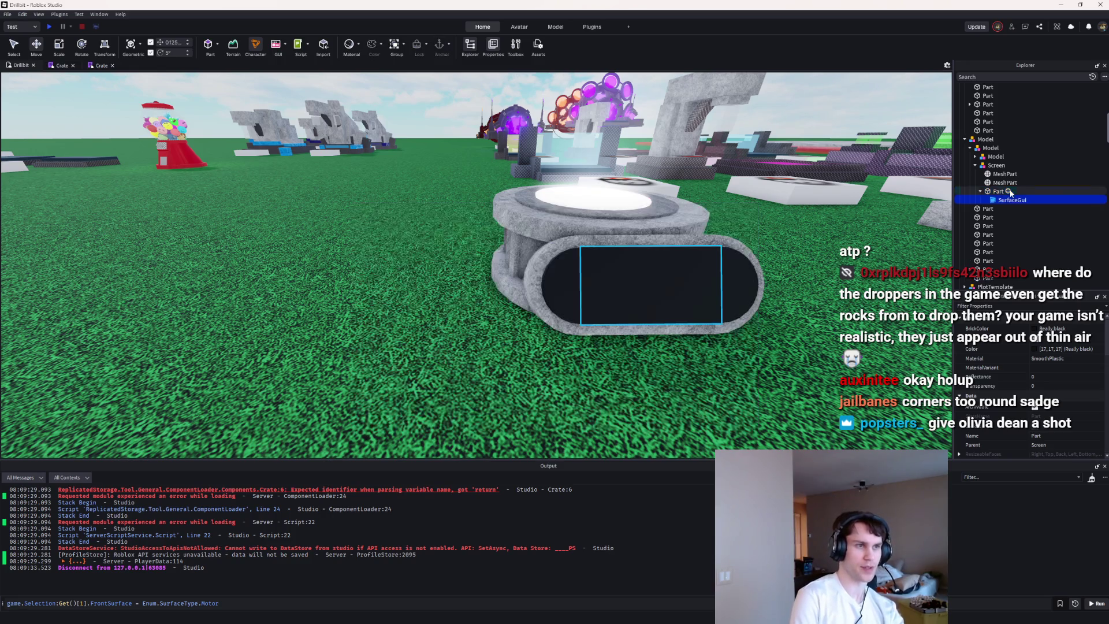
click(1030, 200)
text(tSe)
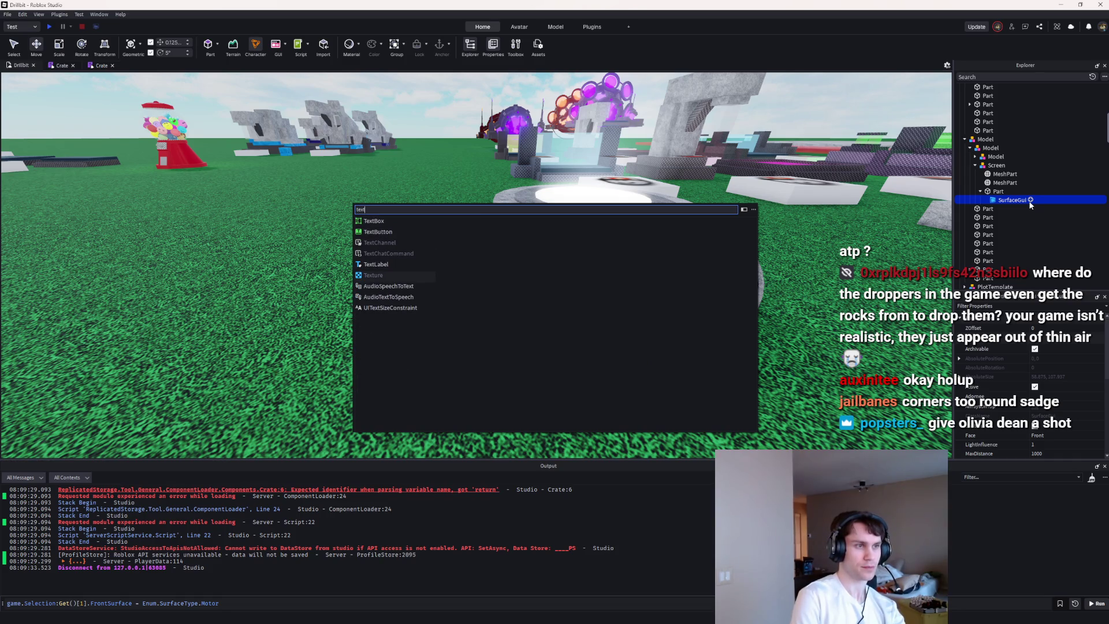
key(Up)
key(Return)
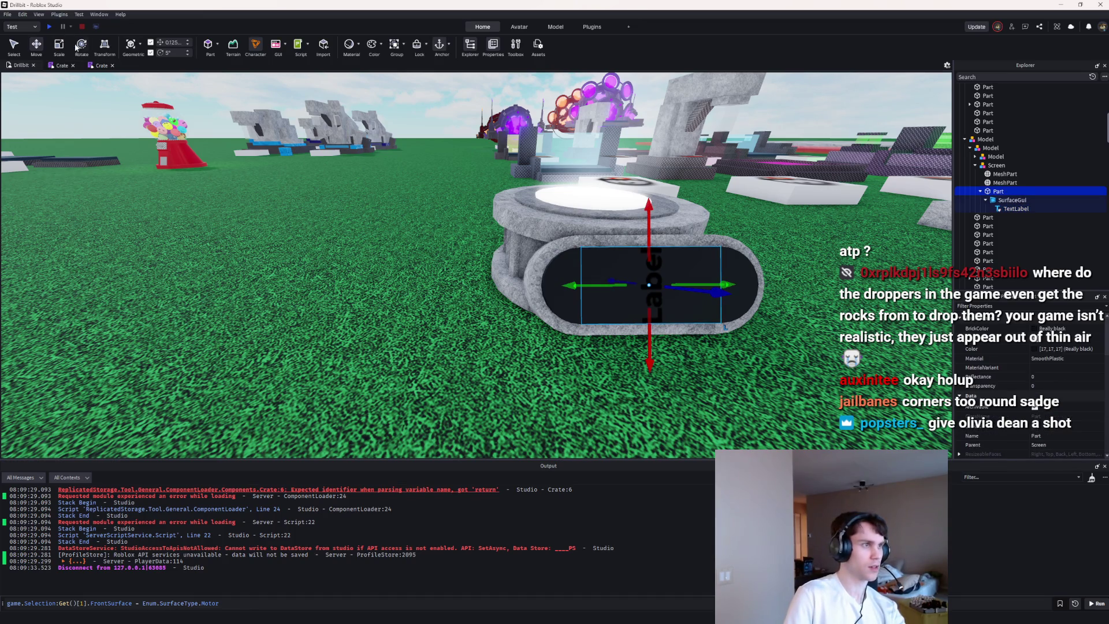
Step: Rotate the label panel, shrink its height, and widen it
mouse_move(633, 343)
mouse_down()
mouse_move(607, 324)
mouse_move(606, 272)
mouse_up()
drag(650, 374, 649, 342)
drag(705, 285, 741, 285)
key(f)
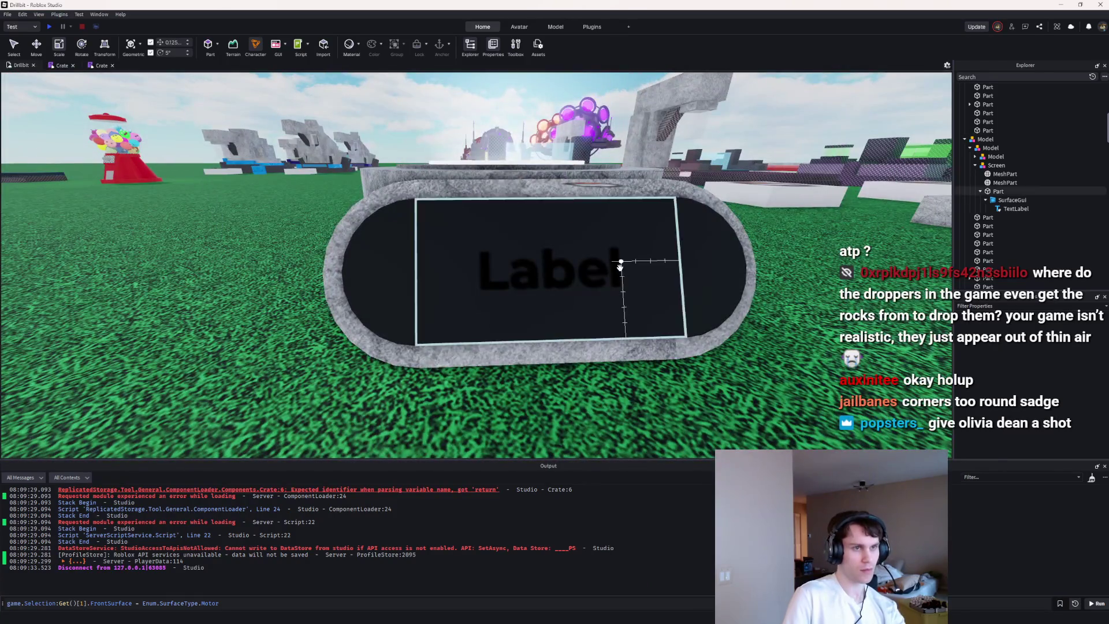
Step: Resize the label panel to 2.159 × 1.177 × 0.001 via its Size property
click(607, 260)
drag(546, 182, 552, 173)
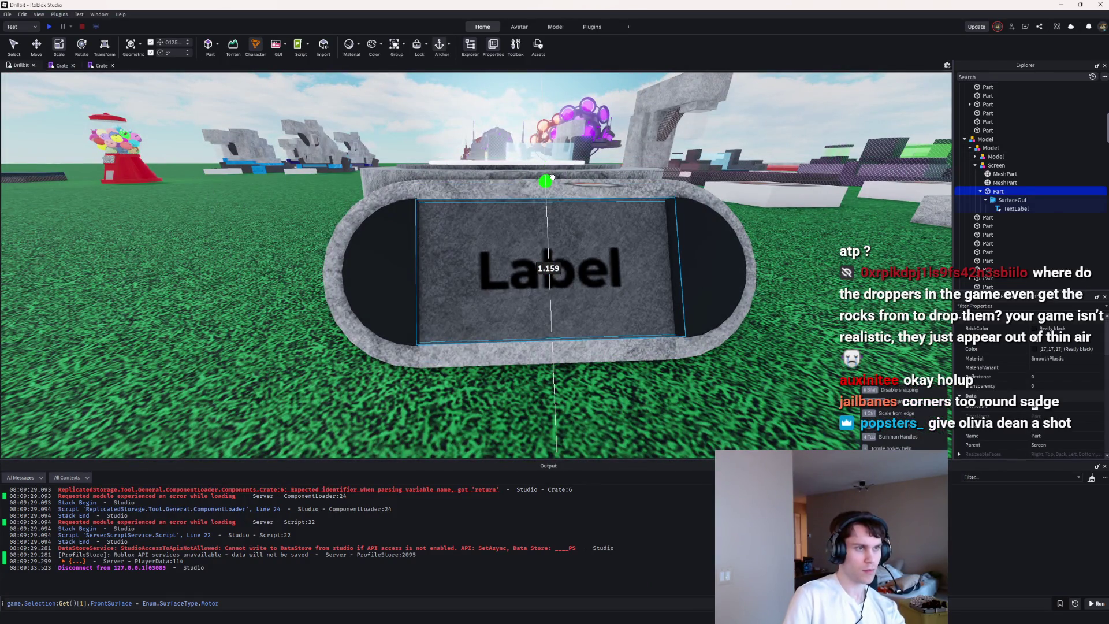
drag(699, 256, 700, 257)
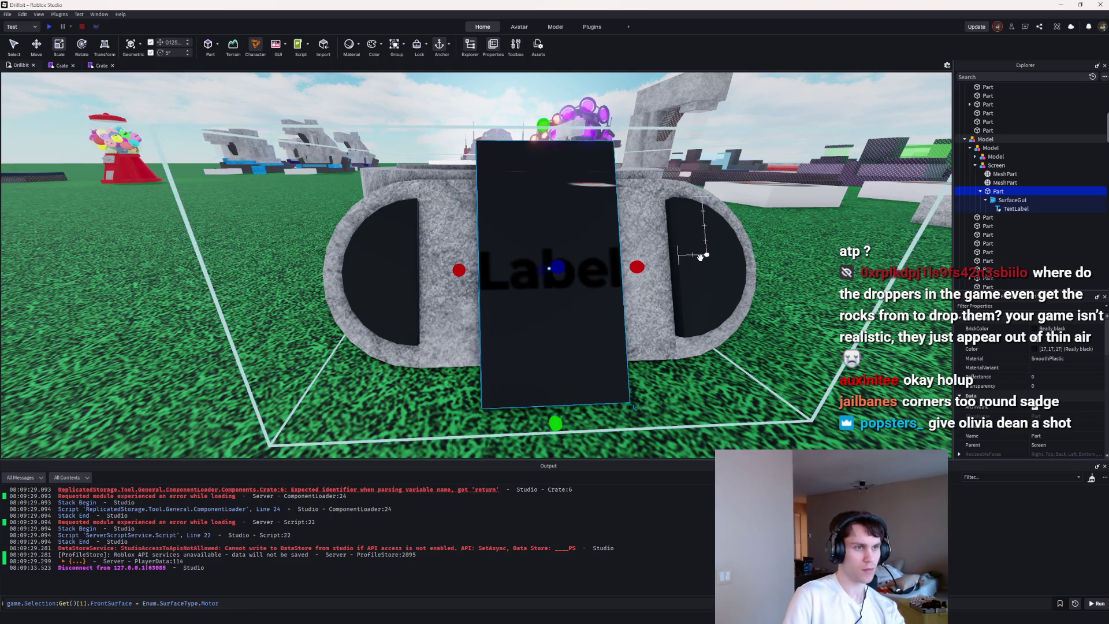
key(ctrl+t)
scroll(1024, 369, down, 4)
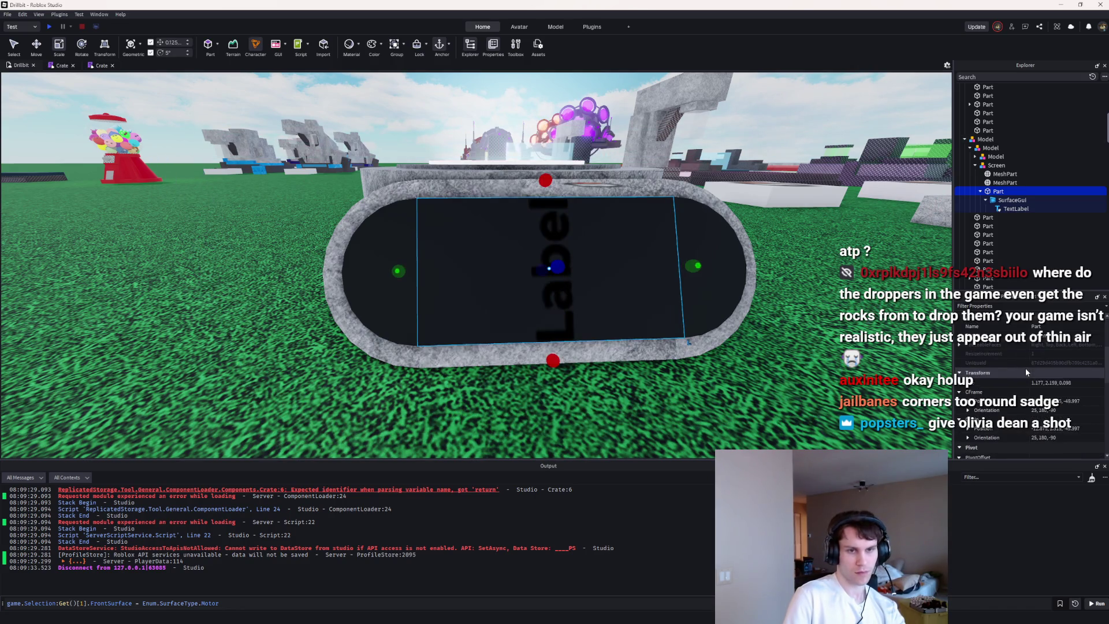
click(1072, 382)
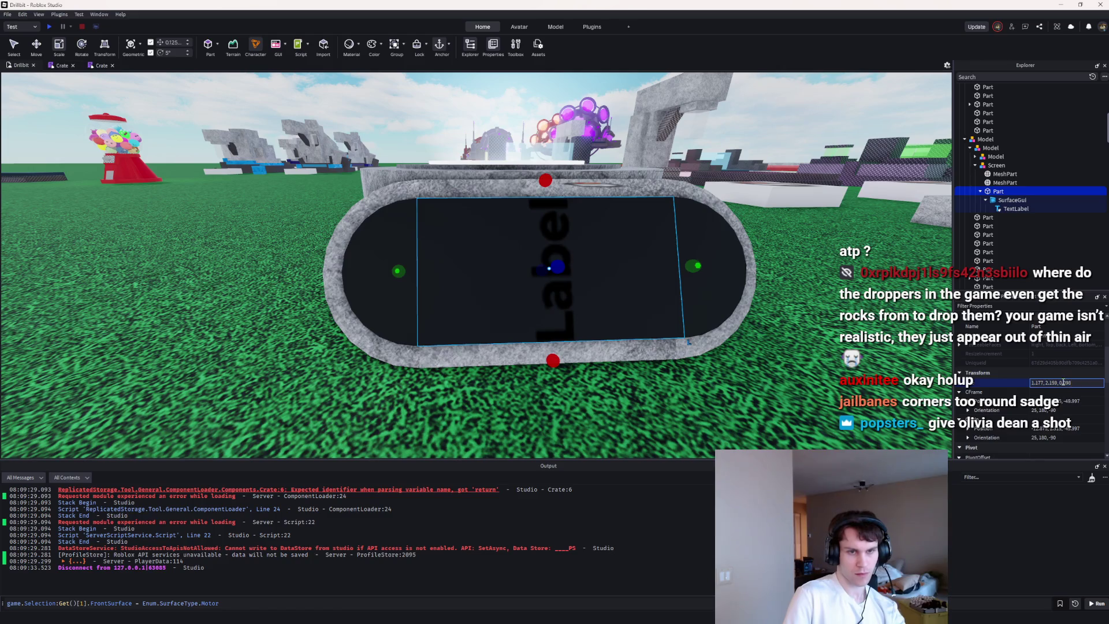
drag(1046, 382, 1054, 383)
key(BackSpace)
text(,)
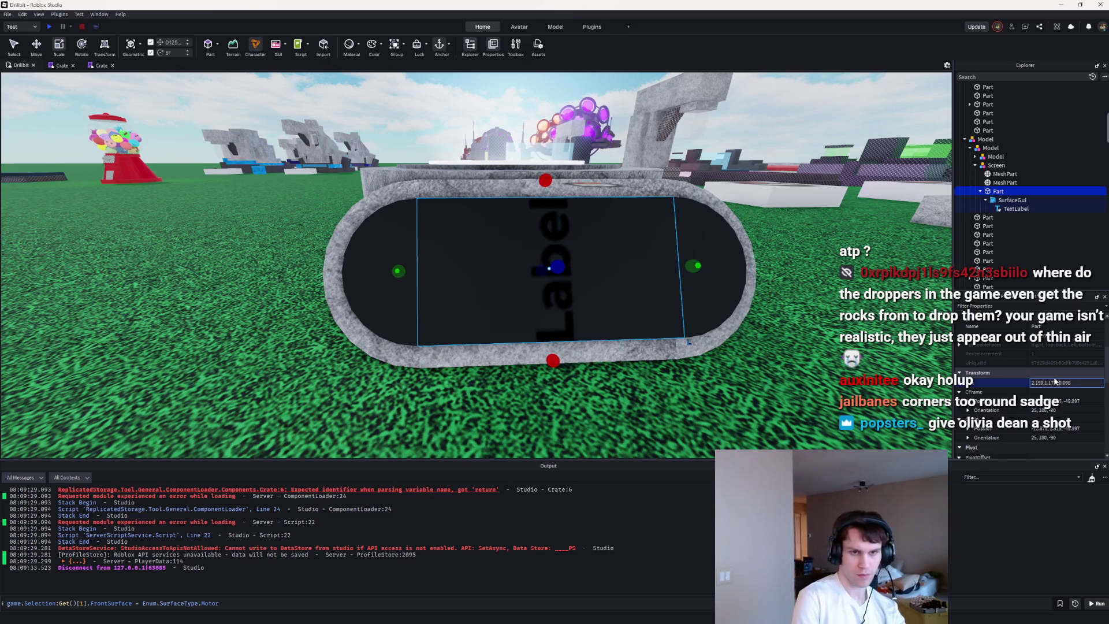
key(Return)
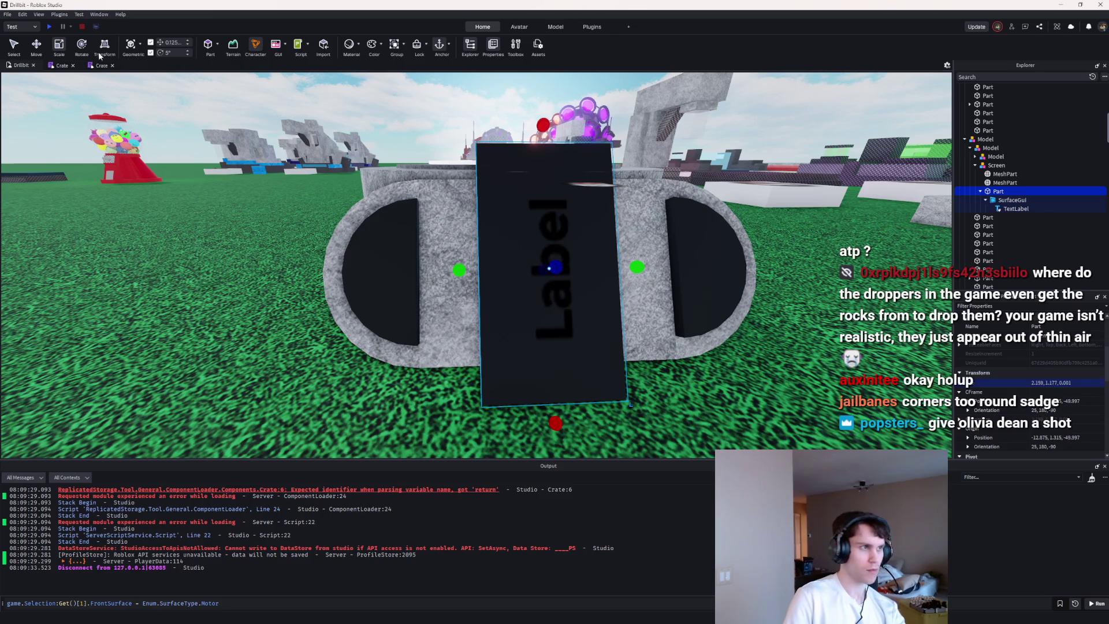
Step: Rotate the panel 90° so Label reads horizontally, then select the pedestal model
mouse_move(551, 267)
mouse_down()
mouse_move(595, 314)
mouse_move(557, 339)
mouse_move(518, 299)
mouse_up()
key(d)
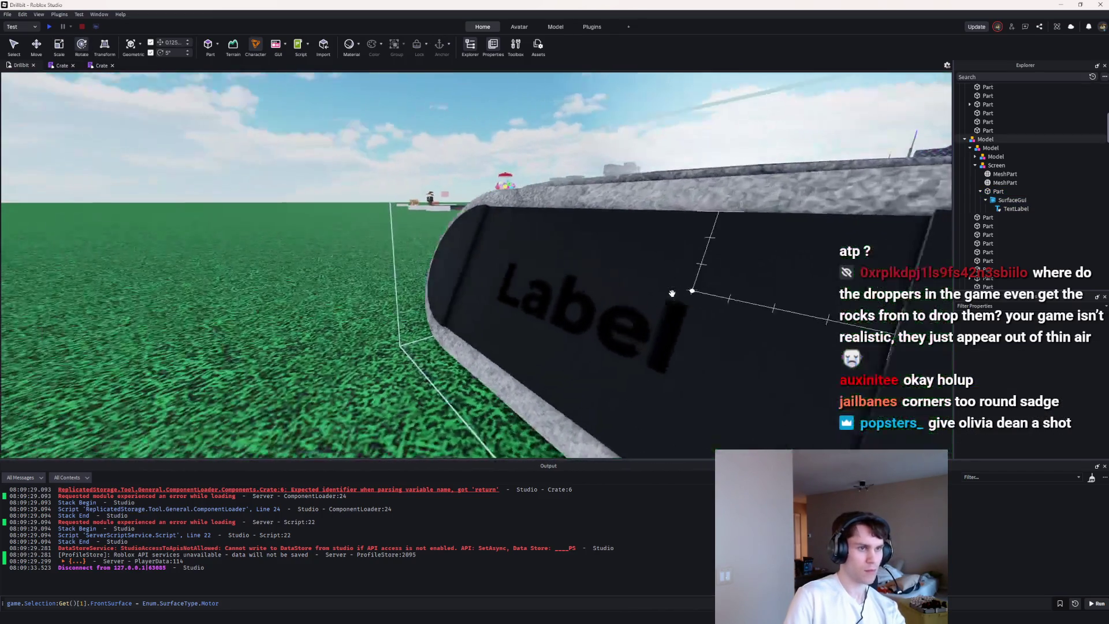
key(a)
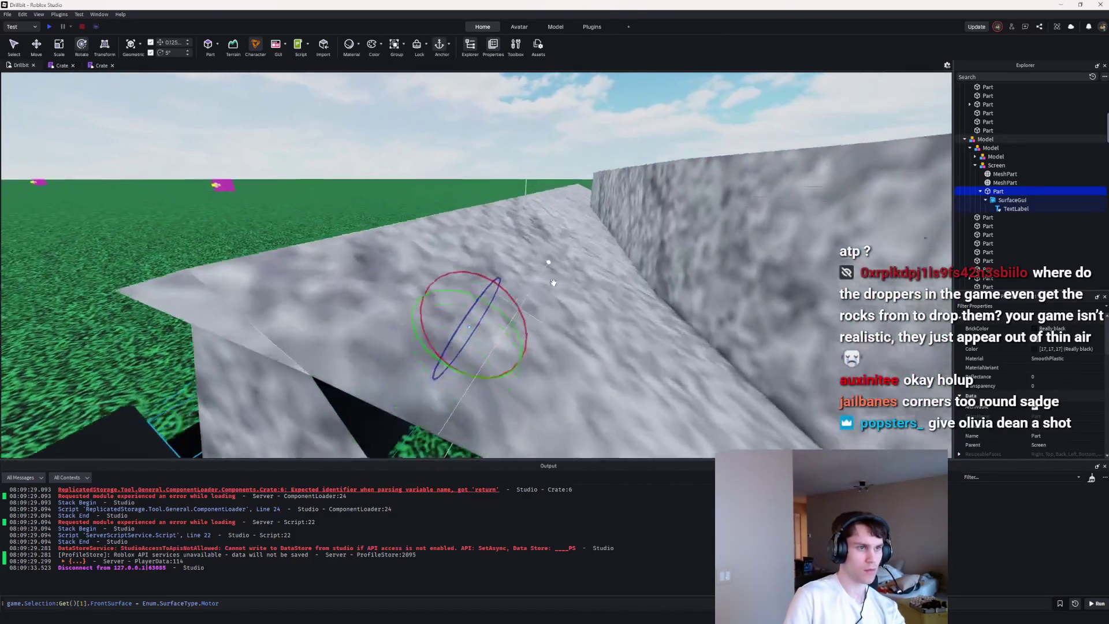
key(f)
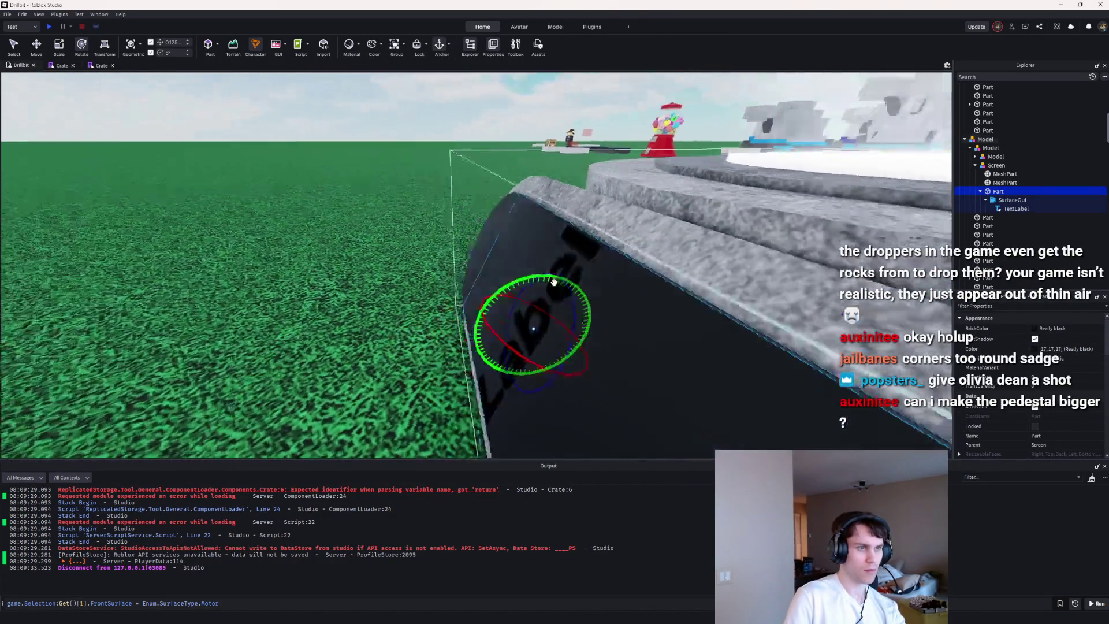
key(f)
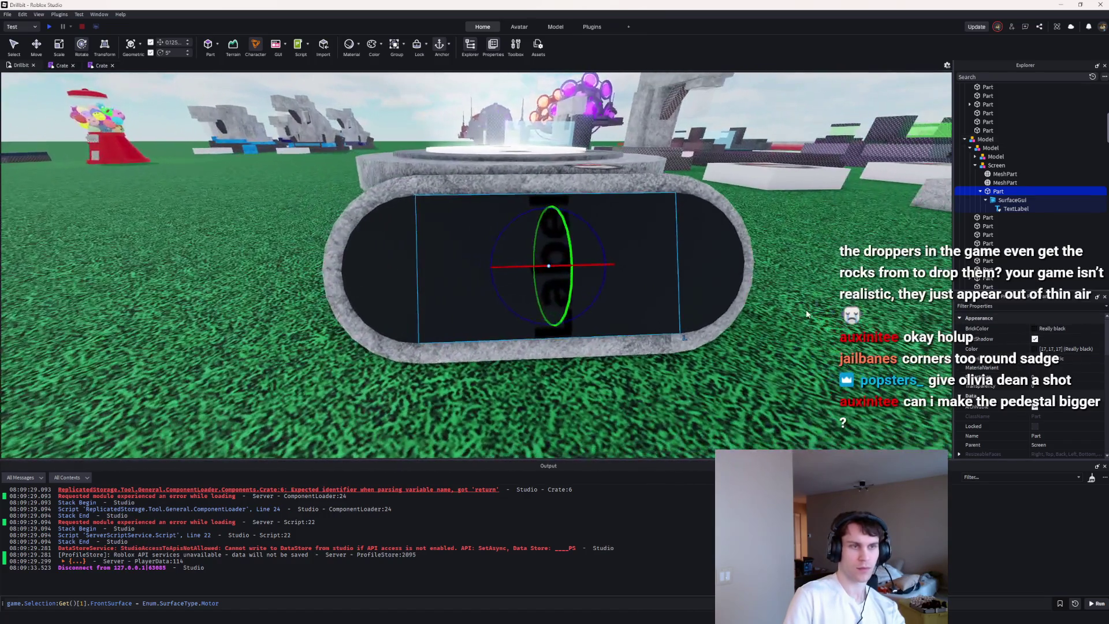
click(807, 313)
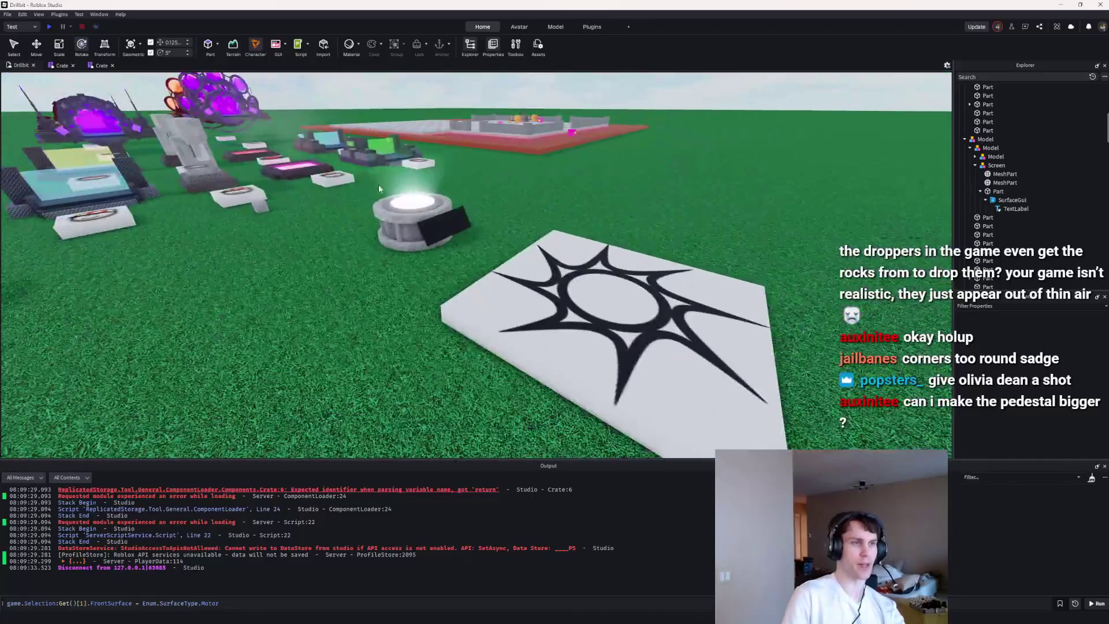
click(404, 214)
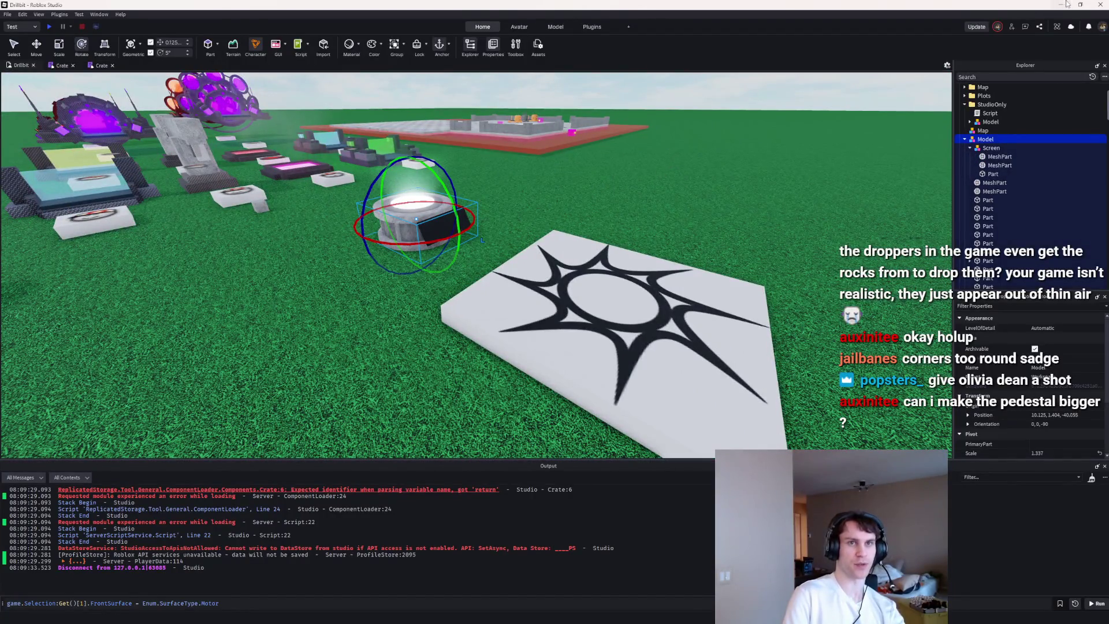
click(1067, 4)
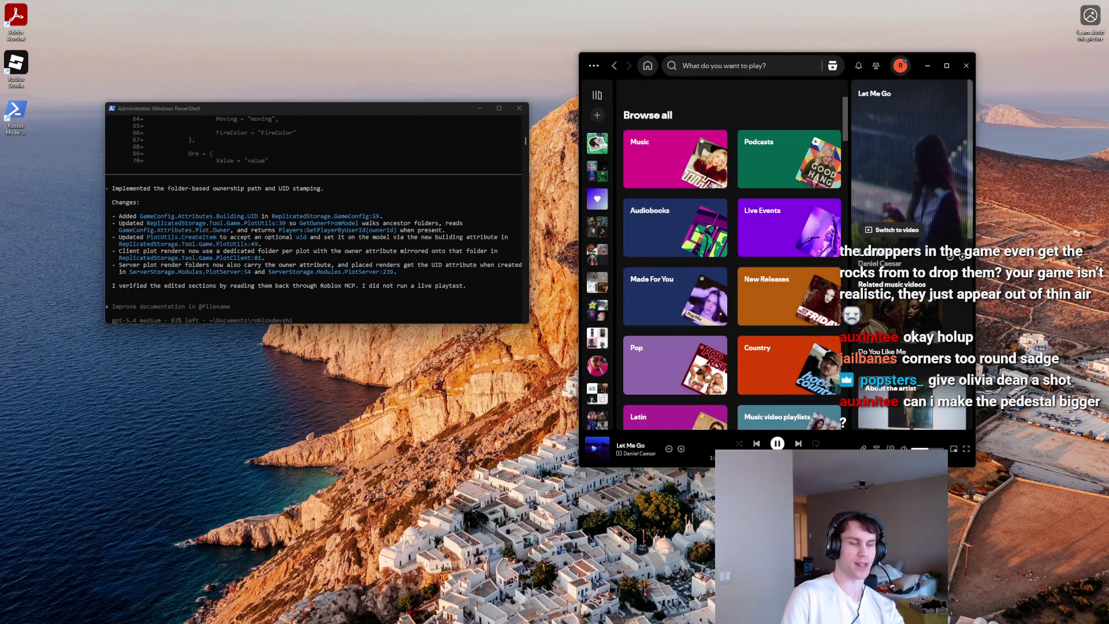
mouse_move(654, 614)
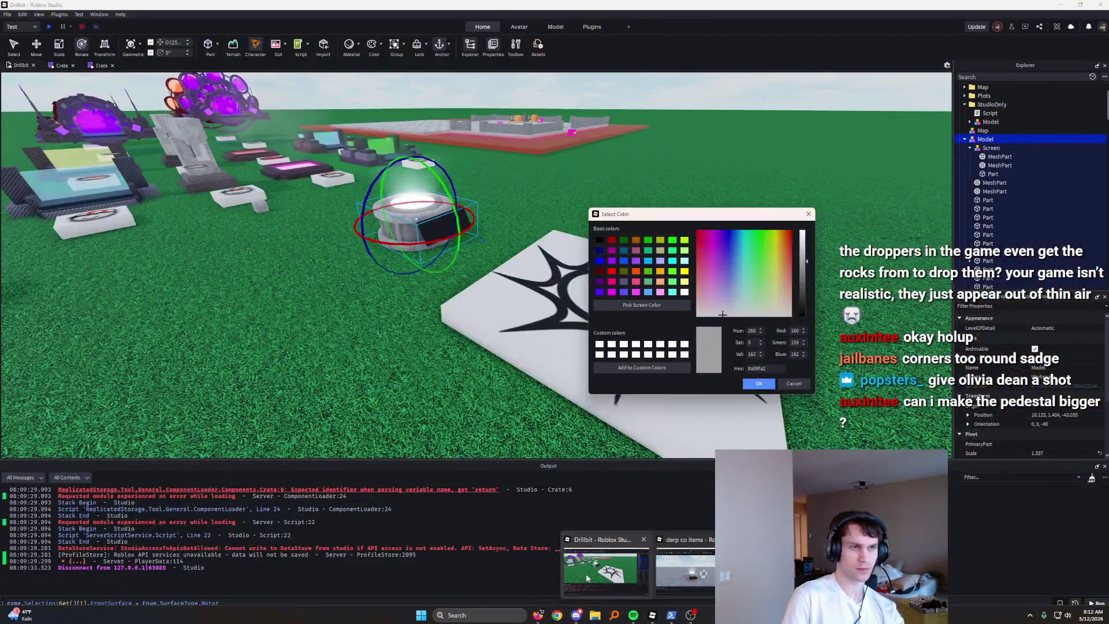
click(587, 577)
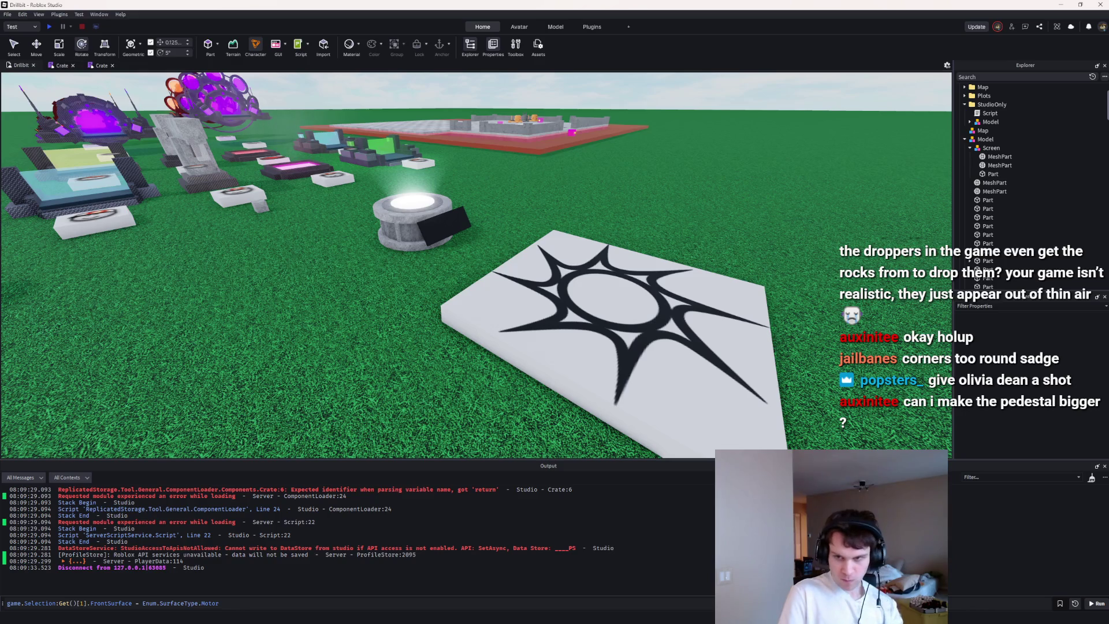
key(alt+Tab)
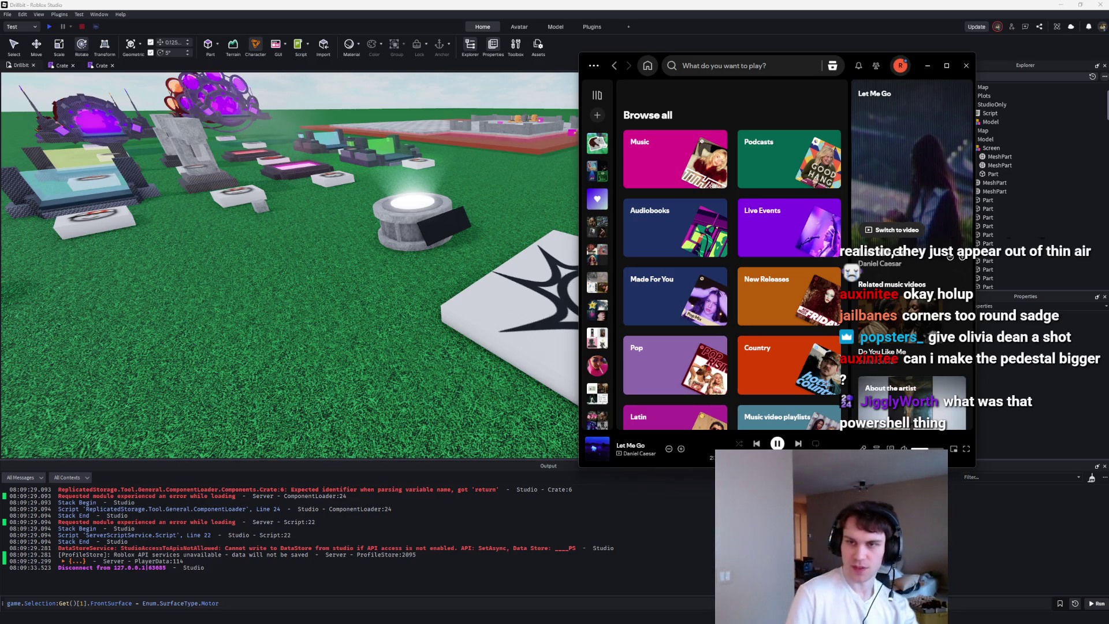
Step: Search Spotify for 'olivia dean' and play Man I Need from her artist page
click(753, 65)
text(olivia dean)
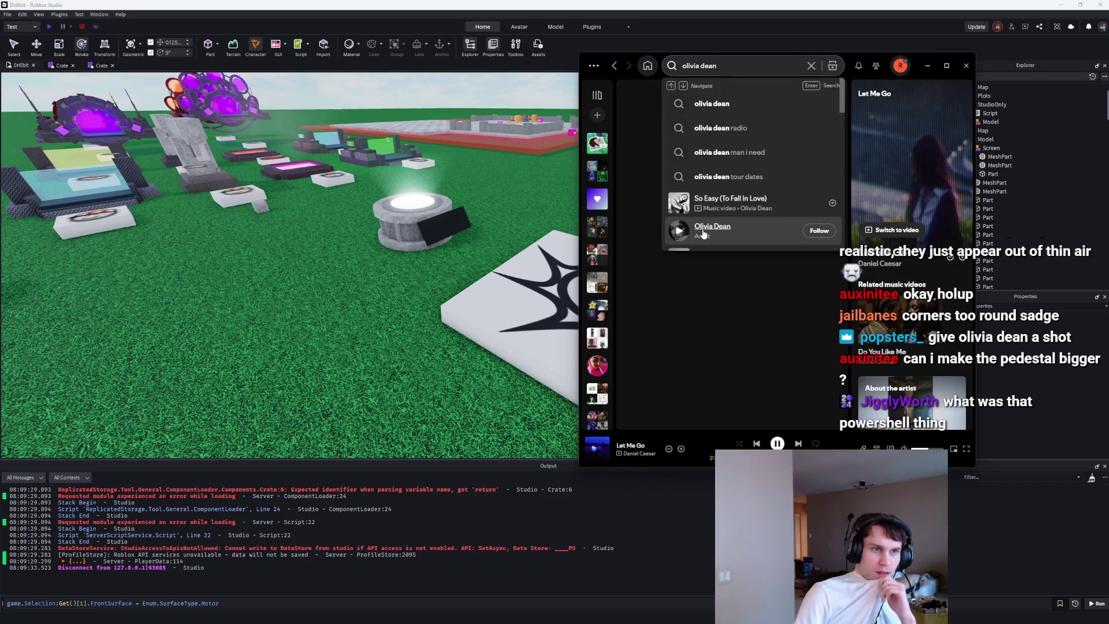
key(Return)
click(633, 263)
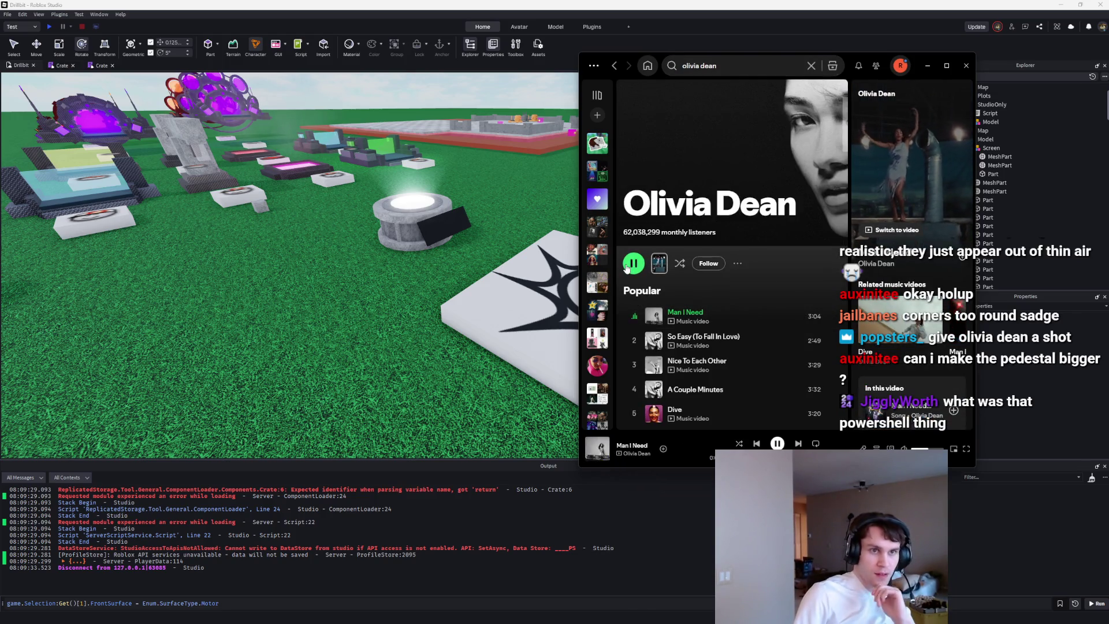
Step: Minimize Spotify and bring the PowerShell window forward over Roblox Studio
scroll(719, 323, down, 1)
scroll(720, 324, down, 3)
scroll(722, 328, up, 2)
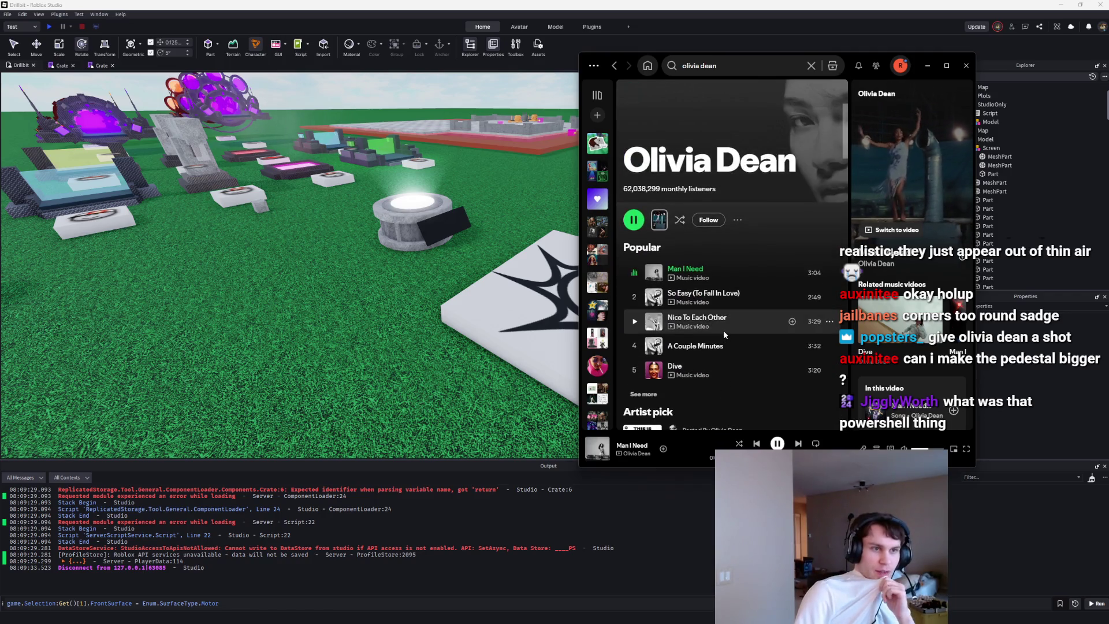
scroll(724, 331, down, 8)
scroll(724, 334, down, 6)
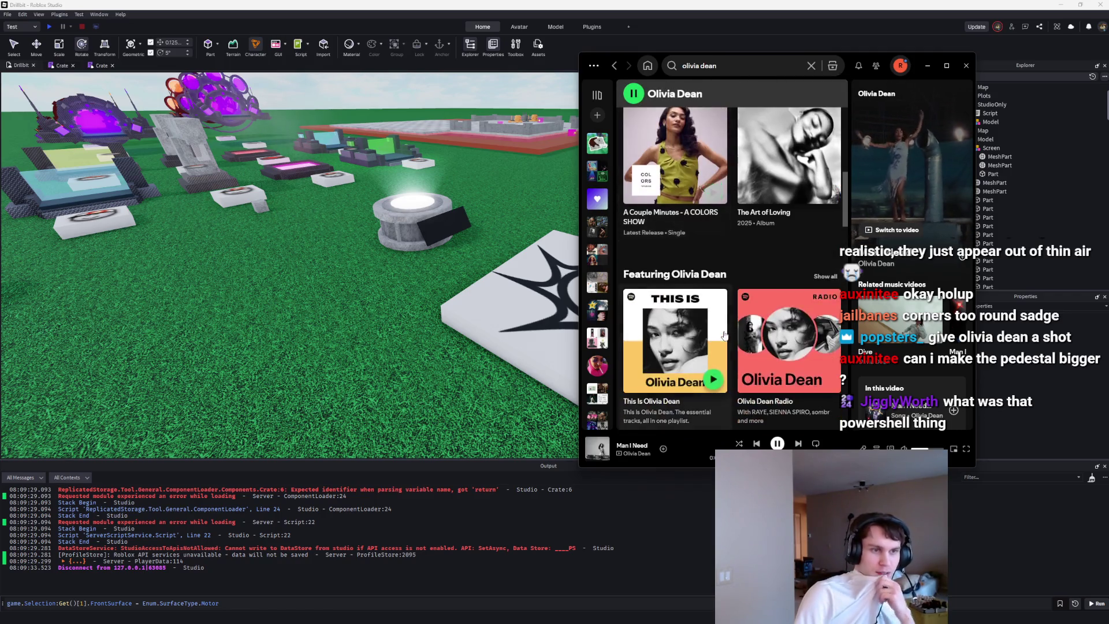
scroll(724, 335, down, 6)
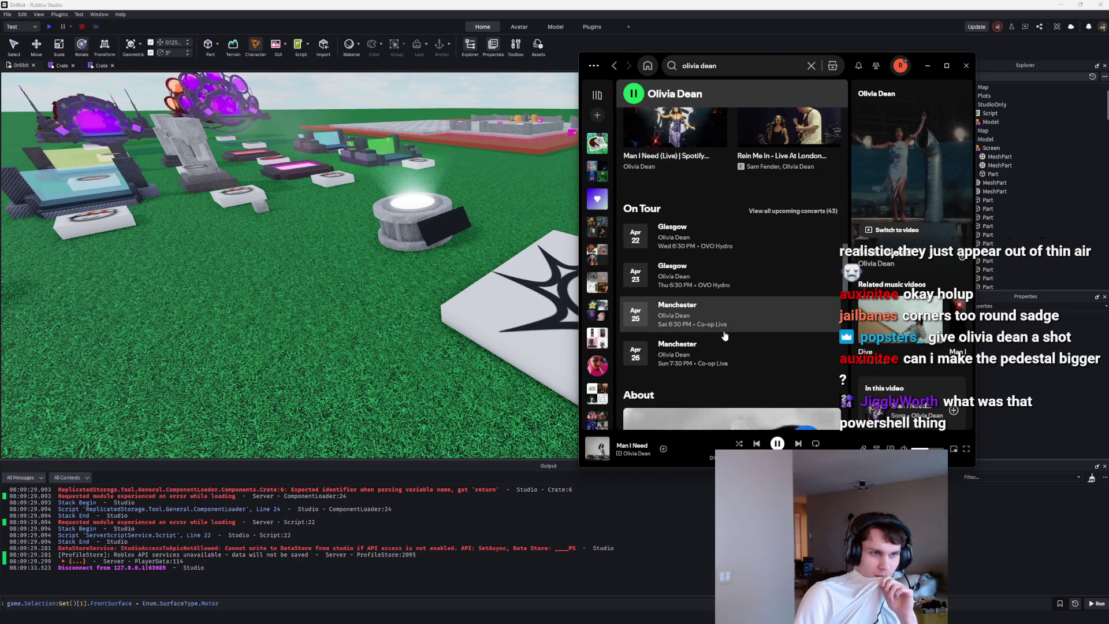
scroll(725, 336, down, 3)
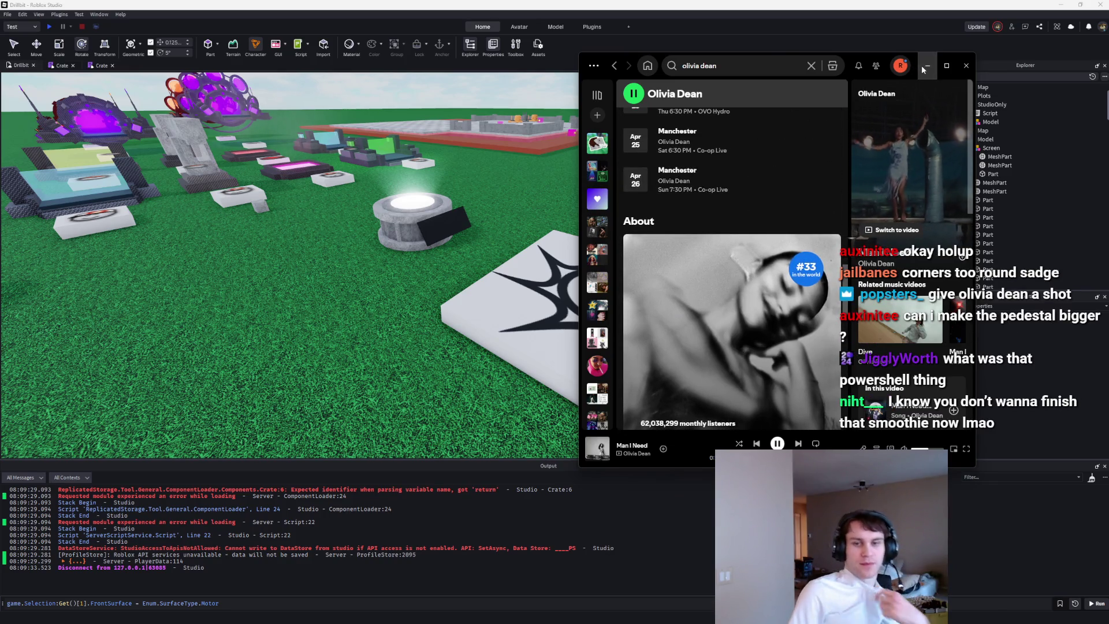
click(928, 65)
click(671, 620)
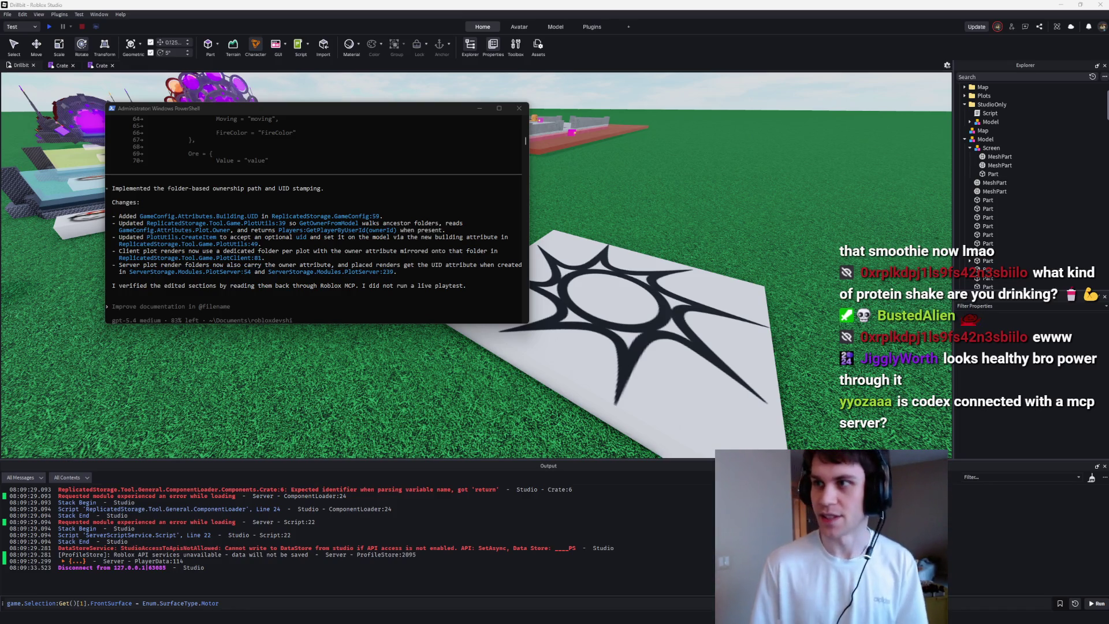
key(alt+Tab)
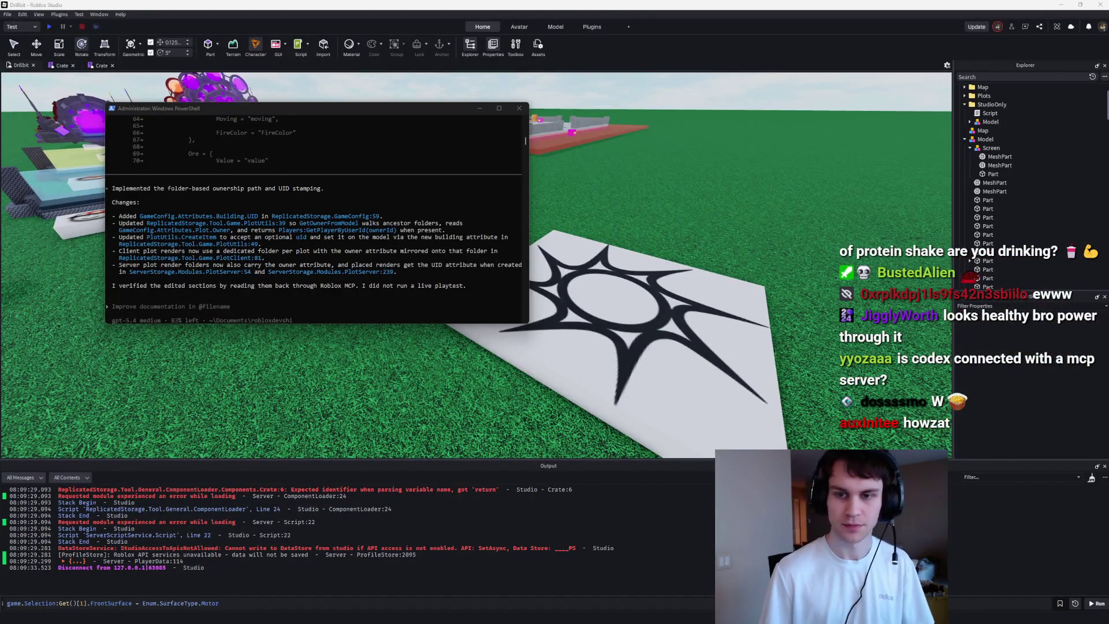
Step: Back in Studio, reposition and turn the crate pedestal model on the baseplate
click(647, 193)
click(499, 215)
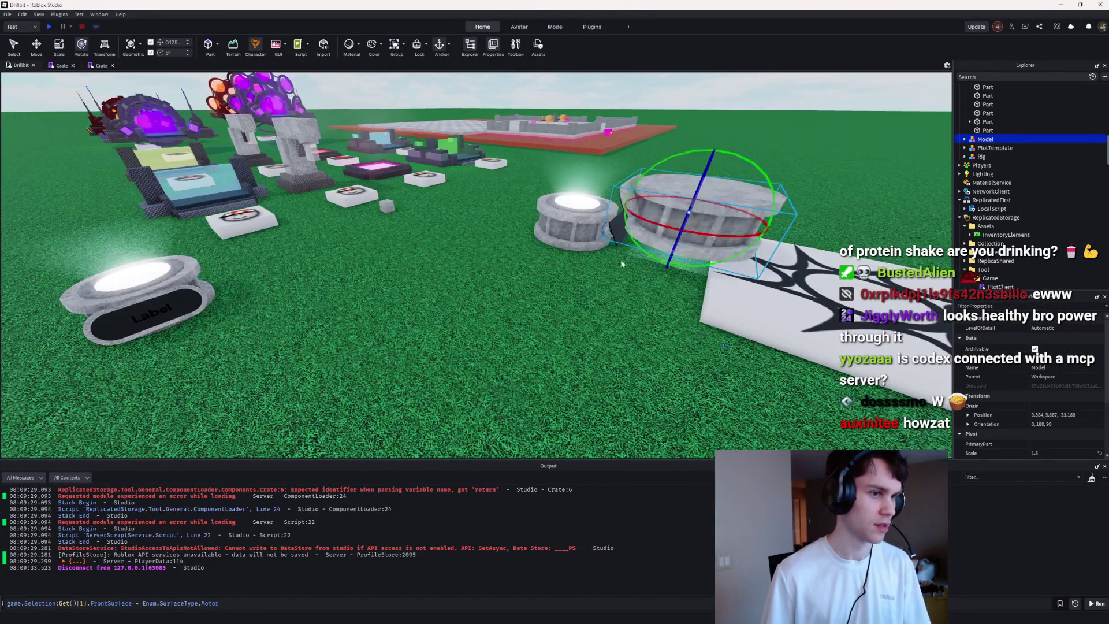
mouse_move(420, 301)
mouse_down()
mouse_move(554, 297)
mouse_move(466, 299)
mouse_up()
click(601, 279)
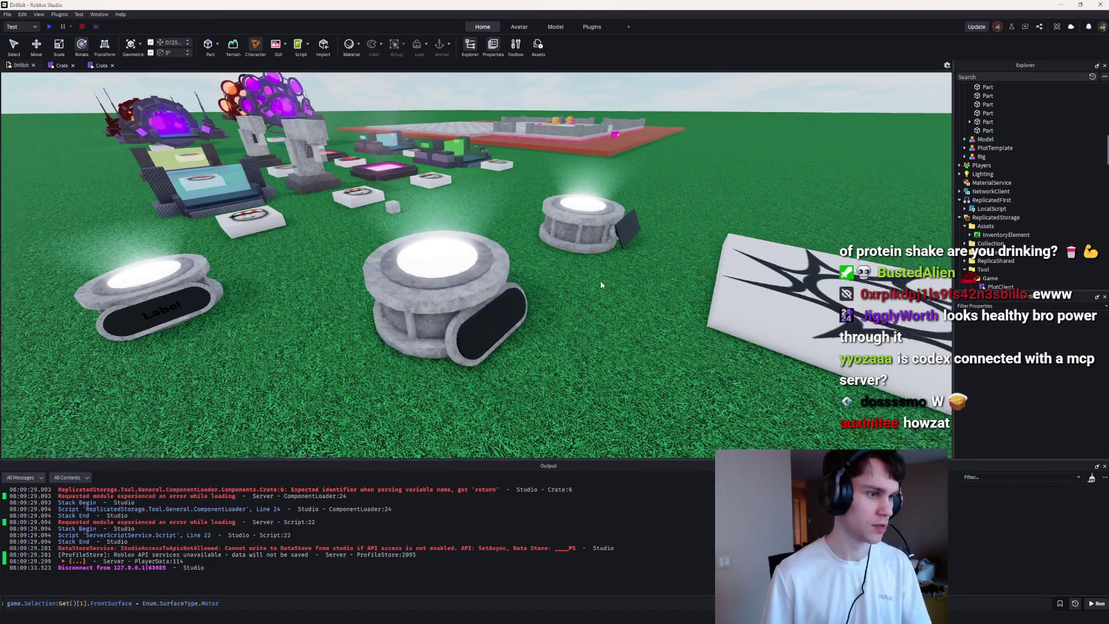
Step: Fly the camera around the crate displays to inspect the placed pedestals up close
key(s)
key(s)
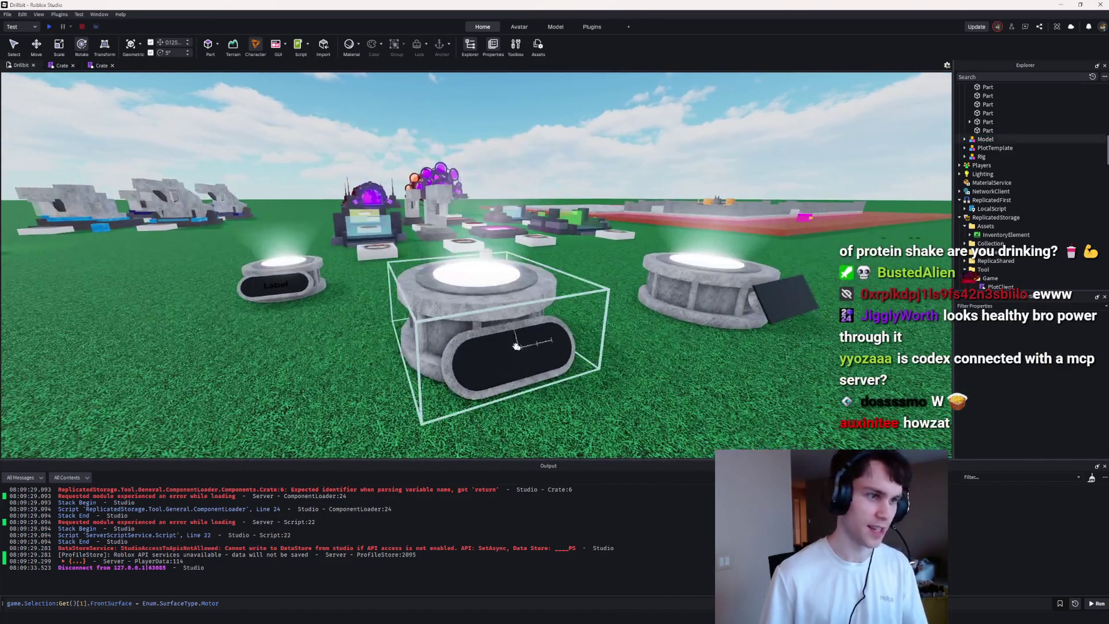
key(w)
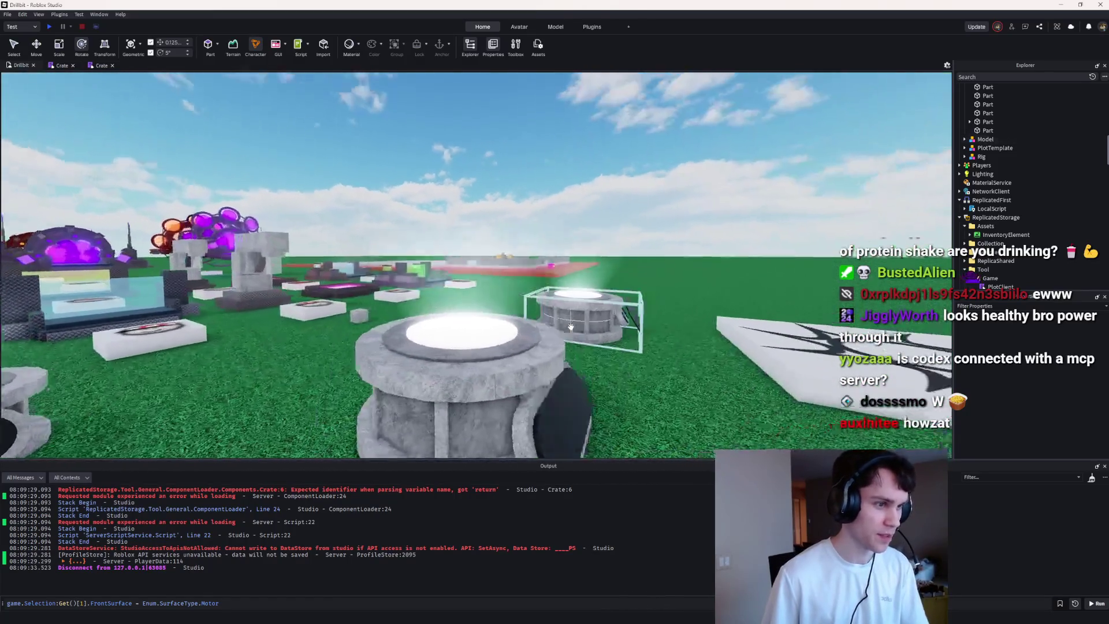
key(s)
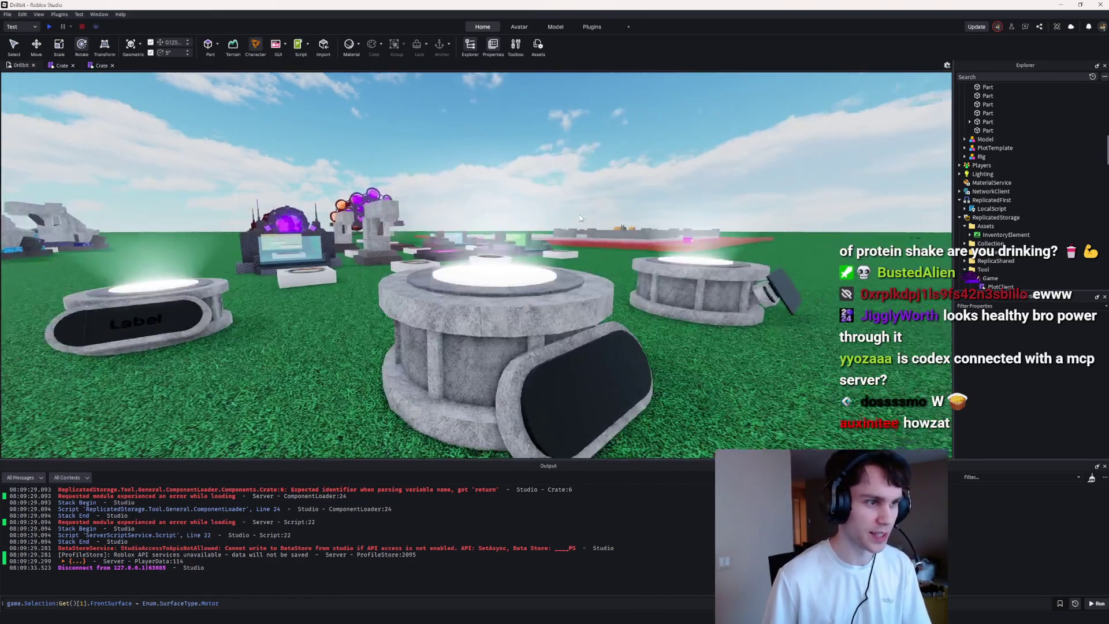
key(w)
key(w)
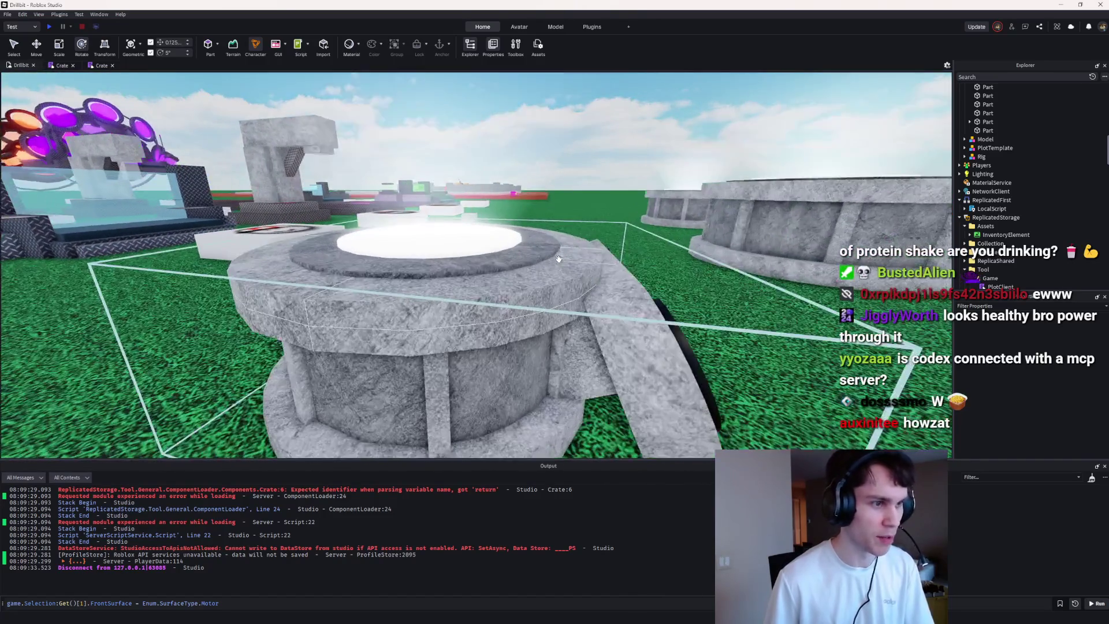
key(d)
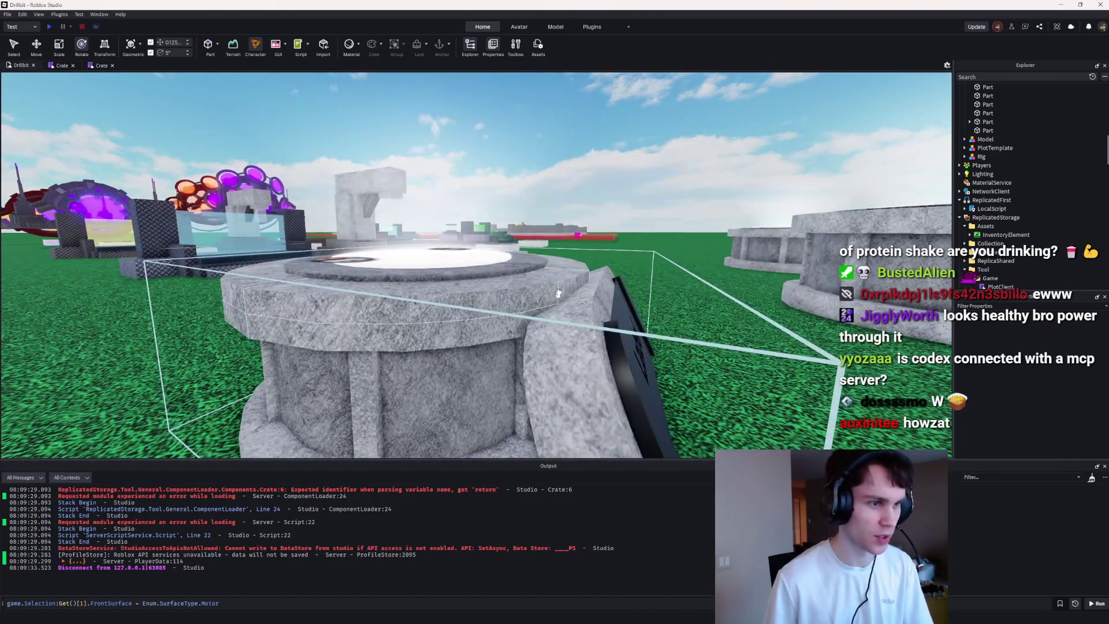
key(s)
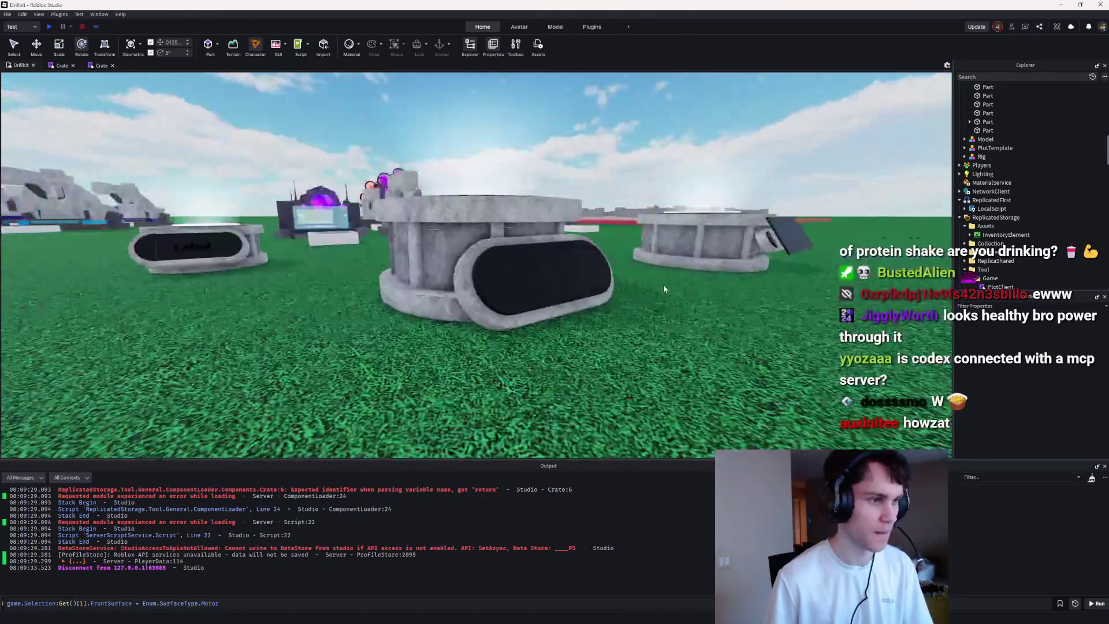
key(w)
key(s)
key(d)
click(664, 288)
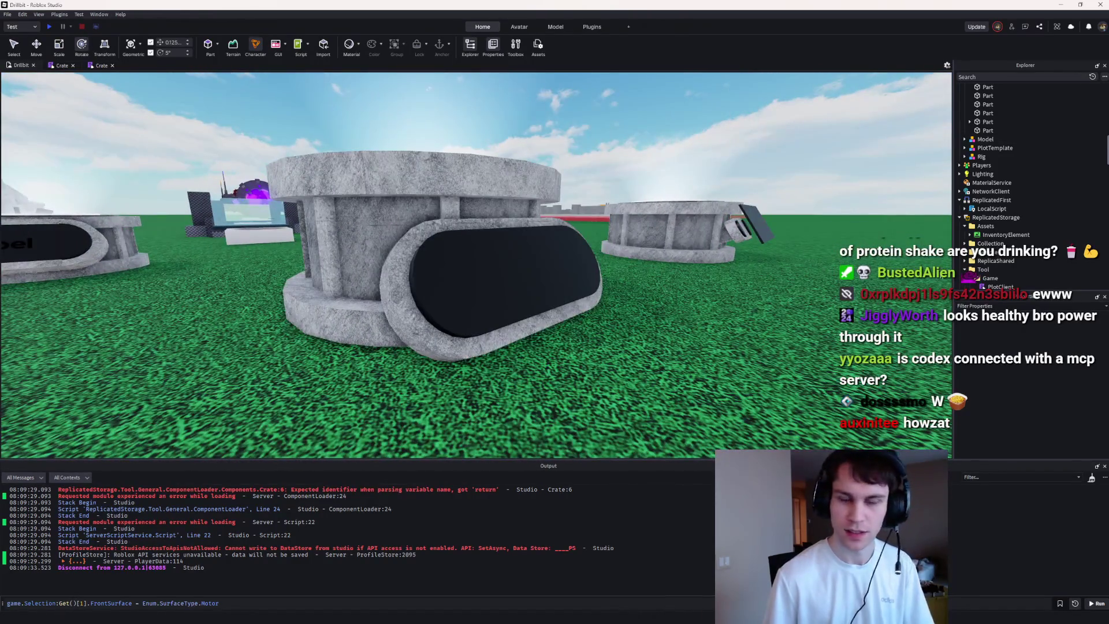
key(a)
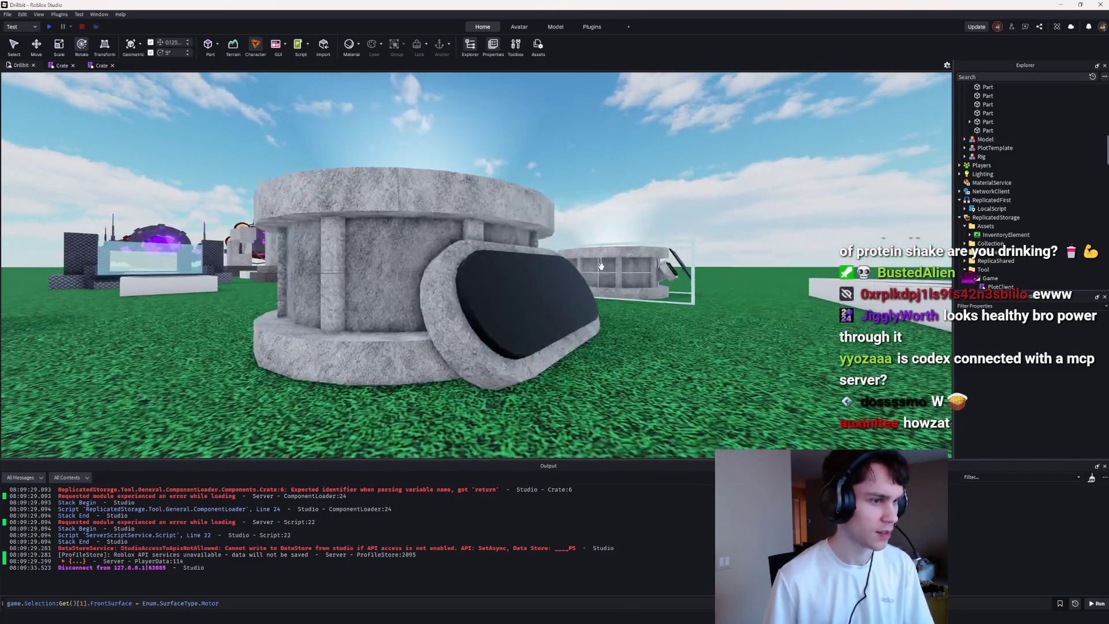
key(d)
key(w)
key(d)
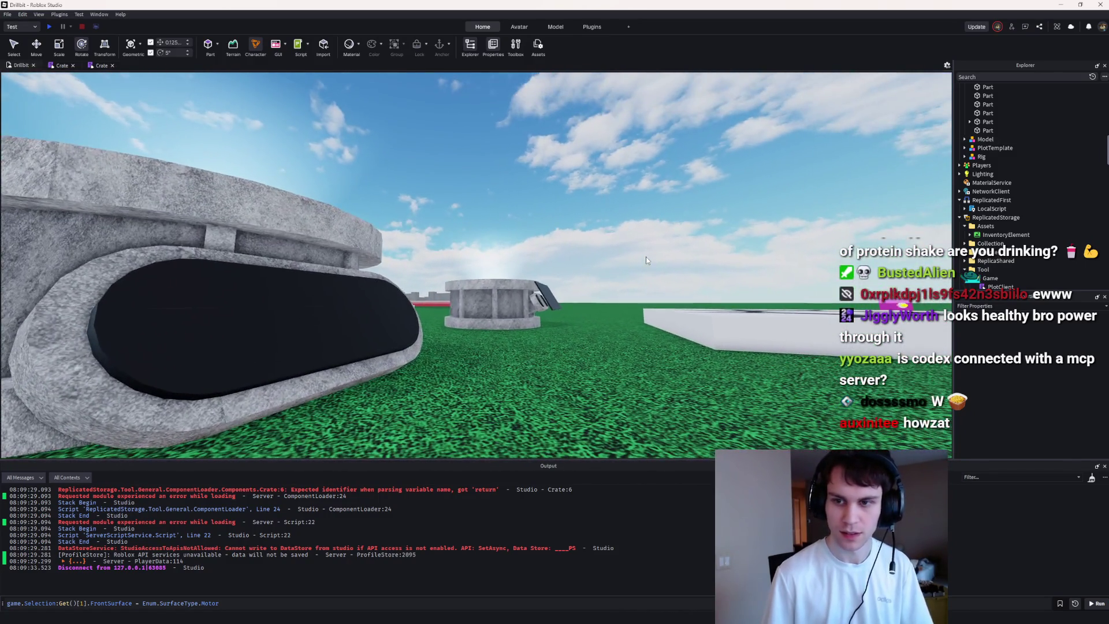
key(w)
key(a)
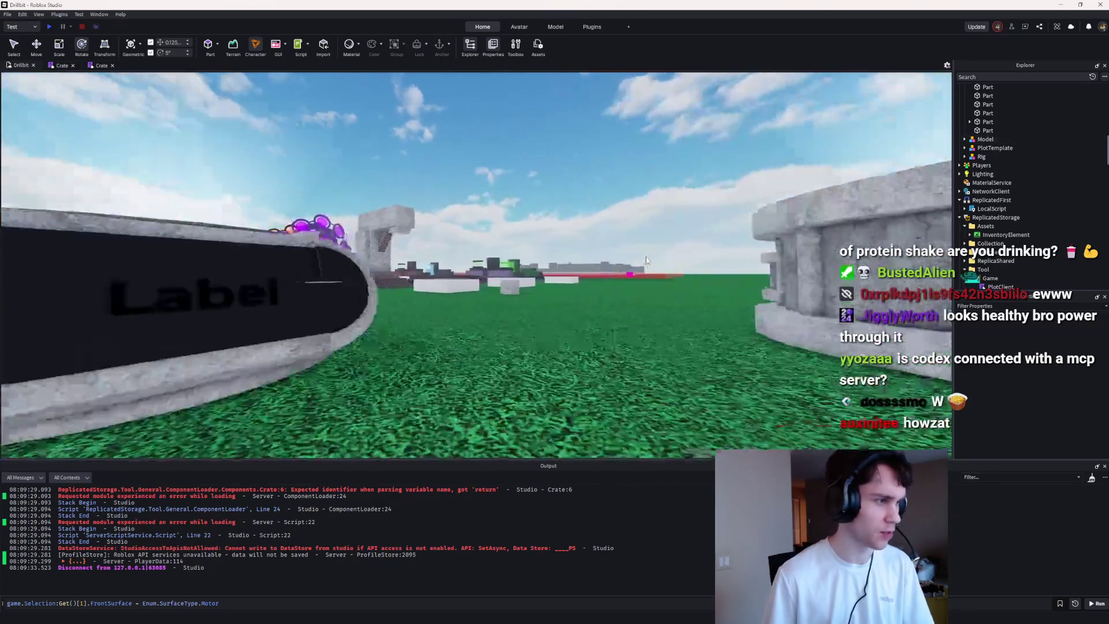
key(w)
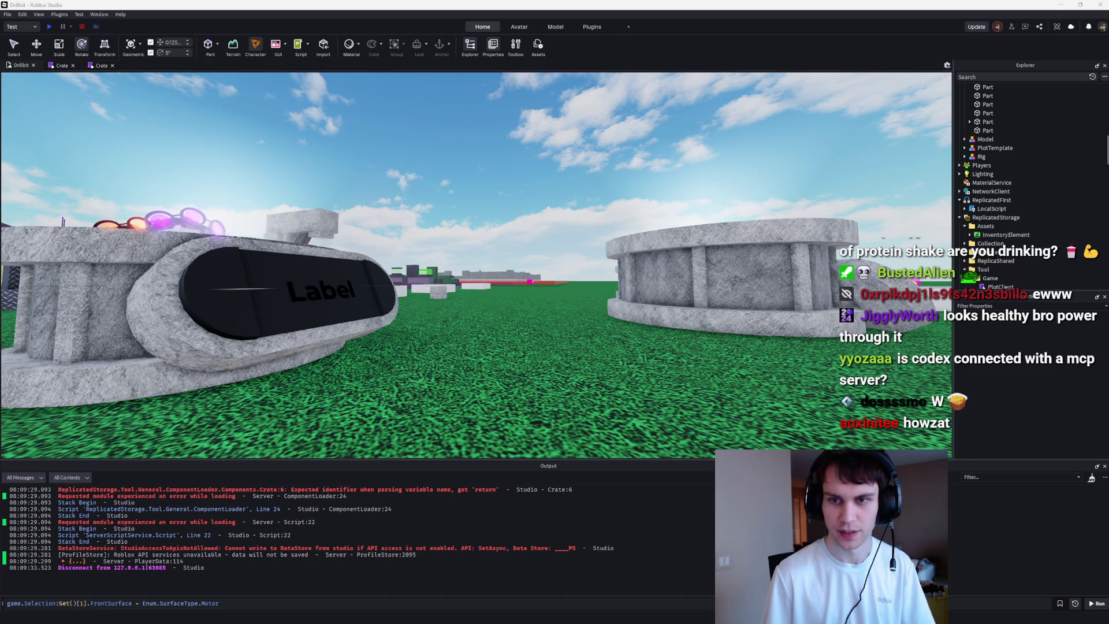
Step: Select and delete all three test crate pedestals from the baseplate
click(721, 271)
key(s)
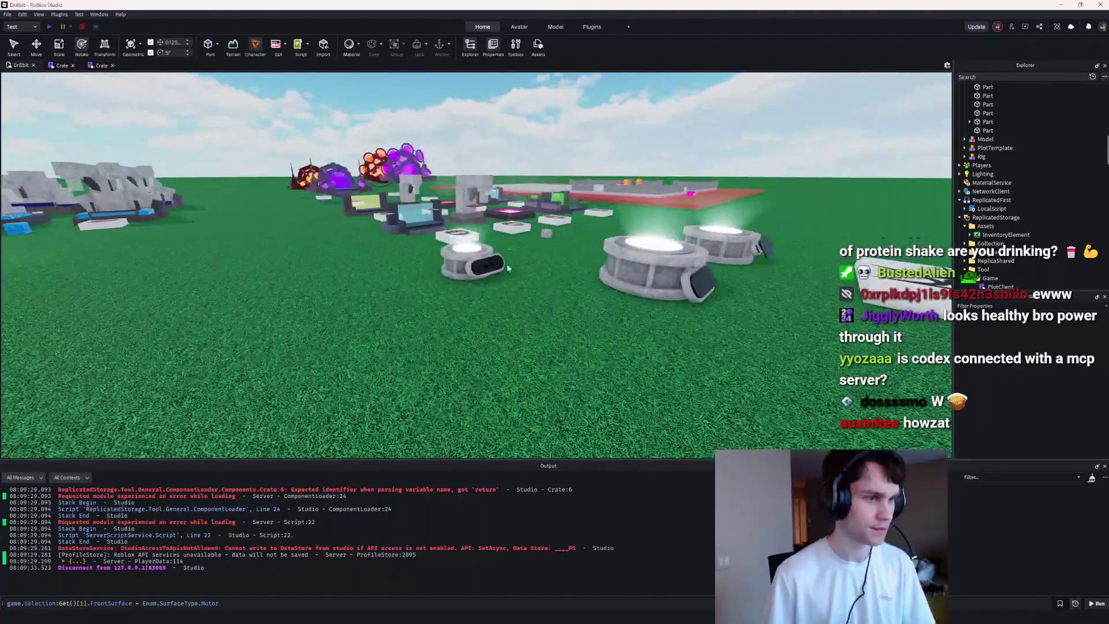
ctrl+click(630, 253)
key(Delete)
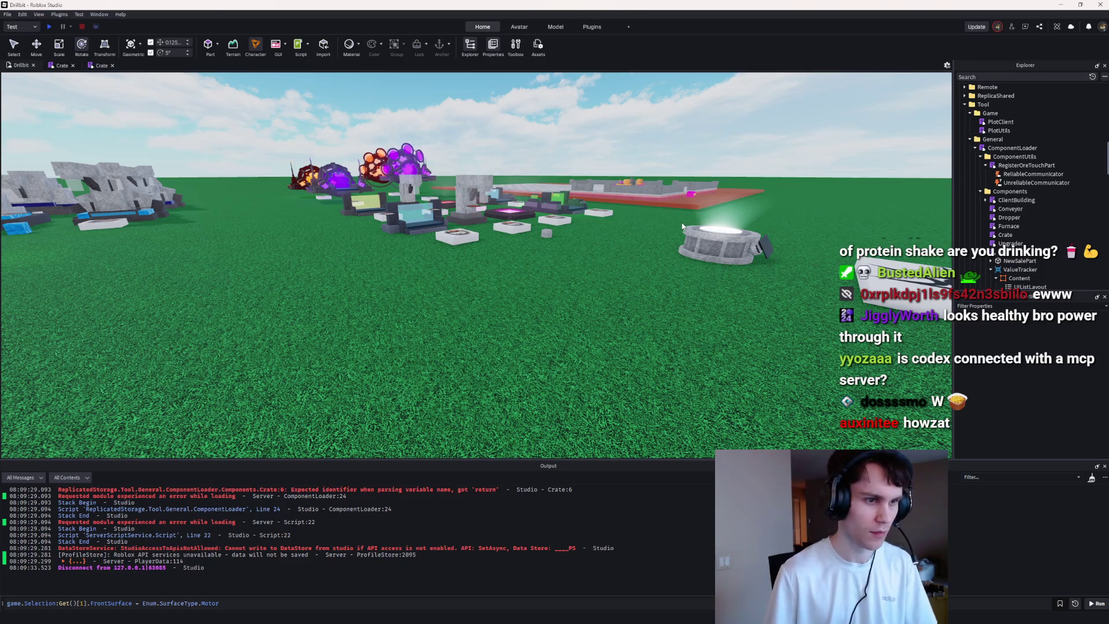
click(694, 226)
key(Delete)
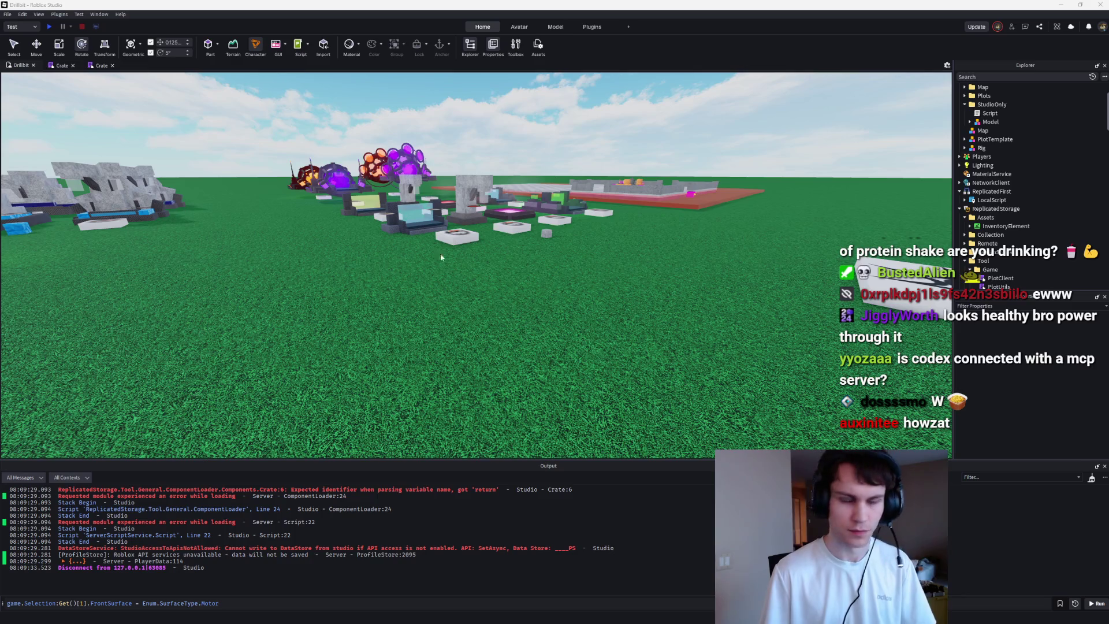
Step: Open the Crate component script
scroll(440, 256, up, 3)
scroll(1028, 185, down, 6)
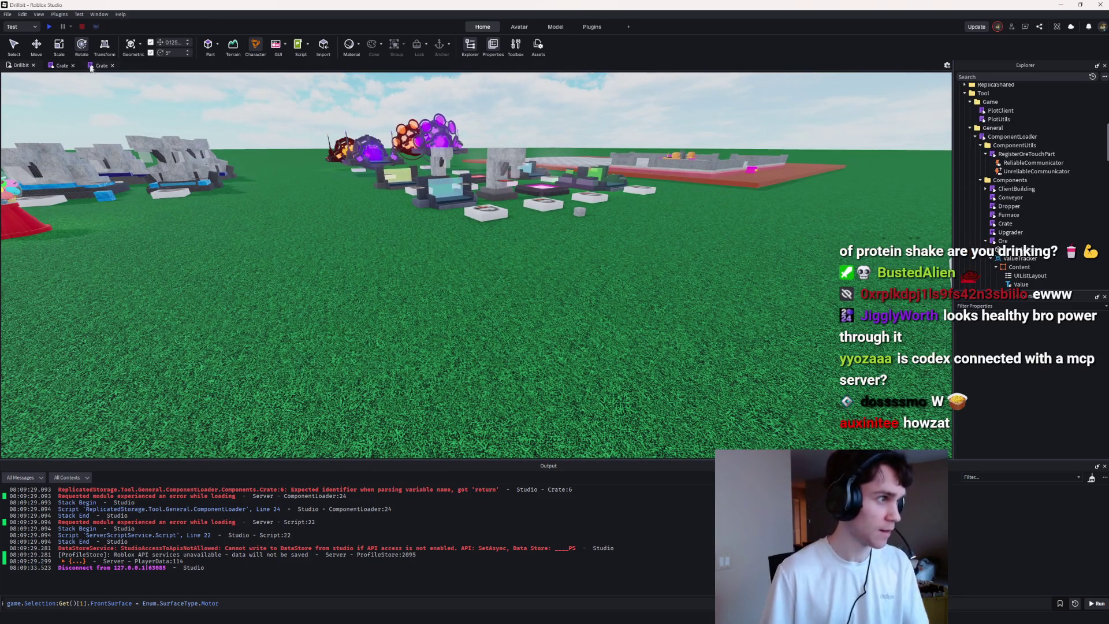
click(58, 65)
Step: Inside the added function, clone CRATE_PEDESTAL into a local pedestal variable
click(104, 169)
key(Return)
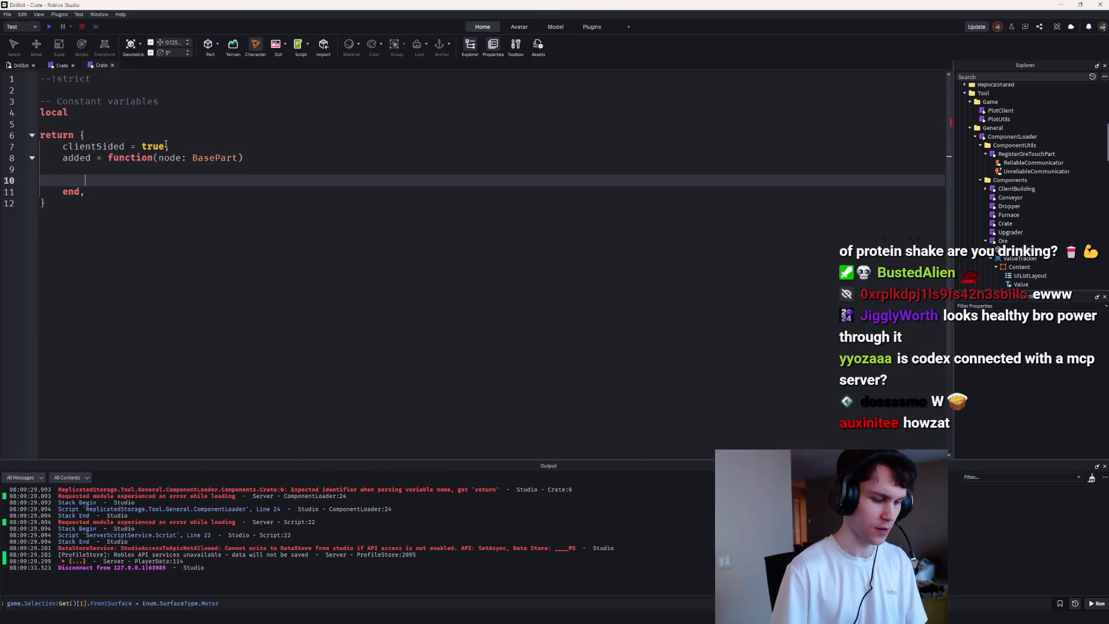
text(,)
click(199, 115)
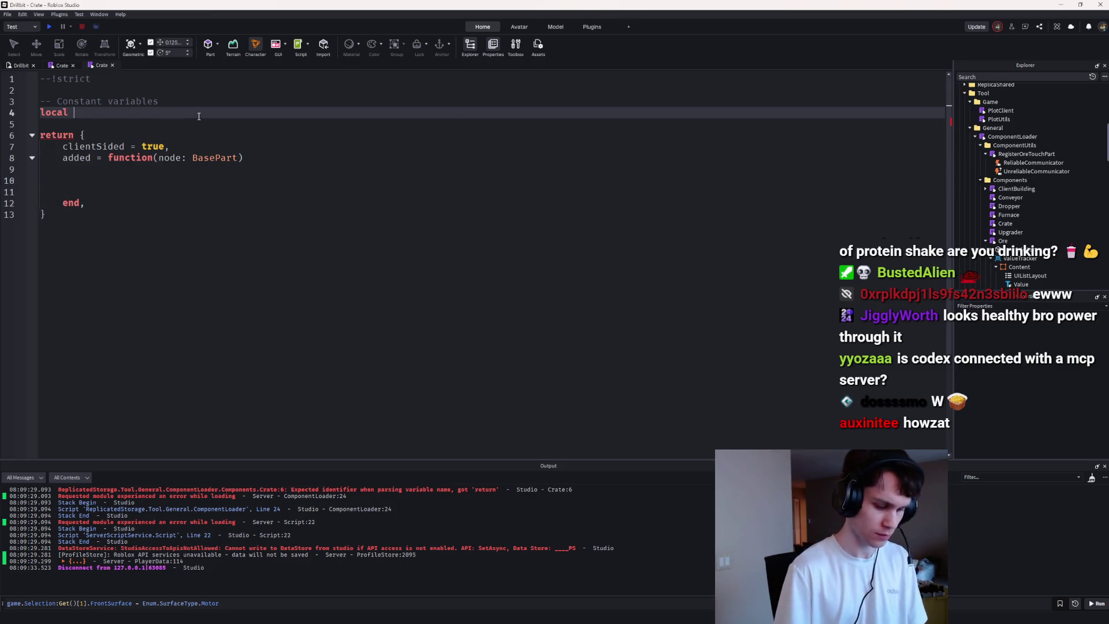
text(CRATE_p)
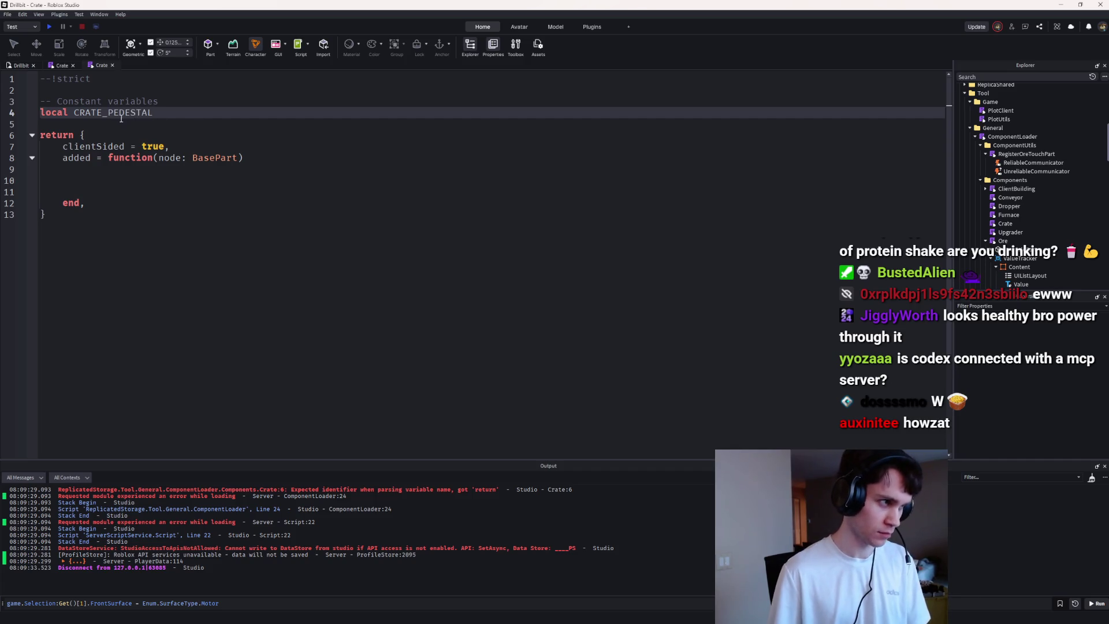
click(123, 186)
key(Up)
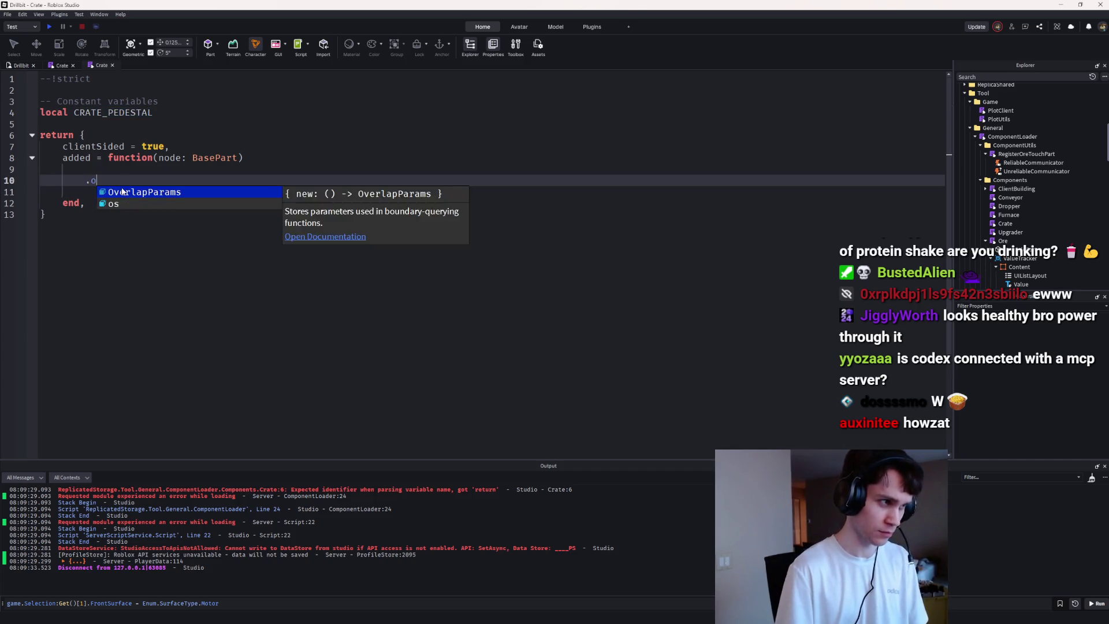
text(local pede)
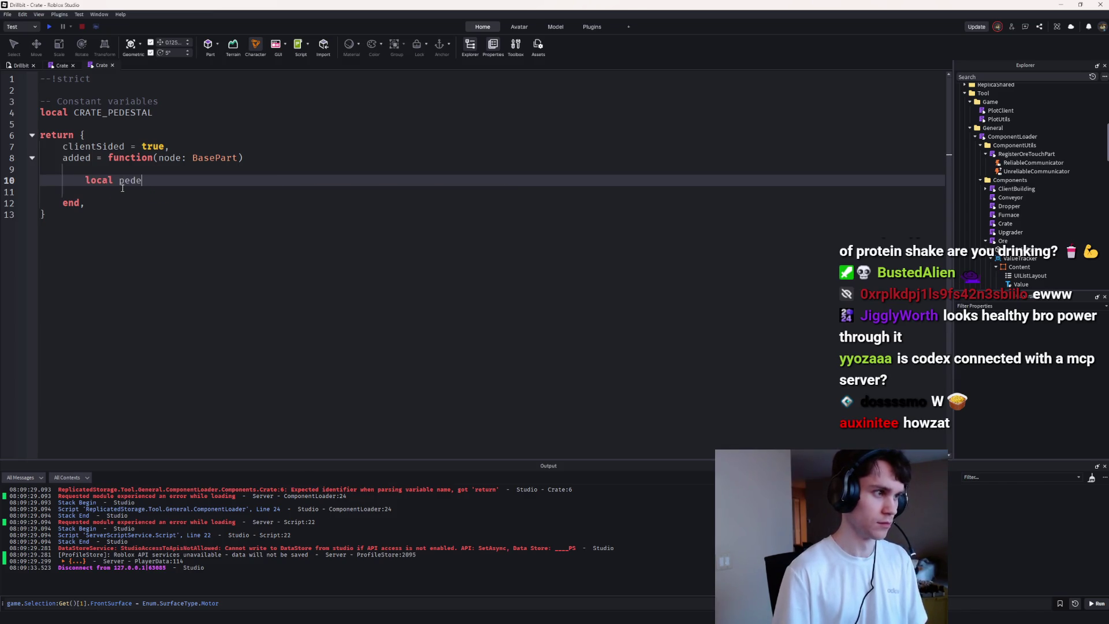
text(())
key(Return)
key(Return)
key(Return)
Step: Return a cleanup function that calls pedestal:Destroy()
text(pedestal.:Par)
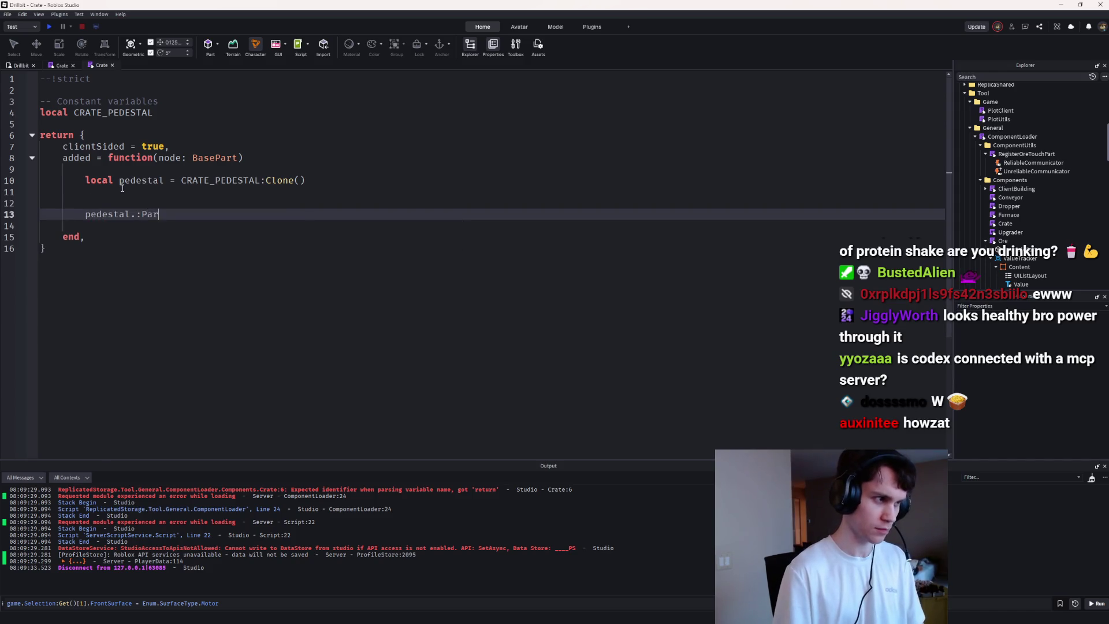
text(return function)
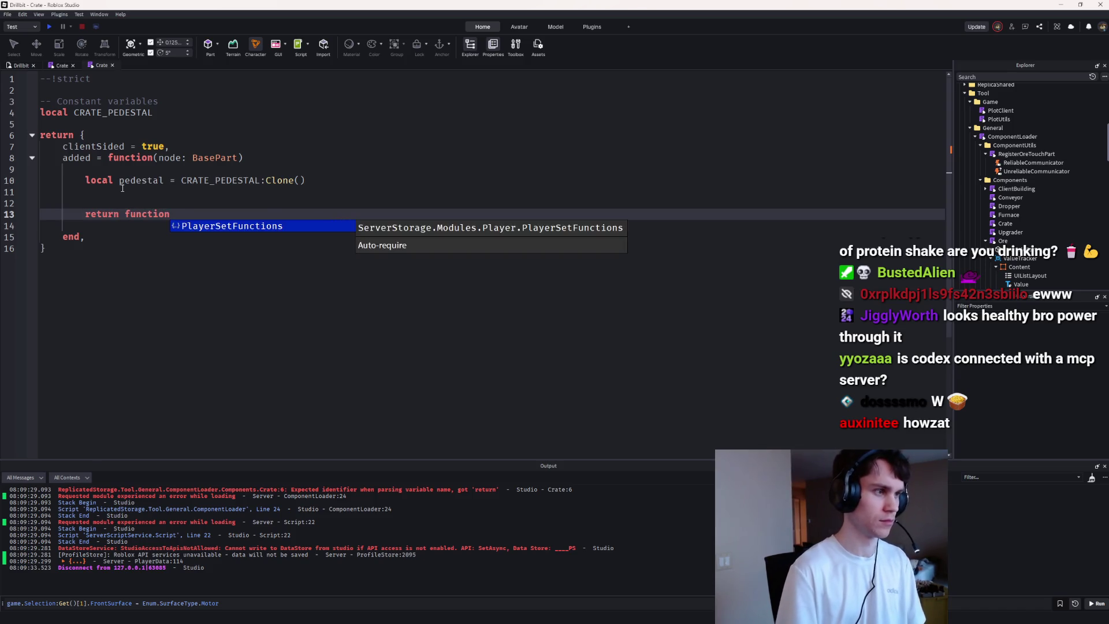
text(())
key(Return)
text(pedestal:)
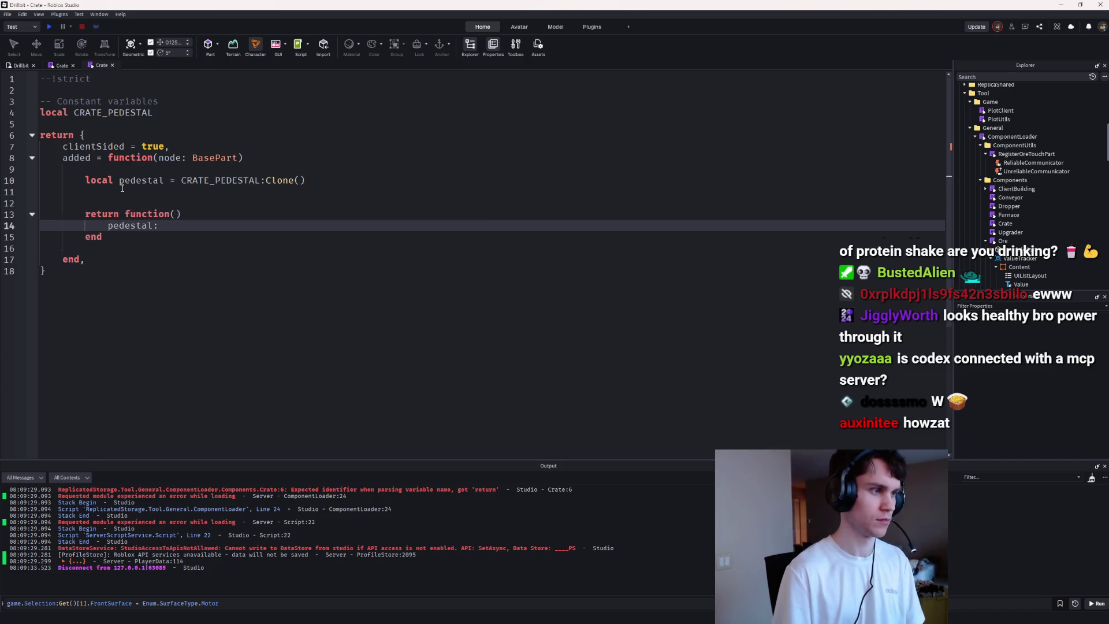
text(())
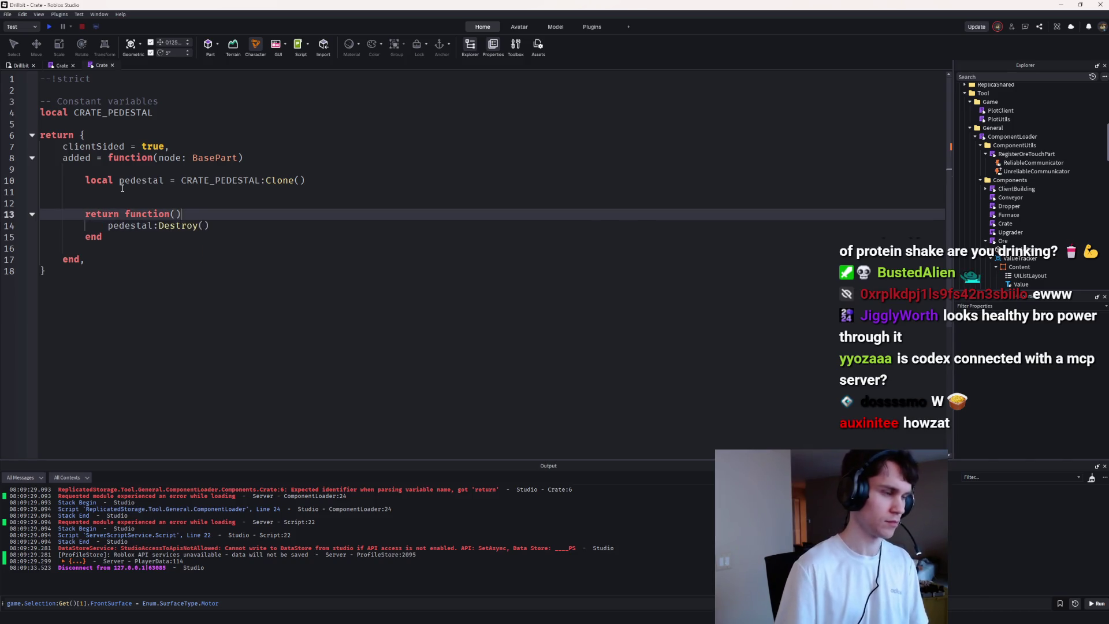
key(Down)
key(Delete)
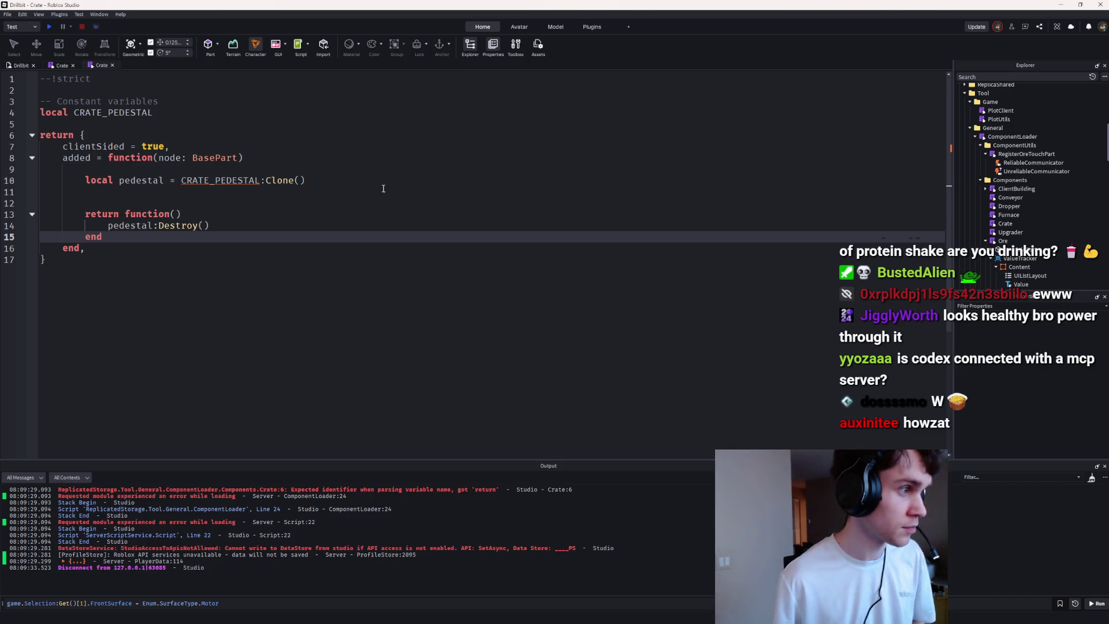
Step: Add pedestal.Parent = workspace on the line below the clone
click(365, 171)
click(357, 191)
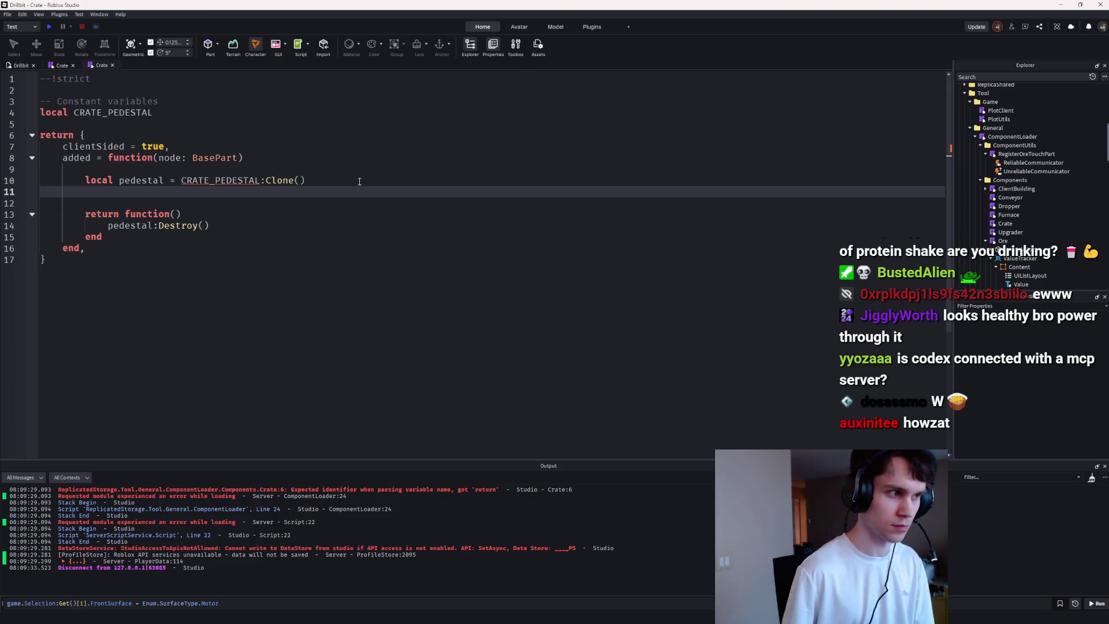
key(Return)
text(pedestal.Parent =)
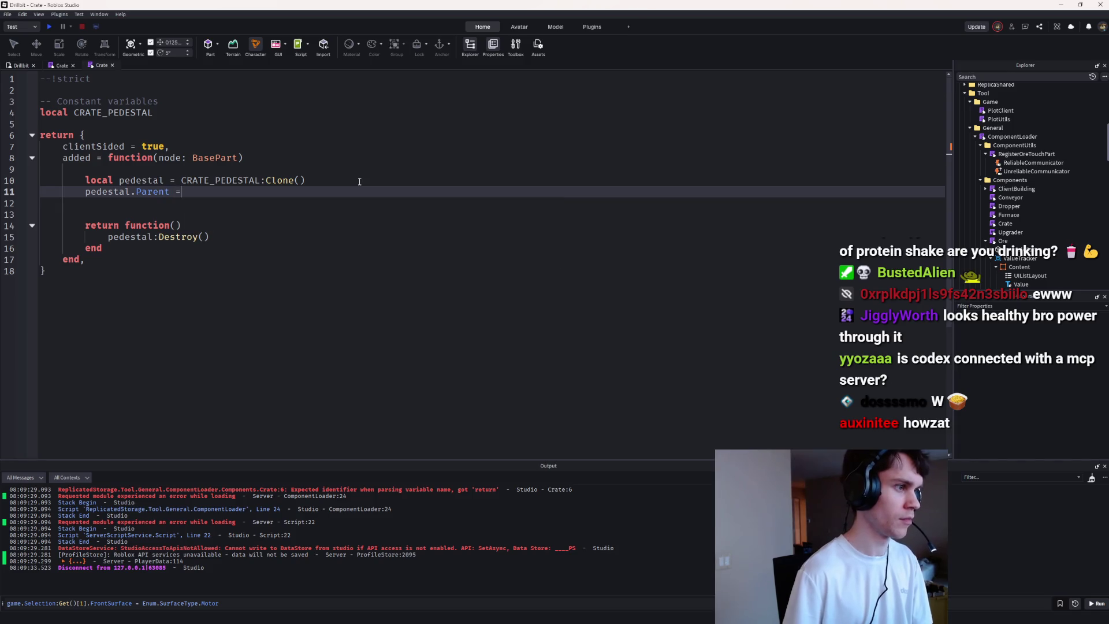
key(BackSpace)
text(=  wo)
key(Tab)
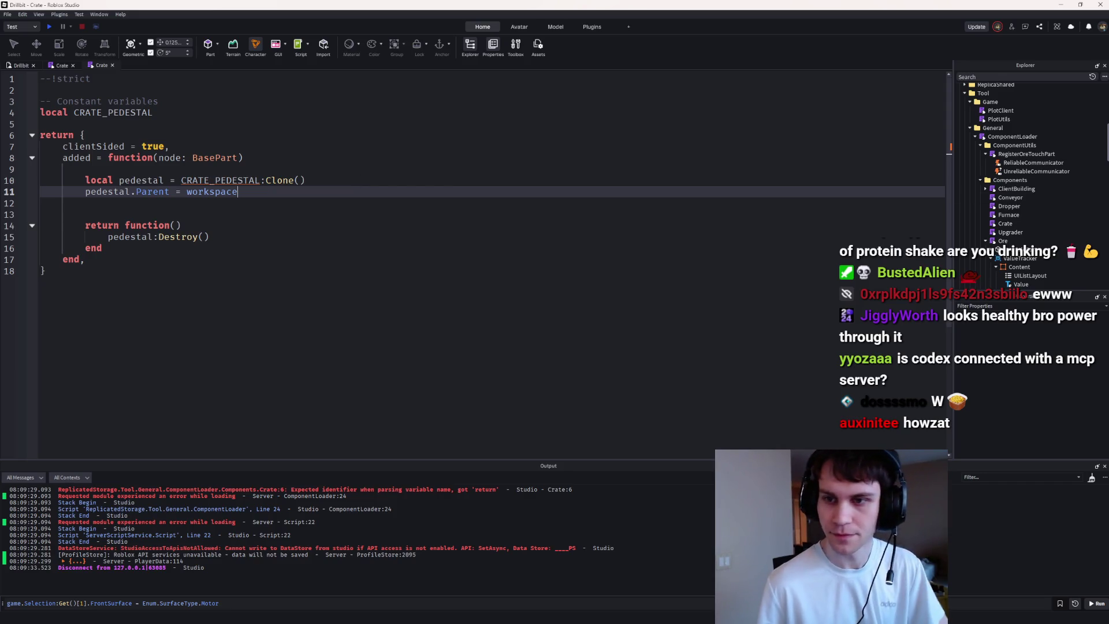
Step: Insert blank lines after the clone and begin a new 'local' declaration
click(352, 180)
key(Return)
key(Return)
key(Up)
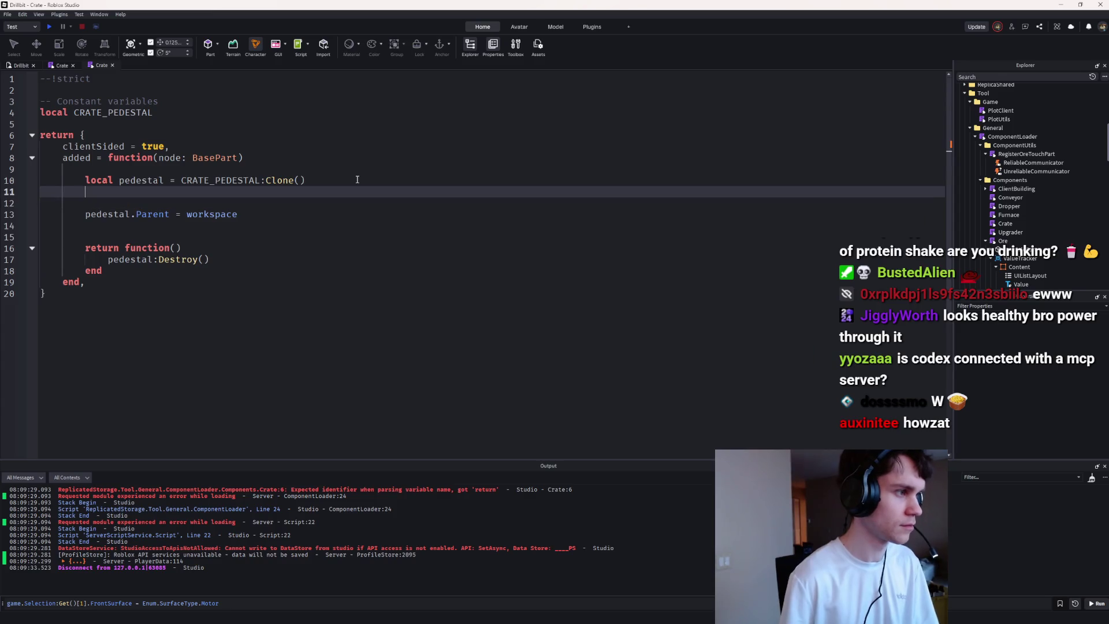
key(Return)
text(local)
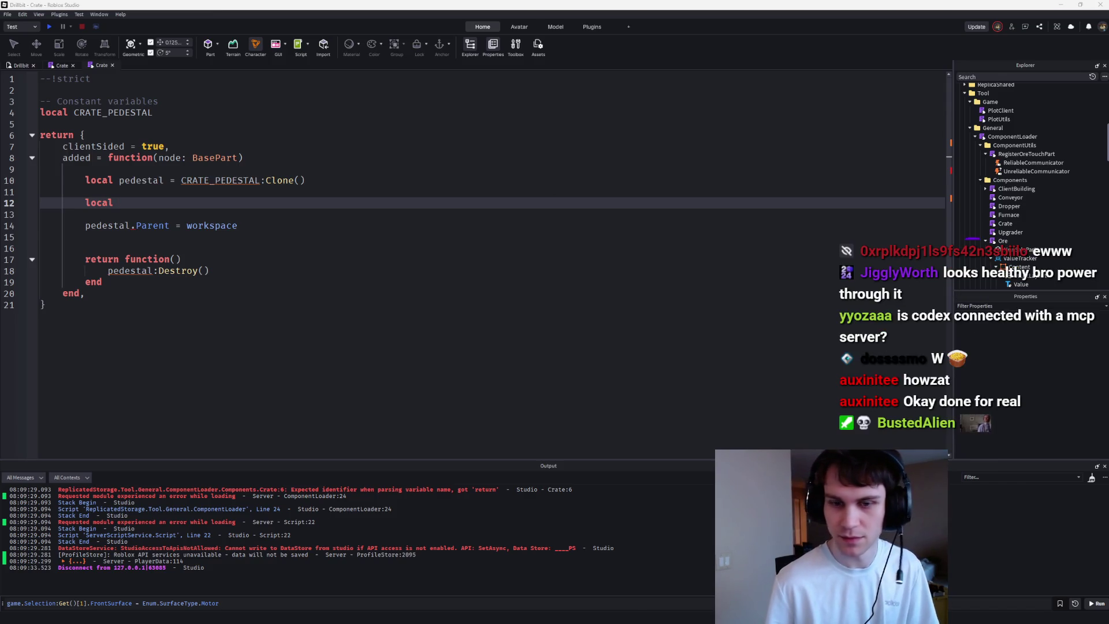
Step: In the Drillbit place, move the crate pedestal and rotate it 90° onto the plot floor
click(23, 65)
click(537, 252)
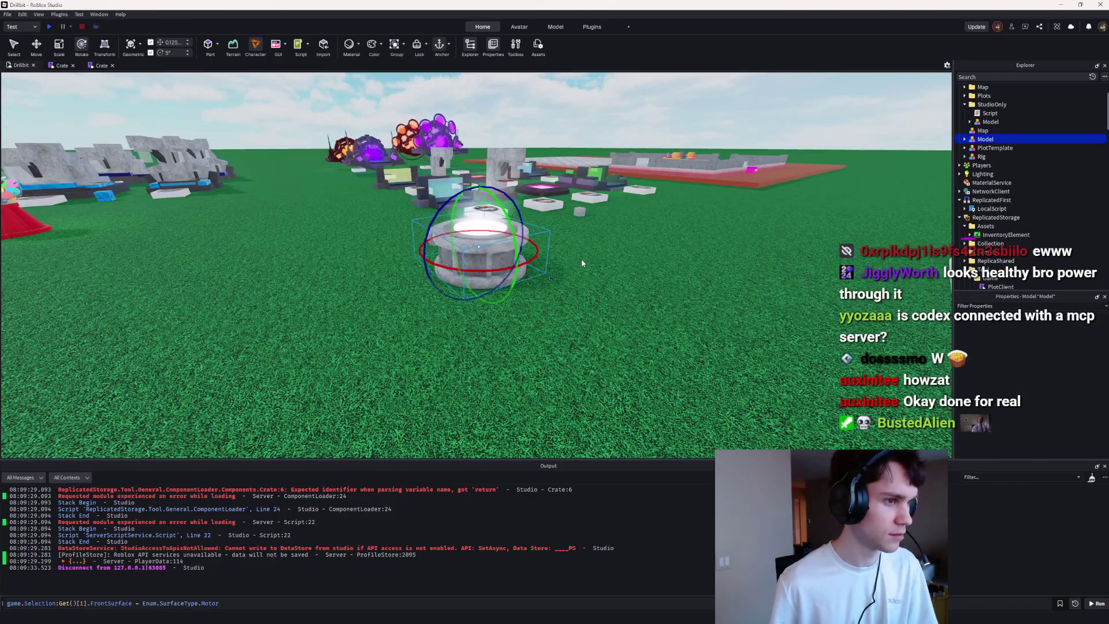
mouse_move(474, 239)
mouse_down()
mouse_move(514, 247)
mouse_move(520, 288)
mouse_up()
click(771, 311)
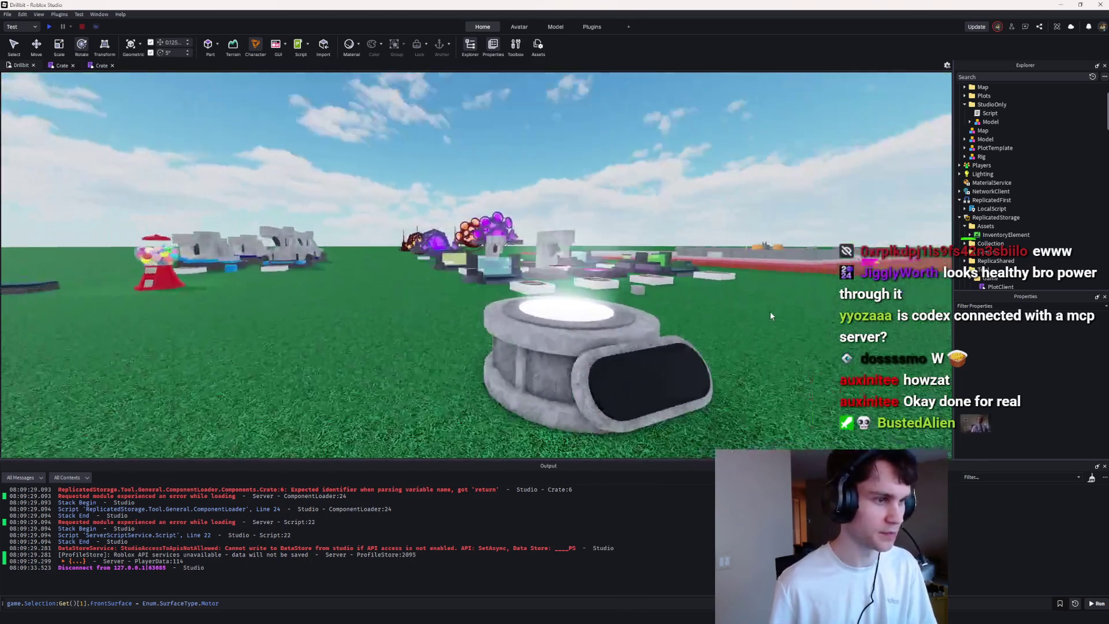
scroll(770, 311, down, 5)
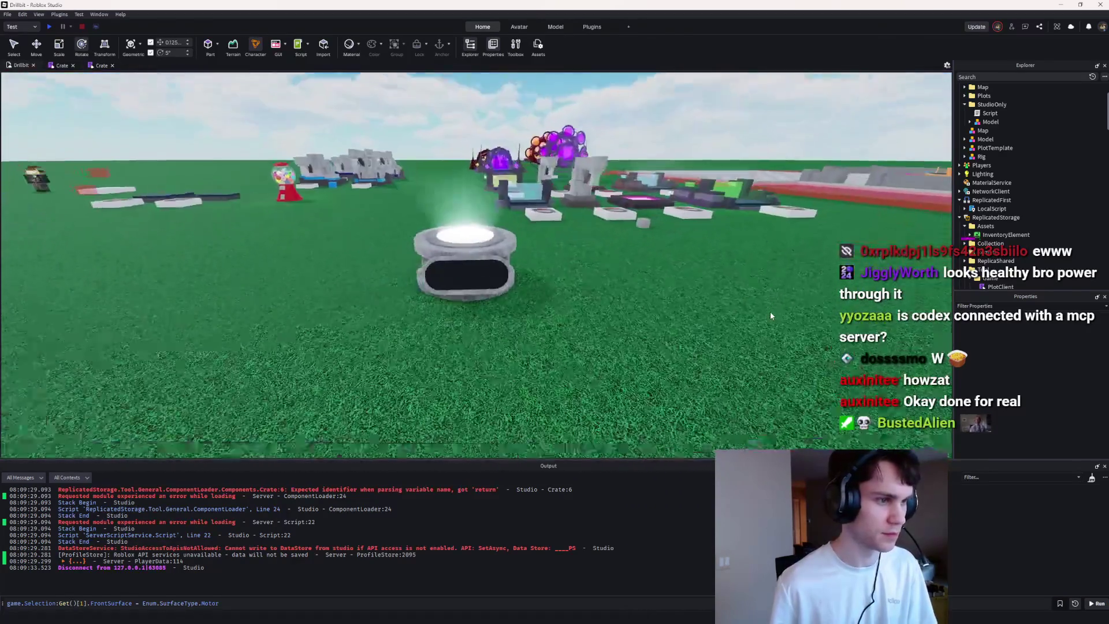
mouse_move(532, 260)
mouse_down()
mouse_move(657, 283)
mouse_move(656, 323)
mouse_move(664, 271)
mouse_move(532, 217)
mouse_move(545, 265)
mouse_move(530, 289)
mouse_move(532, 271)
mouse_up()
scroll(657, 283, up, 10)
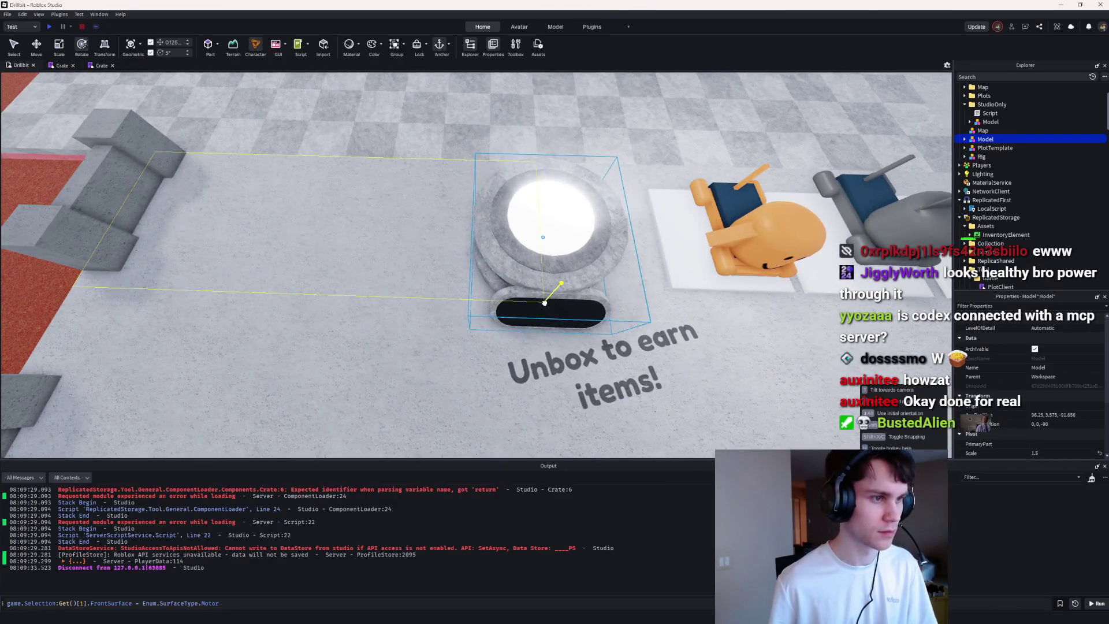
key(r)
key(r)
key(r)
key(r)
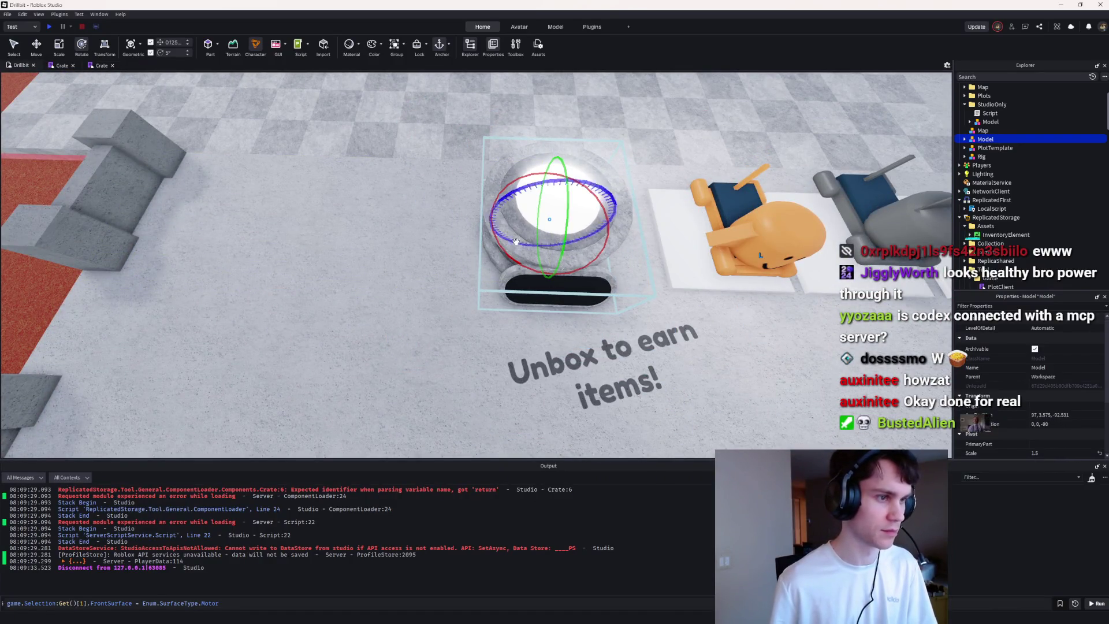
click(616, 261)
Step: Move the pedestal onto the open grass, expand it in Explorer, and select an inner part
scroll(617, 261, down, 10)
mouse_move(396, 306)
mouse_down()
mouse_move(471, 352)
mouse_move(519, 349)
mouse_move(593, 322)
mouse_move(578, 231)
mouse_move(664, 220)
mouse_up()
click(965, 139)
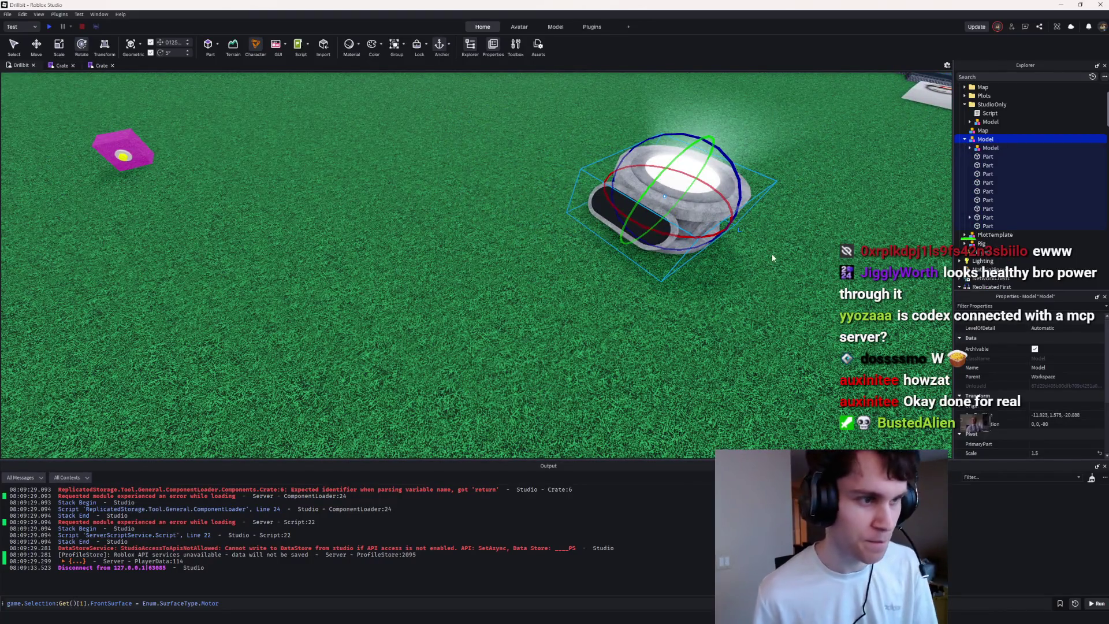
click(772, 254)
scroll(775, 251, up, 5)
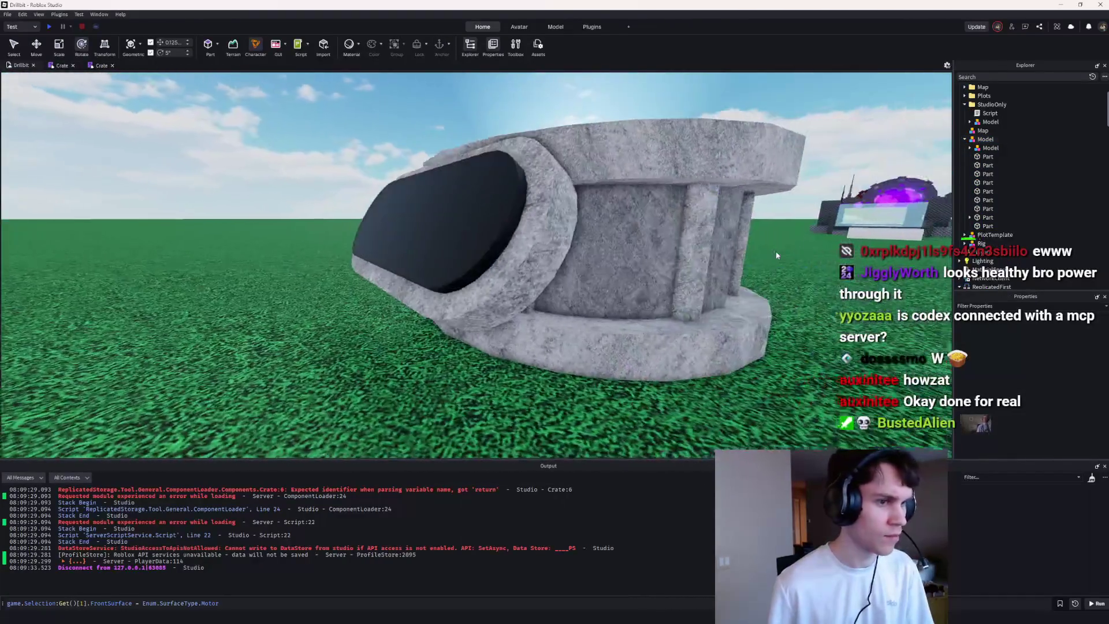
click(664, 346)
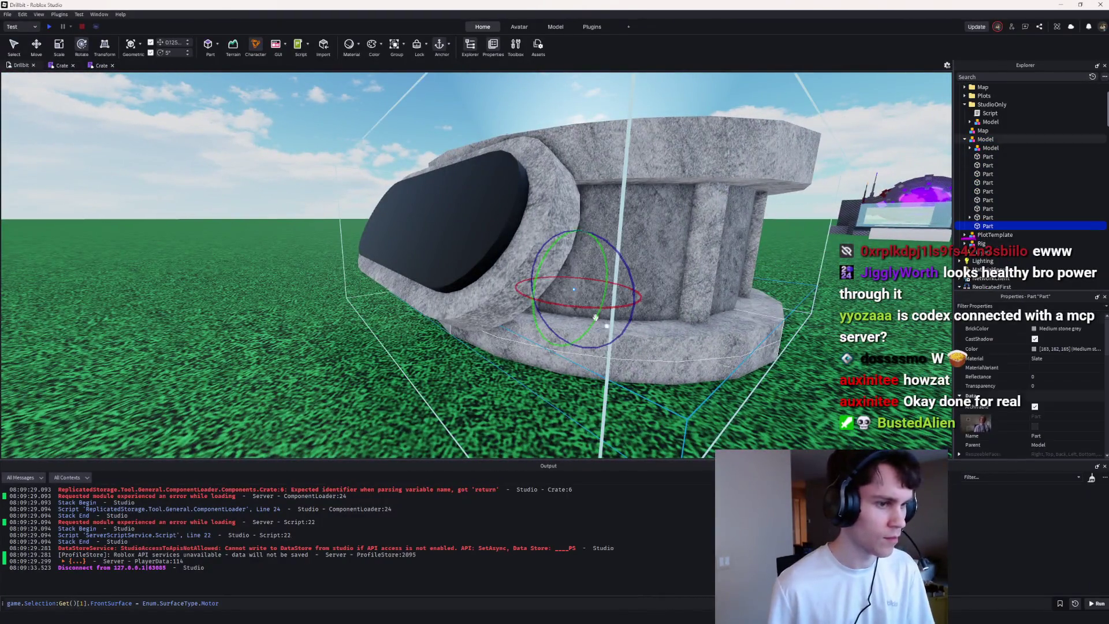
Step: Set the inner part's size to 0.6, then scale it to 2 studs per side
click(44, 45)
scroll(1050, 384, down, 3)
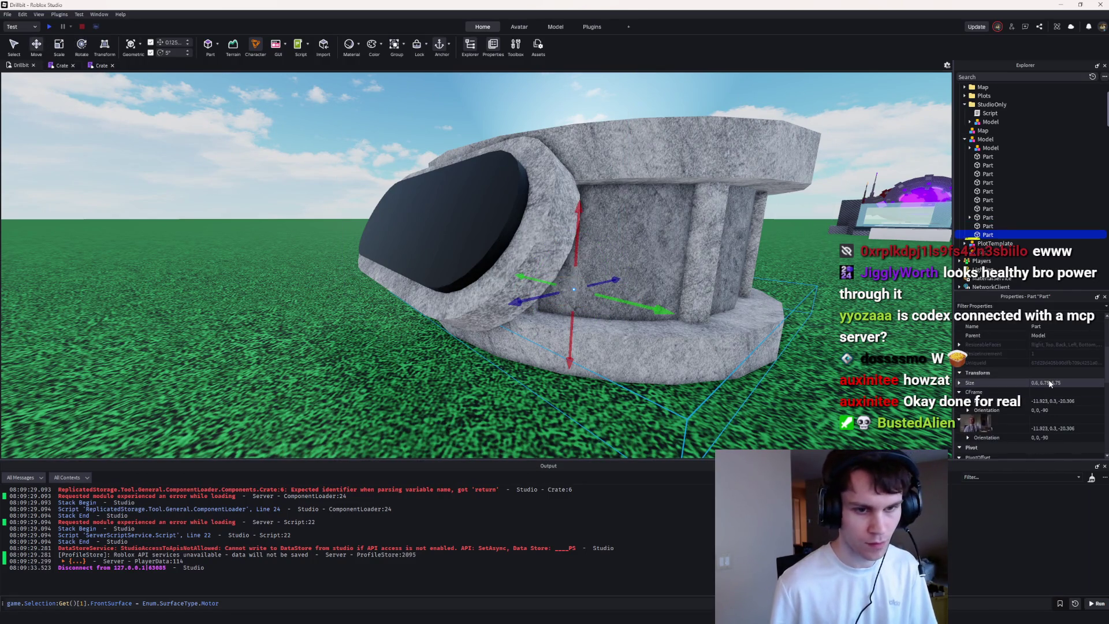
click(1050, 382)
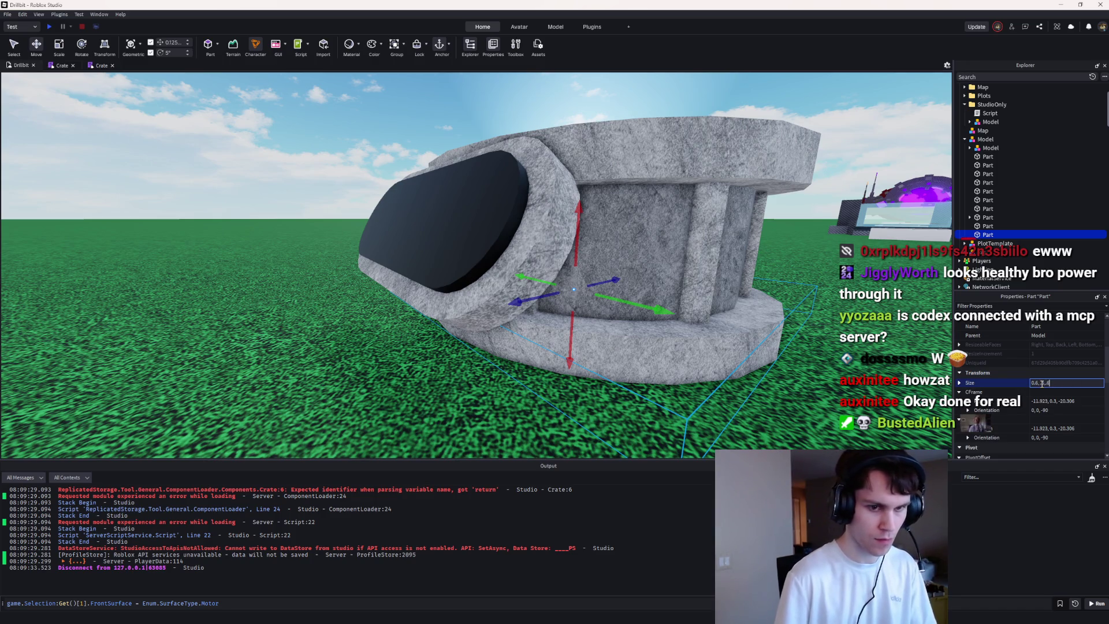
text(, 0.6)
key(Return)
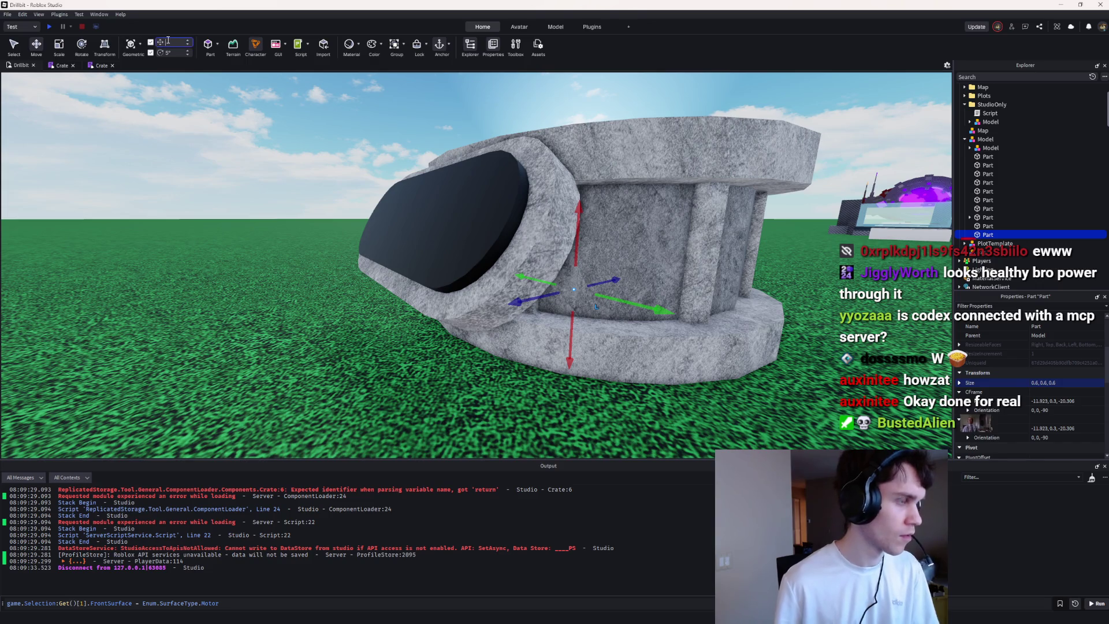
click(60, 46)
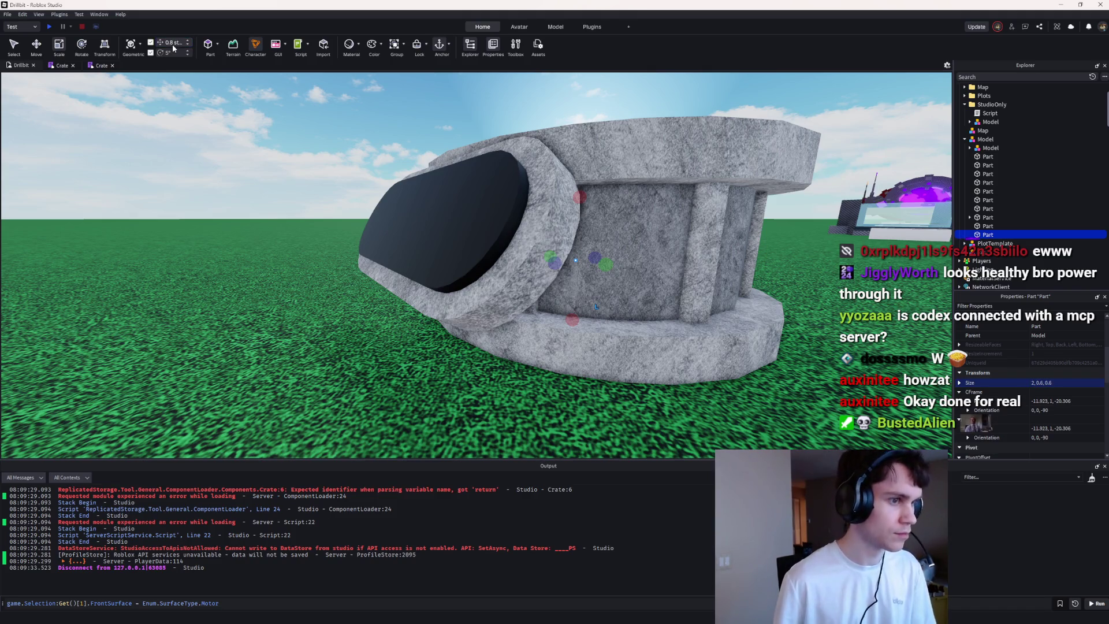
mouse_move(616, 270)
mouse_down()
mouse_move(642, 270)
mouse_move(577, 254)
mouse_up()
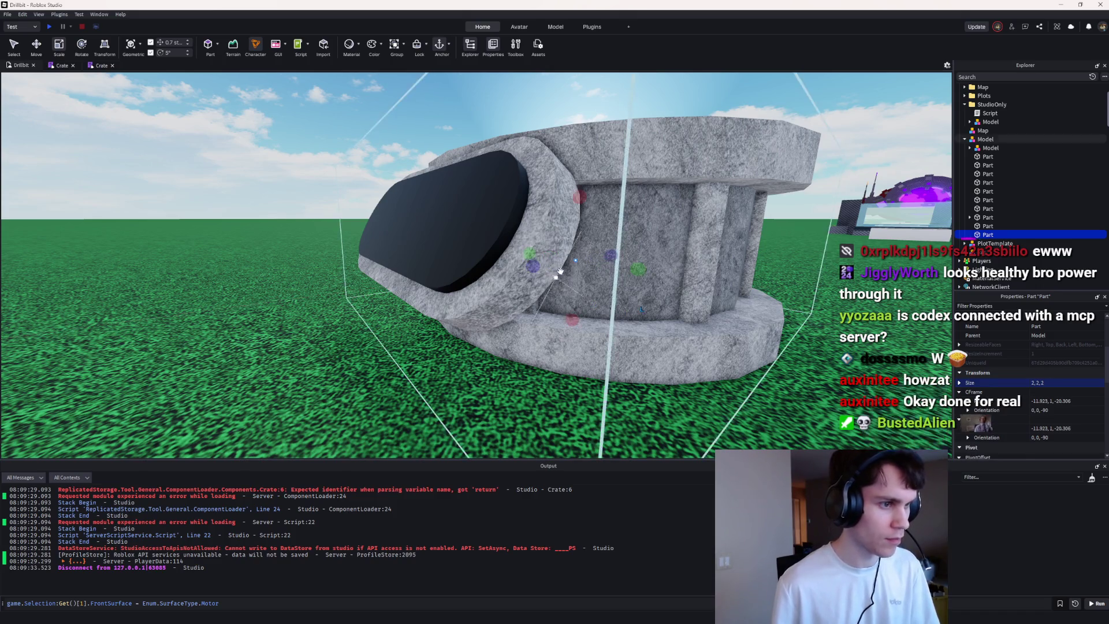
click(626, 277)
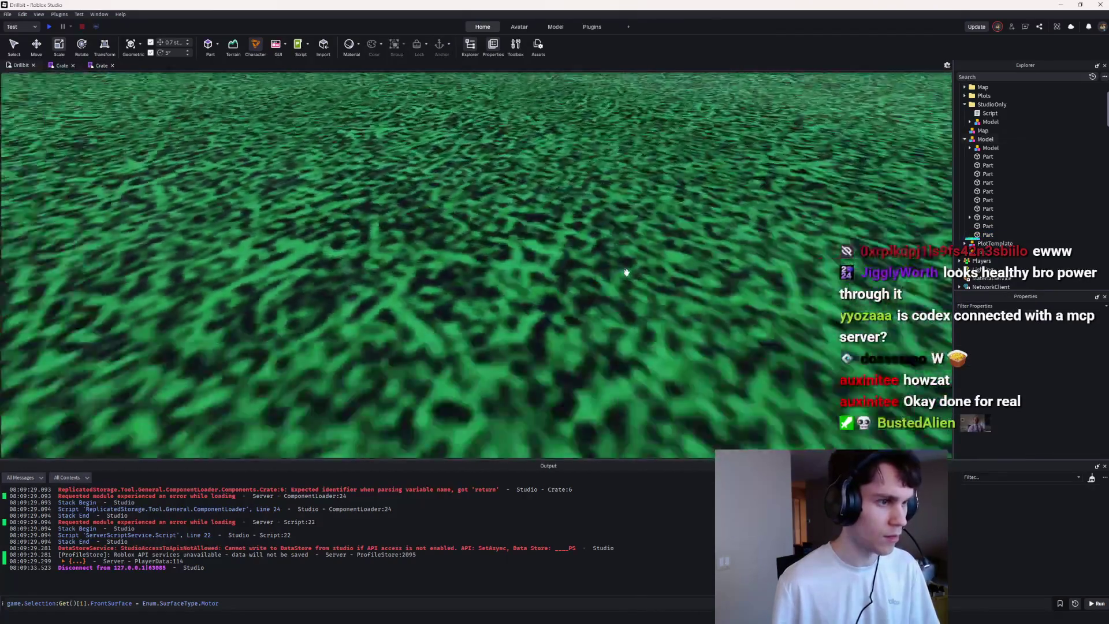
Step: Reselect the inner part and rename it Root
scroll(624, 272, down, 5)
click(989, 227)
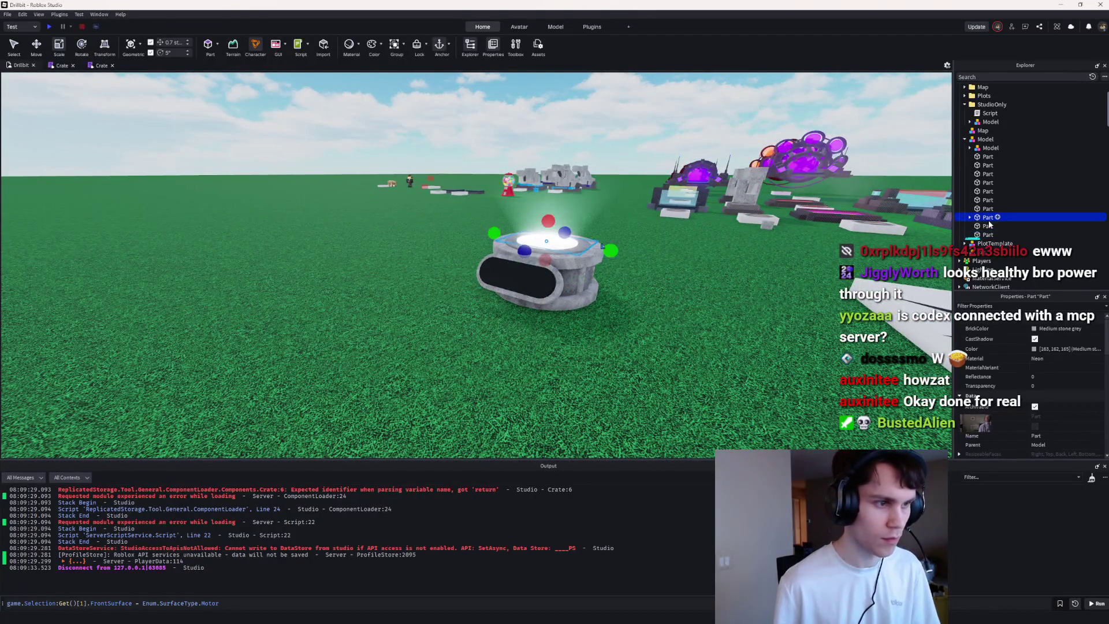
scroll(666, 254, up, 10)
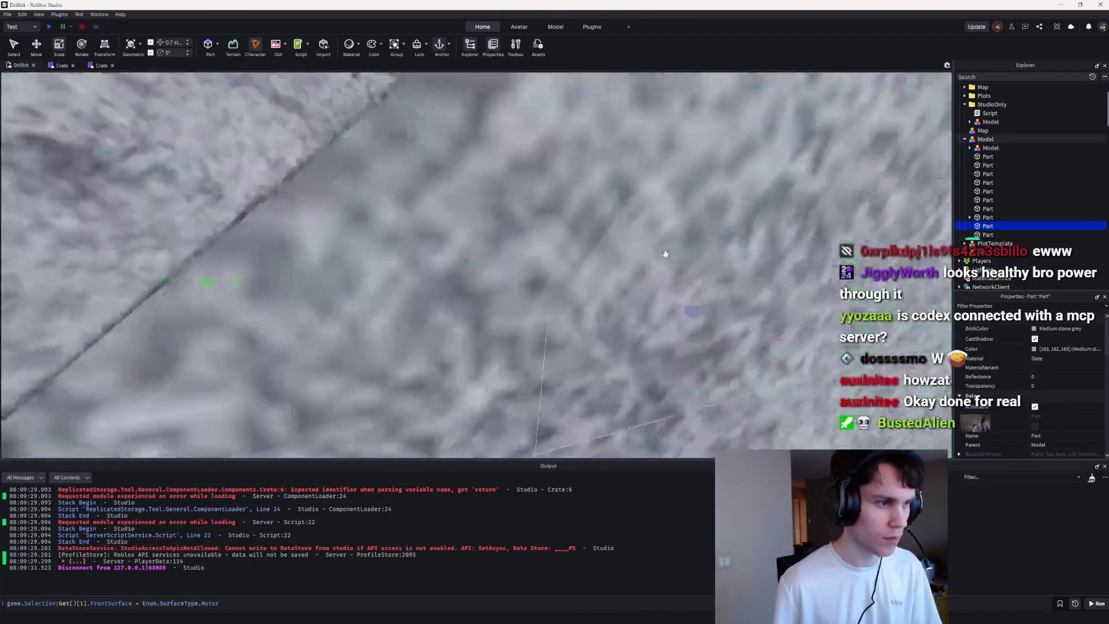
scroll(665, 254, down, 5)
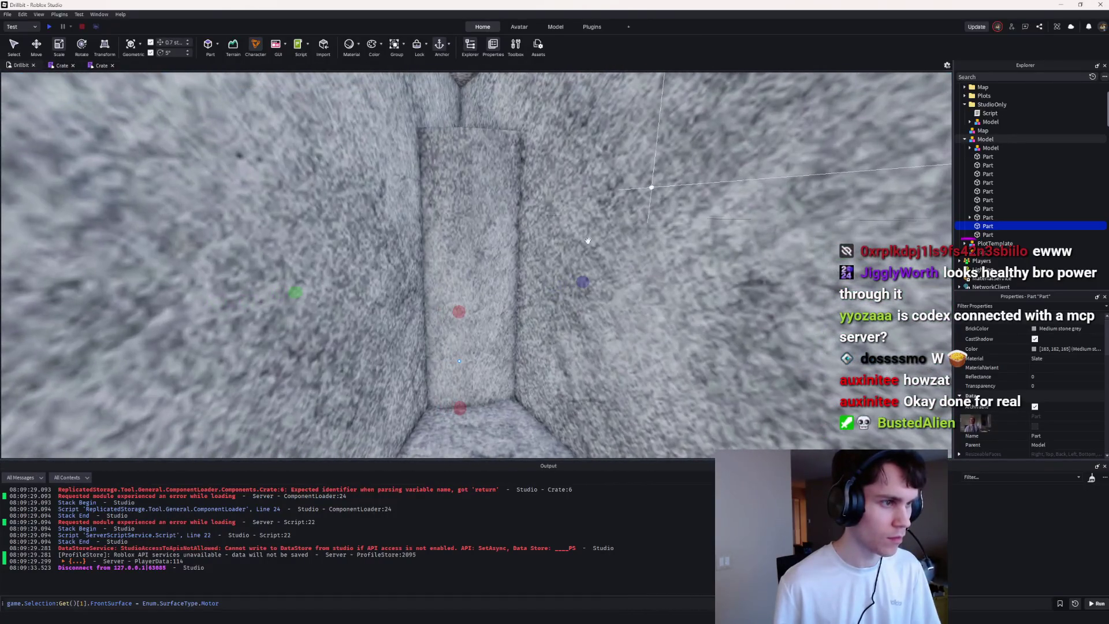
click(476, 198)
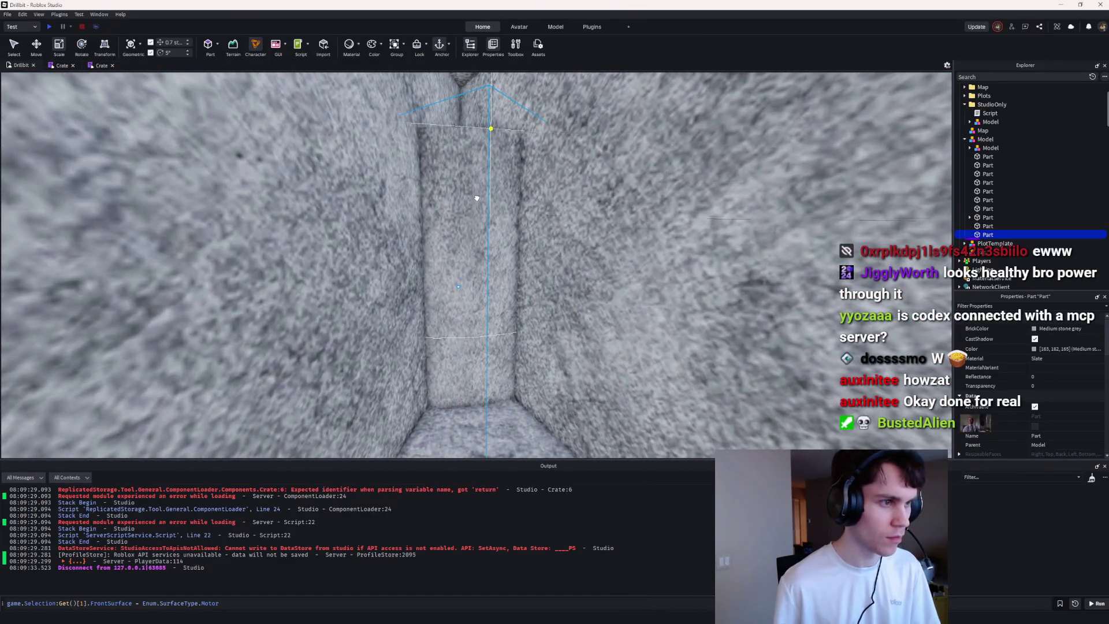
click(999, 235)
text(Root)
key(Return)
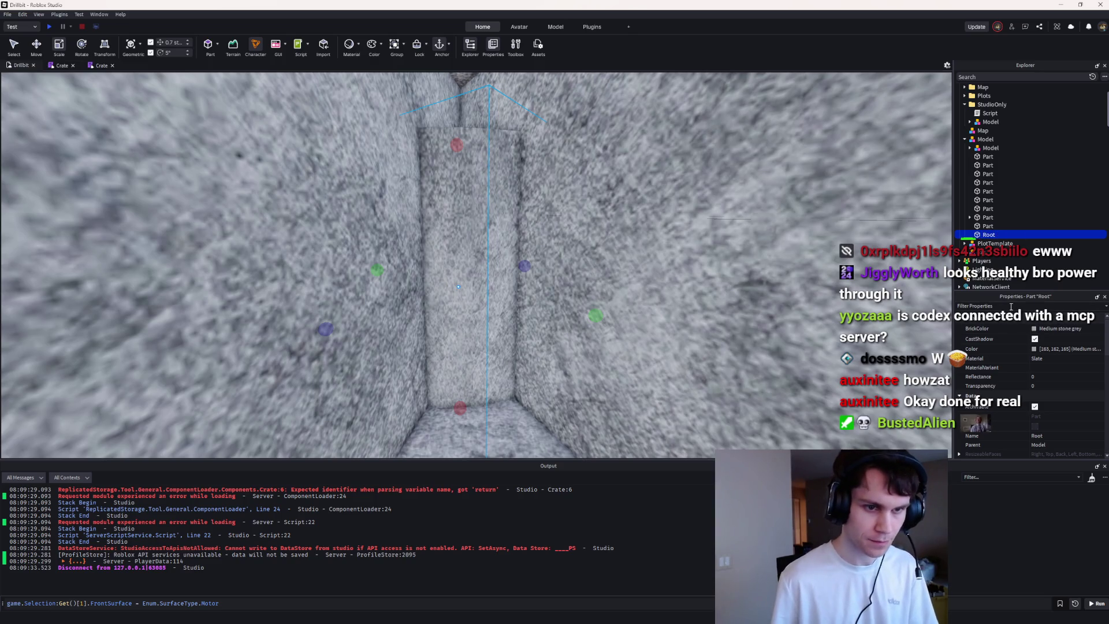
Step: Set the Root part's Shape to Block
click(1010, 307)
text(shape)
click(1043, 328)
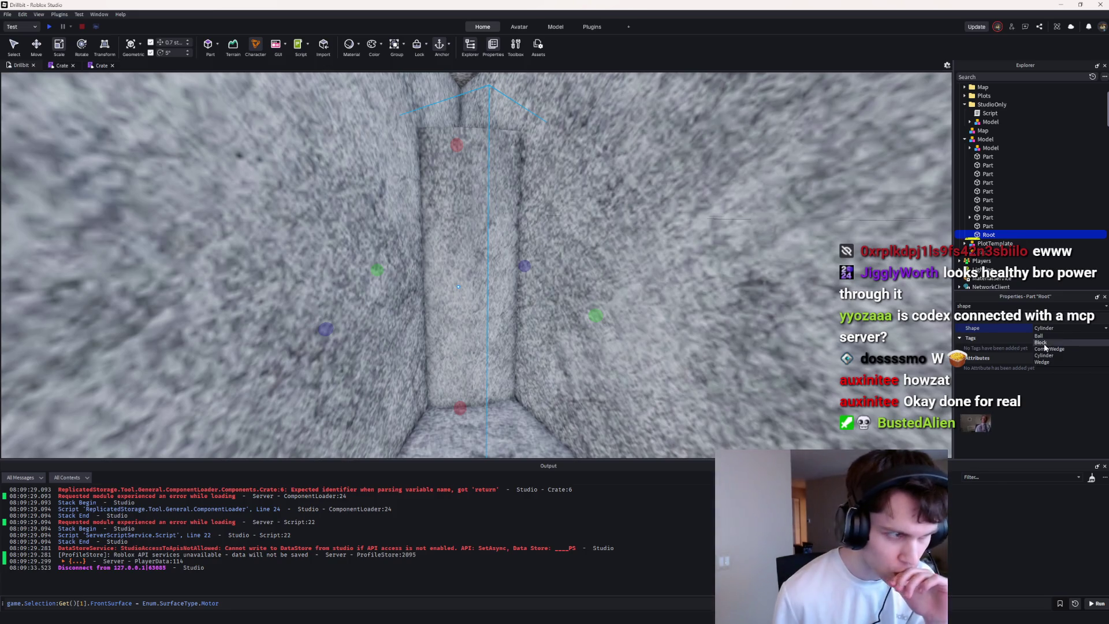
click(1043, 343)
key(ctrl+a)
key(BackSpace)
Step: Give Root SmoothPlastic material and Electric blue BrickColor
scroll(1016, 418, down, 5)
scroll(1024, 414, up, 3)
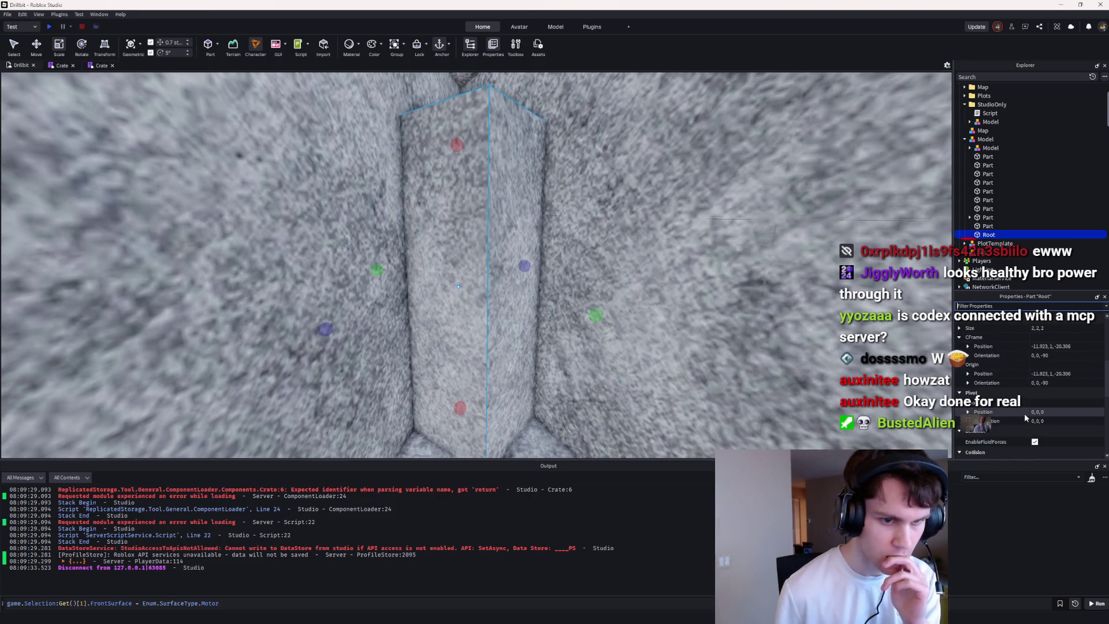
scroll(1024, 414, down, 3)
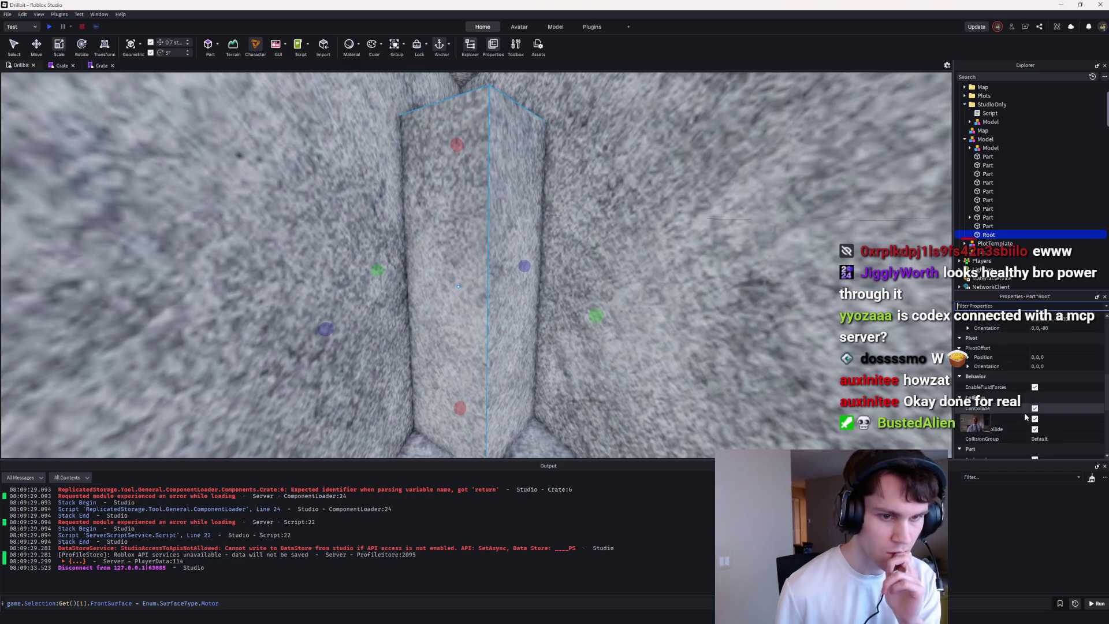
scroll(1024, 411, up, 5)
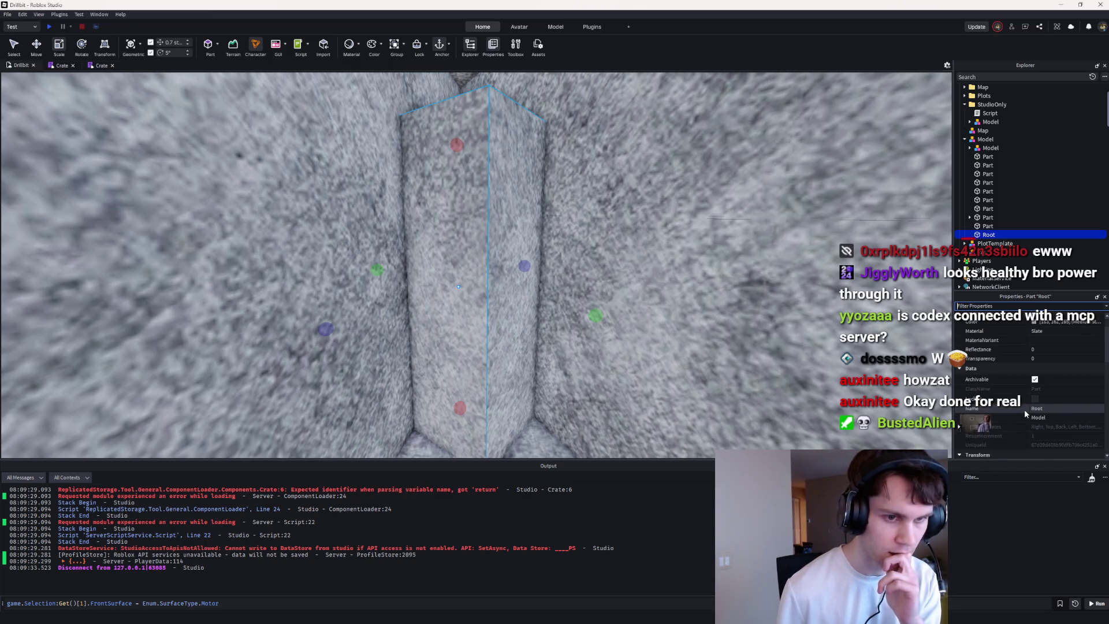
scroll(1024, 409, up, 3)
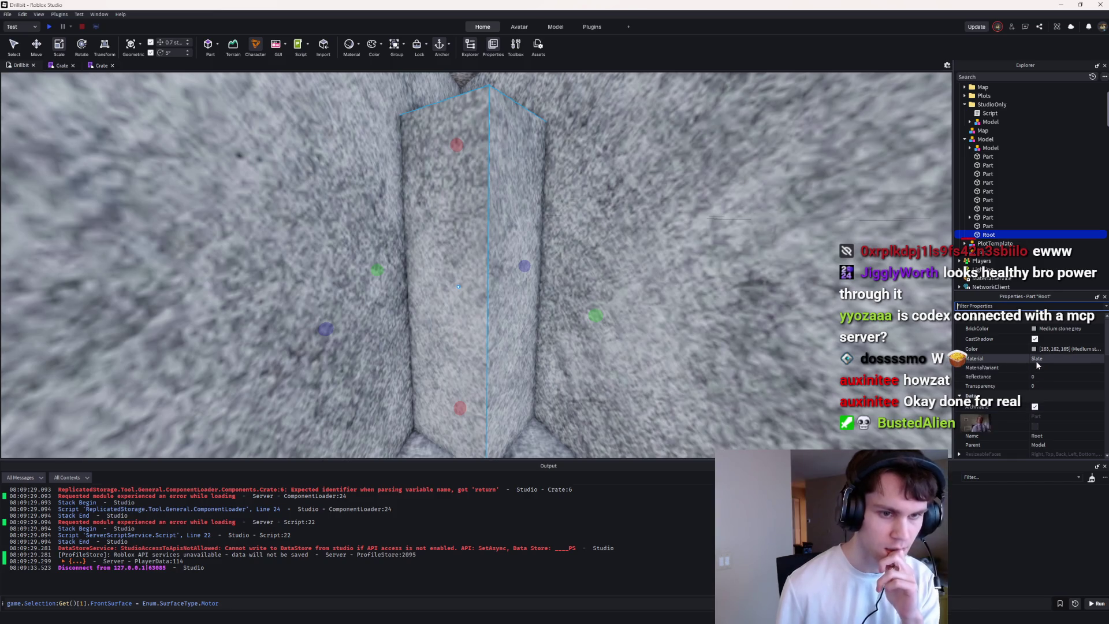
click(1035, 359)
click(1038, 360)
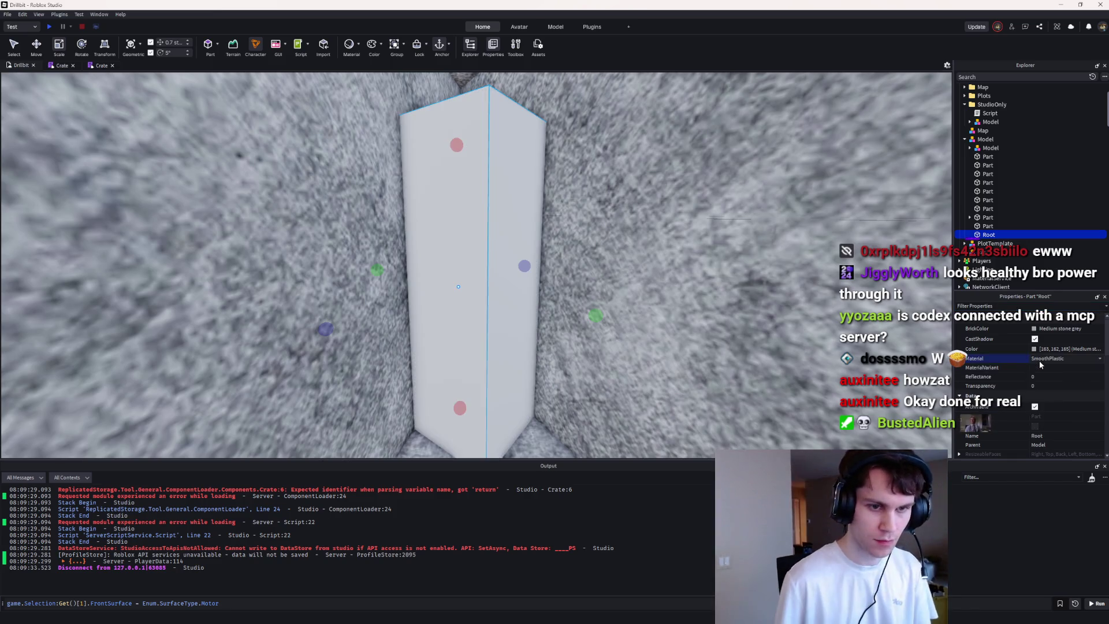
click(1045, 328)
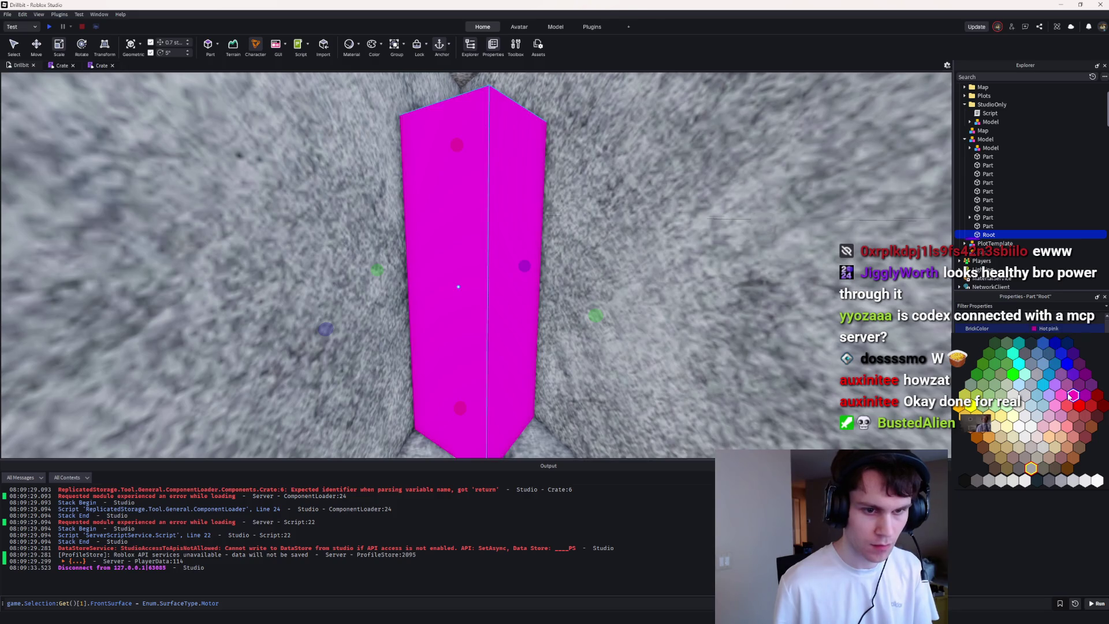
click(1073, 395)
click(1045, 328)
click(1051, 376)
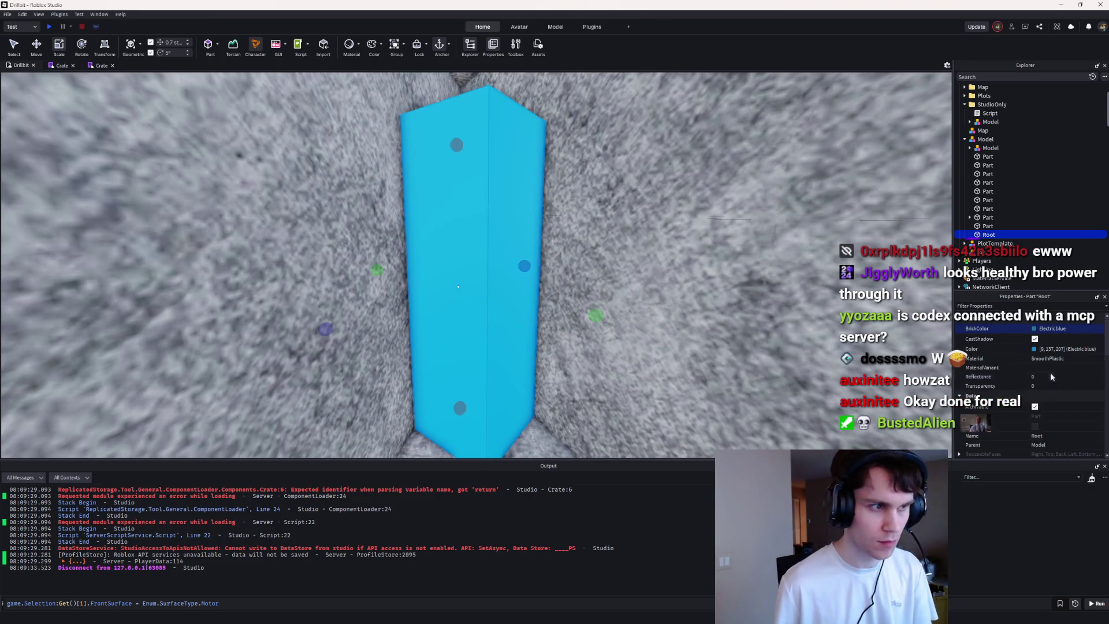
key(f)
click(34, 47)
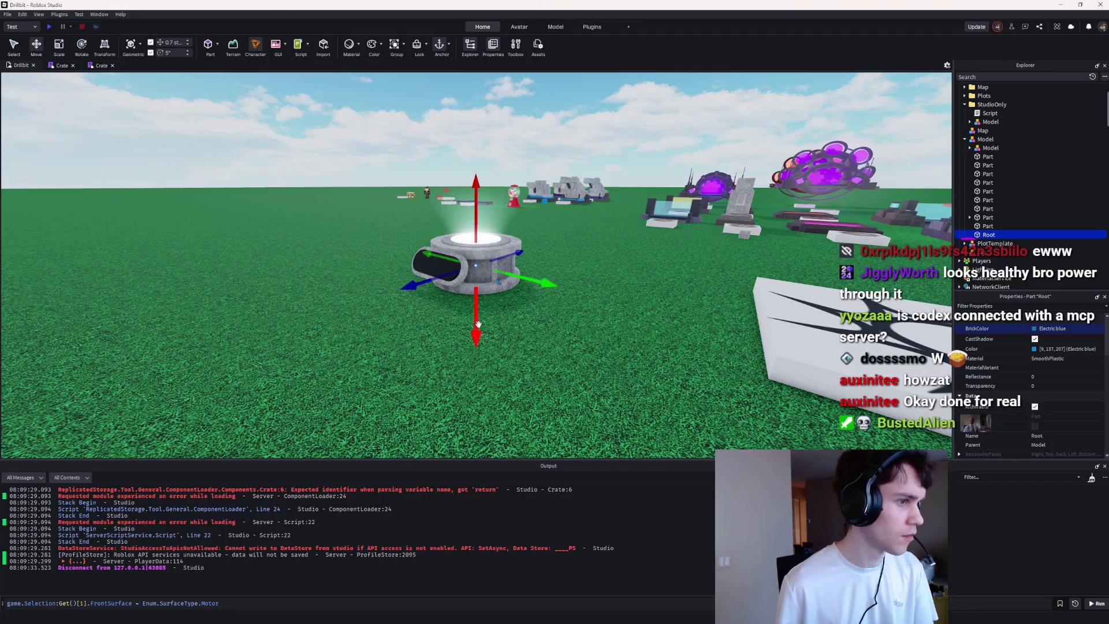
Step: Shift Root about 3.5 studs and make it the model's PrimaryPart
drag(429, 282, 395, 293)
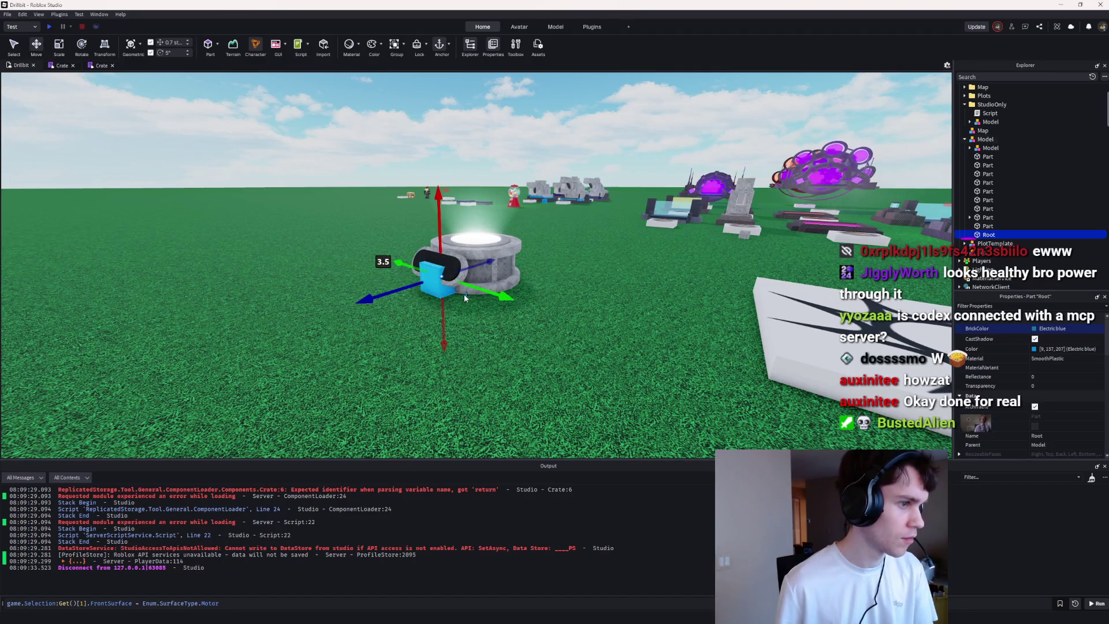
click(985, 139)
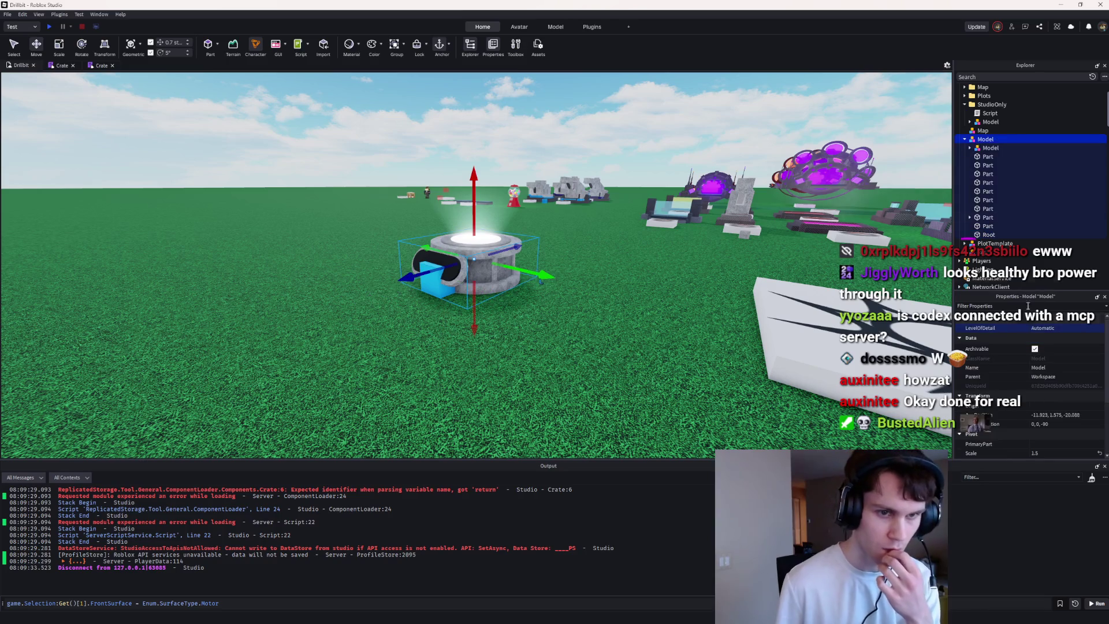
click(1011, 357)
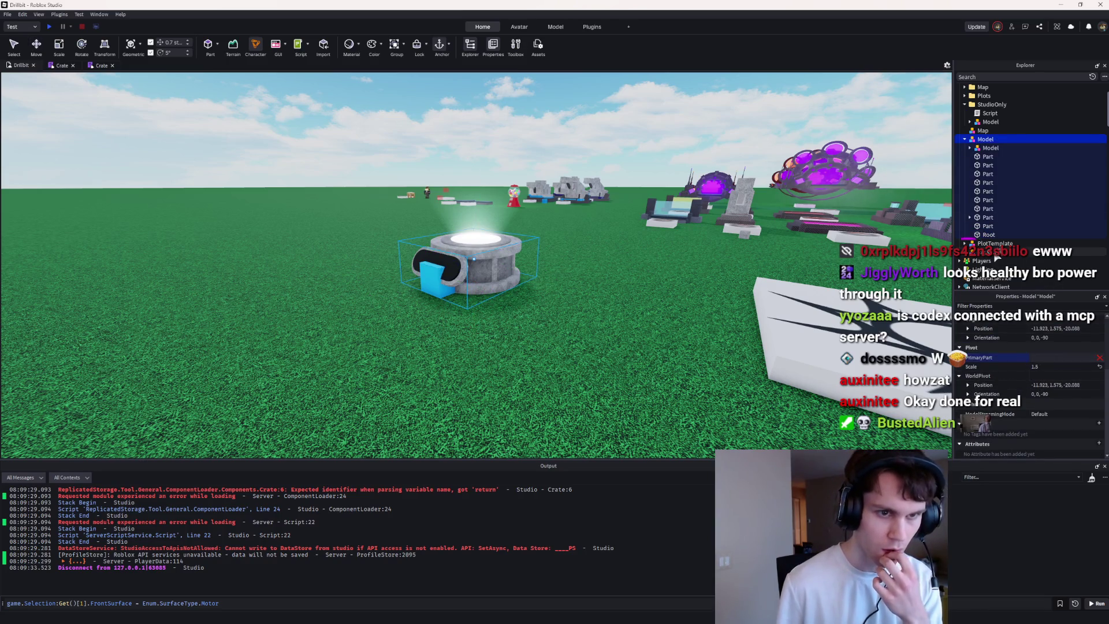
click(987, 235)
Step: Try placing the pedestal on the plot, undo it, and nudge Root along its blue axis
mouse_move(493, 262)
mouse_down()
mouse_move(440, 272)
mouse_move(470, 242)
mouse_move(541, 271)
mouse_move(534, 302)
mouse_move(434, 341)
mouse_up()
key(r)
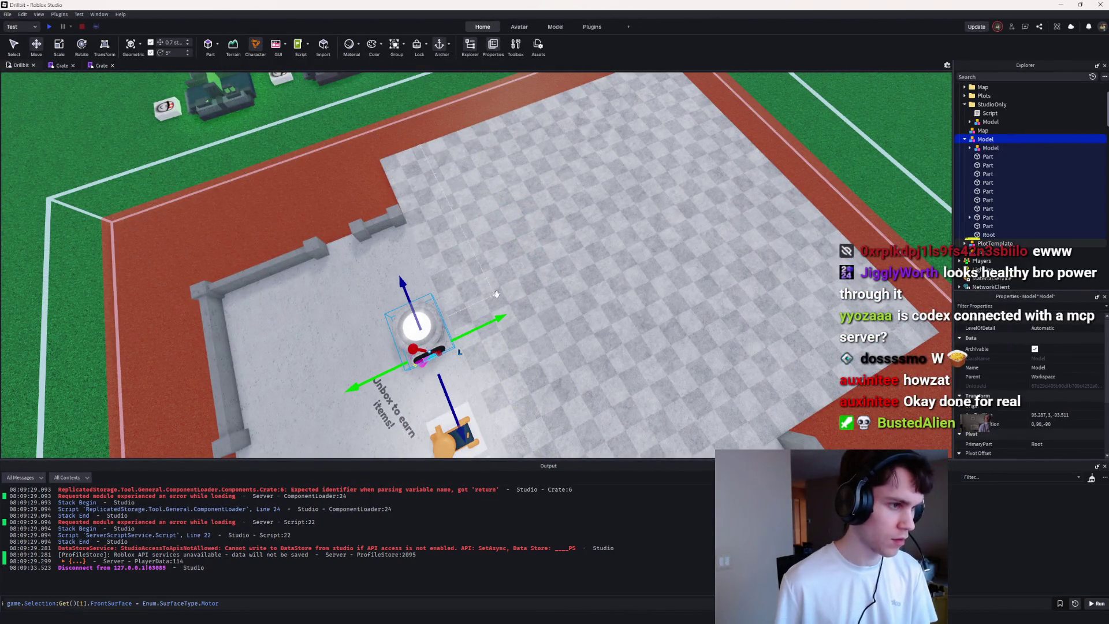
key(ctrl+z)
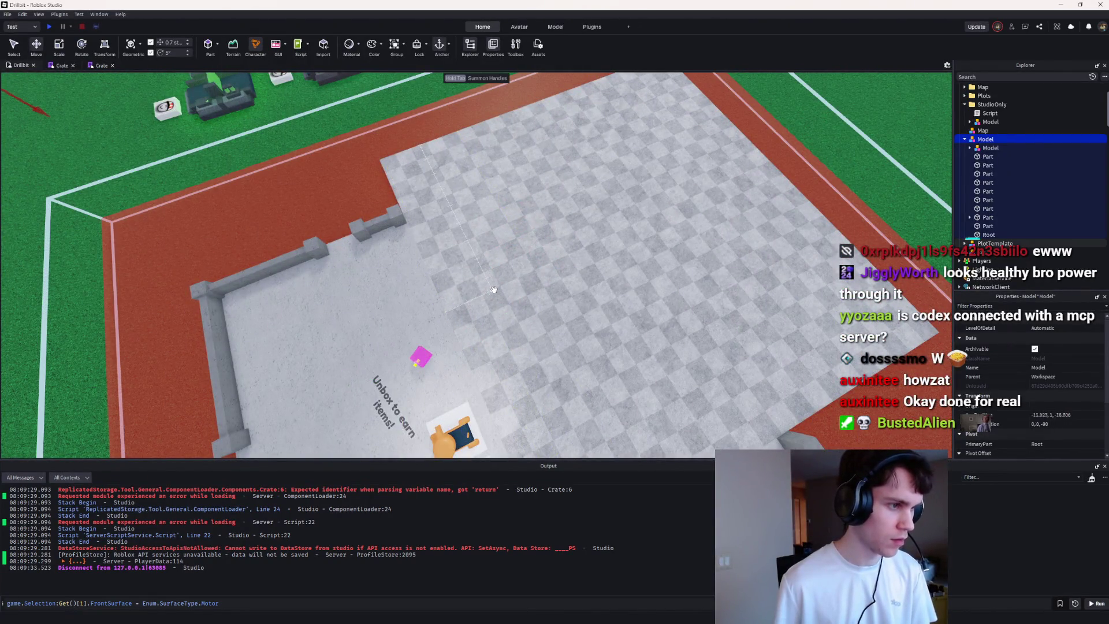
key(f)
scroll(586, 261, up, 5)
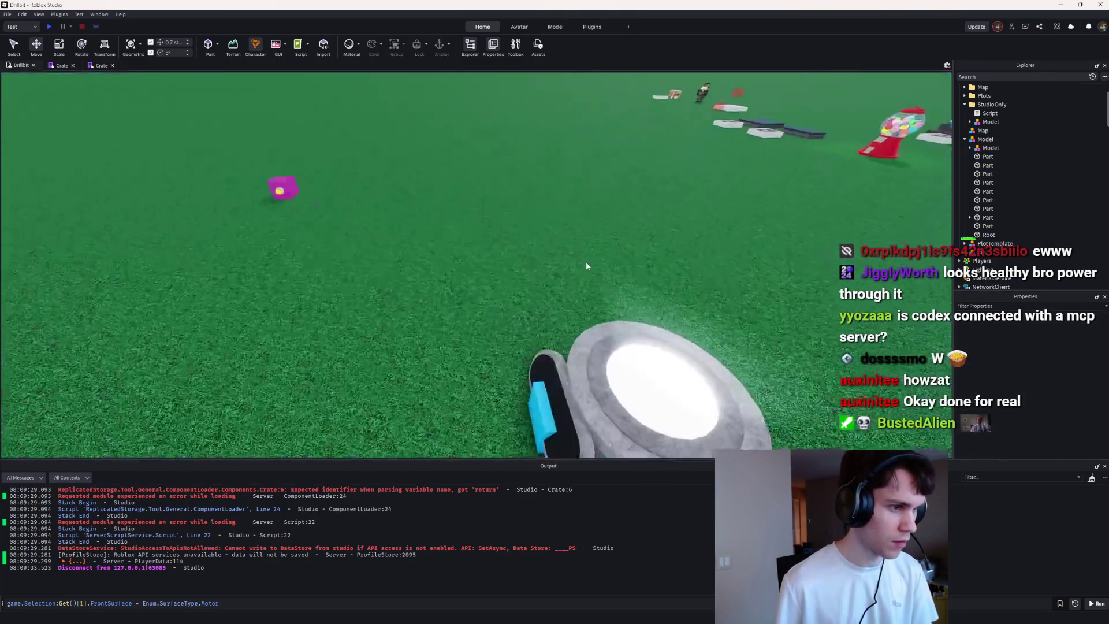
click(636, 299)
drag(635, 300, 692, 296)
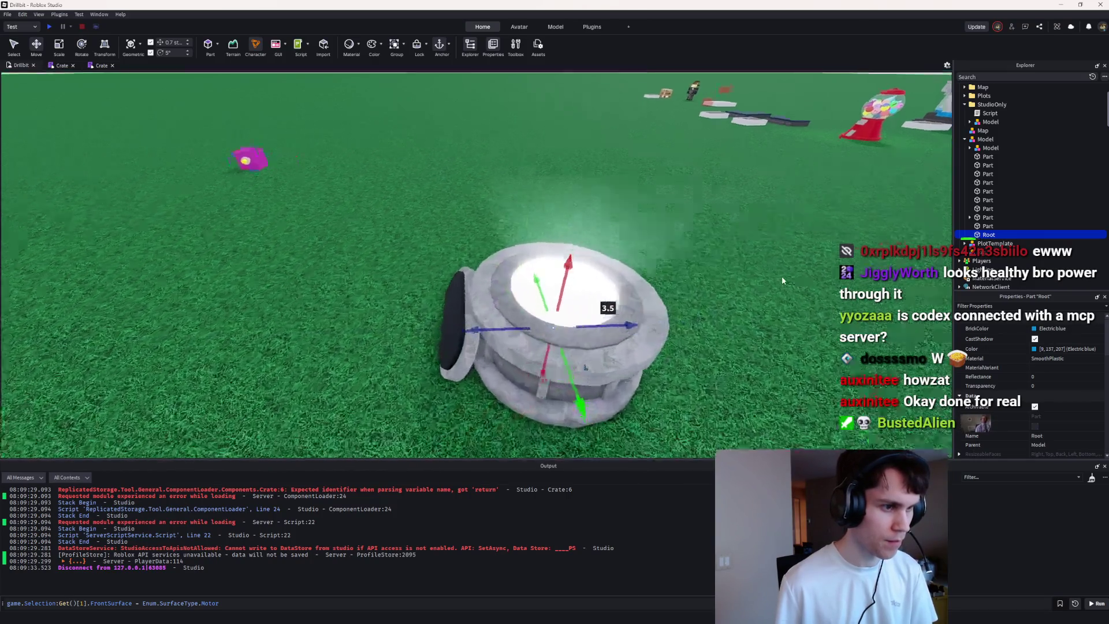
scroll(781, 276, up, 10)
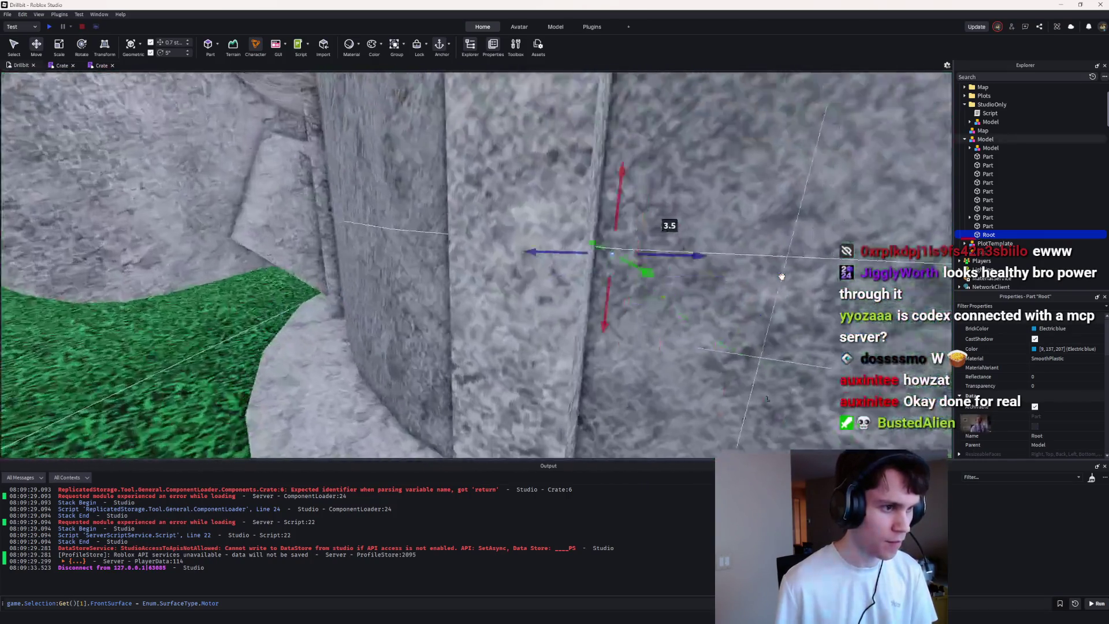
key(w)
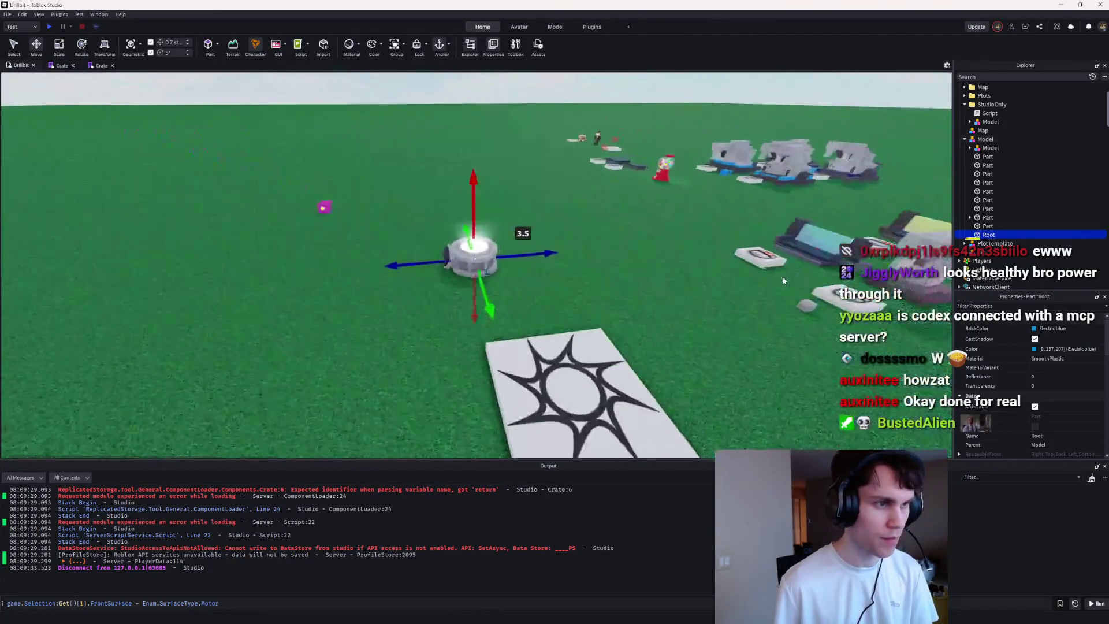
click(584, 262)
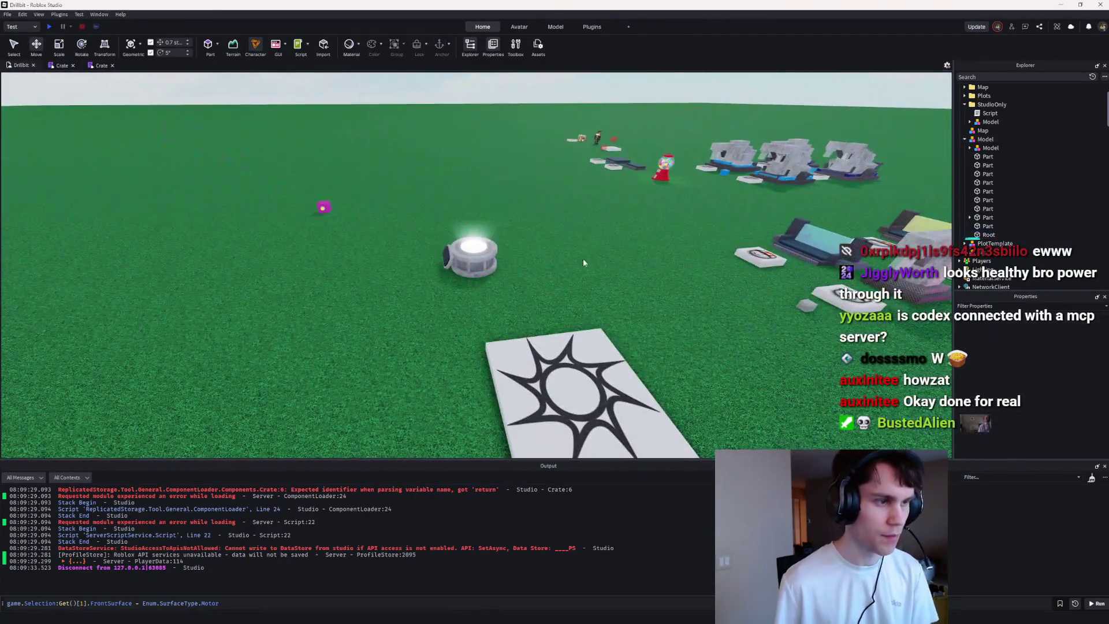
Step: Rename the model CratePedestal, move it inside the Crate ModuleScript, and open Crate
click(982, 141)
click(976, 149)
text(C)
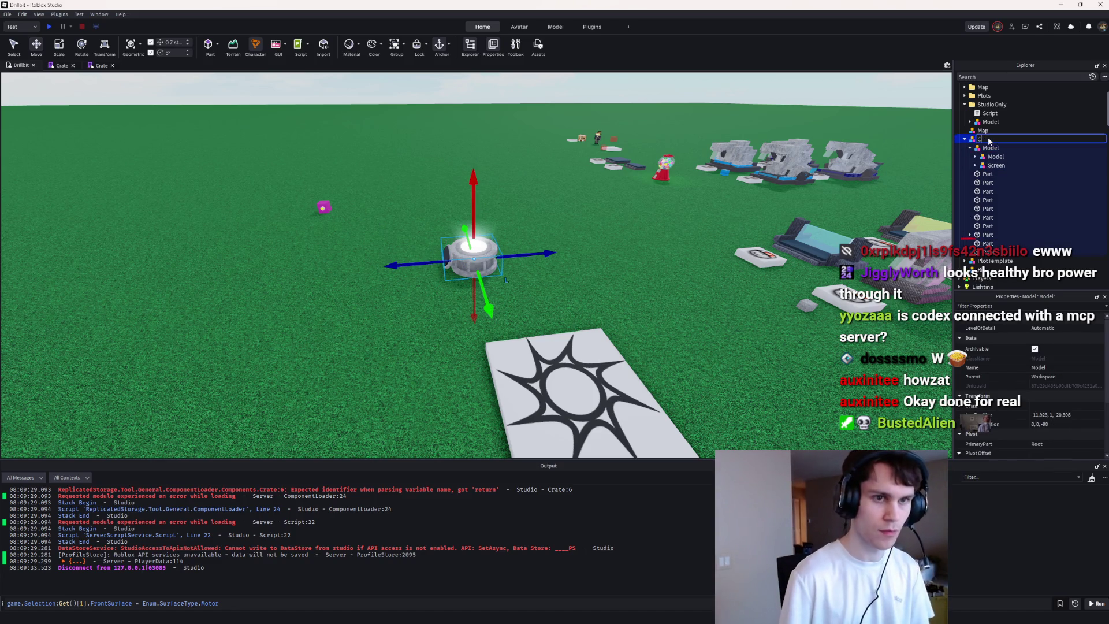
text(ratePedestal)
mouse_move(989, 141)
mouse_down()
mouse_move(996, 168)
mouse_move(1009, 169)
mouse_up()
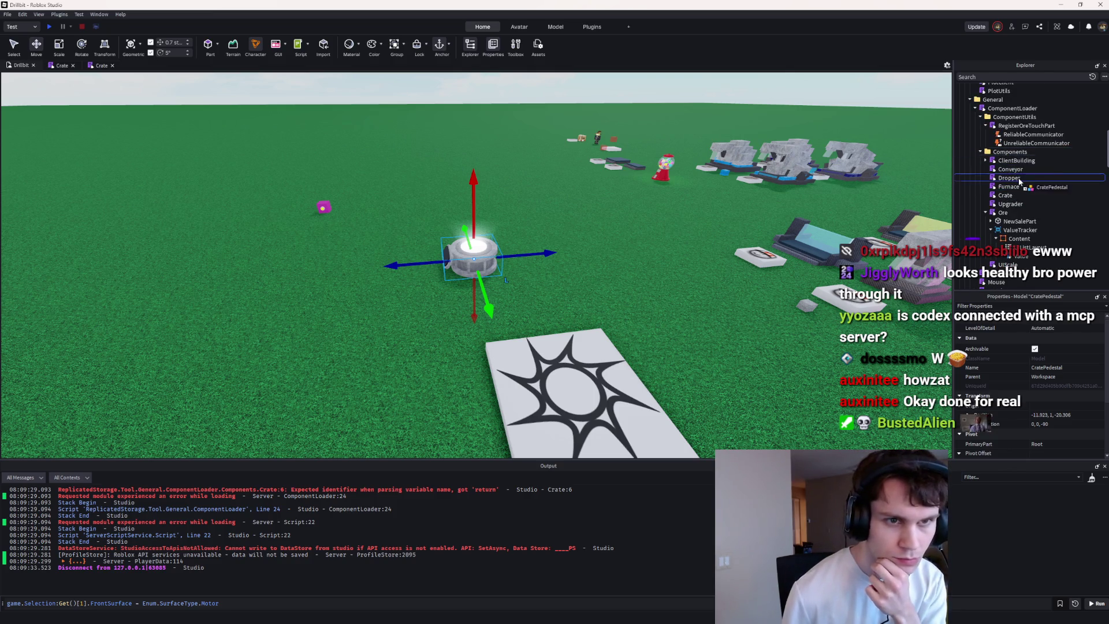
drag(1010, 203, 1006, 197)
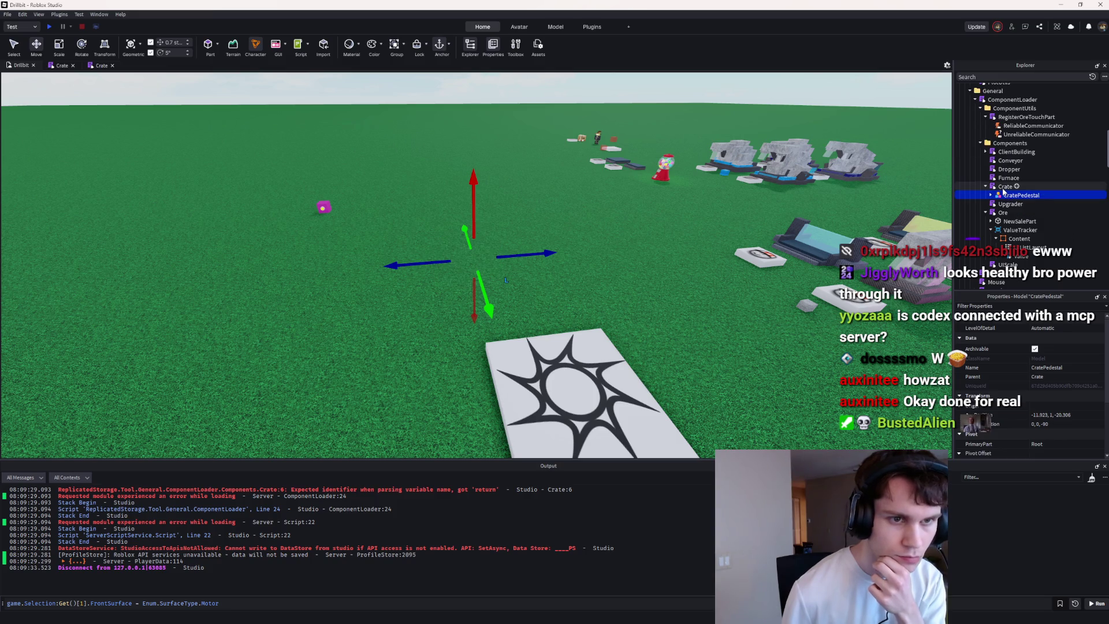
double_click(1003, 187)
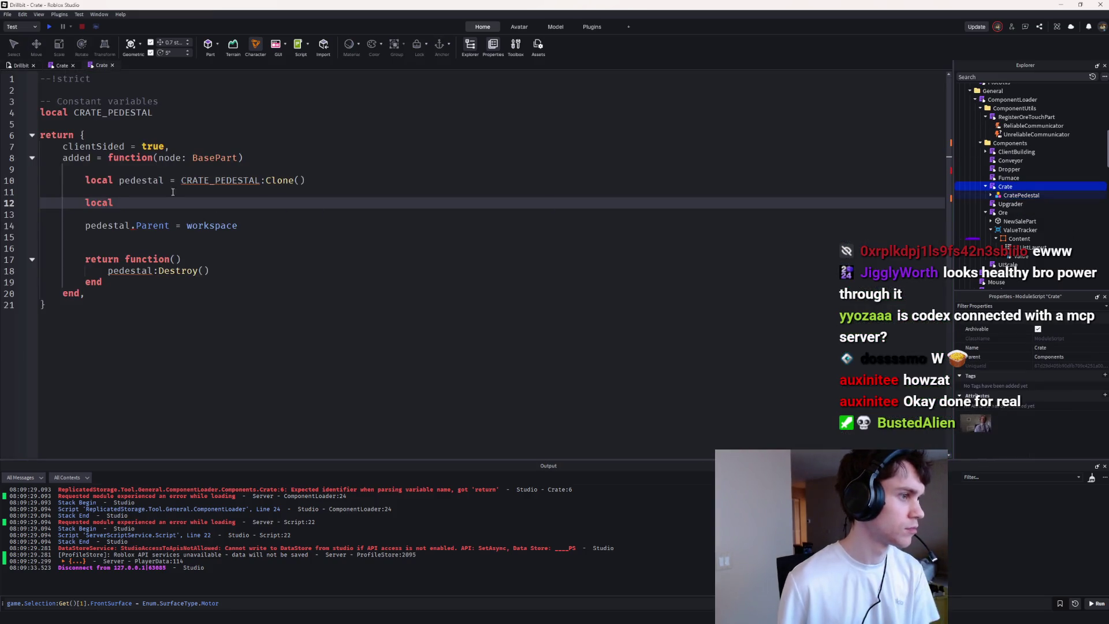
Step: Set CRATE_PEDESTAL to script.CratePedestal and delete the unfinished local line
click(203, 122)
click(203, 110)
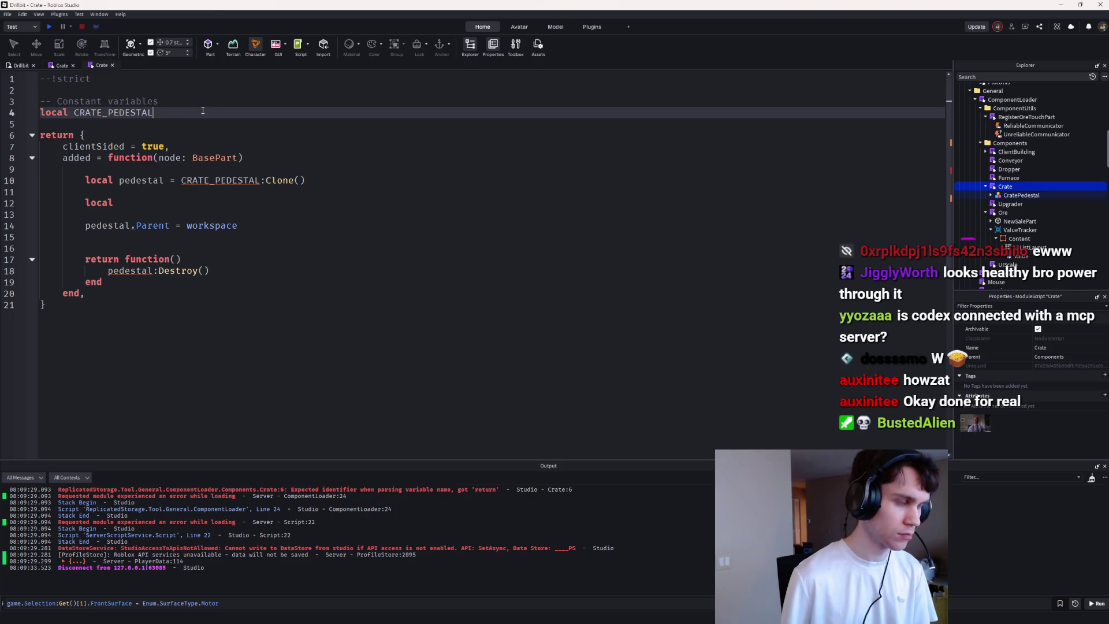
text(=script.CratePedestal)
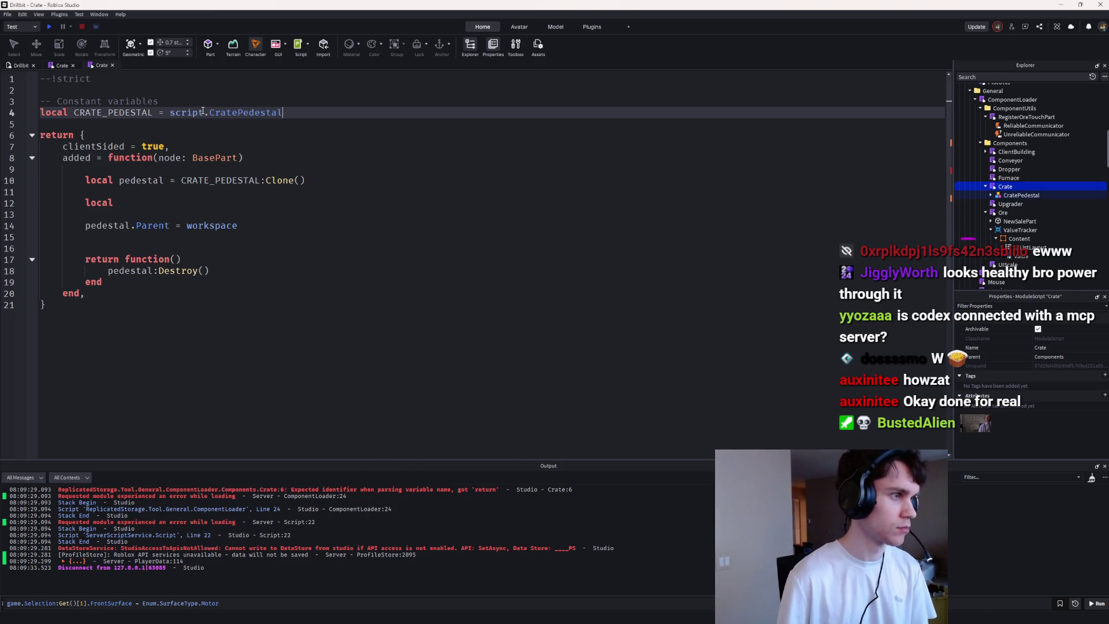
click(116, 202)
key(shift+Home)
key(BackSpace)
key(BackSpace)
key(BackSpace)
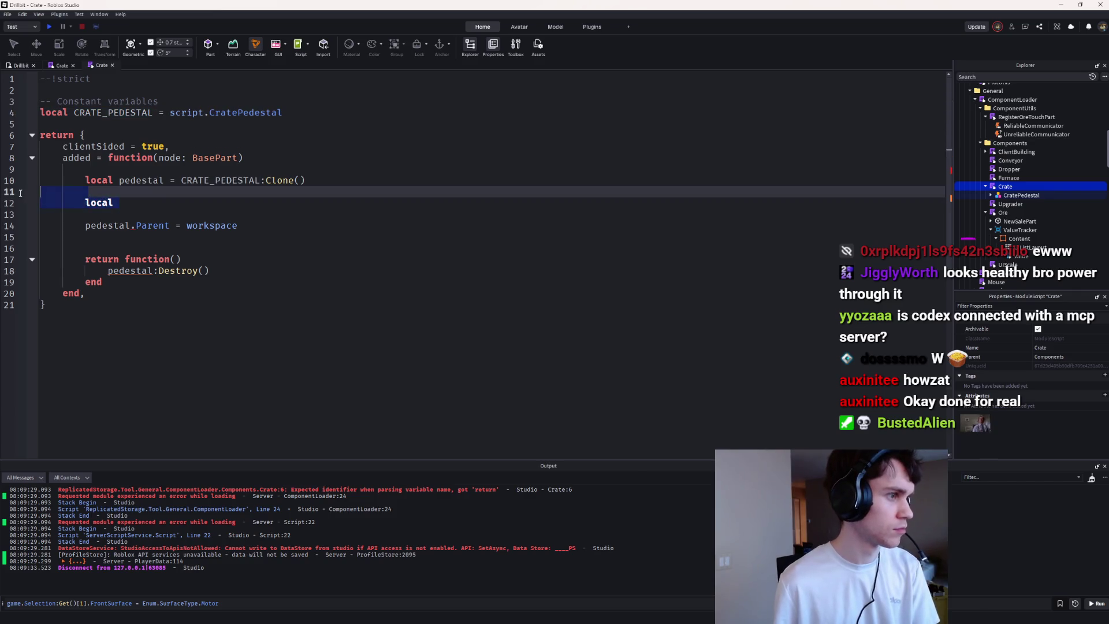
Step: Change pedestal.Parent from workspace to node, remove blank lines, and start a playtest
click(196, 195)
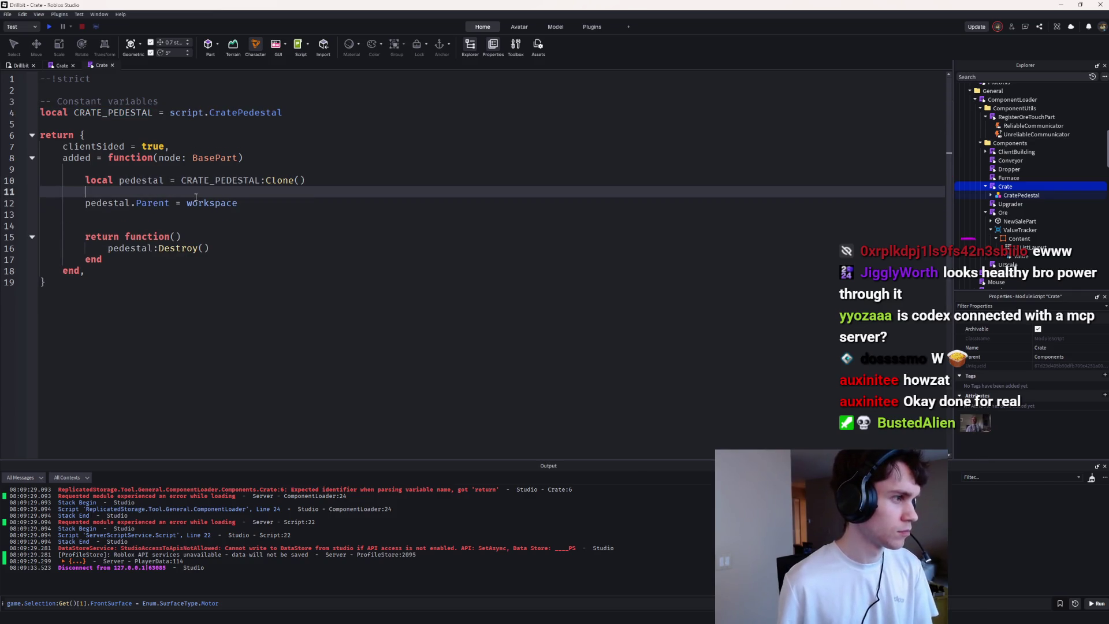
click(228, 203)
text(not)
key(Escape)
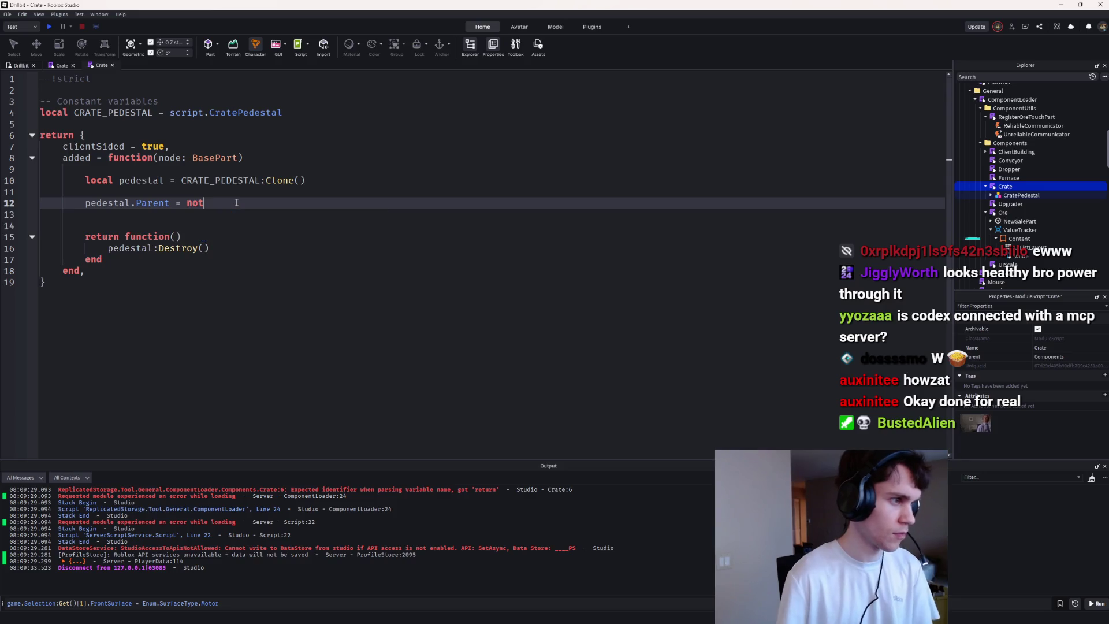
key(Up)
key(BackSpace)
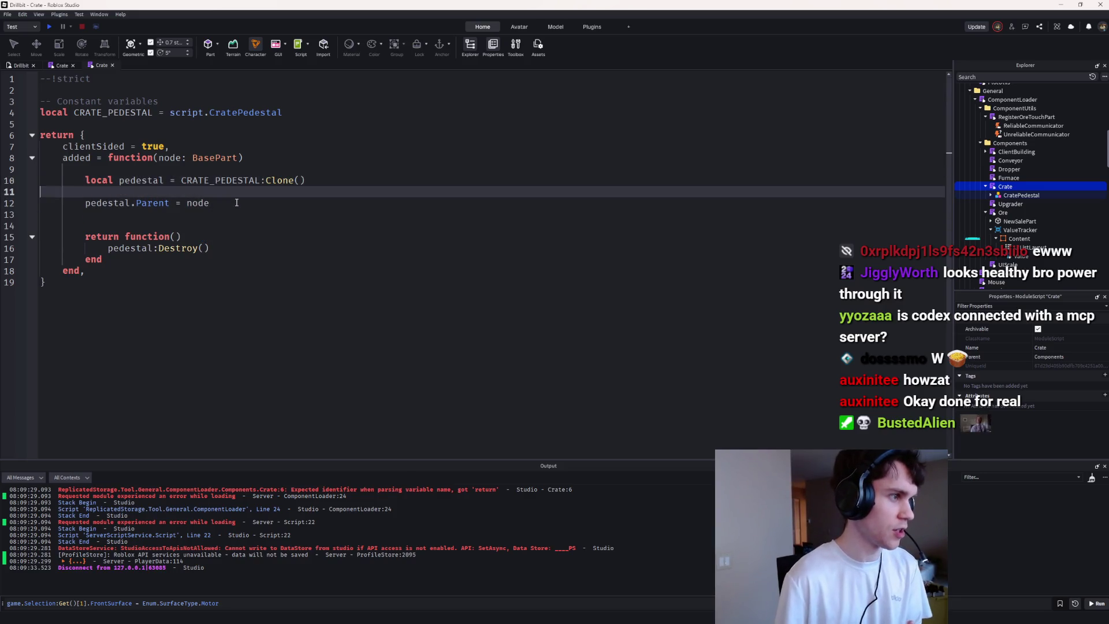
key(Up)
key(BackSpace)
click(49, 27)
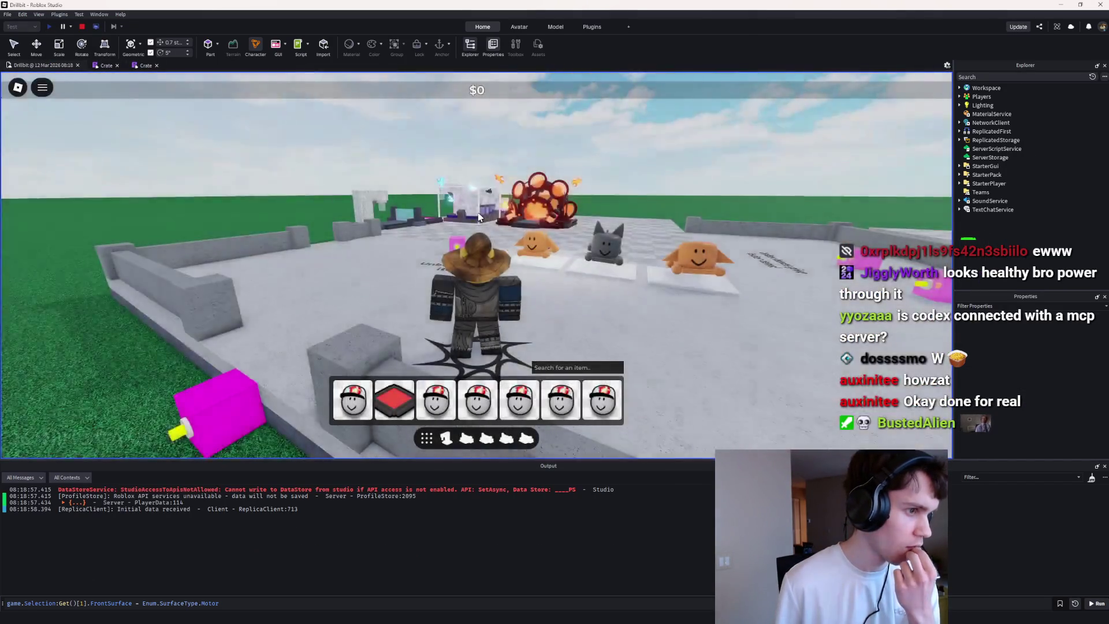
Step: Stop the playtest, inspect both pink crate spot parts on the plot, then return to the Crate script
click(82, 27)
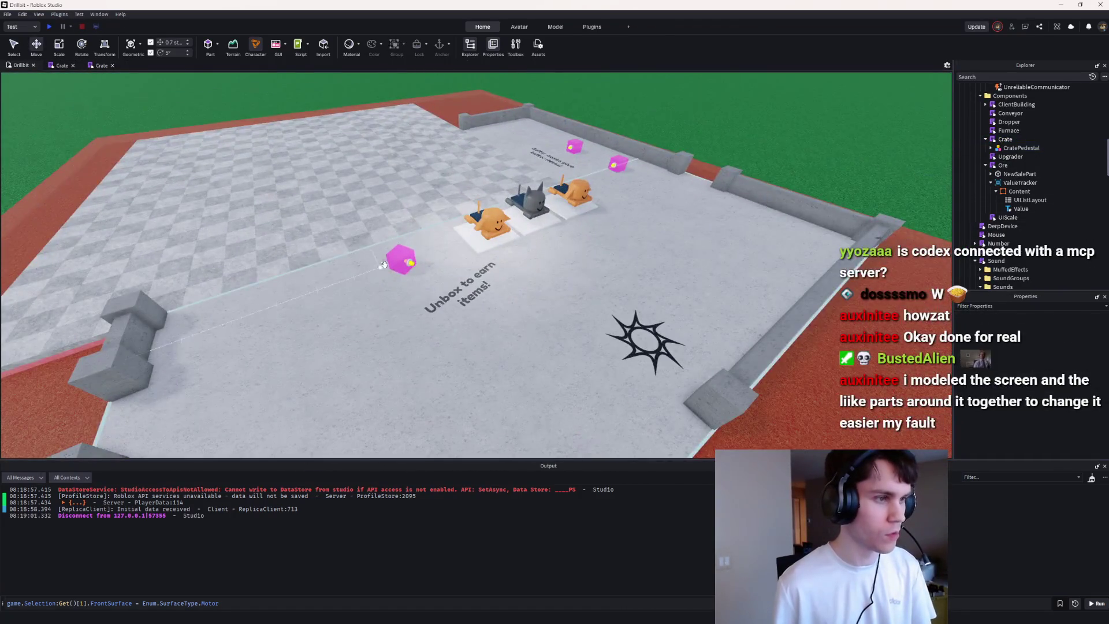
click(401, 261)
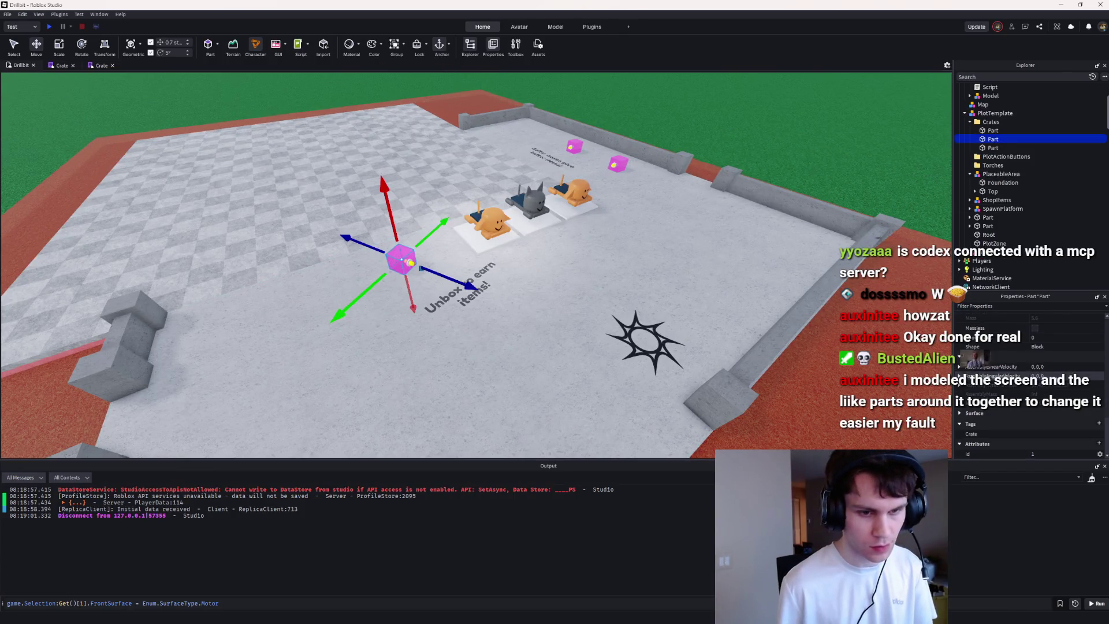
scroll(420, 268, down, 5)
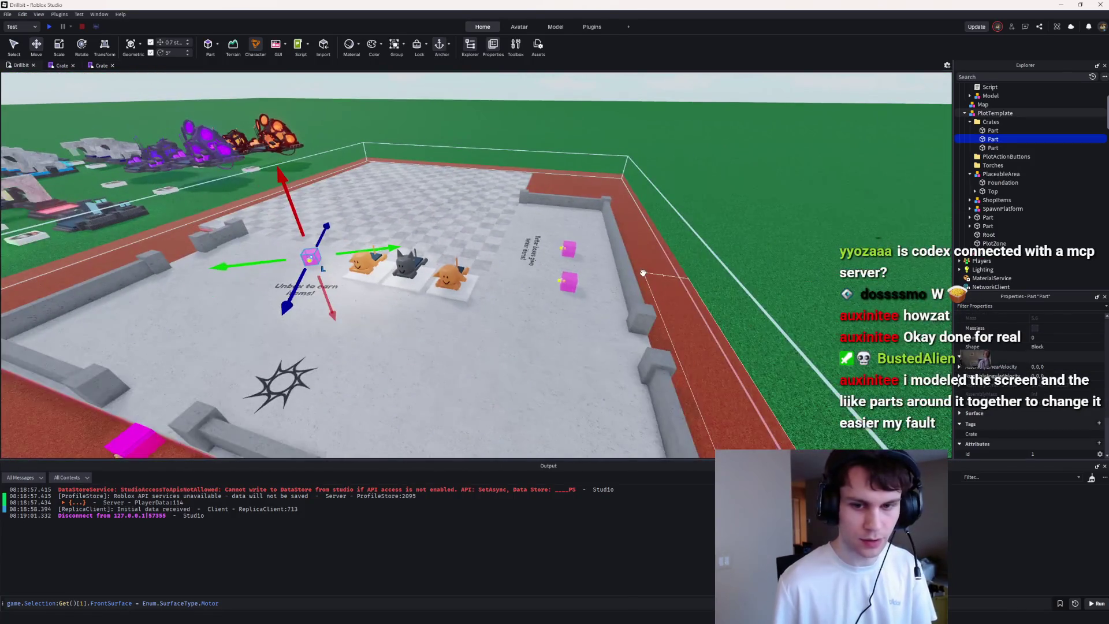
key(a)
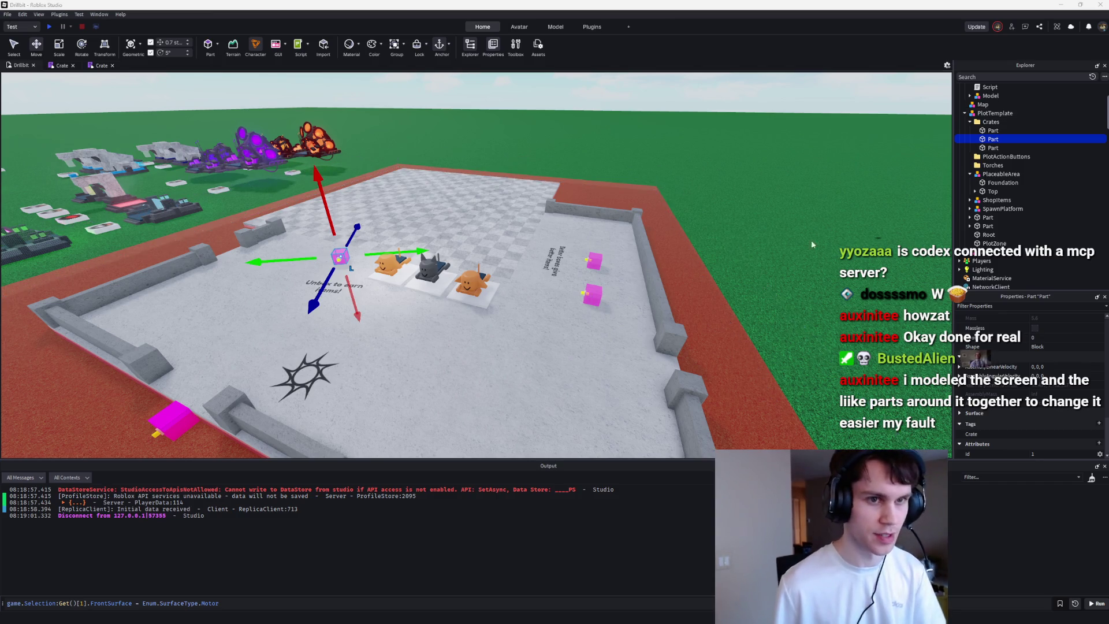
click(979, 131)
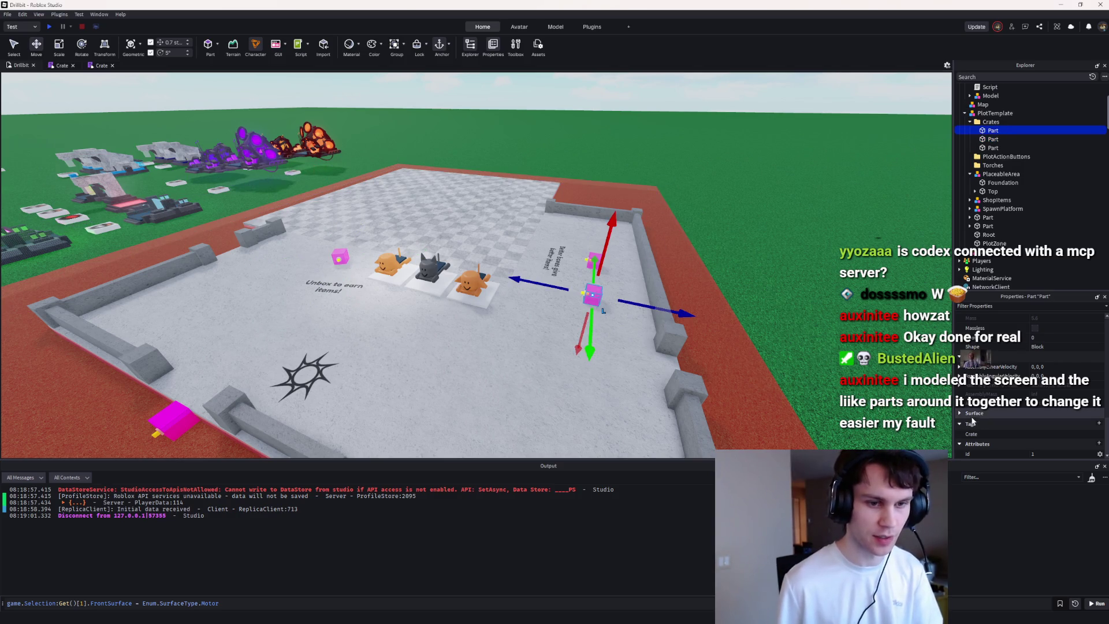
click(86, 66)
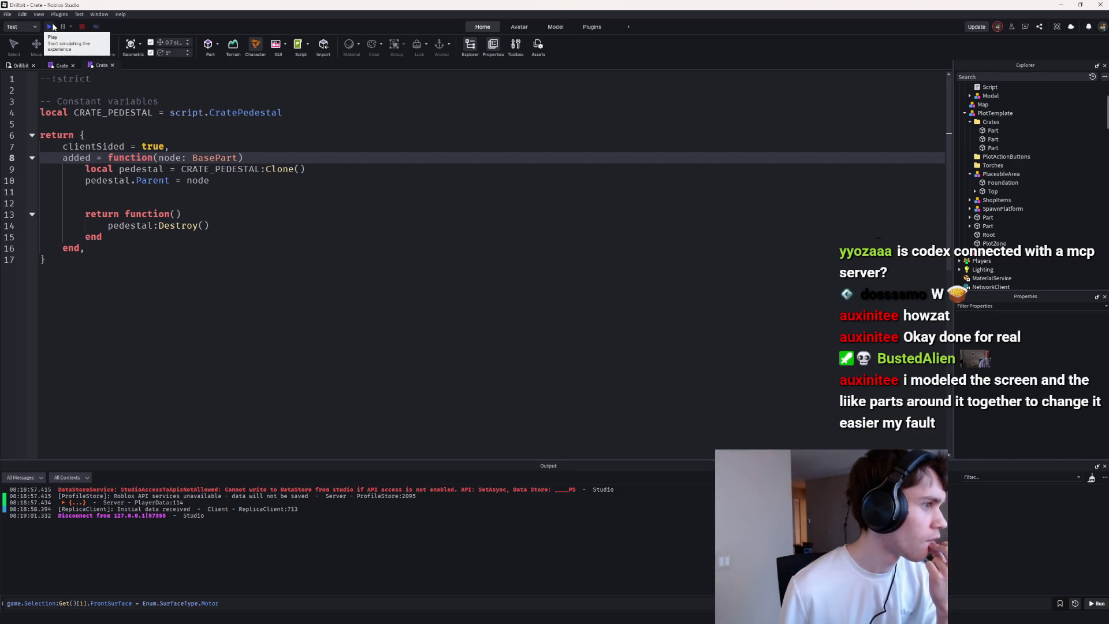
Step: Add 'e.Transparency = 1' and a print("yo?") debug line, then run and stop a quick playtest
key(Return)
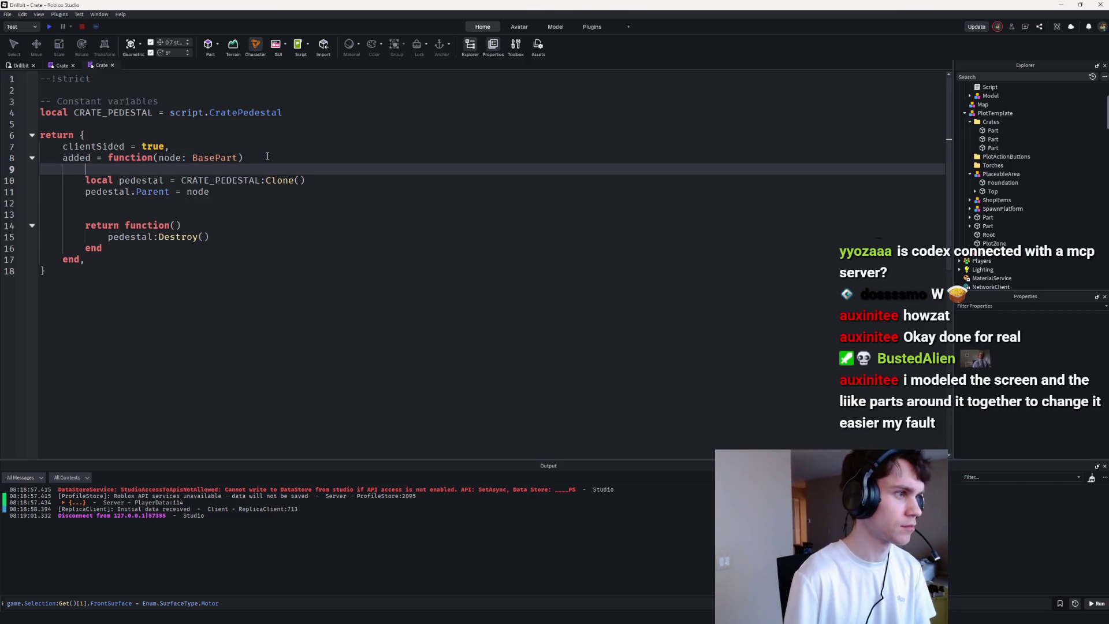
text(node.Transparency = 1)
key(Return)
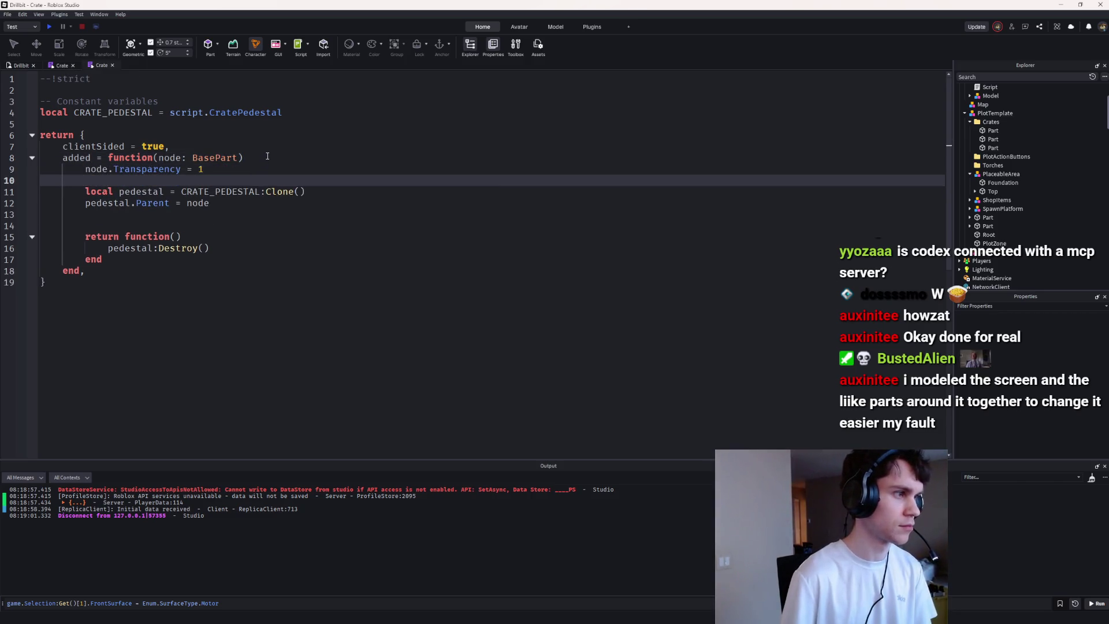
key(Return)
text(print("yo?)
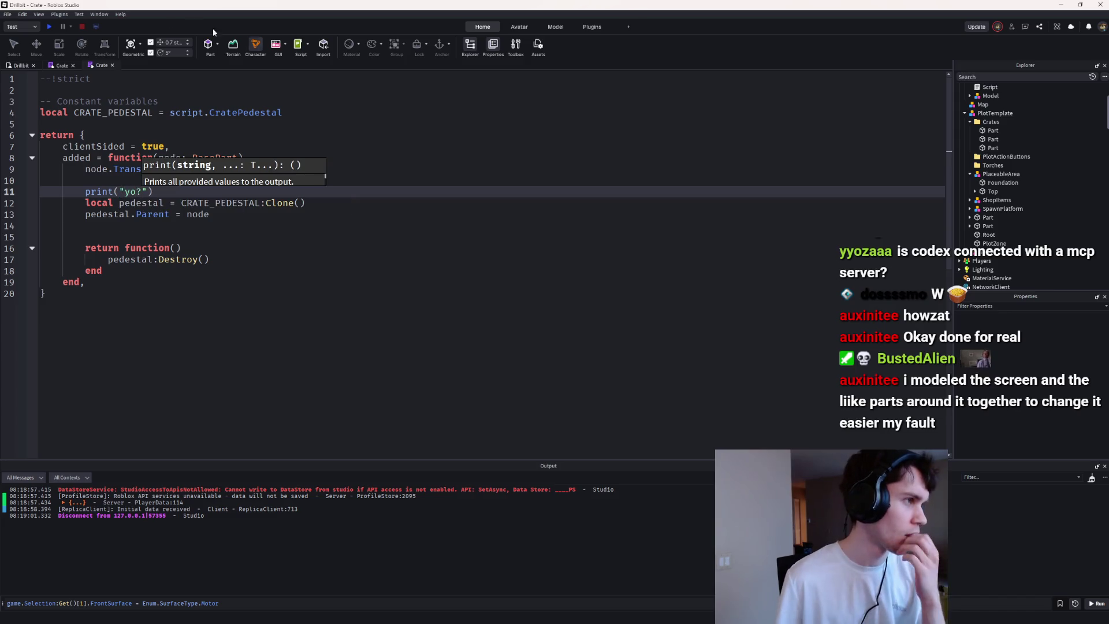
click(52, 27)
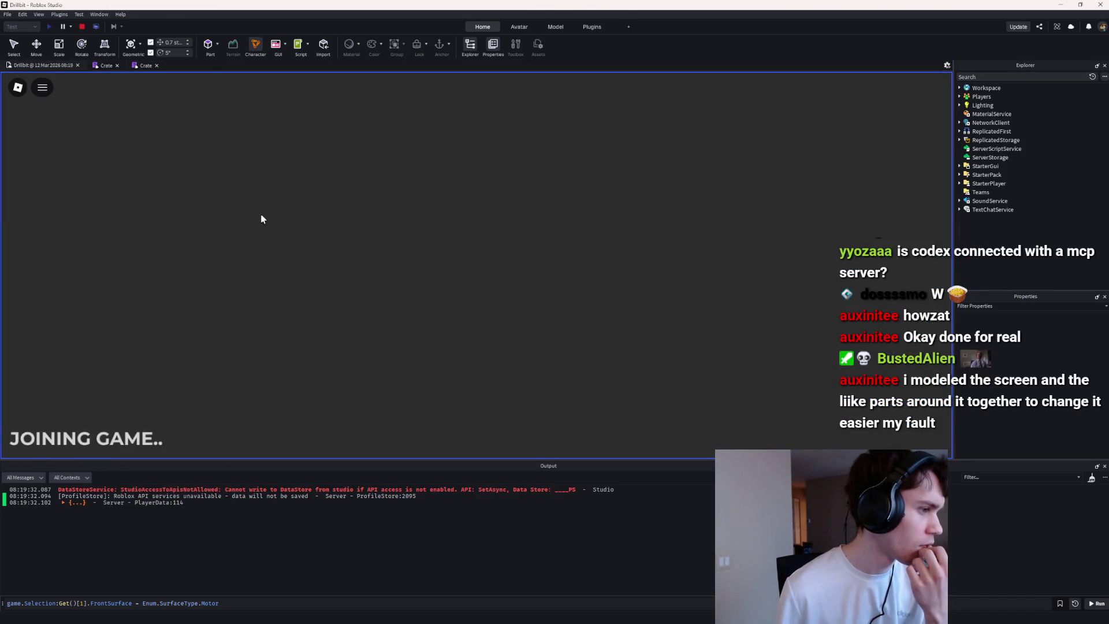
key(shift+F5)
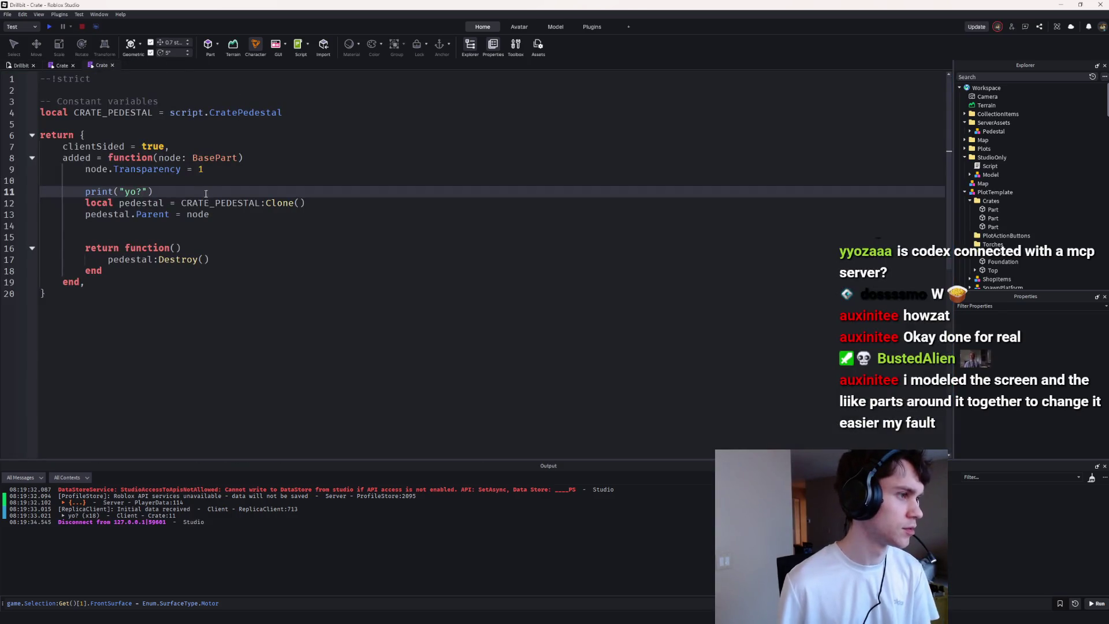
Step: Add 'pedestal:PivotTo(node:GetPivot())' after the Clone line and start a playtest
click(315, 200)
key(Return)
text(pedestal:Pi)
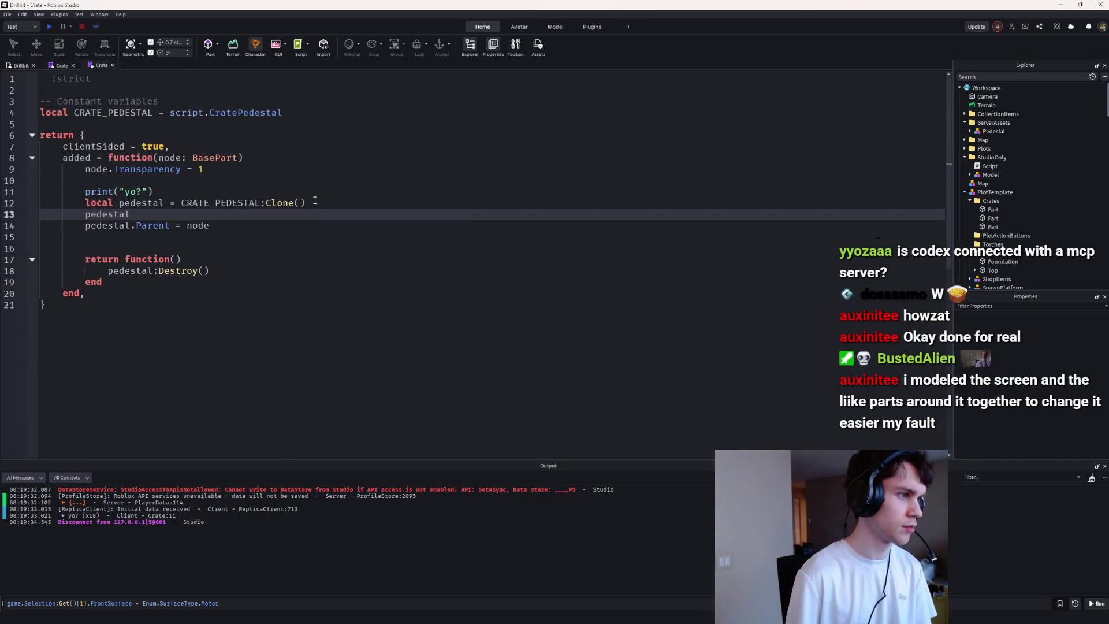
key(Tab)
text((node:GetP)
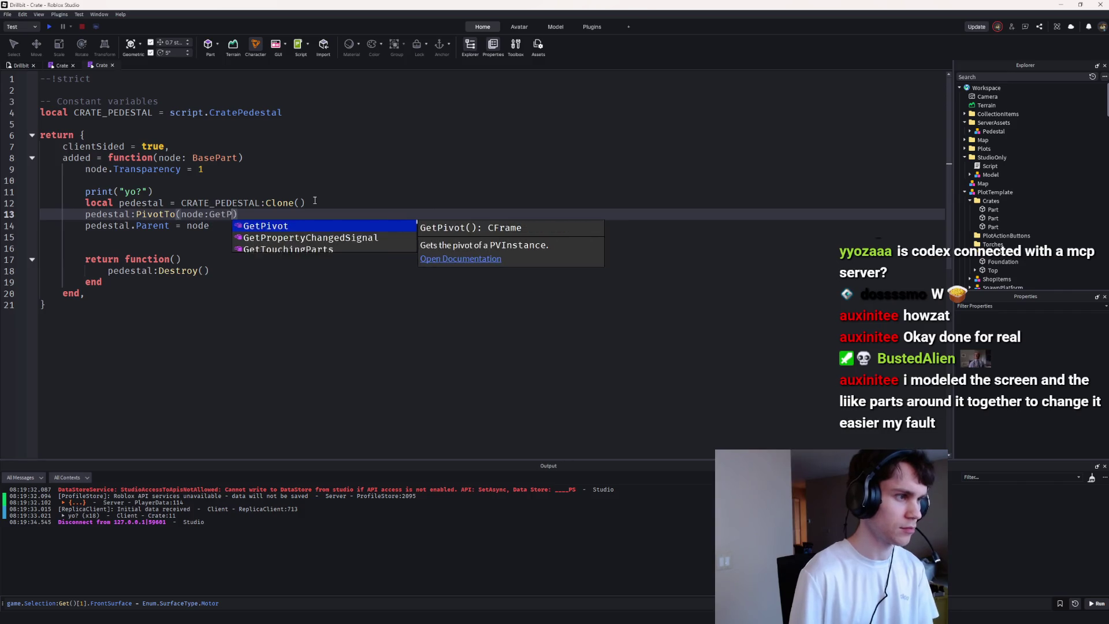
key(Tab)
text(())
key(F5)
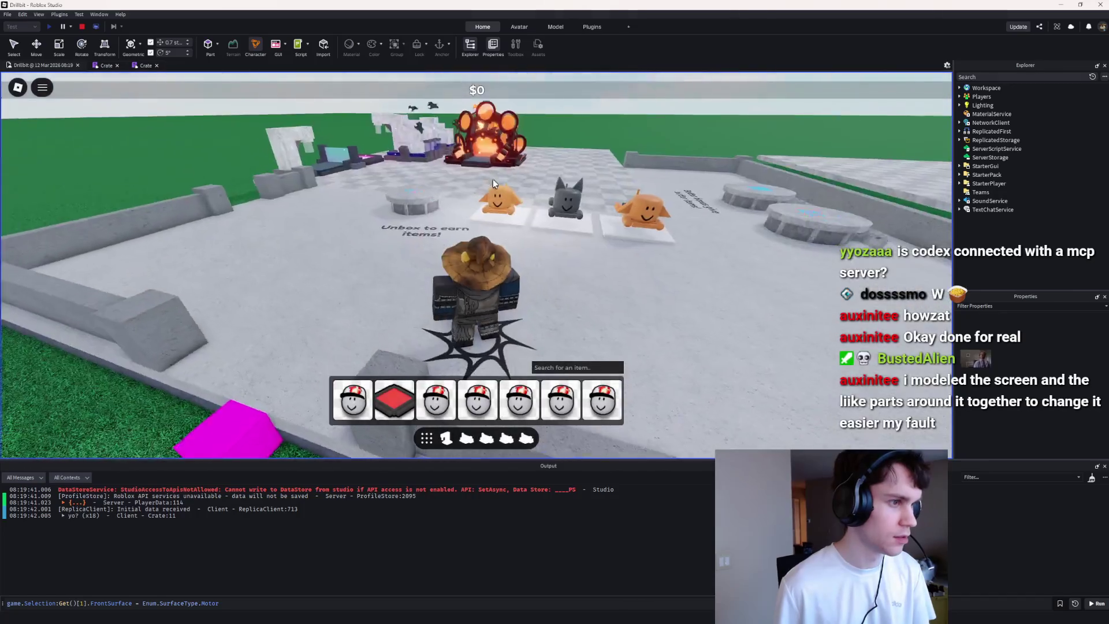
Step: Walk around the plot to look at the pedestals, then stop the playtest
key(w)
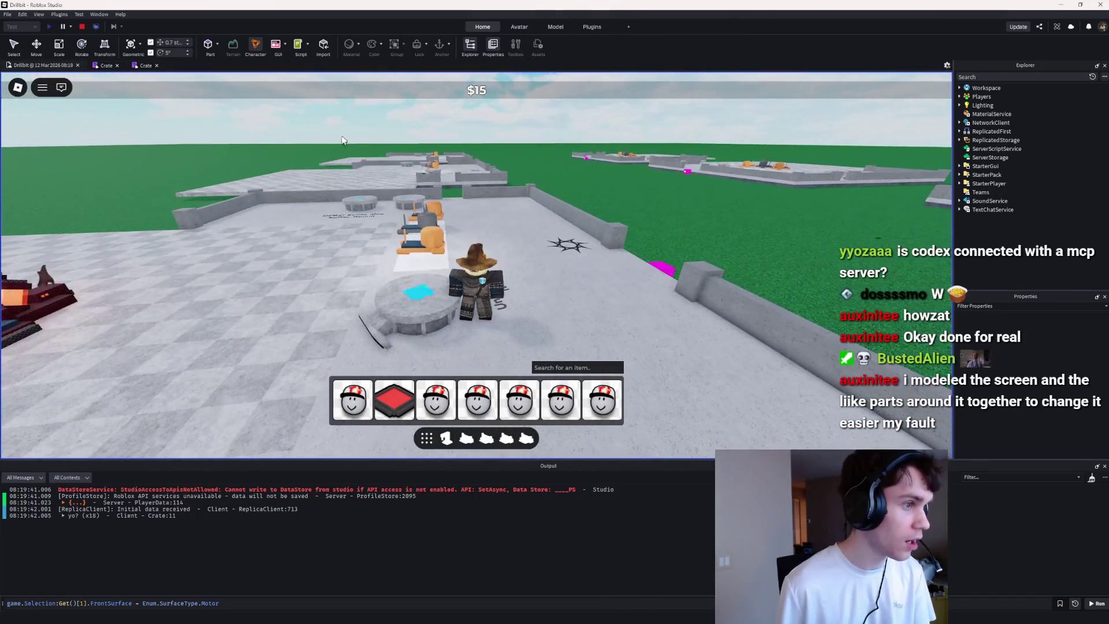
key(w)
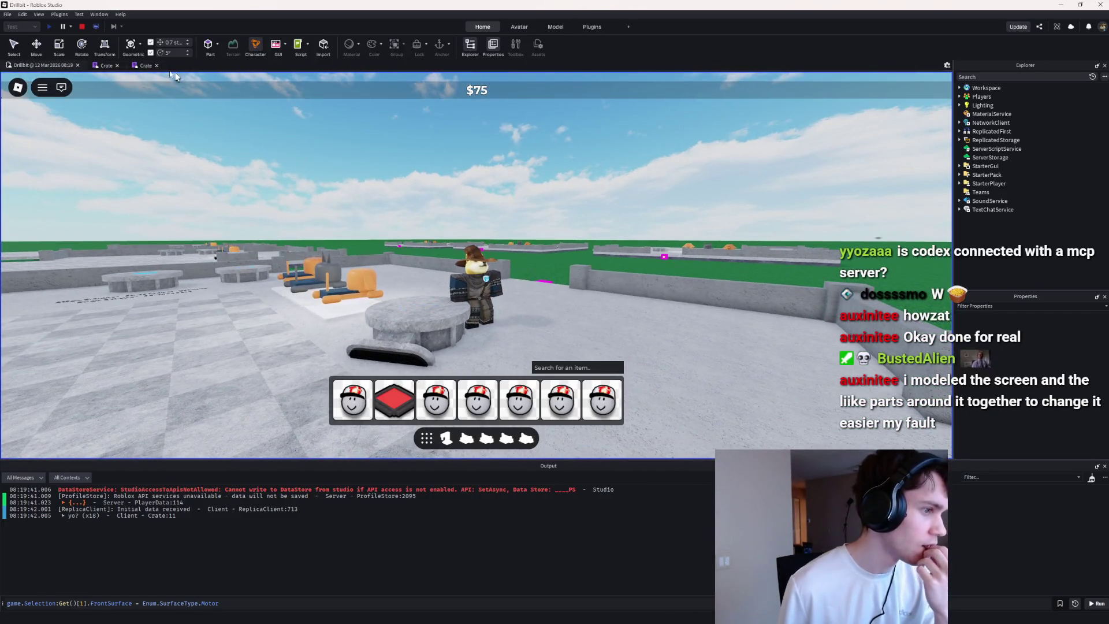
click(97, 27)
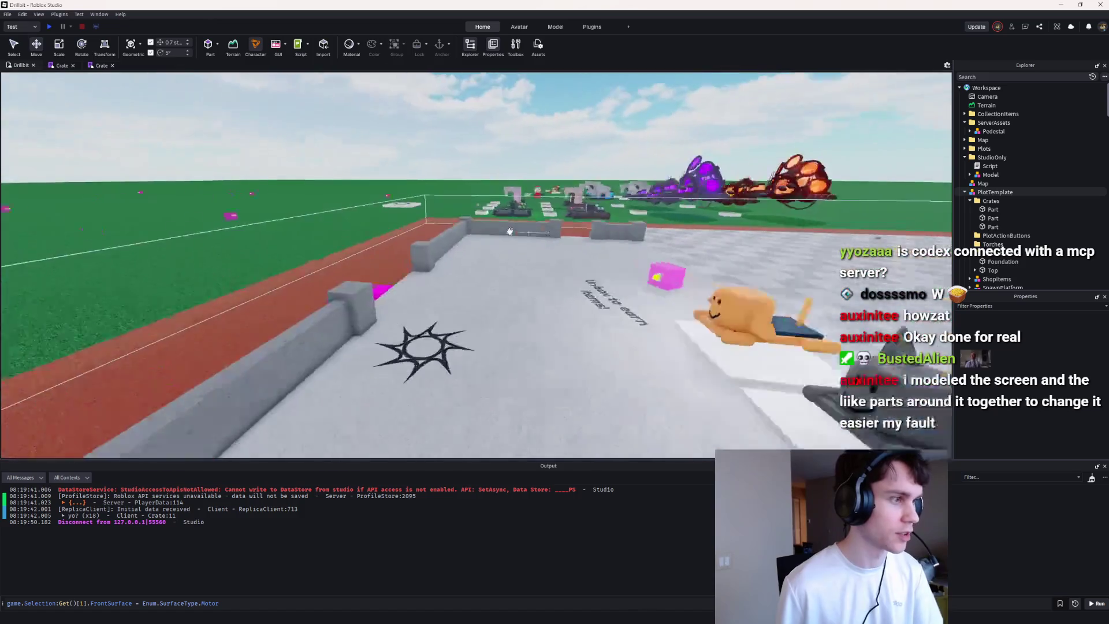
Step: Move the CratePedestal model from ReplicatedStorage into Workspace and focus the camera on it
key(s)
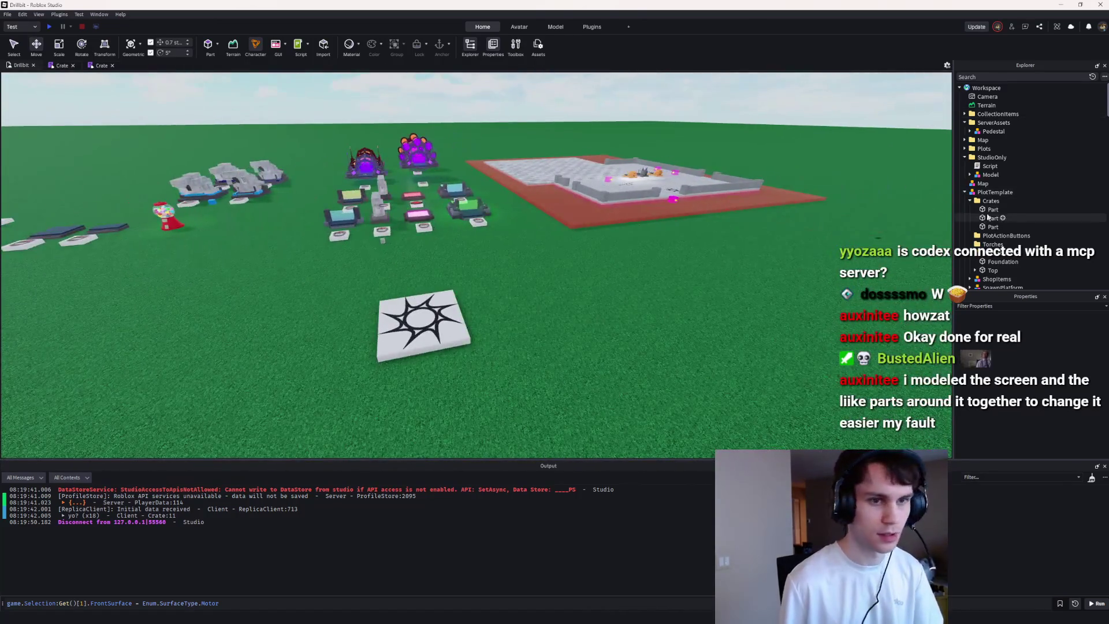
scroll(996, 213, down, 5)
scroll(996, 213, down, 2)
mouse_move(1024, 182)
mouse_down()
mouse_move(1019, 98)
mouse_move(988, 88)
mouse_up()
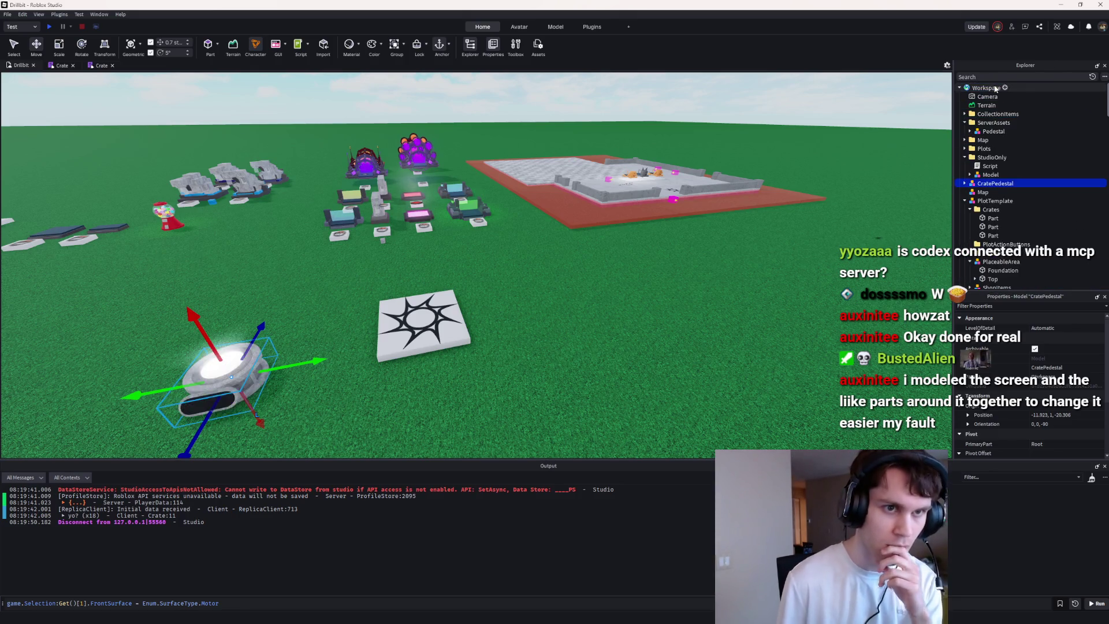
key(f)
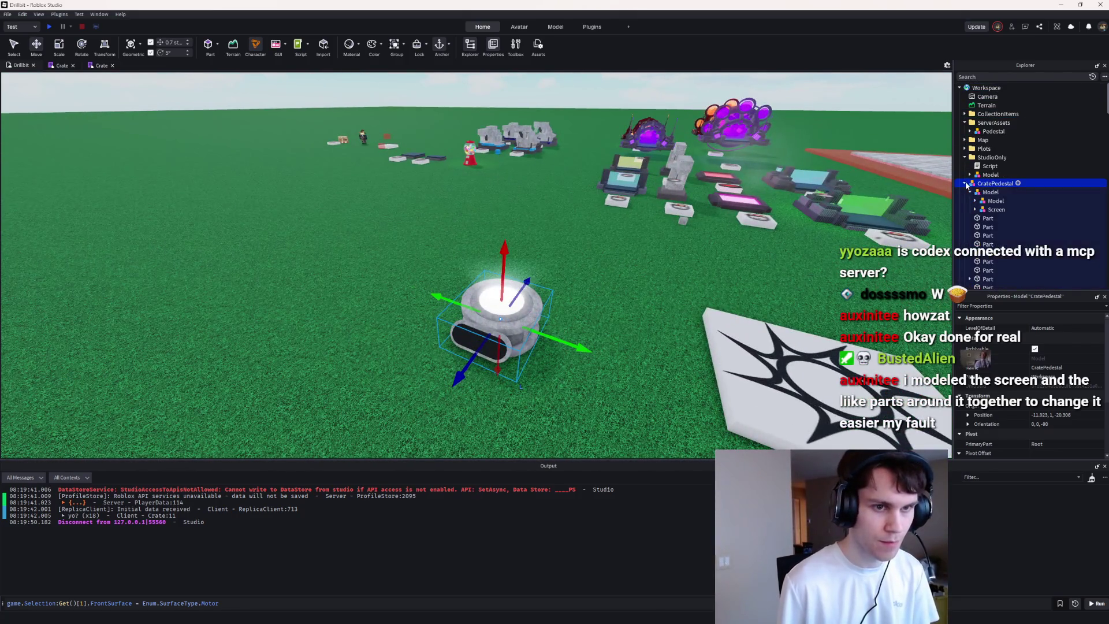
Step: Nudge the pedestal beside the pads and move CratePedestal into the ServerAssets folder
click(970, 193)
mouse_move(524, 307)
mouse_down()
mouse_move(569, 254)
mouse_move(545, 285)
mouse_move(576, 265)
mouse_up()
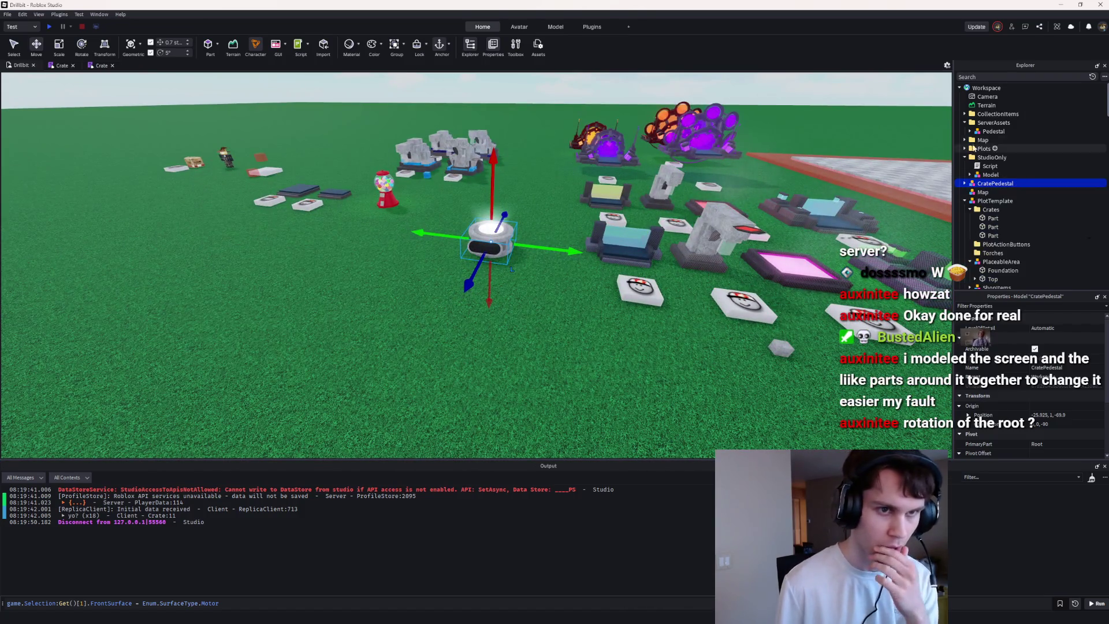
drag(988, 128, 989, 131)
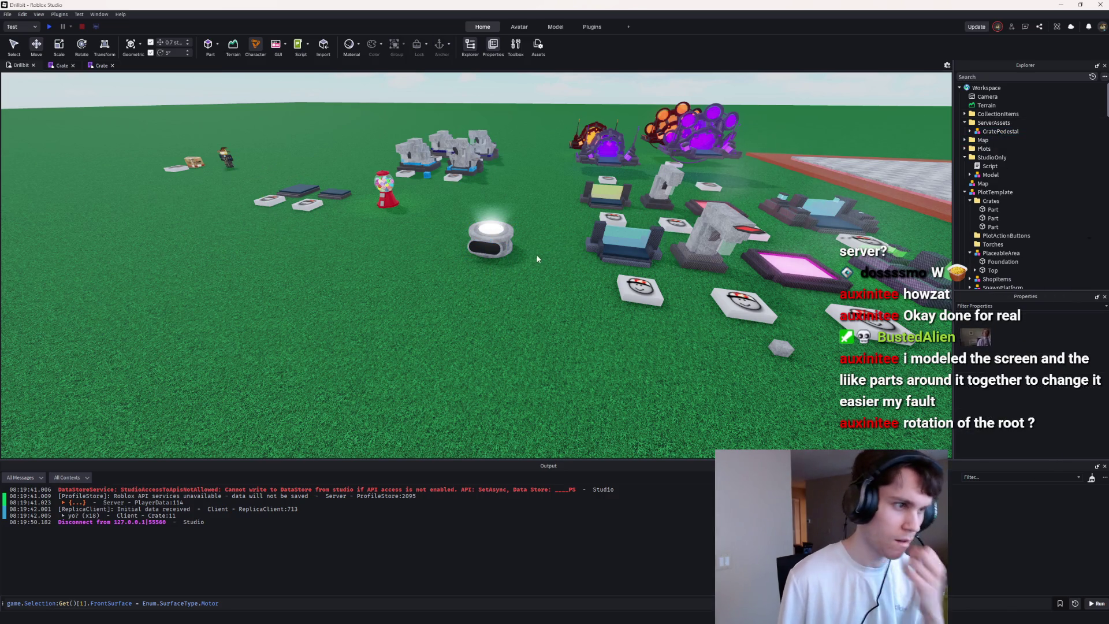
click(60, 65)
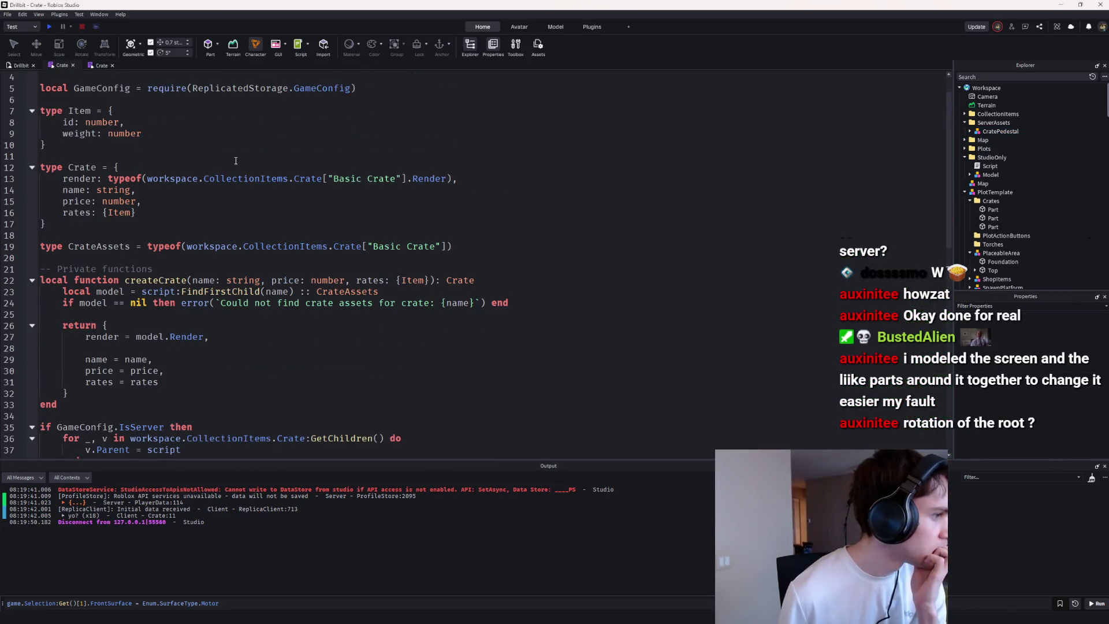
Step: In the second Crate script, change line 4's lookup root from script to workspace.ServerAssets
click(99, 65)
click(213, 97)
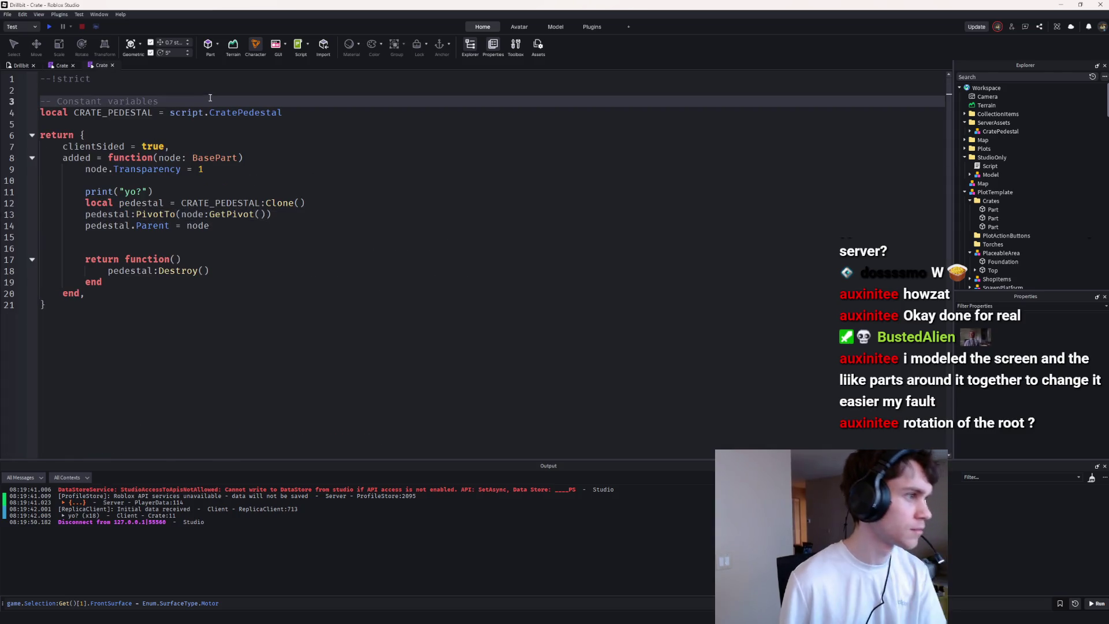
key(Return)
text(loc)
key(BackSpace)
key(BackSpace)
key(BackSpace)
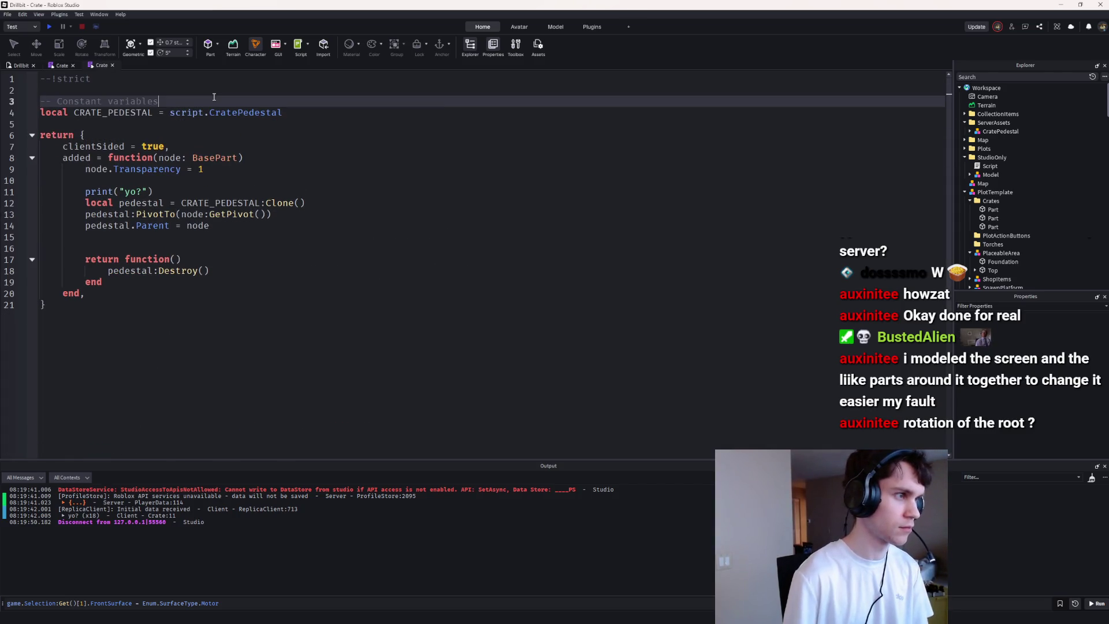
double_click(203, 112)
text(workspace.SE)
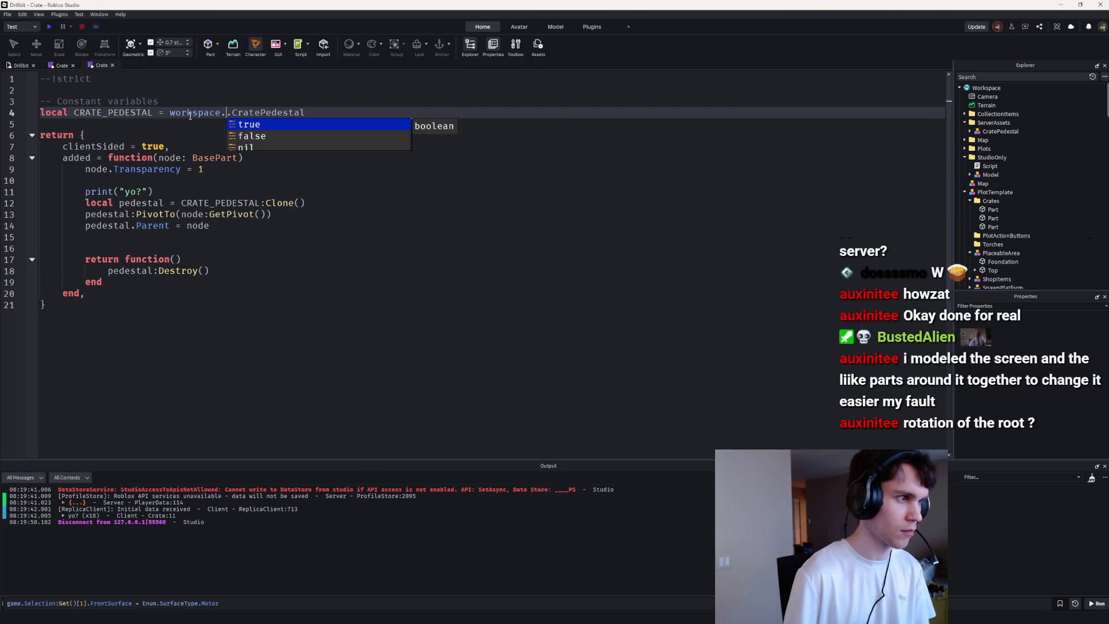
key(Tab)
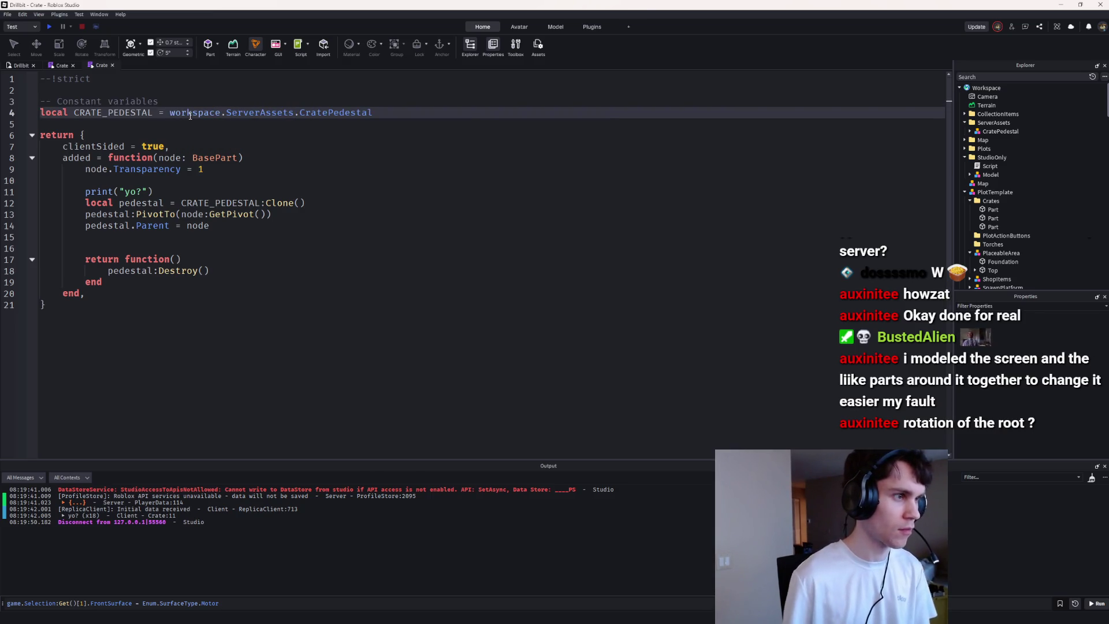
Step: Make the lookup ServerAssets:FindFirstChild("CratePedestal") with script:FindFirstChild("CratePedestal") as fallback
click(300, 113)
key(BackSpace)
text(:F)
key(Tab)
key(End)
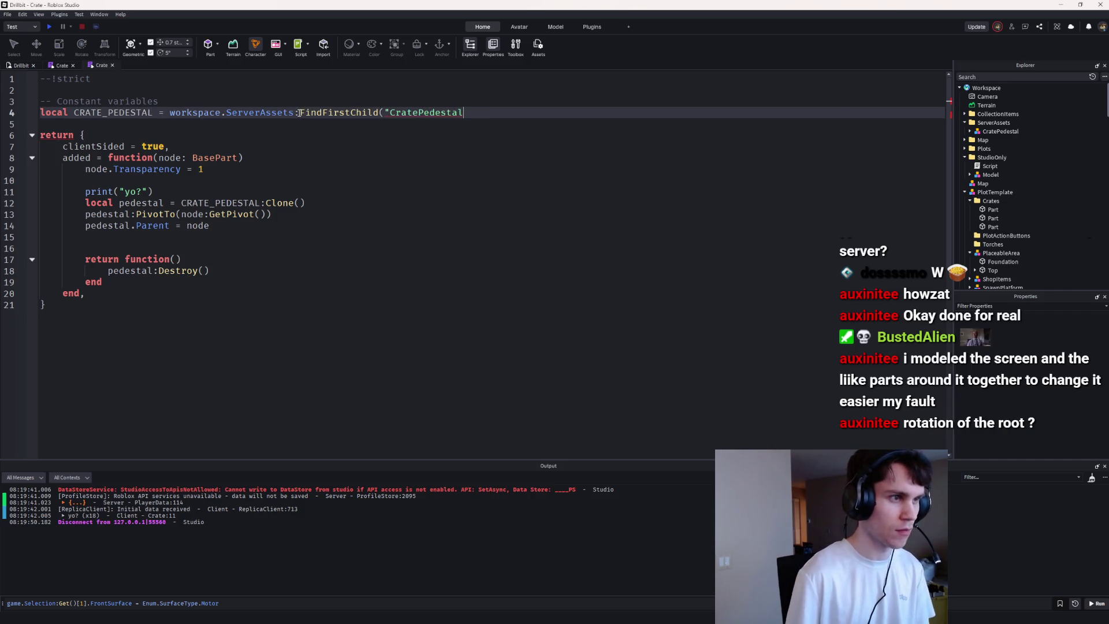
text() or script:F)
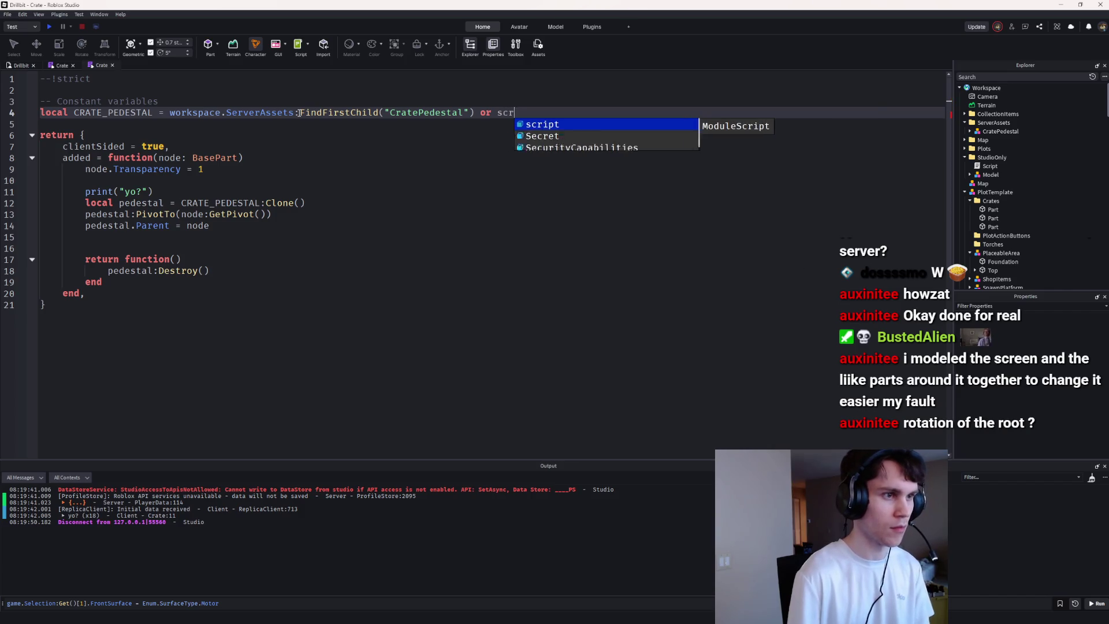
key(Tab)
text("CratePedestal)
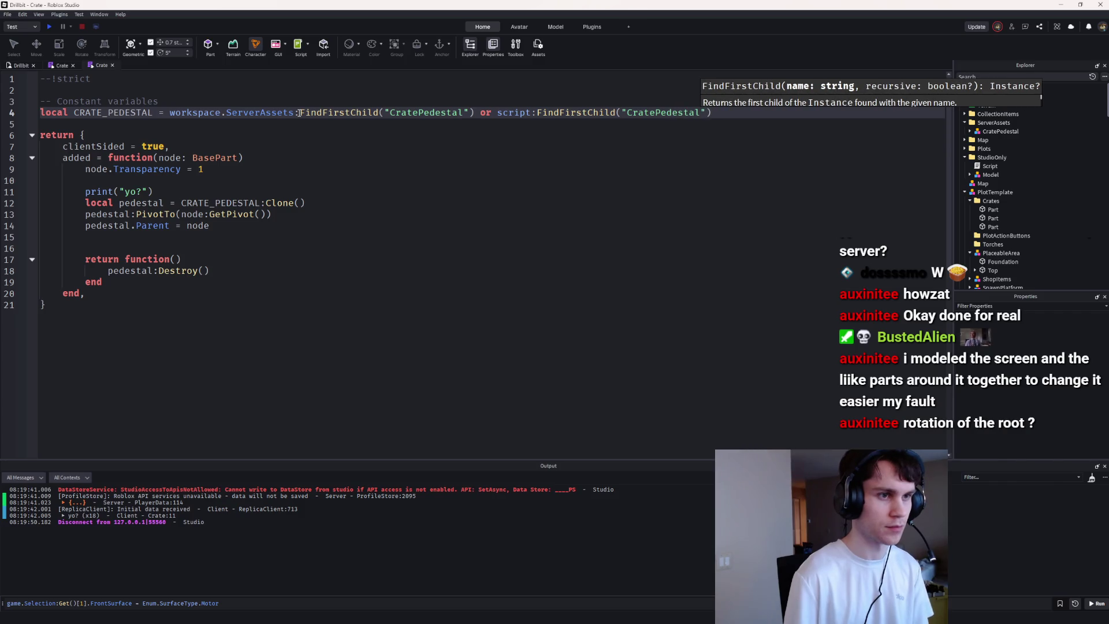
Step: Add a 'CRATE_PEDESTAL.Parent = script' line below the lookup, then return to the 3D view
key(End)
key(Return)
key(Return)
text(Ga)
key(Tab)
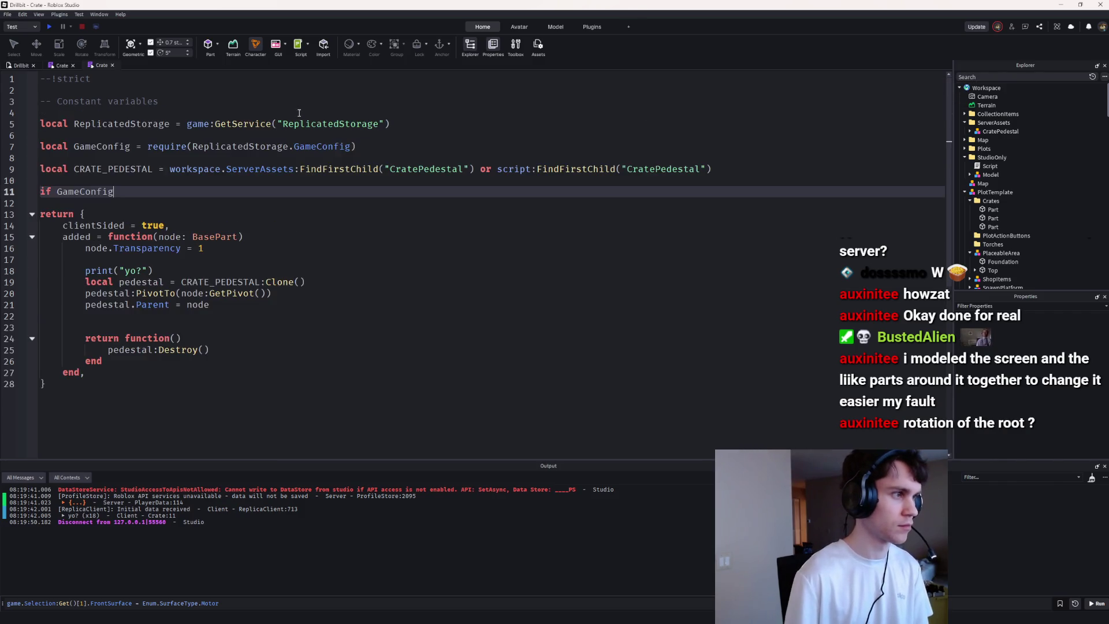
key(ctrl+z)
key(ctrl+z)
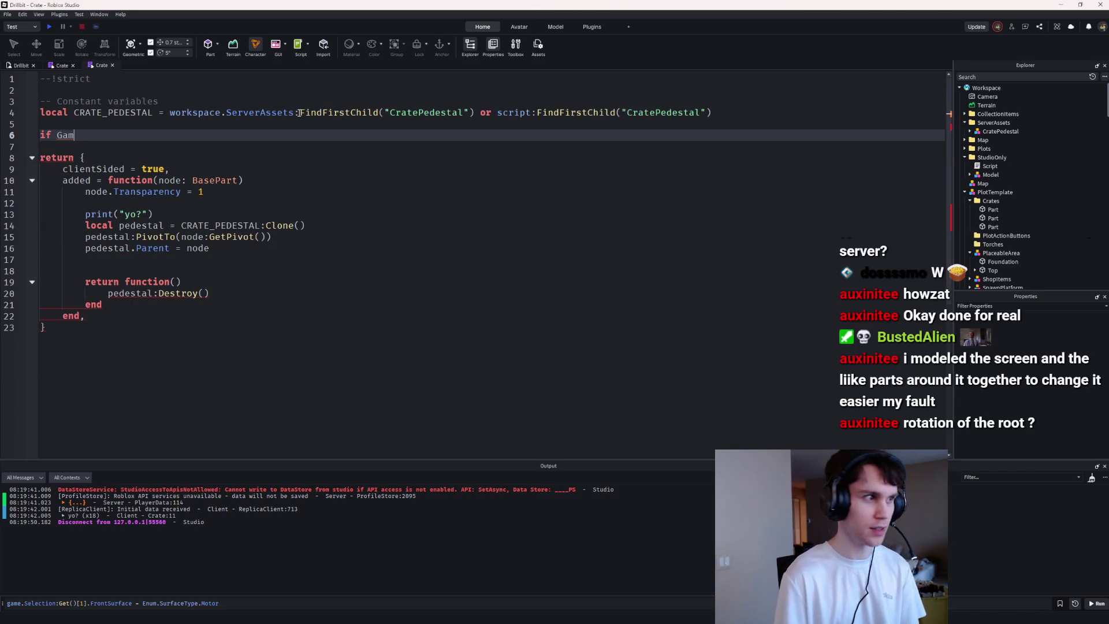
key(BackSpace)
key(BackSpace)
key(BackSpace)
text(CRATE_PEDESTAL.Parent = script)
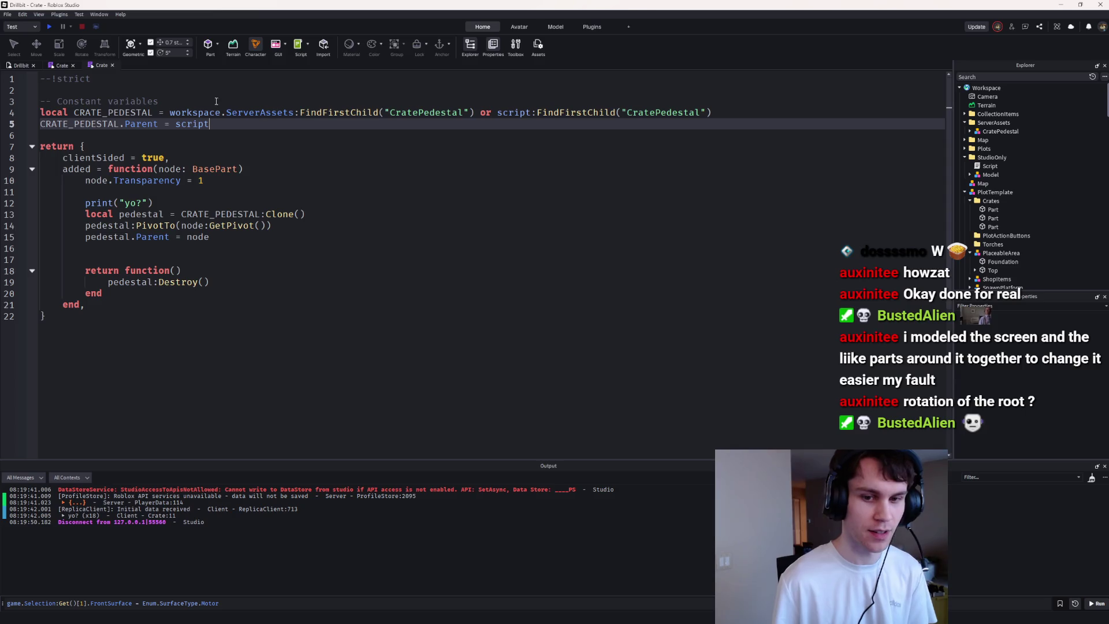
click(18, 64)
scroll(437, 261, up, 2)
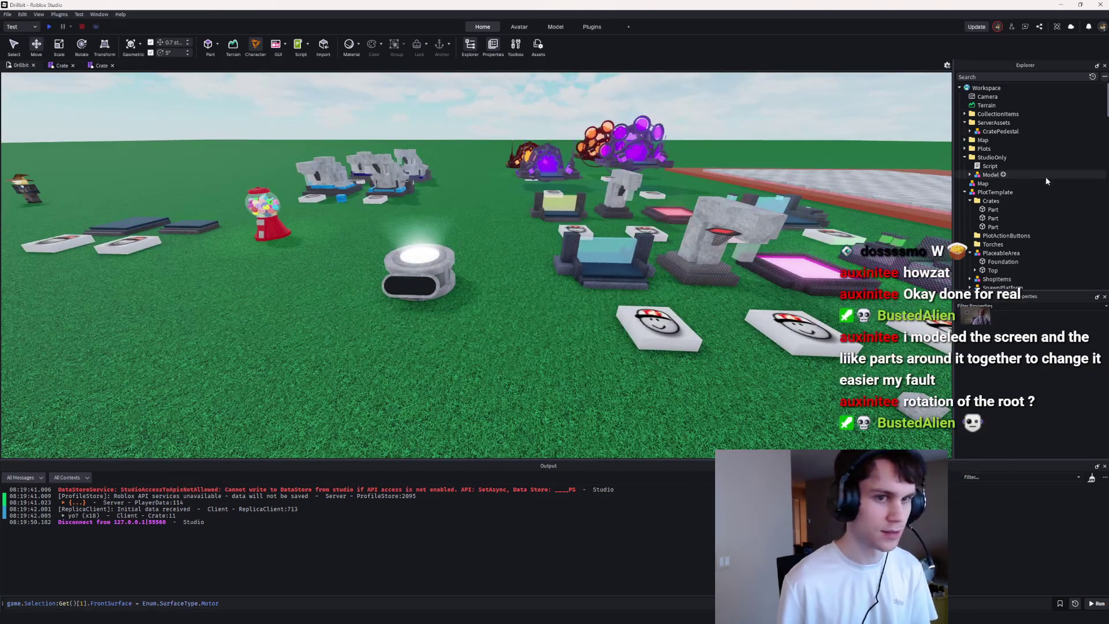
Step: Select the CratePedestal's Root part, frame it, and rotate it to reorient the pedestal
scroll(437, 261, up, 10)
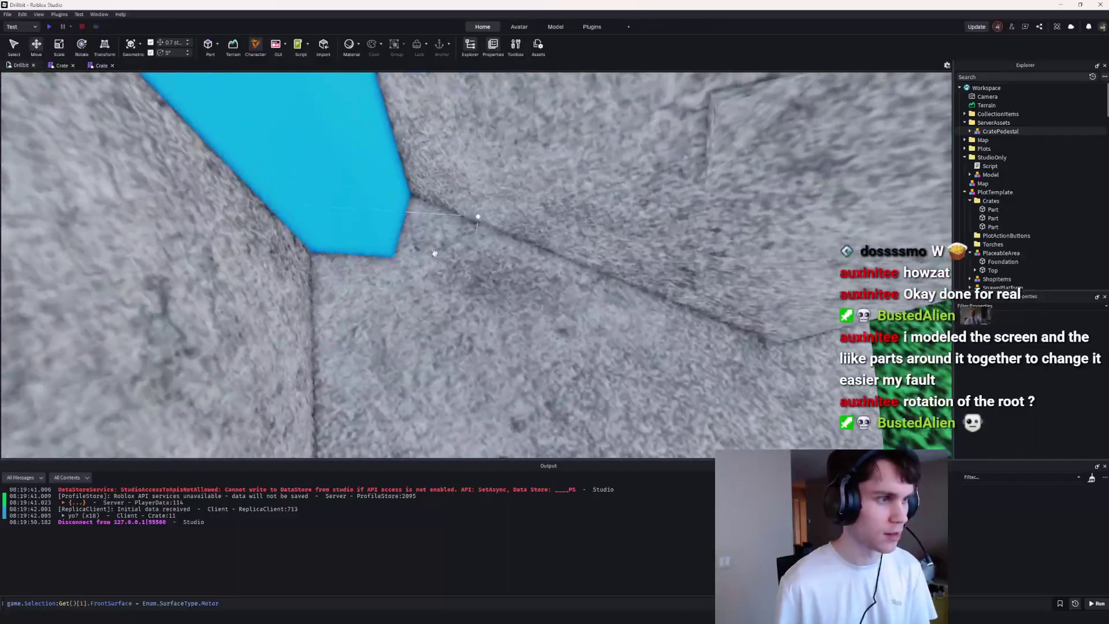
click(359, 191)
scroll(355, 193, down, 10)
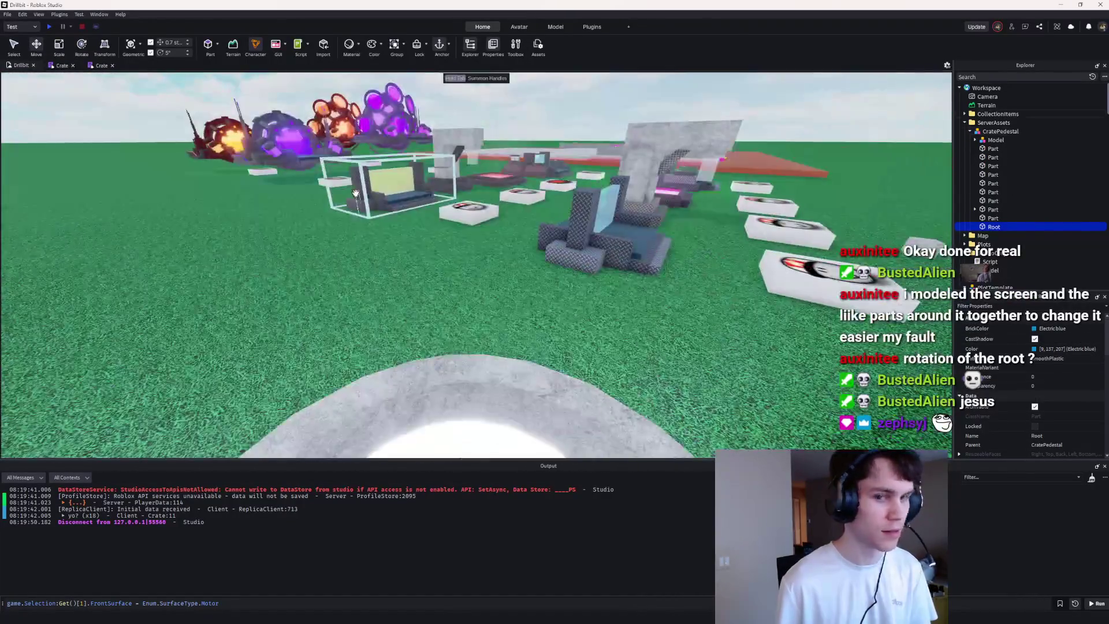
key(f)
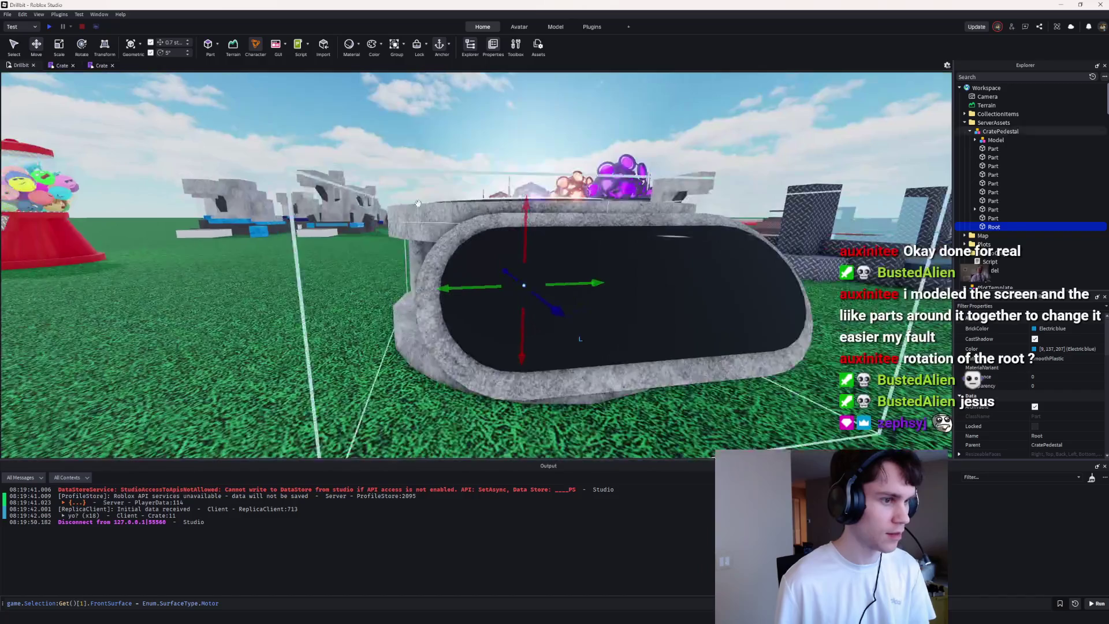
mouse_move(523, 229)
mouse_down()
mouse_move(497, 238)
mouse_move(477, 345)
mouse_up()
Step: Start a playtest to see the rotated pedestals on the plot
click(57, 29)
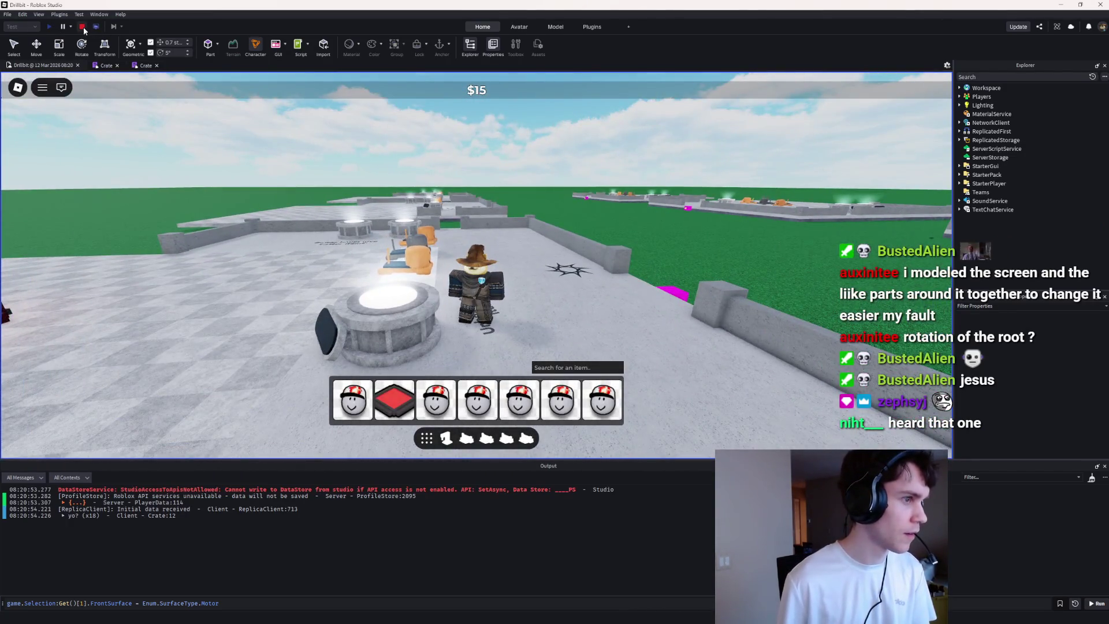
Step: Rotate the pedestal's Root part about 35 degrees and start a new playtest
click(82, 27)
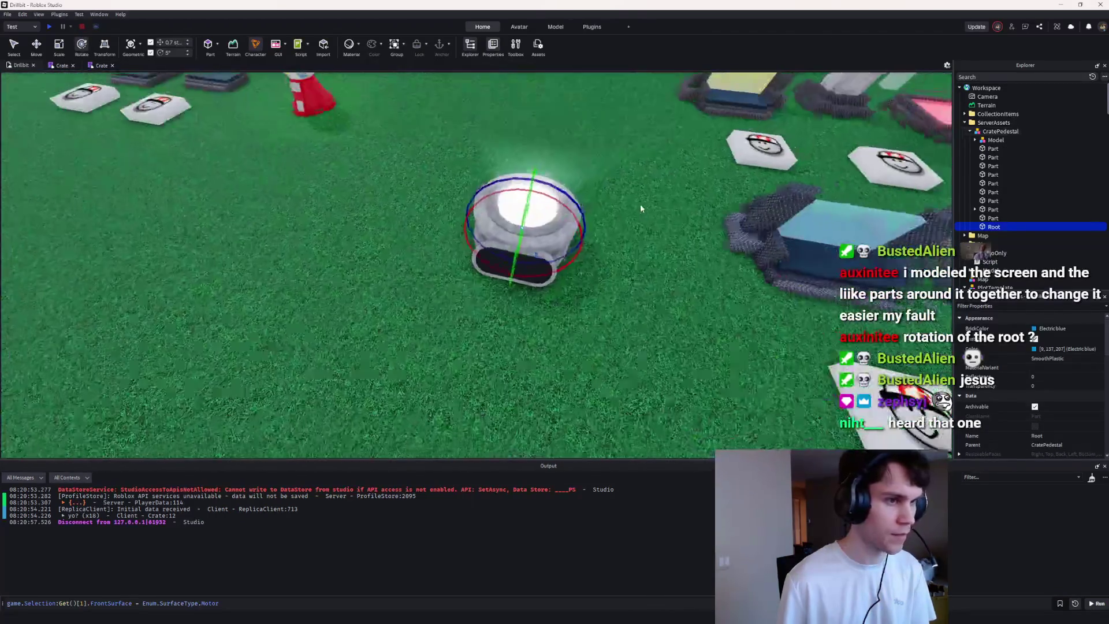
drag(577, 231, 580, 256)
drag(516, 196, 517, 197)
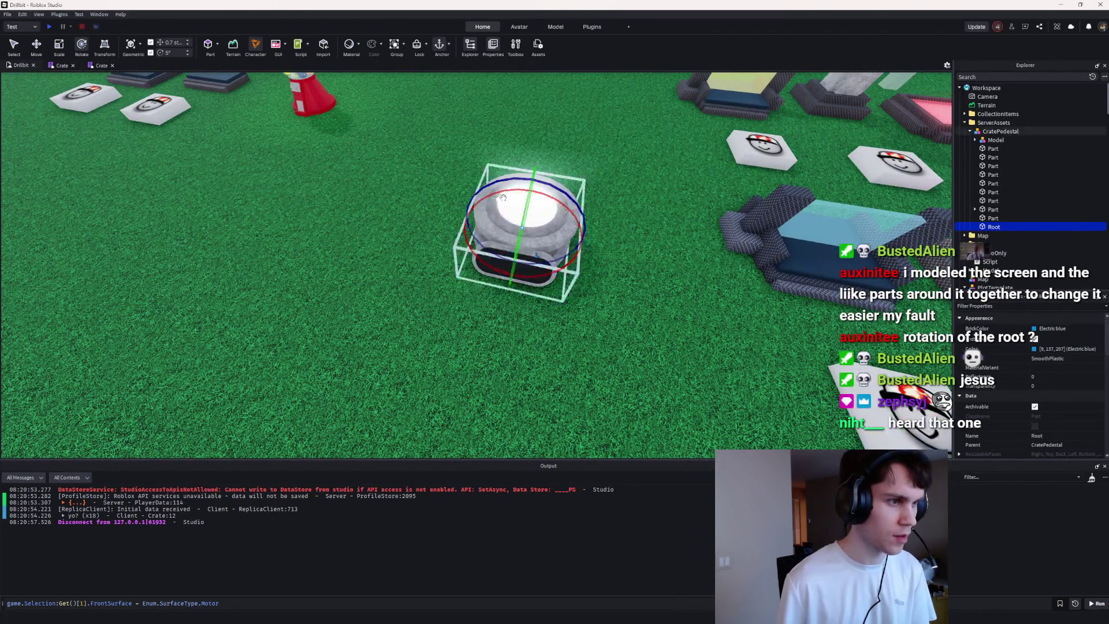
click(49, 28)
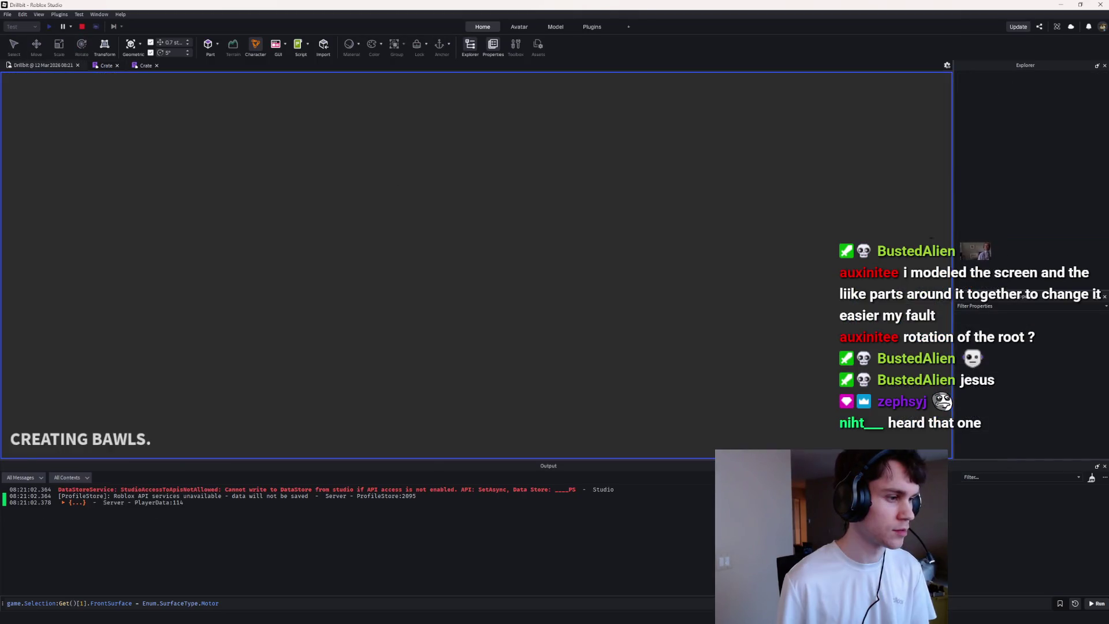
Step: Walk along the plot's crate row to check the pedestals, then stop the playtest
key(d)
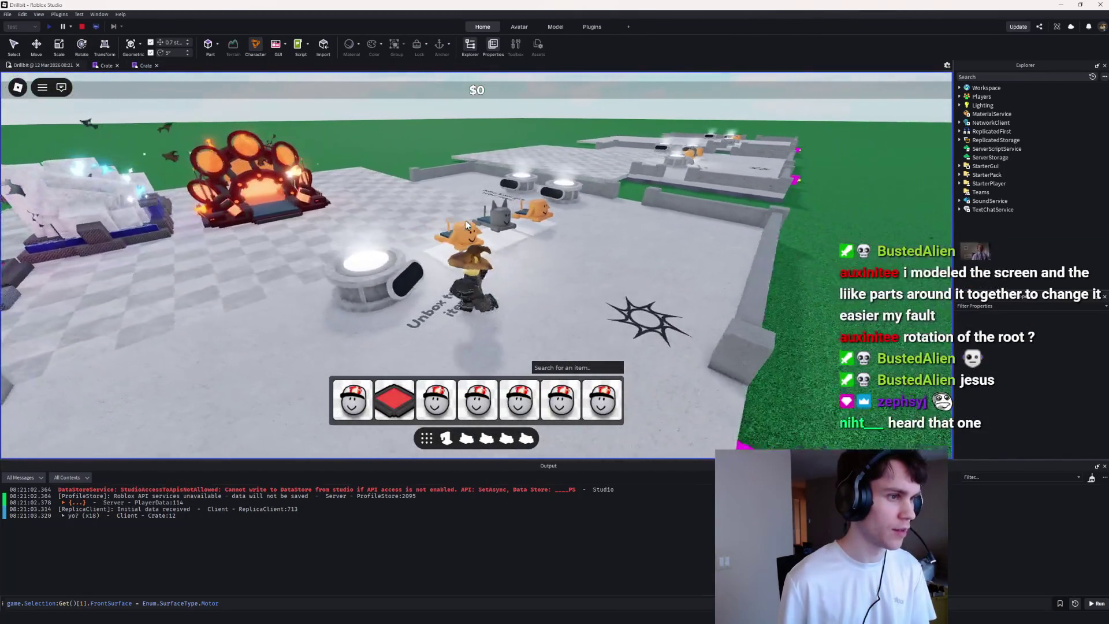
key(w)
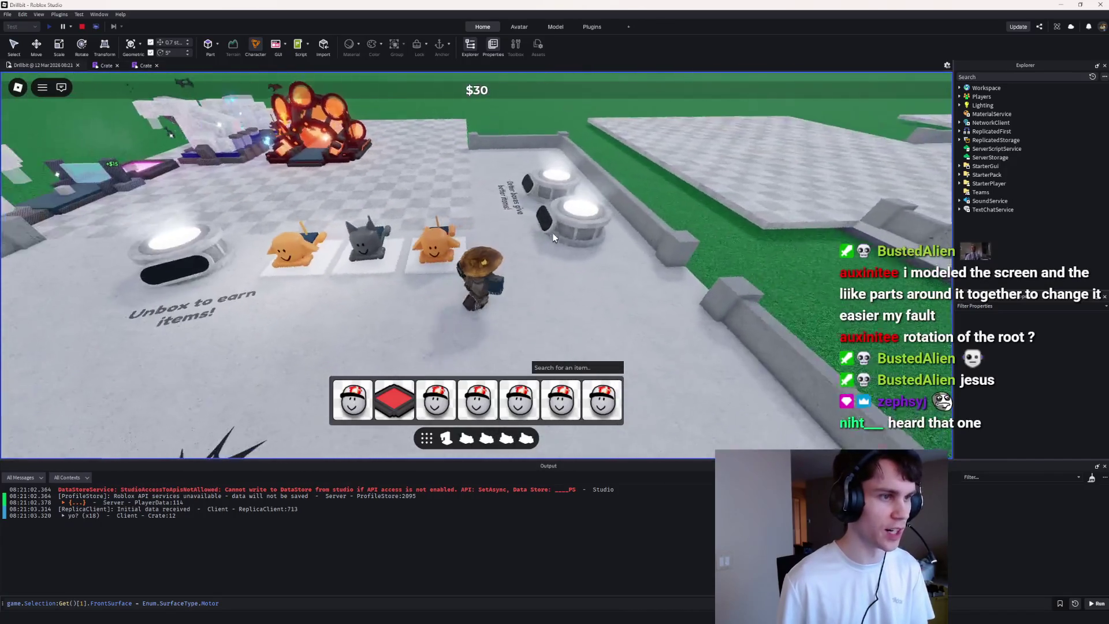
key(a)
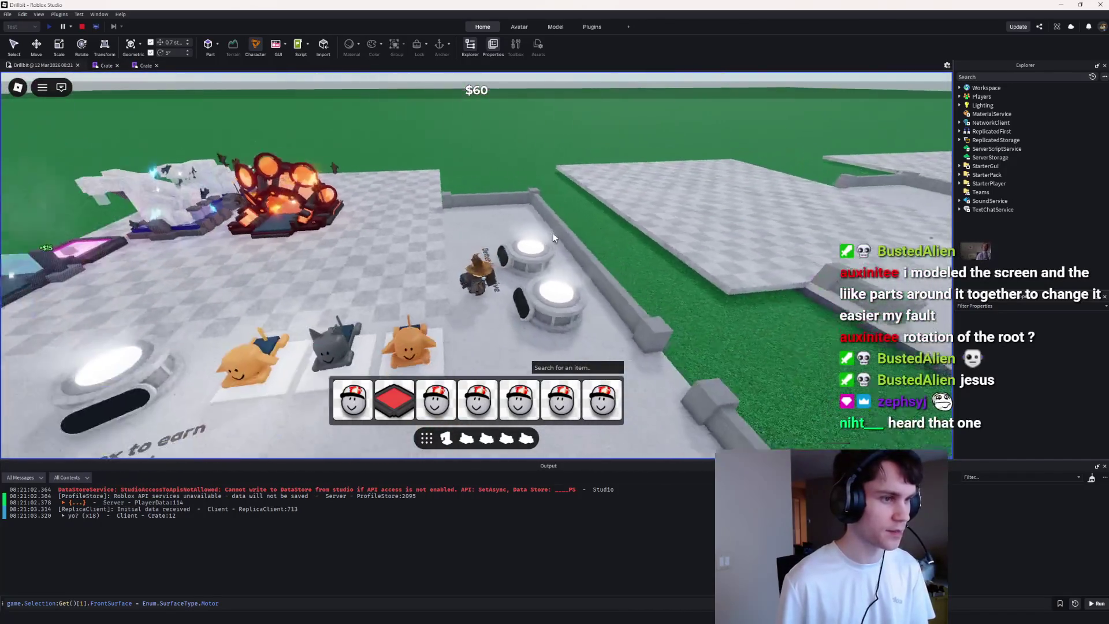
click(81, 27)
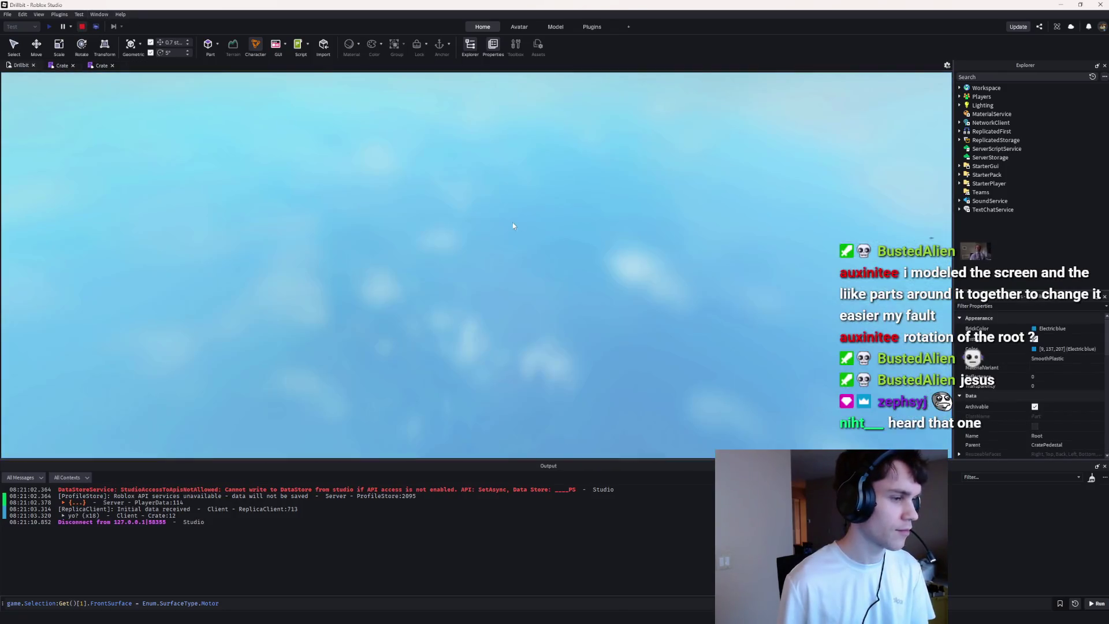
Step: Select both pink crate spots and lower them with the Move tool
scroll(530, 230, up, 5)
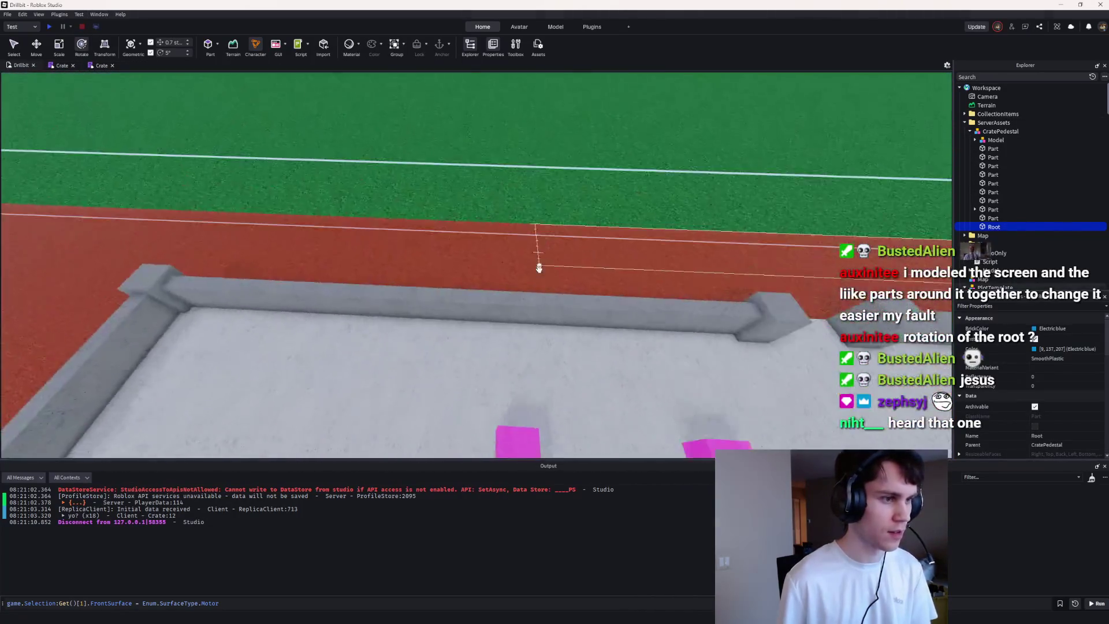
click(507, 352)
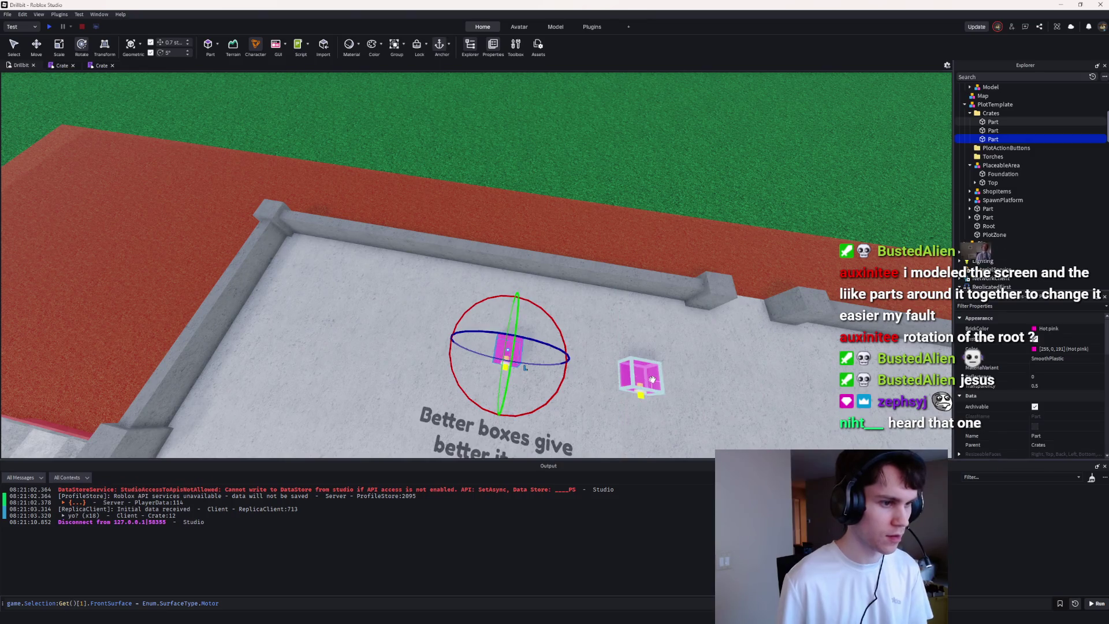
shift+click(652, 379)
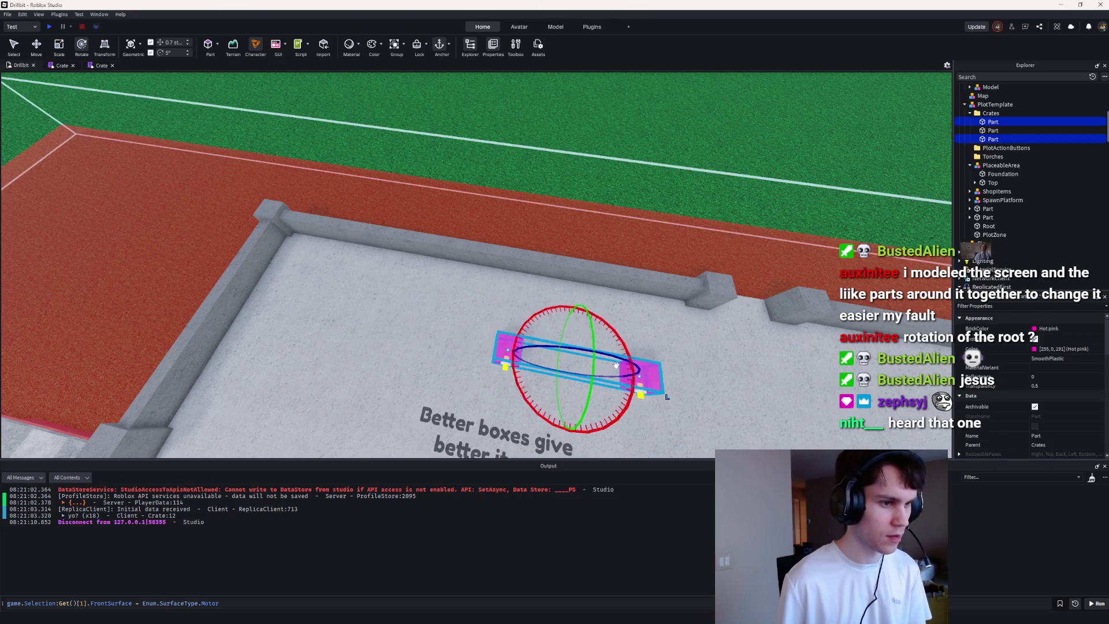
click(30, 47)
drag(572, 430, 575, 407)
Step: Playtest and walk up to the pedestals to check their height, then stop
click(48, 27)
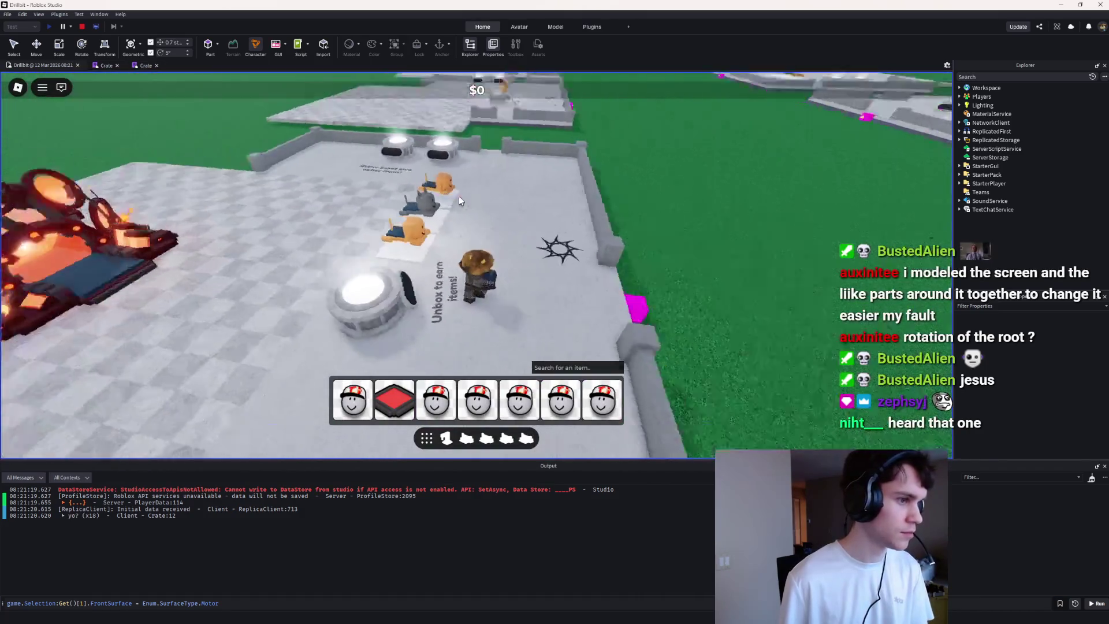
key(d)
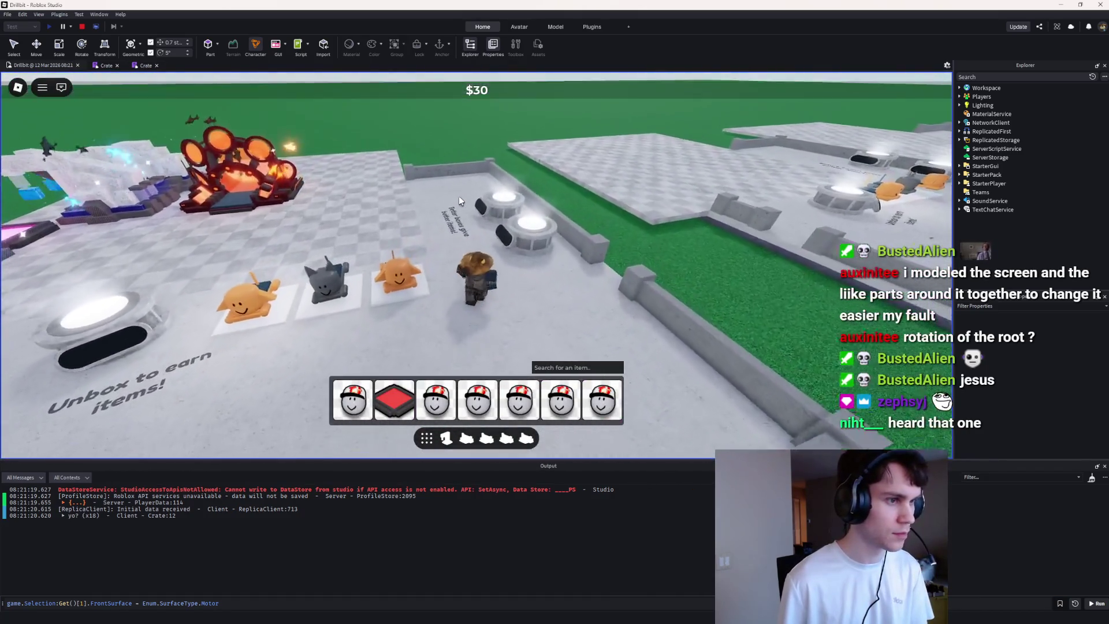
key(w)
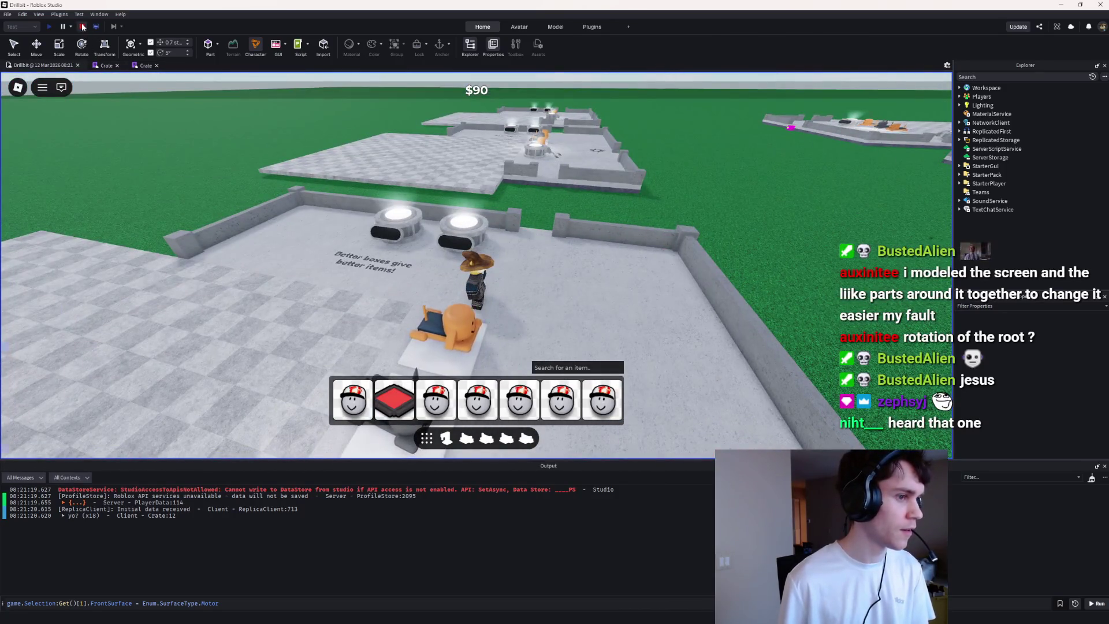
click(83, 27)
Step: Shift the right pink crate spot 0.7 studs to the left
key(d)
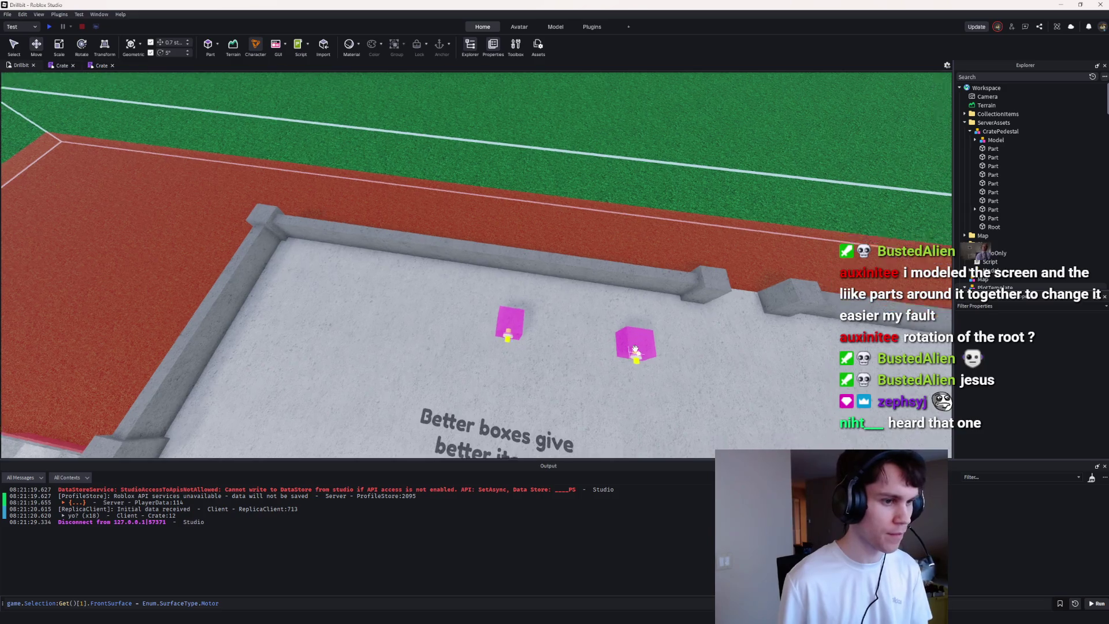
click(639, 339)
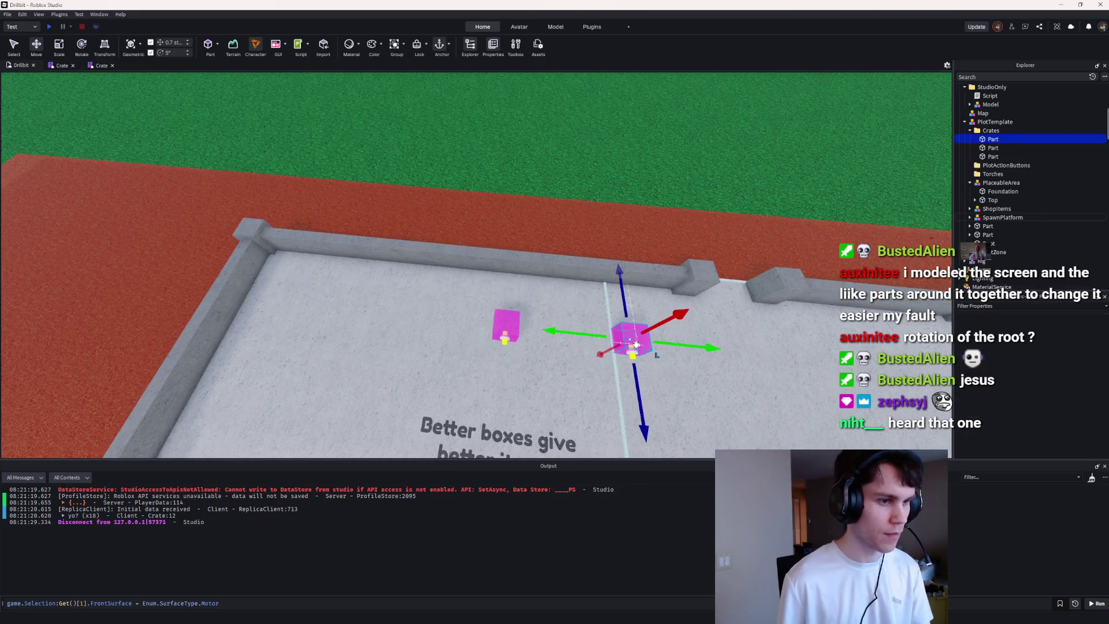
drag(584, 329, 575, 328)
click(568, 326)
Step: Select a crate spot part with the Rotate tool and start another playtest
scroll(568, 326, down, 5)
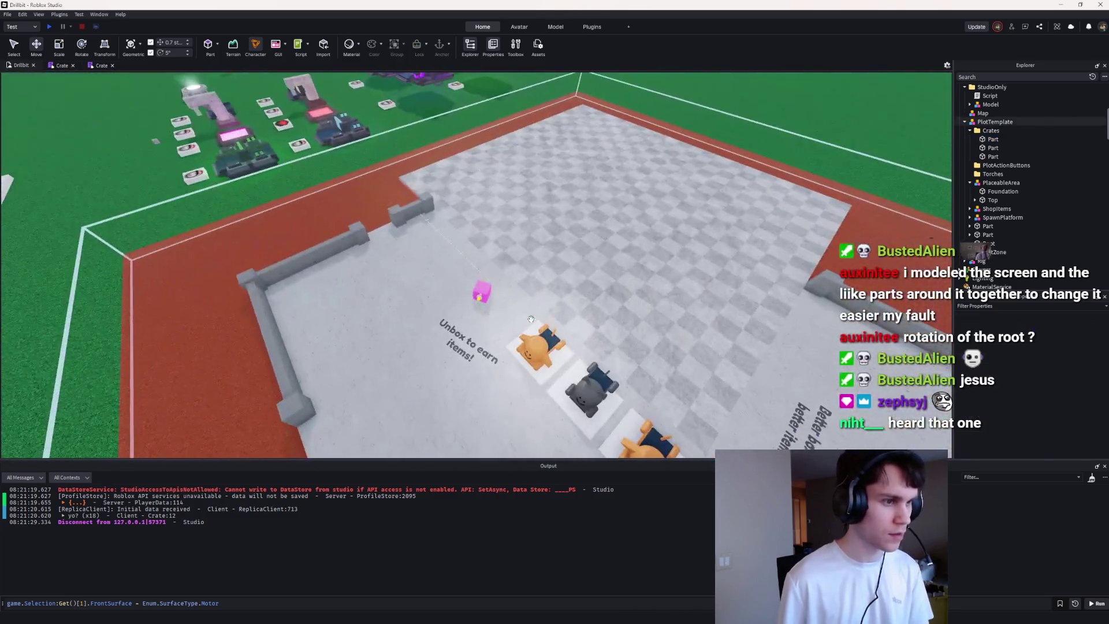
click(481, 292)
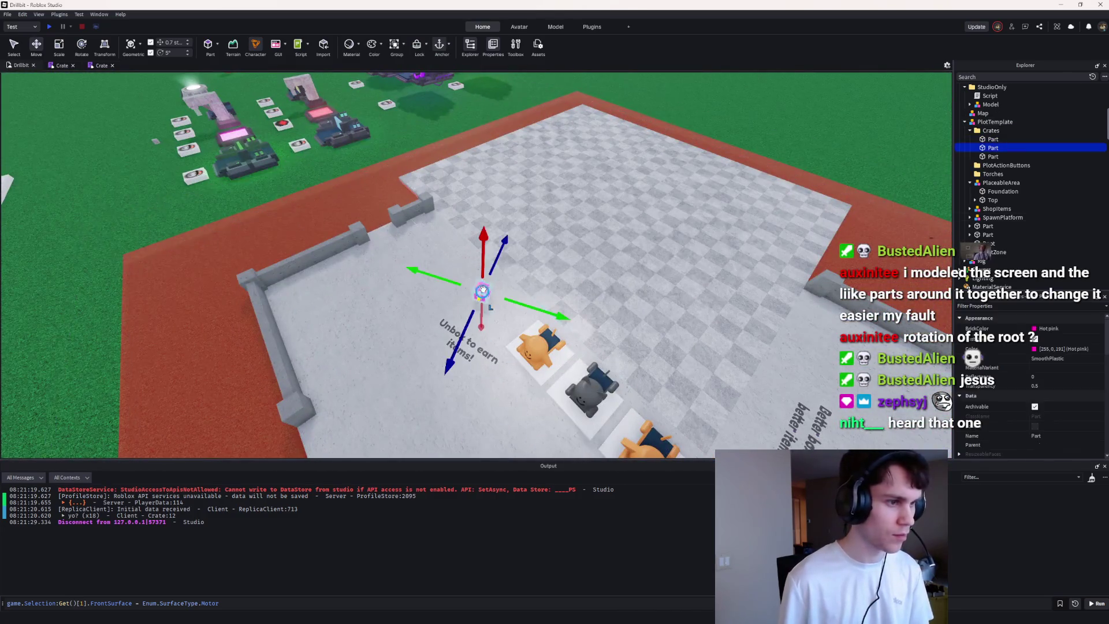
click(82, 45)
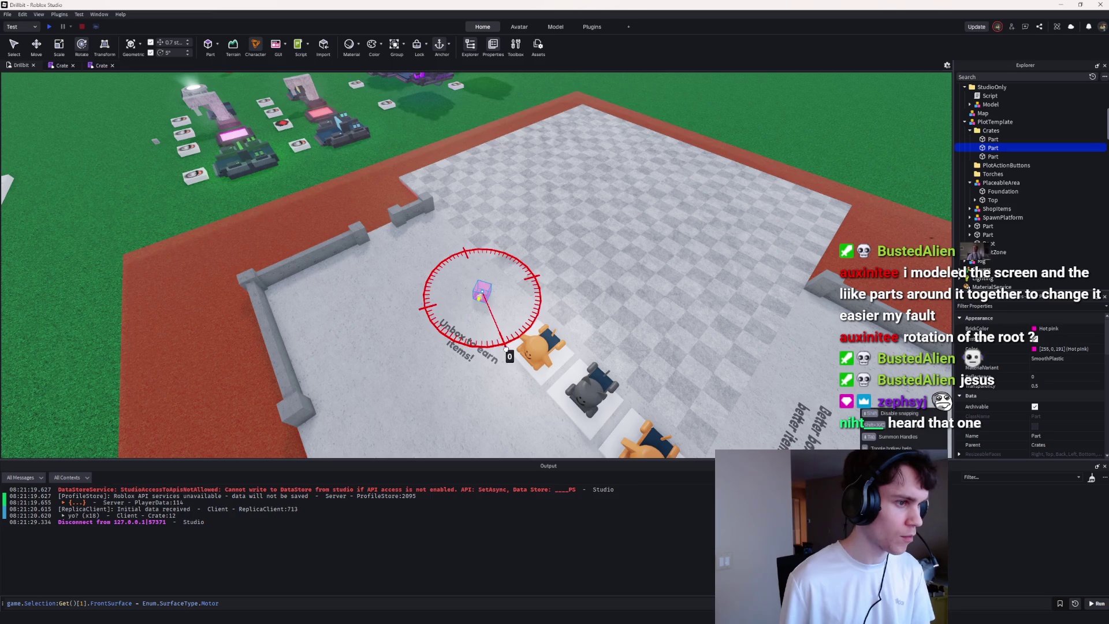
click(51, 27)
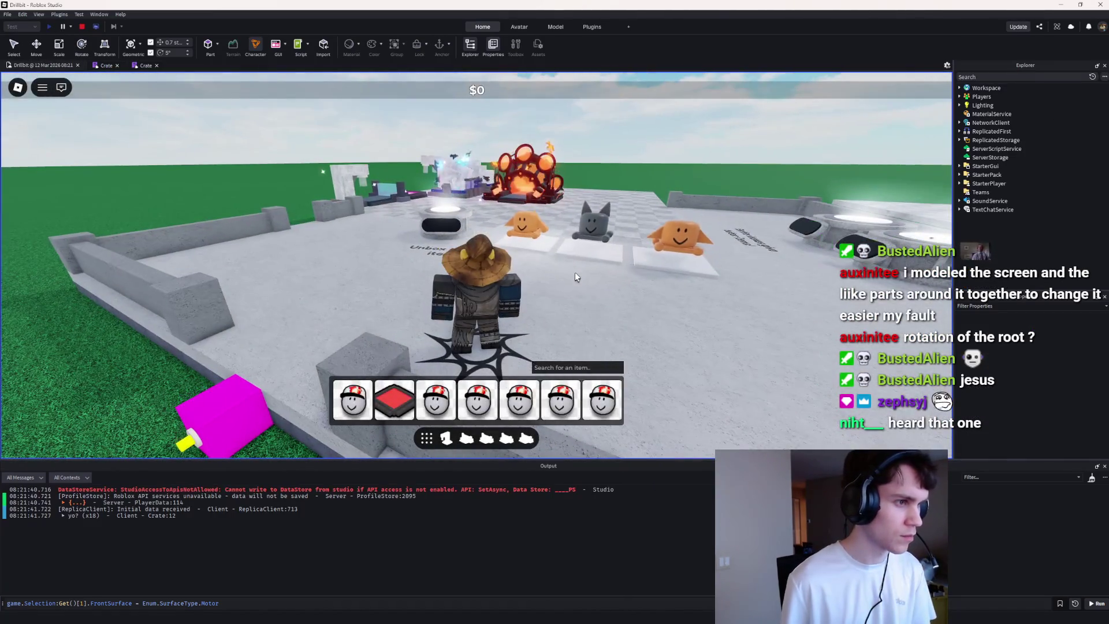
Step: Turn the sign part about 10°, slide it 1.4 studs, rotate it another 15°, and playtest
click(82, 26)
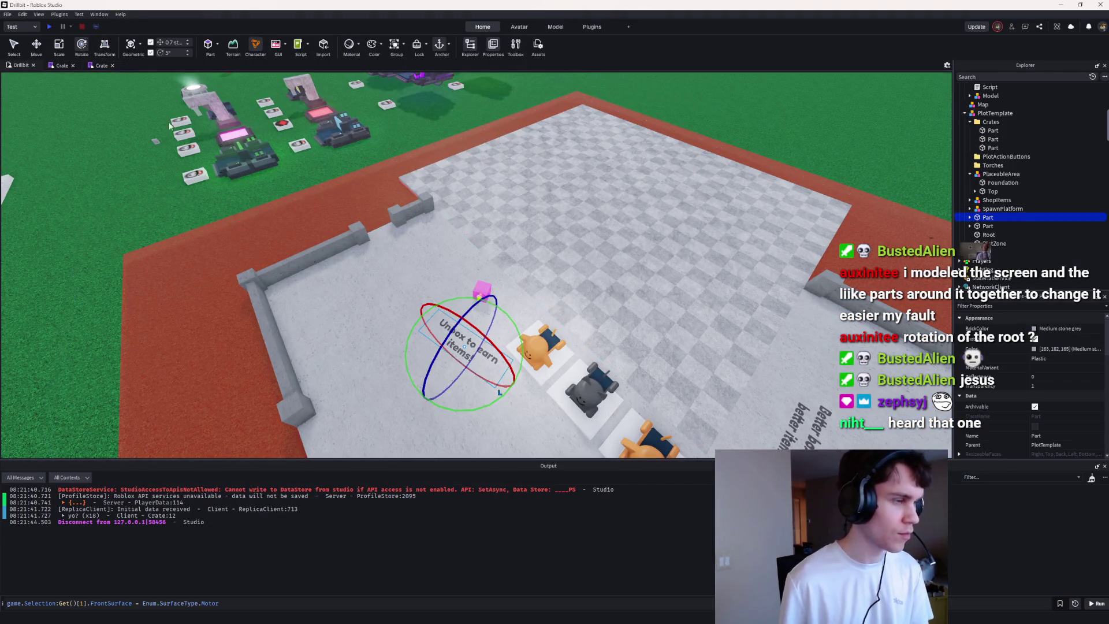
drag(495, 403, 507, 395)
click(37, 47)
drag(441, 405, 445, 392)
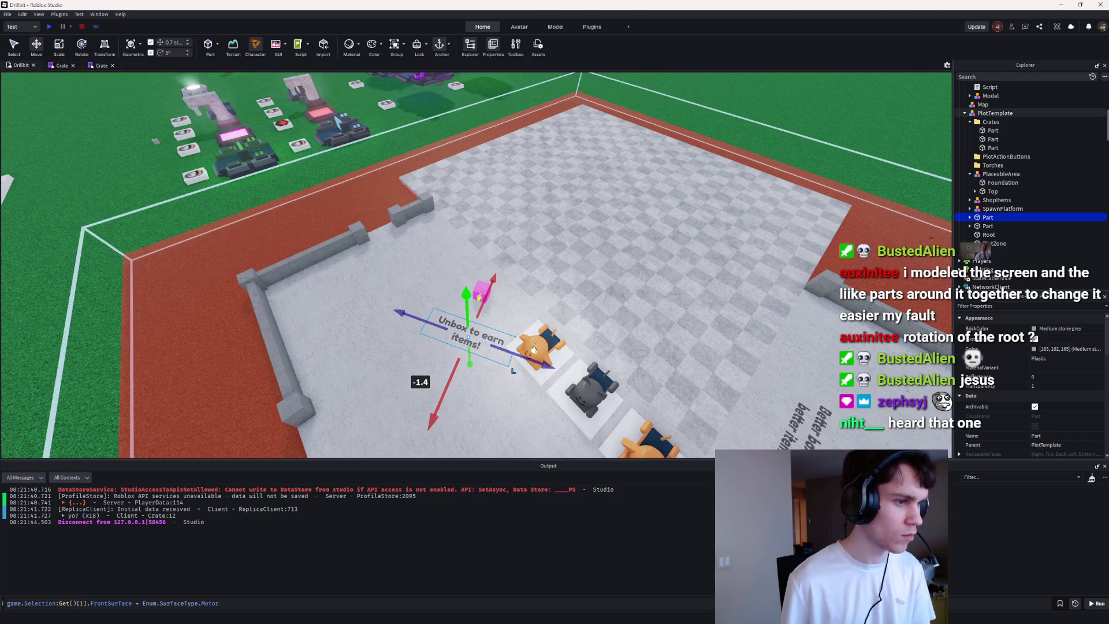
click(80, 50)
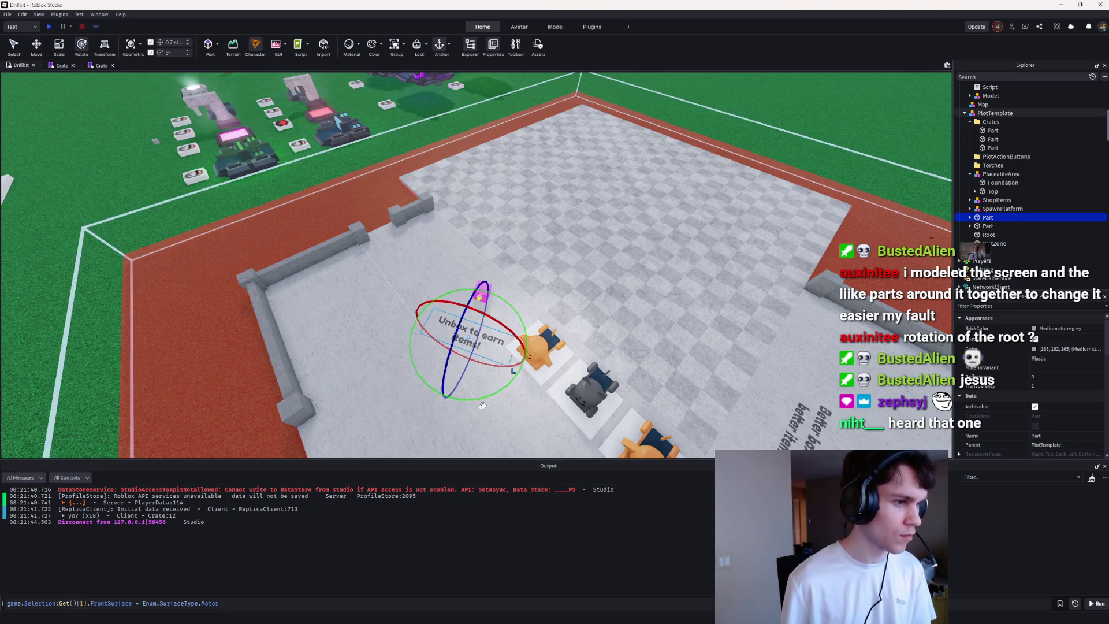
drag(483, 401, 494, 395)
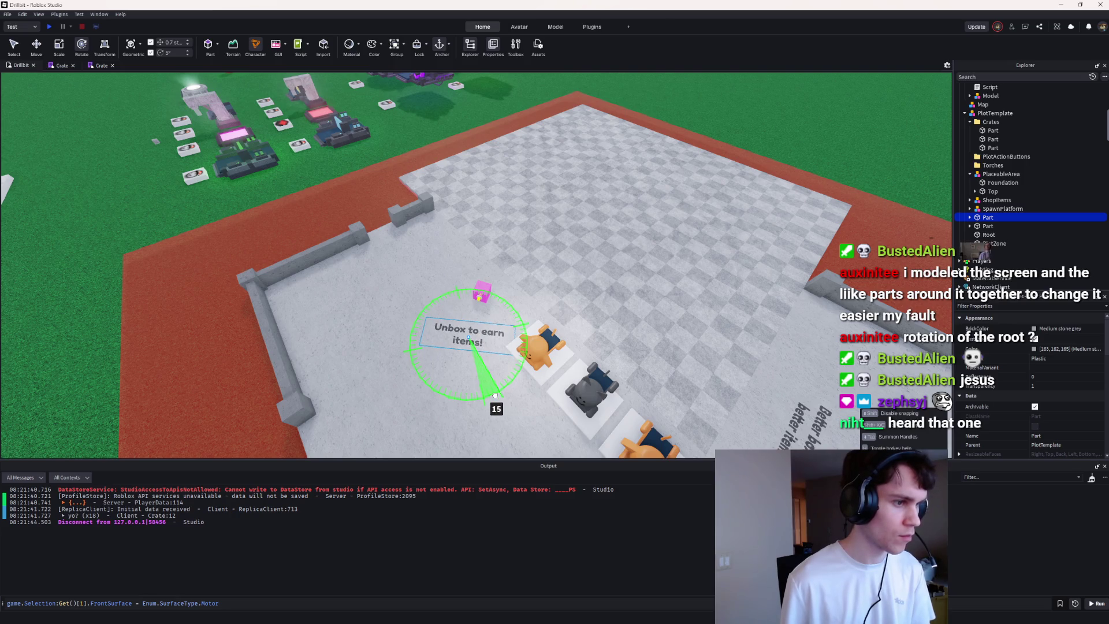
click(177, 75)
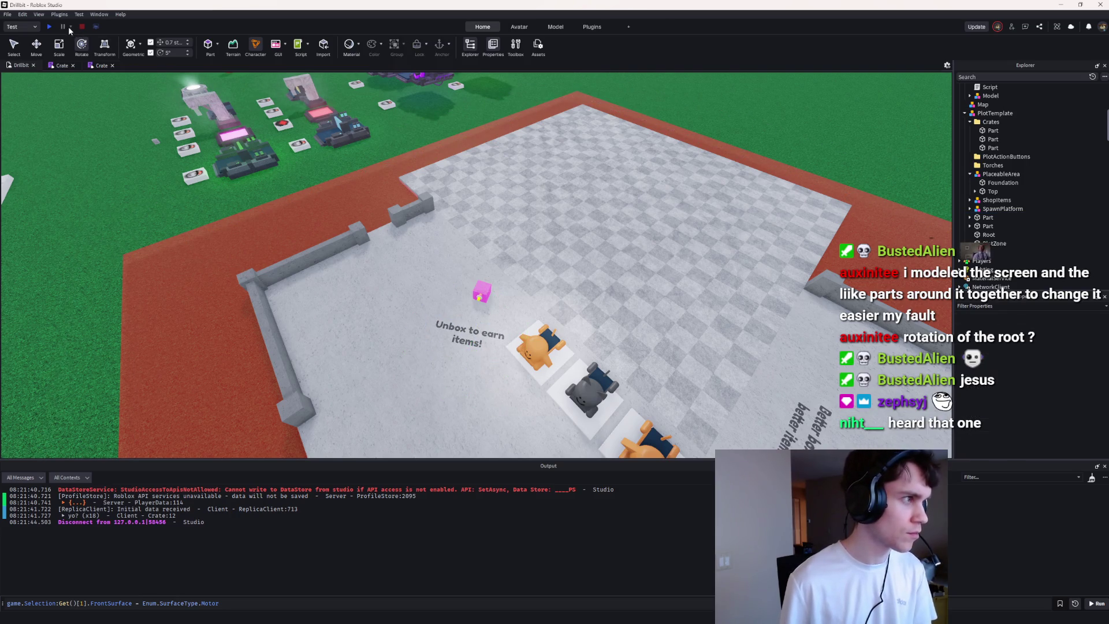
click(51, 27)
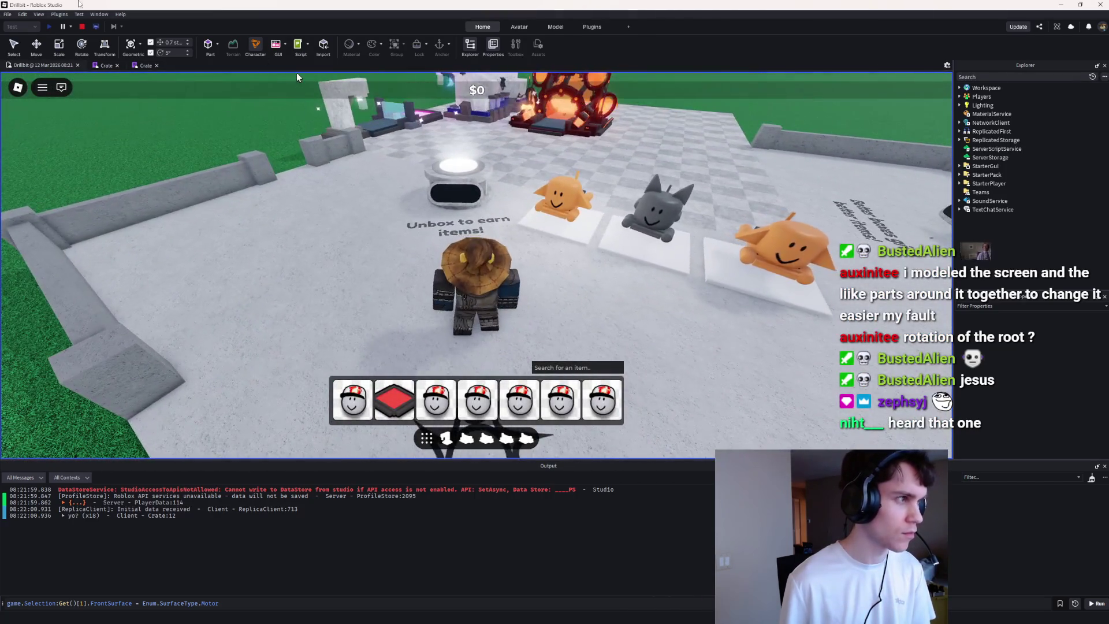
Step: Stop that playtest and start another one to recheck the sign's placement
key(shift+F5)
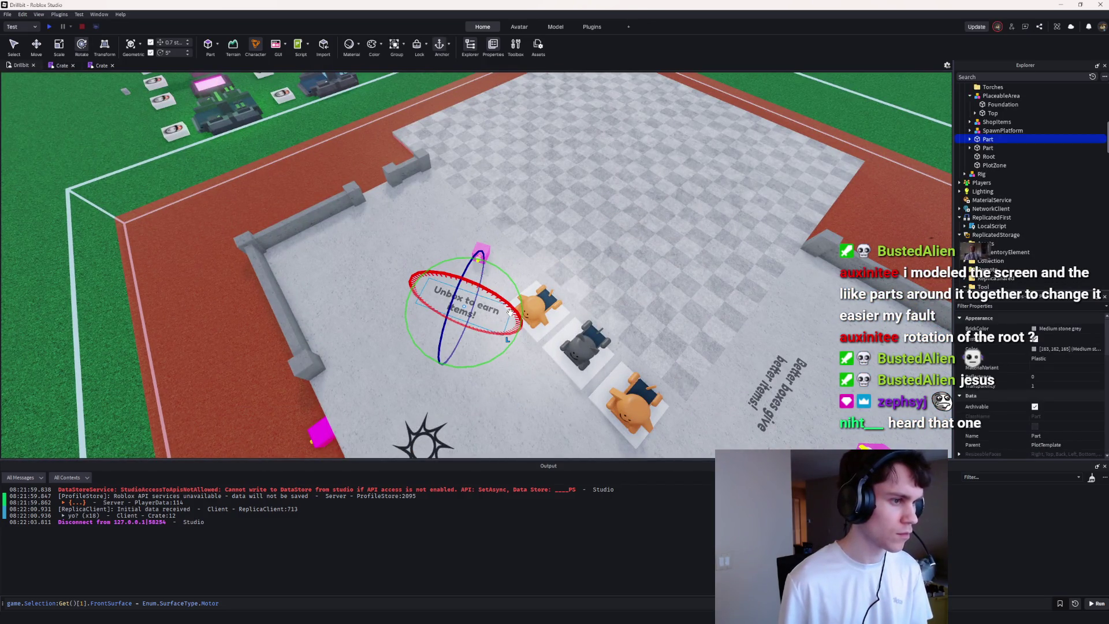
click(510, 312)
scroll(510, 311, down, 3)
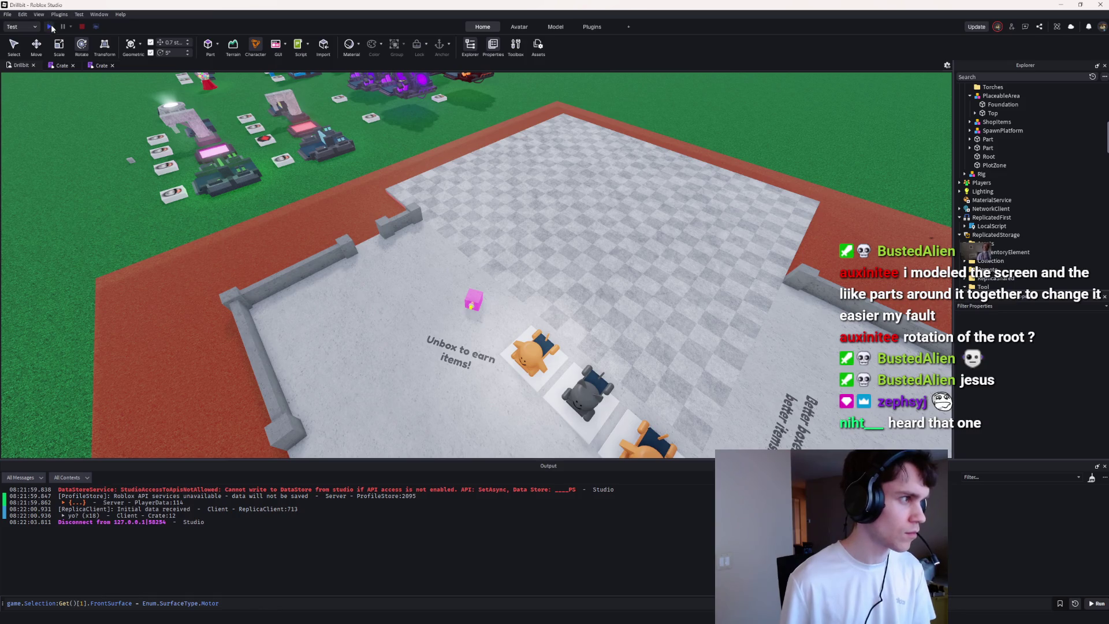
click(51, 27)
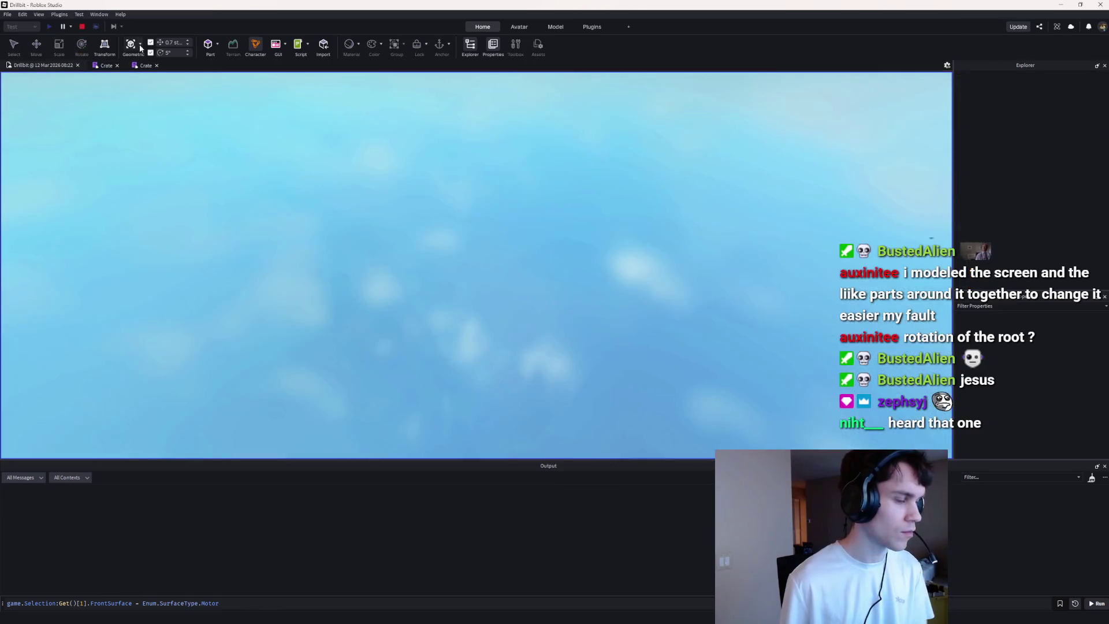
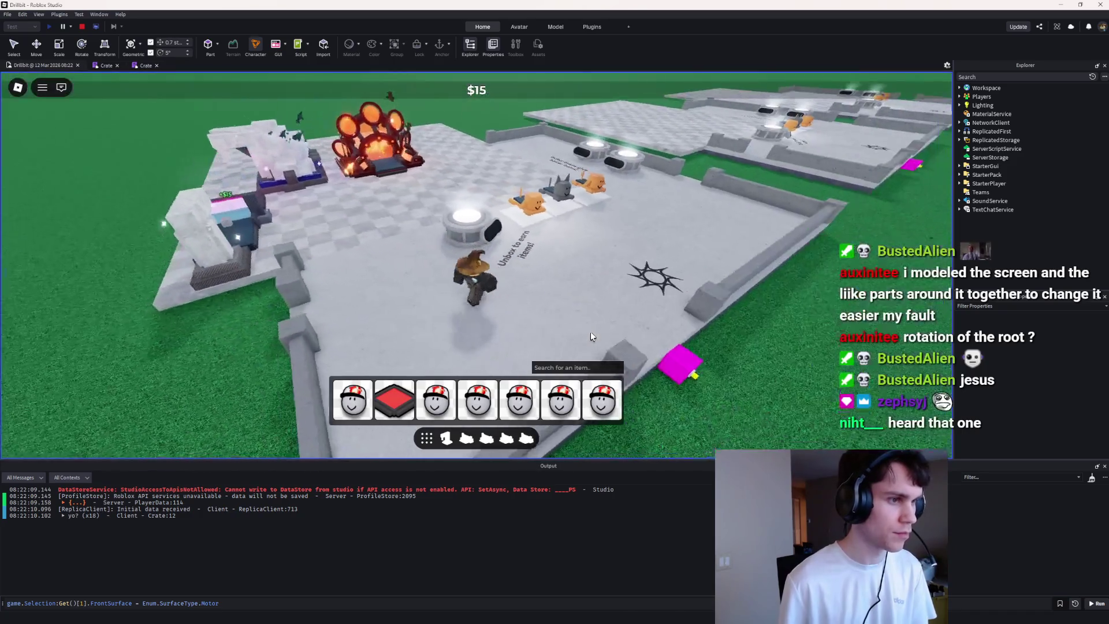
Step: Restart the playtest, walk the character right along the crate row, then end it with Shift+F5
click(82, 27)
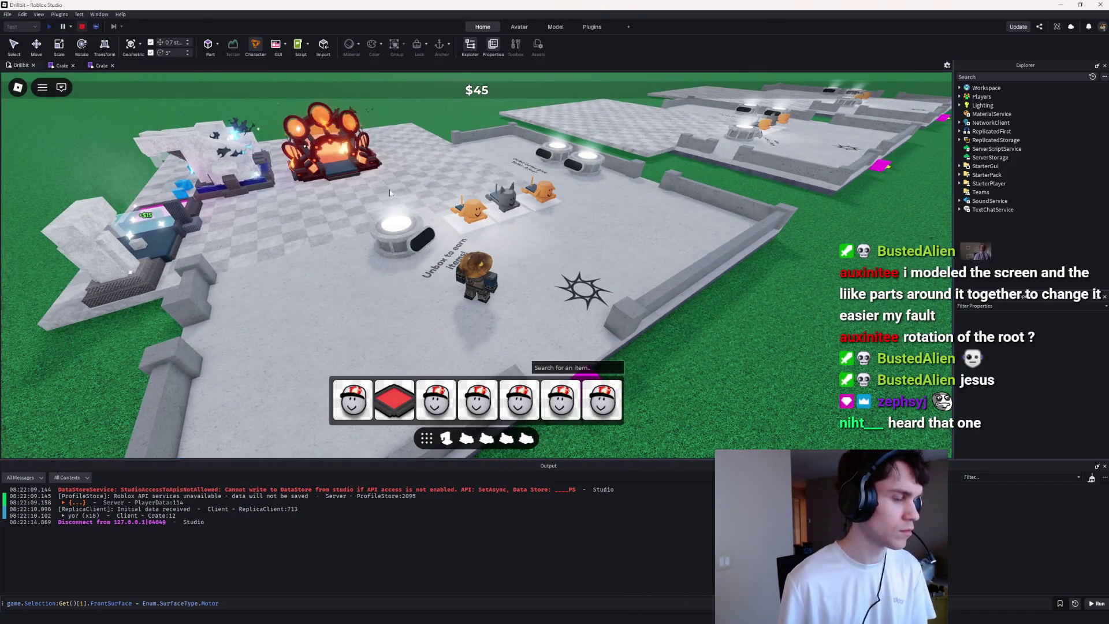
click(522, 271)
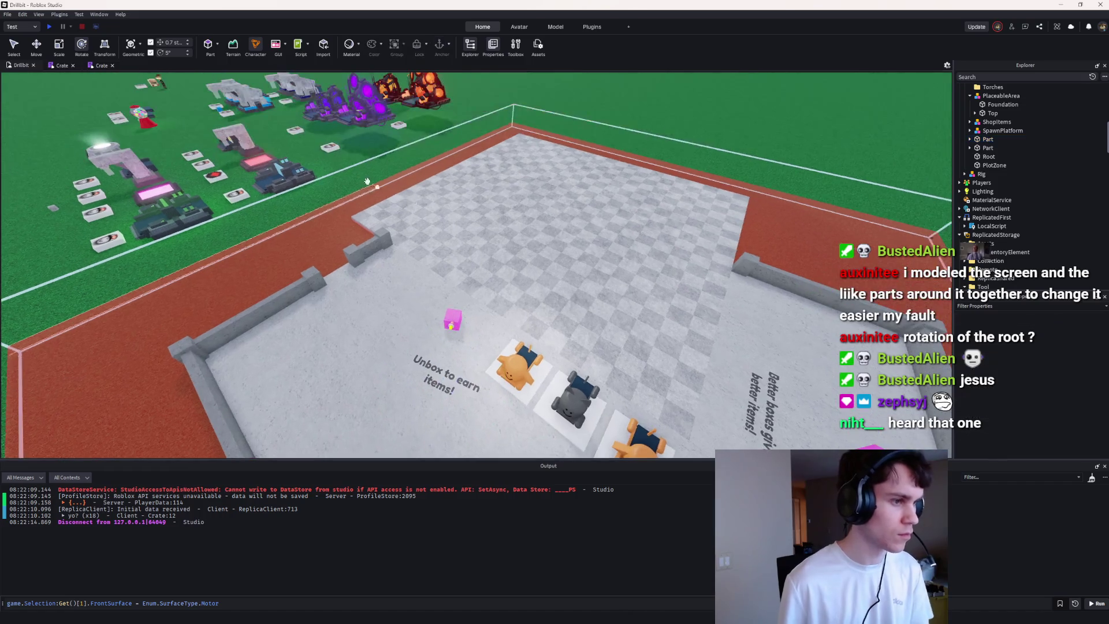
click(51, 29)
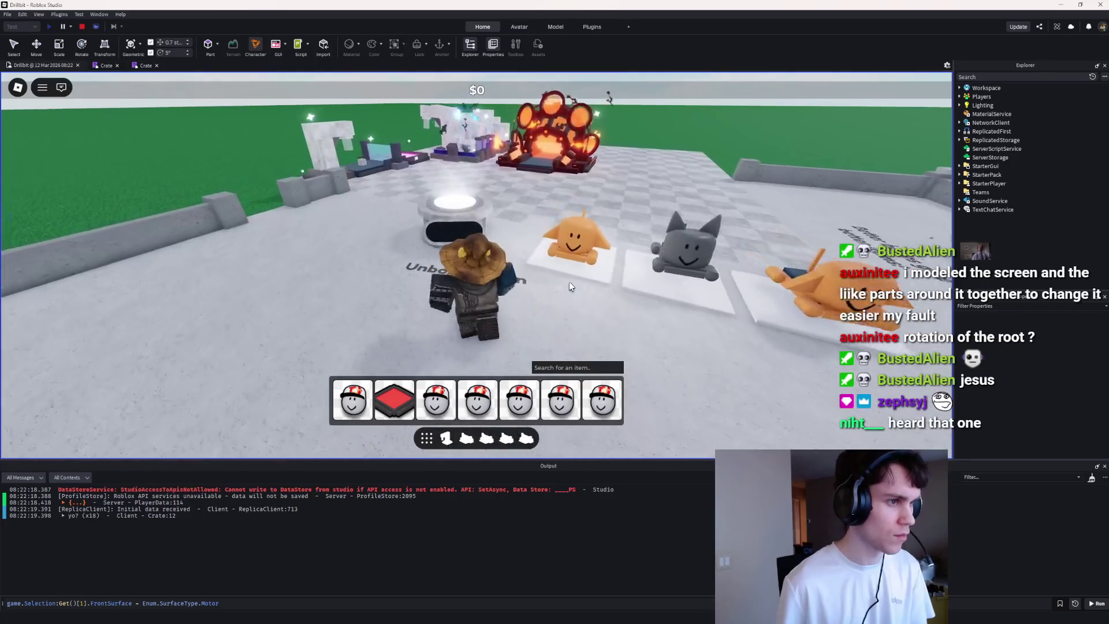
key(d)
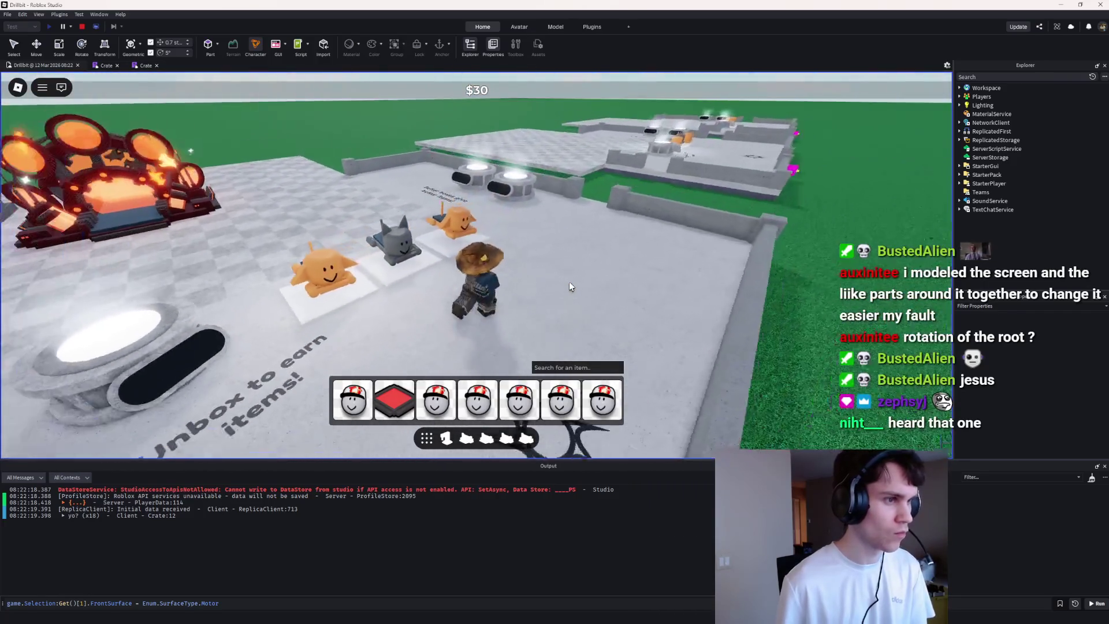
key(d)
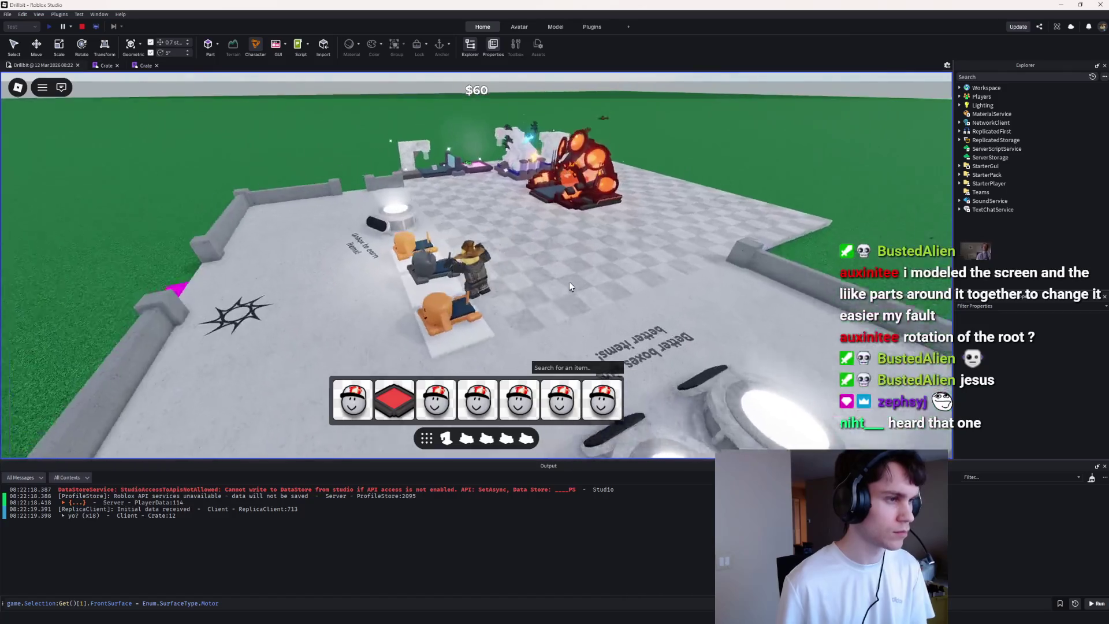
key(d)
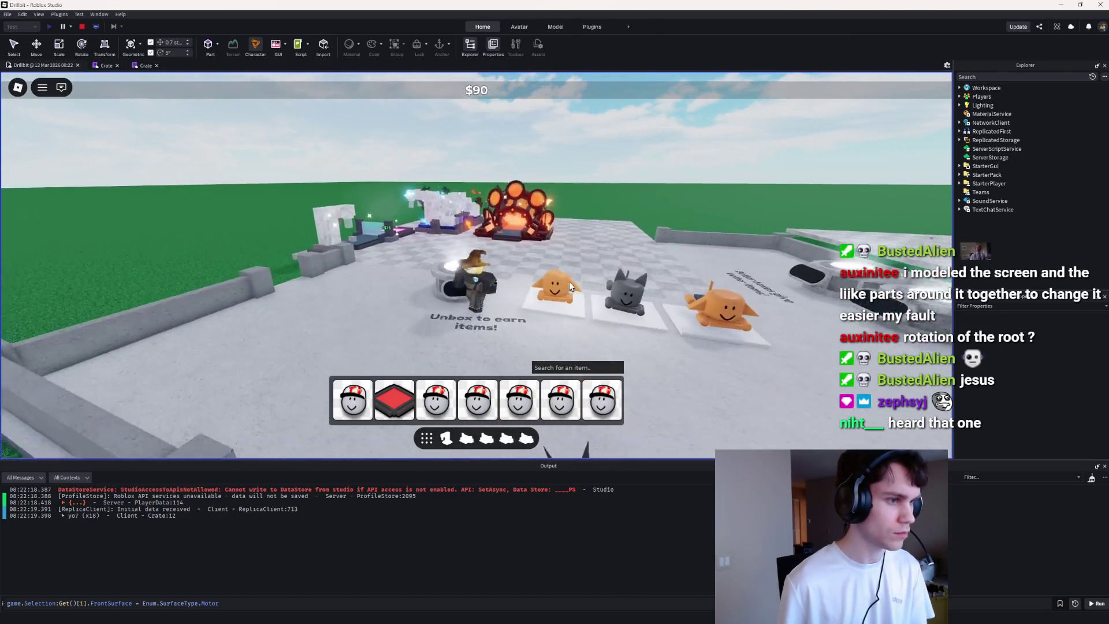
key(d)
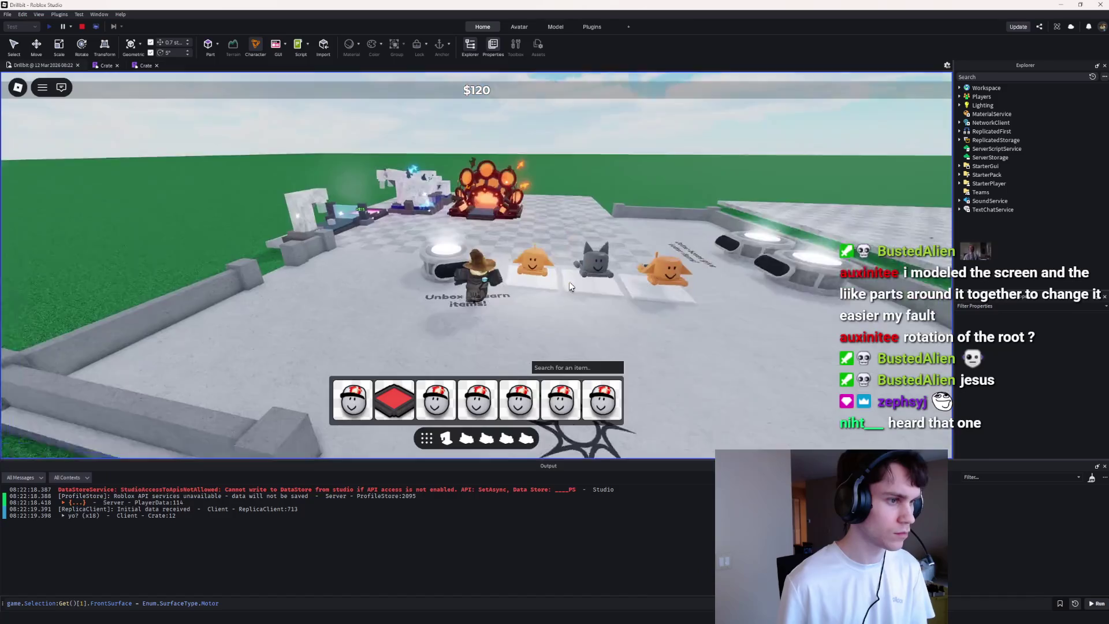
key(shift+F5)
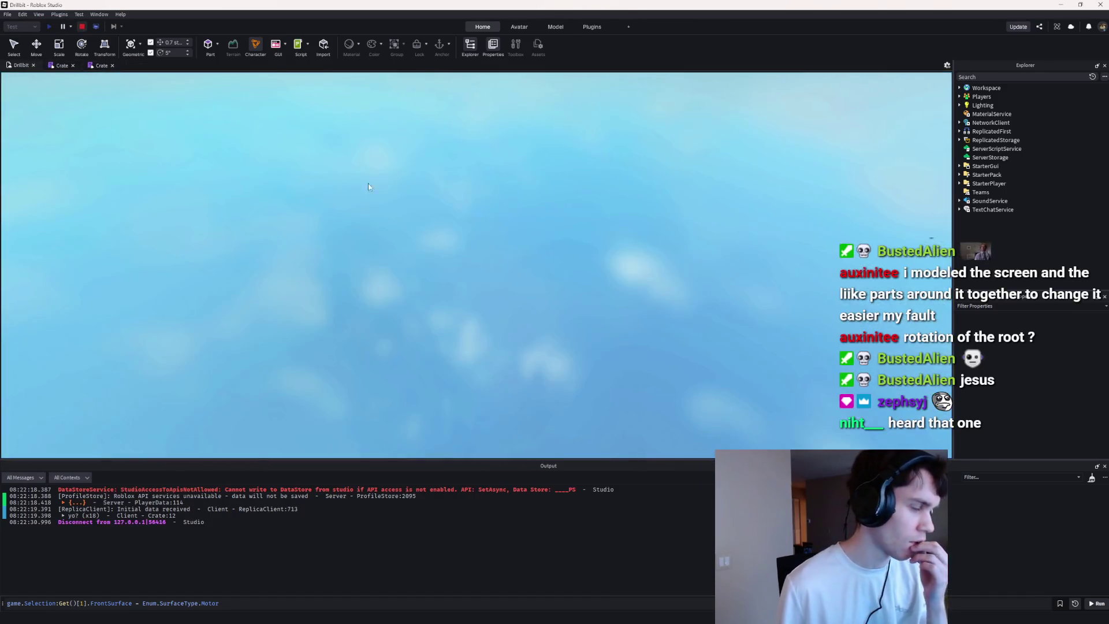
Step: Resize the pedestal's black screen panel, bringing its height to 3.115
key(w)
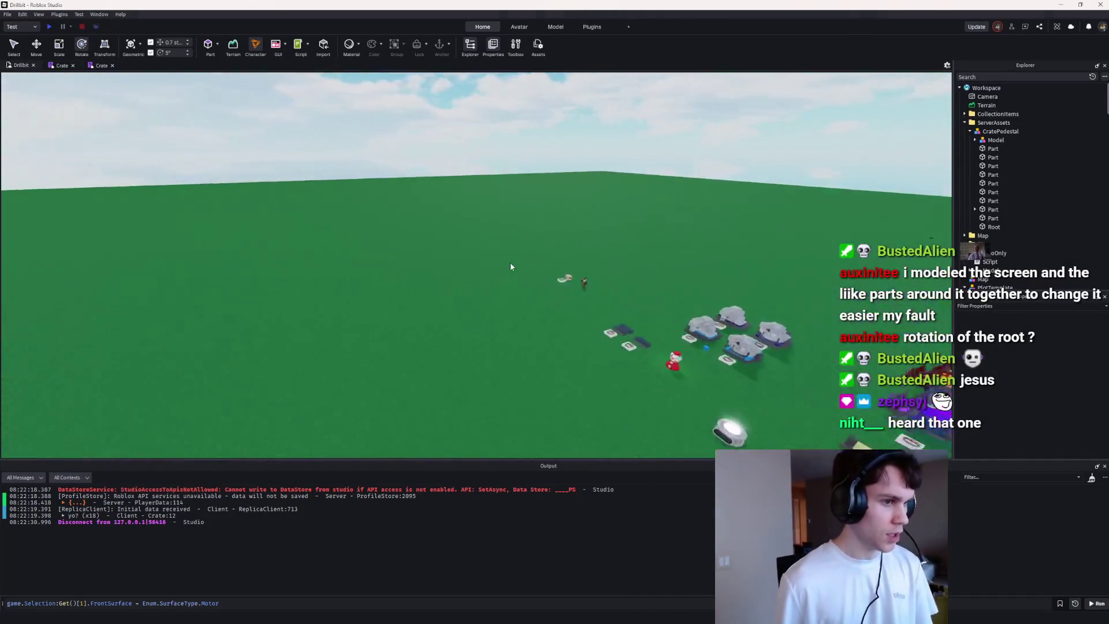
click(538, 312)
key(f)
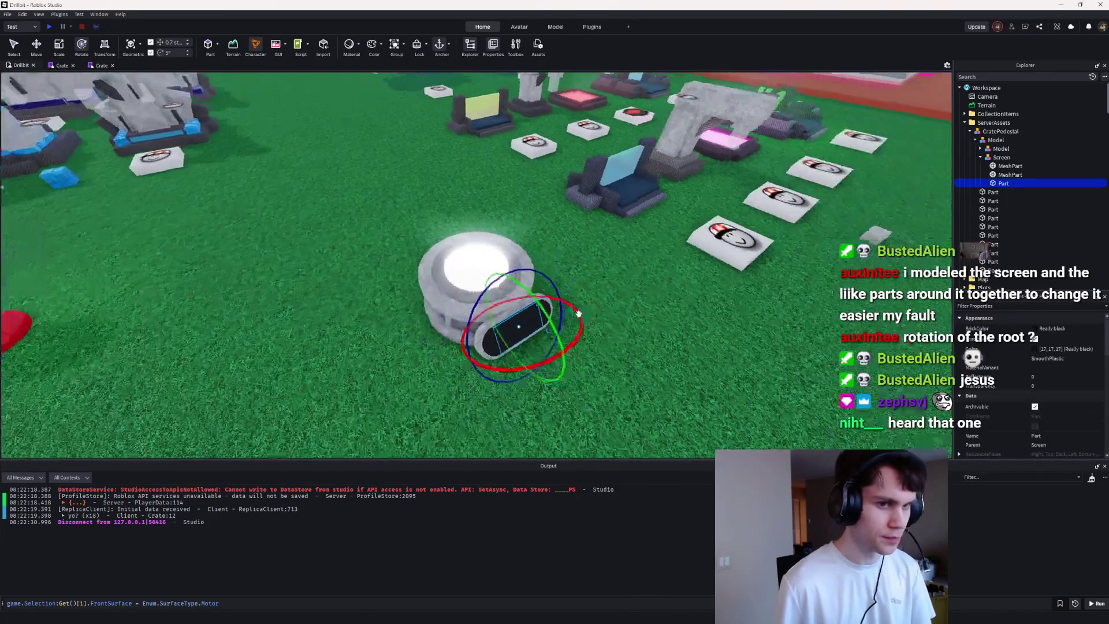
click(60, 44)
click(565, 317)
drag(569, 313, 579, 312)
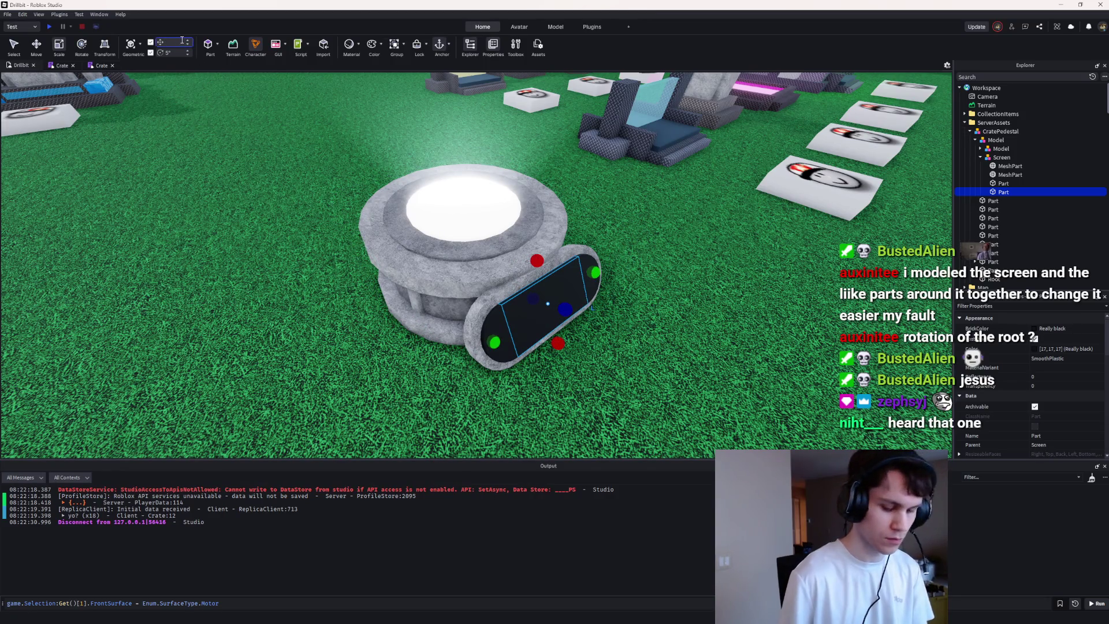
drag(564, 309, 568, 310)
drag(491, 344, 461, 345)
Step: Make the flat part fully transparent and move Screen directly under CratePedestal
key(Return)
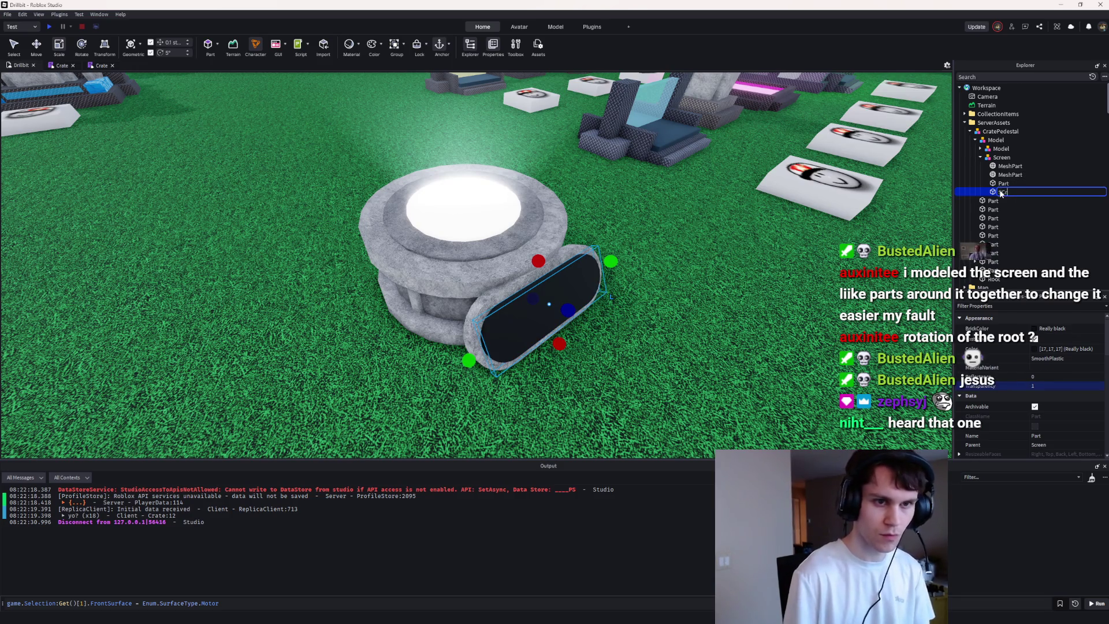
mouse_move(1000, 149)
mouse_down()
mouse_move(1002, 137)
mouse_move(1022, 165)
mouse_move(1028, 282)
mouse_up()
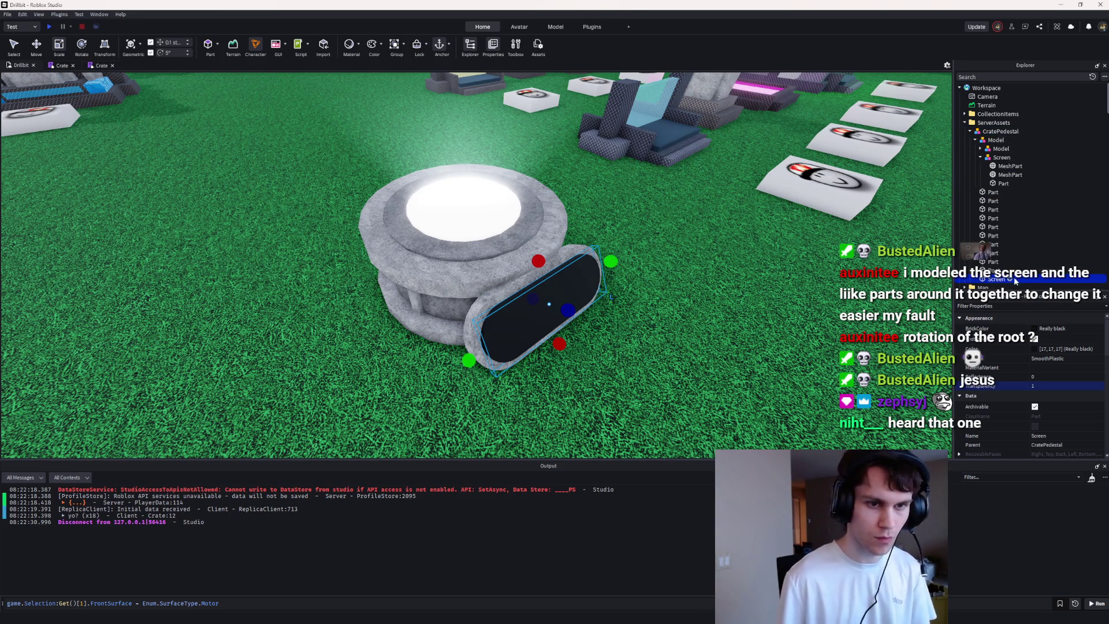
click(1010, 278)
Step: Add a SurfaceGui under Screen, deleting a mistakenly inserted BillboardGui first
text(billboard)
key(Return)
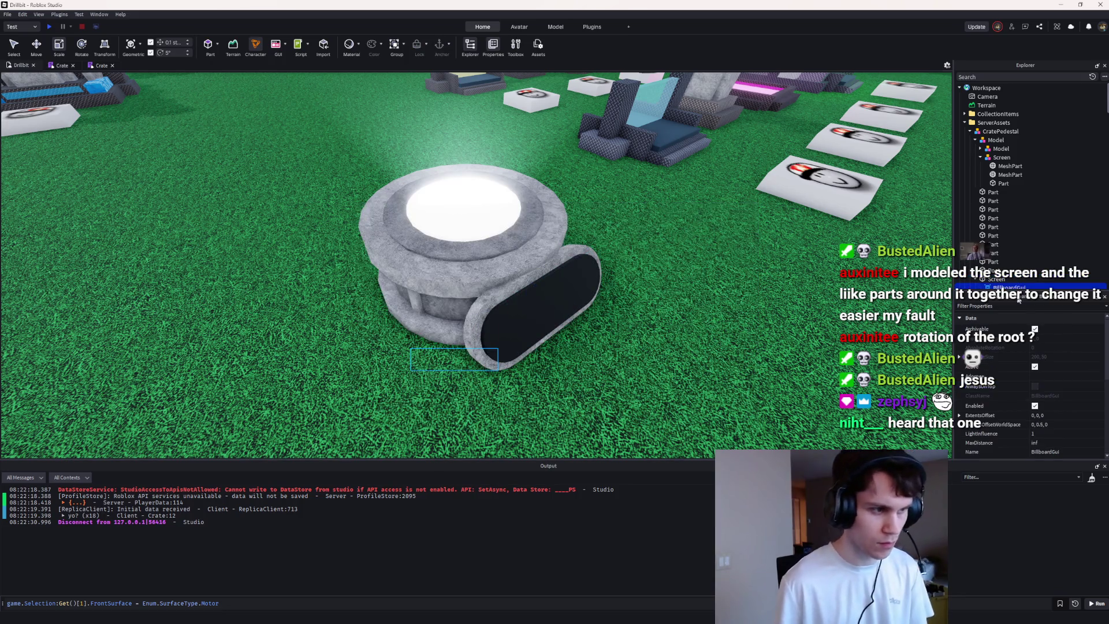
key(Delete)
click(1011, 281)
text(surface)
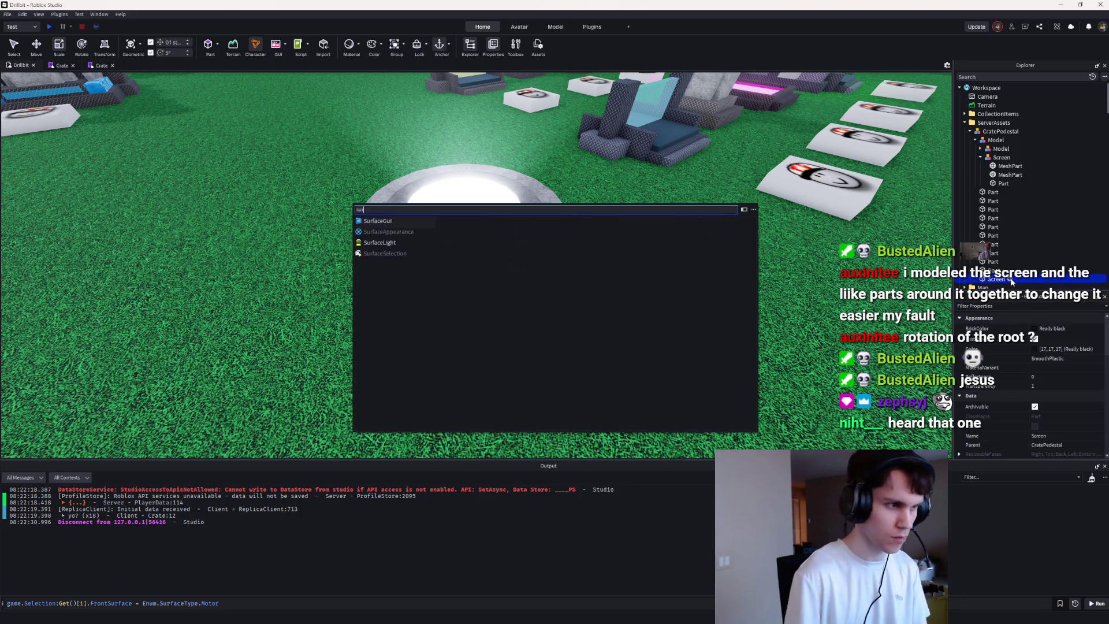
key(Return)
Step: Set the SurfaceGui's Adornee to Screen and add a TextLabel inside it
key(f)
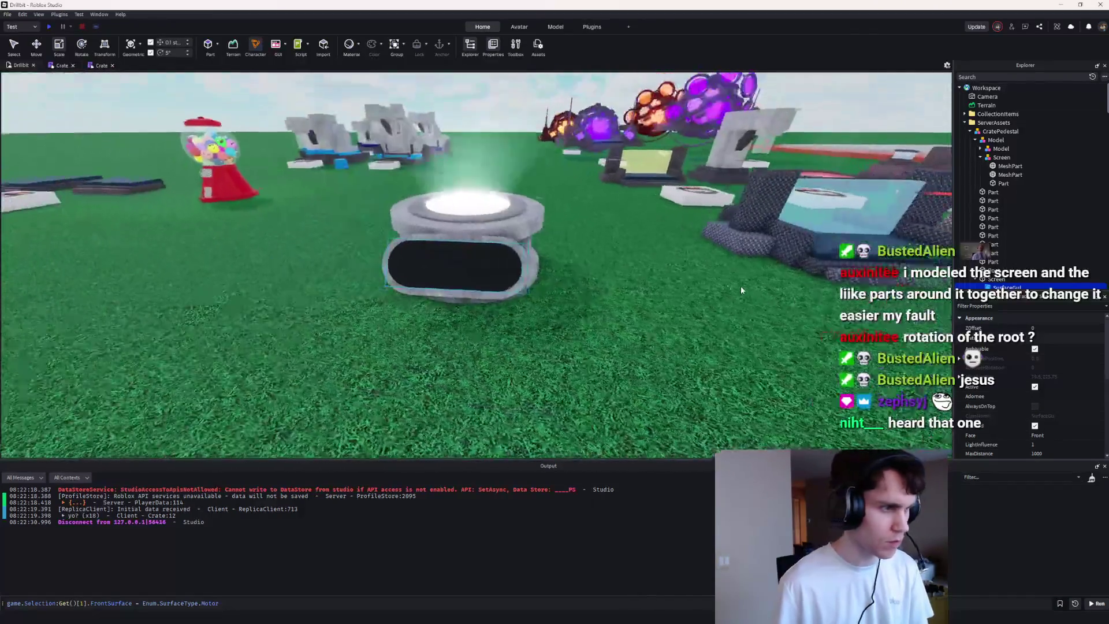
scroll(1009, 390, down, 2)
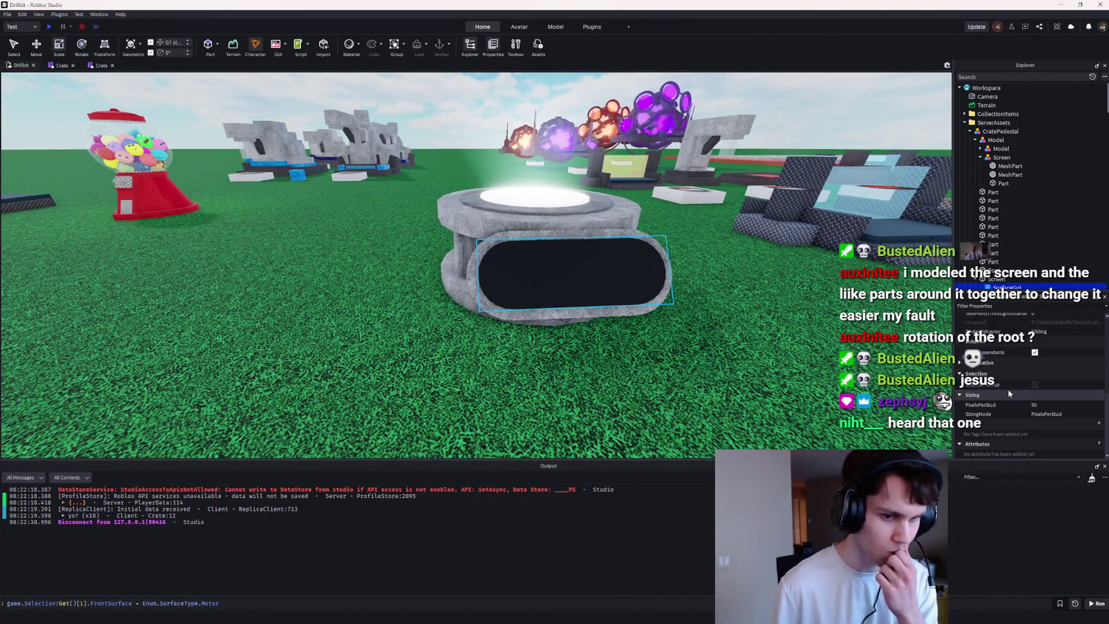
scroll(1007, 389, up, 1)
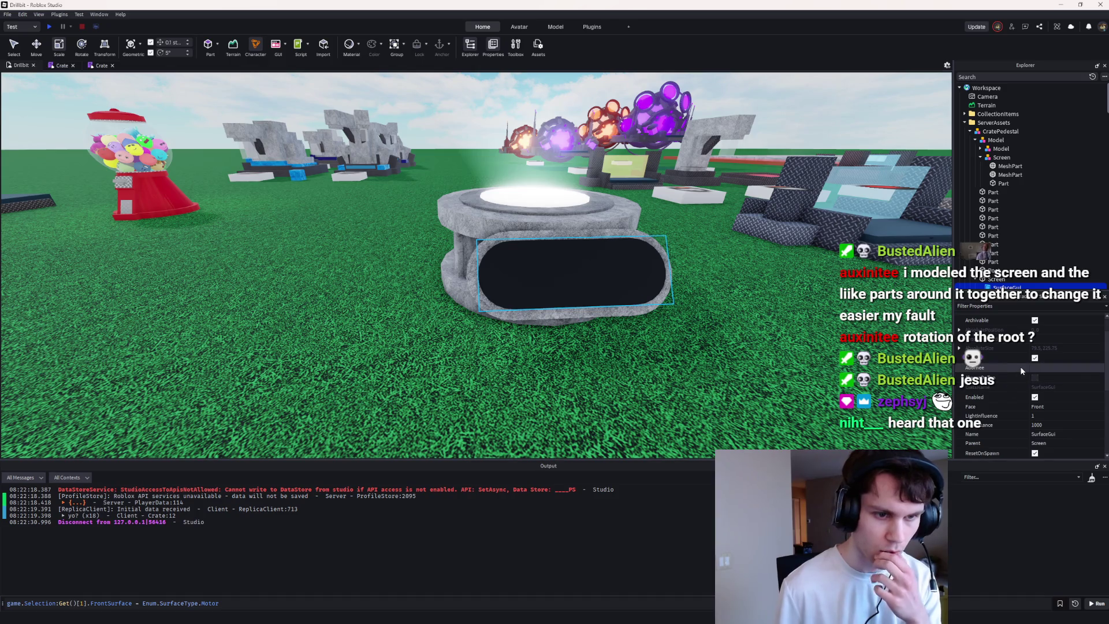
click(1037, 367)
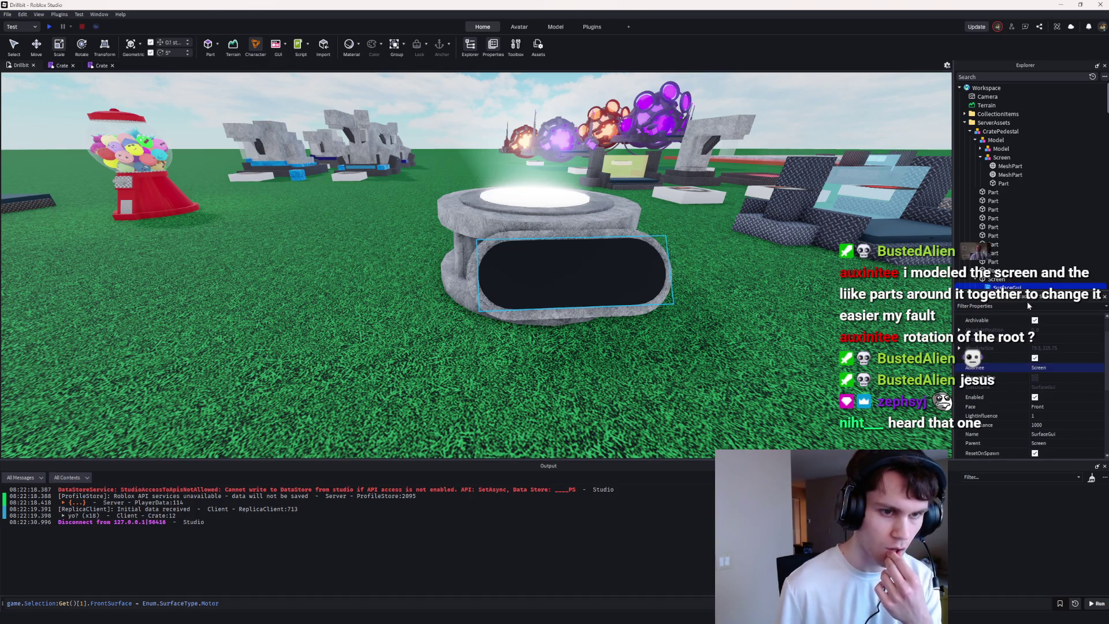
click(1022, 278)
click(1026, 250)
text(text)
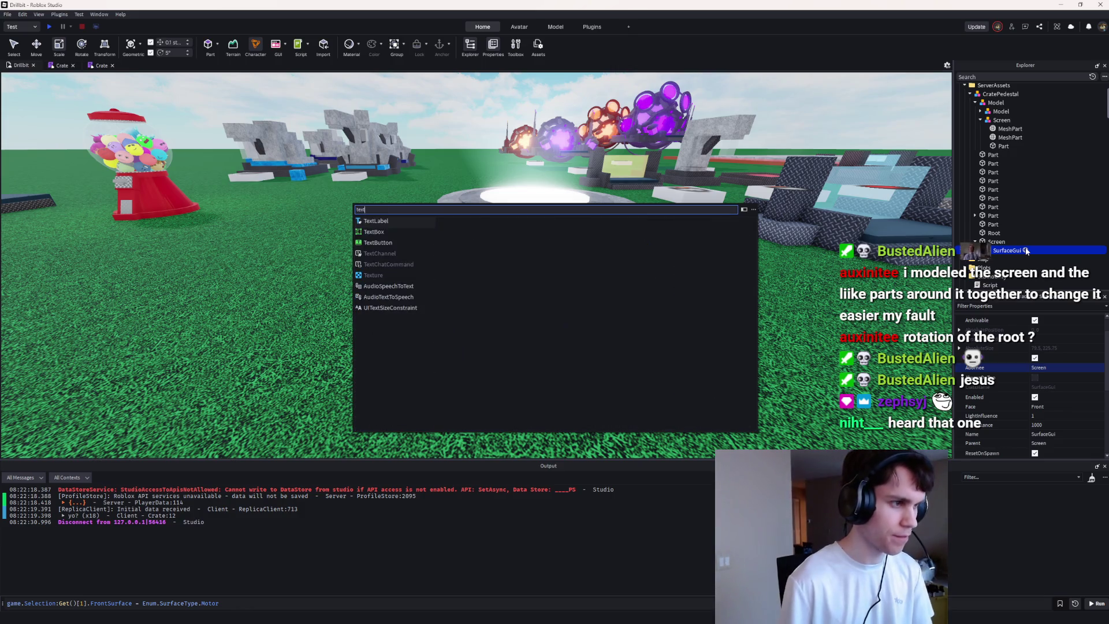
key(Return)
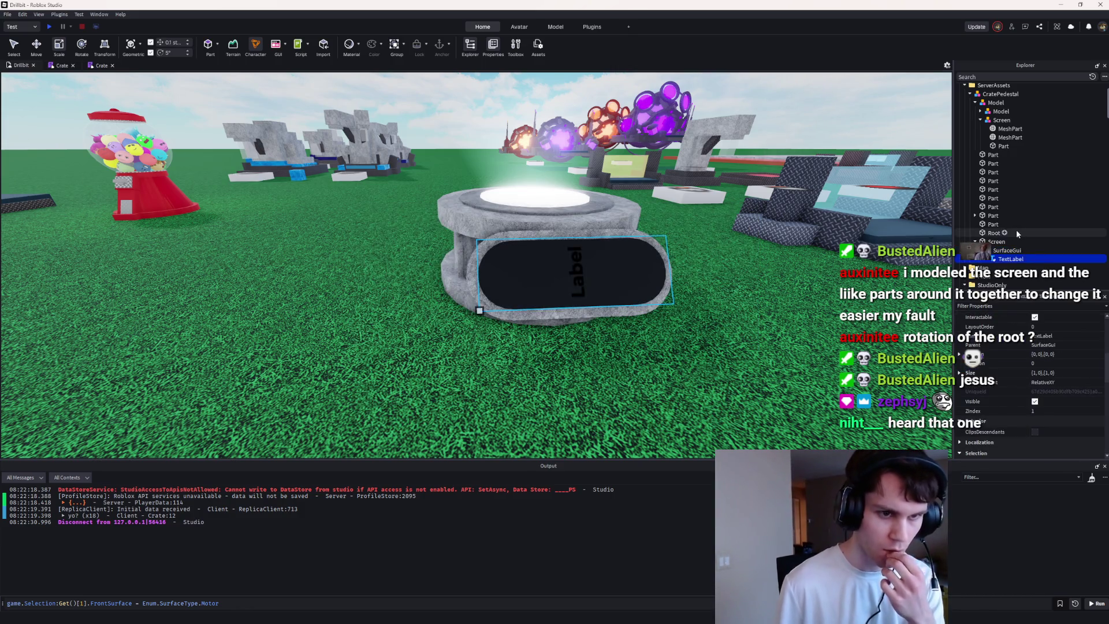
Step: Rotate Screen 90° upright and resize it to height 1.715 and width 2.59
click(996, 241)
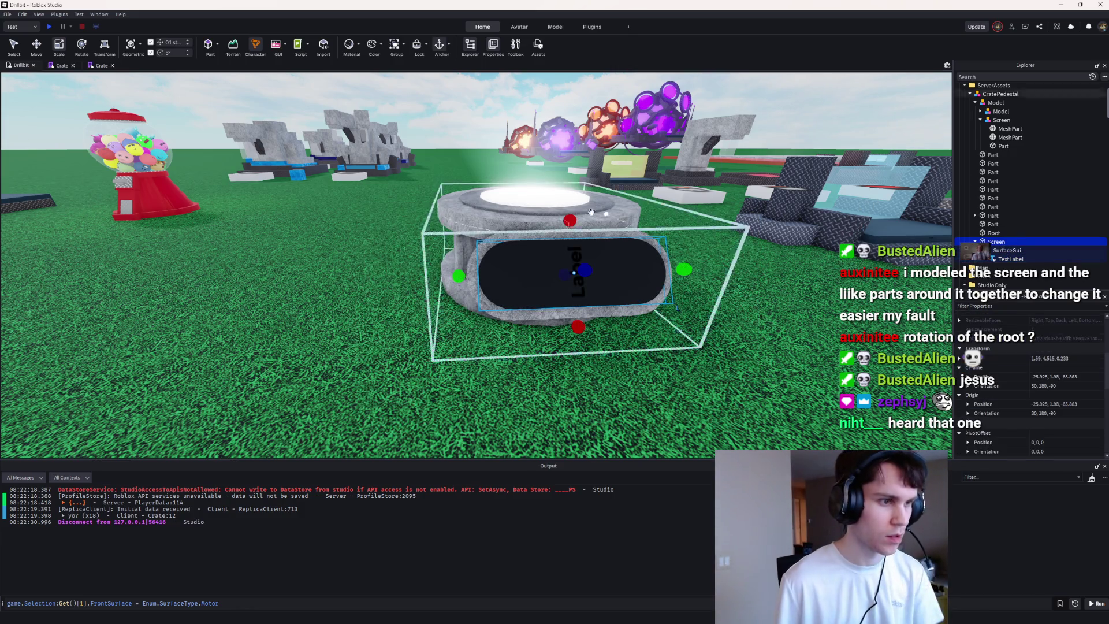
click(81, 45)
mouse_move(604, 323)
mouse_down()
mouse_move(550, 339)
mouse_move(524, 299)
mouse_up()
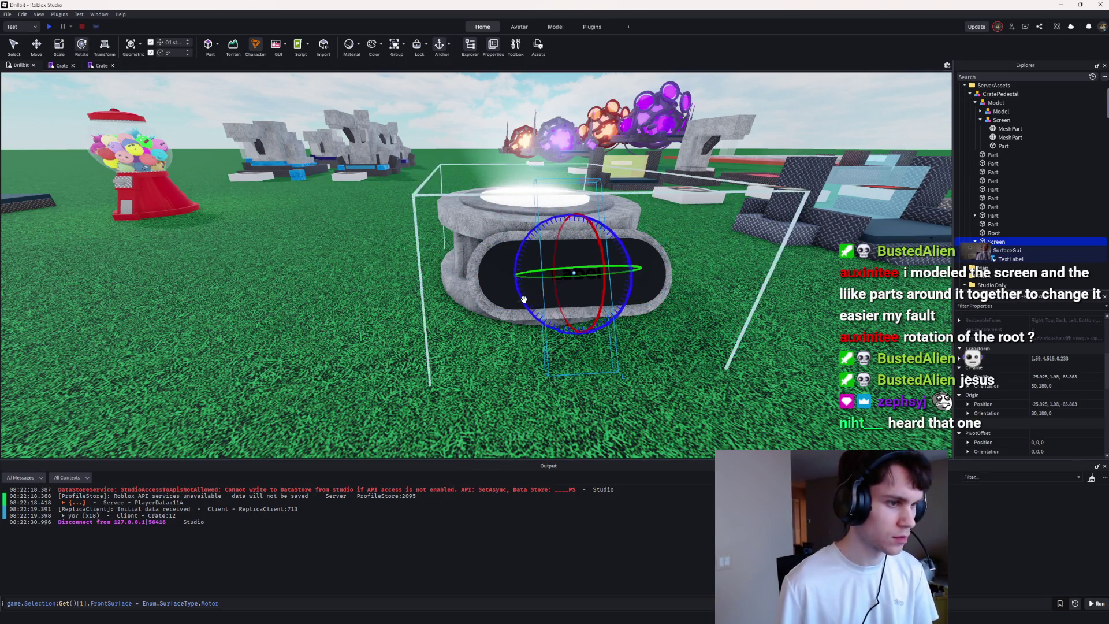
click(59, 44)
drag(583, 390, 582, 374)
drag(570, 330, 570, 329)
drag(633, 279, 690, 273)
Step: Set the TextLabel's text to 999 with white text colour
click(1009, 259)
scroll(1028, 397, down, 5)
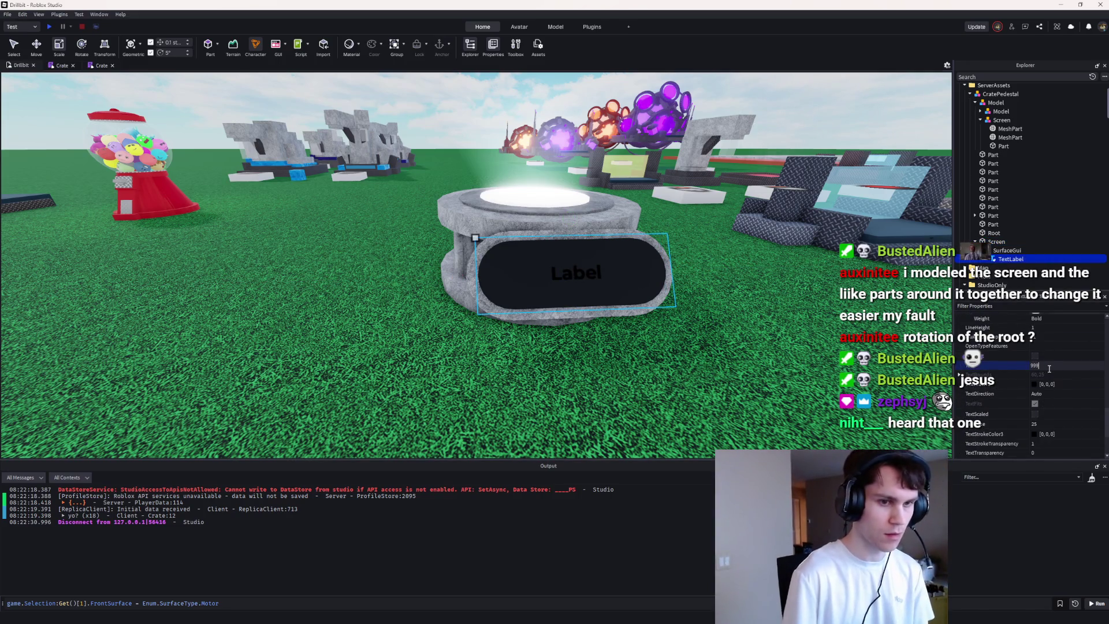
key(Return)
click(1034, 384)
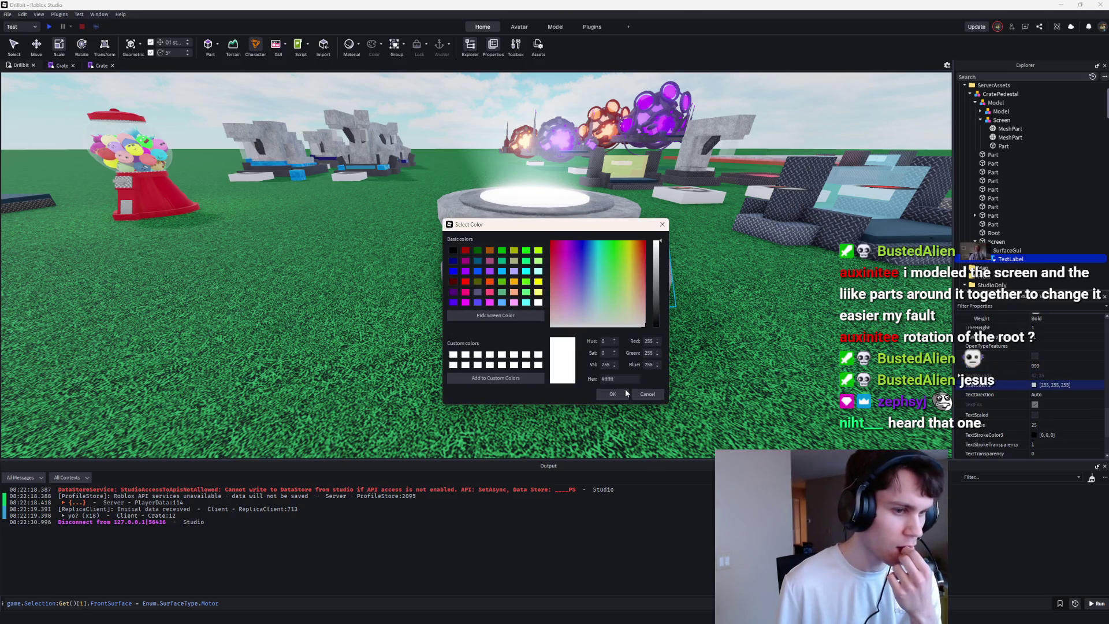
click(625, 392)
click(1061, 426)
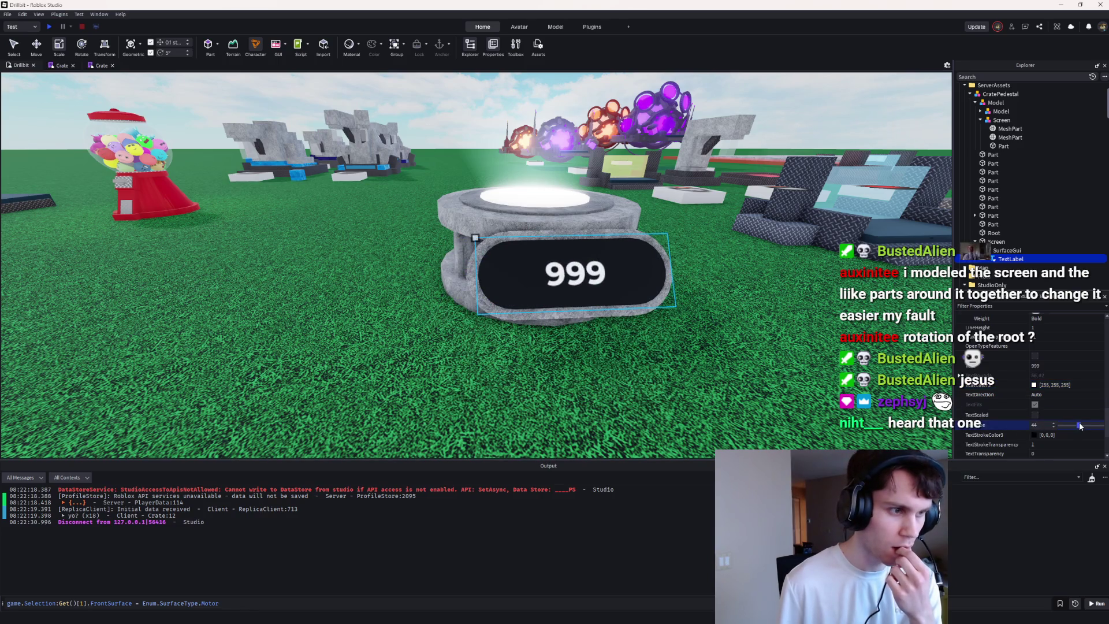
click(1007, 250)
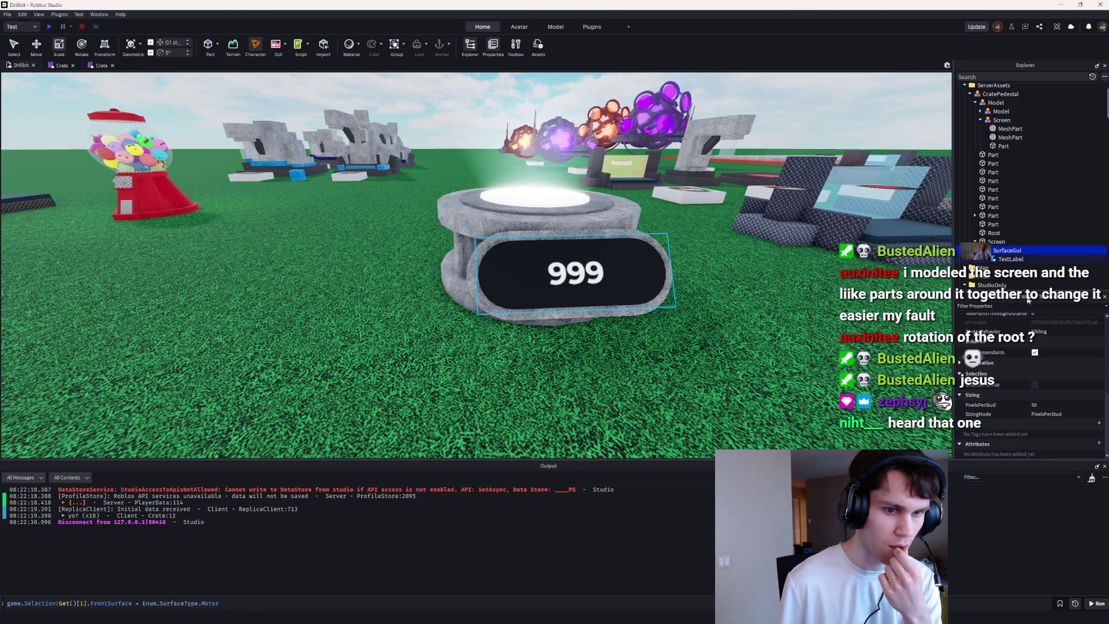
Step: Set the SurfaceGui to 25 pixels per stud and enlarge the 999 text size to 52
text(25)
key(Return)
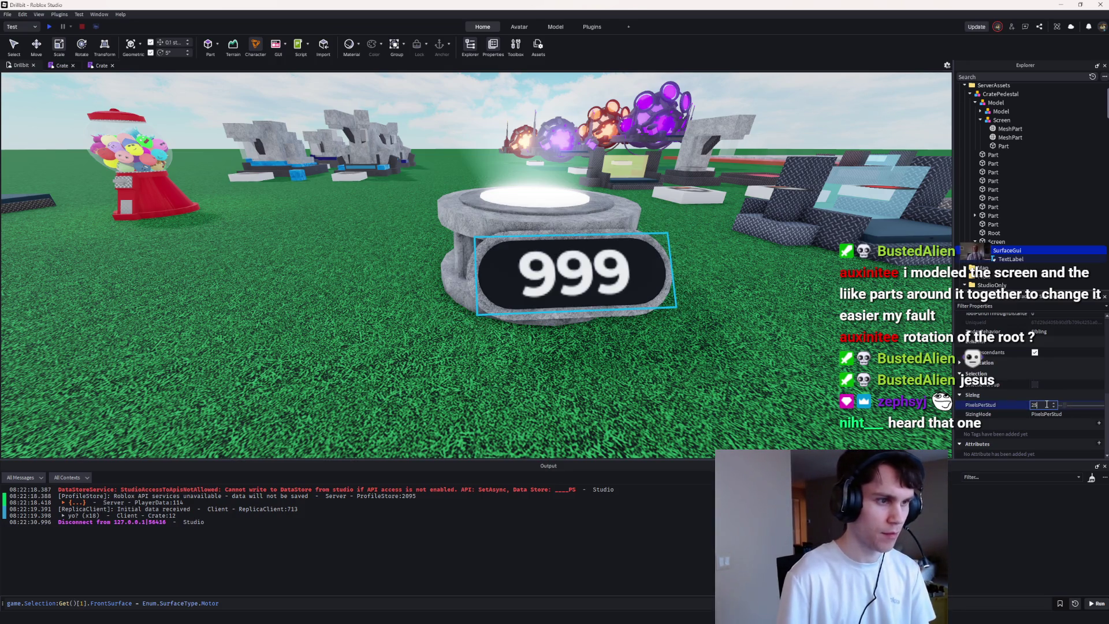
text(60)
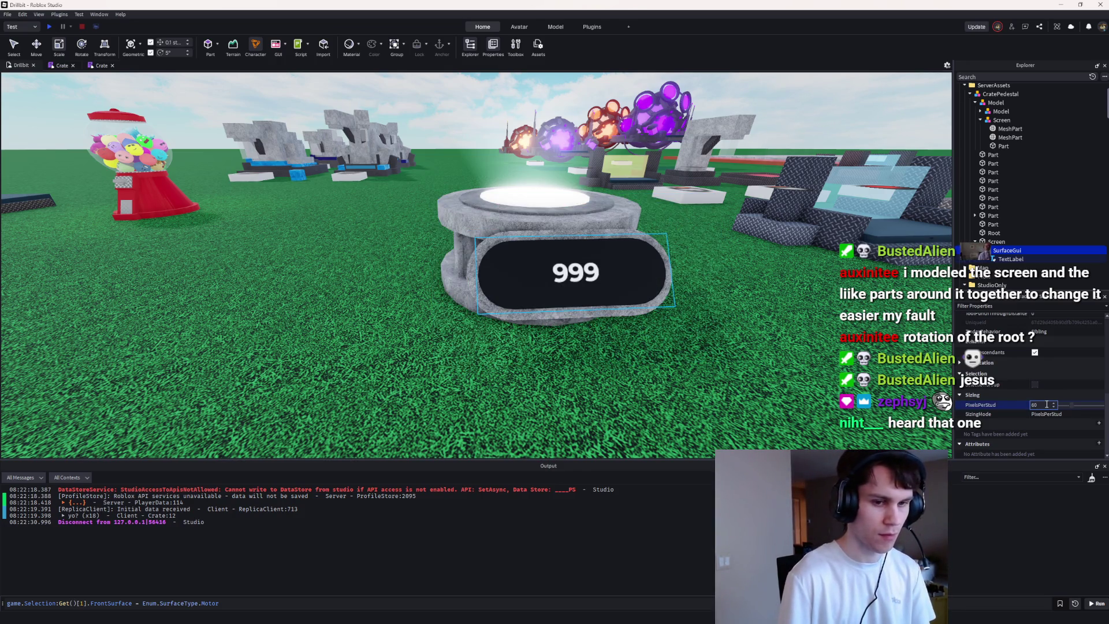
text(50)
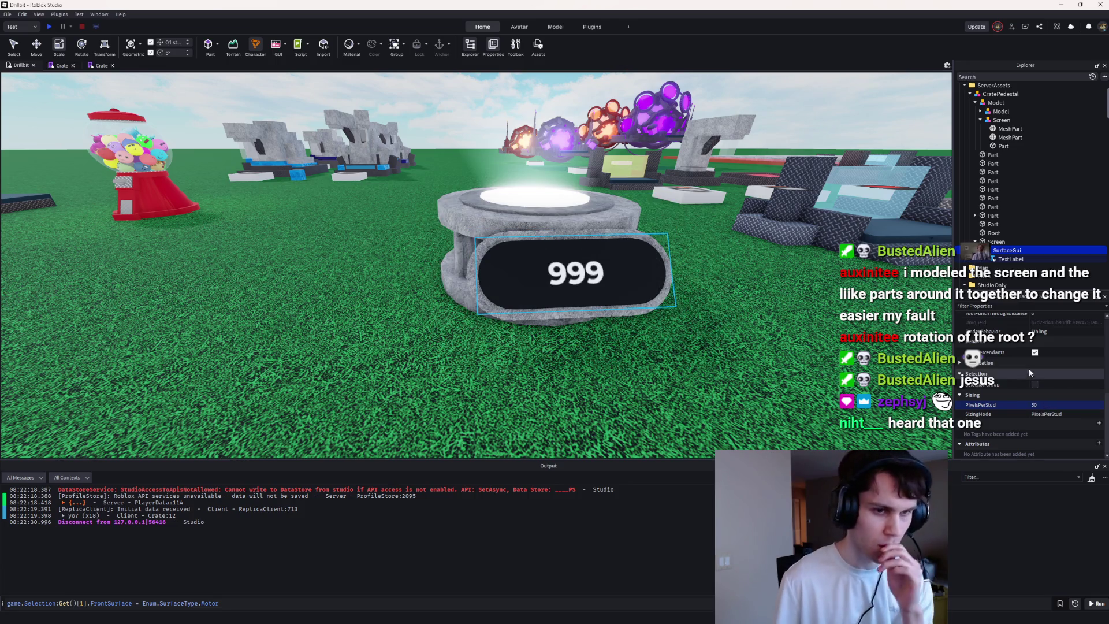
click(1005, 259)
scroll(1041, 369, down, 5)
click(1059, 381)
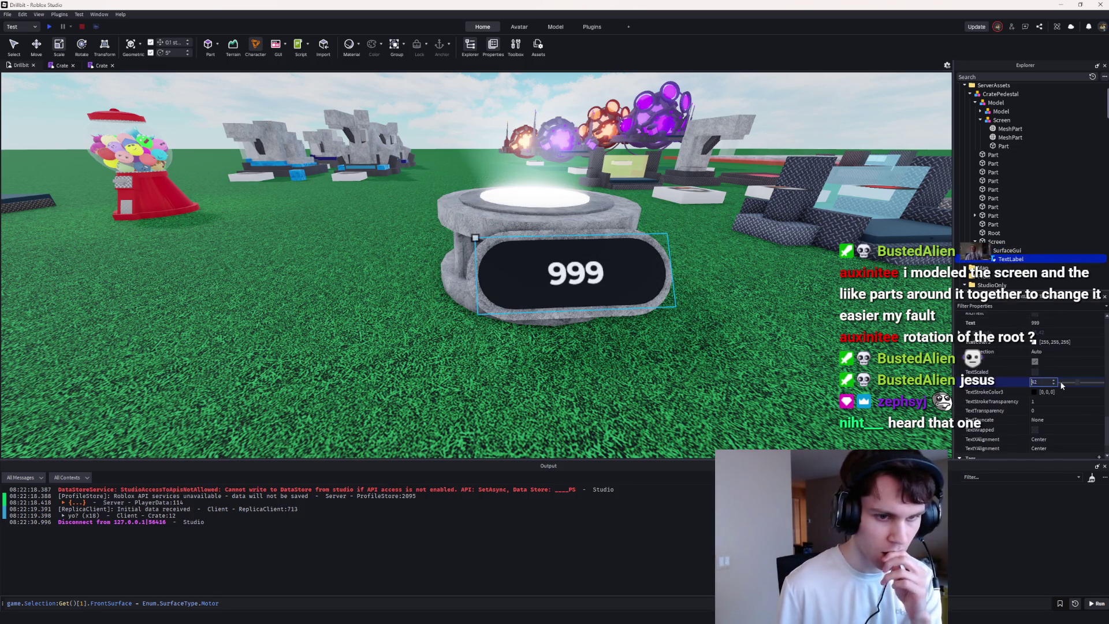
drag(1080, 384, 1089, 383)
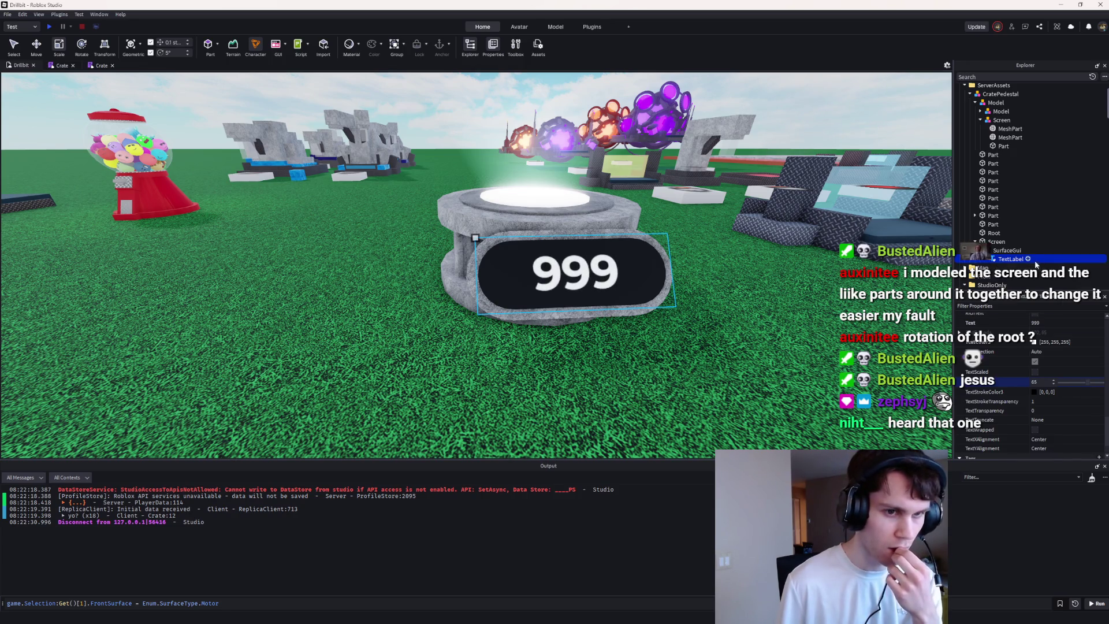
Step: Try a green colour for the 999 text, then set it back to white
click(1034, 342)
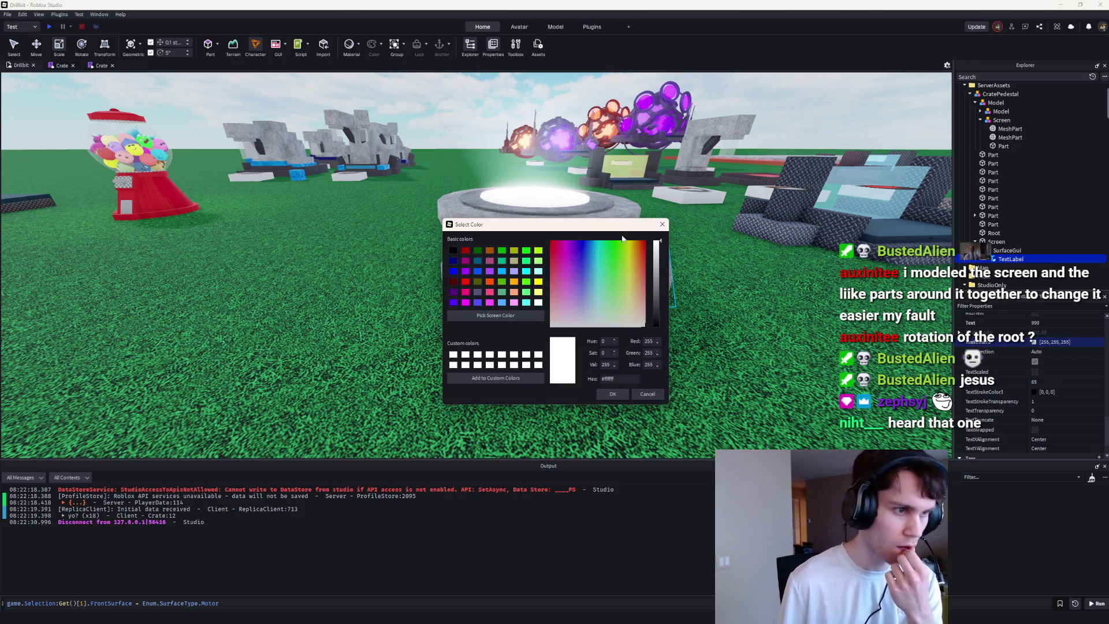
drag(622, 225, 868, 222)
click(853, 264)
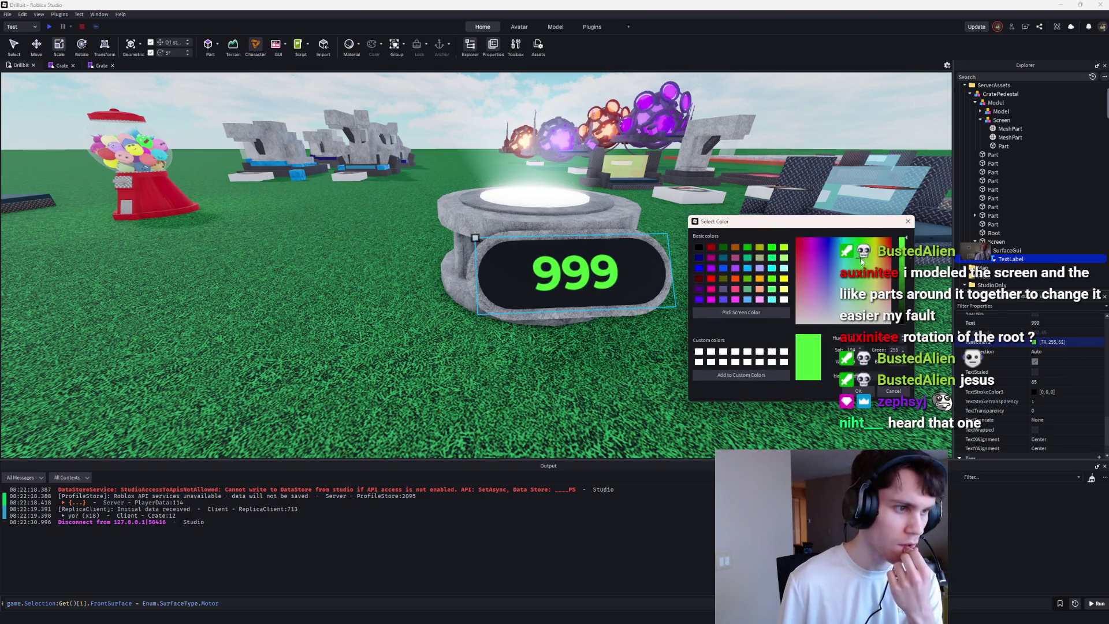
drag(853, 264, 891, 365)
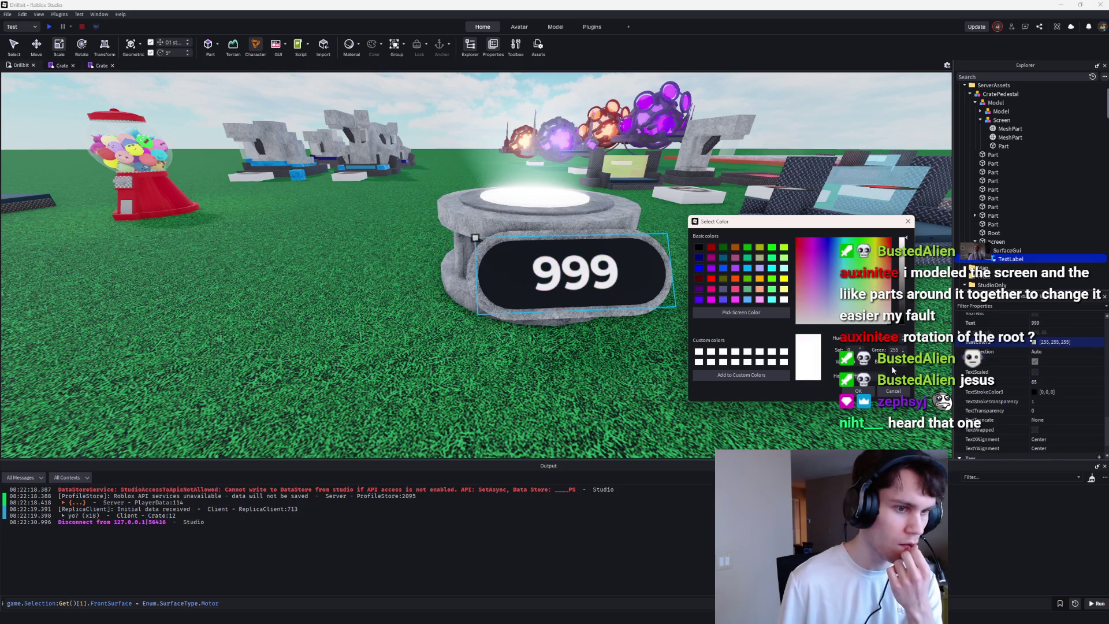
click(860, 391)
click(1014, 251)
click(1025, 251)
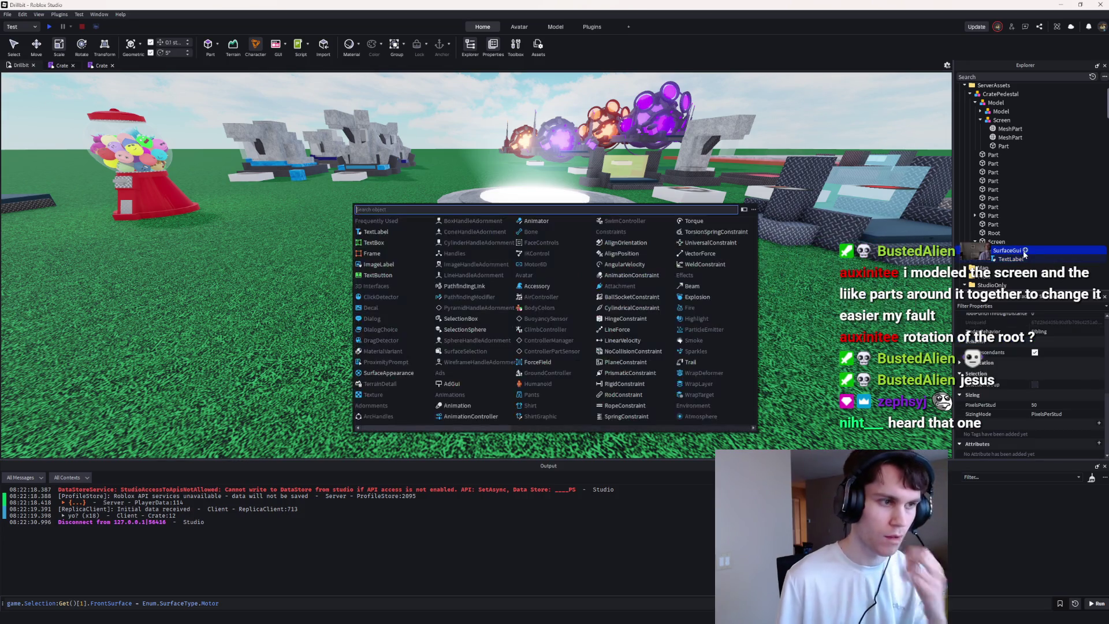
Step: Add a Frame to the SurfaceGui and adjust the 999 TextLabel's automatic sizing
text(frame)
key(Return)
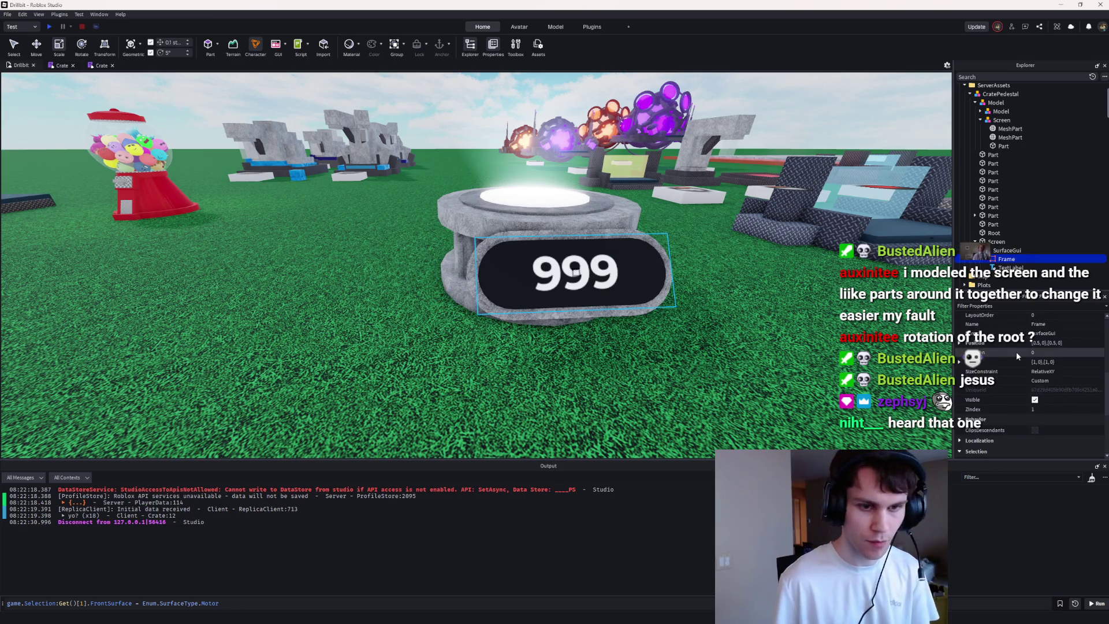
click(1009, 268)
scroll(1059, 337, up, 5)
click(1069, 363)
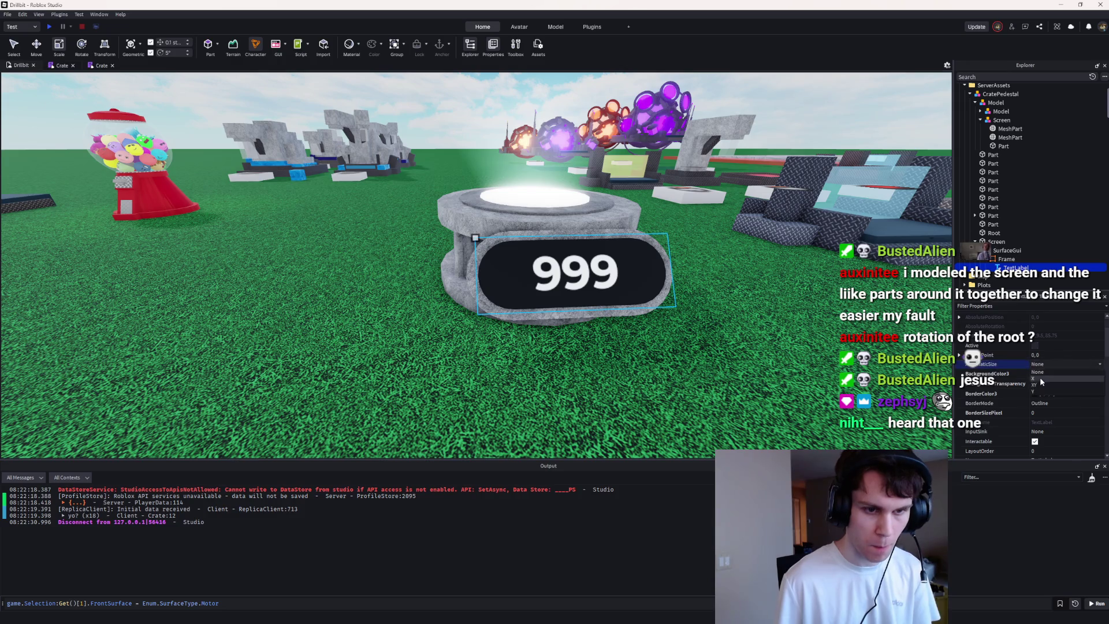
scroll(1031, 386, down, 4)
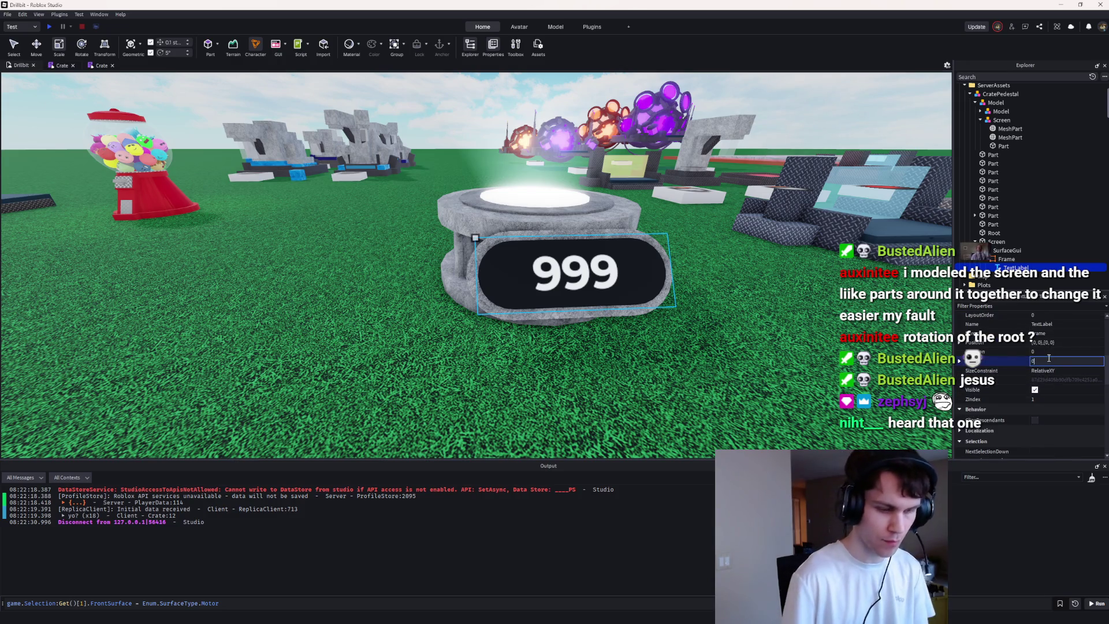
key(Return)
Step: Add an ImageLabel inside the Frame
click(1011, 259)
click(1020, 259)
text(fra)
key(BackSpace)
key(BackSpace)
text(image)
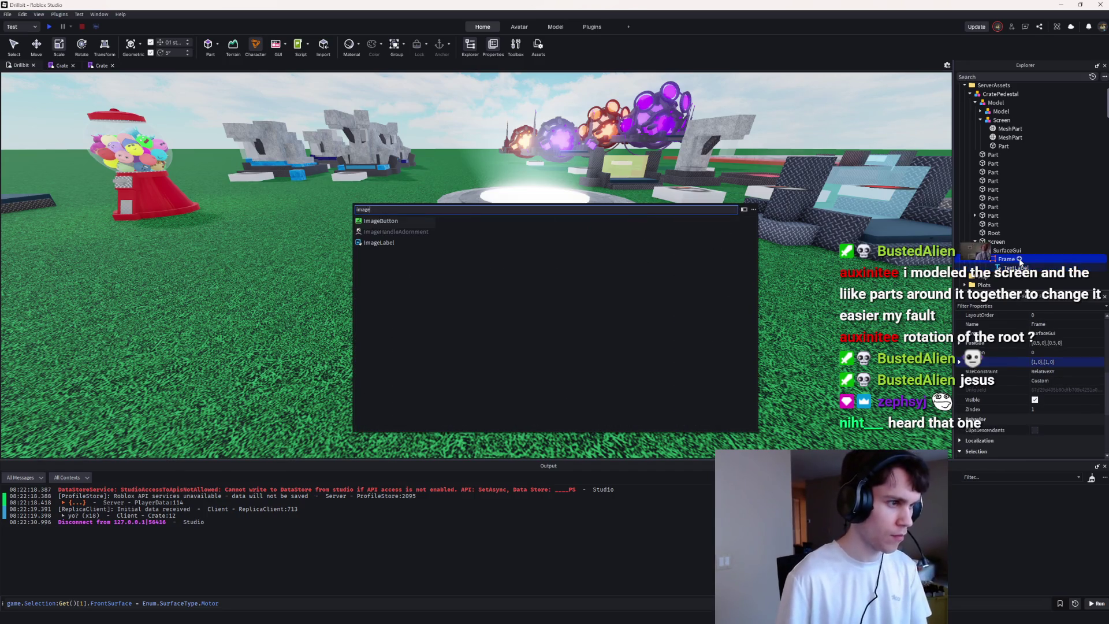
text(l)
key(Return)
Step: Add a UIListLayout to the Frame with Horizontal fill direction and centred vertical alignment
click(1019, 260)
text(uilist)
key(Return)
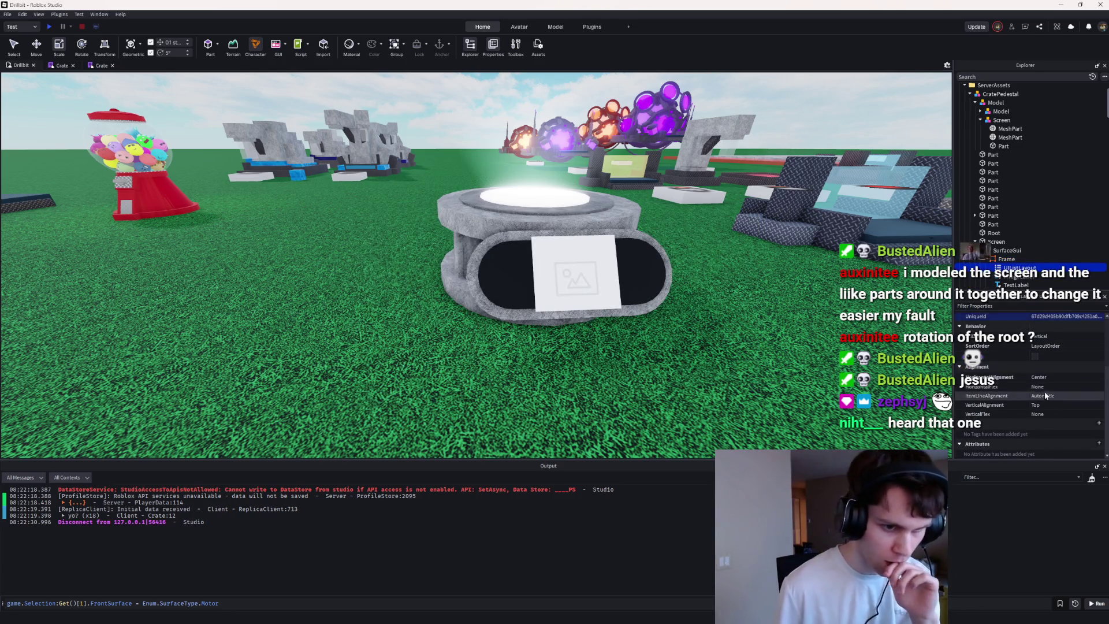
click(1046, 337)
click(1046, 344)
click(1035, 406)
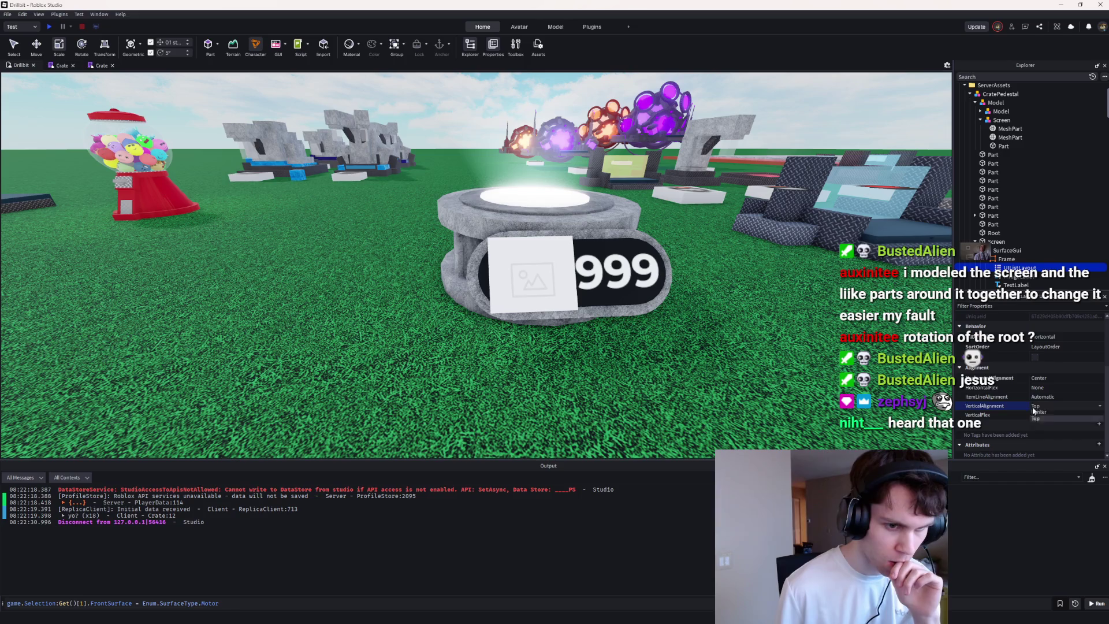
click(1037, 421)
Step: Set the Frame's Size to 0.7,0,0.7,0 and add a UIAspectRatioConstraint
click(1006, 259)
click(1057, 350)
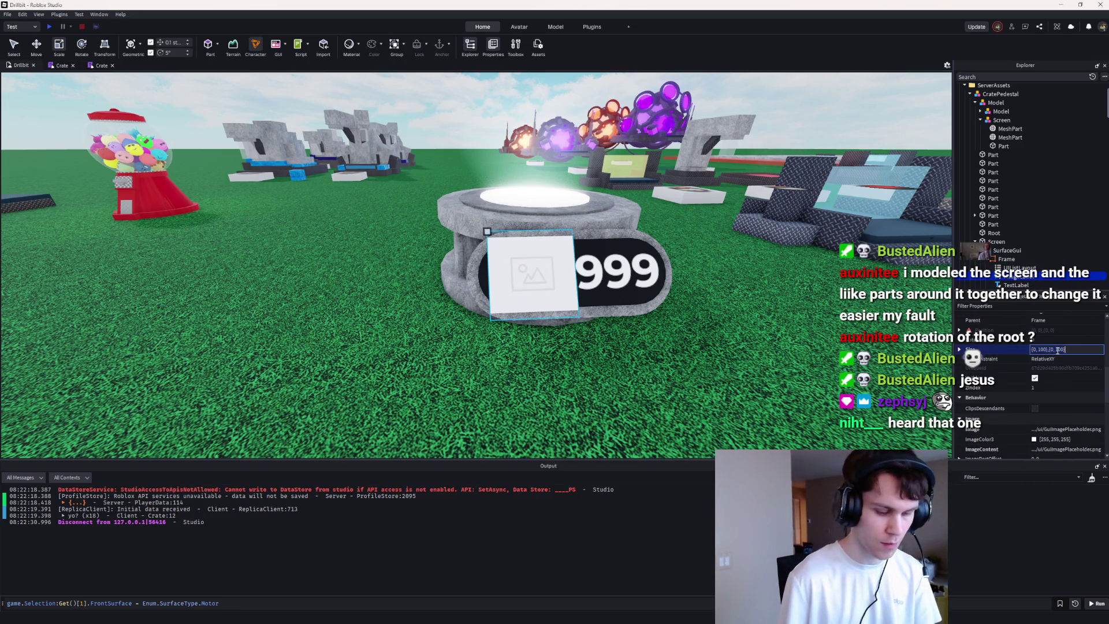
text(0.7,0,0.7,0)
key(Return)
click(1039, 280)
text(ui)
key(Return)
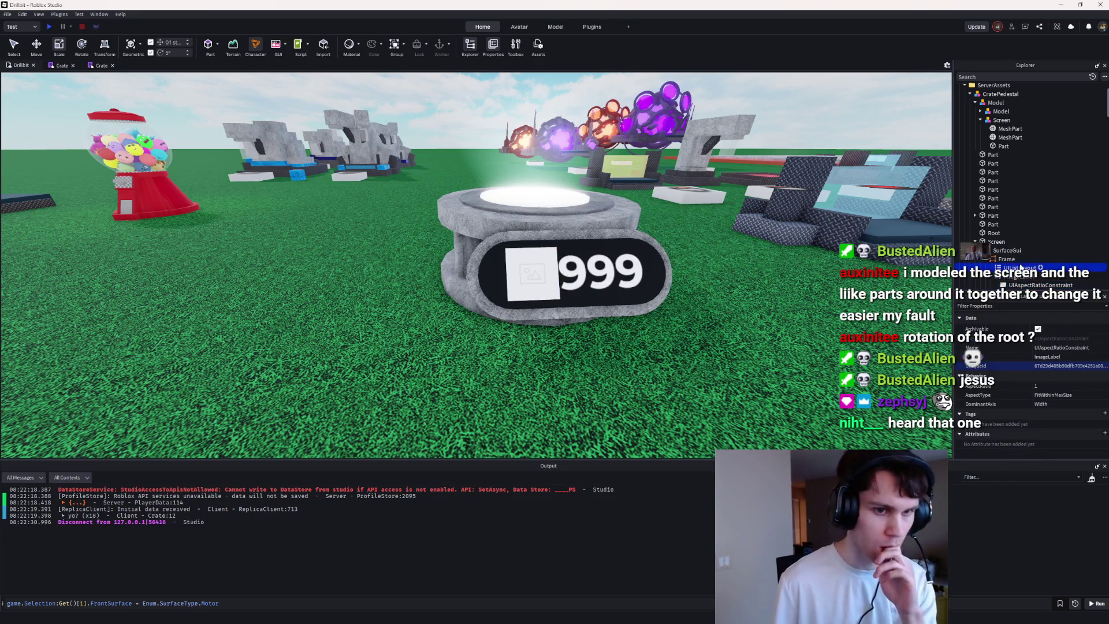
Step: Change the 999 TextLabel's text size to 55
click(1041, 328)
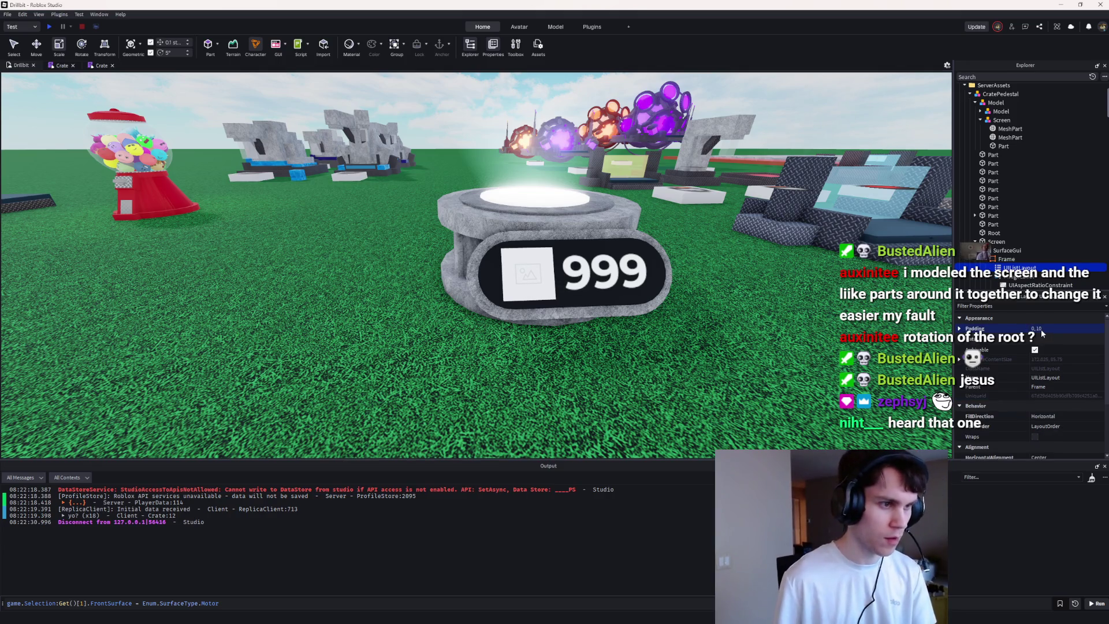
click(1010, 278)
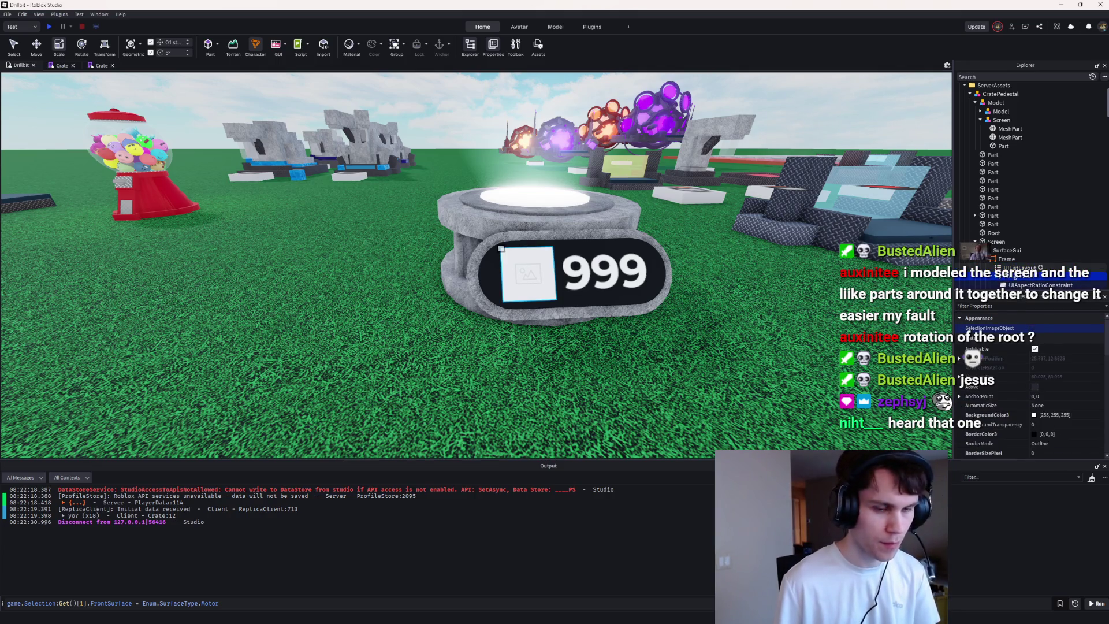
scroll(1001, 278, down, 2)
click(1010, 258)
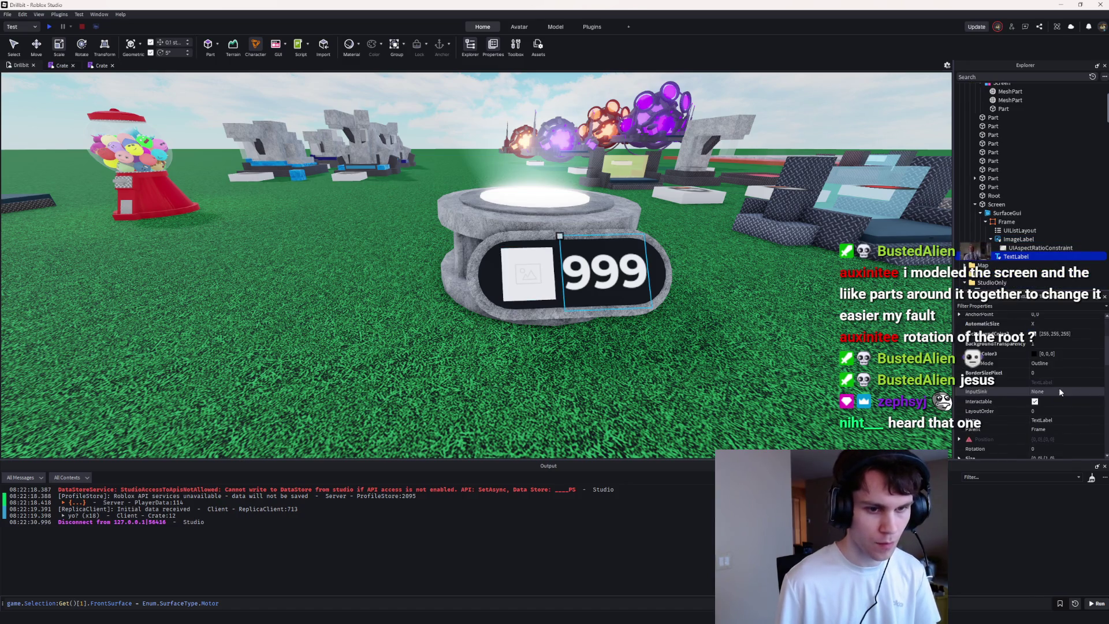
scroll(1048, 404, down, 5)
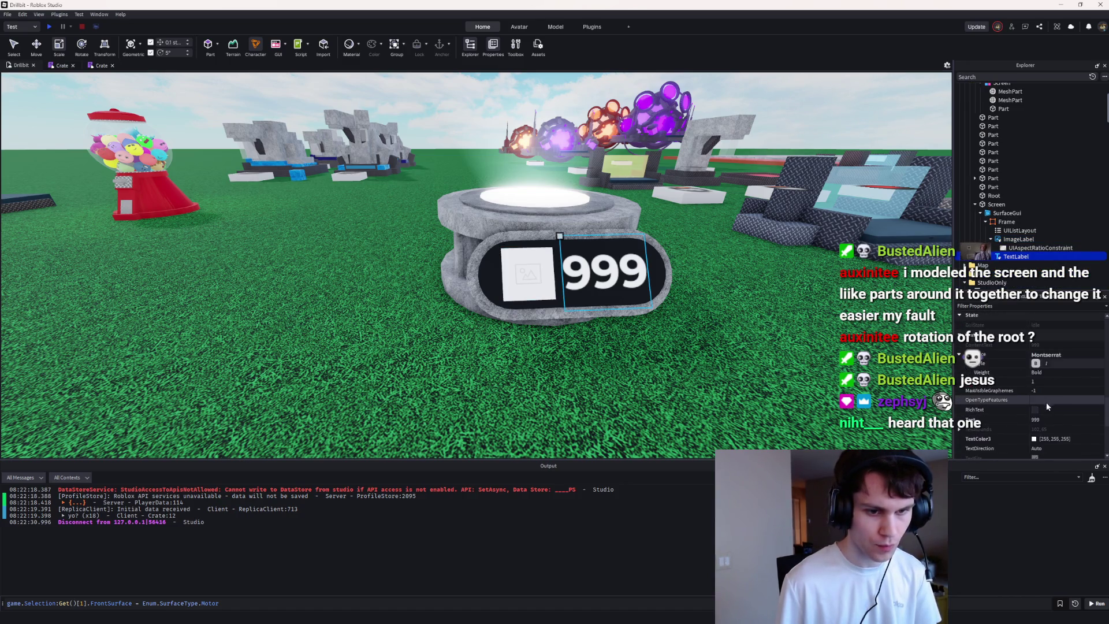
scroll(1041, 421, down, 2)
click(1041, 424)
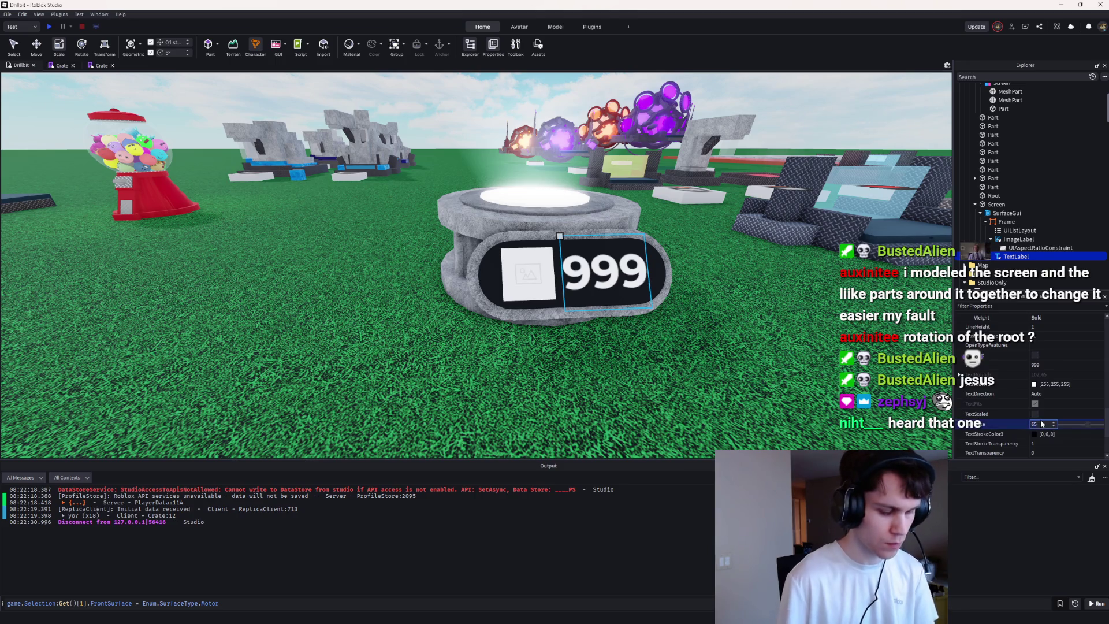
text(55)
Step: Set the UIListLayout padding to 0, 5 between image and text
click(1034, 230)
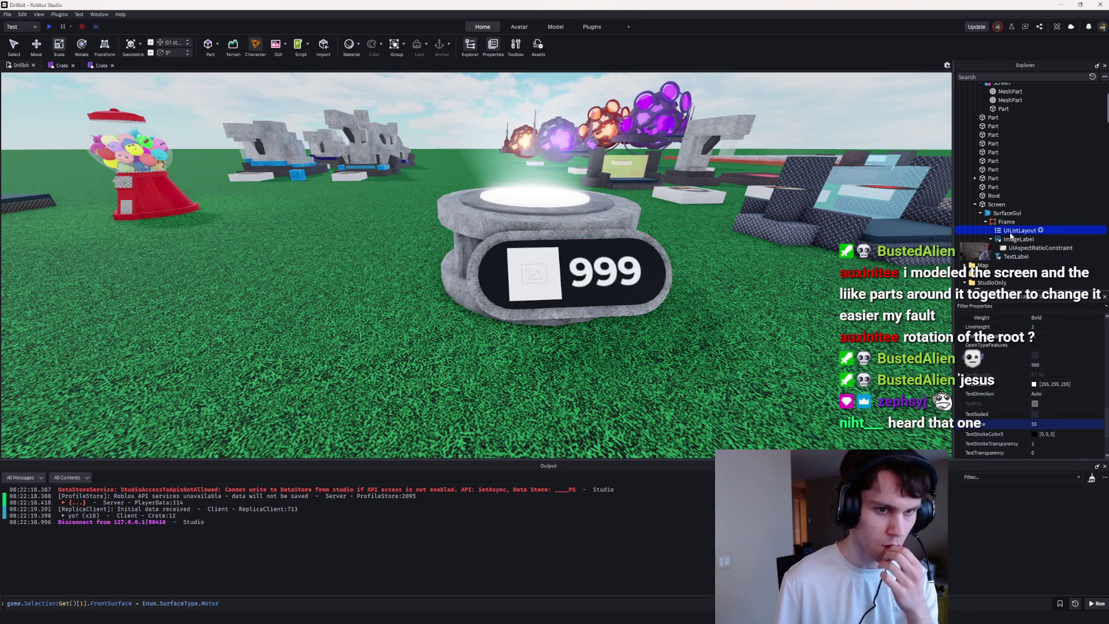
click(1050, 327)
text(0, 5)
key(Return)
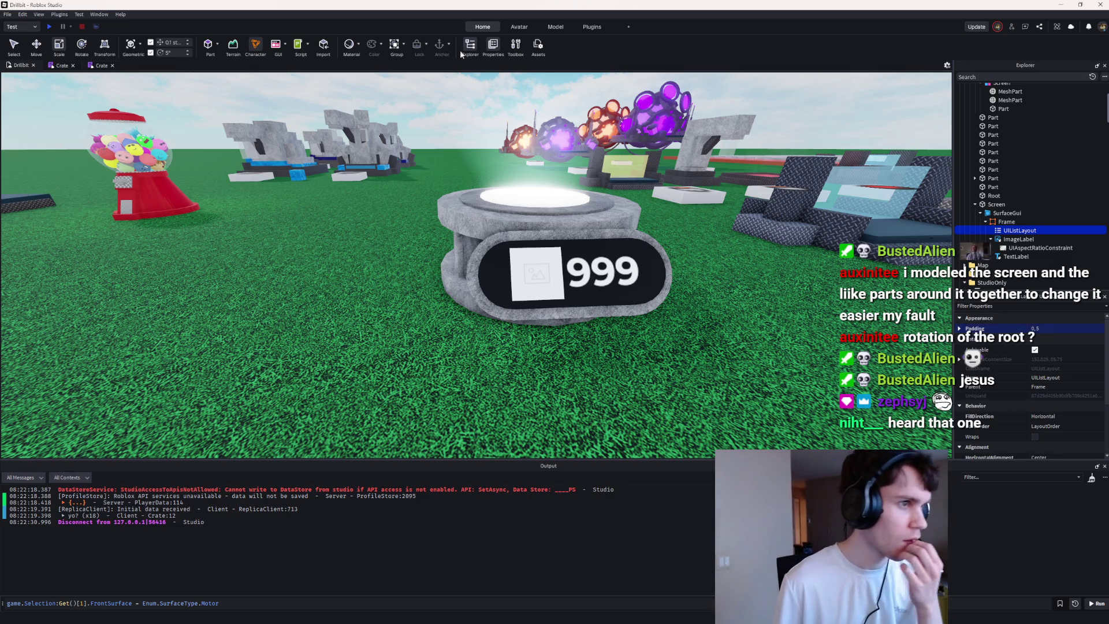
click(515, 46)
click(26, 95)
Step: Search the Toolbox decals for 'cash icon'
click(23, 152)
double_click(81, 95)
text(ca)
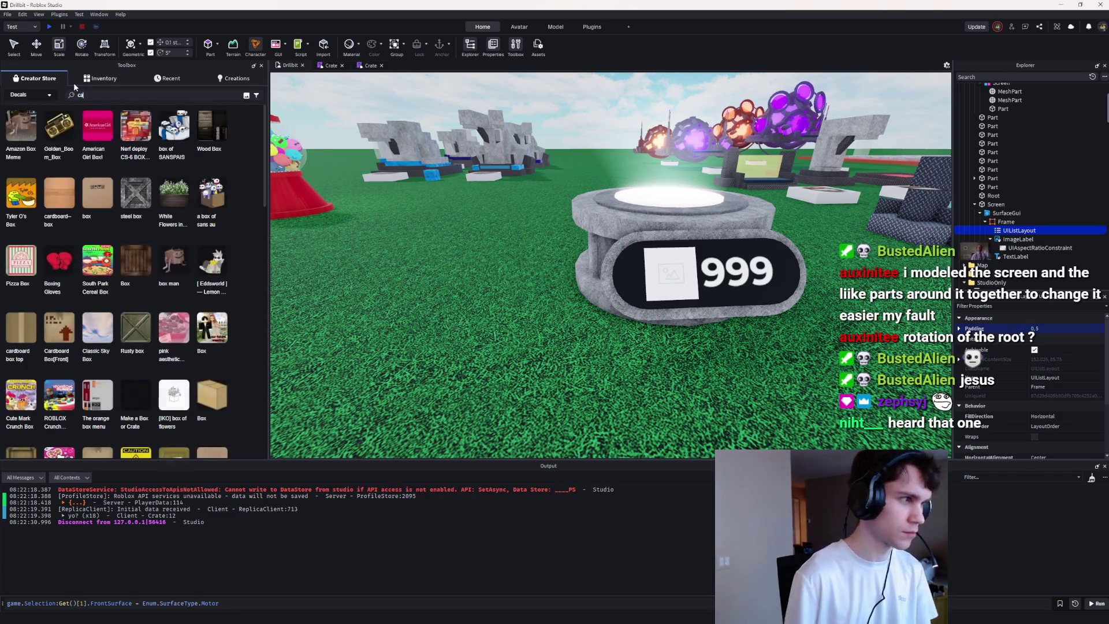
text(sh icon)
key(Return)
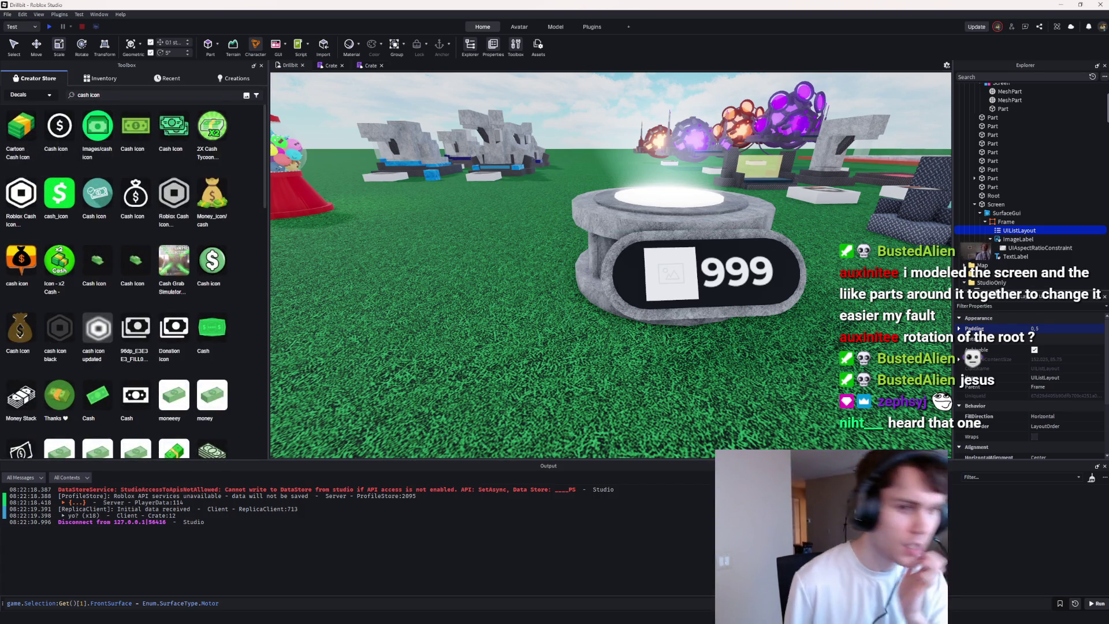
Step: Apply a green cash-stack decal to the ImageLabel and close the Toolbox
click(1004, 240)
scroll(1034, 375, down, 5)
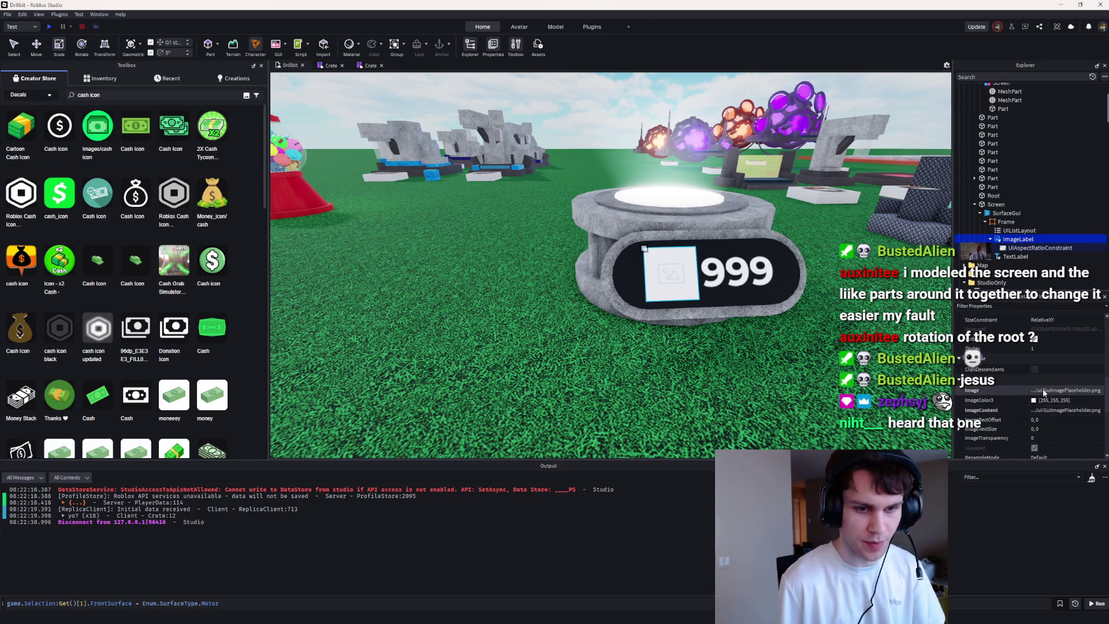
scroll(1029, 375, up, 5)
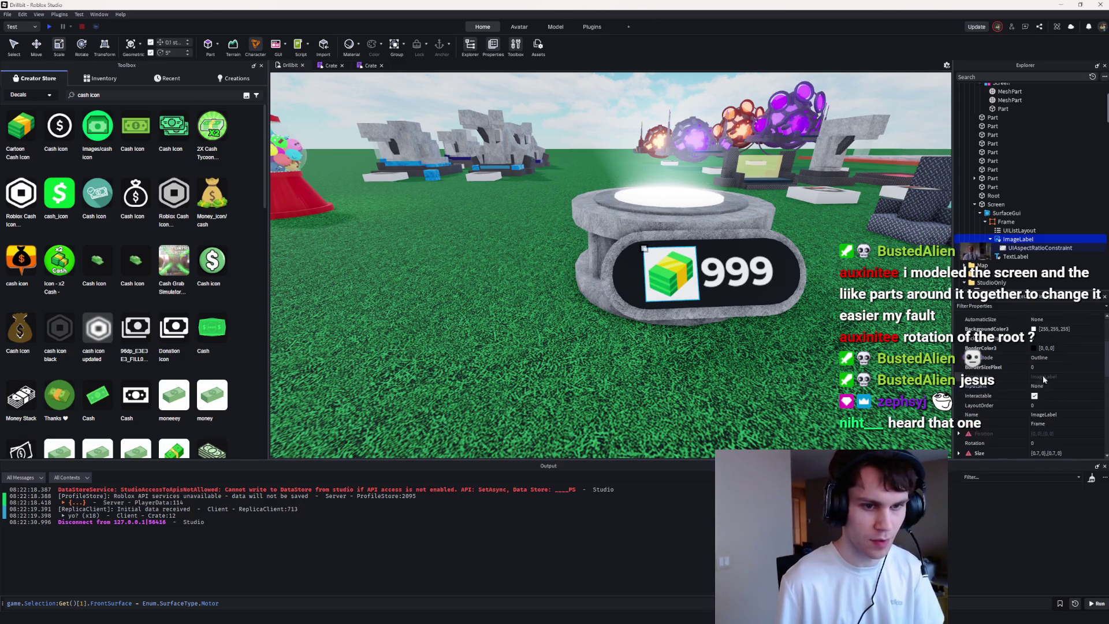
click(808, 375)
key(s)
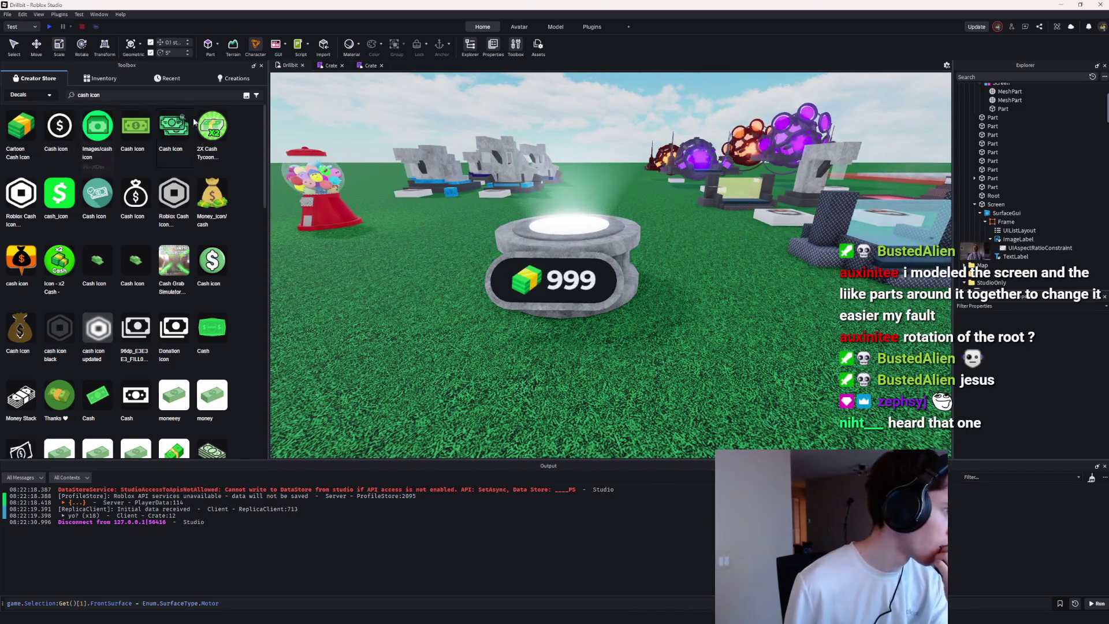
click(261, 65)
click(1018, 238)
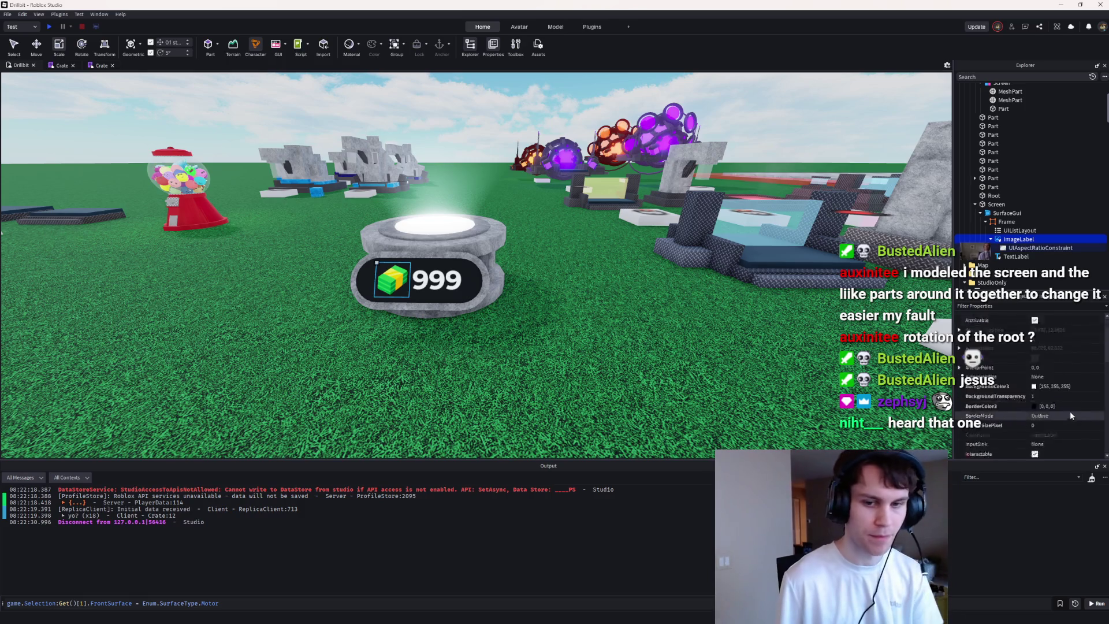
Step: Reduce the ImageLabel's size so the cash icon is smaller
scroll(1070, 414, up, 2)
click(1058, 396)
key(Return)
click(729, 310)
scroll(730, 311, down, 5)
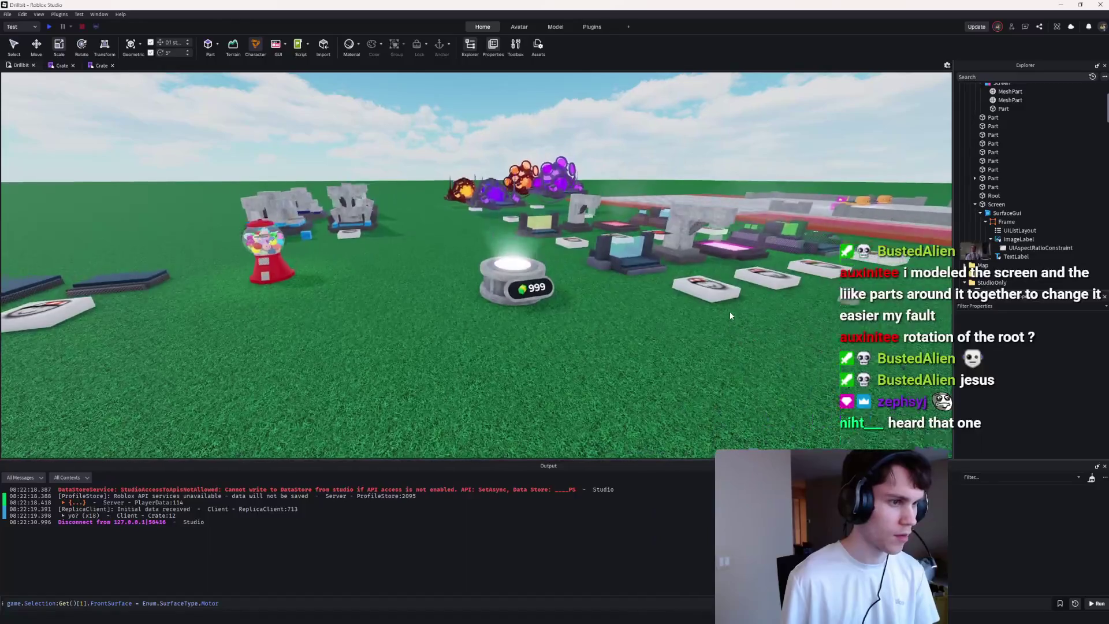
scroll(729, 311, down, 2)
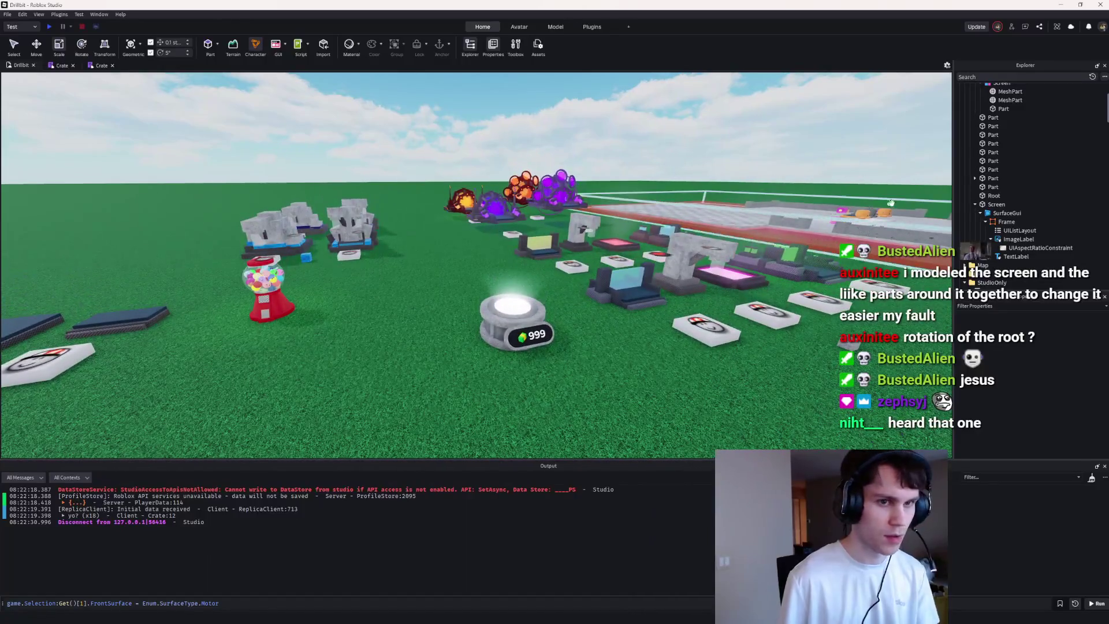
Step: Playtest to check the pedestal counters, stop, then start another playtest
click(47, 26)
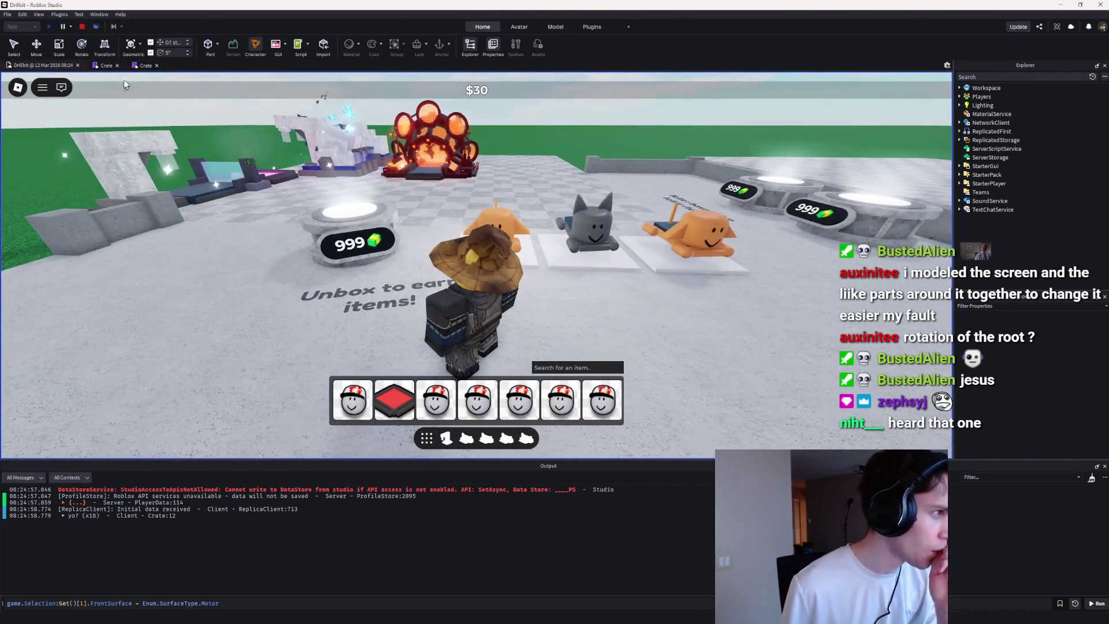
key(shift+F5)
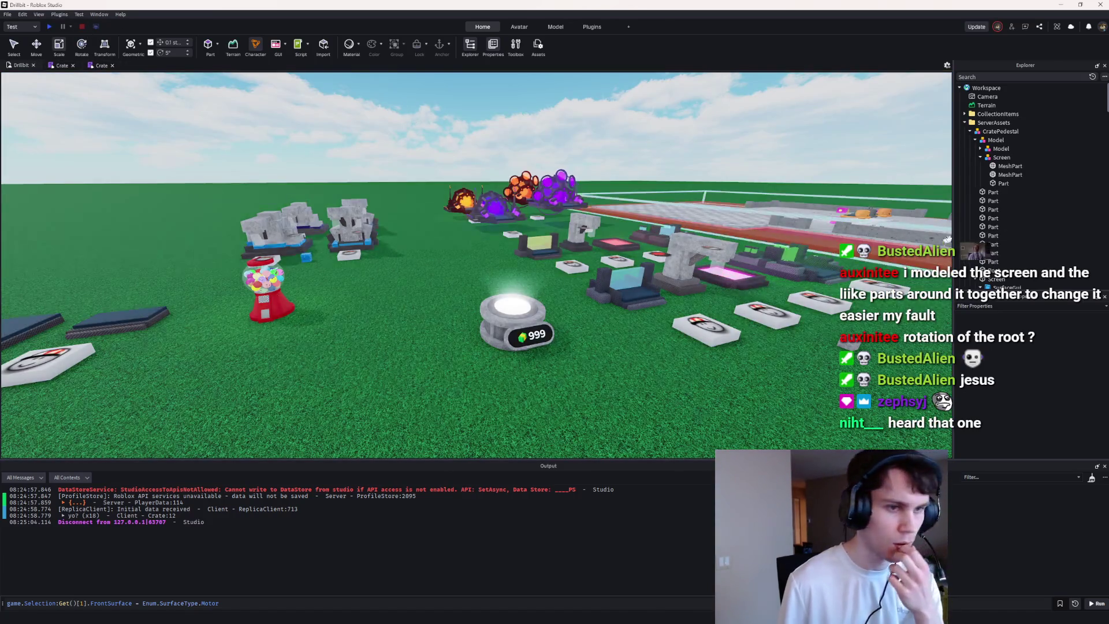
scroll(1011, 231, down, 2)
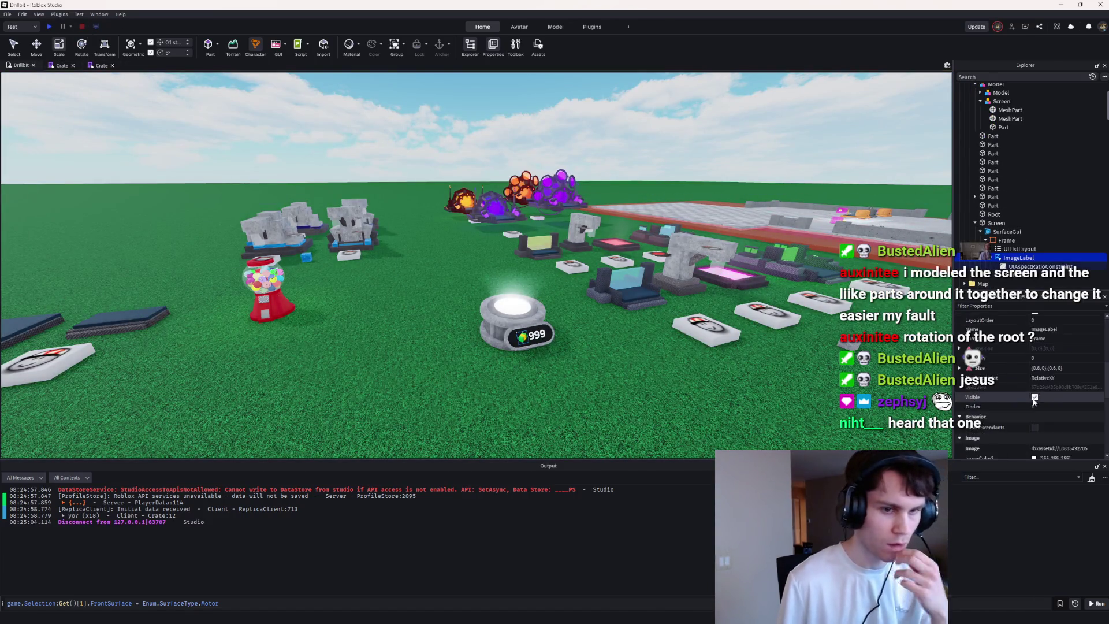
scroll(1039, 341, down, 3)
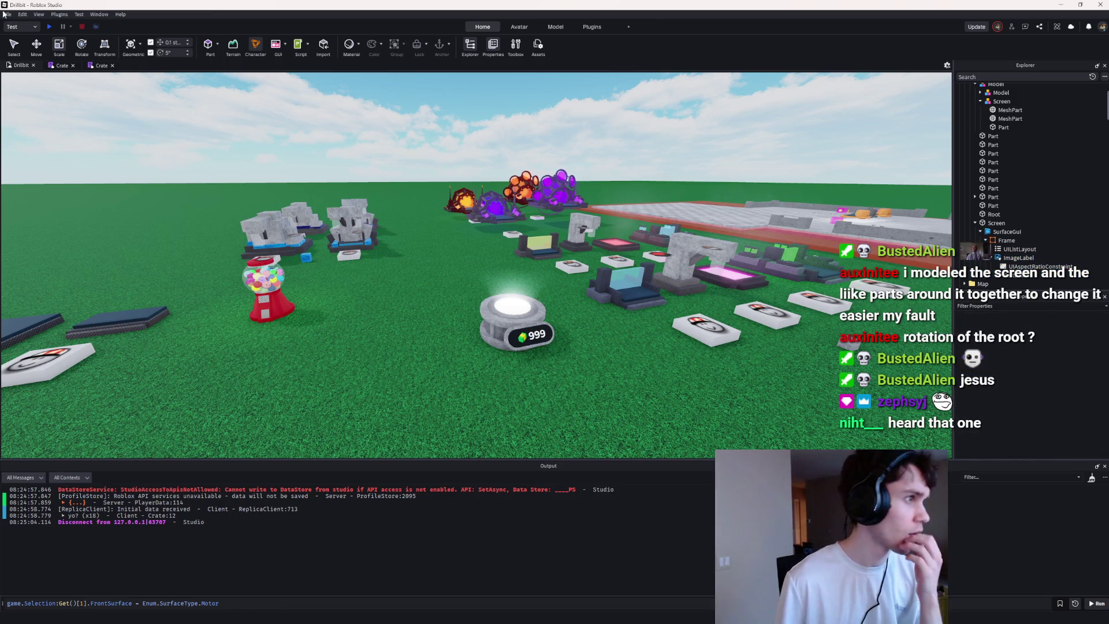
click(50, 26)
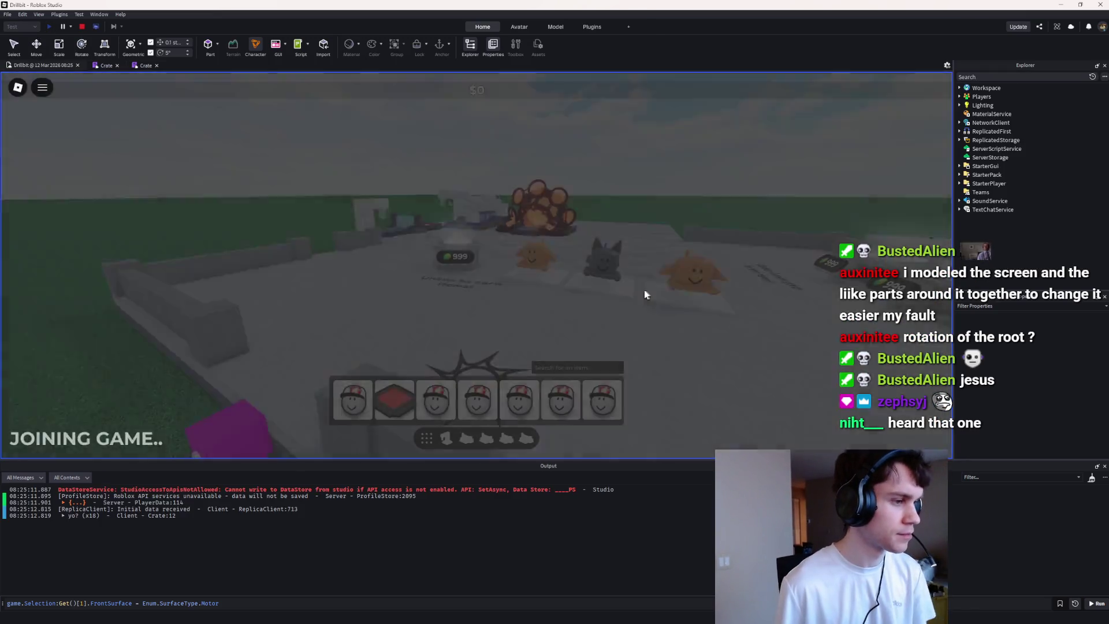
Step: Walk the character around the crate pedestals, glowing pad and pets, then stop the playtest
key(w)
key(a)
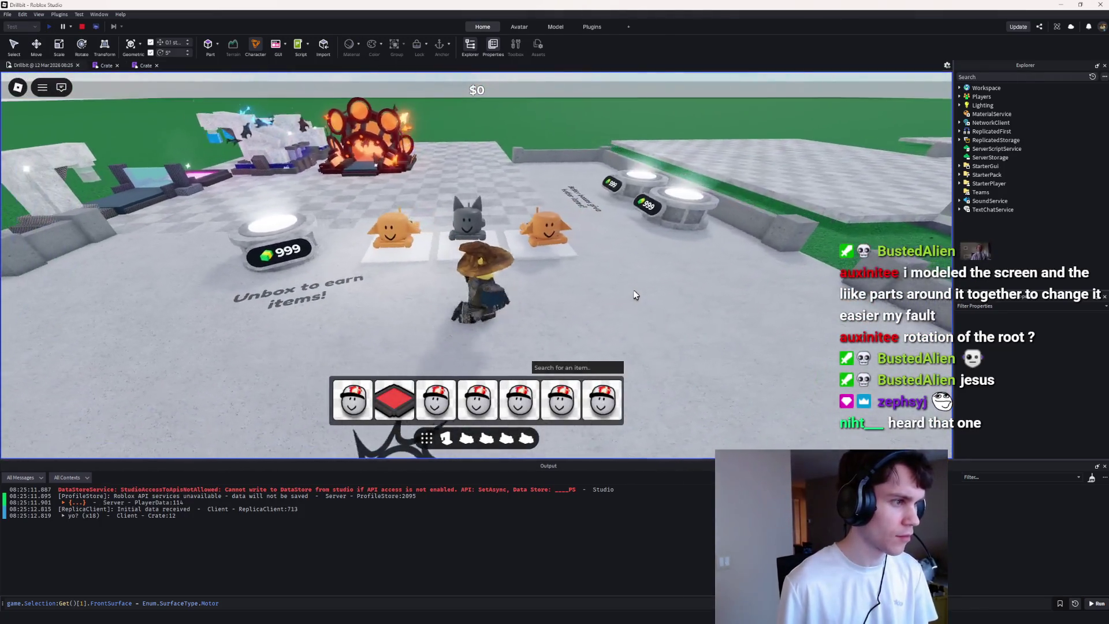
key(s)
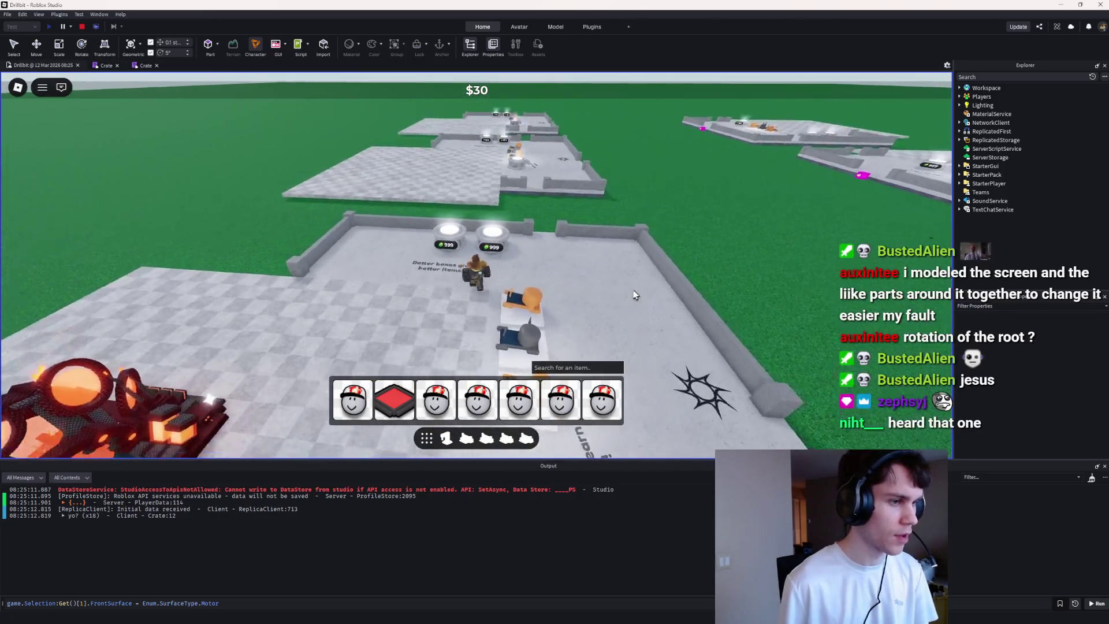
key(a)
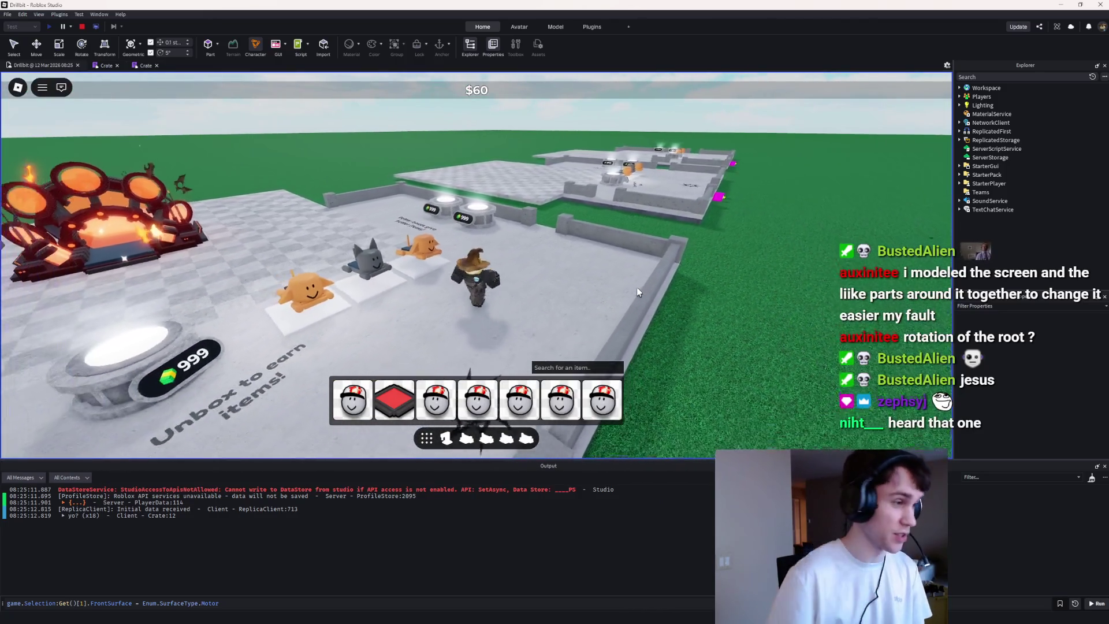
key(s)
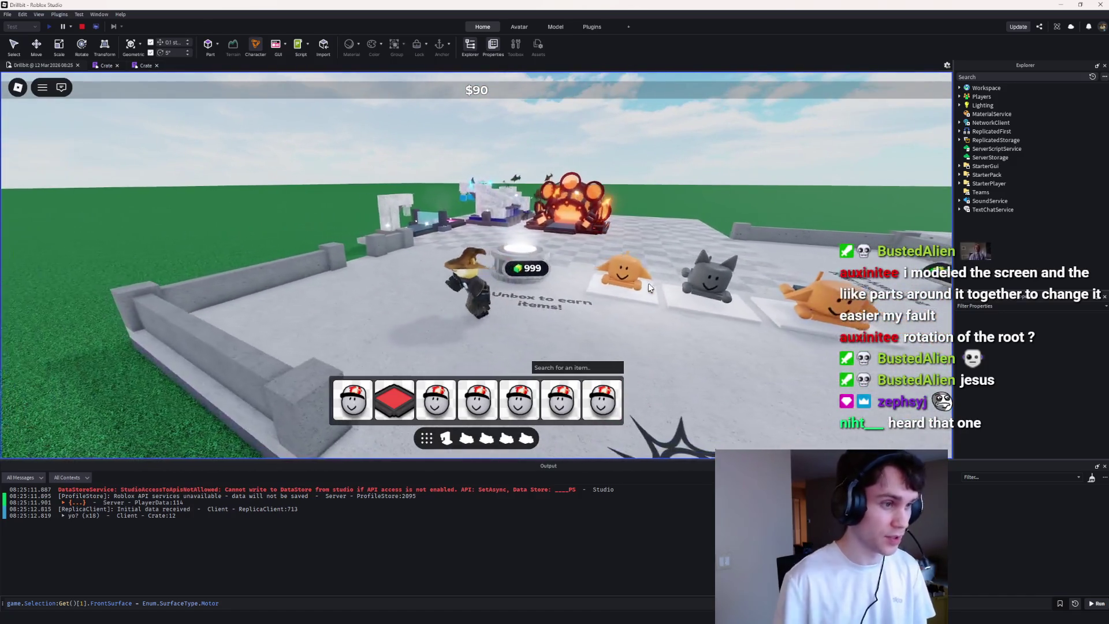
key(a)
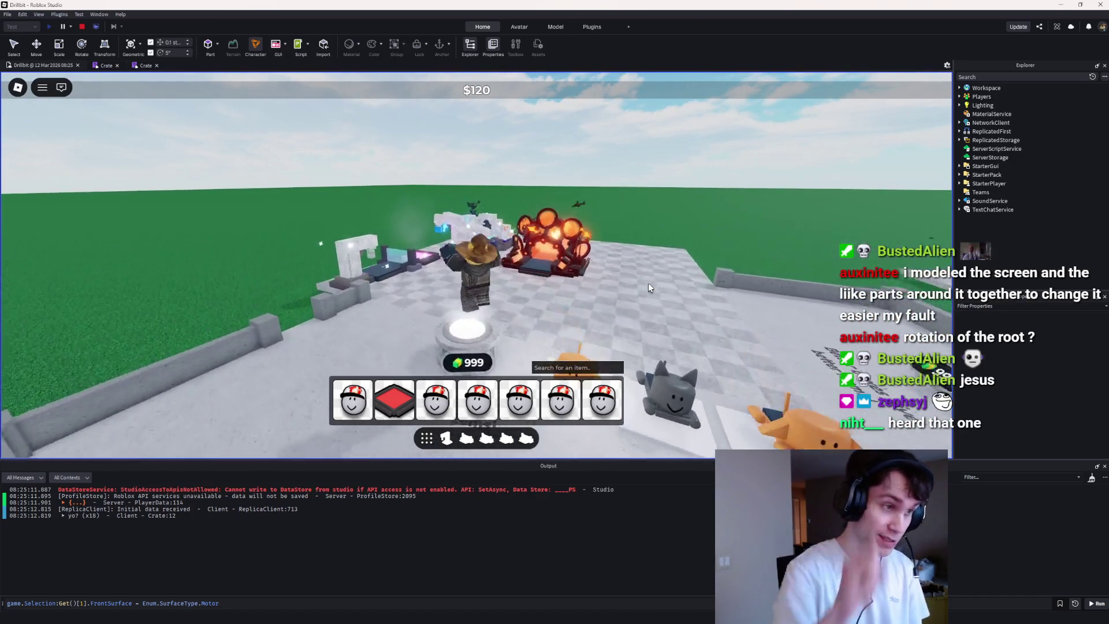
key(w)
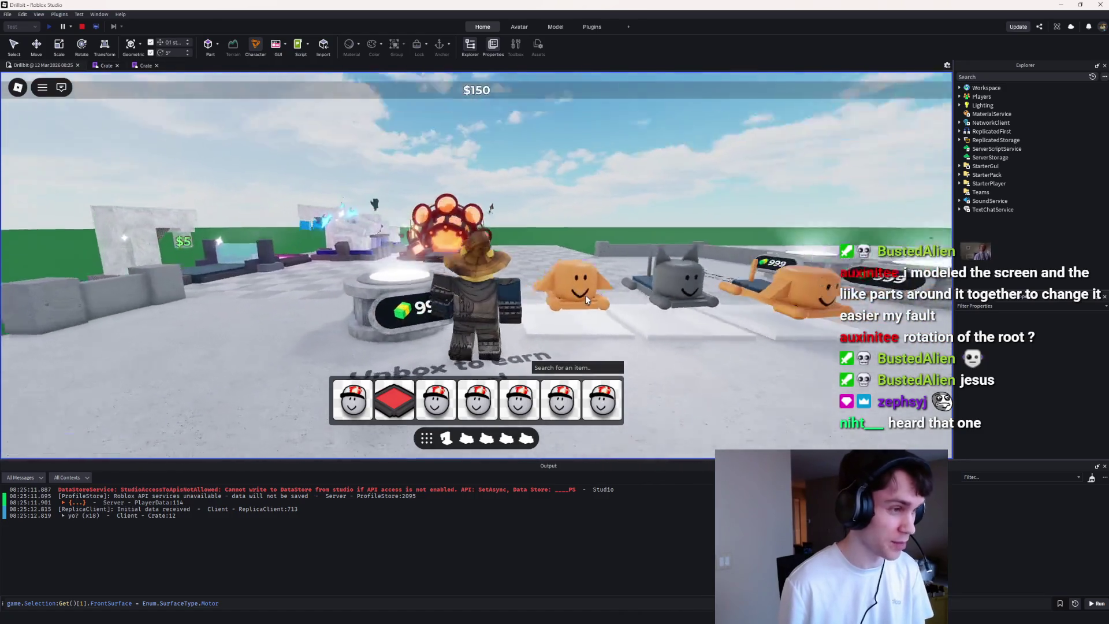
key(w)
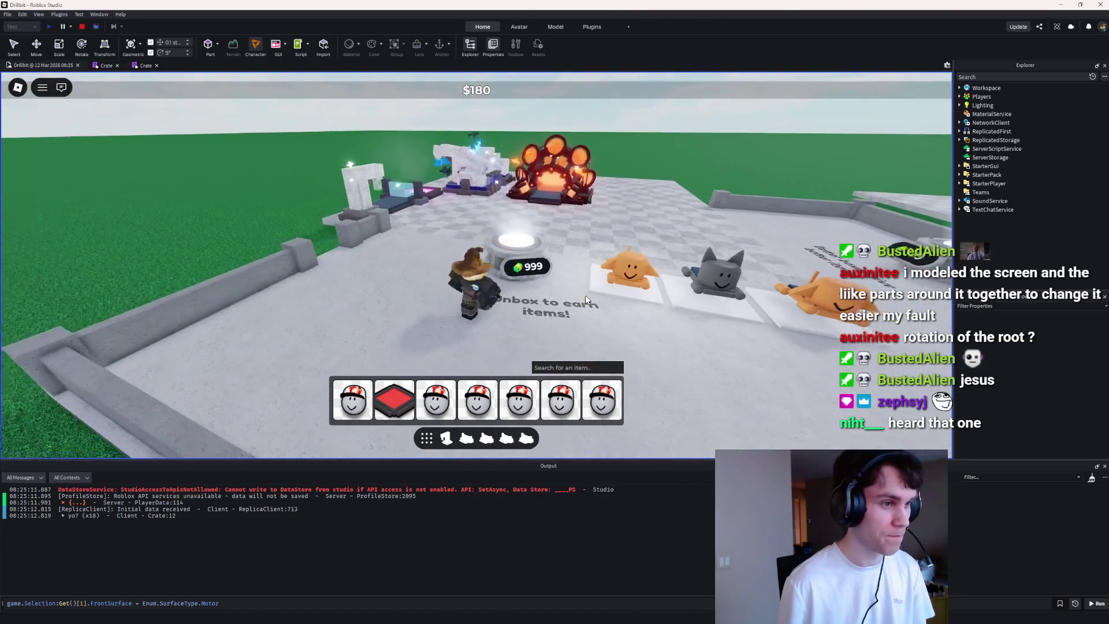
key(a)
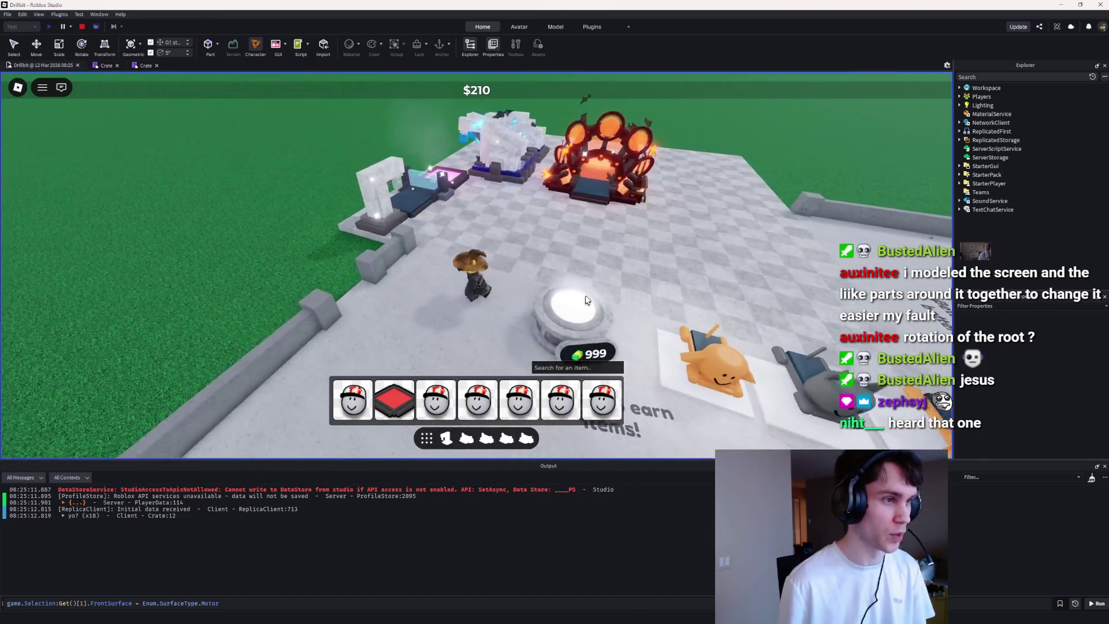
key(d)
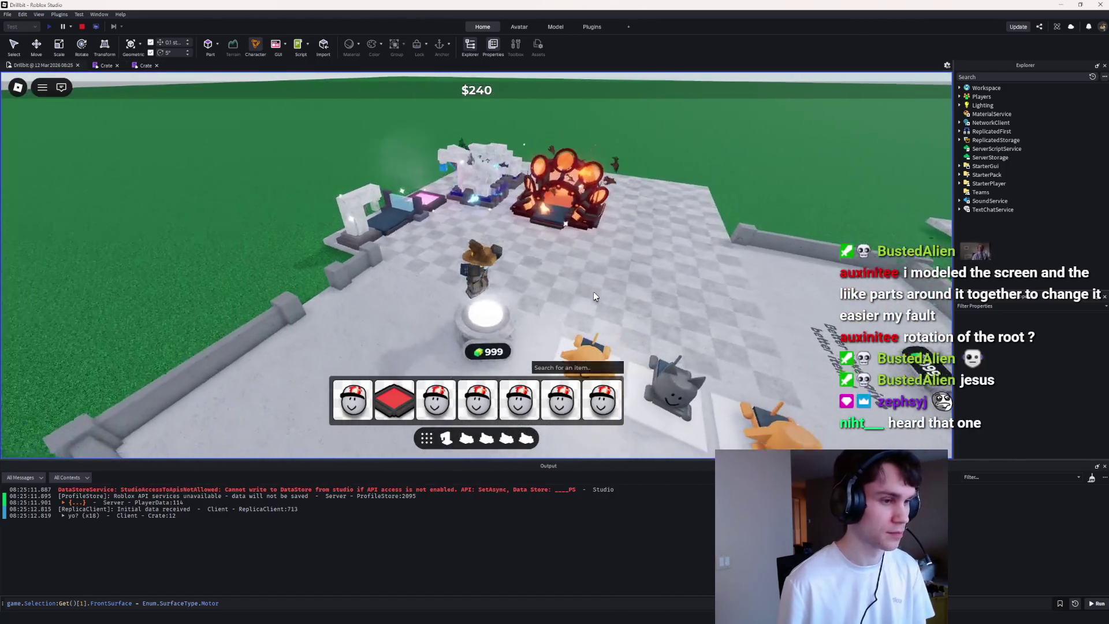
key(w)
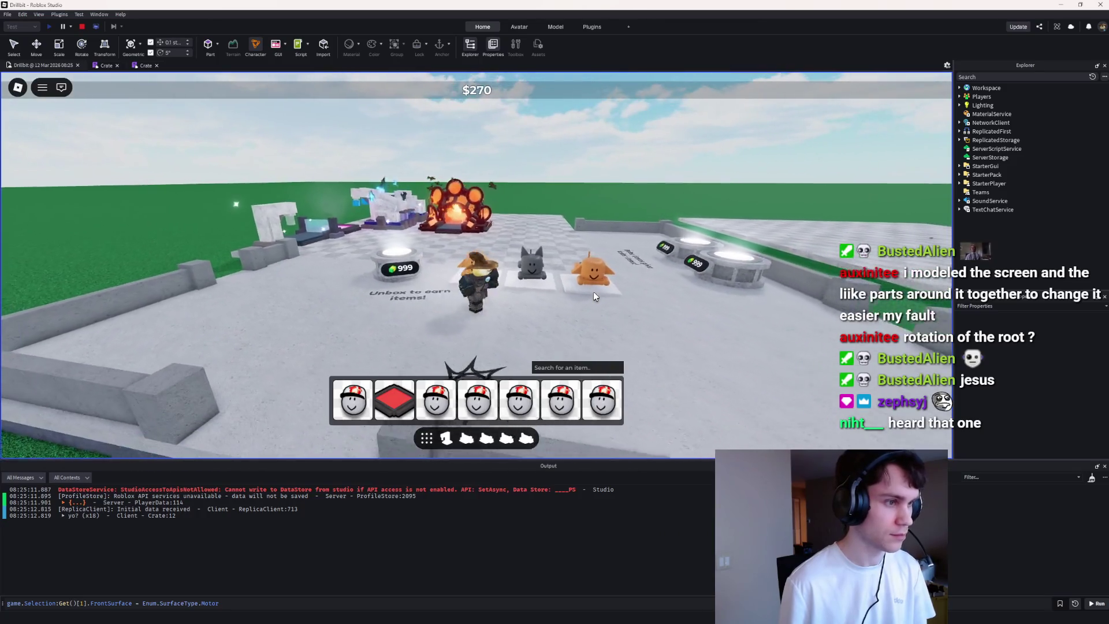
key(d)
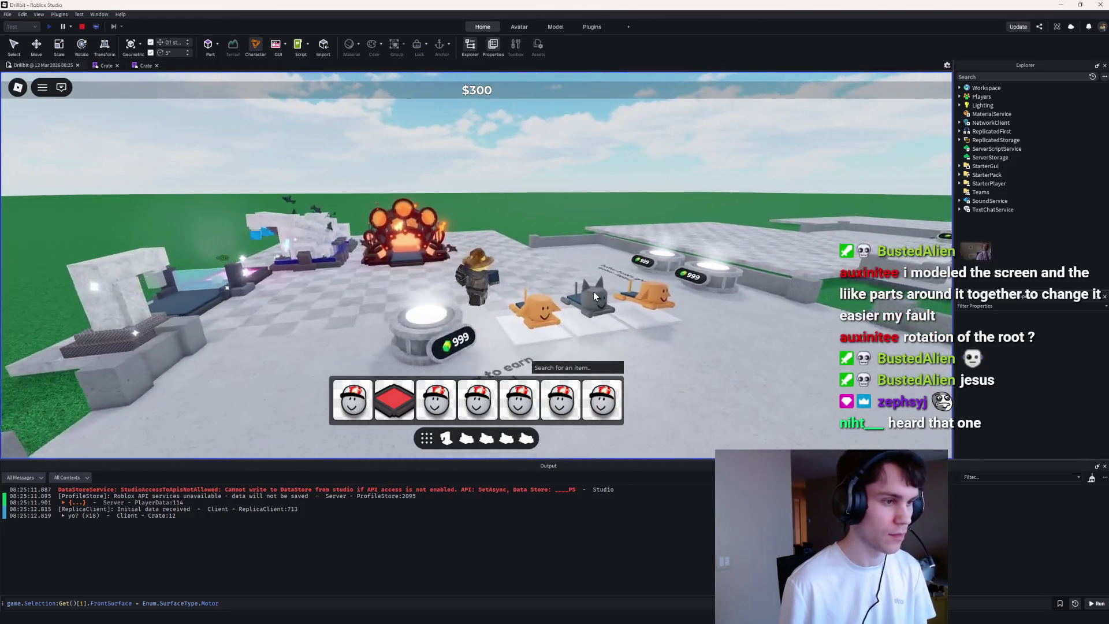
key(a)
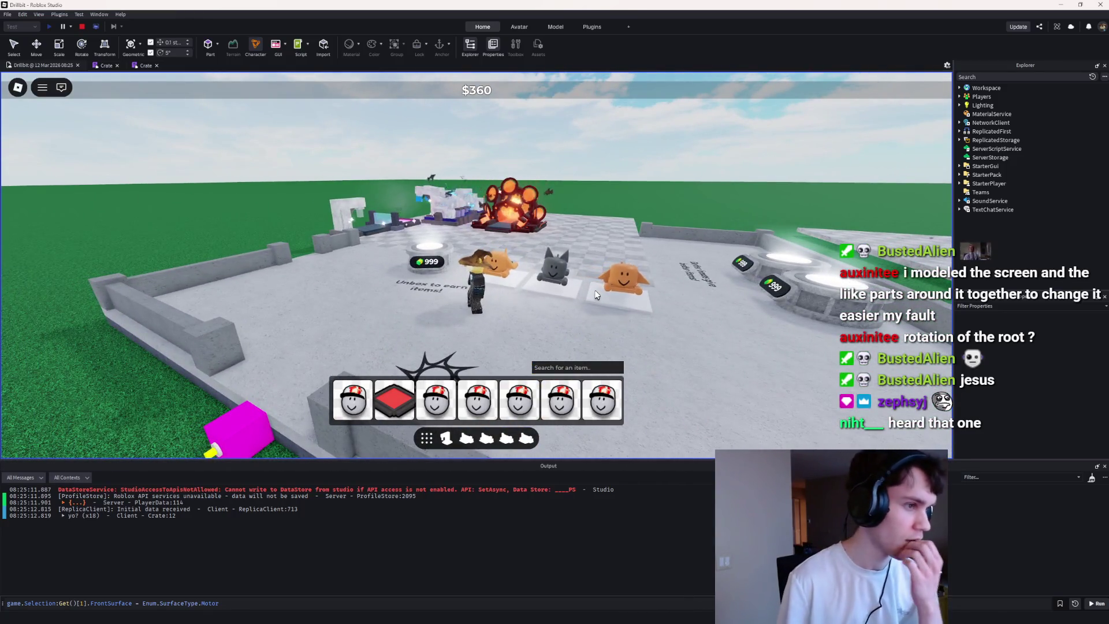
key(w)
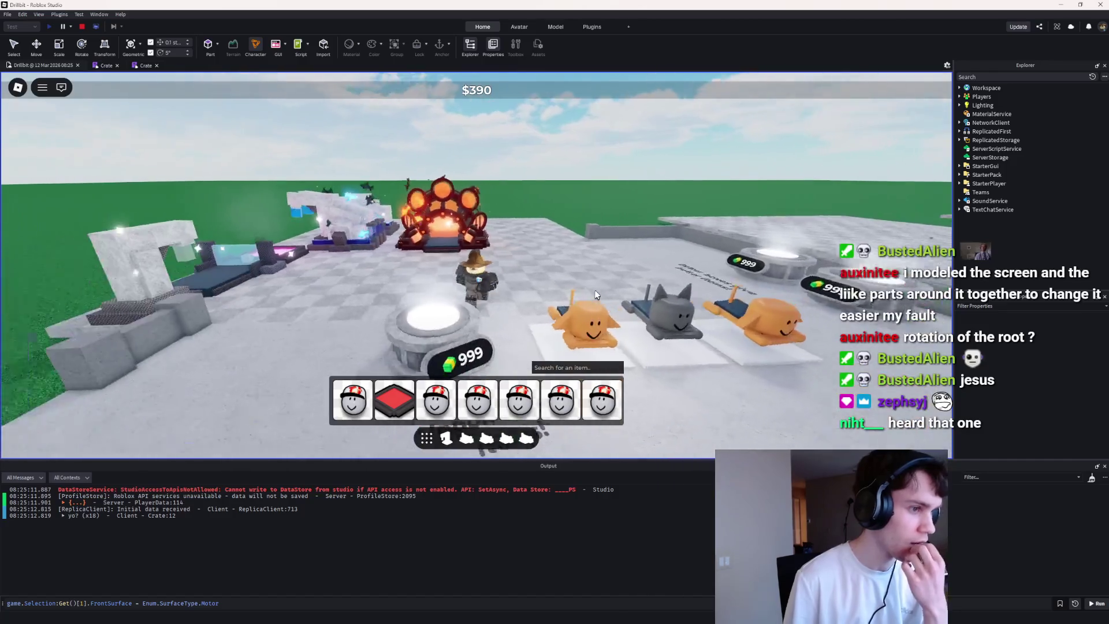
key(w)
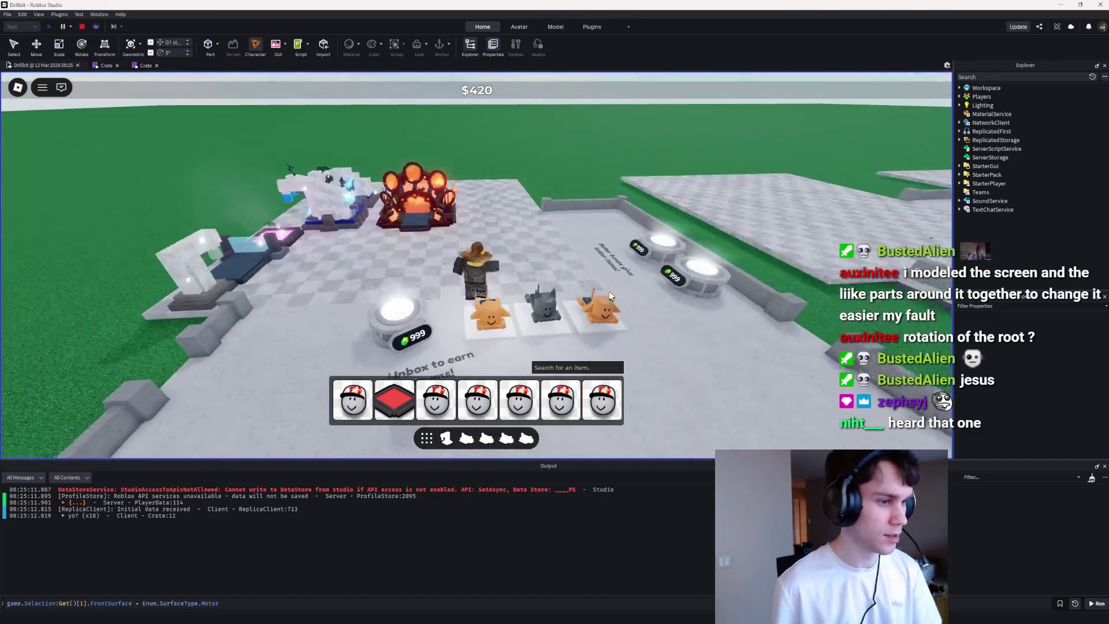
key(w)
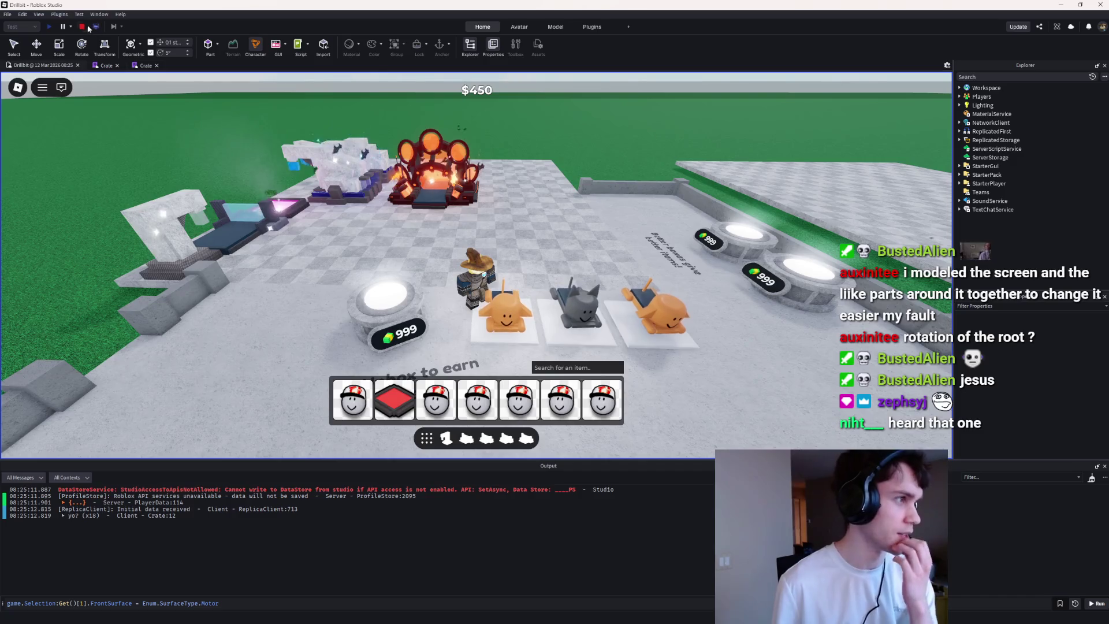
click(83, 27)
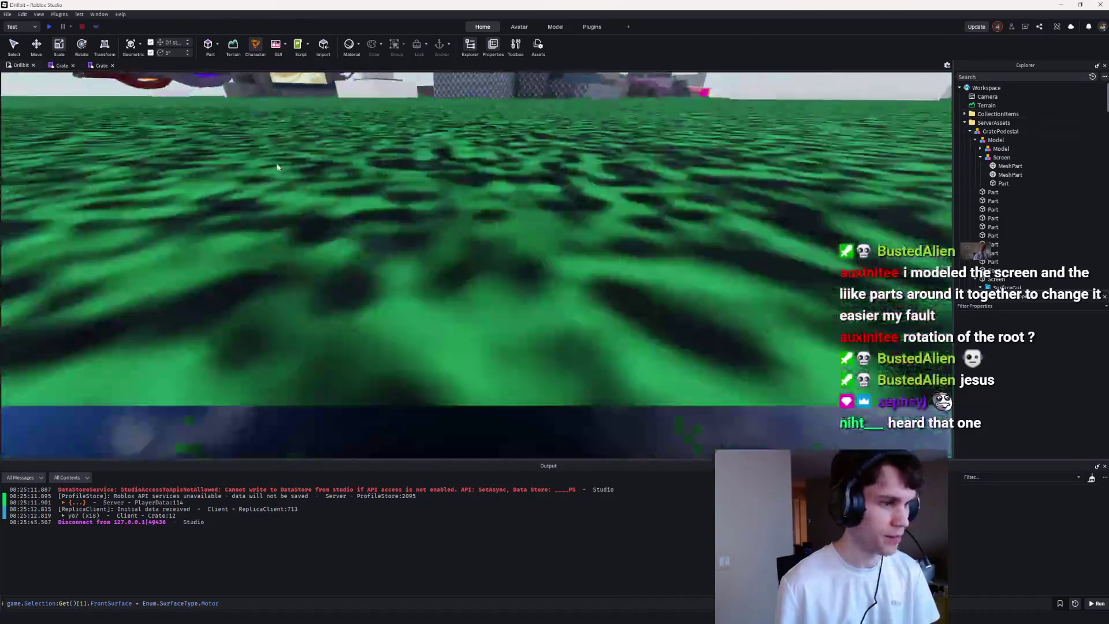
Step: Select the Root part above the crate pedestal, frame it, and raise it higher
scroll(276, 163, up, 10)
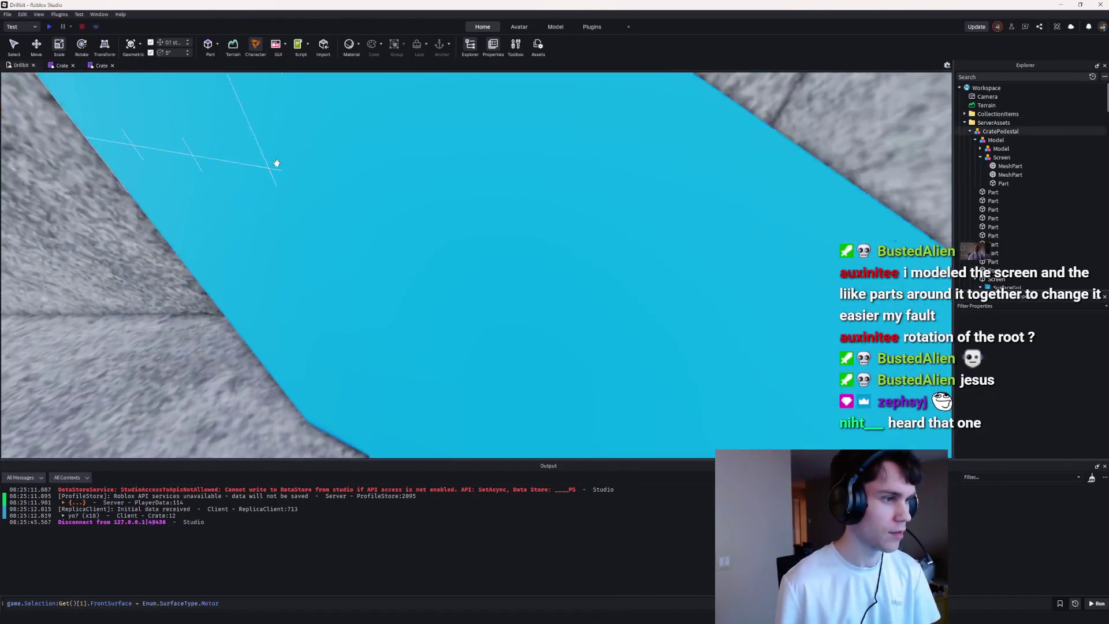
click(365, 177)
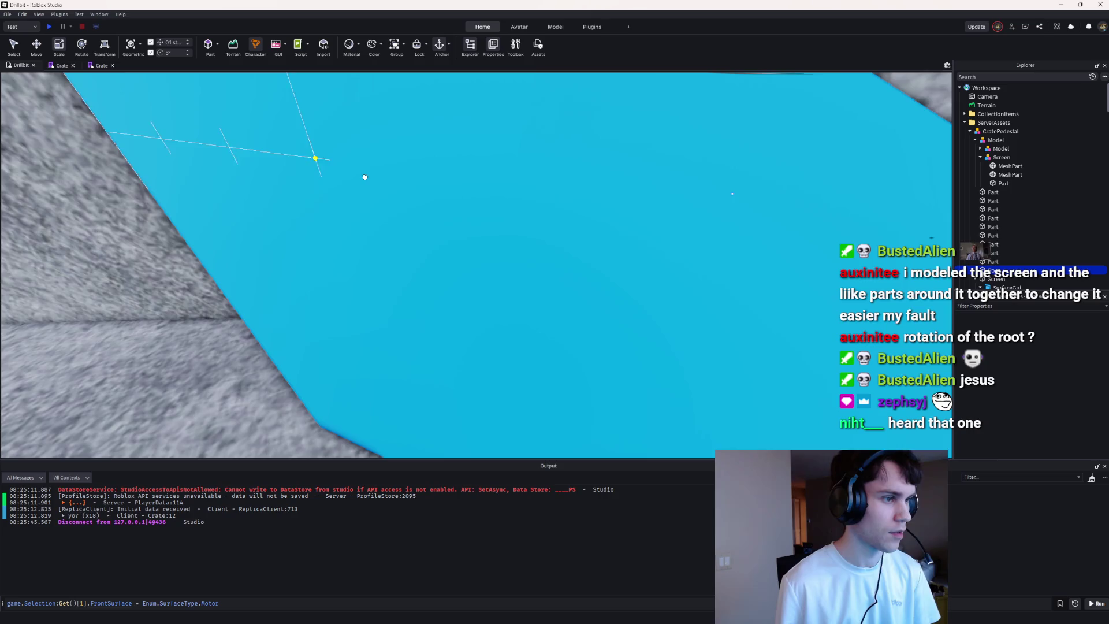
key(f)
drag(501, 191, 511, 138)
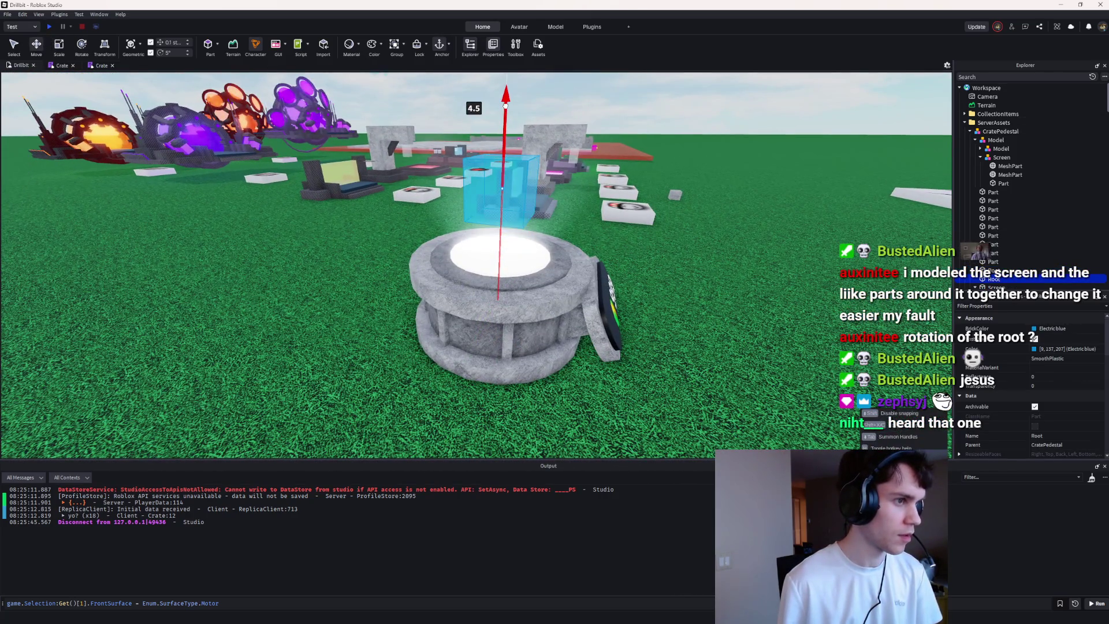
Step: Set the Root part's BrickColor to Hot pink and go back to the Crate script
click(1048, 328)
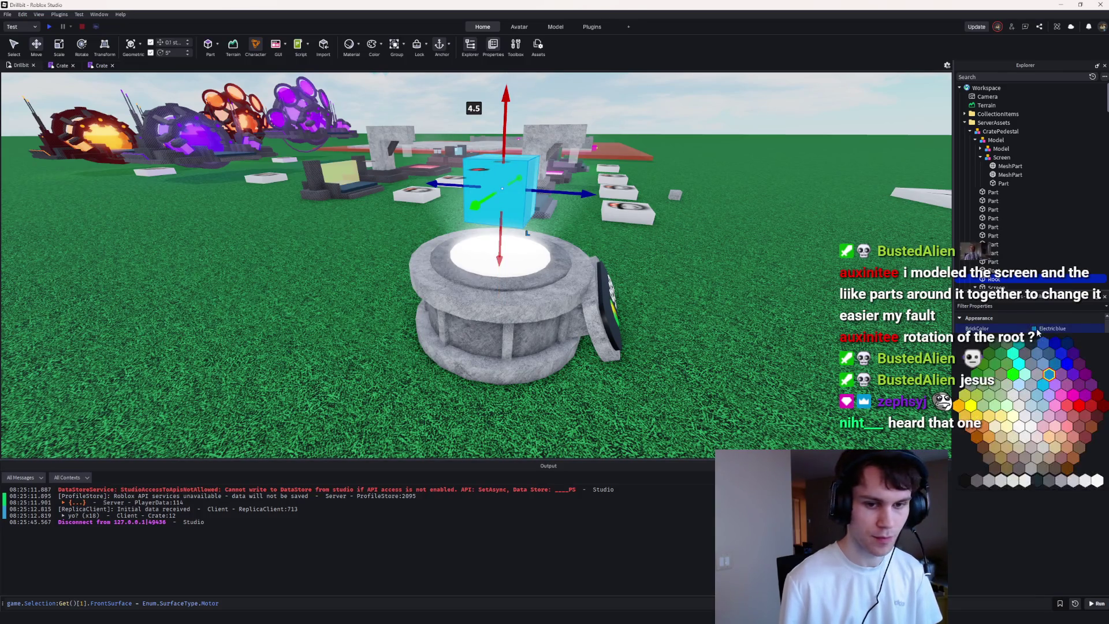
click(1073, 396)
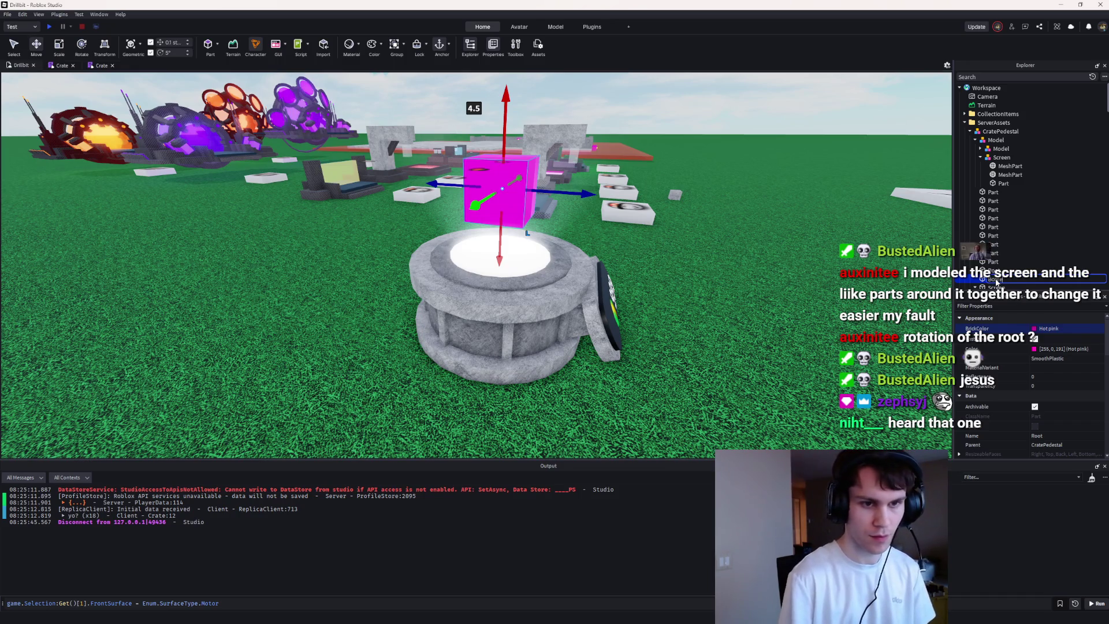
key(s)
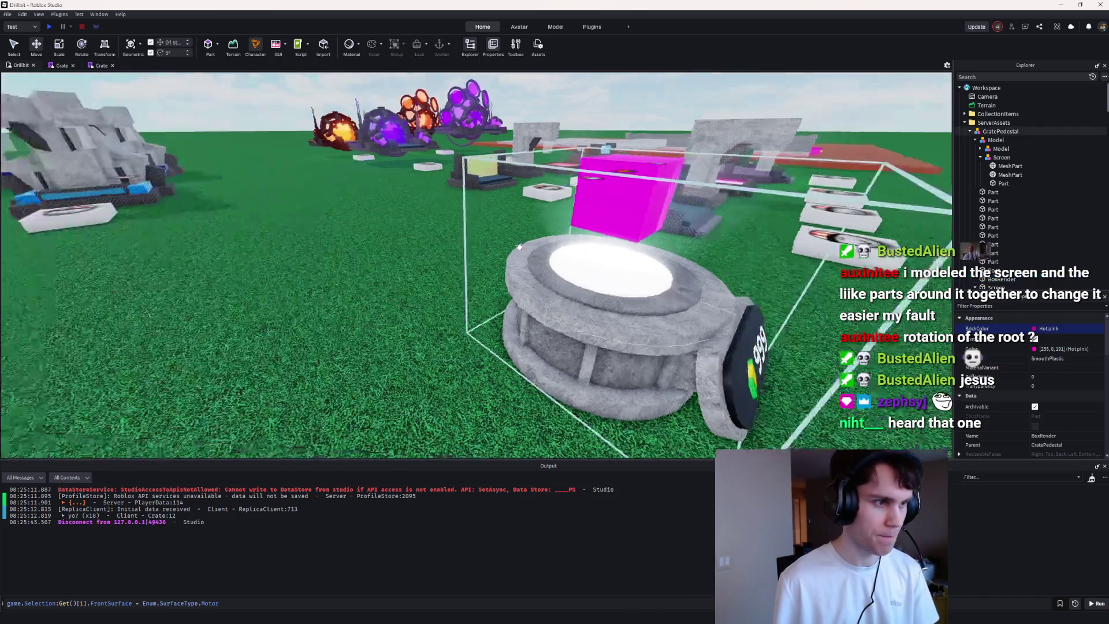
click(518, 246)
key(w)
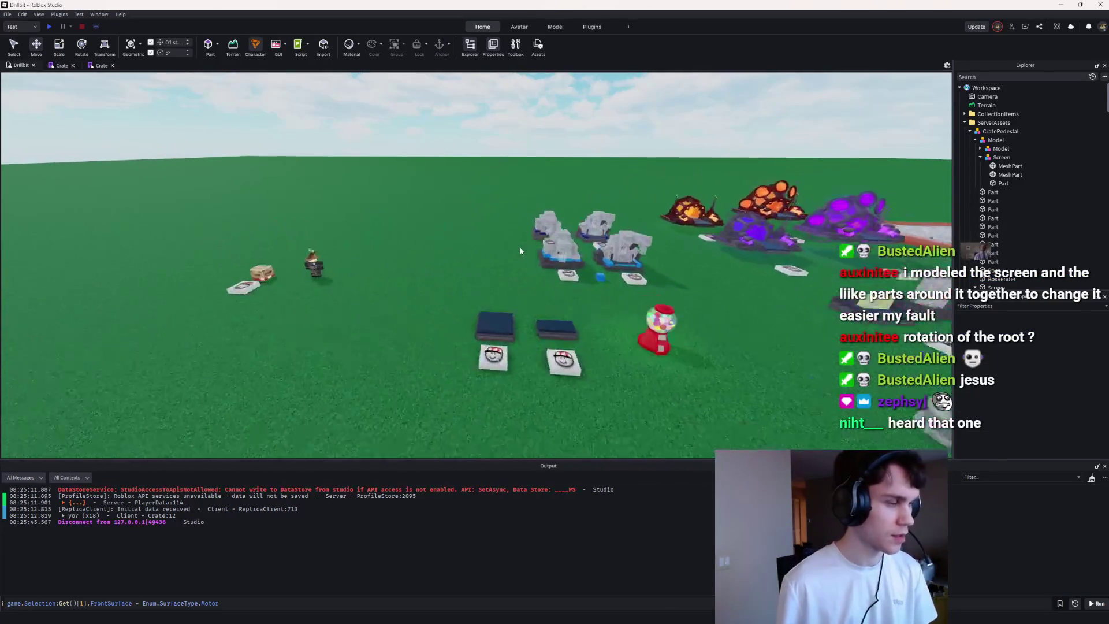
click(100, 65)
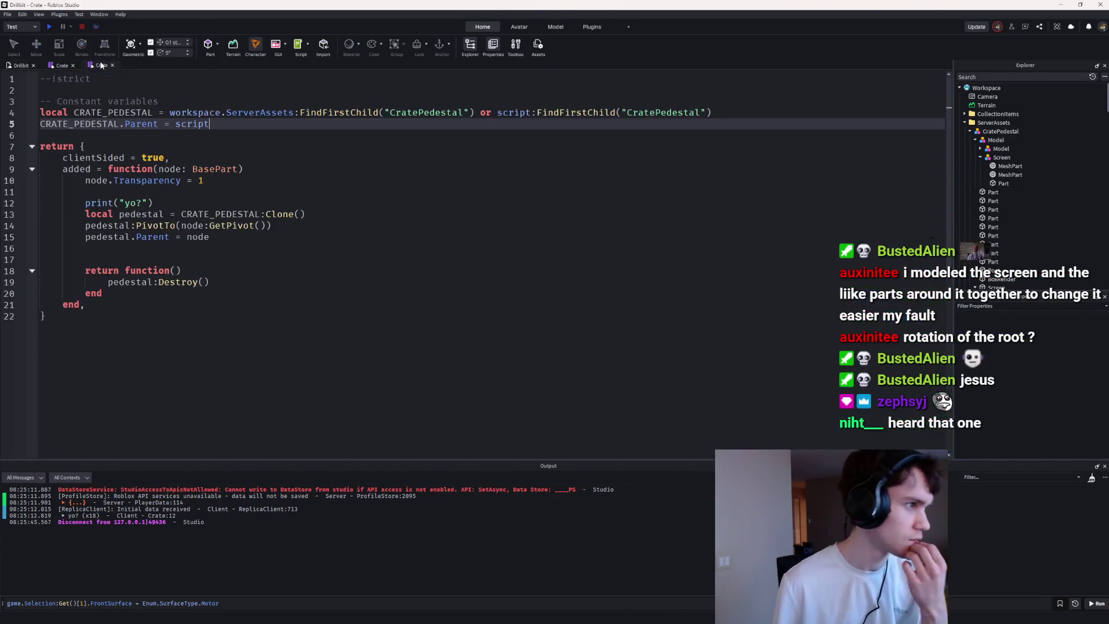
Step: Delete the print("yo?") debug line and add local render = Crate[1].render:Clone()
drag(86, 202, 48, 197)
key(Delete)
key(BackSpace)
click(263, 227)
key(Return)
Step: Start a render:PivotTo(pedestal.Bo…) line below the clone
key(Return)
text(local render = Cra)
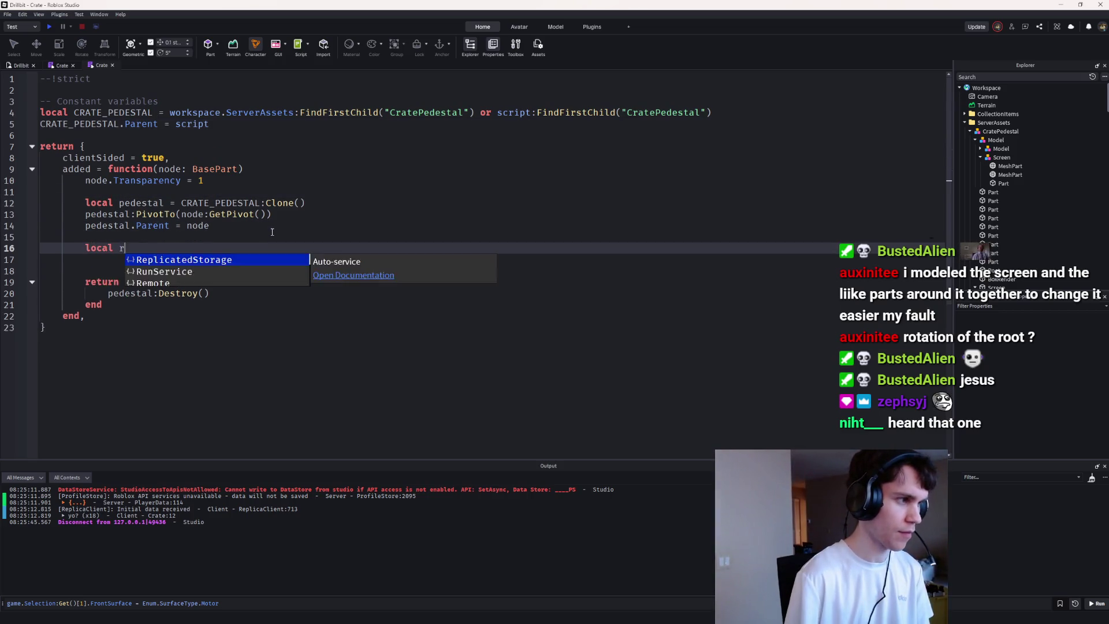
key(Down)
key(Tab)
text([1].render:Clone())
key(Return)
text(render:P)
key(Tab)
text(pedestal:)
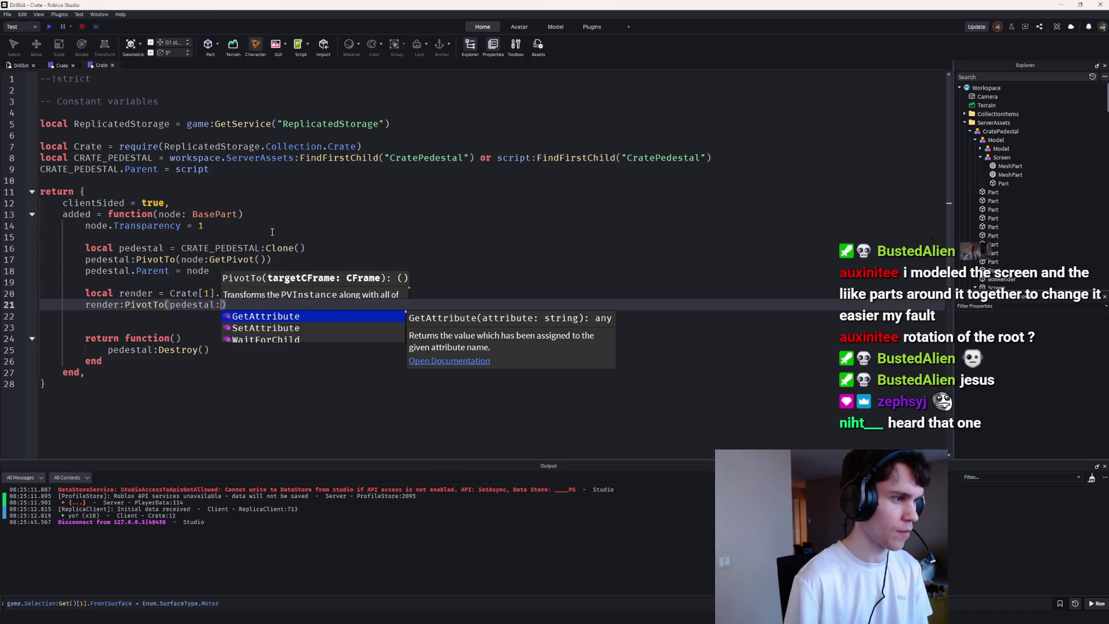
key(BackSpace)
text(.bo)
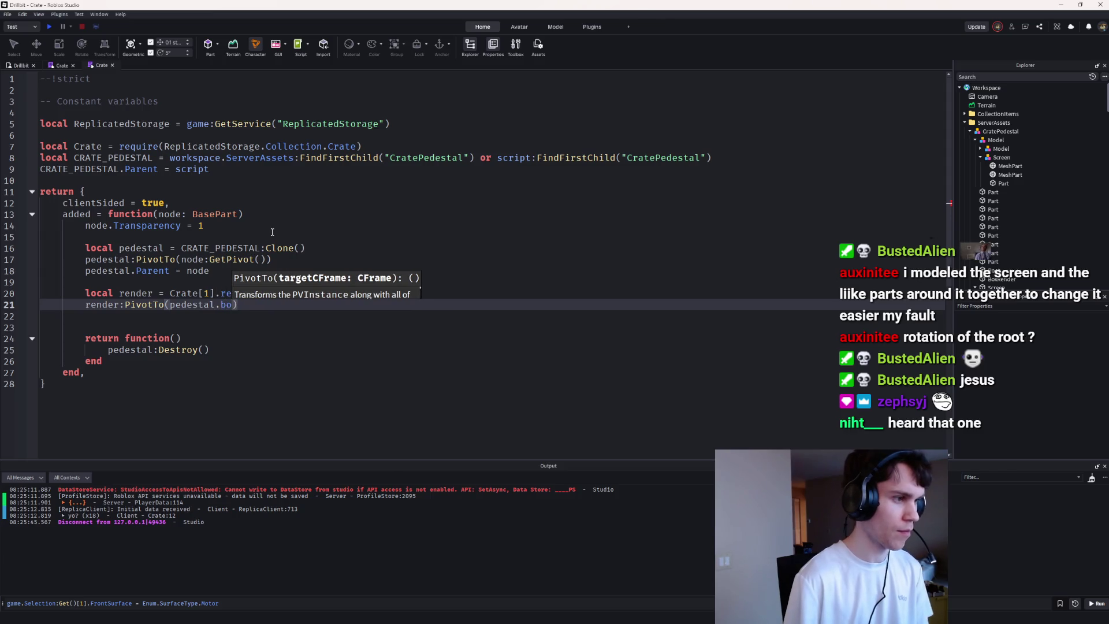
text(.Bo)
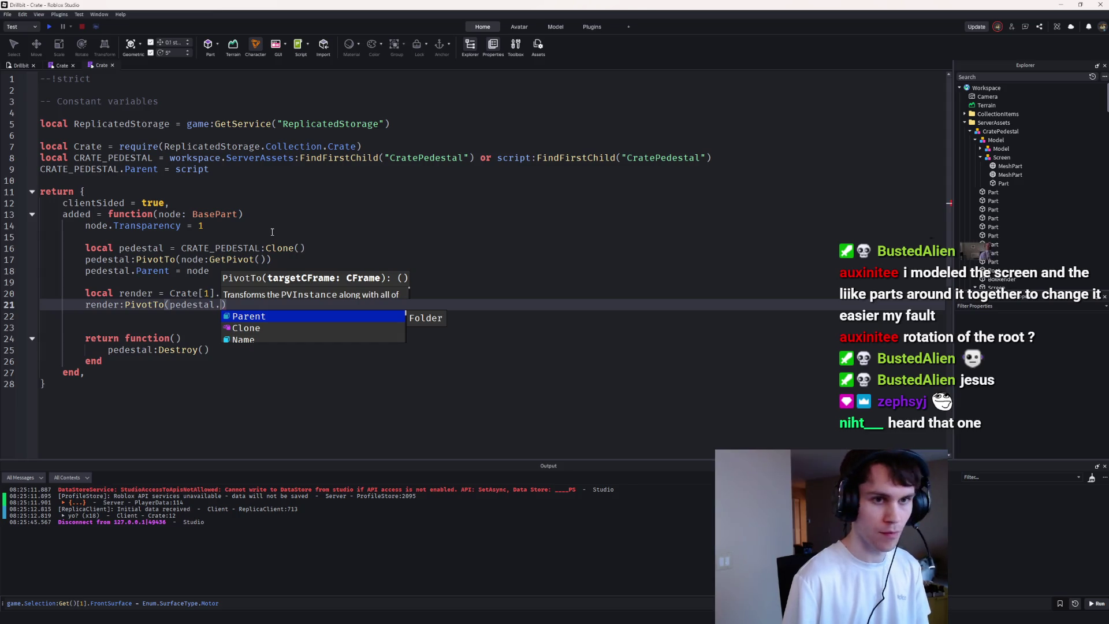
Step: Type-cast CRATE_PEDESTAL on line 8 with :: typeof(workspace.ServerAssets.CratePedestal)
click(974, 140)
click(784, 156)
text(:)
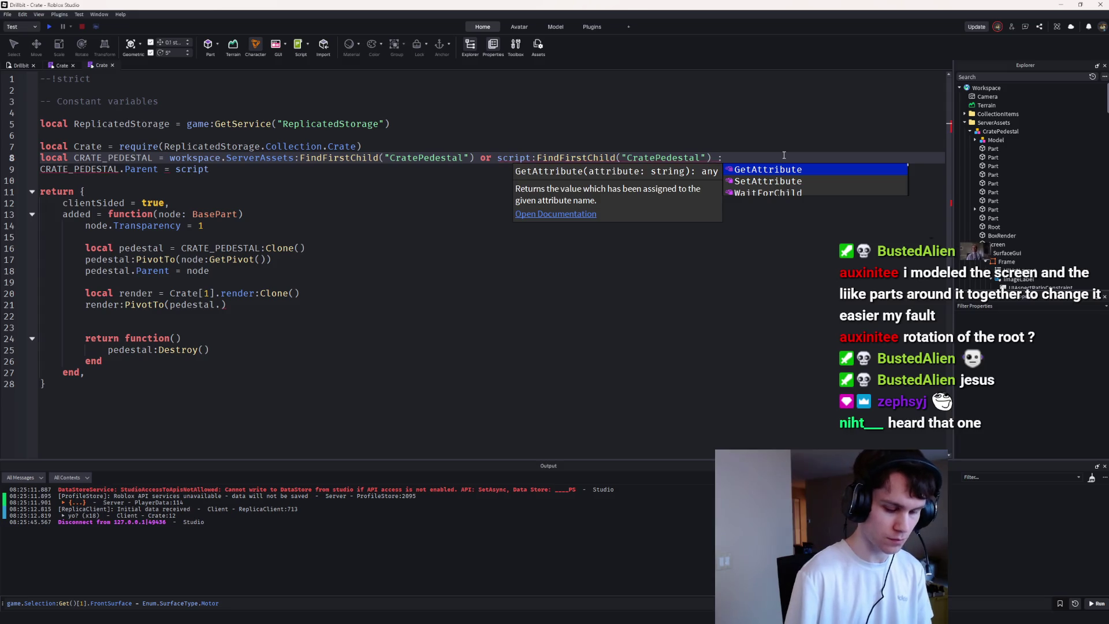
text(: typeof(workspace.ServerAssets.Cra)
key(Tab)
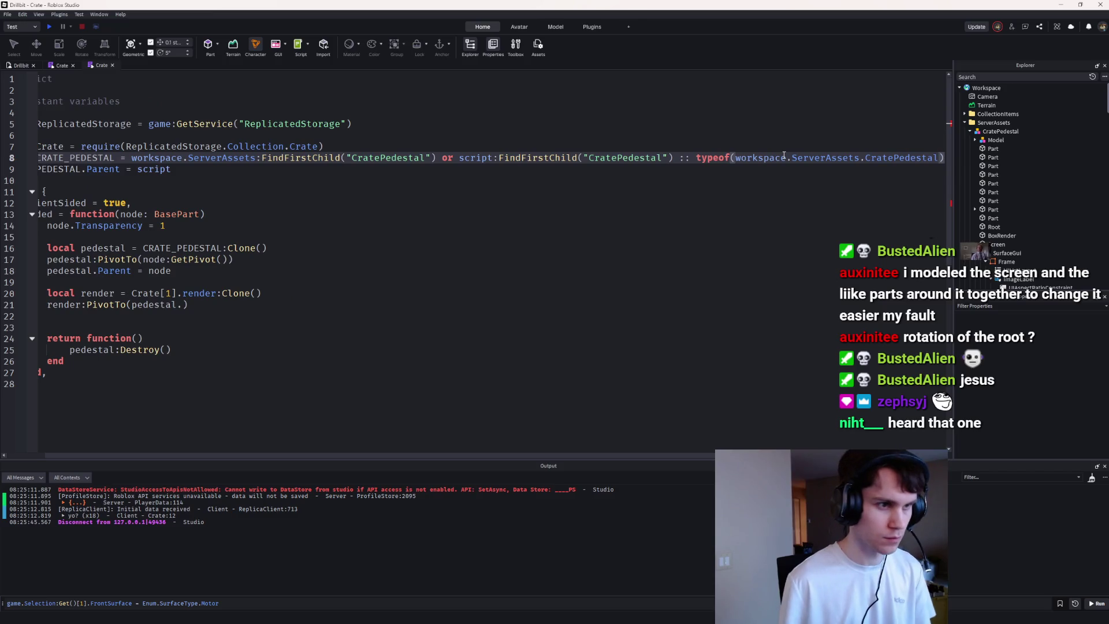
drag(622, 157, 132, 157)
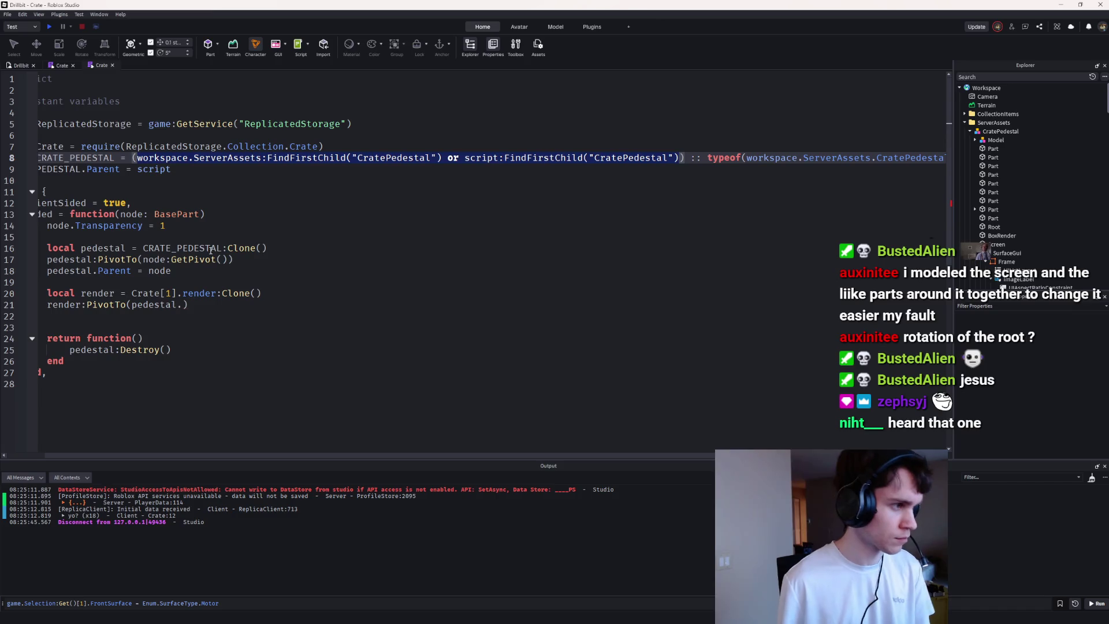
Step: Finish render:PivotTo(pedestal.BoxRender:GetPivot()) and begin render.Parent = pedestal
click(184, 305)
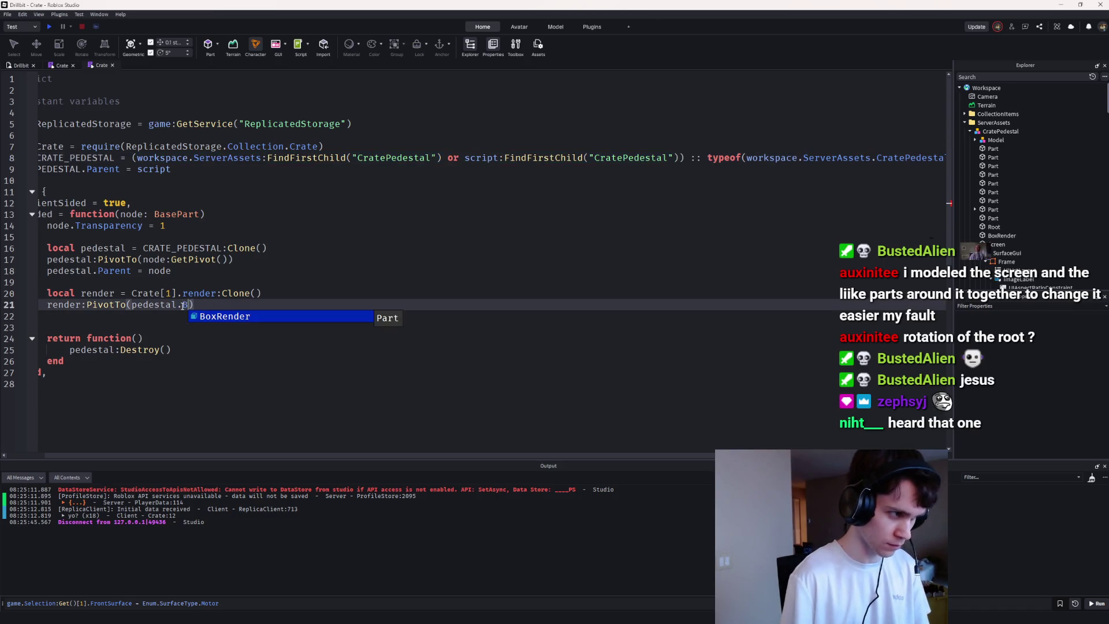
key(Tab)
text(:GetP)
key(Tab)
text(())
key(End)
key(Return)
text(render.Parent)
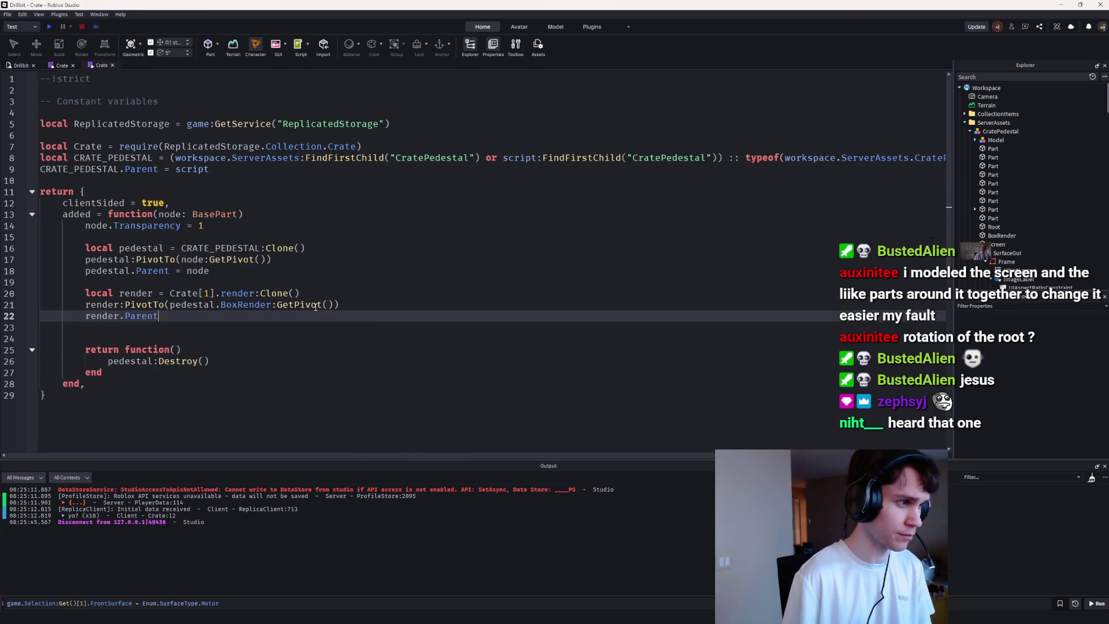
text( = pedestal)
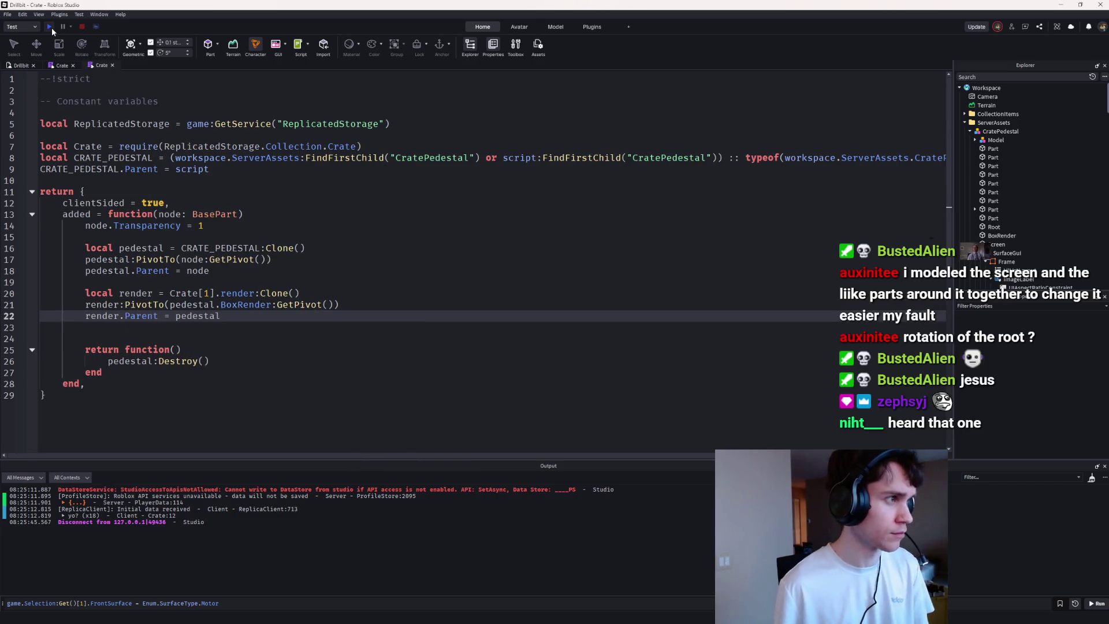
click(50, 27)
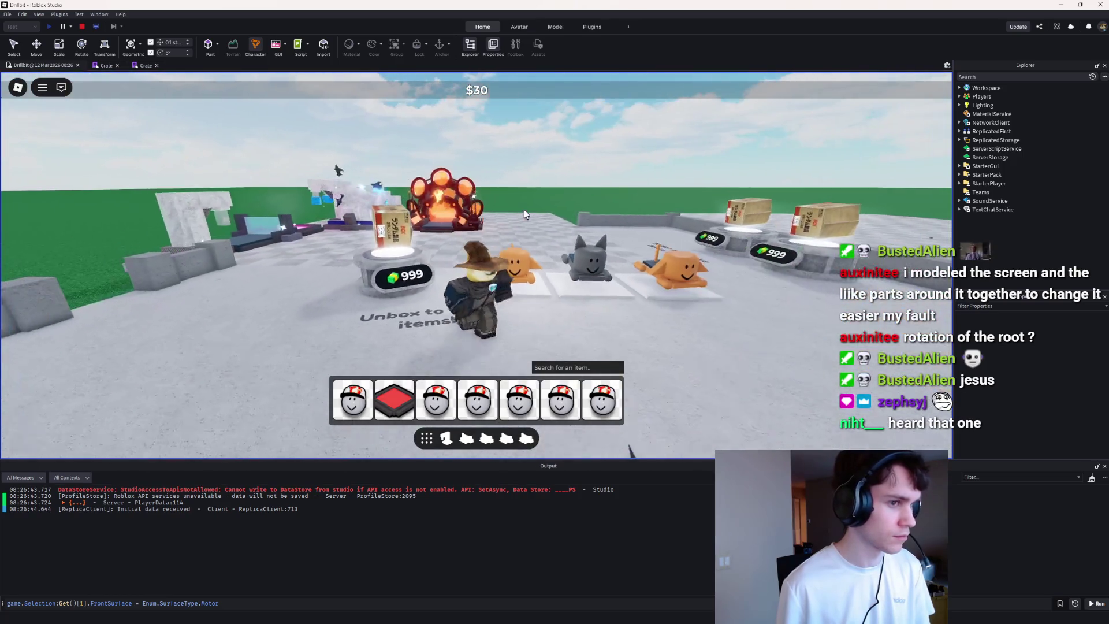
click(82, 26)
scroll(1084, 389, down, 3)
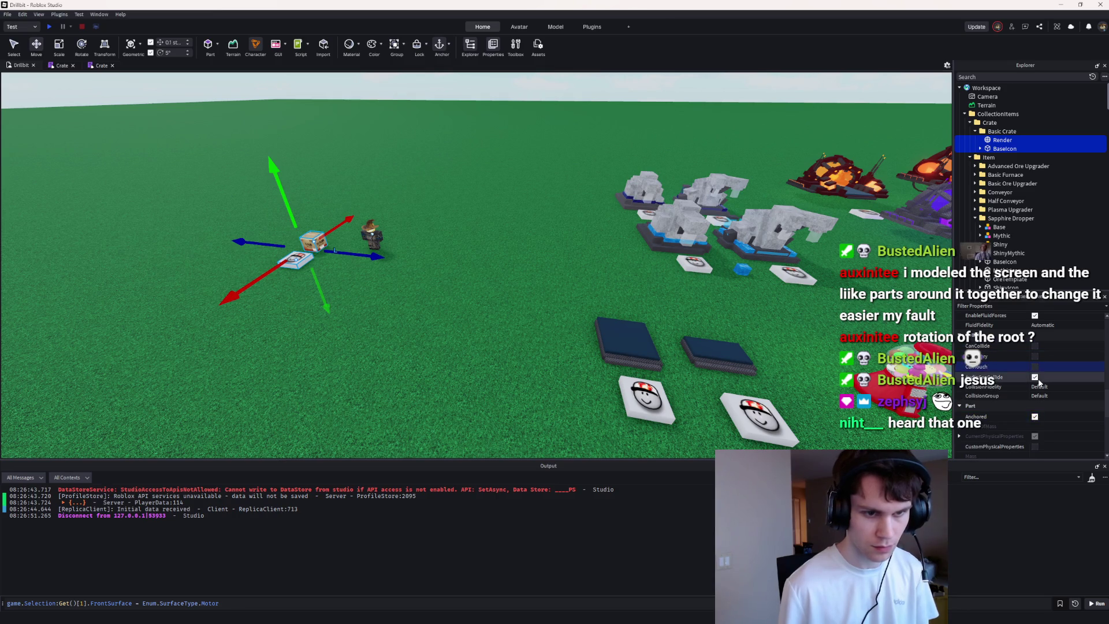
click(45, 26)
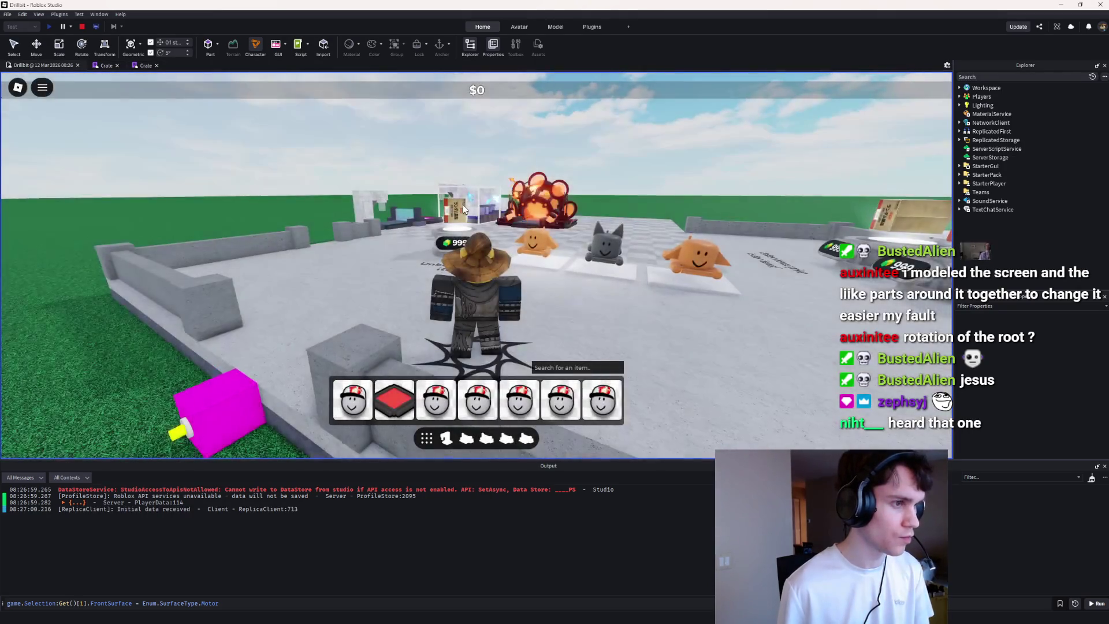
key(d)
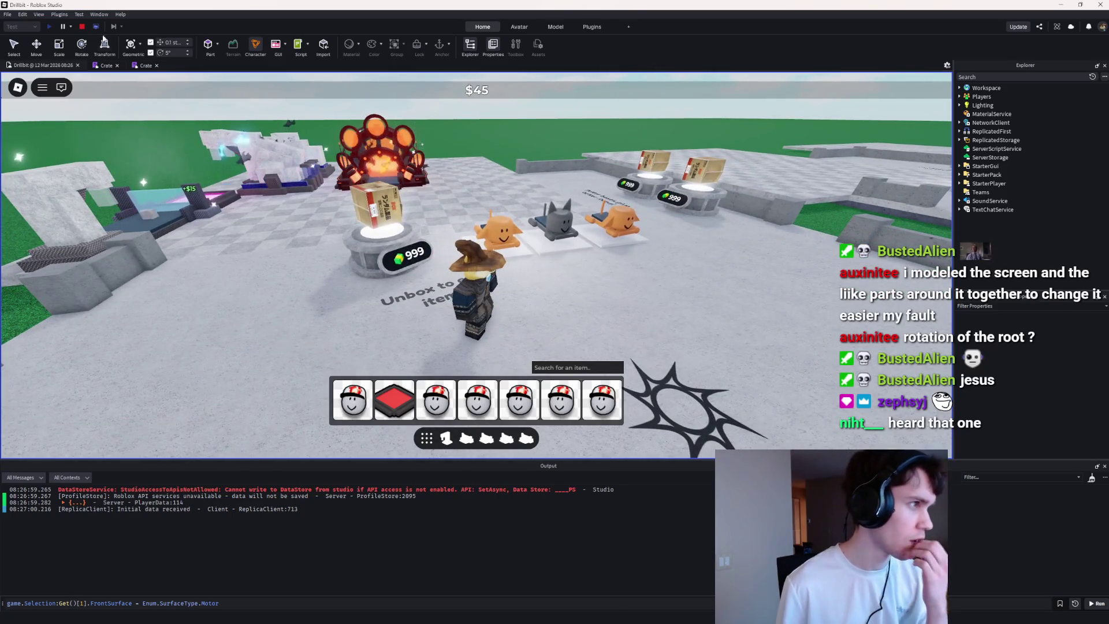
key(shift+F5)
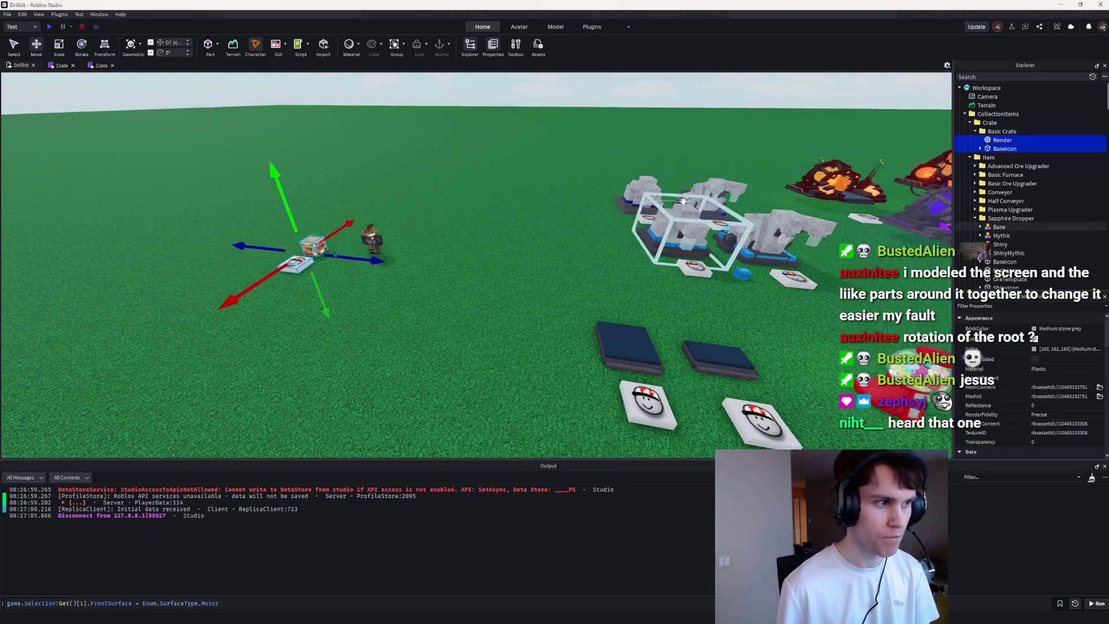
click(88, 65)
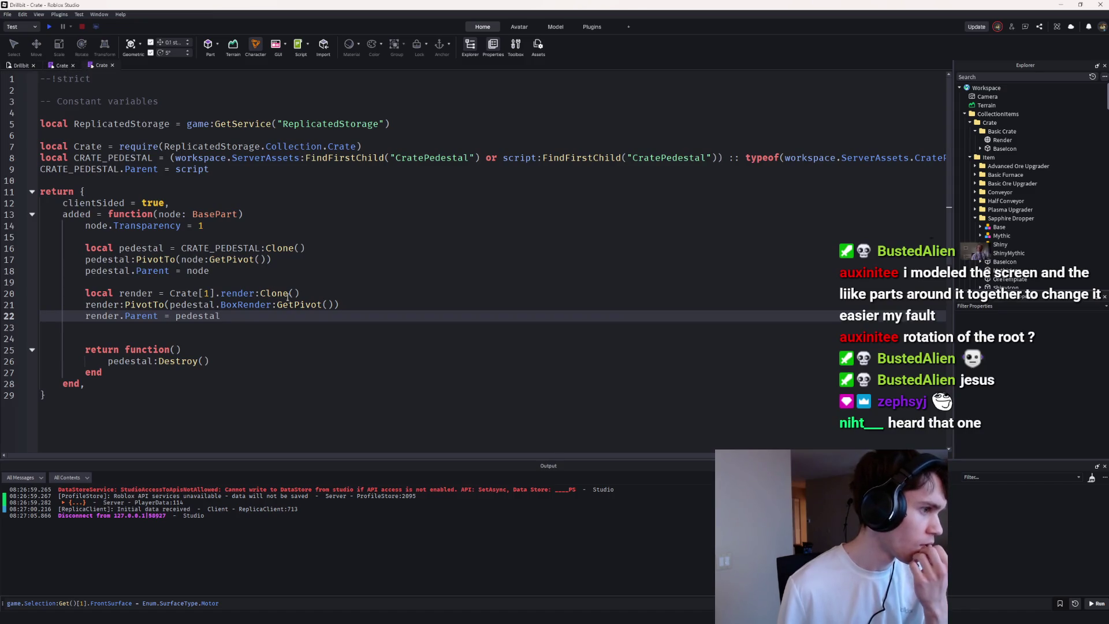
Step: Add pedestal.BoxRender.Transparency = 1 on a new line above the render code
click(326, 293)
key(Return)
key(BackSpace)
key(Home)
key(Return)
key(Return)
key(Up)
key(Up)
text(pedestal.BoxRender.)
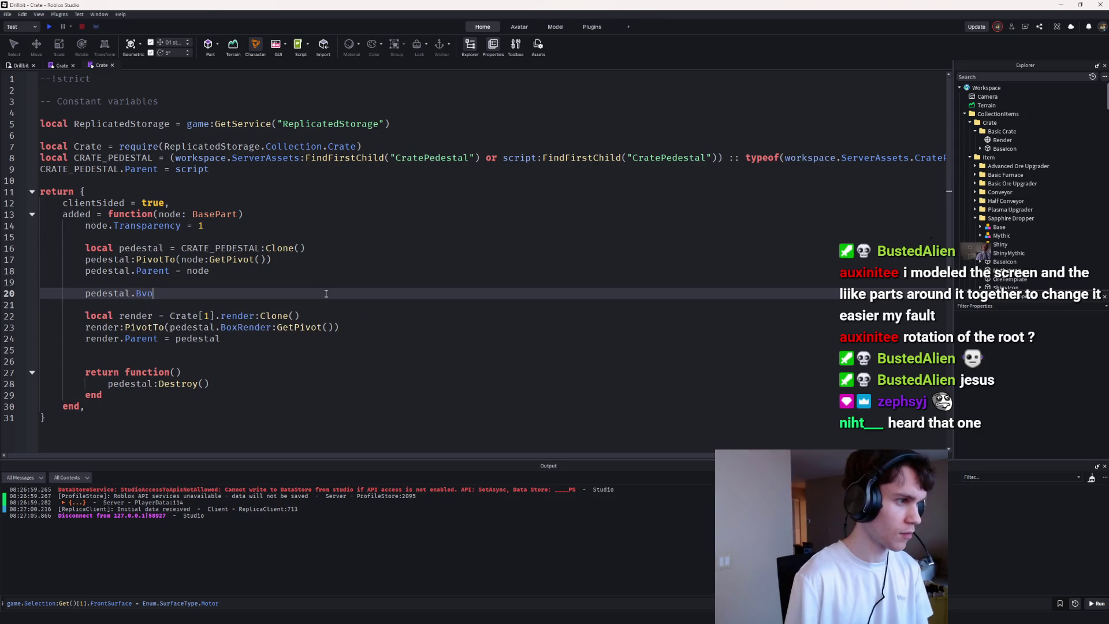
text(Transparency = 1)
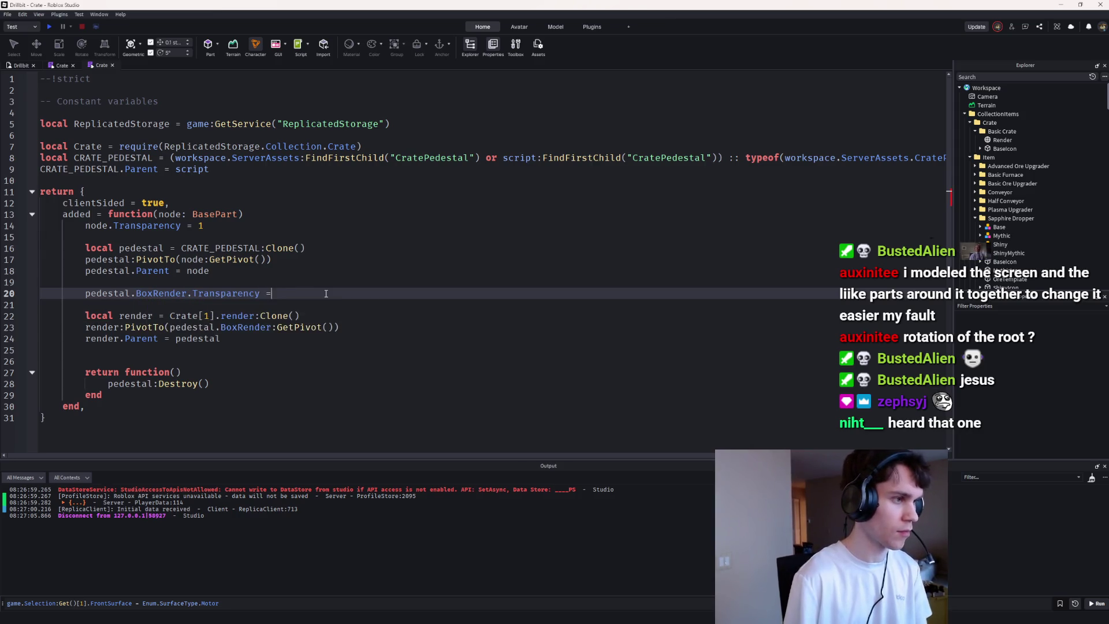
key(Return)
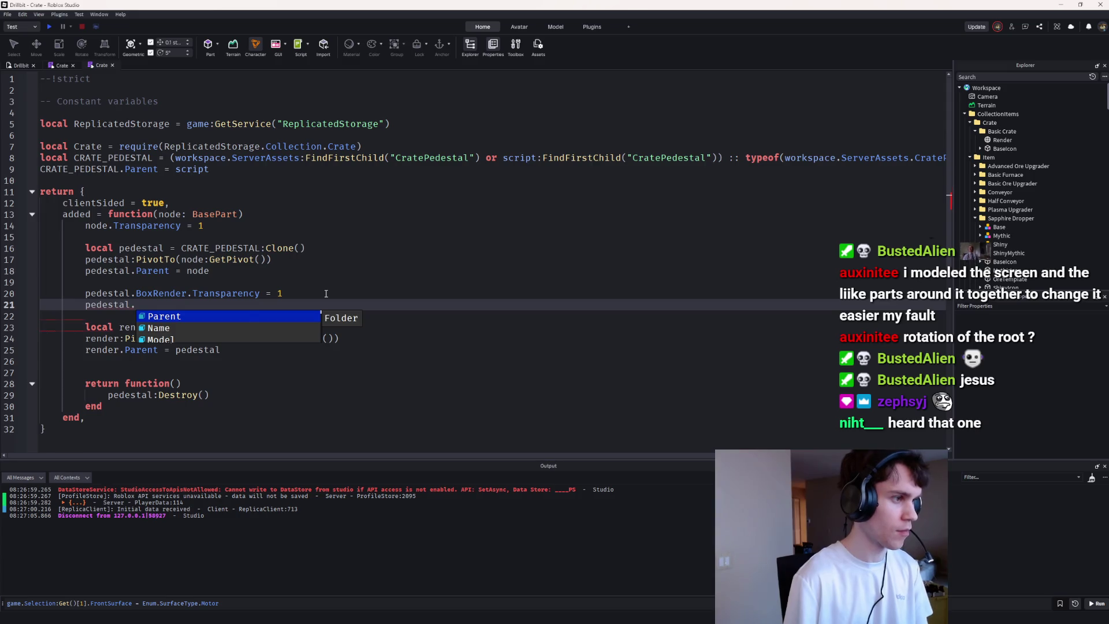
Step: Add a pedestal.BoxRender.CanCollide = false line
text(pede)
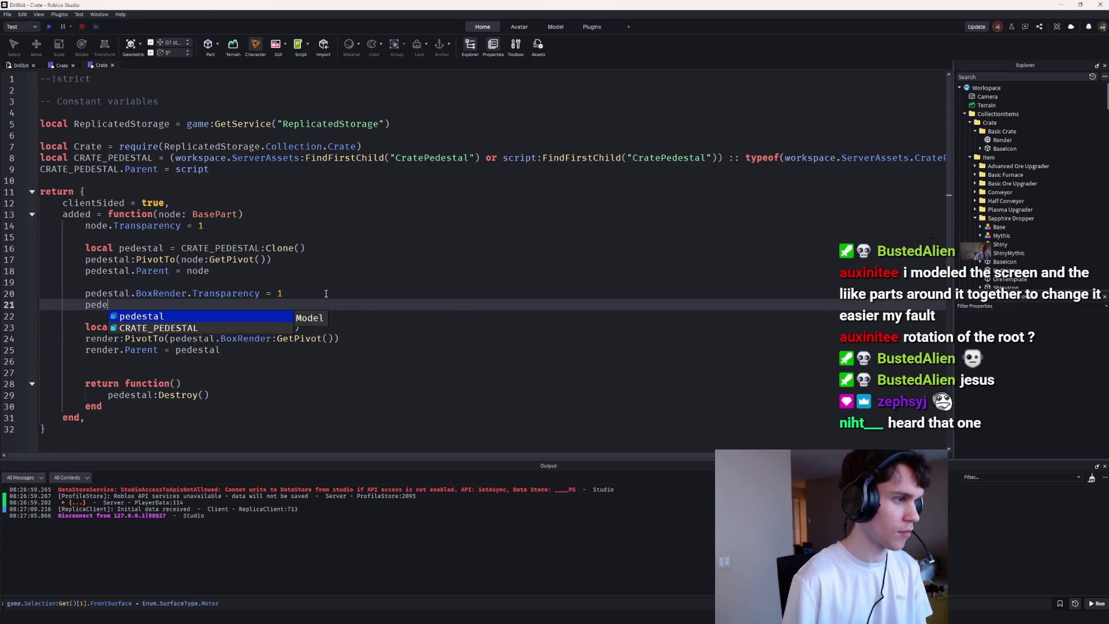
text(stal.Can)
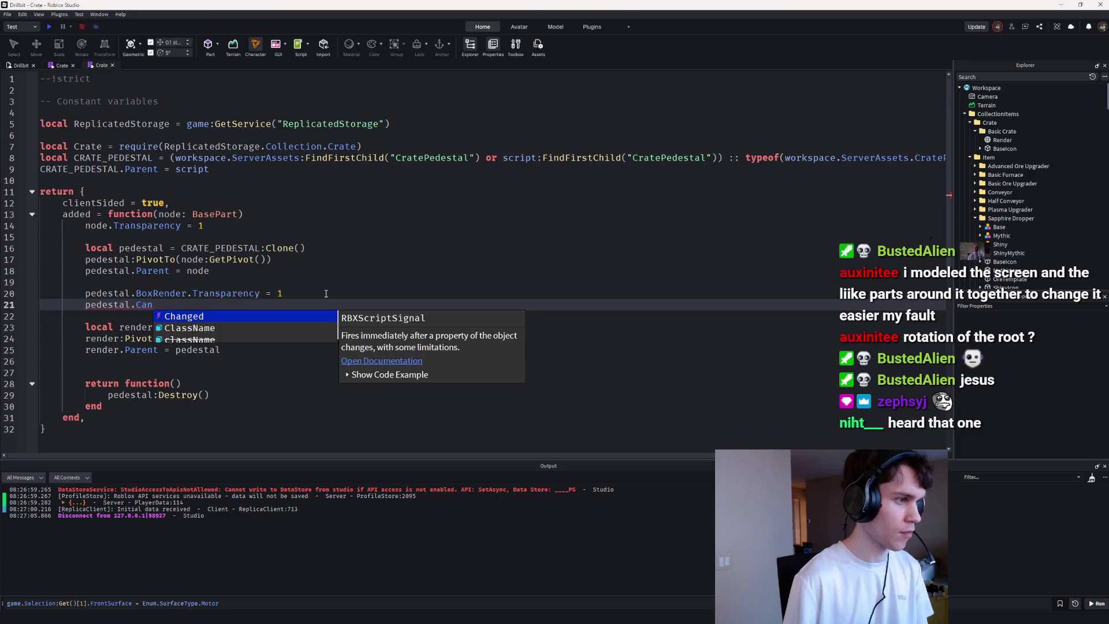
key(Escape)
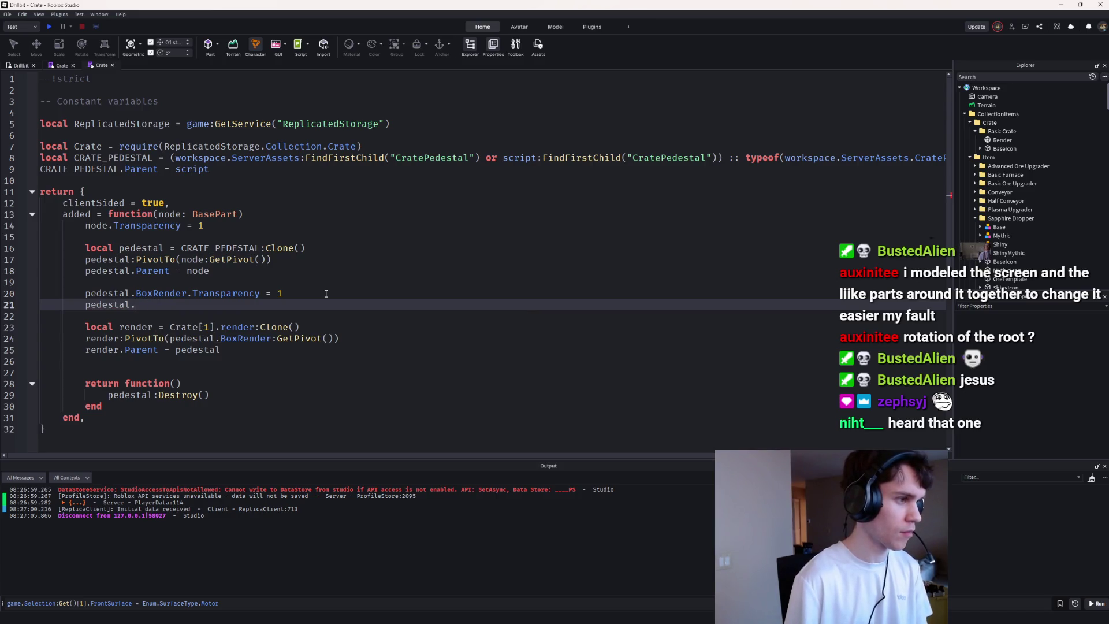
text(Bocx)
key(Return)
text(.)
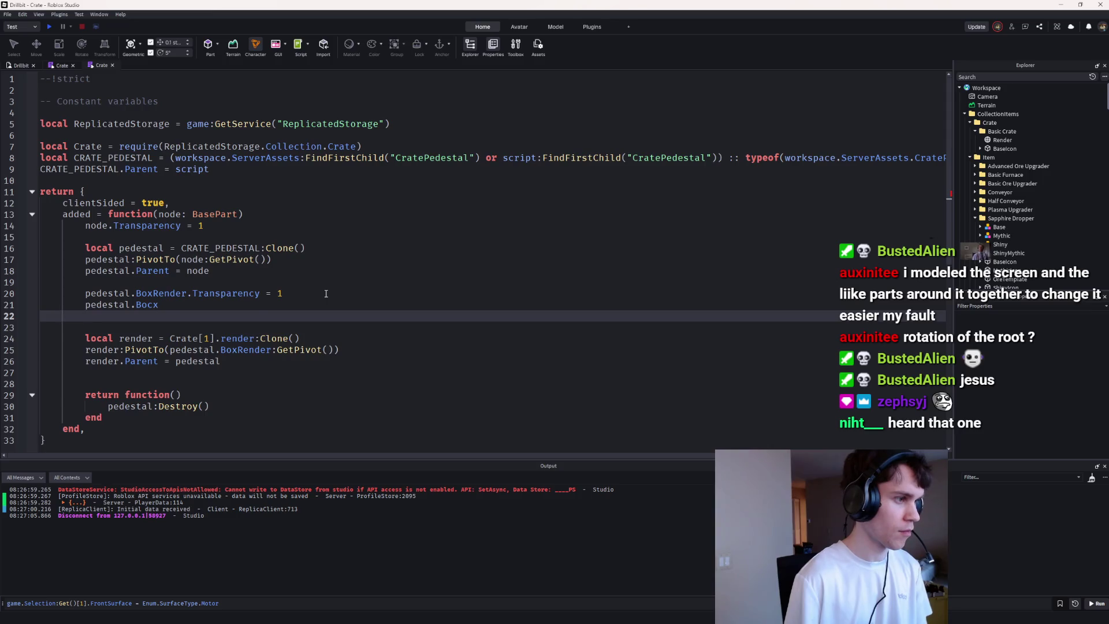
key(BackSpace)
key(BackSpace)
key(BackSpace)
key(Tab)
text(.Ca)
key(Tab)
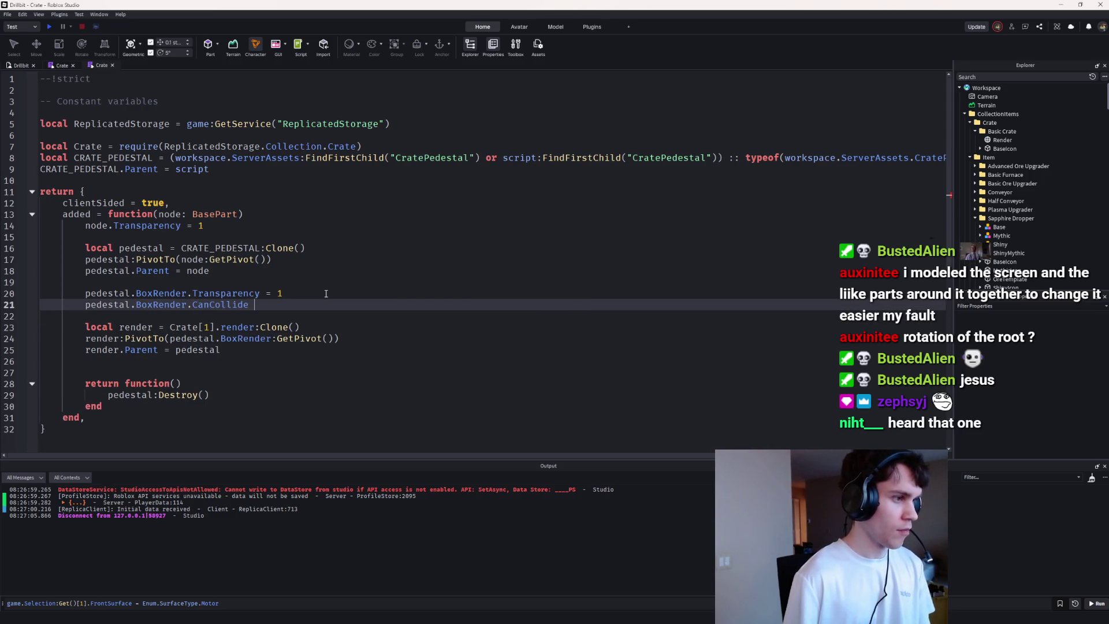
text(= false)
key(Return)
Step: Add BoxRender CanQuery = false and CanTouch property lines
text(pedestal.Bo)
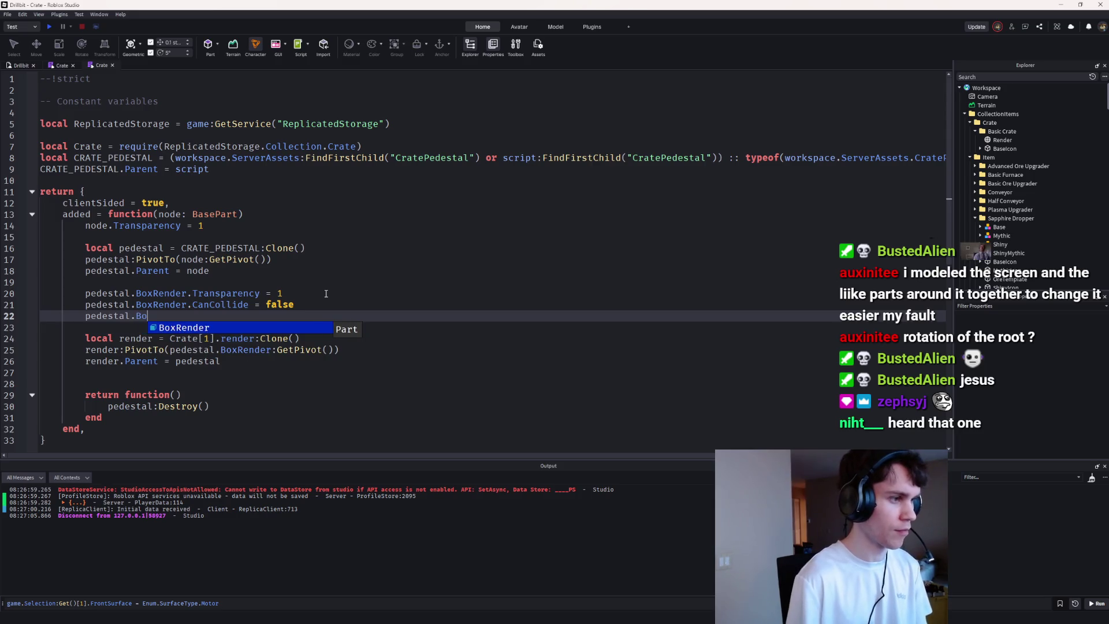
key(Tab)
text(.Can)
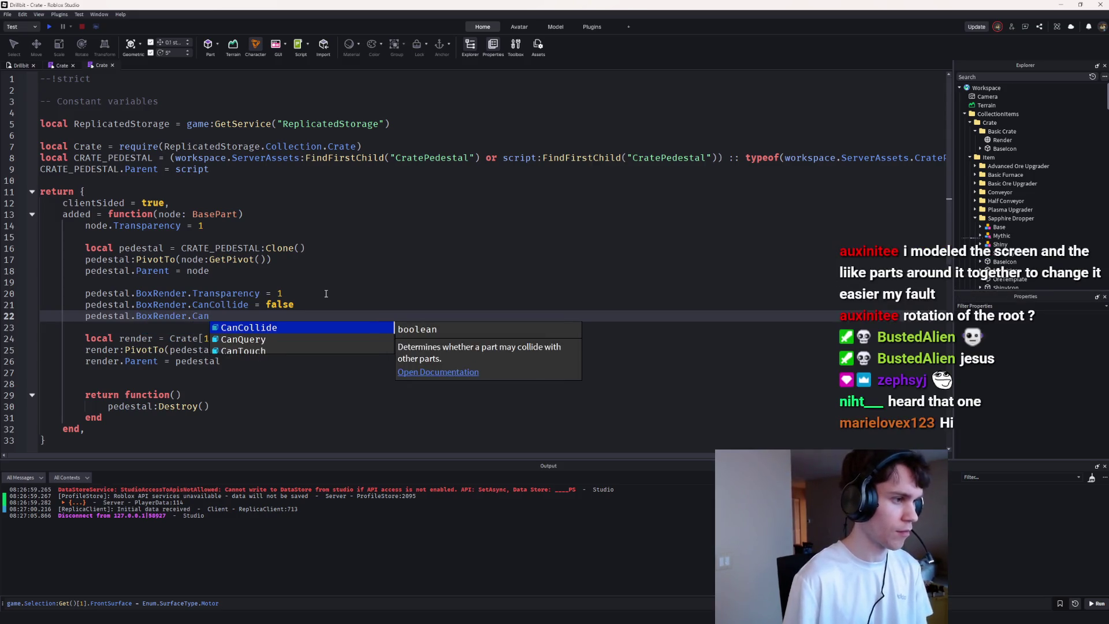
key(Tab)
text(nQuery = false)
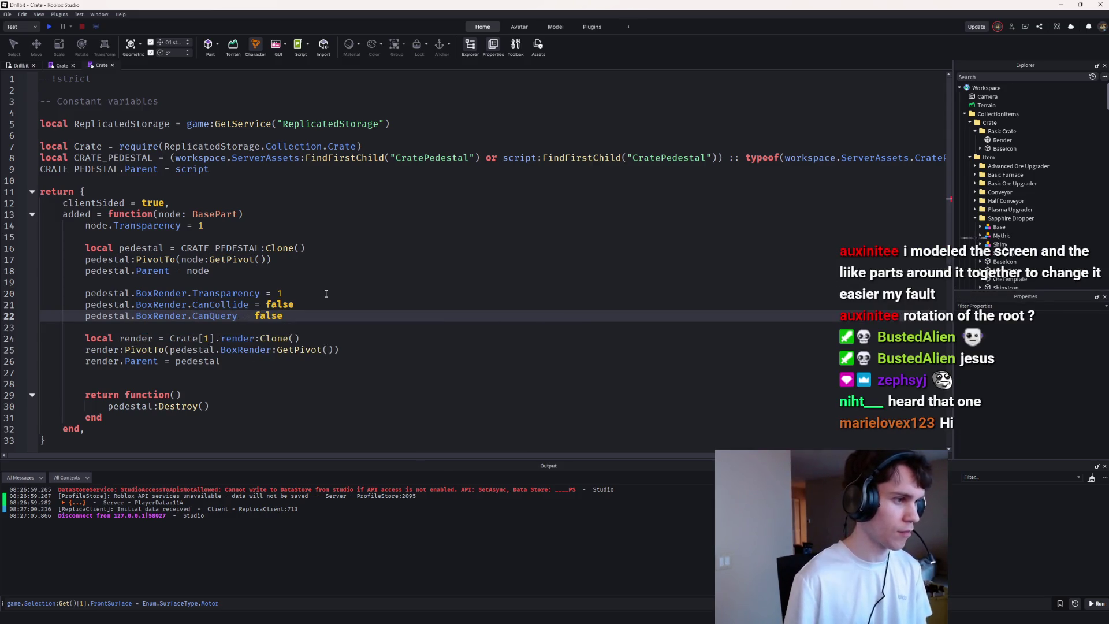
key(Return)
text(pedes)
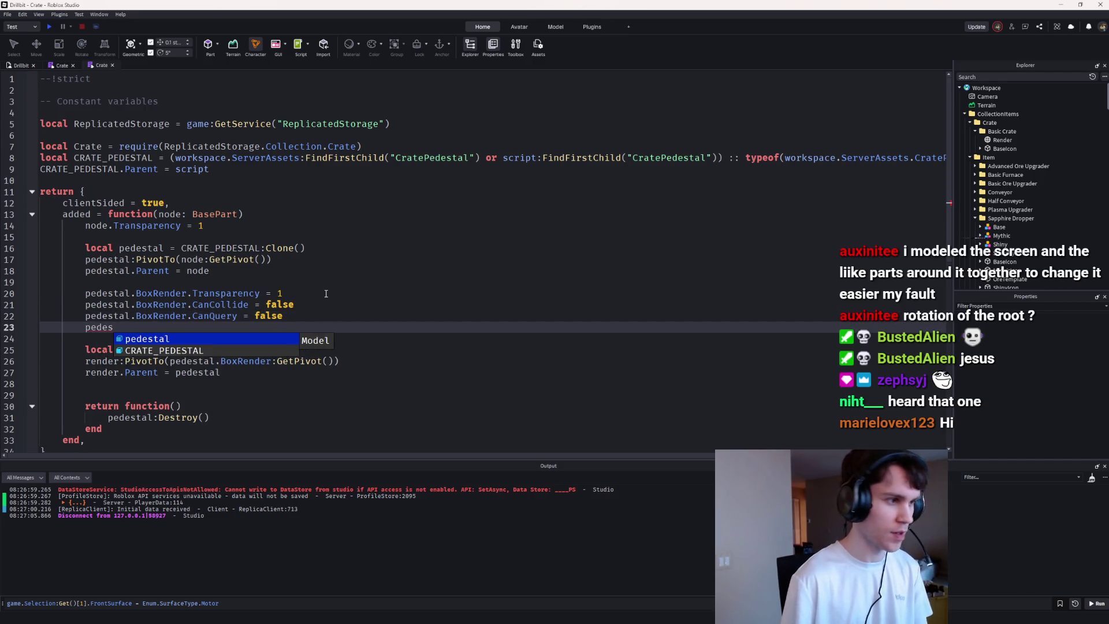
text(tal.BoxRender.CAn)
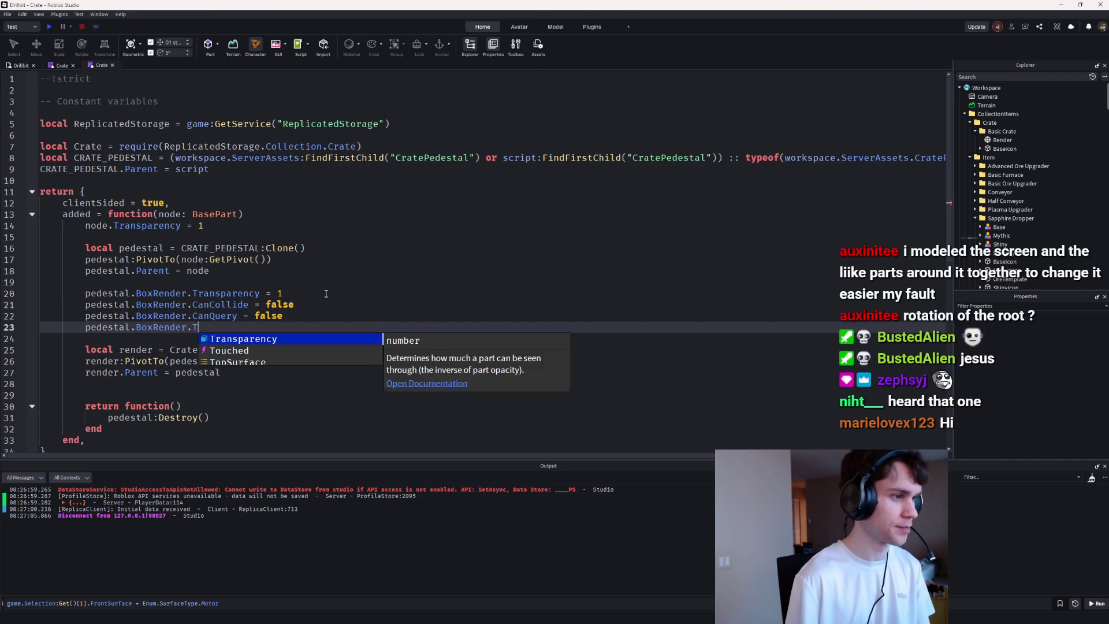
key(Down)
key(Down)
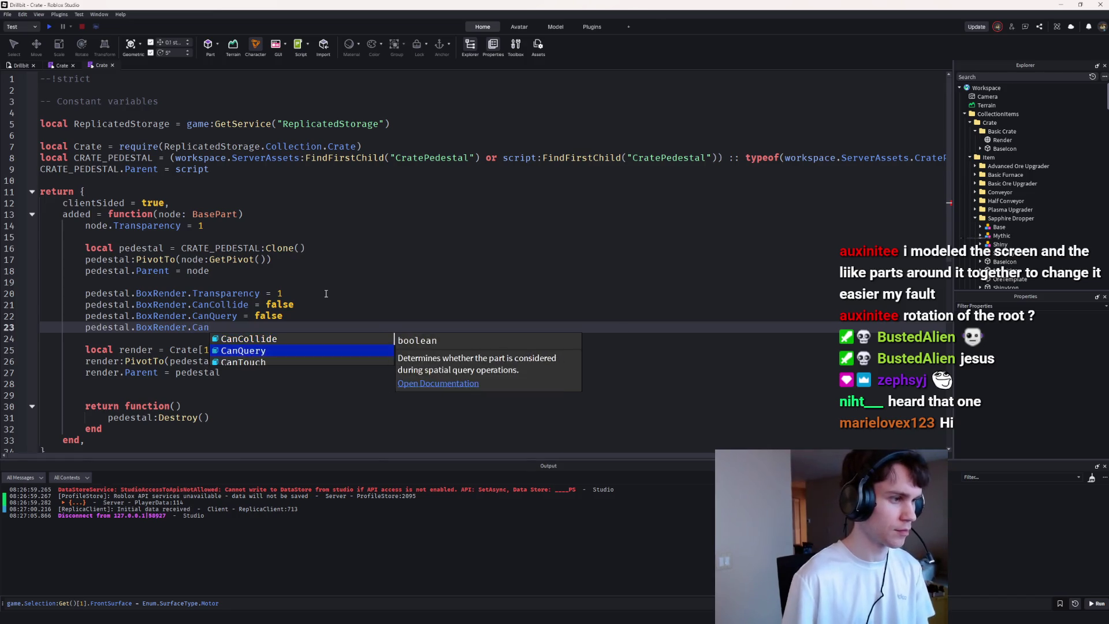
key(Tab)
Step: Move the four BoxRender property lines above the returned table, removing the extra blank line
shift+click(9, 283)
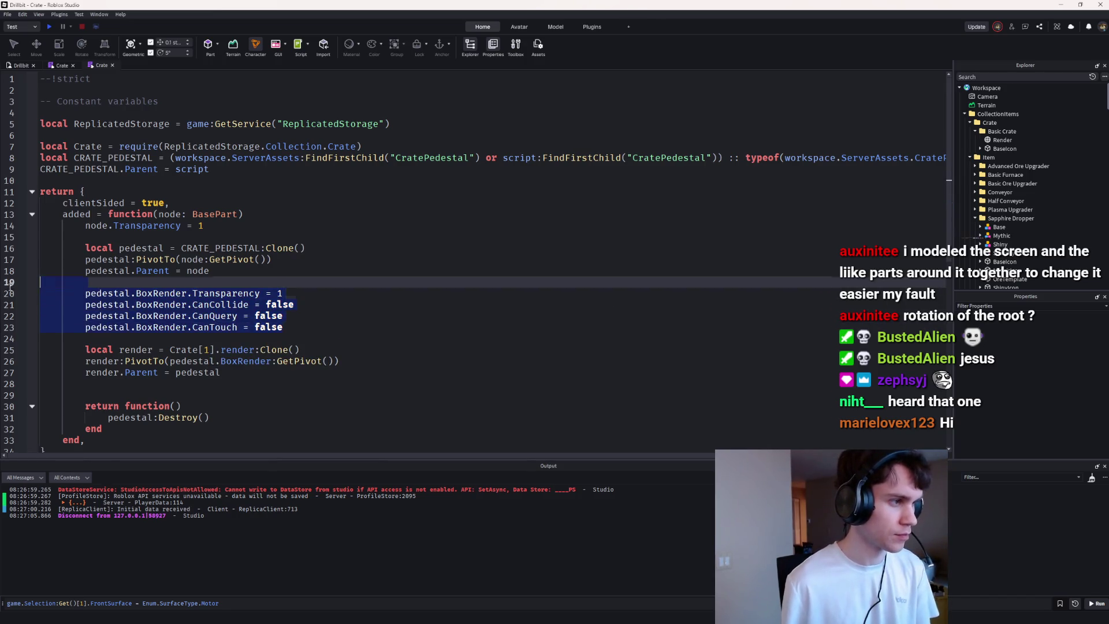
key(ctrl+x)
click(94, 179)
key(ctrl+v)
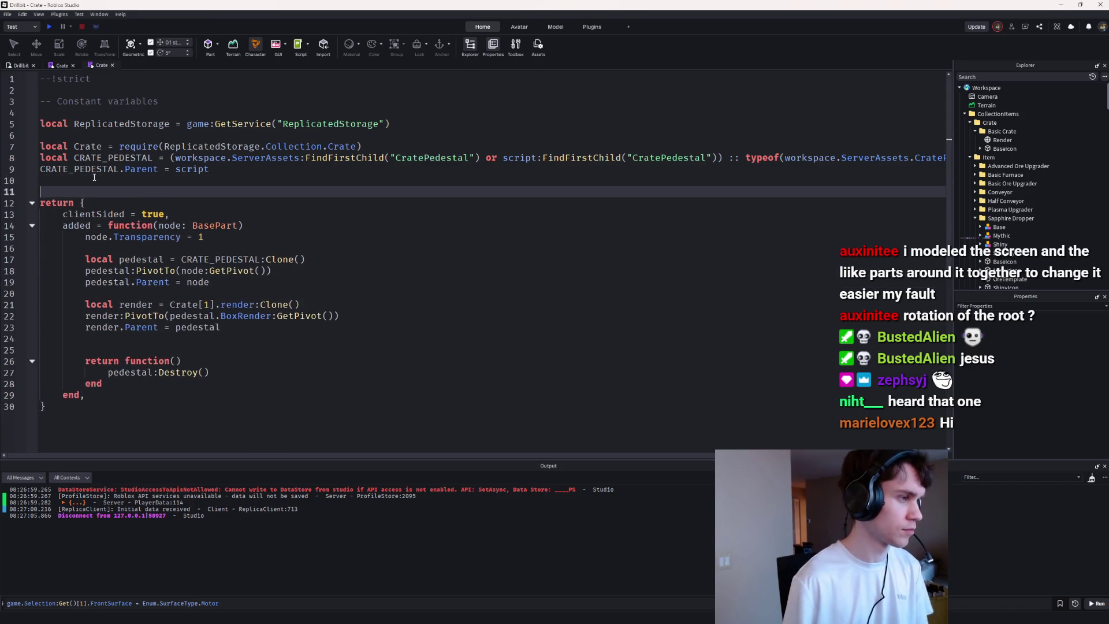
click(126, 187)
key(BackSpace)
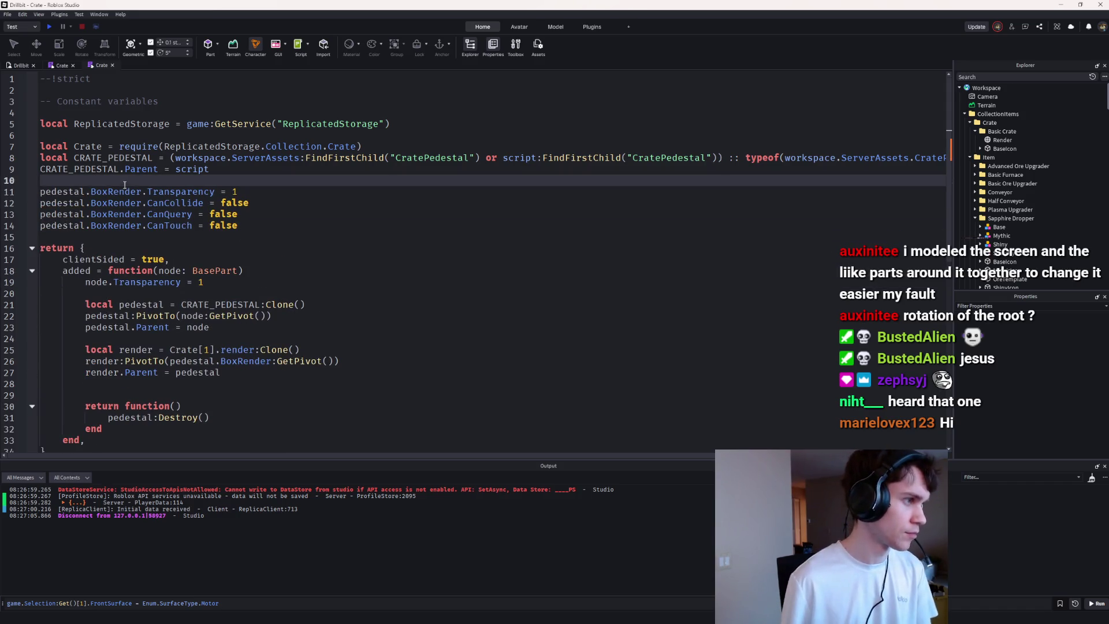
Step: Rename pedestal to CRATE_PEDESTAL on all four property lines with a multi-line caret
drag(86, 191, 86, 225)
text(CRATE_PEDESTAL)
click(251, 302)
scroll(272, 330, down, 1)
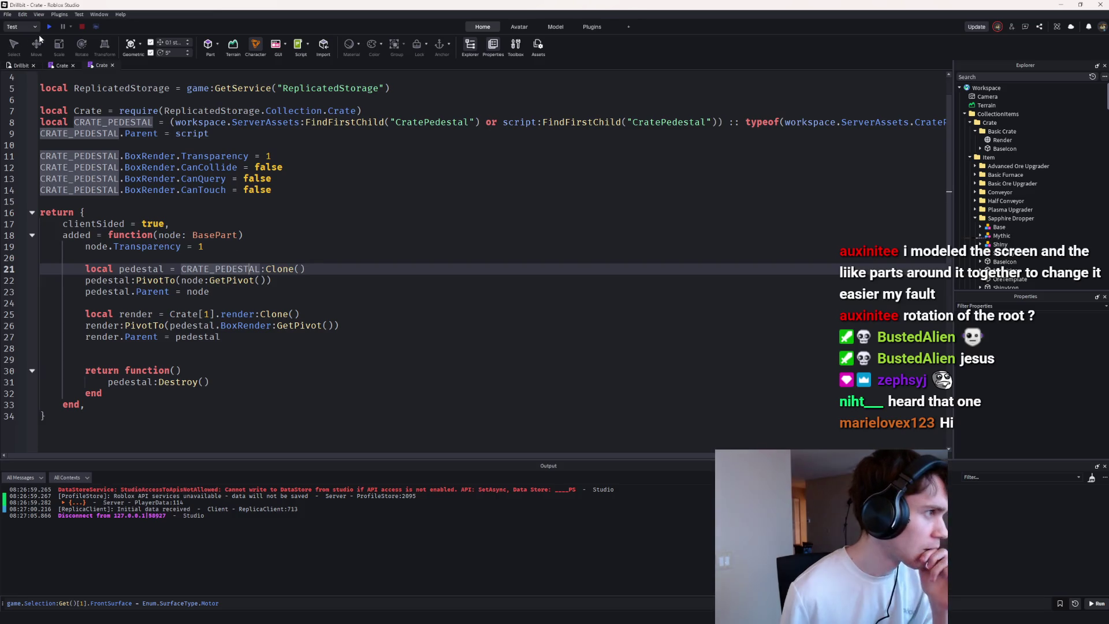
click(21, 66)
Step: Select and inspect the pink BoxRender crate, then run two quick playtests
click(370, 257)
key(f)
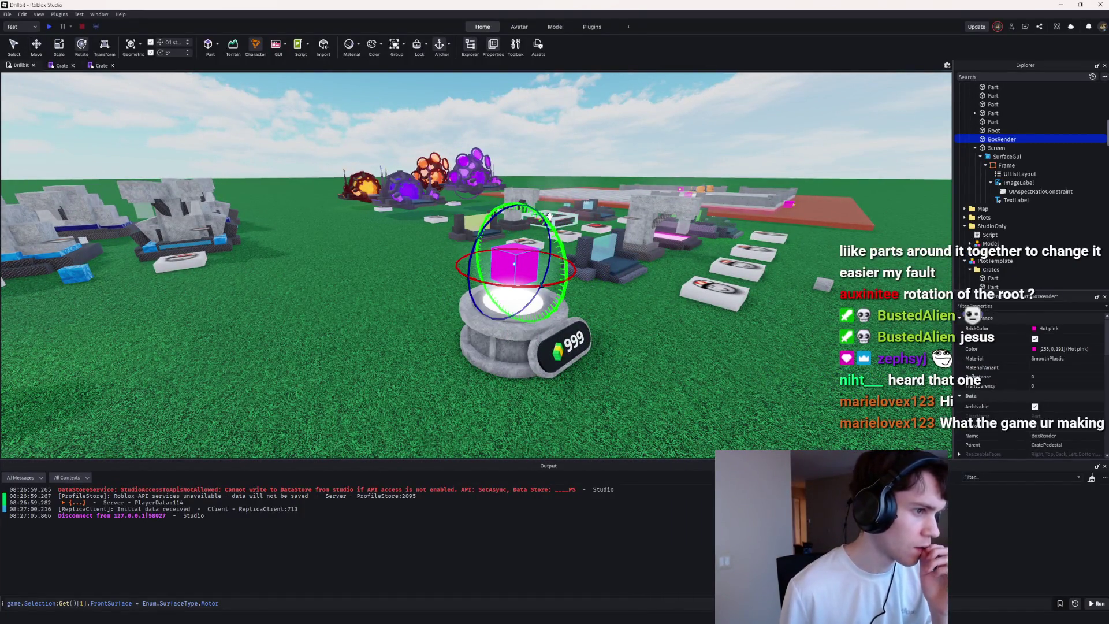
drag(485, 229, 544, 214)
drag(515, 289, 508, 290)
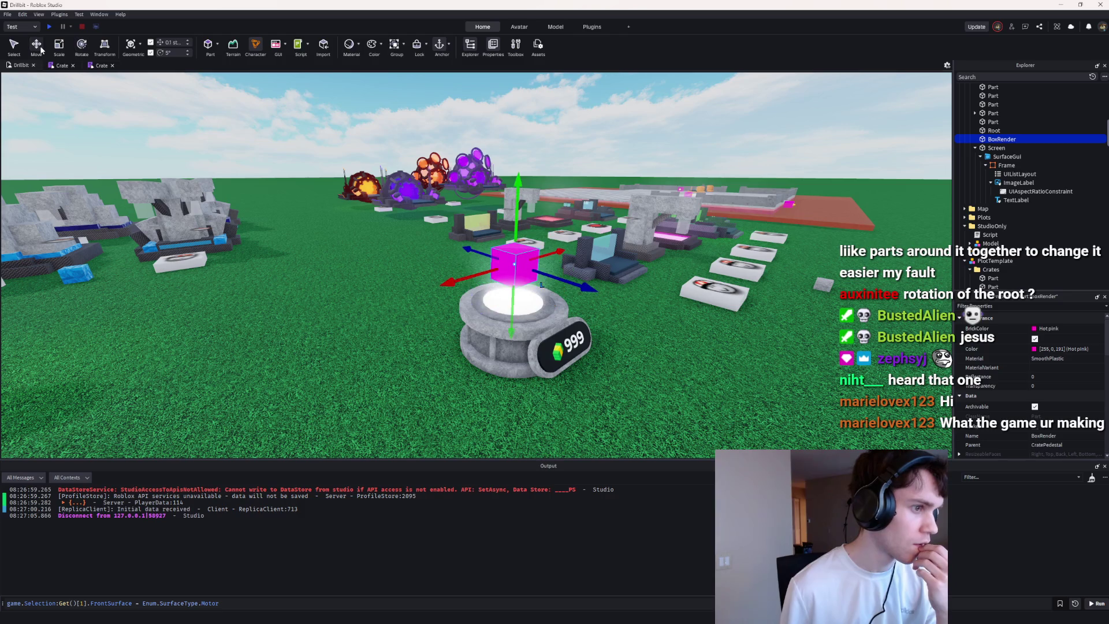
click(51, 28)
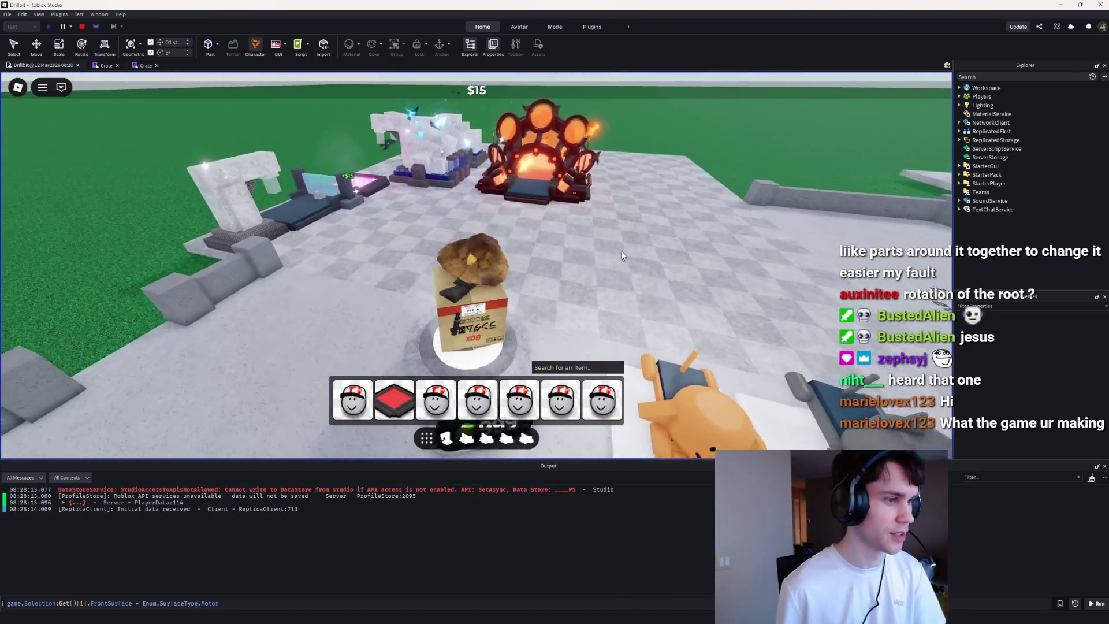
key(shift+F5)
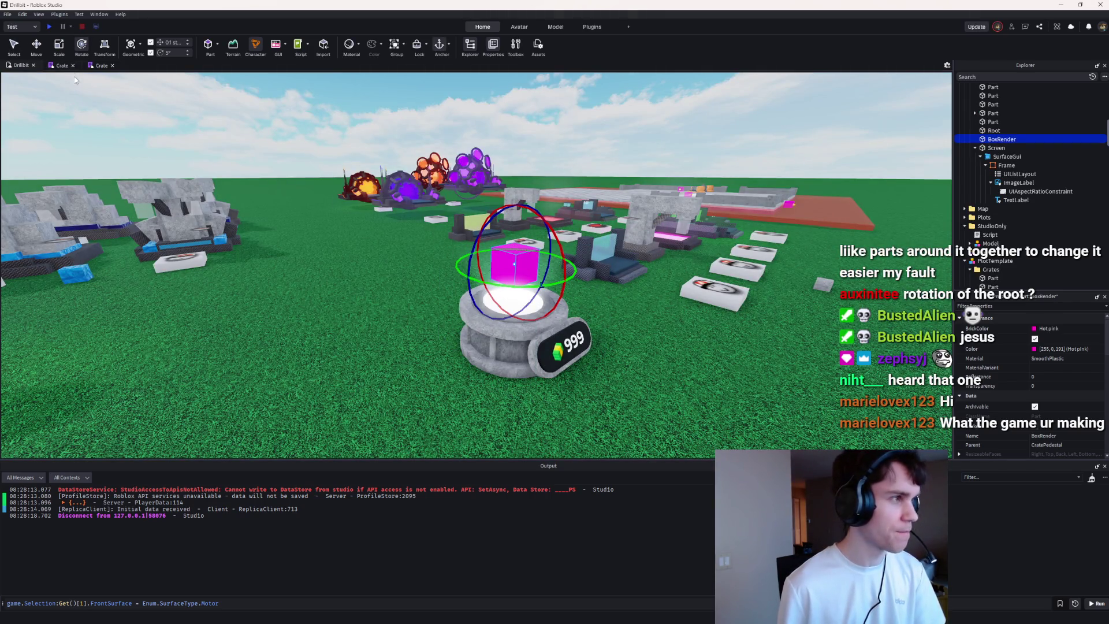
click(49, 26)
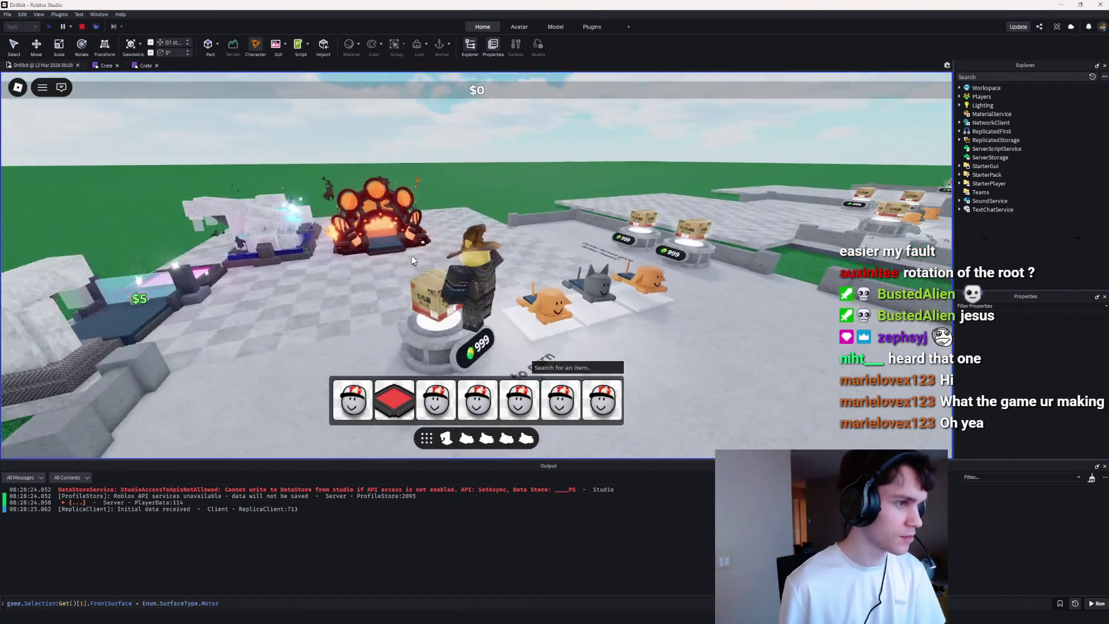
click(82, 27)
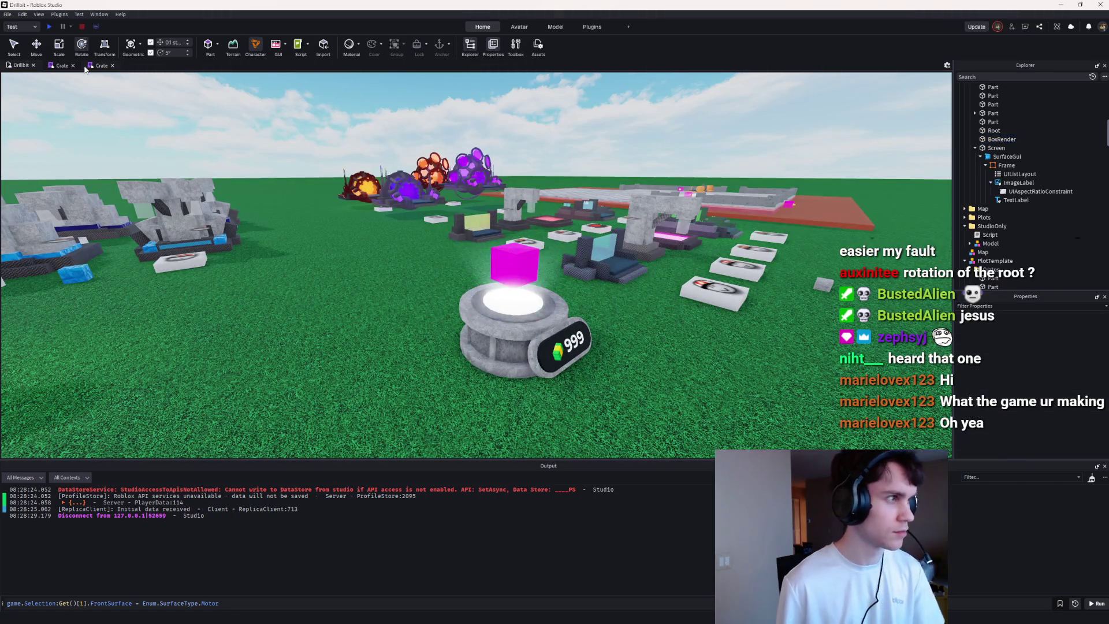
Step: Raise the pink cube 0.4 studs with the Move tool and check it in a playtest
click(508, 254)
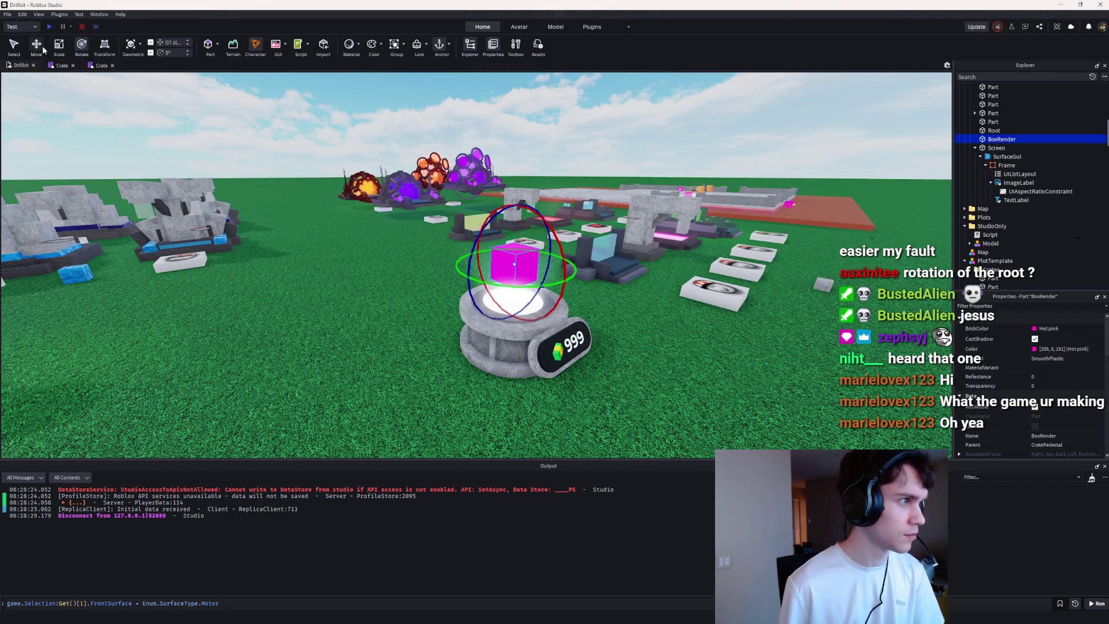
click(43, 49)
drag(516, 206, 514, 198)
click(51, 27)
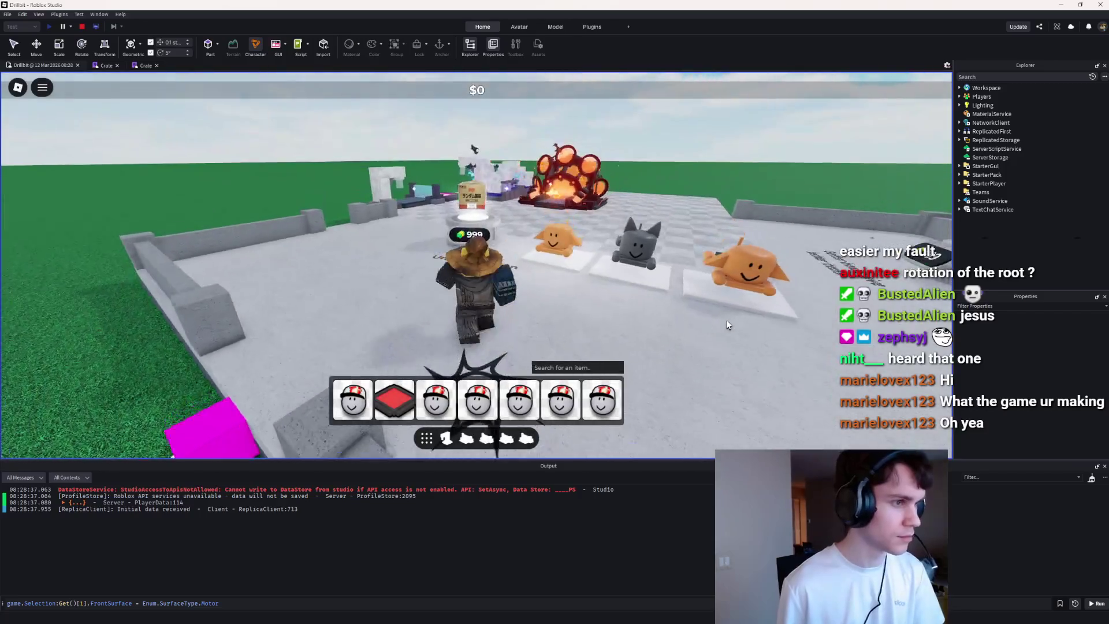
click(82, 27)
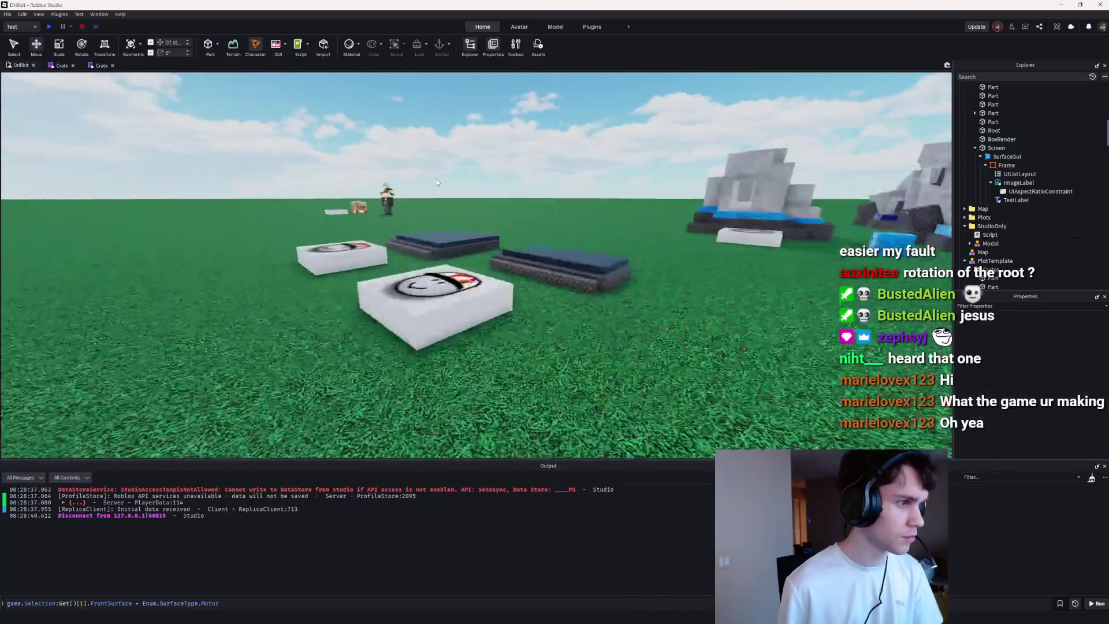
Step: Set the crate render's Size to 4,4,4 and lift it 0.6 studs higher
scroll(1056, 369, down, 5)
click(1056, 393)
text(4,4,4)
key(Return)
mouse_move(765, 208)
mouse_down()
mouse_move(743, 161)
mouse_move(774, 142)
mouse_move(518, 116)
mouse_up()
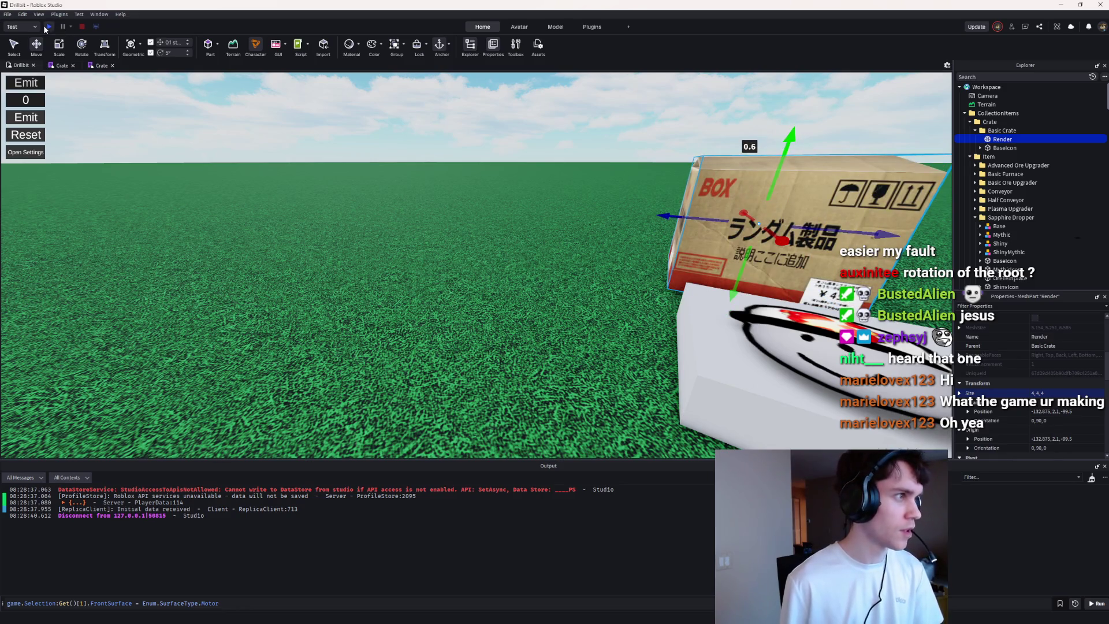
Step: Playtest the crate, then shrink its Size to 3.5 and raise it 0.3 studs
click(48, 26)
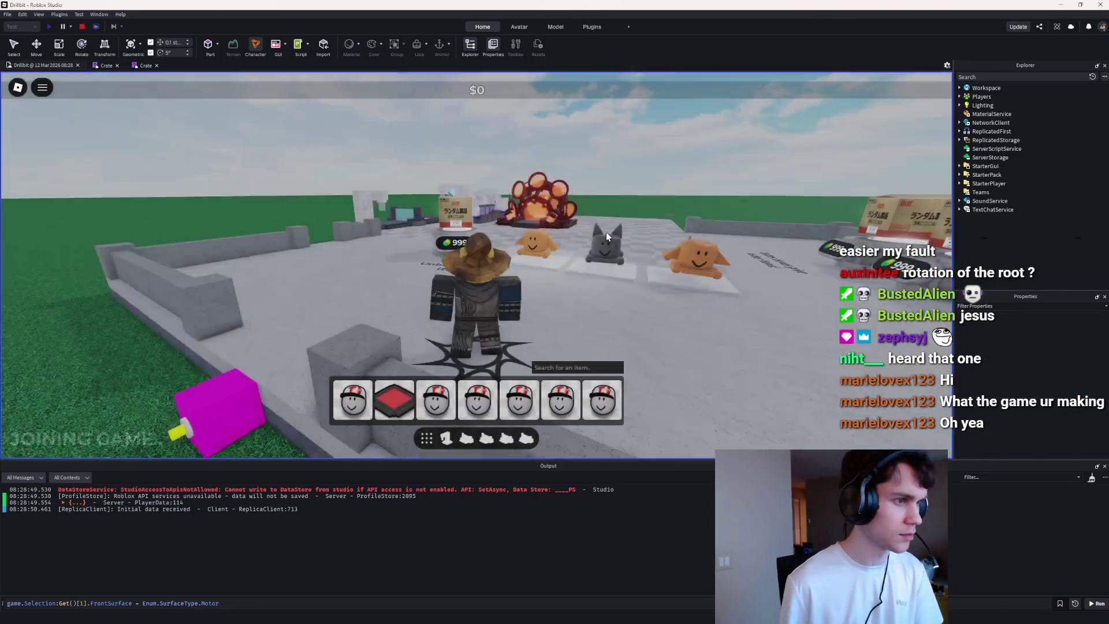
key(w)
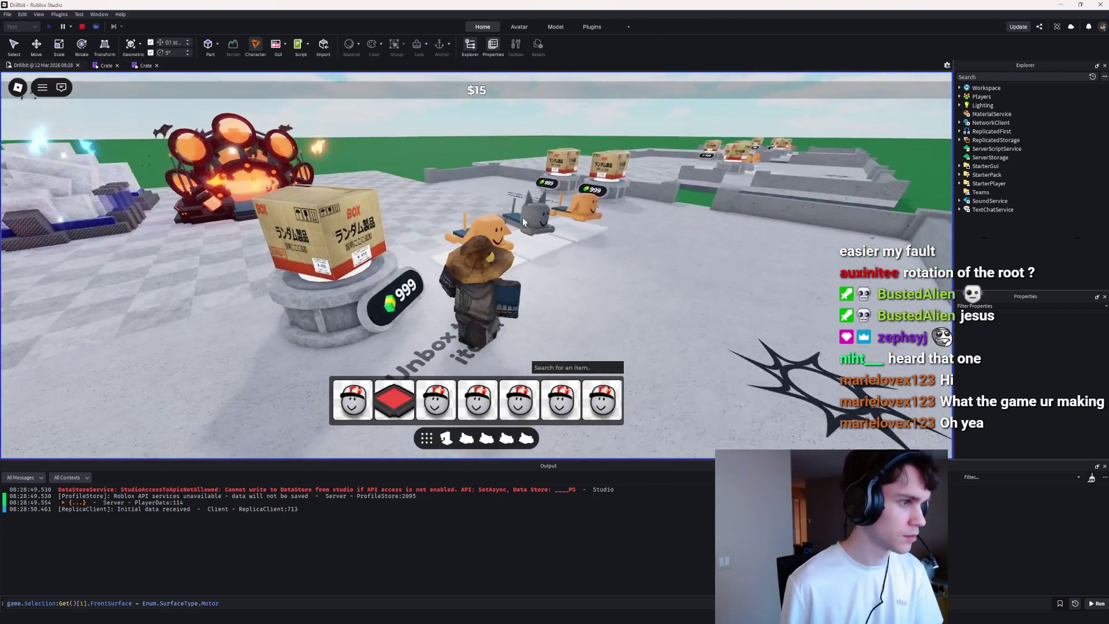
key(shift+F5)
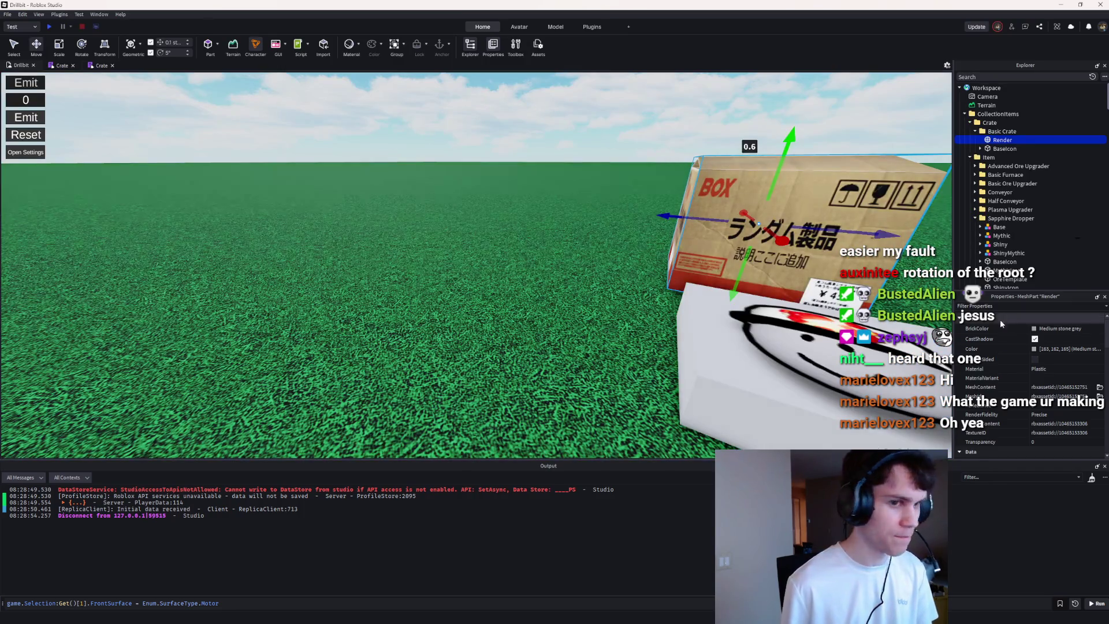
scroll(1022, 358, down, 5)
click(1043, 420)
text(.5)
key(Return)
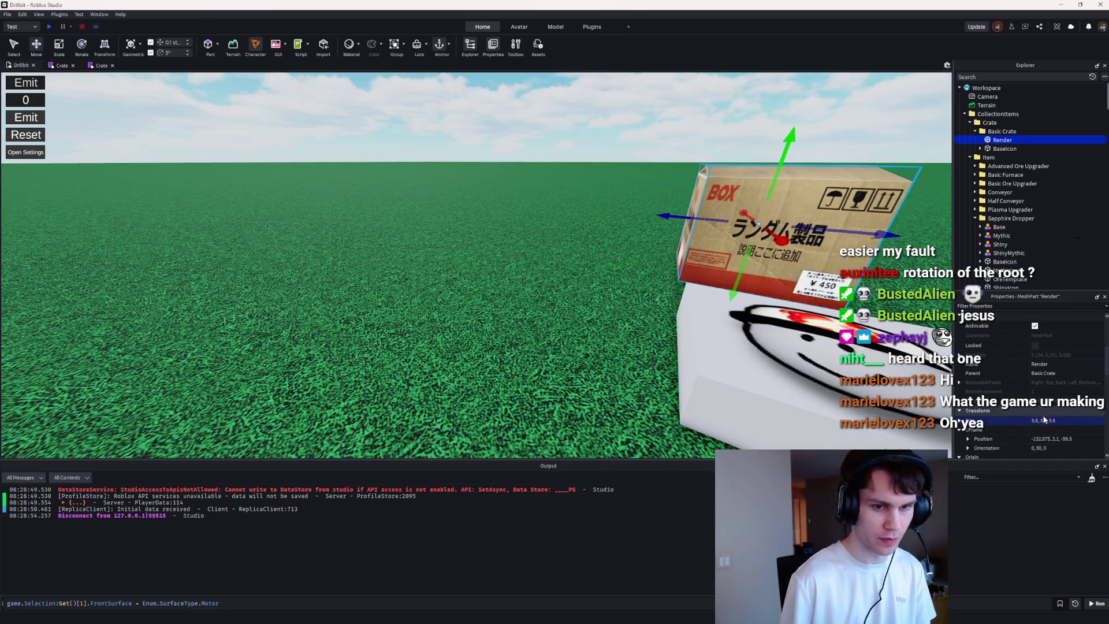
drag(791, 151, 787, 135)
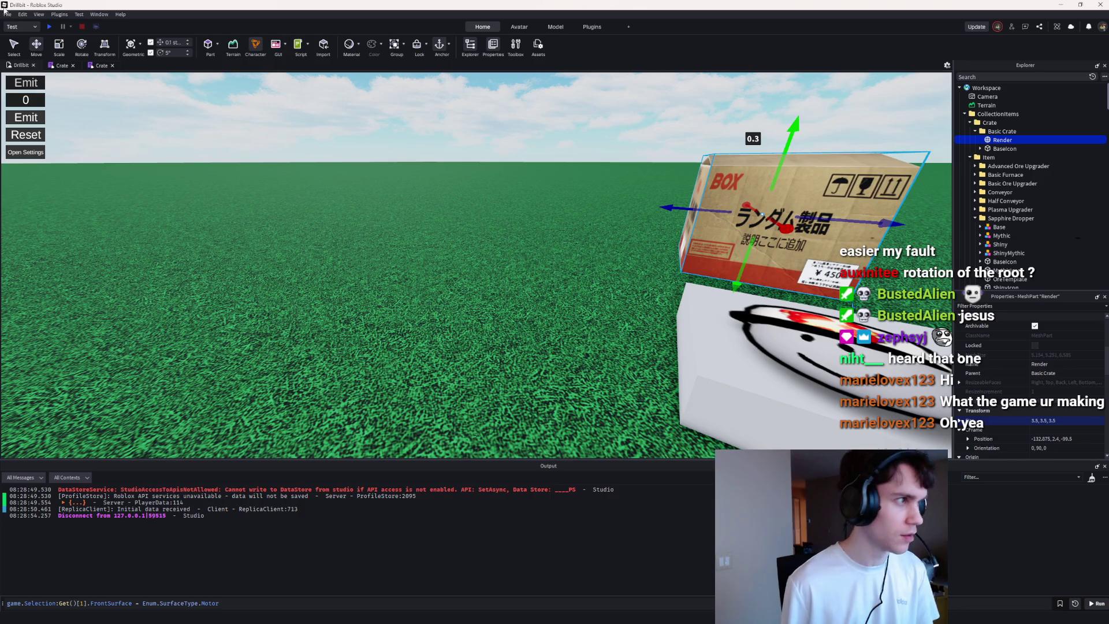
Step: Playtest again, then set the Size to 3.75 and lift it another 0.2 studs
click(49, 27)
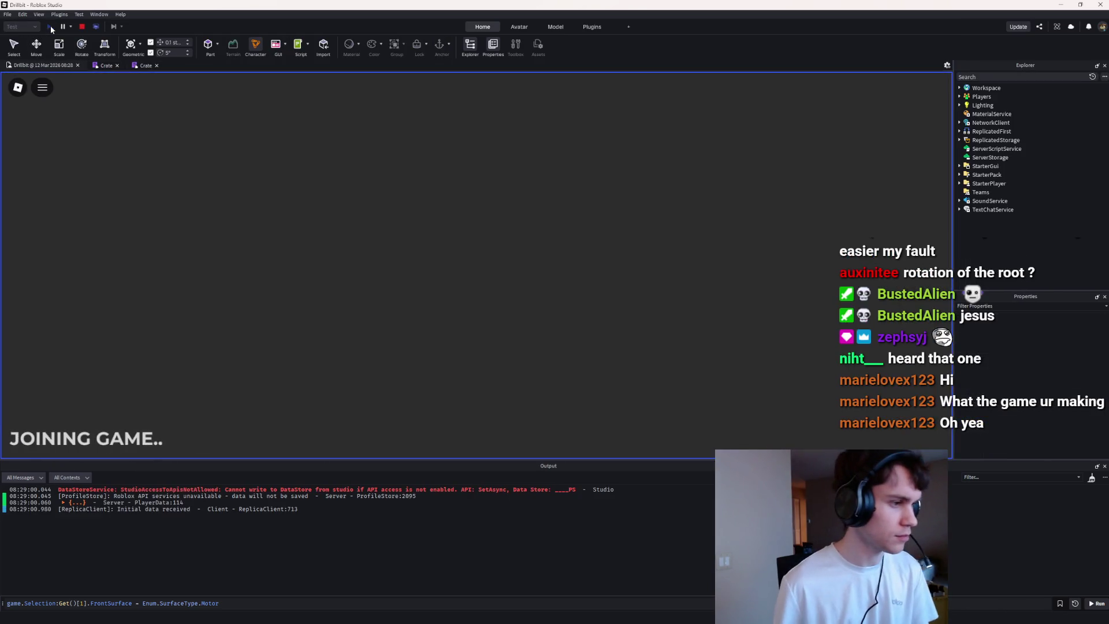
key(w)
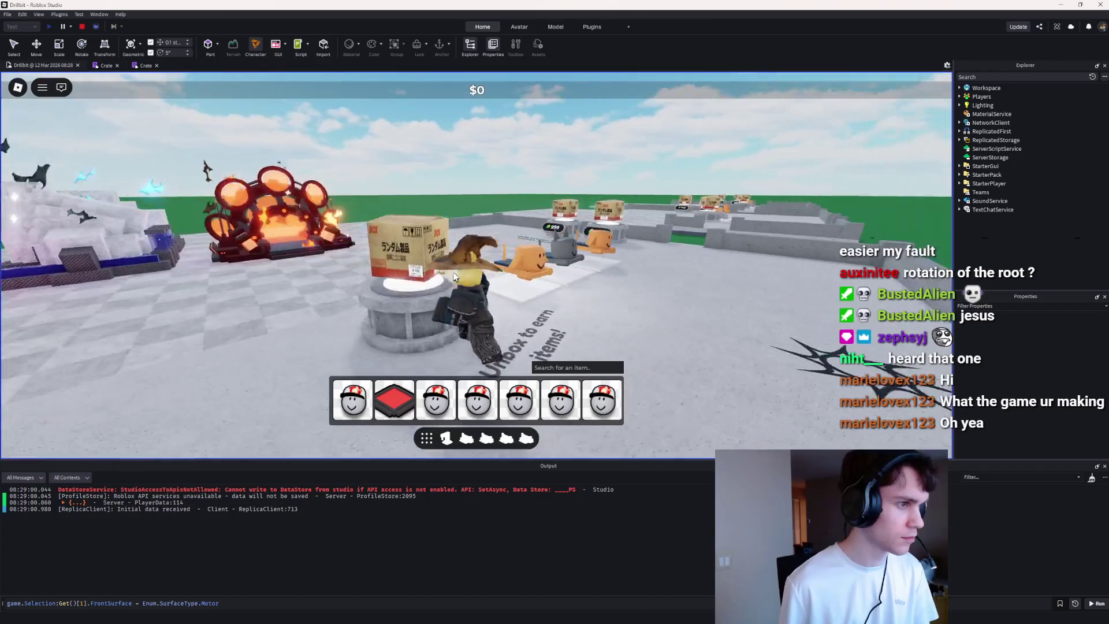
key(w)
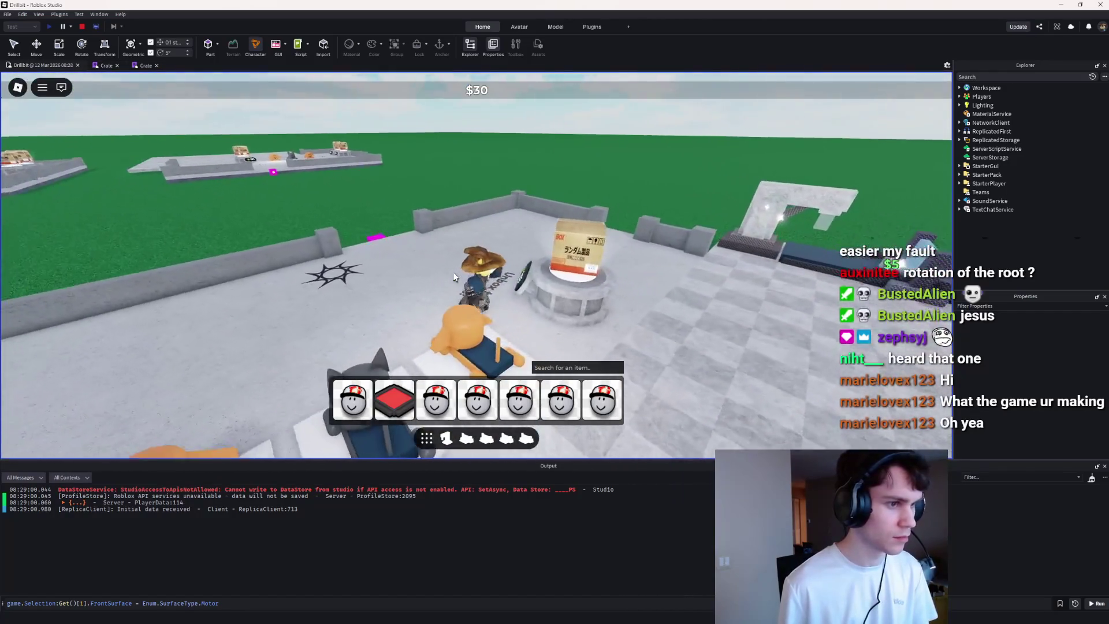
click(82, 26)
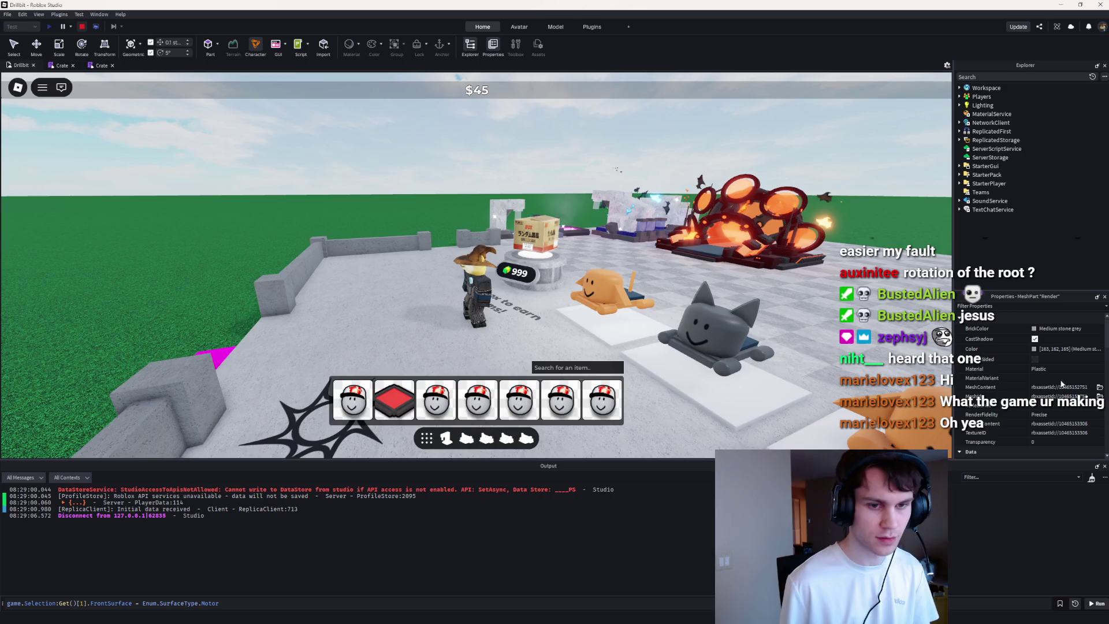
click(1052, 395)
text(3.75)
key(Return)
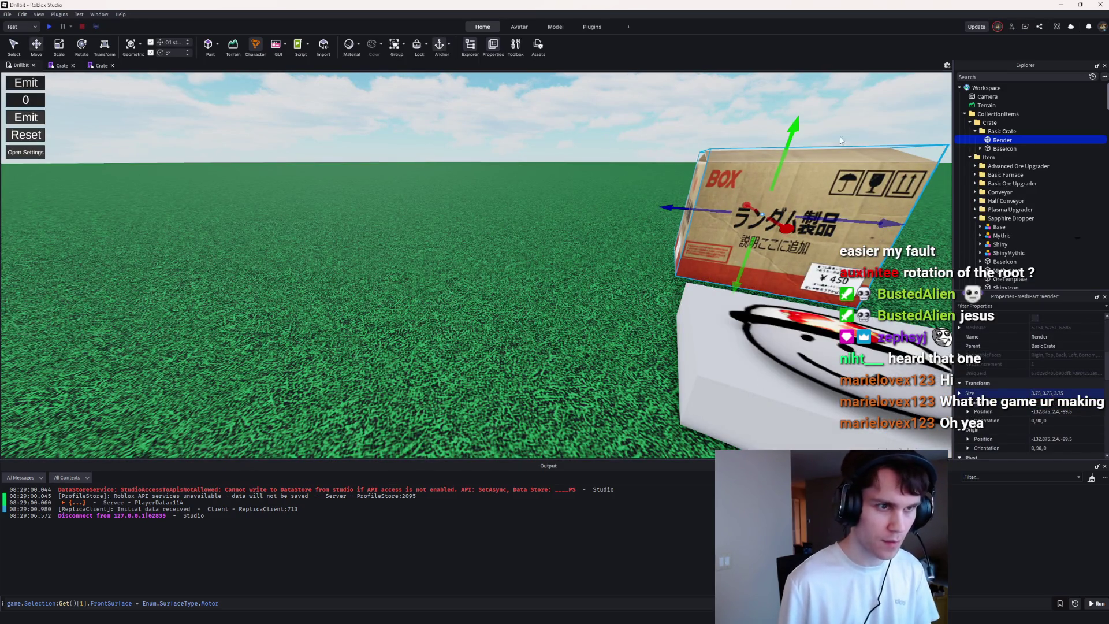
drag(794, 125, 795, 114)
Step: Check the 3.75 crate on its pedestal in a playtest, then select the pink BoxRender cube
click(49, 27)
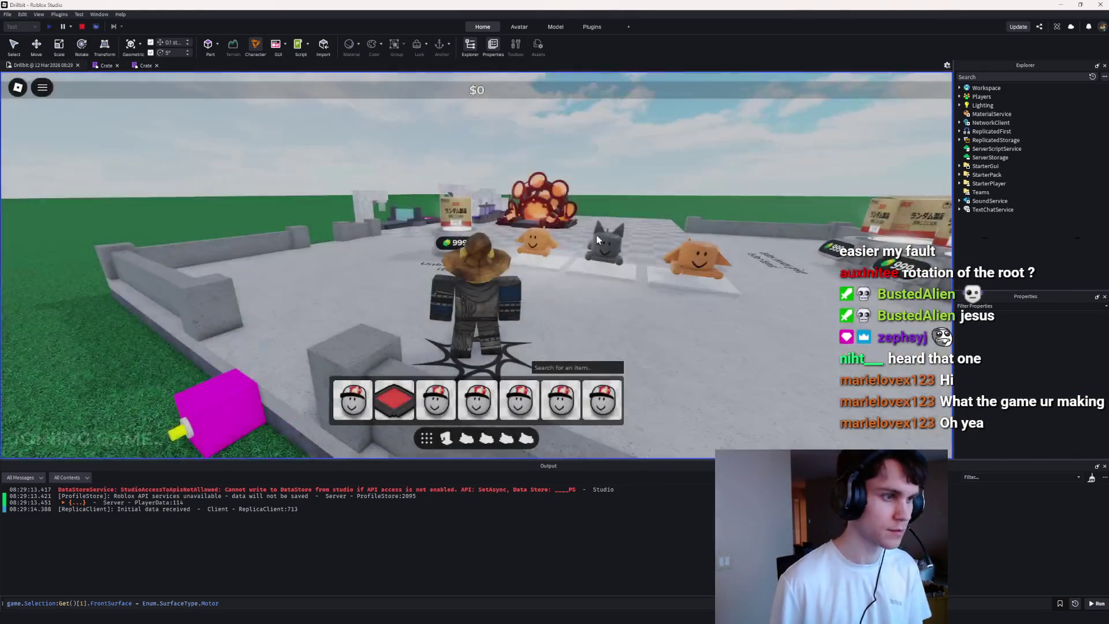
key(a)
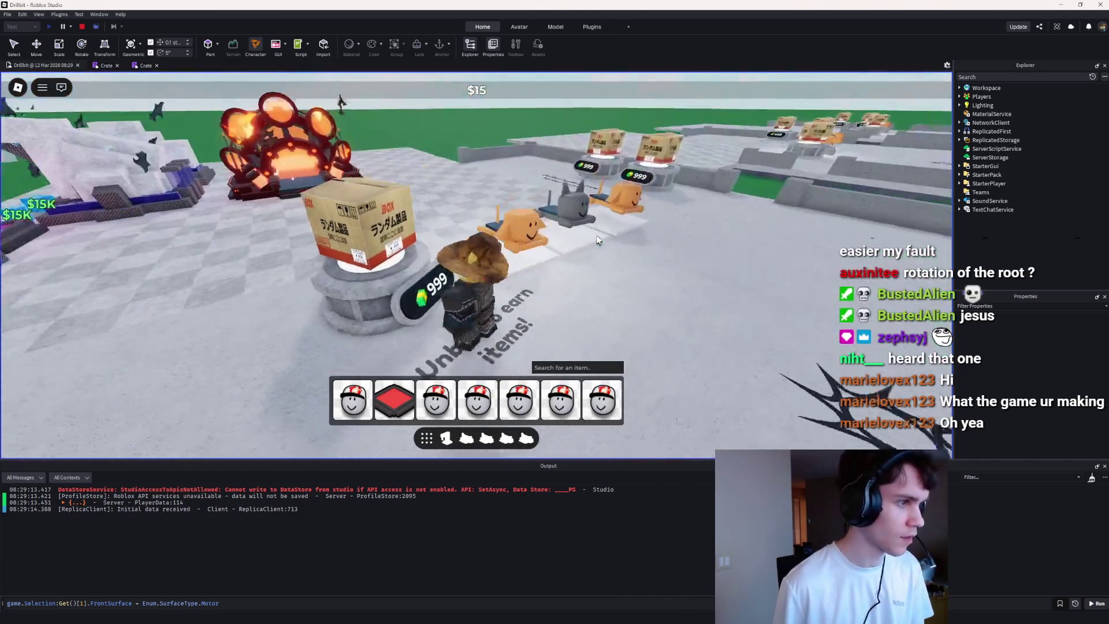
key(shift+F5)
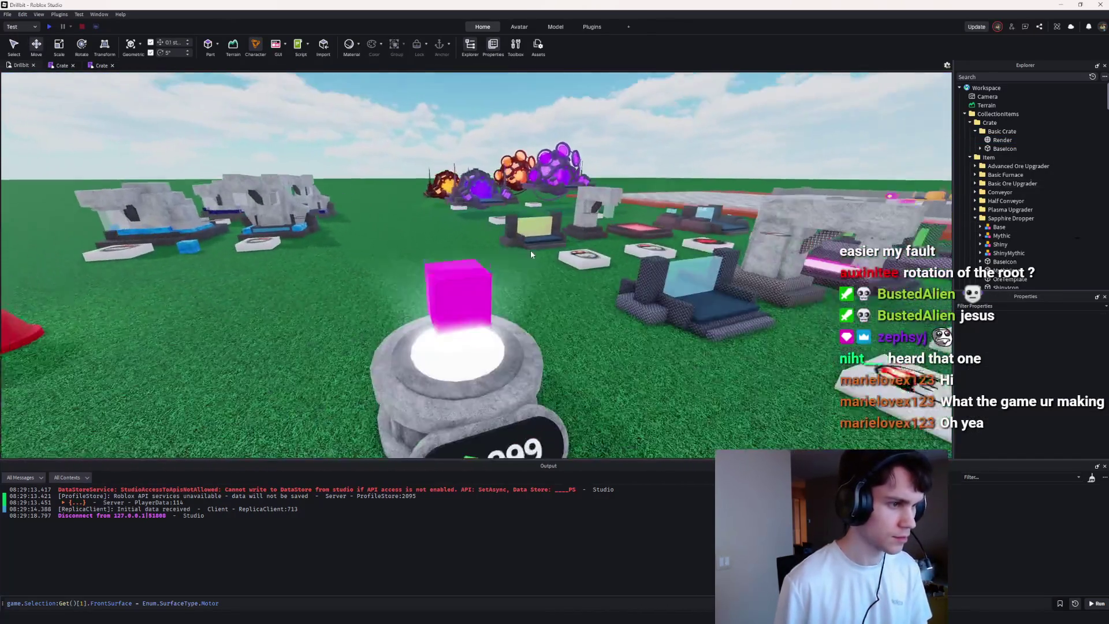
click(453, 257)
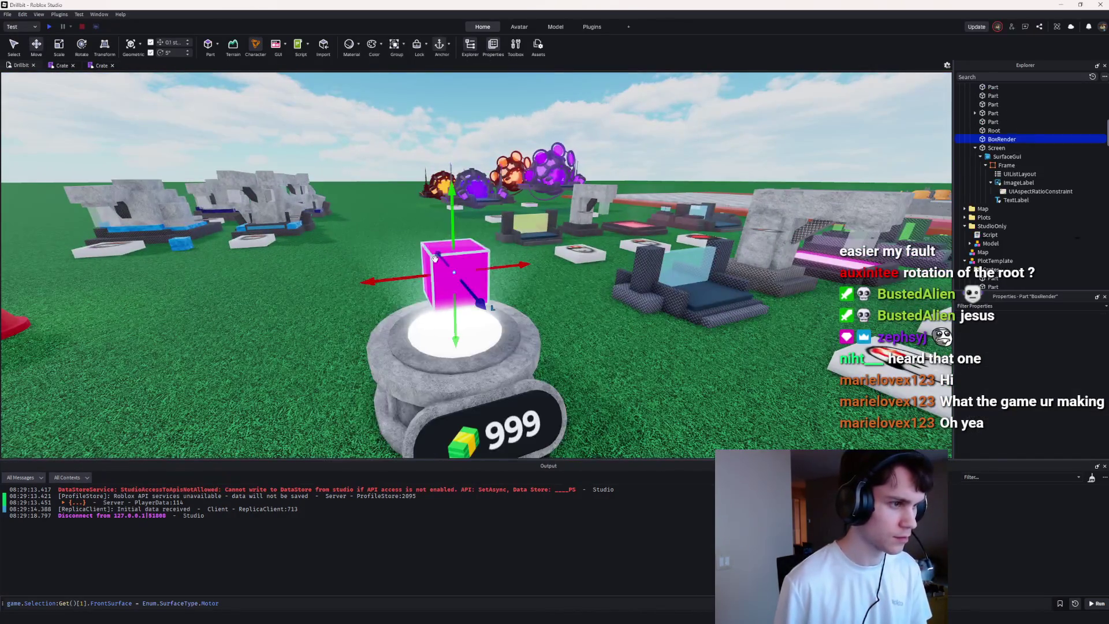
Step: In the Crate script, add an 'if GameConfig.IsClient then' block above the return statement
click(99, 65)
click(314, 202)
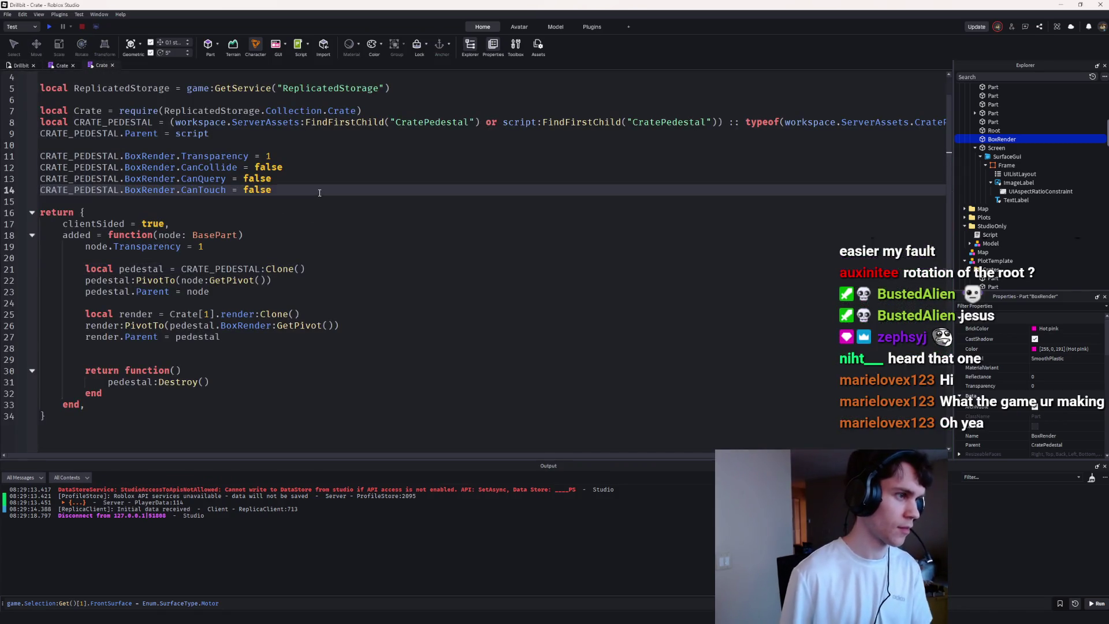
key(Return)
key(Return)
key(Up)
text(if G)
key(Tab)
text(.)
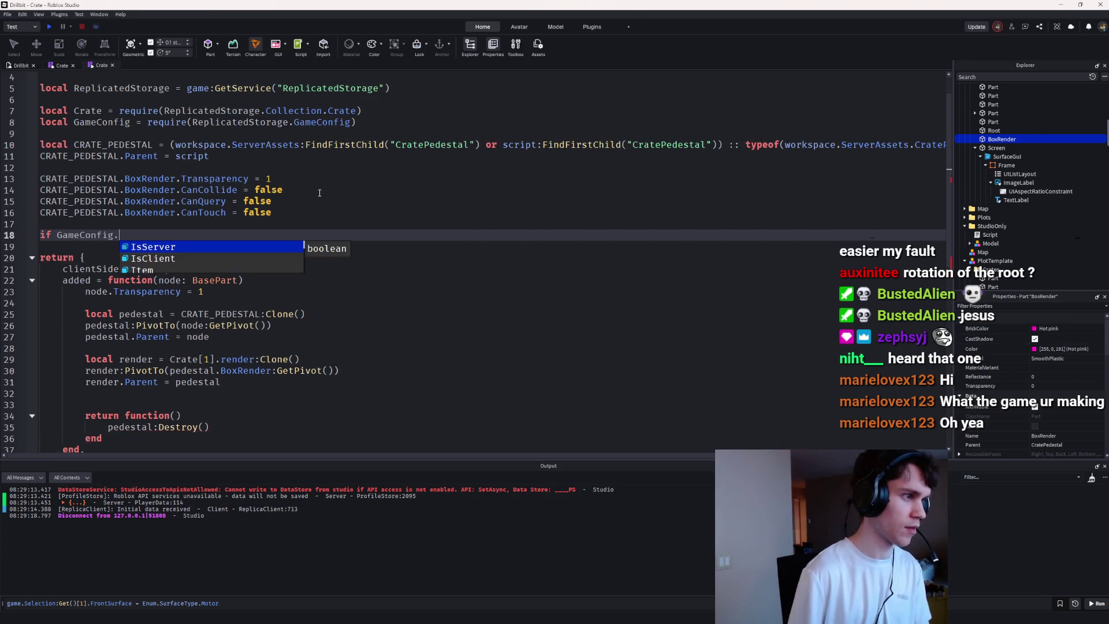
text(ISC)
key(Tab)
text(then)
key(Return)
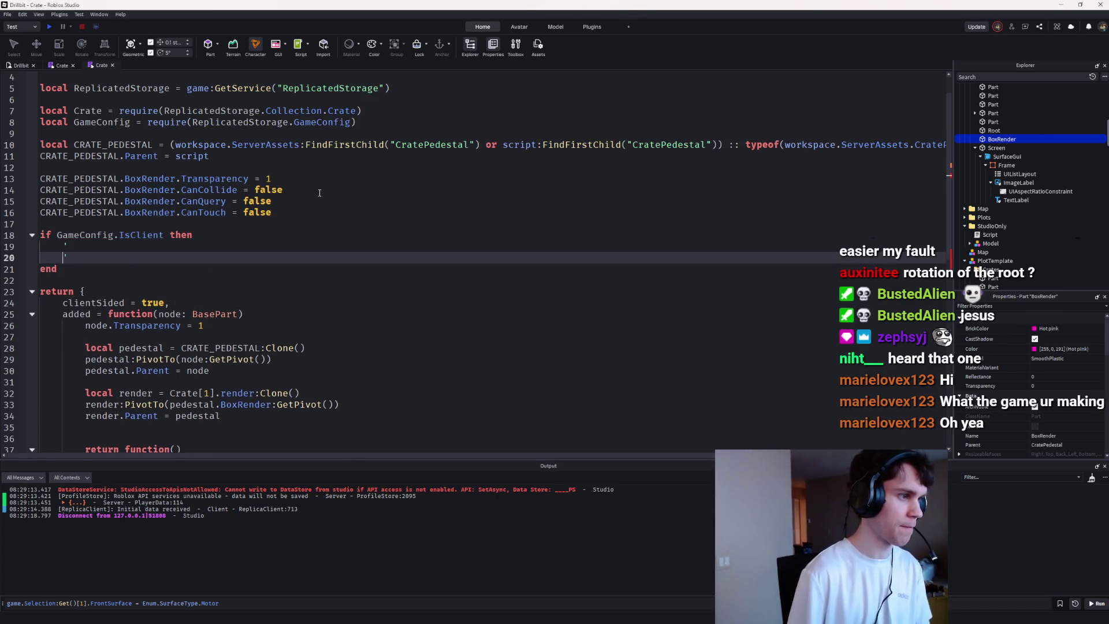
key(Return)
key(BackSpace)
Step: Connect RunService.RenderStepped to a function calling workspace:BulkMoveTo(boxes, cfs, Enum.BulkMoveMode.FireCFrameChanged)
text(Run)
key(Tab)
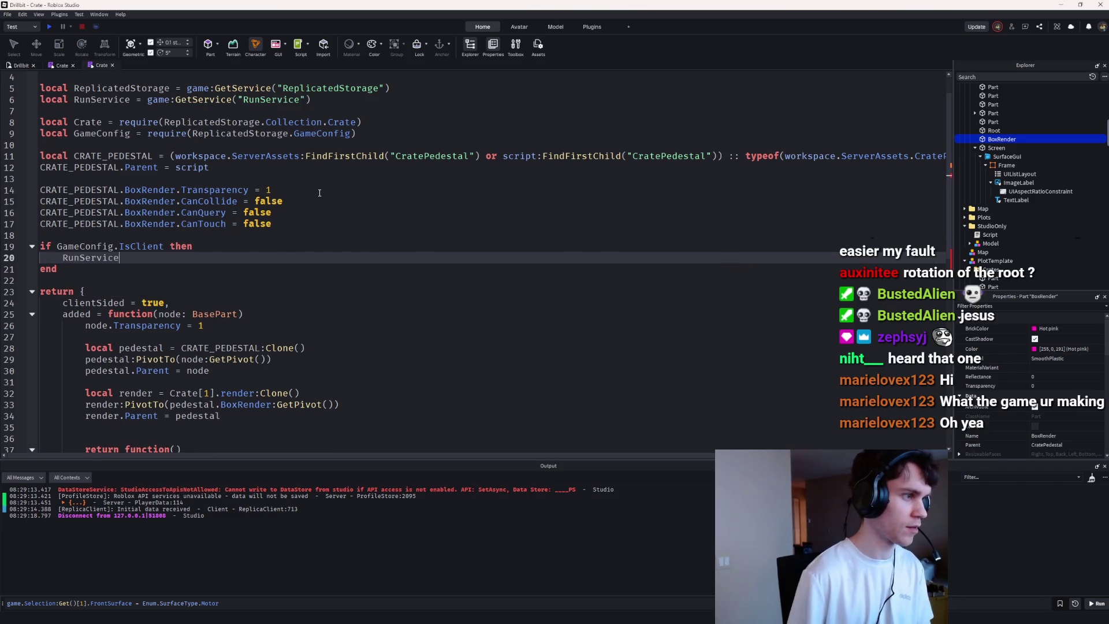
text(.Re)
key(Tab)
text(:Connect(function())
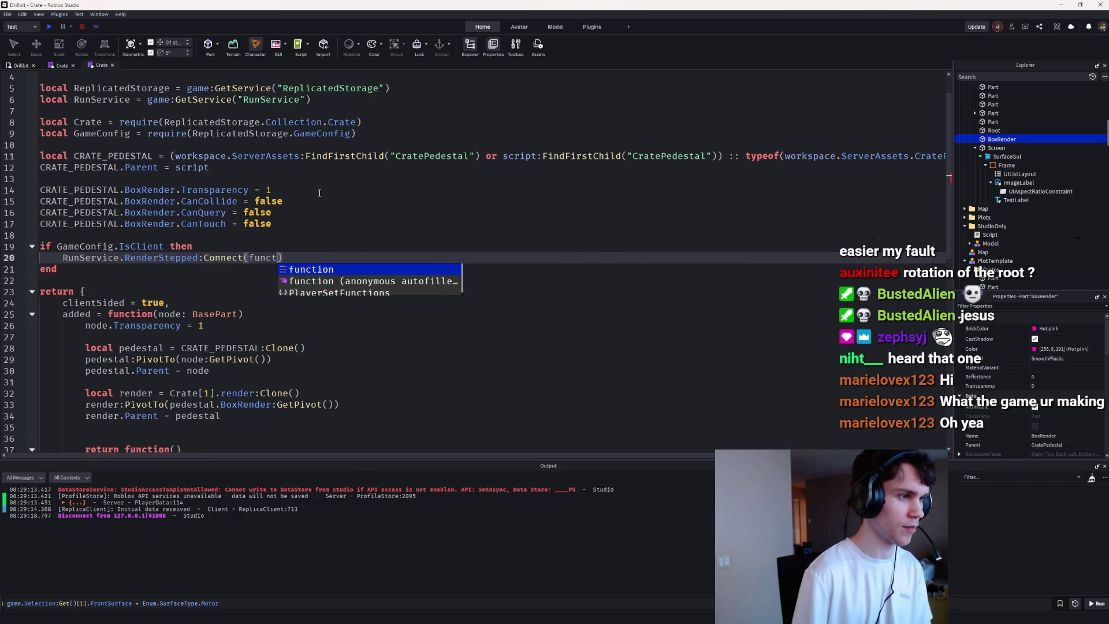
key(Return)
key(Return)
text(w)
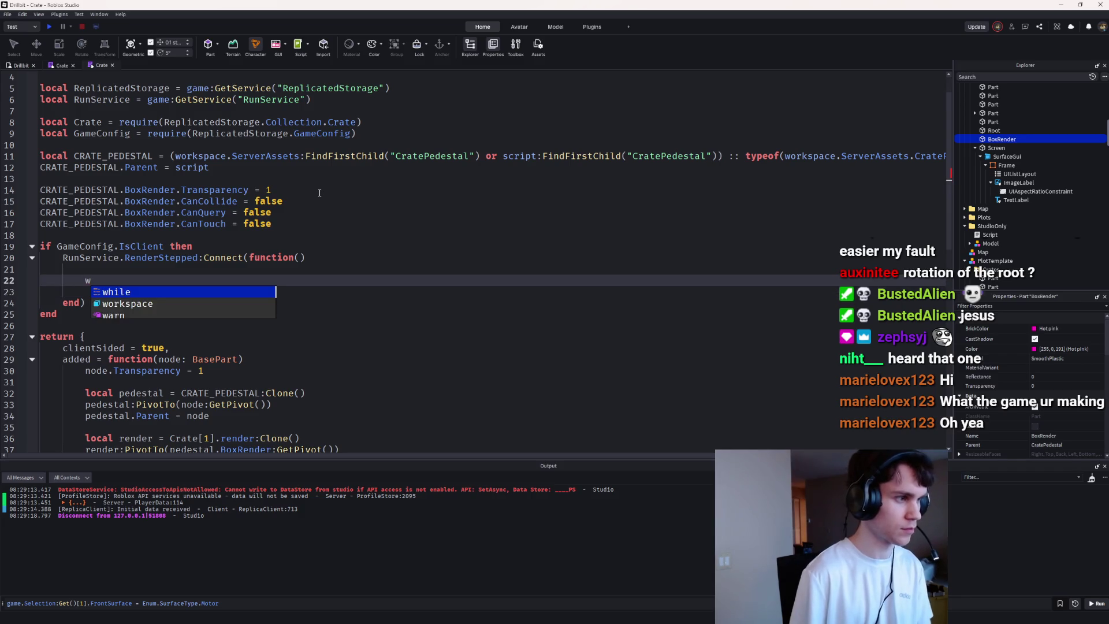
text(orkspace:Bulk)
key(Tab)
text(boxes, cf)
text(s, Enum.BulkMoveMode.))
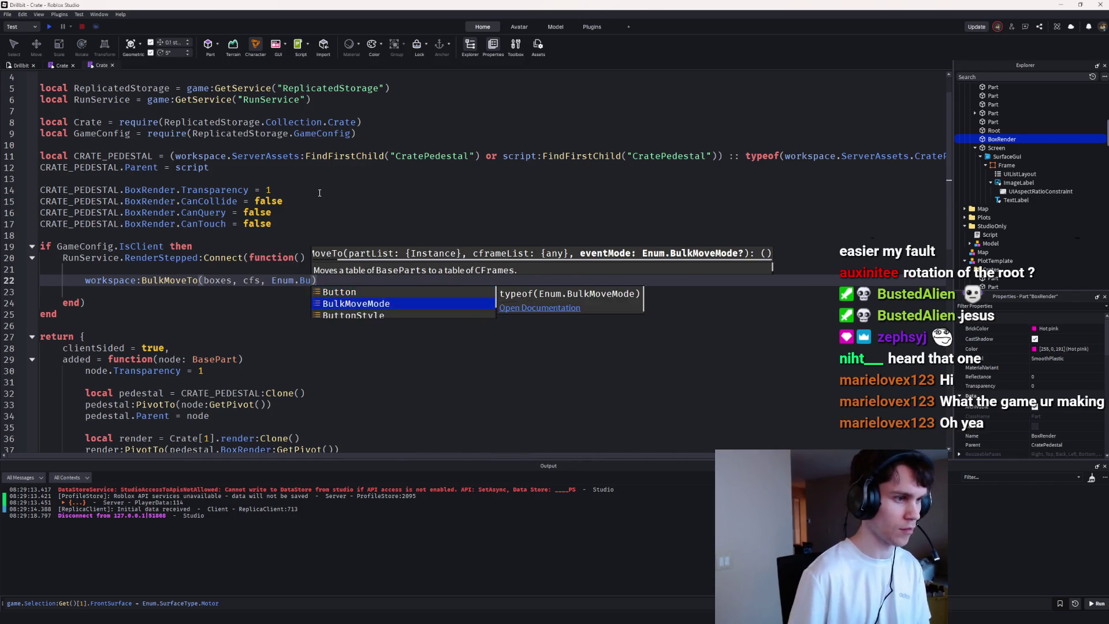
key(Tab)
text(.)
key(Tab)
Step: Wrap the BulkMoveTo call inside an 'if boxes[1] then' check
key(Home)
key(Return)
key(Up)
text(if c)
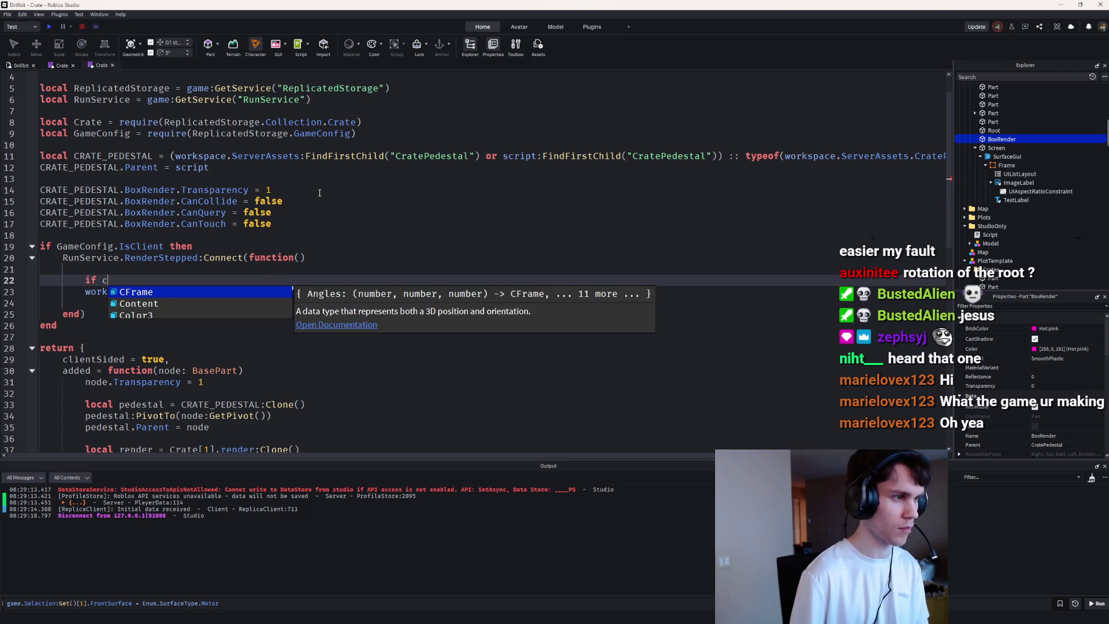
key(BackSpace)
text(bp)
key(BackSpace)
key(BackSpace)
text(oxes[1] then)
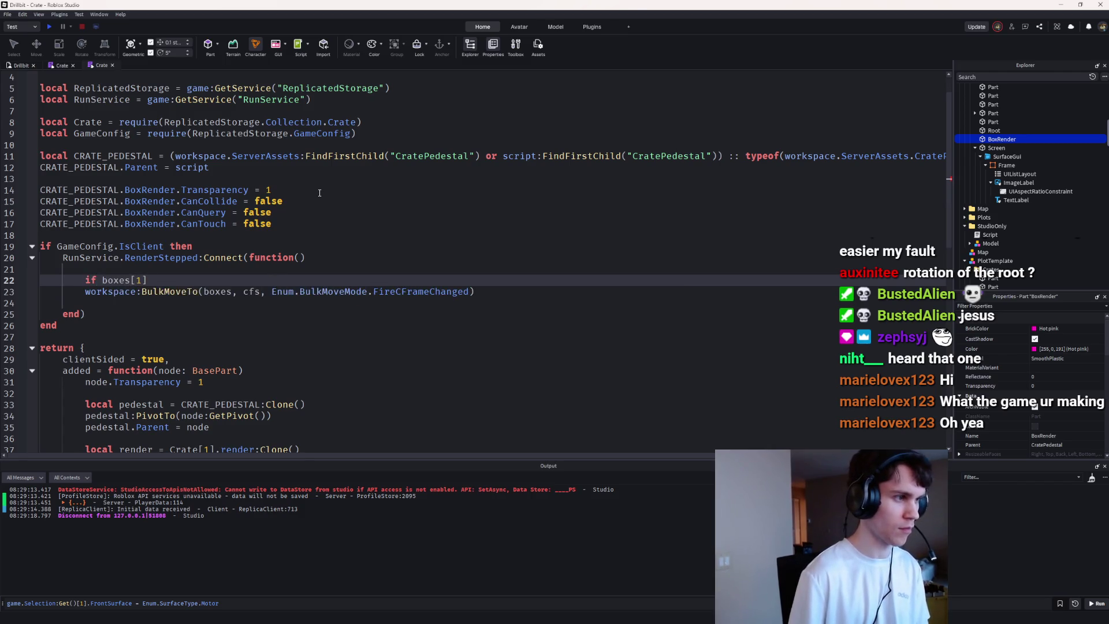
key(Return)
drag(474, 314, 85, 314)
key(ctrl+c)
click(107, 291)
key(ctrl+v)
click(133, 323)
triple_click(133, 314)
key(BackSpace)
key(BackSpace)
Step: Declare local cfs and begin a 'for _, v in boxes do' loop above the check
click(130, 275)
key(Return)
key(Return)
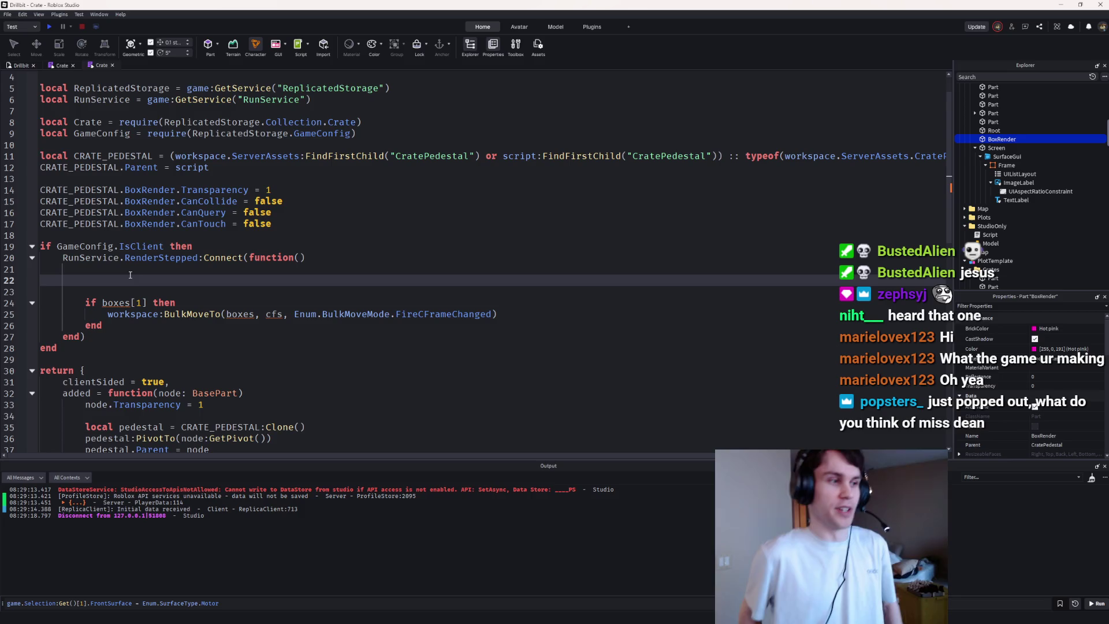
key(Return)
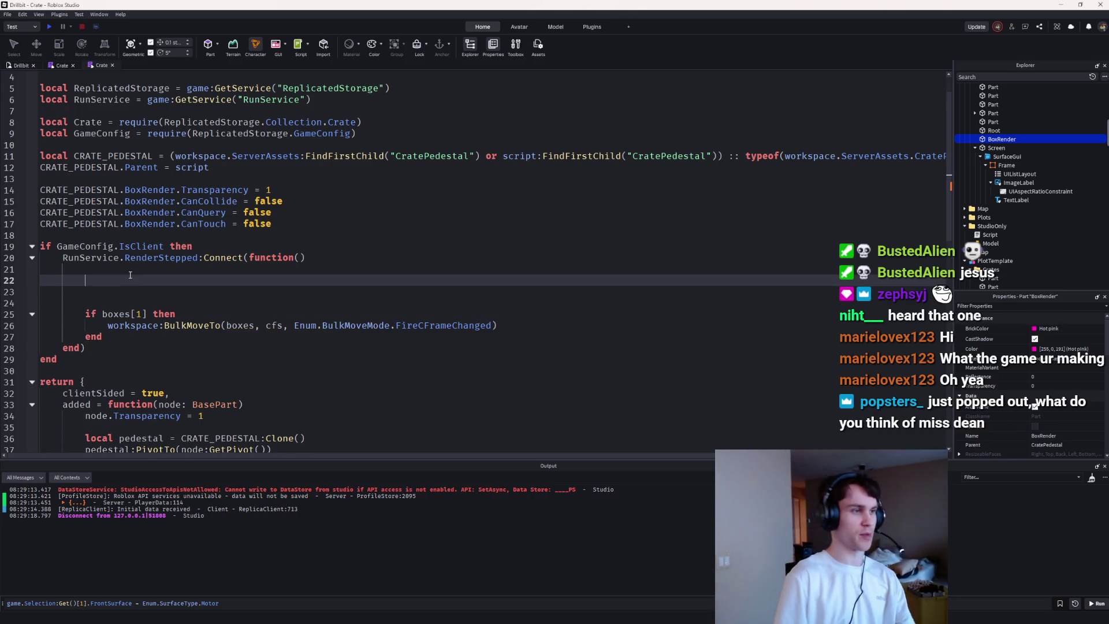
key(Up)
key(Up)
text(local cfs)
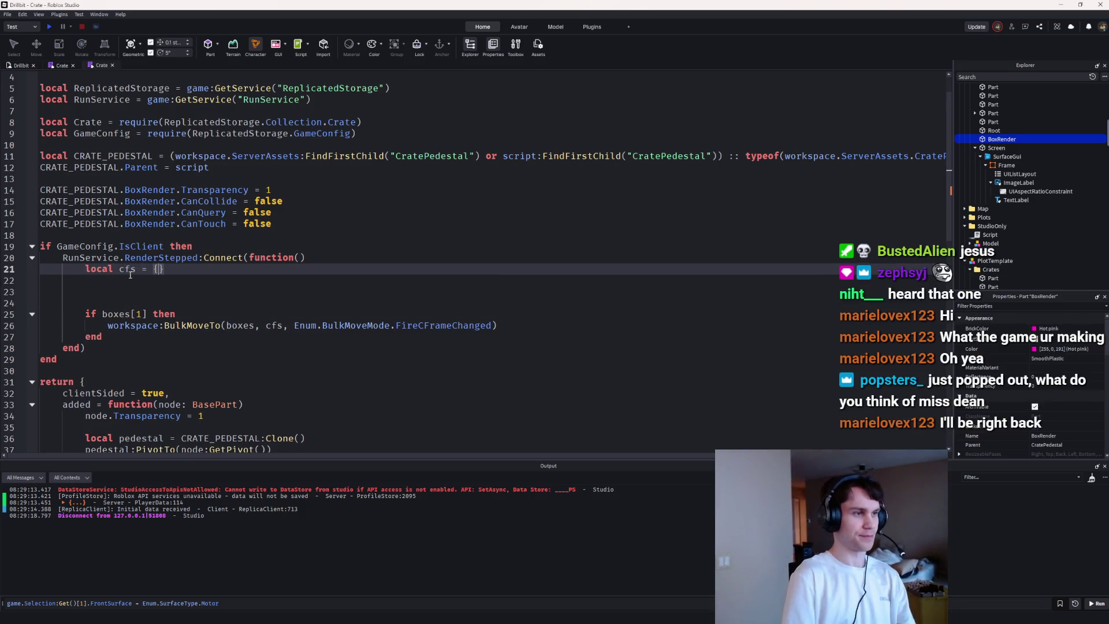
key(Return)
key(Return)
text(for)
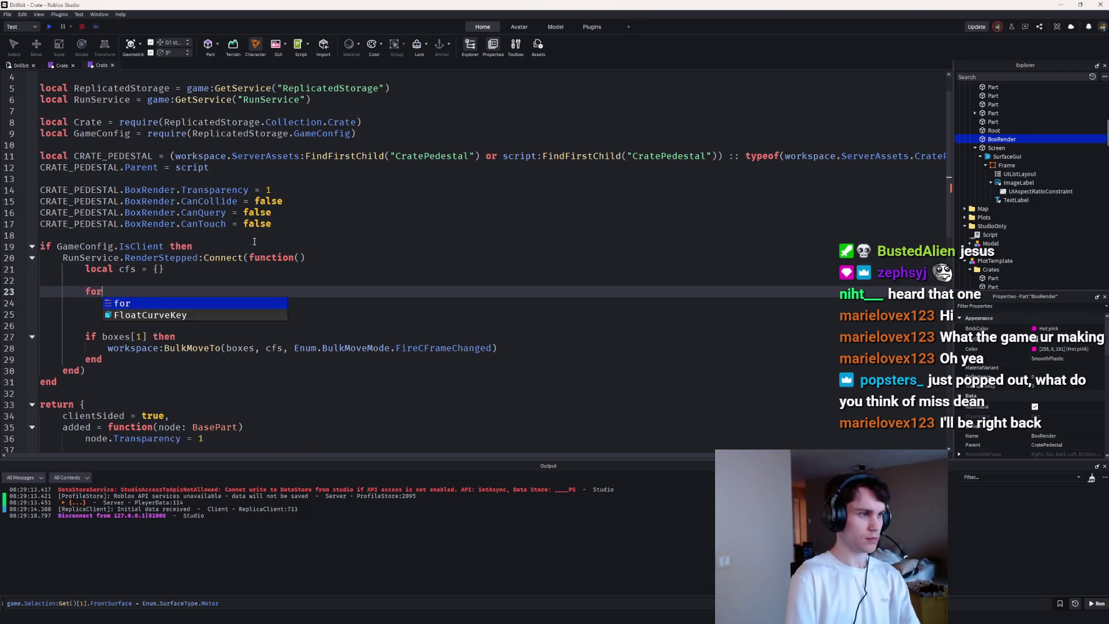
text( _, boxes do)
key(Return)
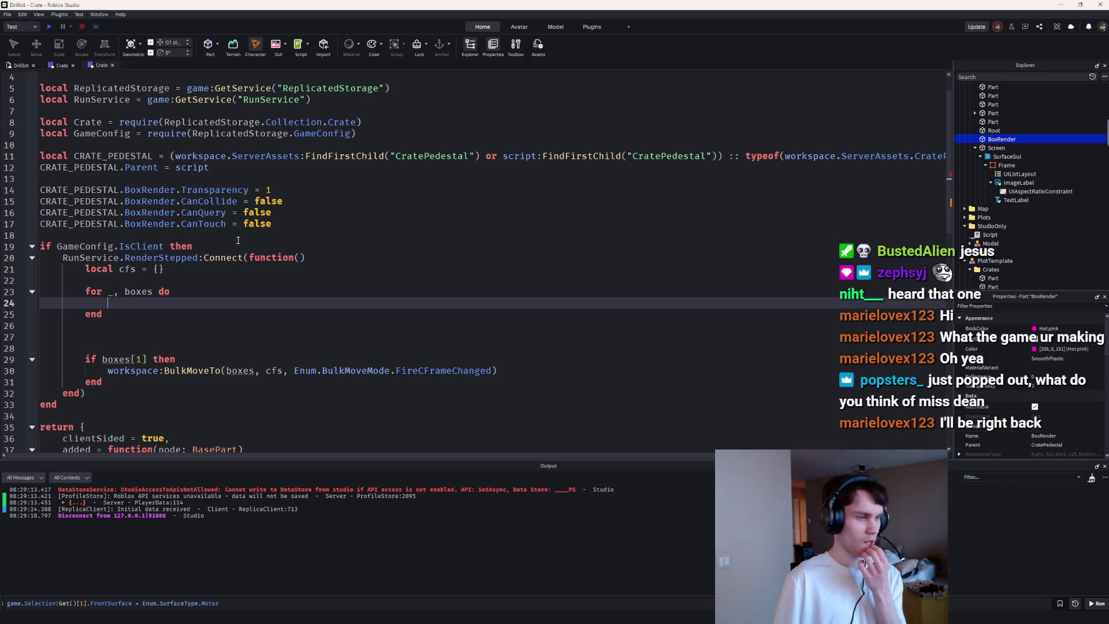
click(125, 292)
text(v in)
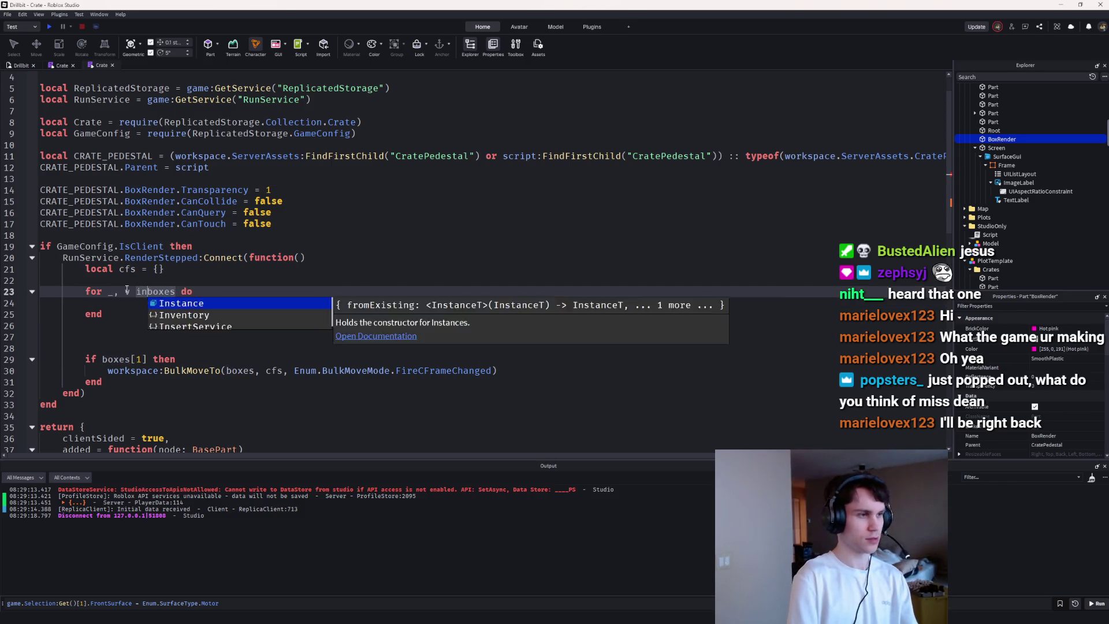
Step: Add a private variables comment below the pedestal settings
click(288, 221)
key(Return)
key(Return)
text(--)
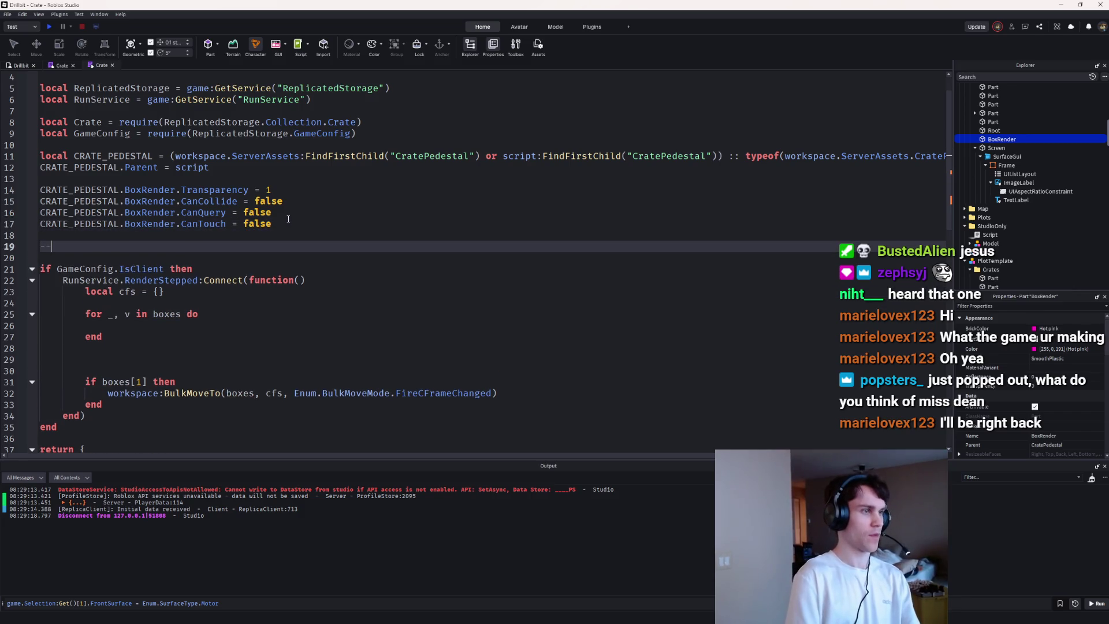
text(vatee  variables)
Step: Declare local boxData typed as {{ render: BasePart, origin: CFrame }}
key(Return)
text(local box)
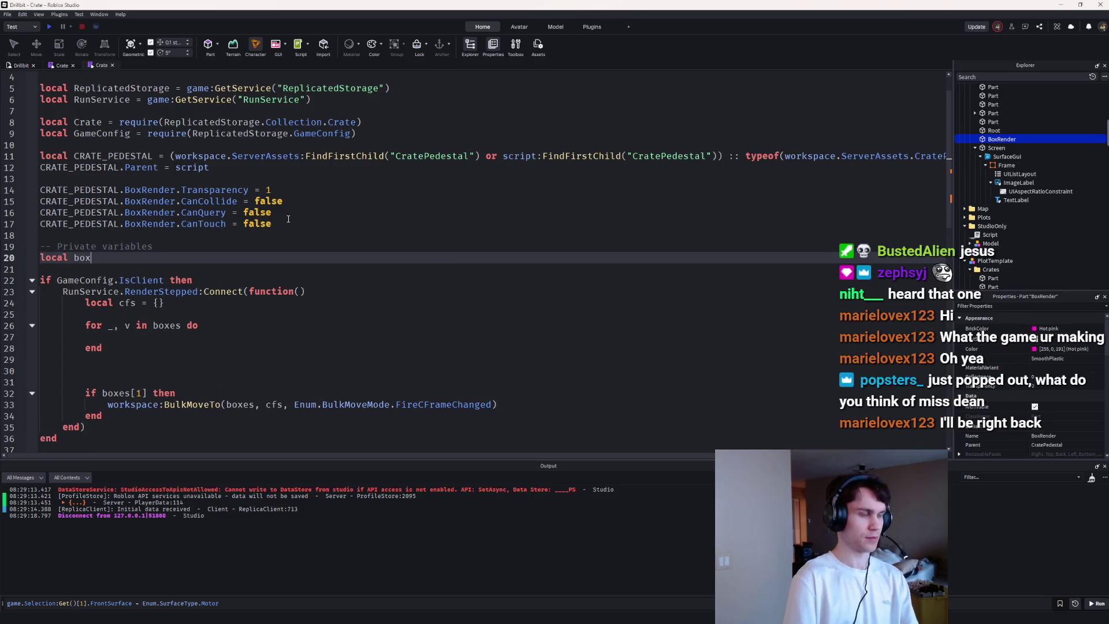
text(Data =)
key(Left)
key(Left)
key(Left)
text(: {{ )
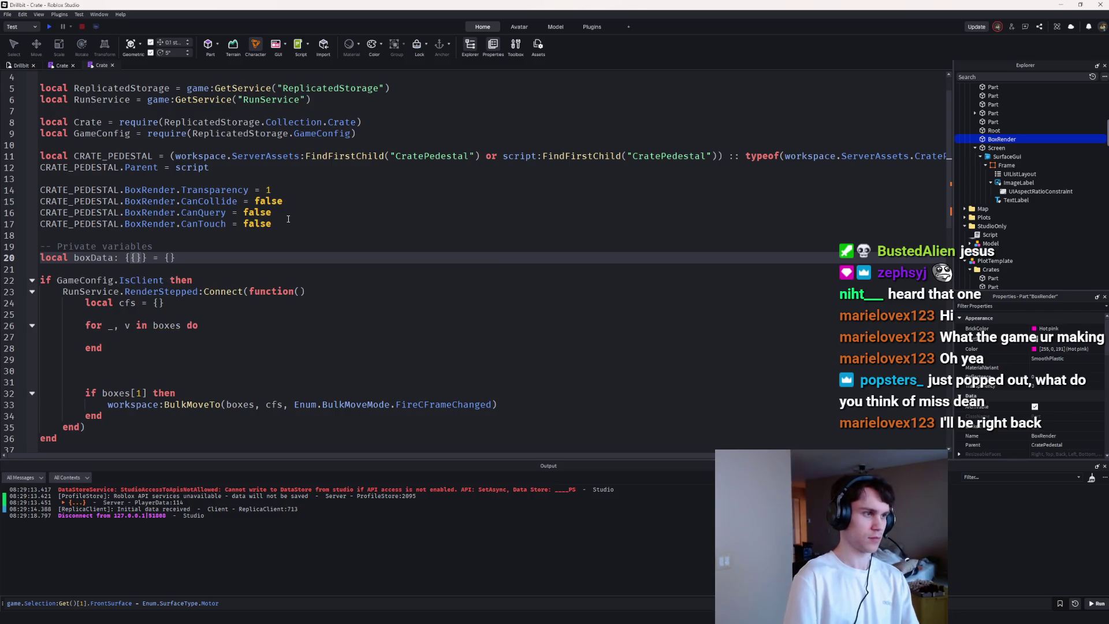
text(render: A)
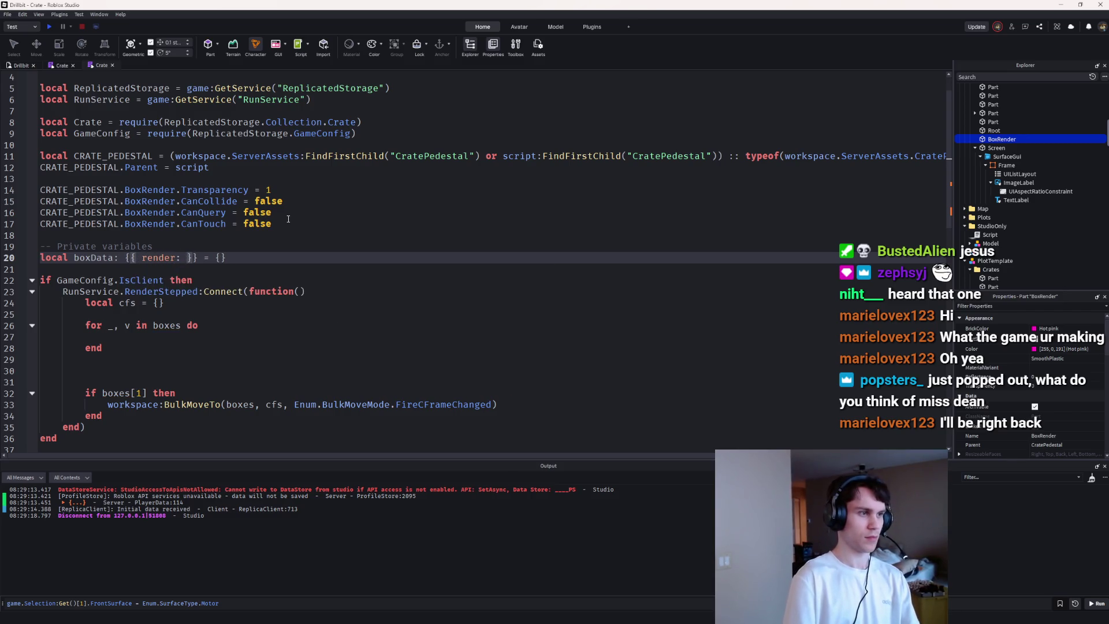
key(BackSpace)
text(BasePart, ori)
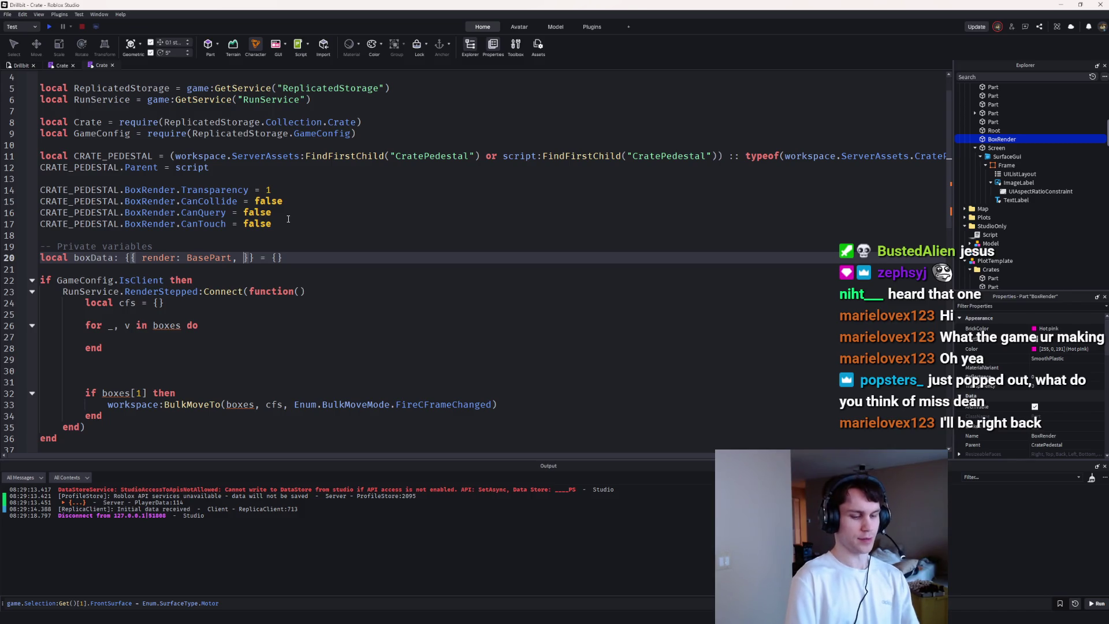
text(gin: CFrame)
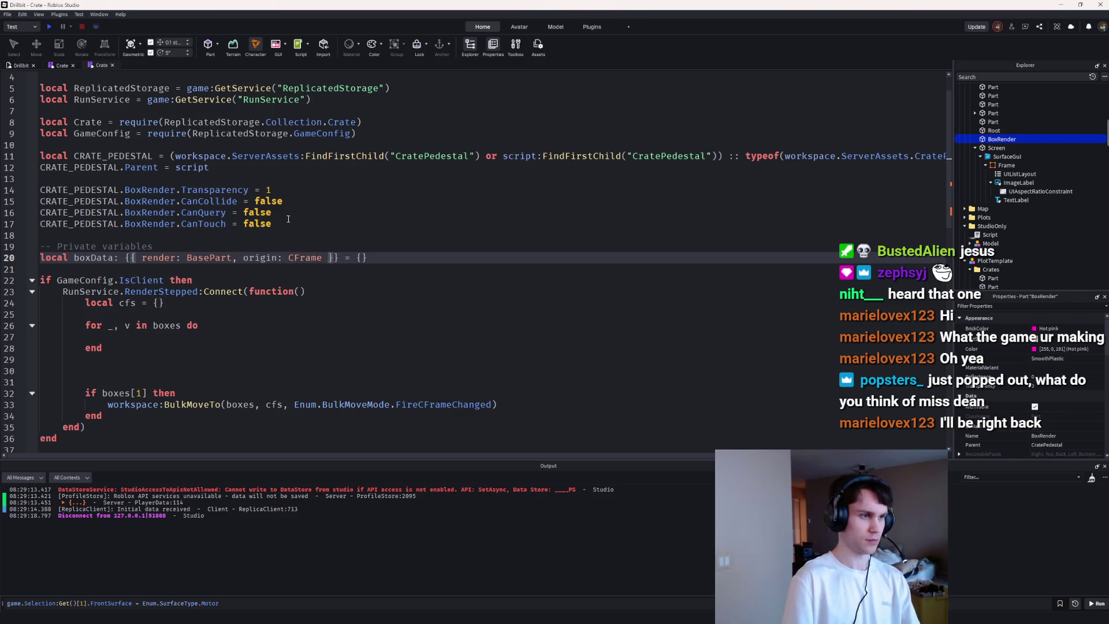
Step: Add a local offset = CFrame.Angles() line inside the render loop
key(Down)
key(Down)
key(Down)
key(Down)
key(Return)
key(Return)
text(local offs)
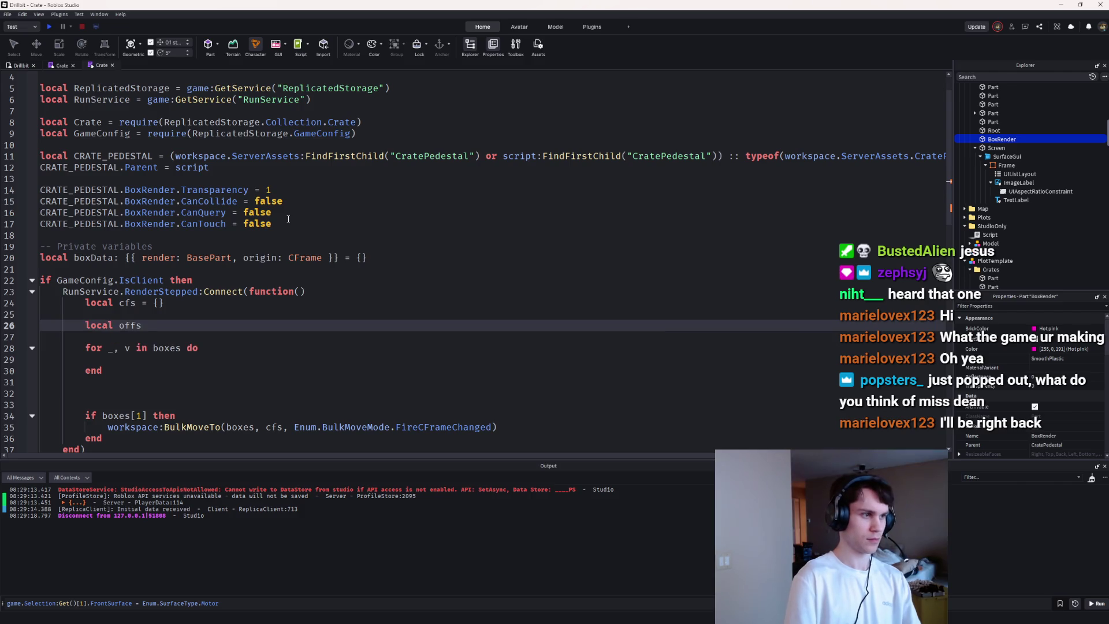
text( CFrame.Ang)
key(BackSpace)
key(BackSpace)
key(BackSpace)
text(A)
key(Tab)
key(Home)
key(Return)
key(Return)
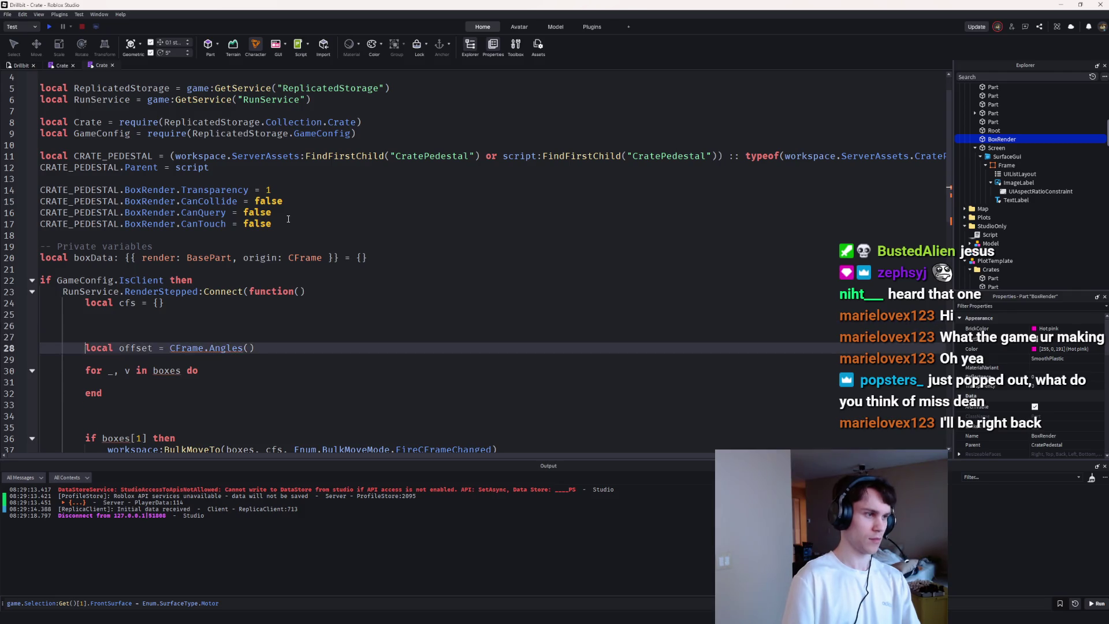
key(End)
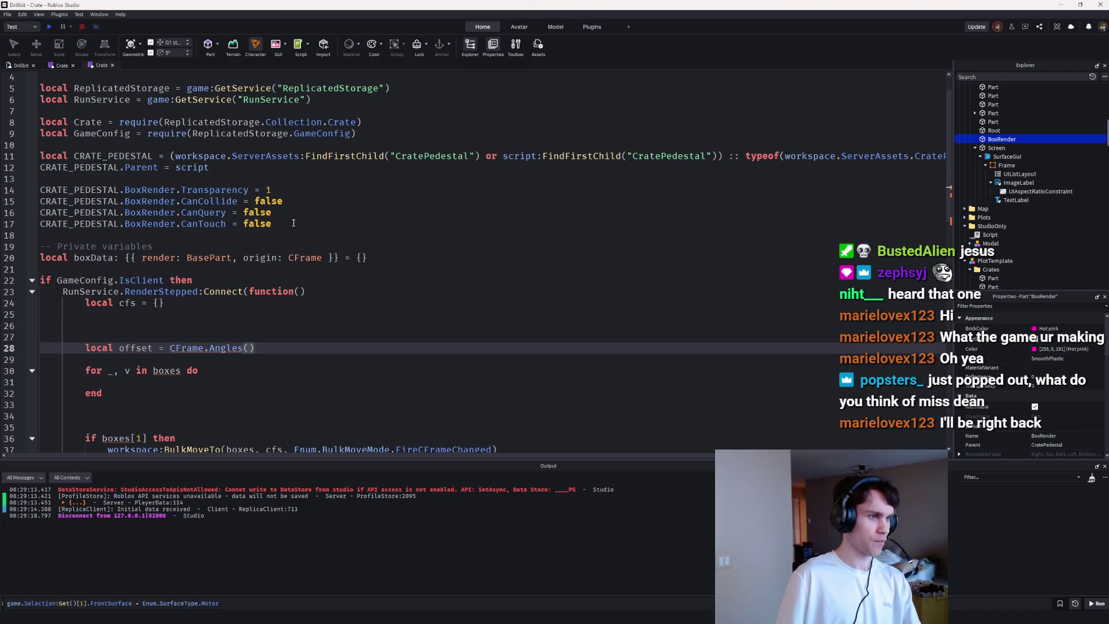
Step: Define constants SPINS_PER_SECOND = .4 and HOVER_AMPLITUDE = .2 below the pedestal settings
click(293, 223)
key(Return)
key(Return)
text(local SPINS_PO)
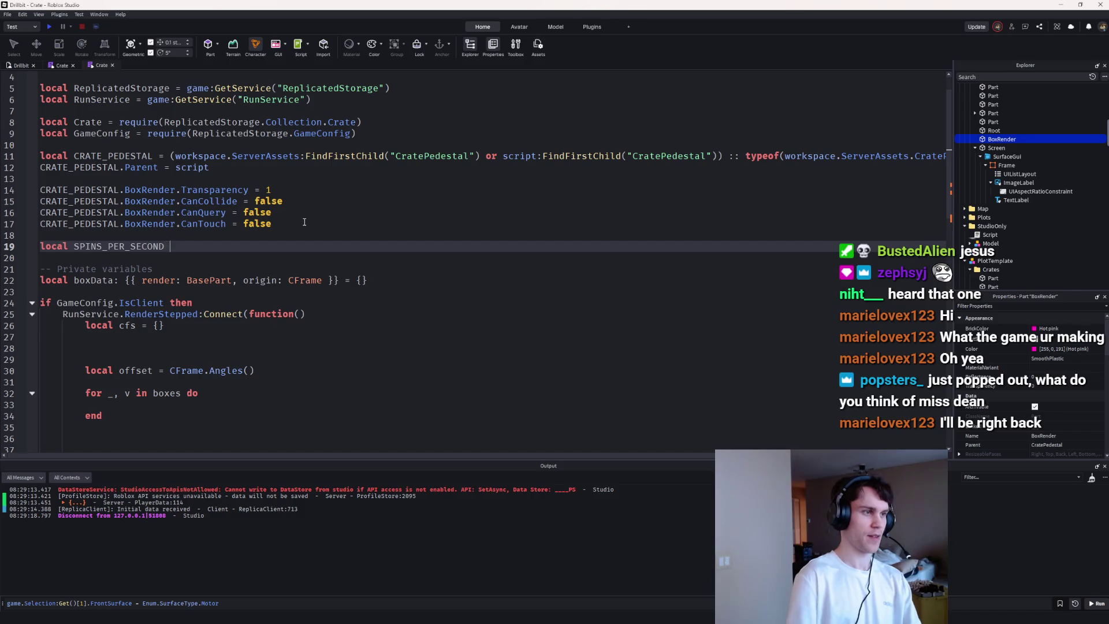
key(BackSpace)
text(4)
key(Home)
key(Return)
key(Up)
text(l)
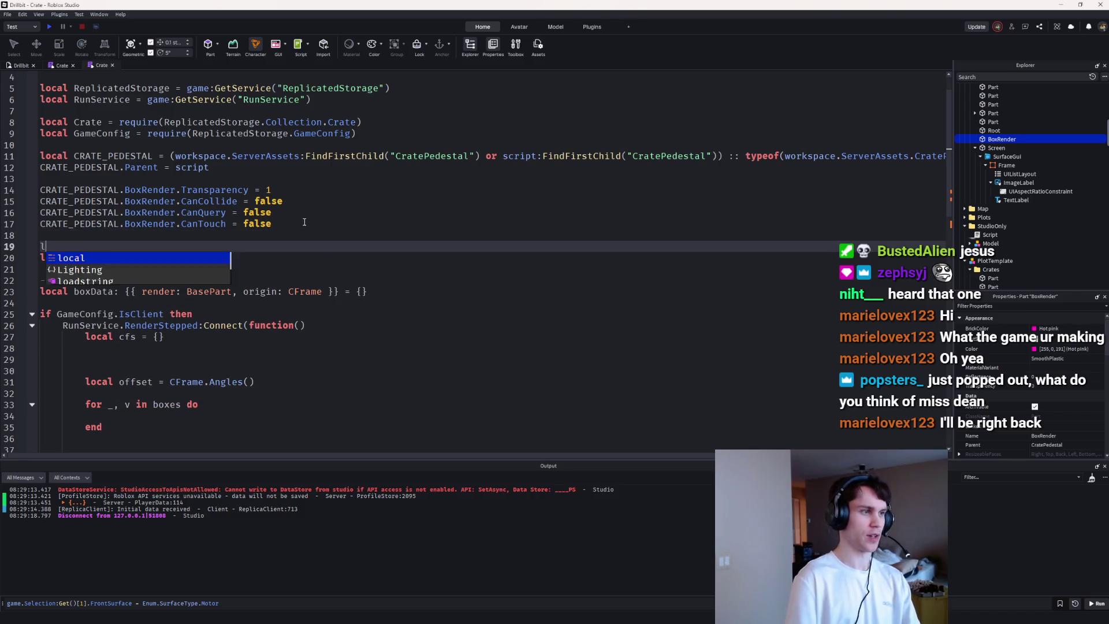
text(ocal HOVER_AM)
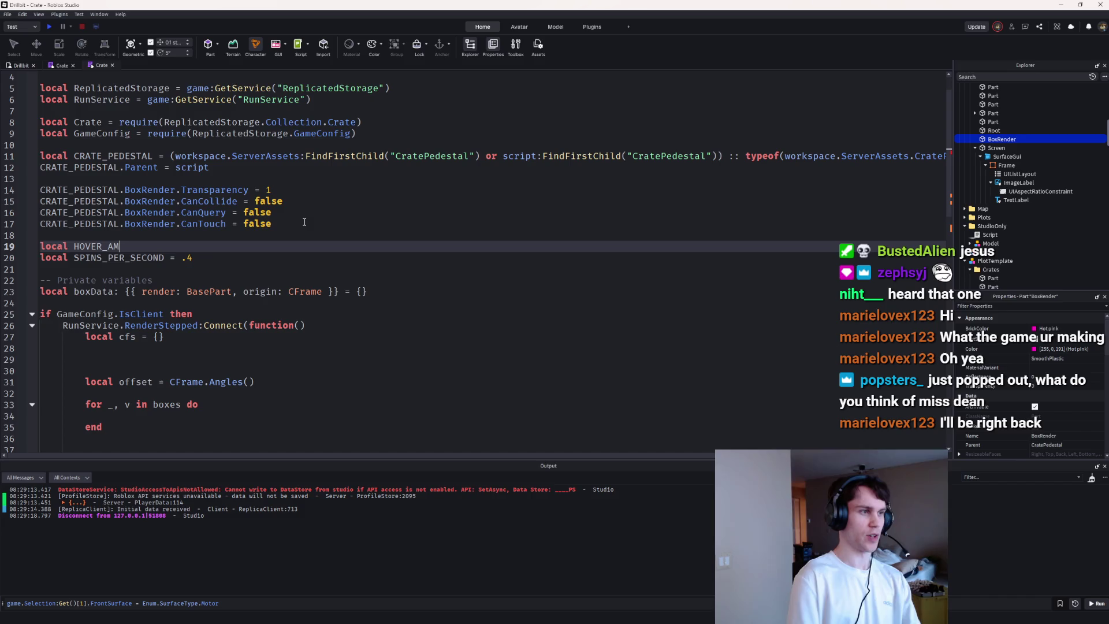
text(PLITUDE = .2)
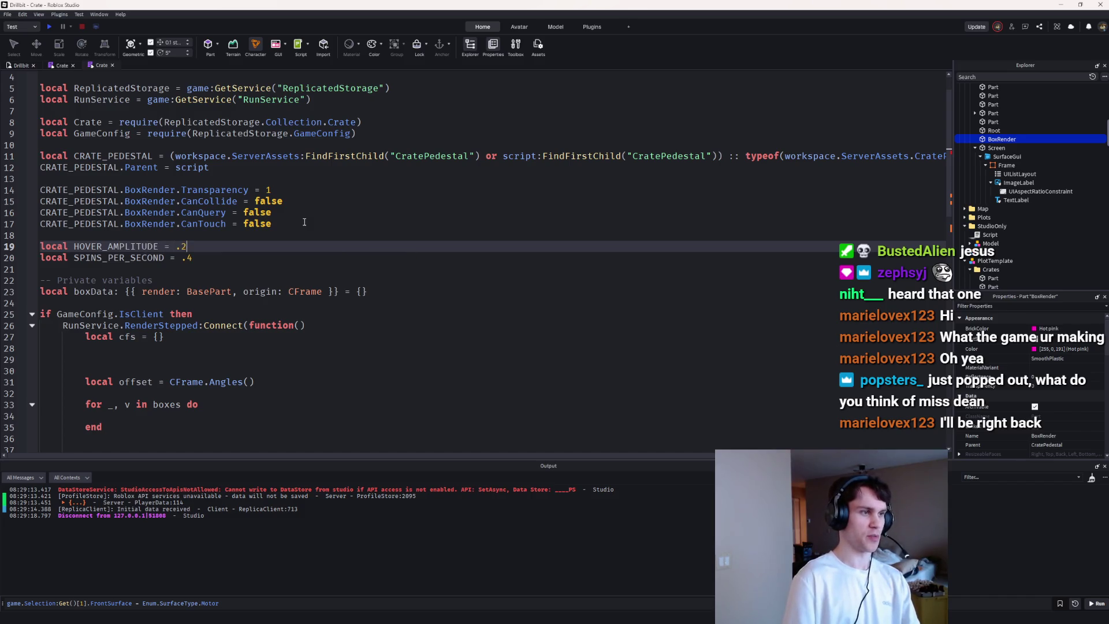
Step: Add constants WAVELENGTH = 2 and CIRCLE = 2 * math.pi
key(Down)
key(Down)
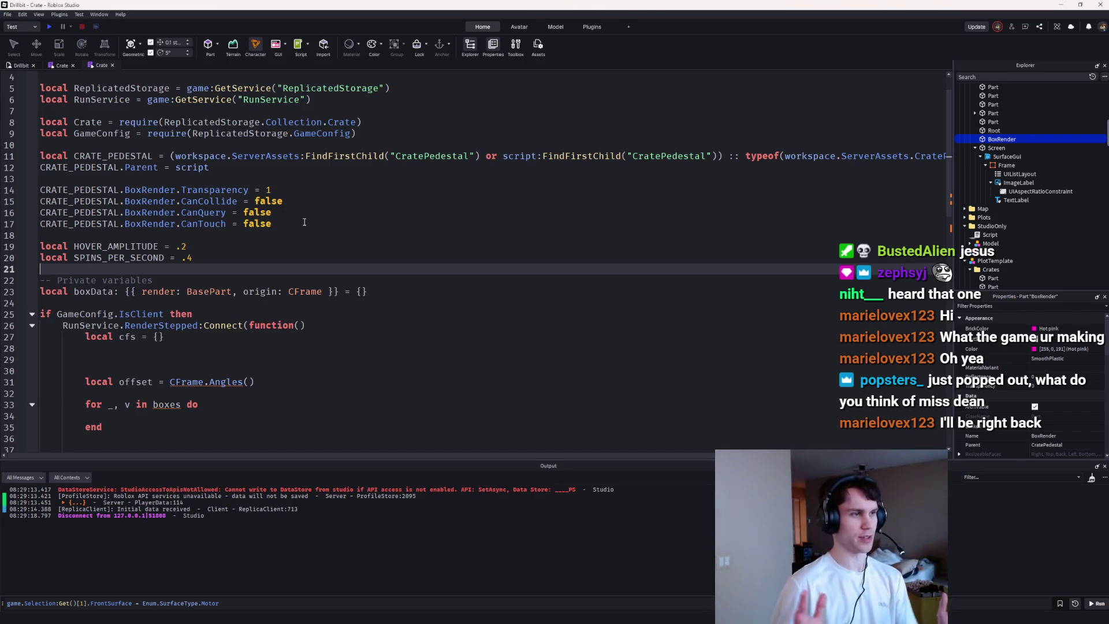
key(Return)
key(Up)
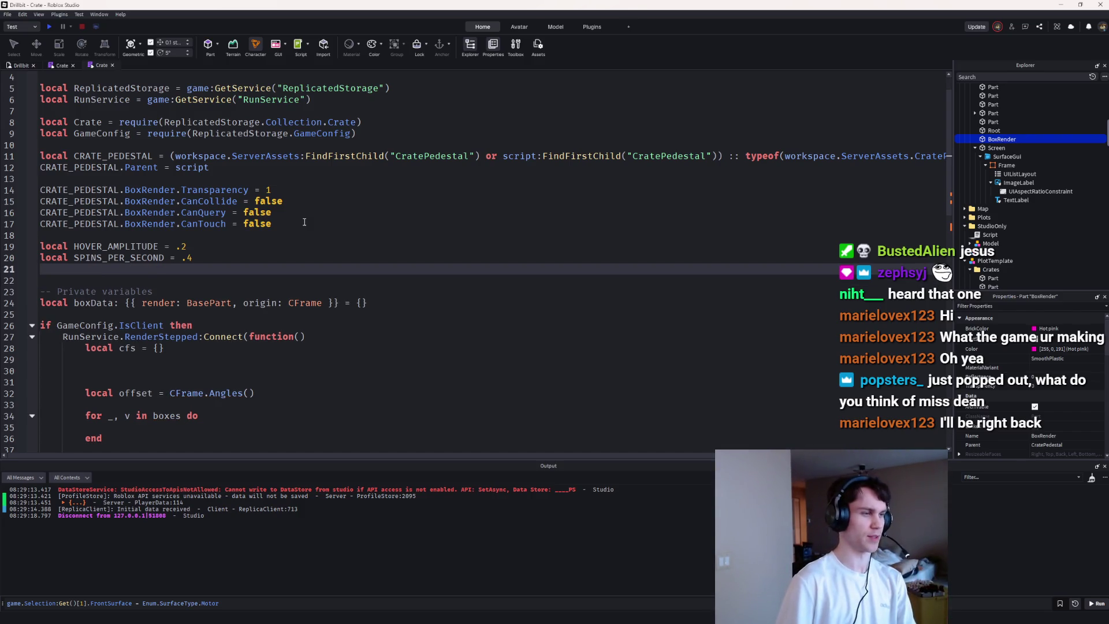
text(local)
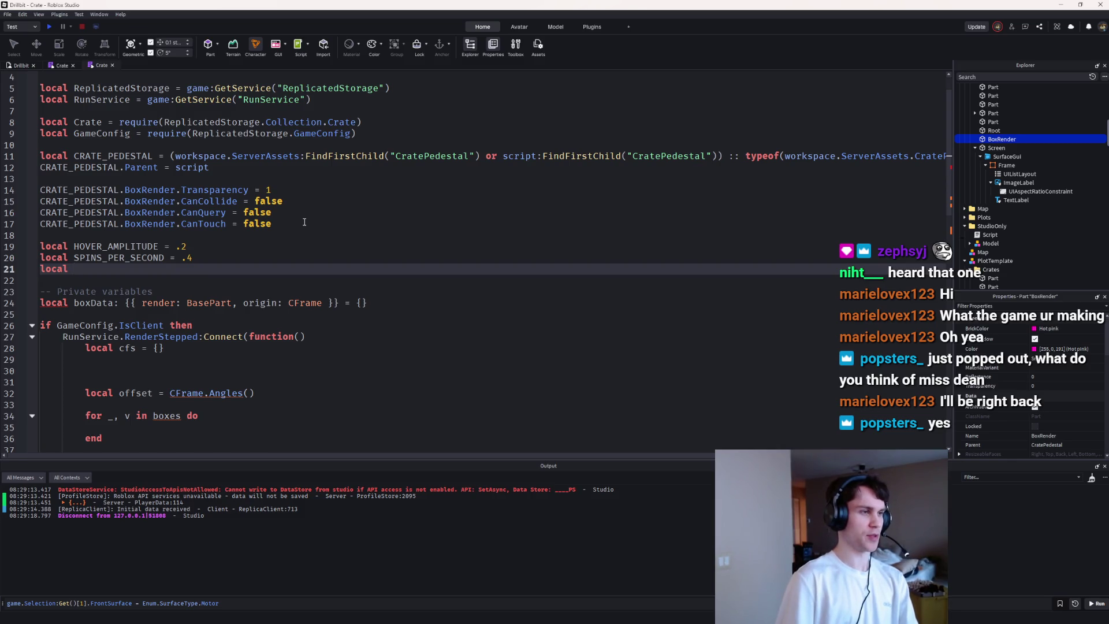
text(HO)
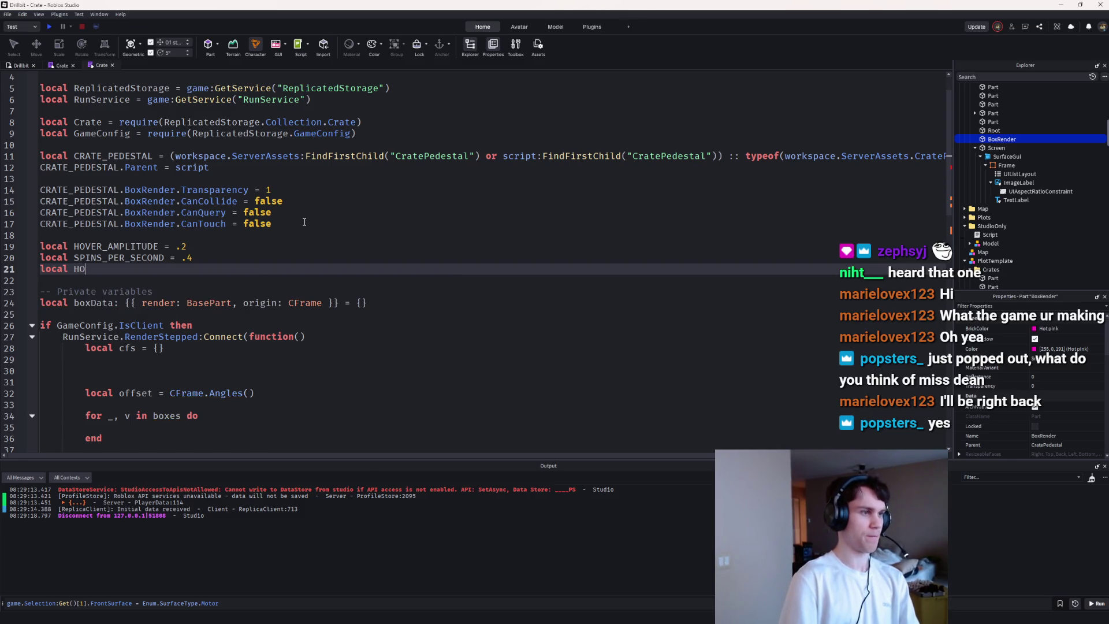
text(VERS_PER_SECOND =)
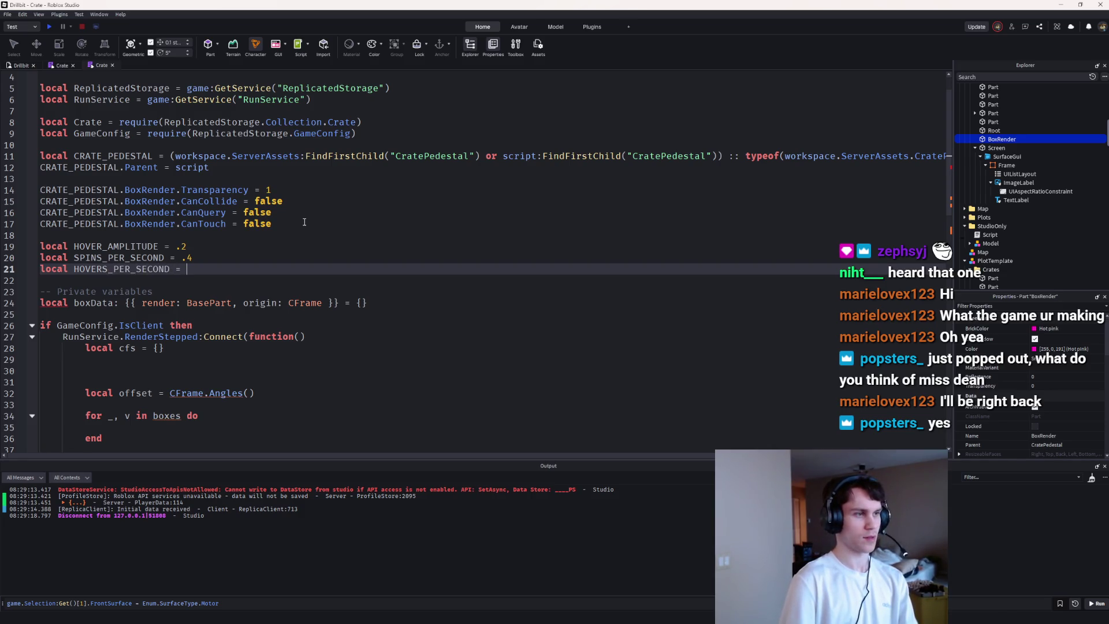
key(ctrl+BackSpace)
key(ctrl+BackSpace)
key(ctrl+BackSpace)
text(local )
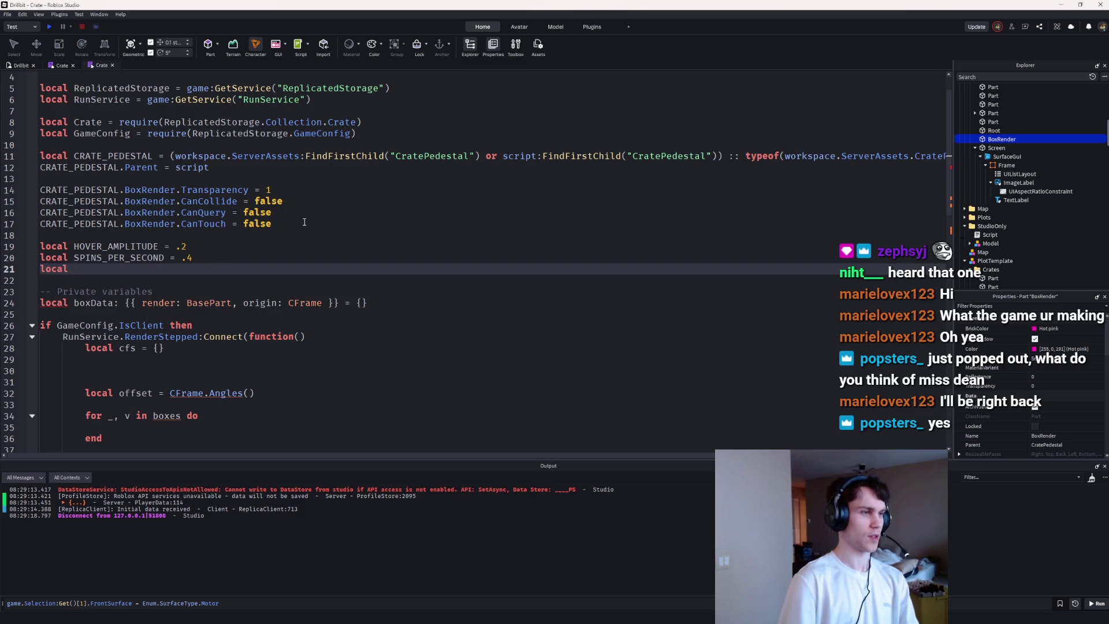
text(WAVEL)
key(BackSpace)
key(BackSpace)
key(BackSpace)
text(2)
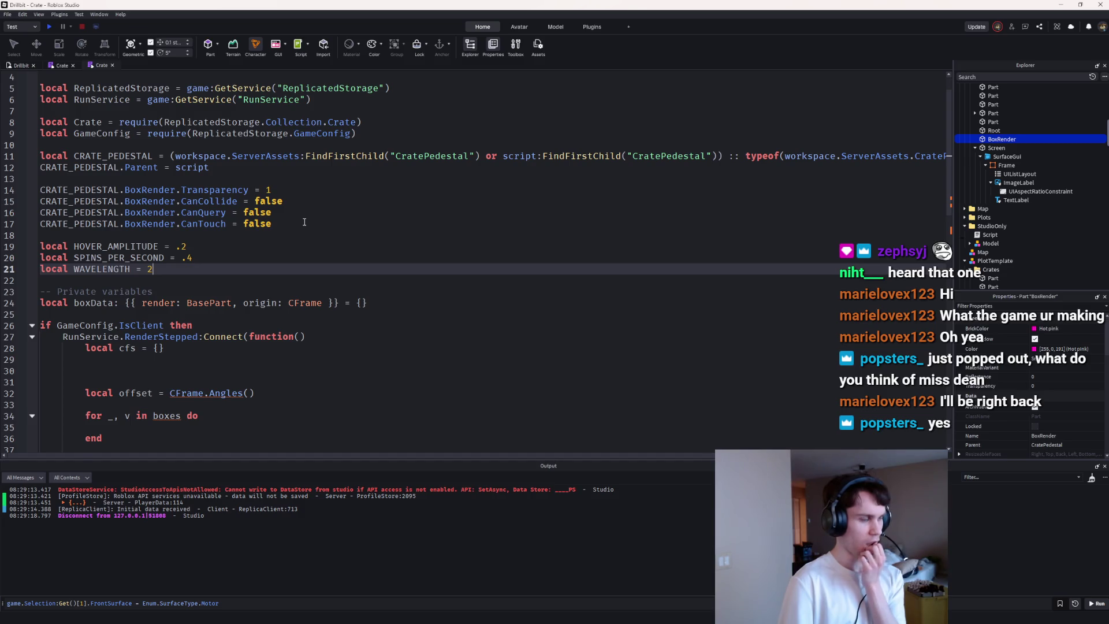
key(Return)
text(local CIRCLE = 2)
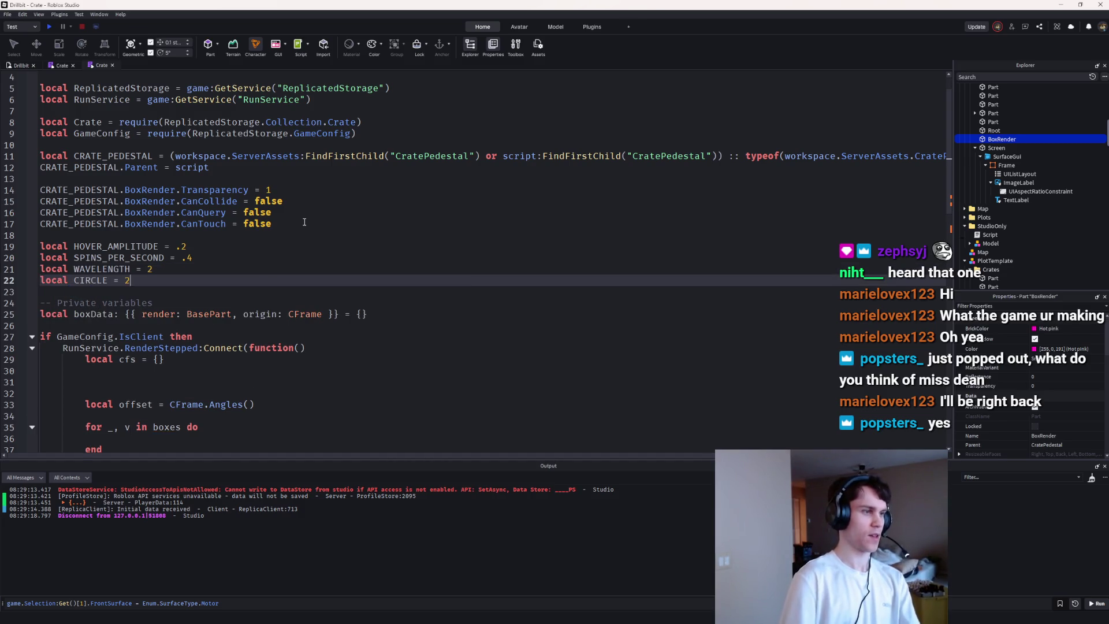
text( * math.pi)
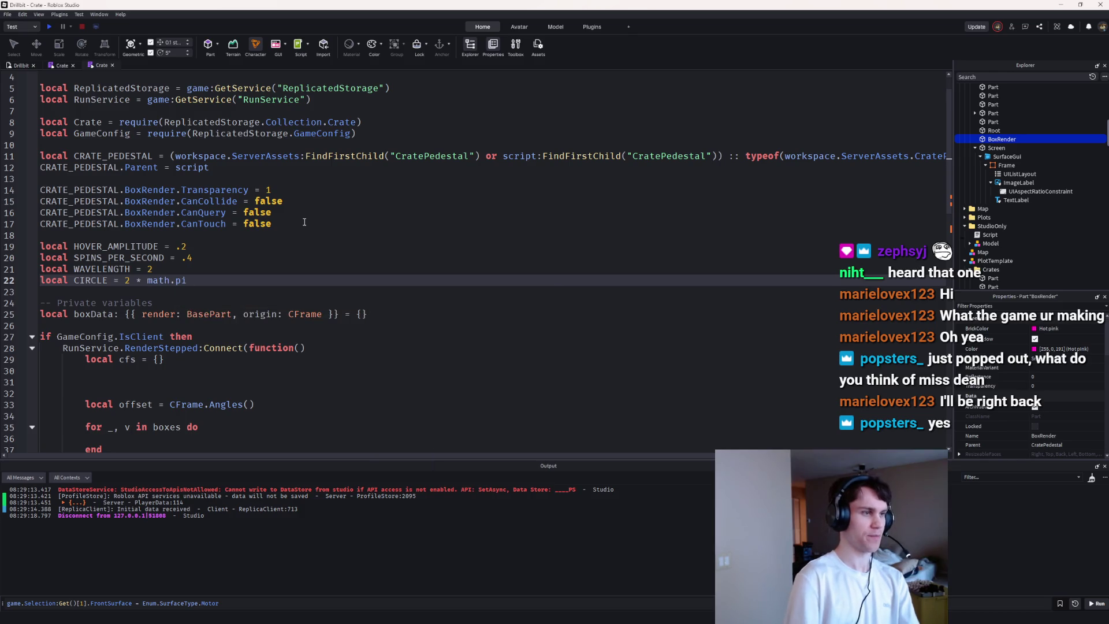
scroll(298, 222, down, 5)
click(248, 235)
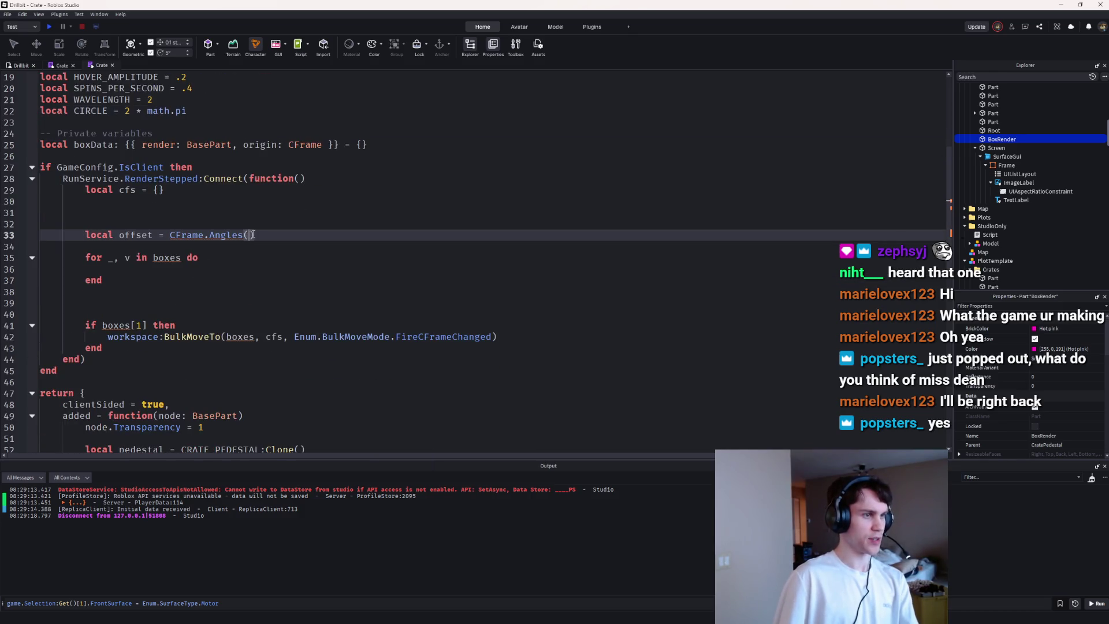
Step: Fill CFrame.Angles with 0, HOVER_AMPLITUDE * math.sin(os.clock())/WAVELENGTH, 0 and begin CFrame.new(0, before it
text(0, HO)
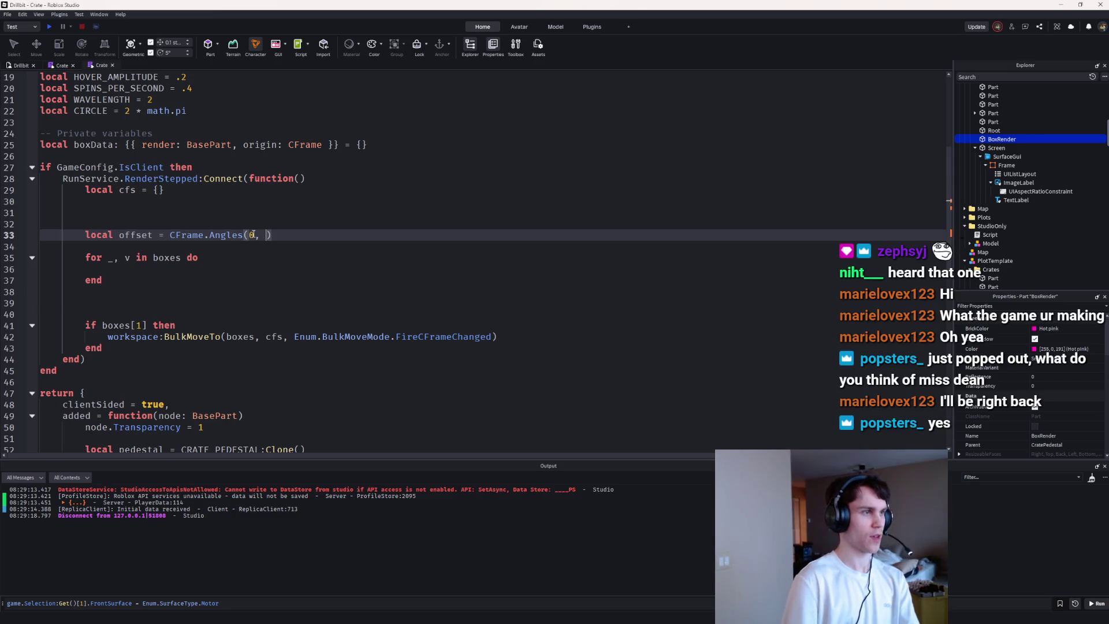
key(Tab)
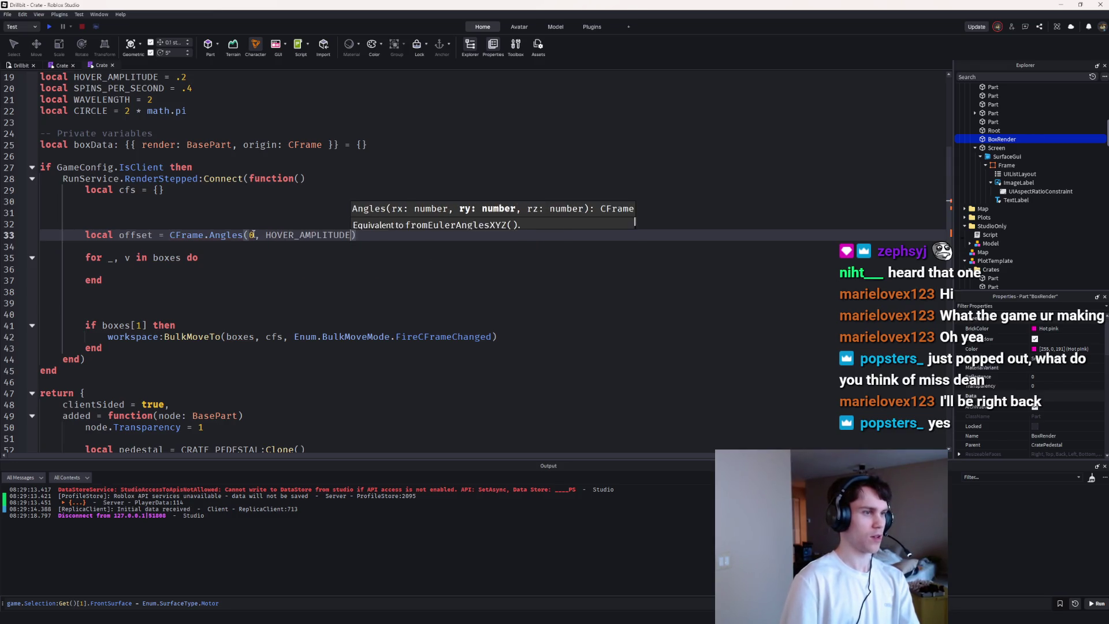
text(* math.)
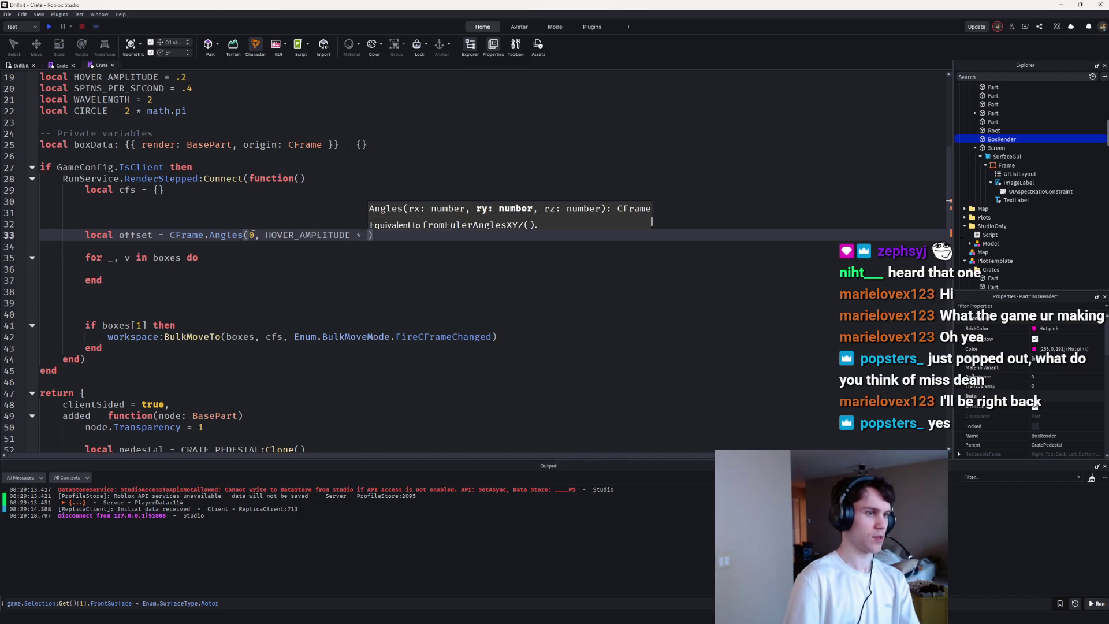
text(sin(os.clock()))
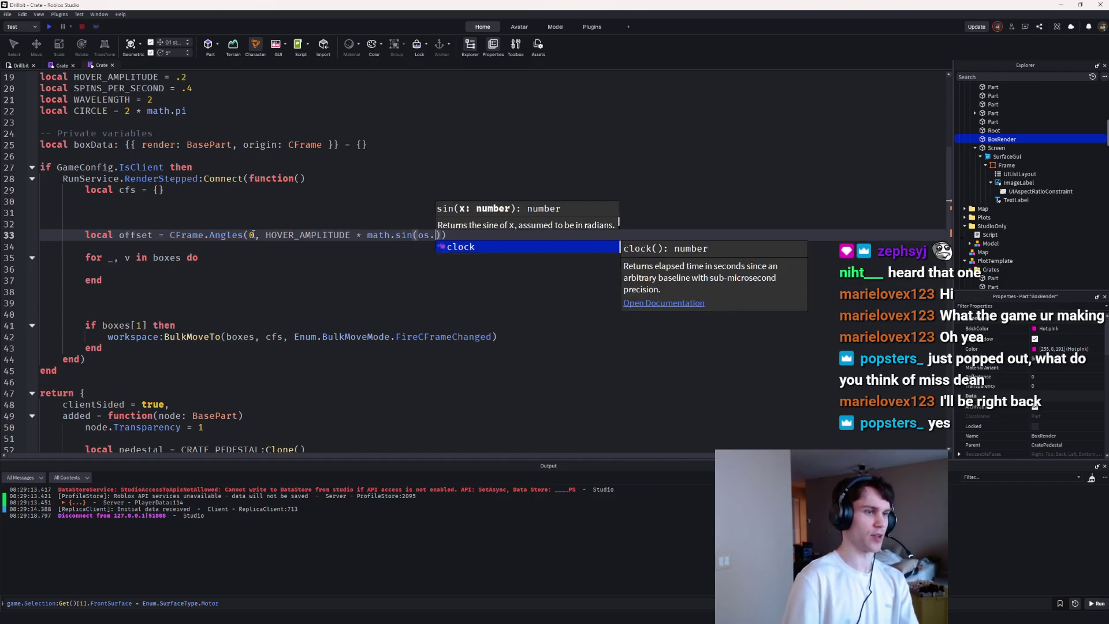
text(/WAVELENGTH), 0))
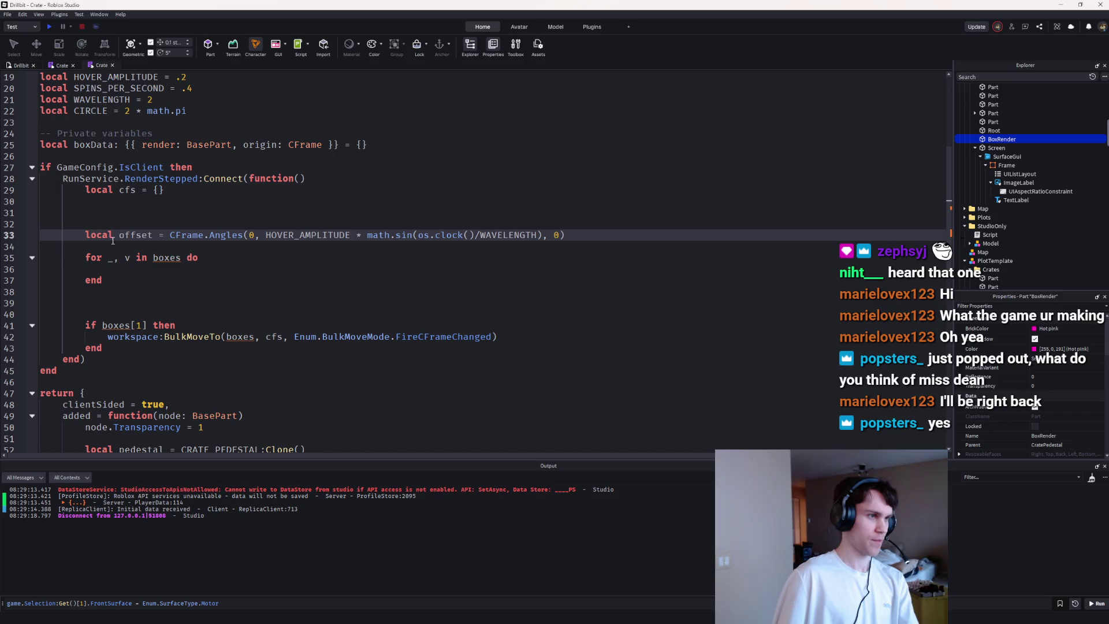
click(166, 235)
text(CFrame.new()
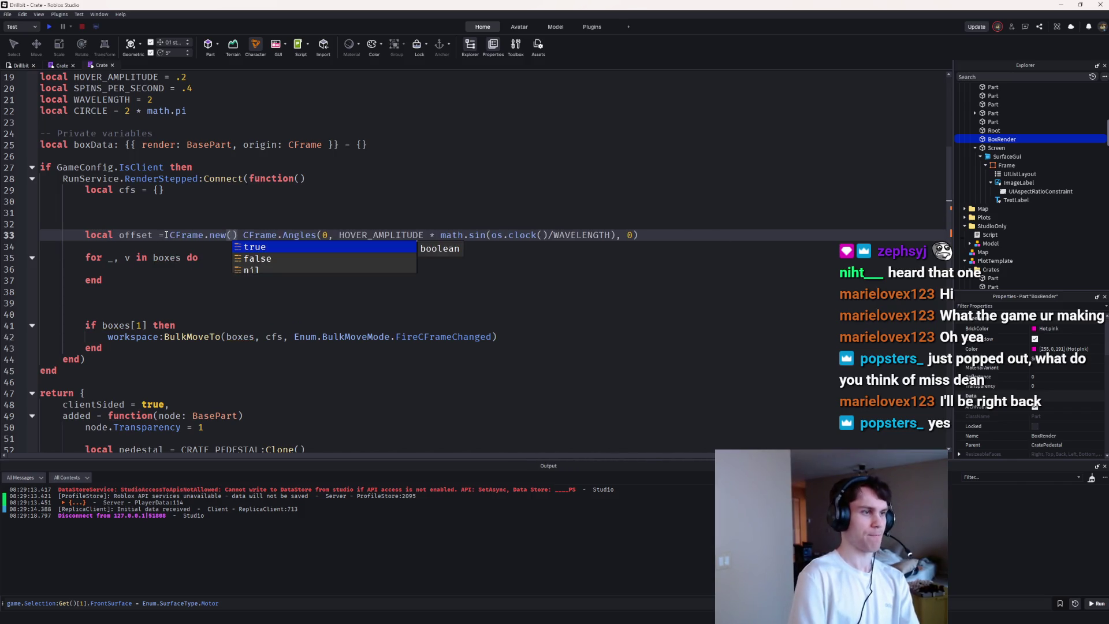
text(0,)
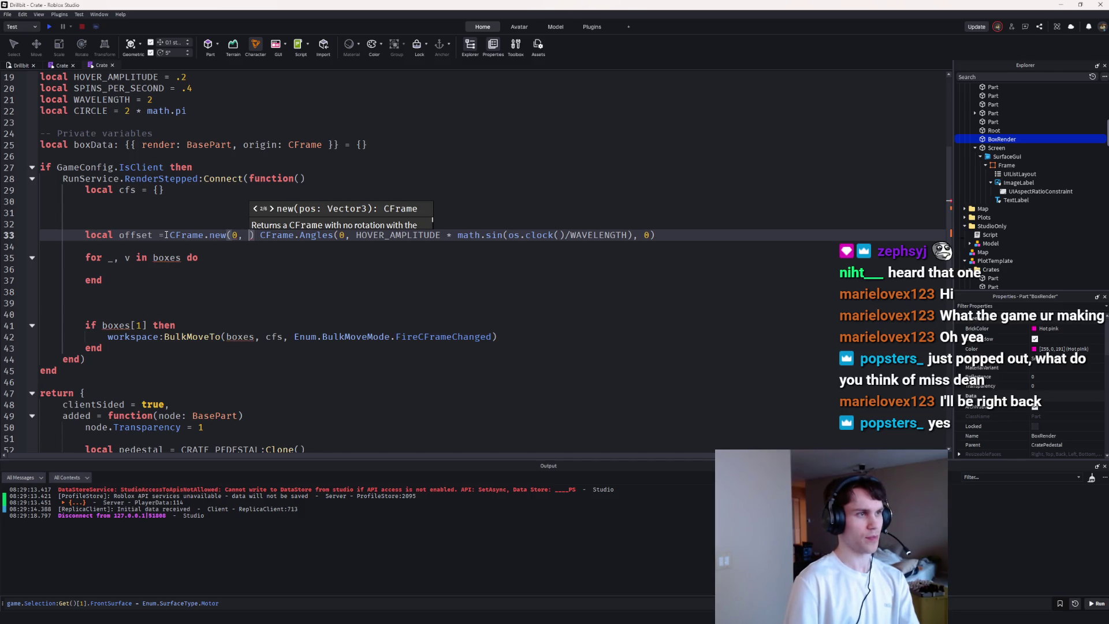
Step: Use the sine expression as CFrame.new's vertical offset and multiply it by the Angles rotation
scroll(150, 191, up, 2)
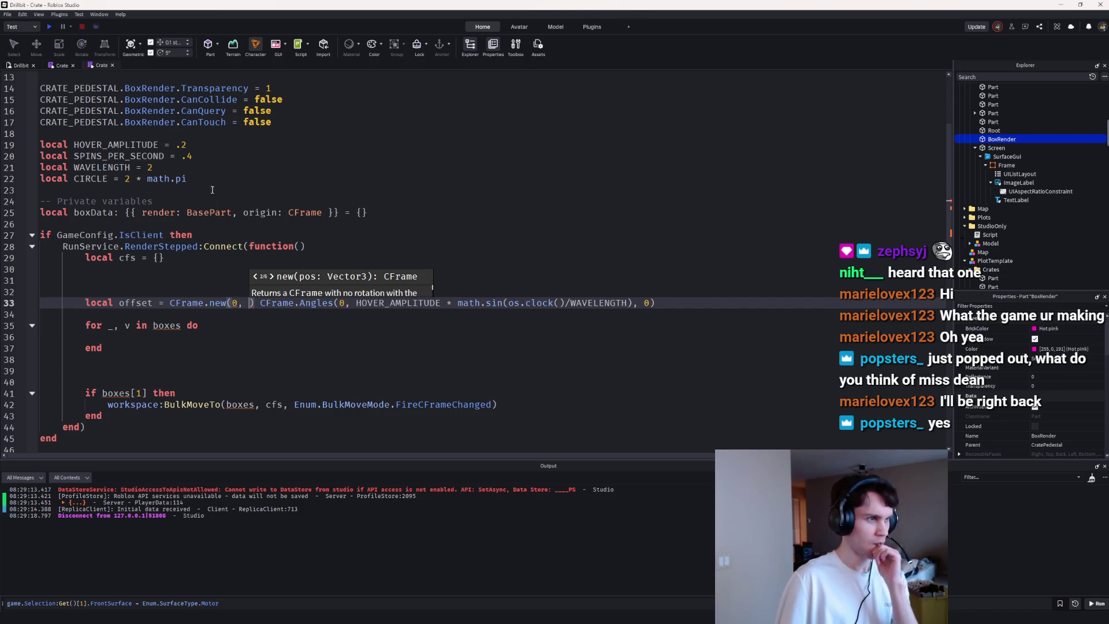
click(510, 321)
drag(633, 302, 358, 303)
key(ctrl+c)
click(249, 302)
key(ctrl+v)
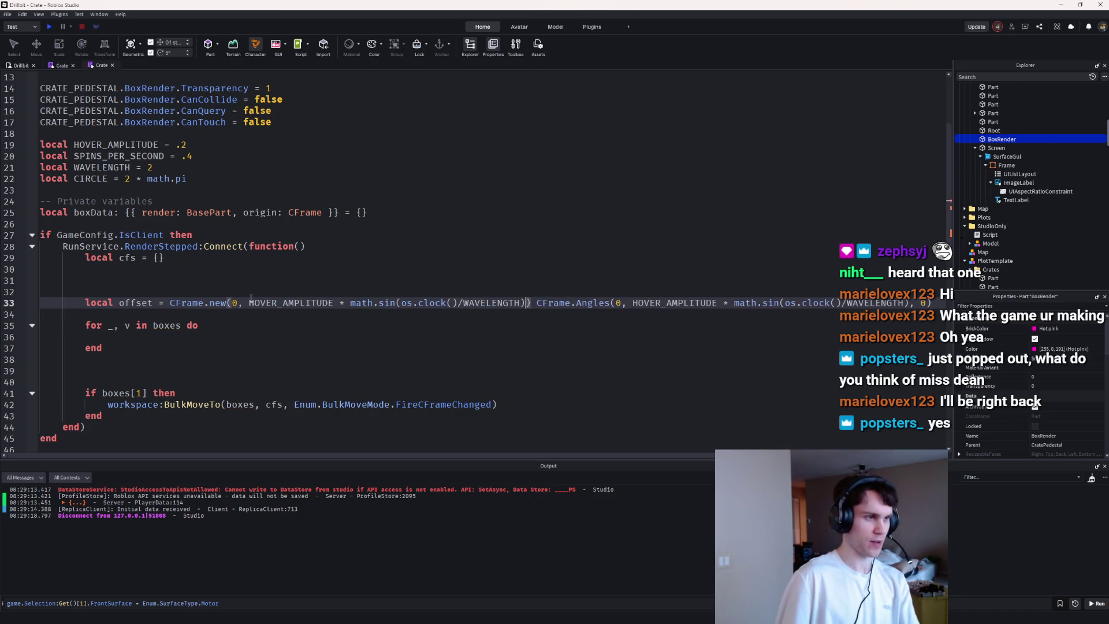
text(, 0)
click(543, 303)
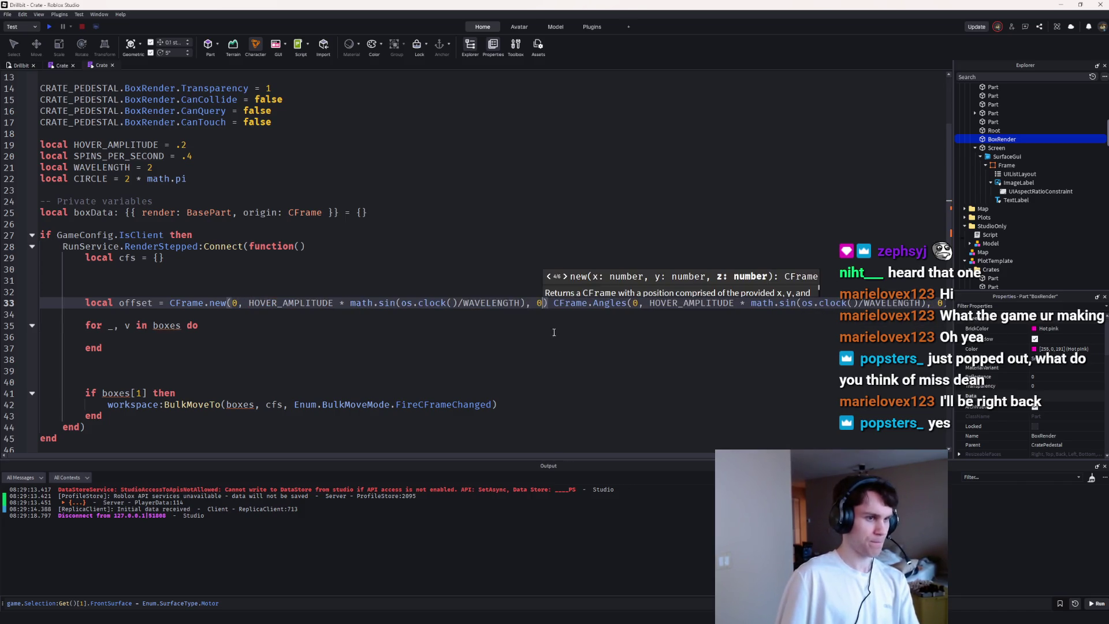
click(557, 302)
text(*)
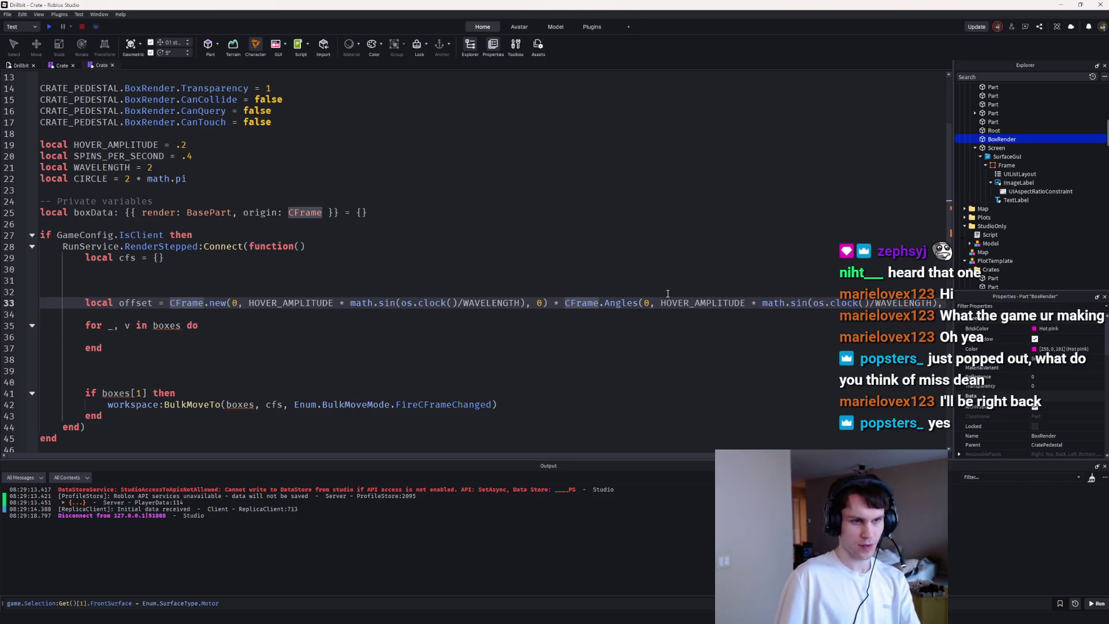
click(309, 291)
Step: Add local t = os.clock() and replace both os.clock() calls in the offset with t
text(local t = os.cl)
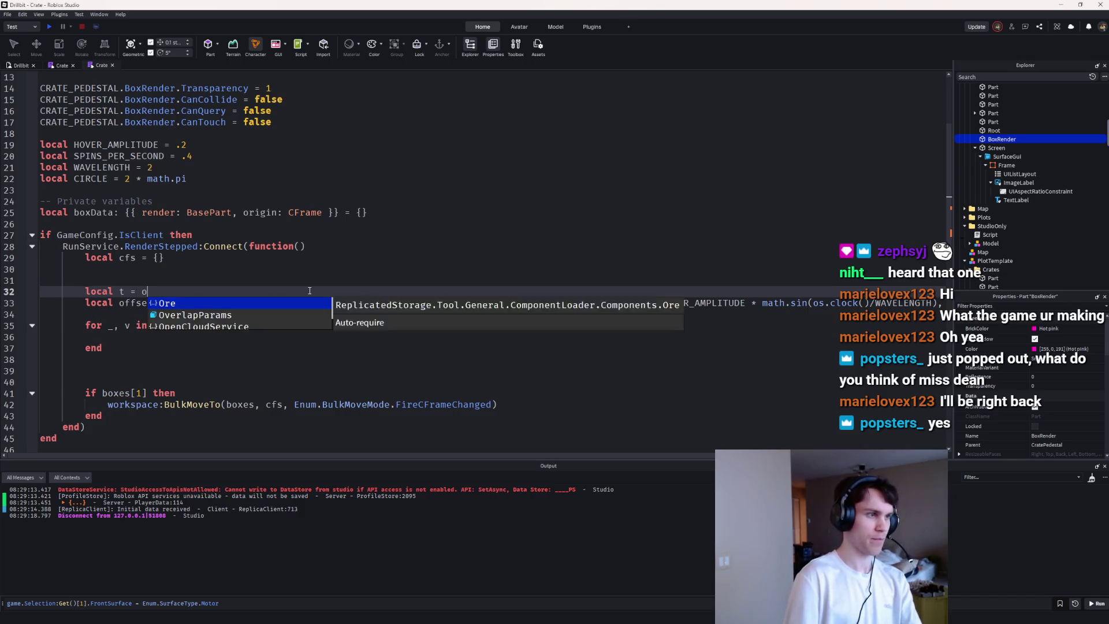
key(Tab)
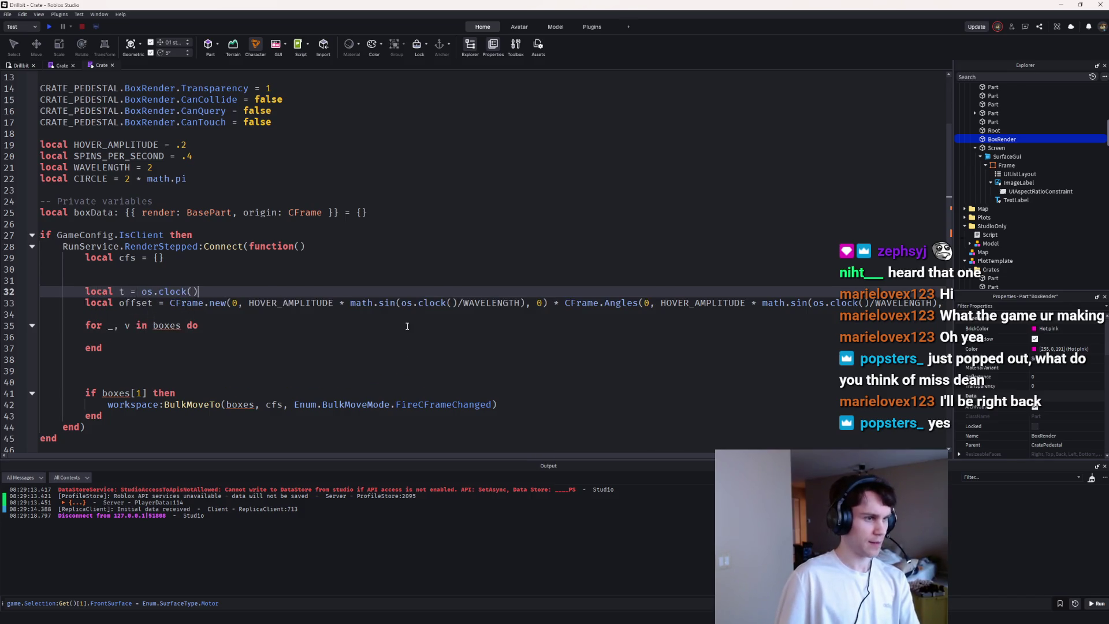
drag(457, 303, 403, 302)
text(t)
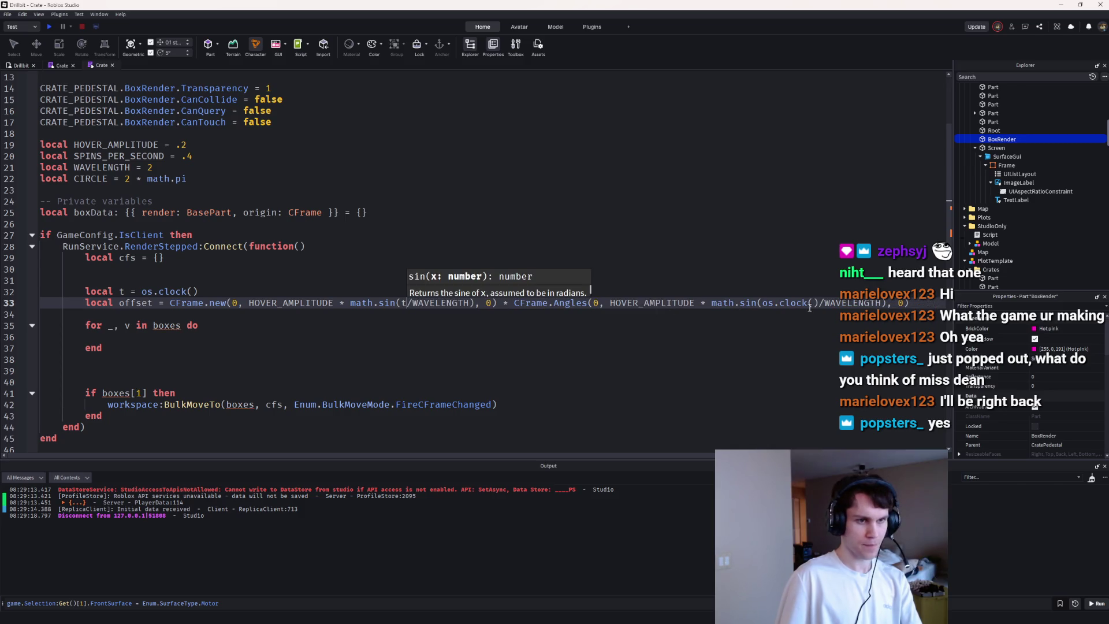
drag(818, 302, 761, 302)
text(t)
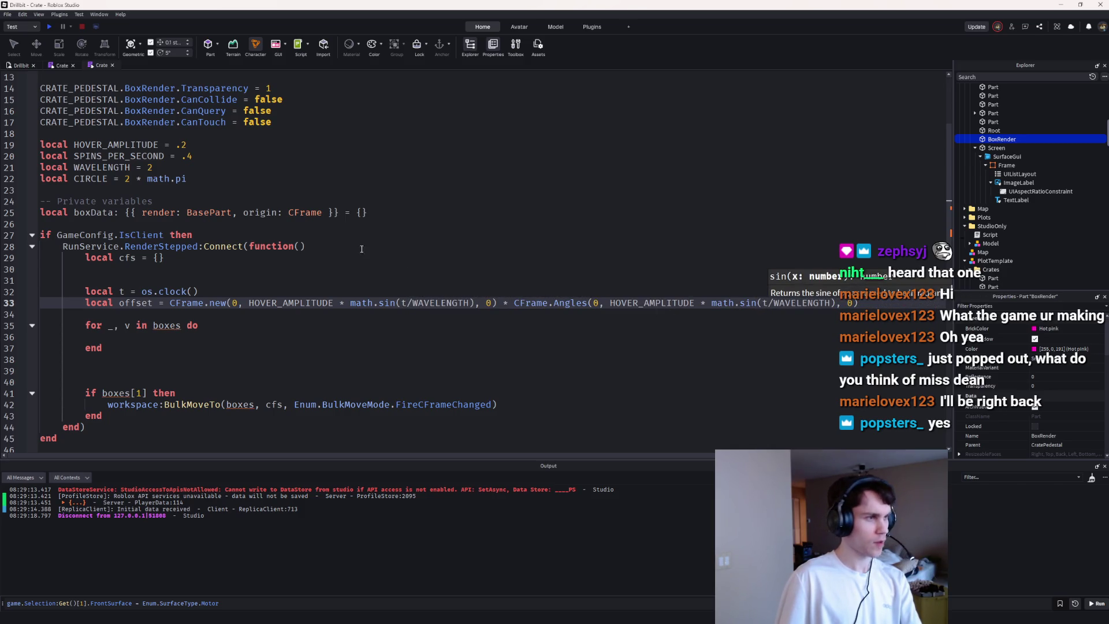
Step: Rewrite the rotation angle as CIRCLE * math.sin(t * SPINS_PER_SECOND)
double_click(100, 157)
double_click(640, 303)
key(ctrl+v)
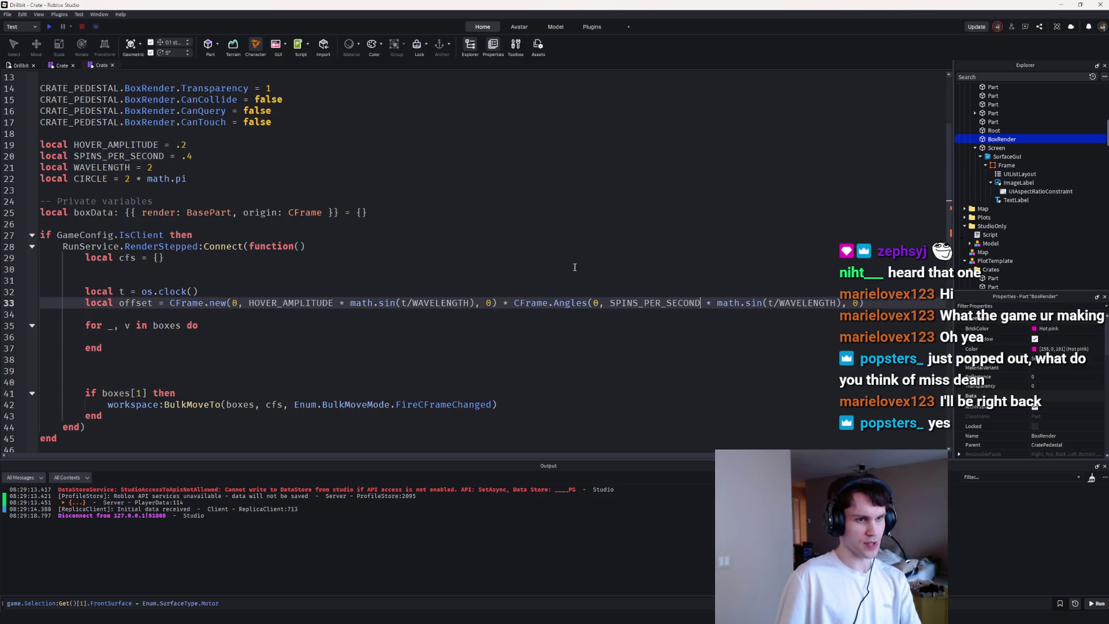
double_click(97, 180)
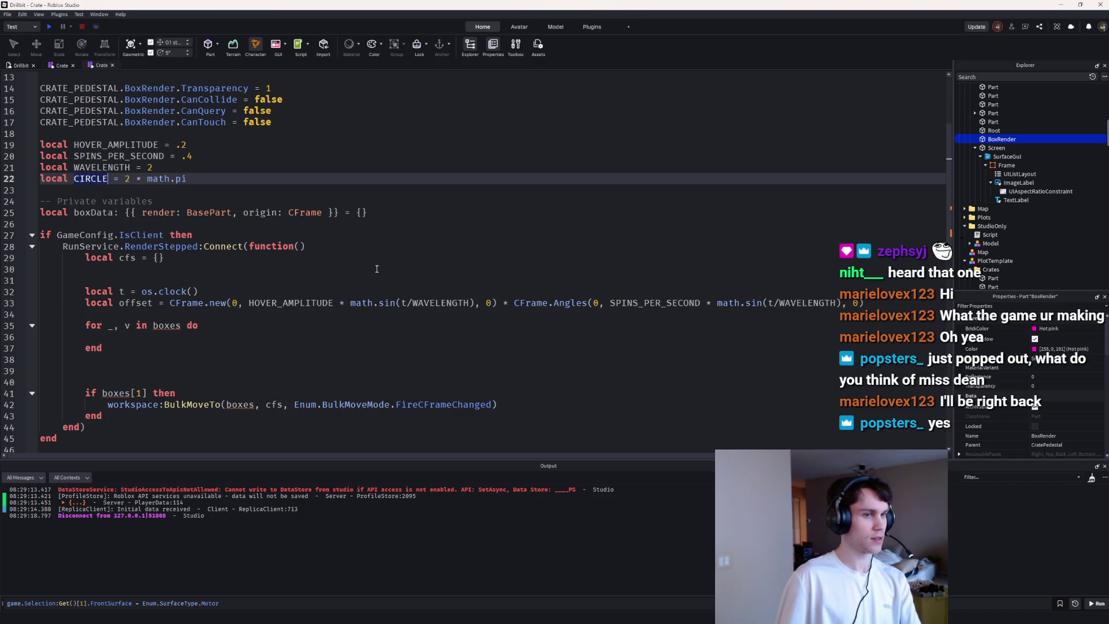
click(612, 302)
key(ctrl+v)
text(*)
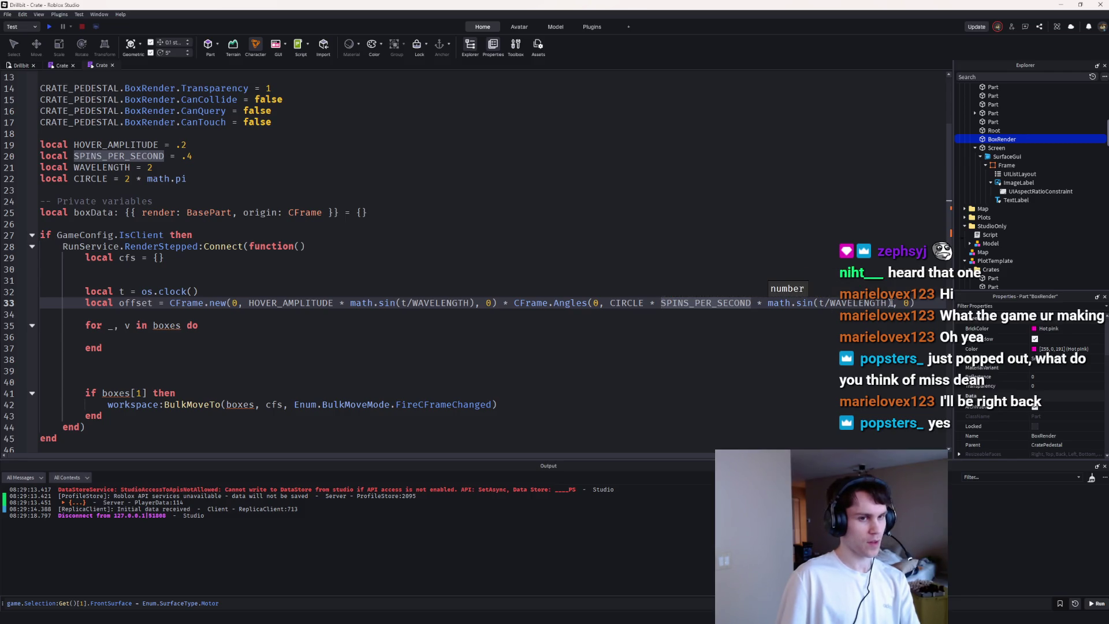
click(854, 303)
drag(850, 304, 825, 306)
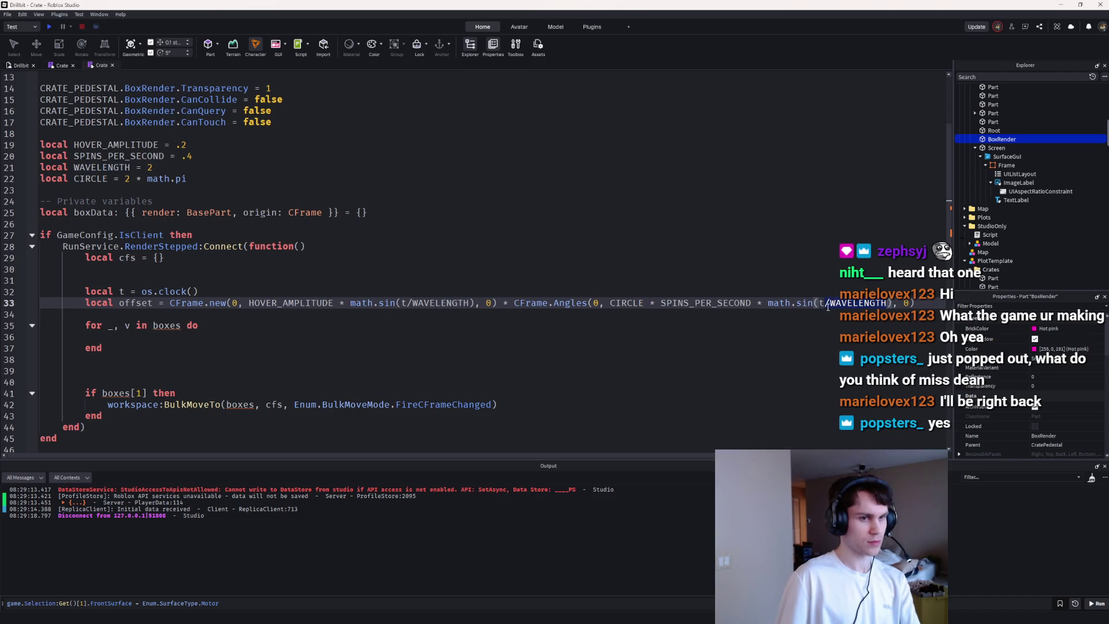
text(* SP)
key(Tab)
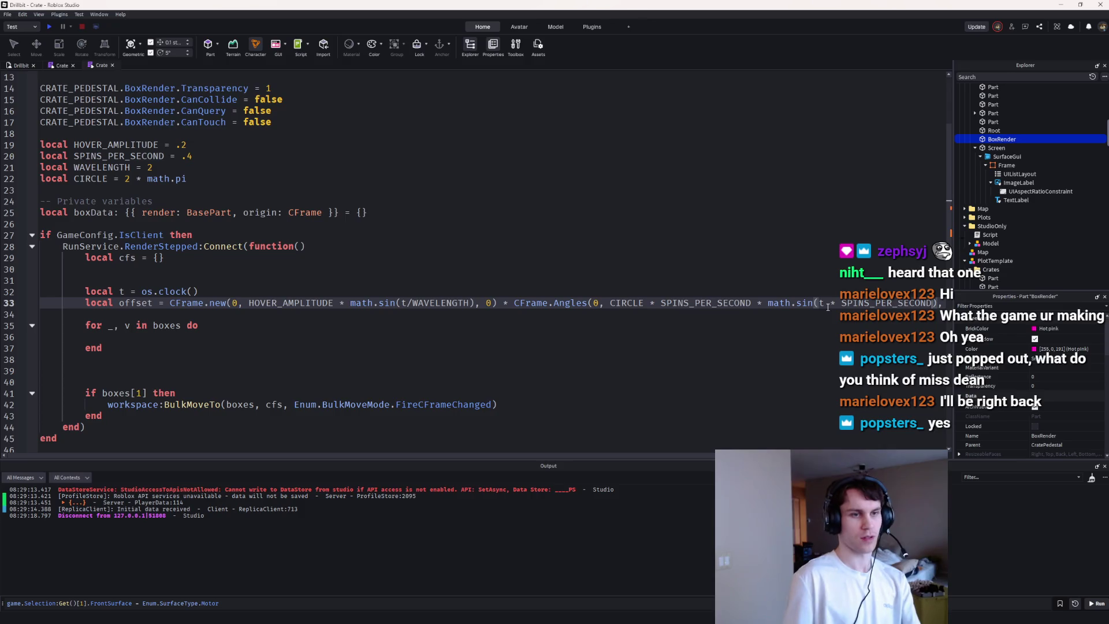
drag(752, 305, 660, 305)
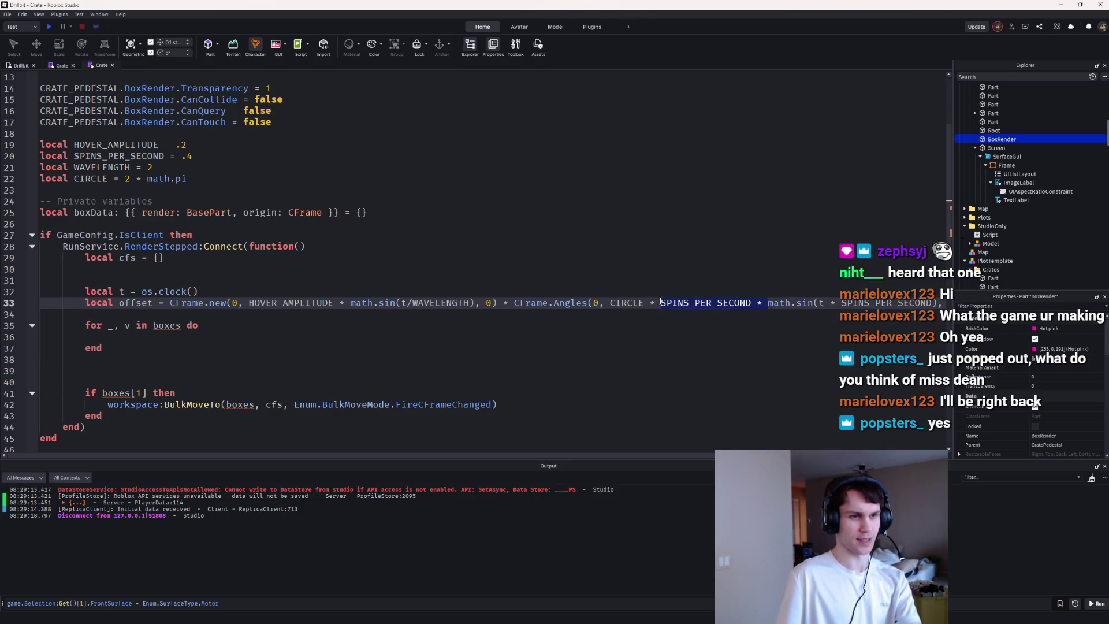
key(BackSpace)
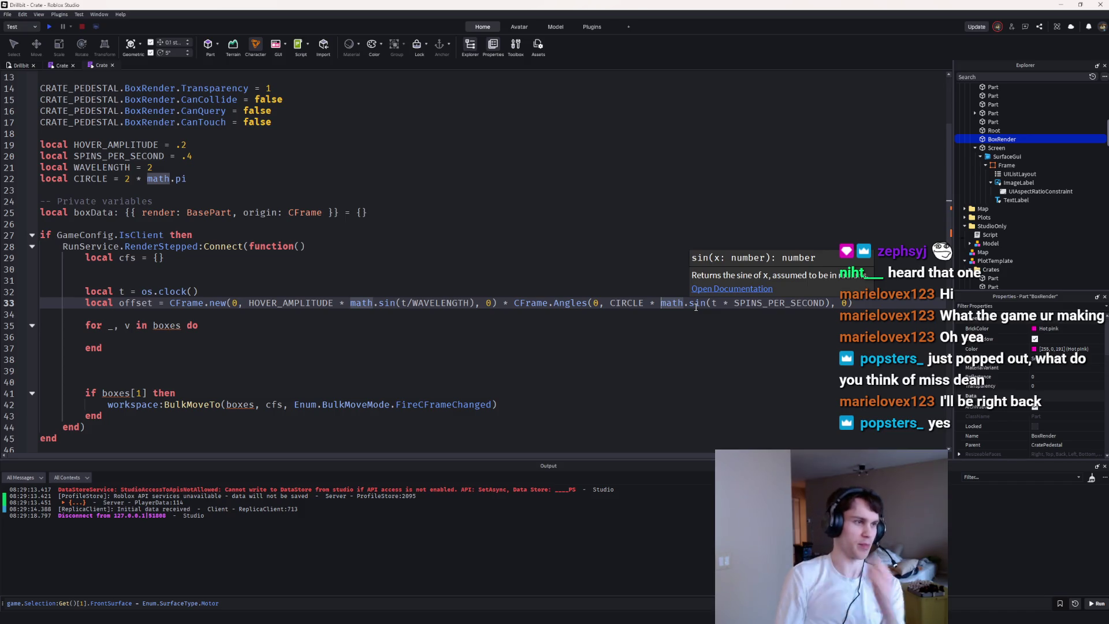
Step: Make the for loop iterate over boxData instead of boxes
double_click(93, 212)
key(ctrl+c)
double_click(164, 325)
key(ctrl+v)
Step: Inside the loop, add table.insert(boxes, v.render) and table.insert(cfs, v.origin * offset)
click(162, 333)
text(t)
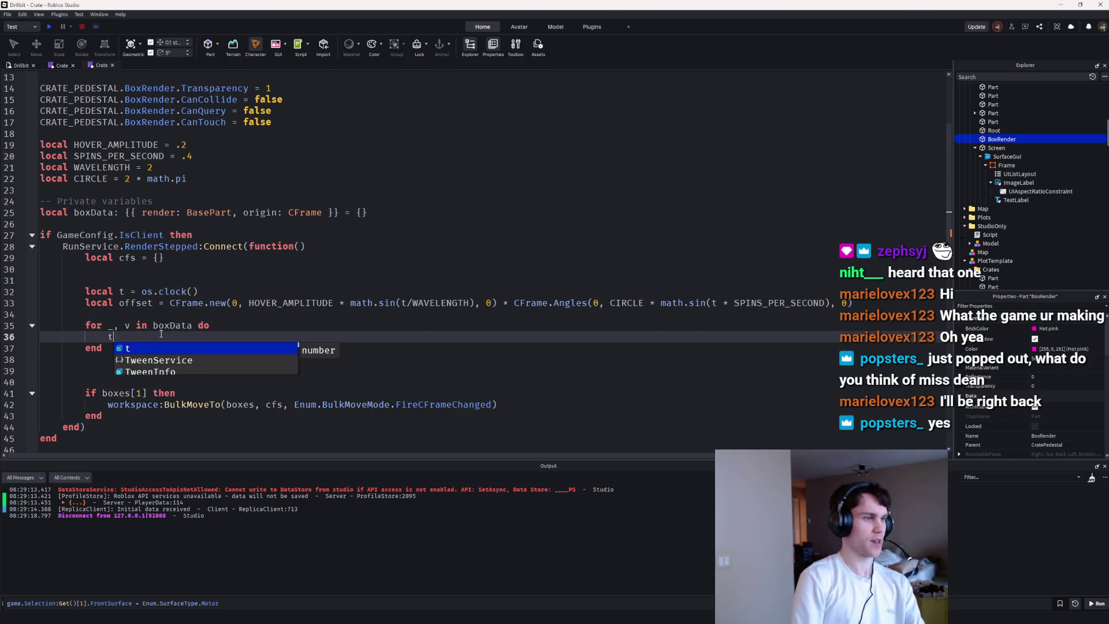
text(able.insert)
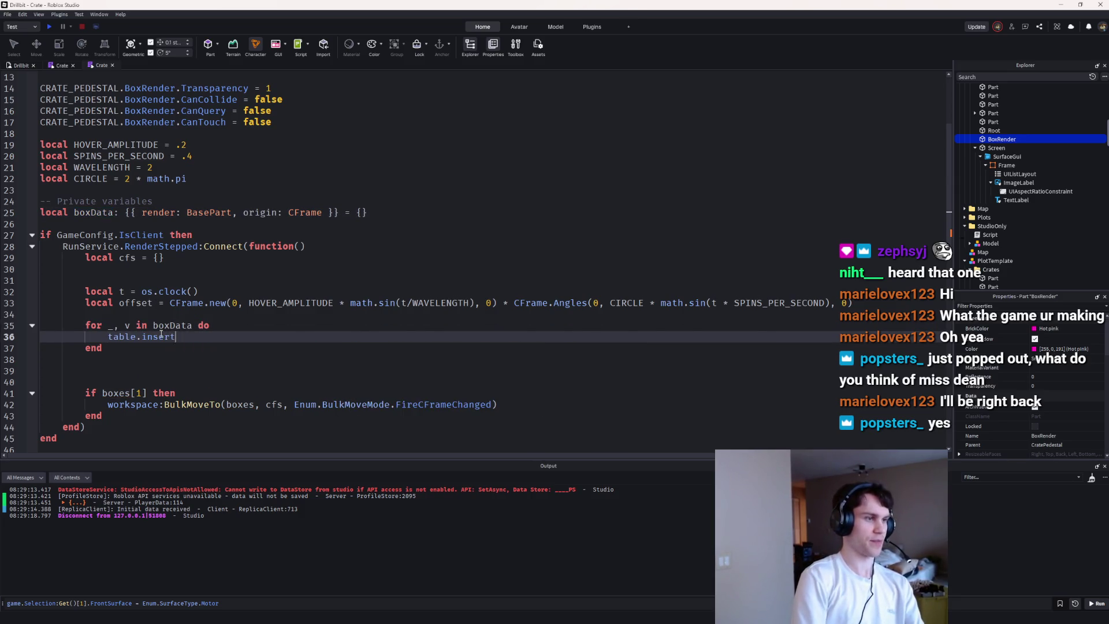
text((cfs, v.origin *)
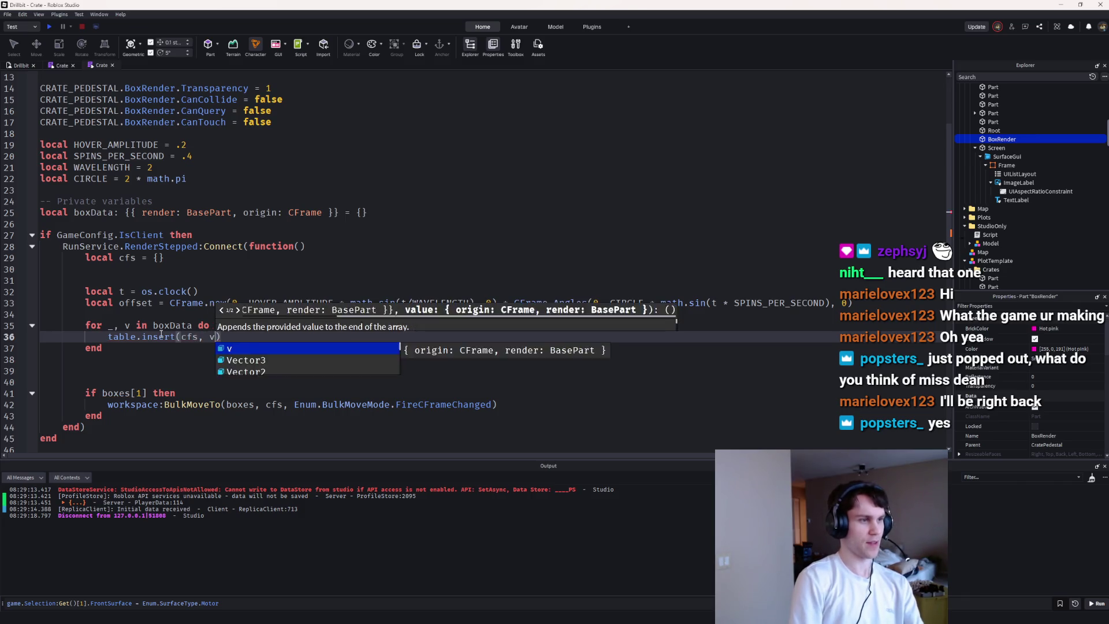
text( offset)
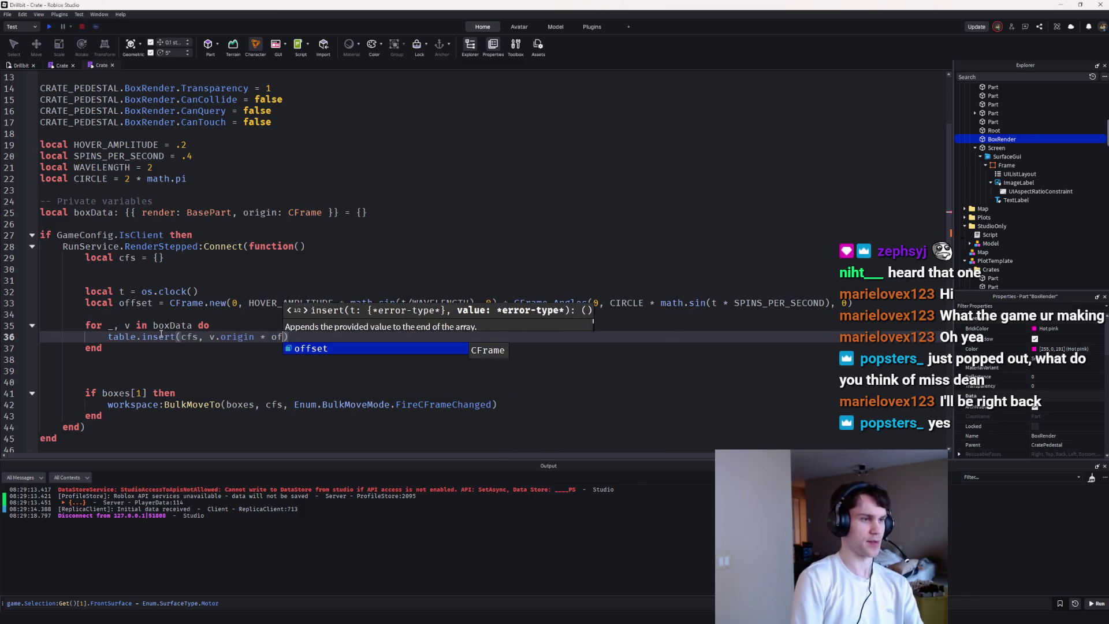
key(Home)
key(Return)
key(Up)
text(table.inse)
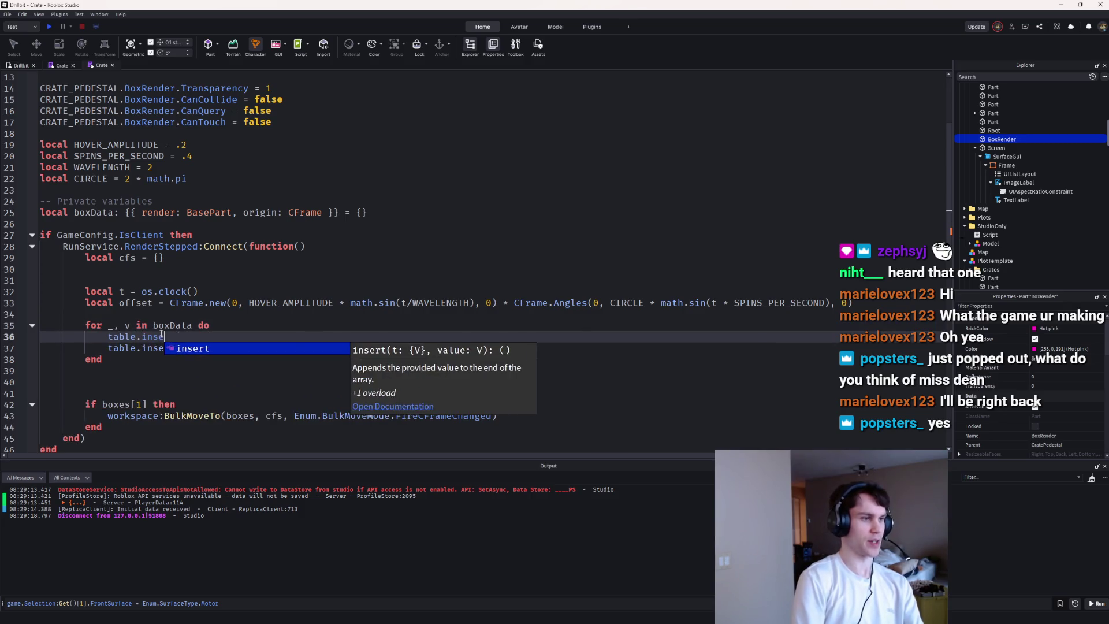
text(rt(boxes, v.render)
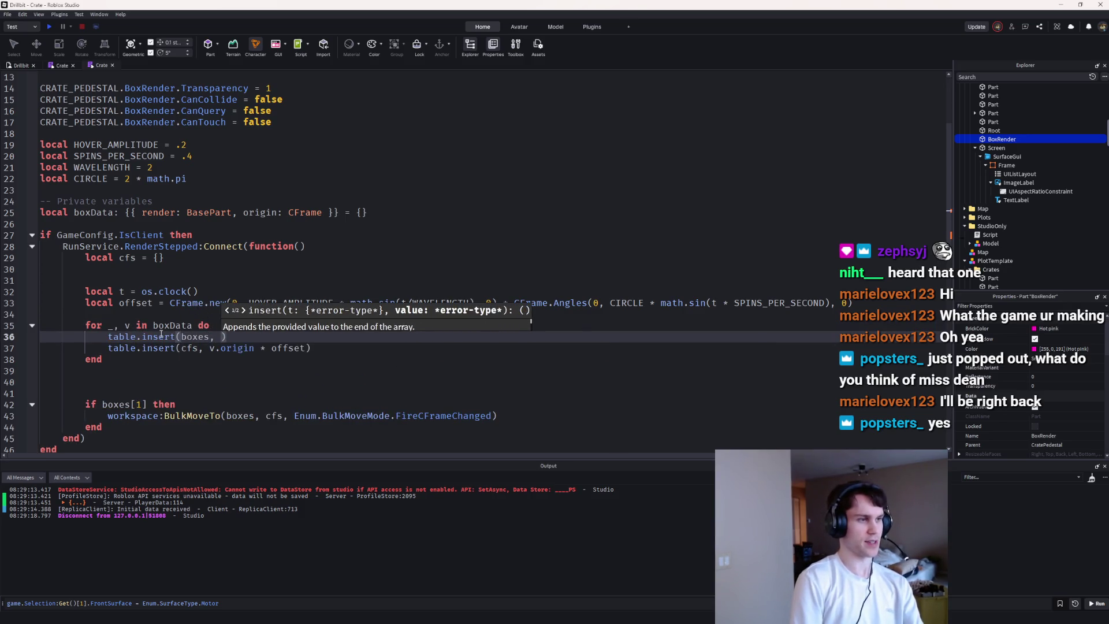
Step: Declare local boxes at the top of the callback and delete the extra blank lines
click(86, 257)
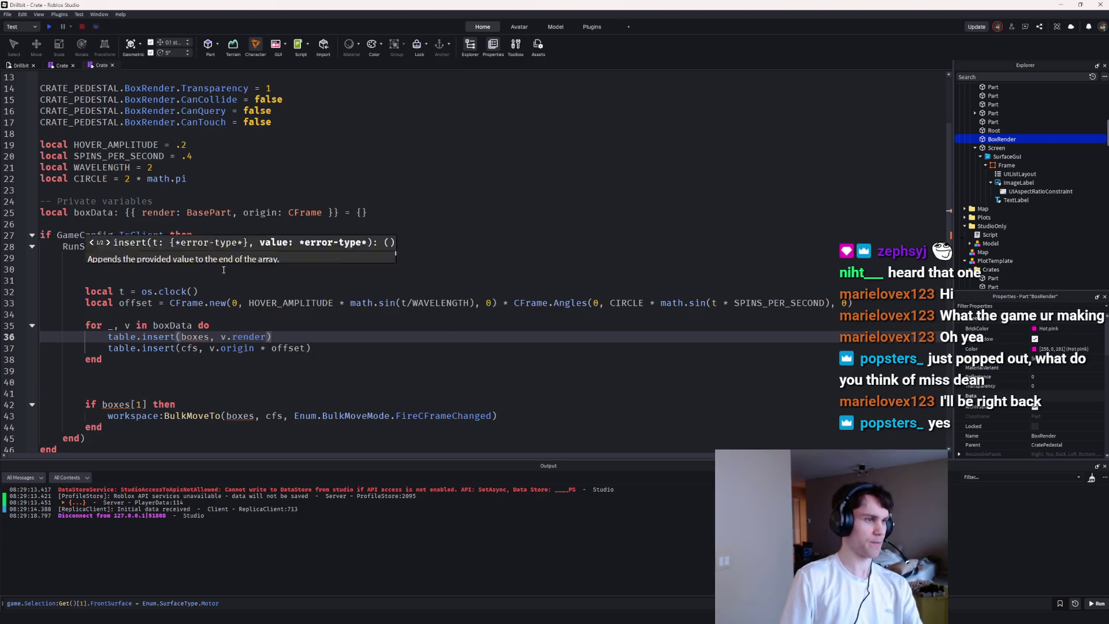
key(Return)
key(Up)
text(local box)
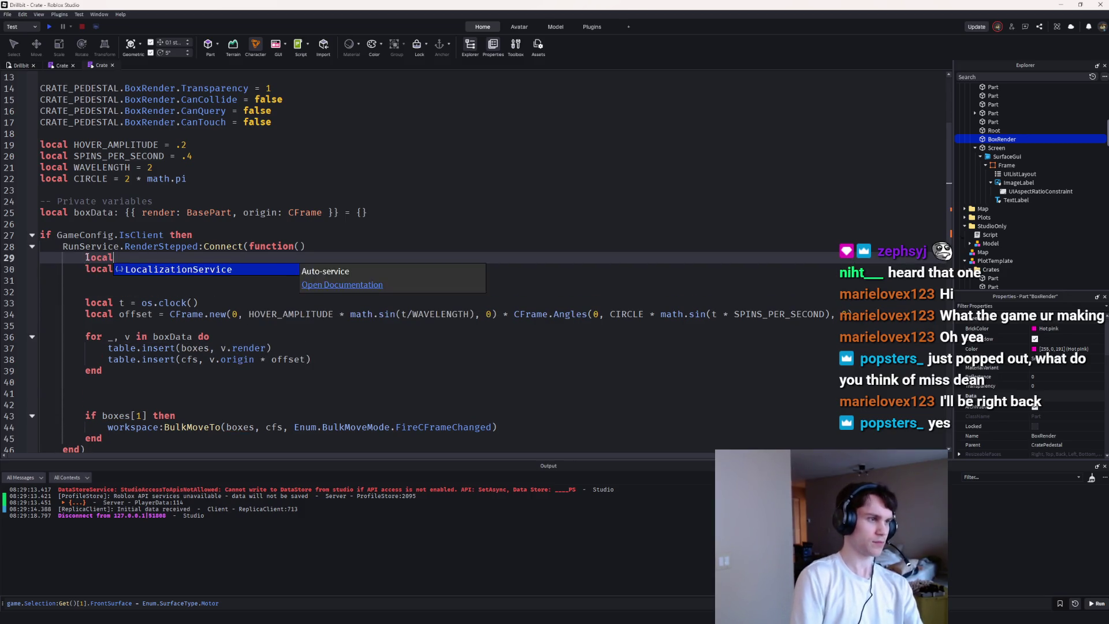
key(Down)
key(Down)
key(Down)
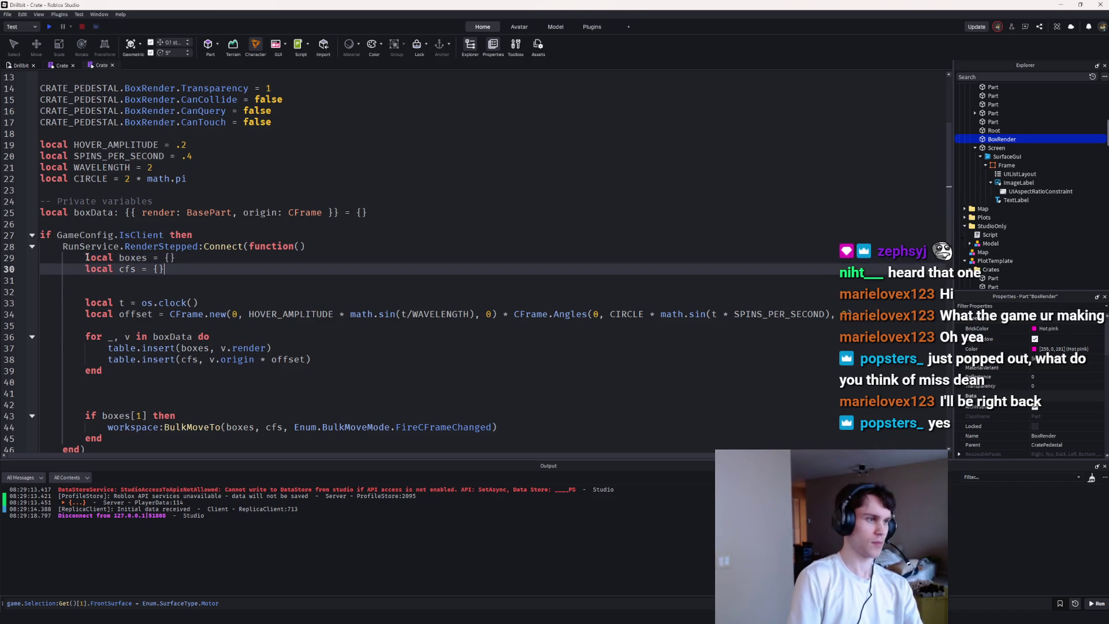
key(BackSpace)
scroll(87, 293, down, 3)
drag(85, 280, 10, 278)
key(BackSpace)
key(BackSpace)
key(Delete)
scroll(171, 315, down, 4)
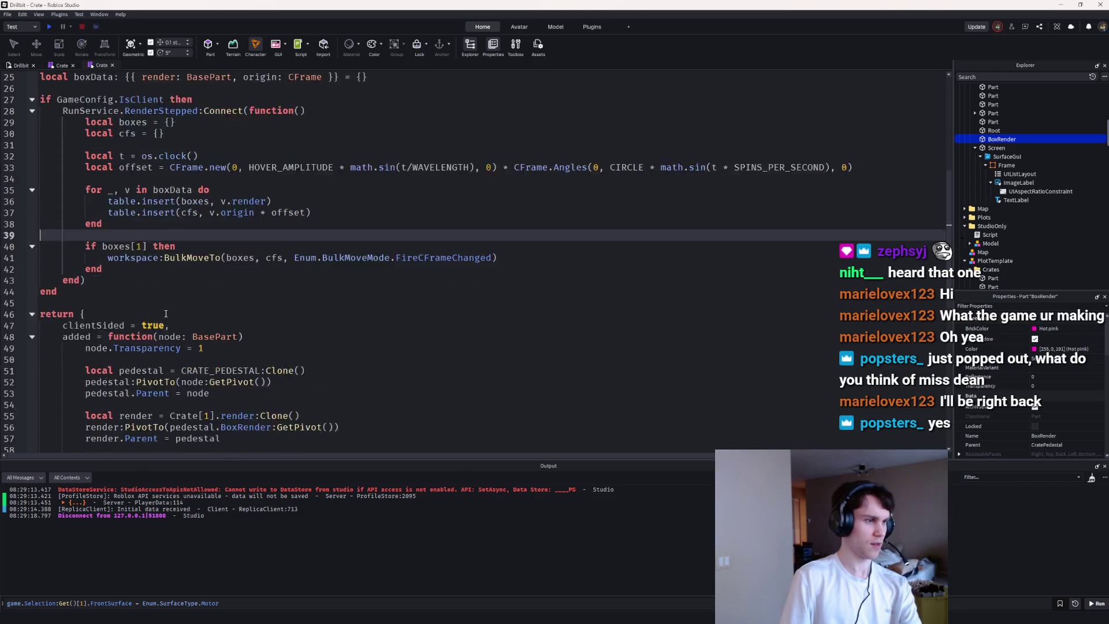
scroll(226, 341, up, 5)
scroll(231, 342, down, 1)
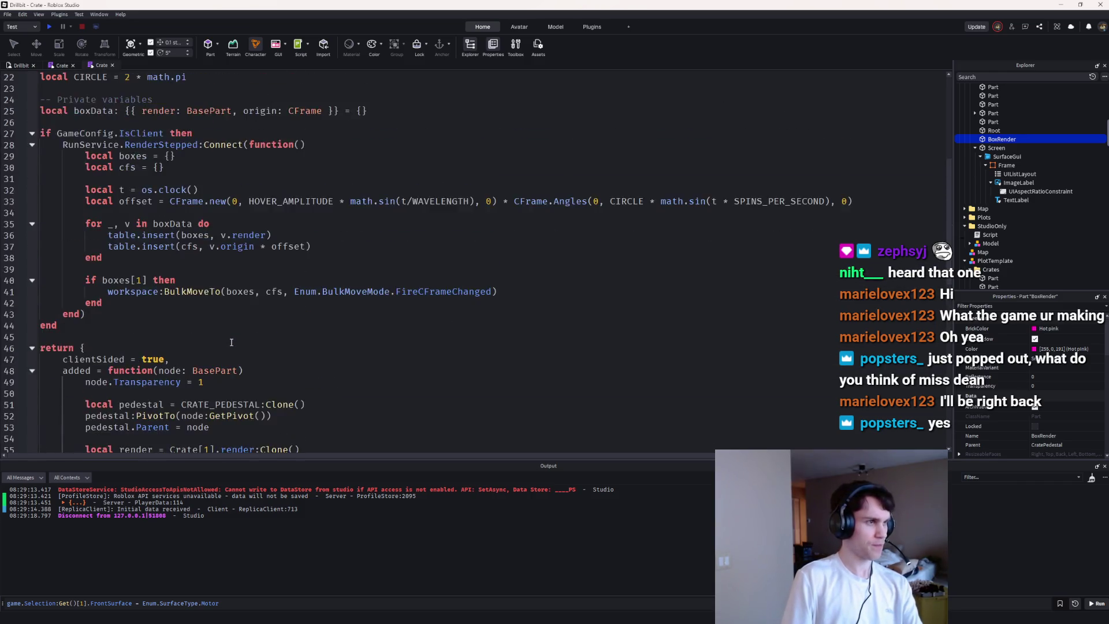
Step: After render.Parent = pedestal, build a local entry table with render and origin = pedestal.BoxRender:GetPivot()
scroll(231, 332, down, 7)
key(Return)
key(Return)
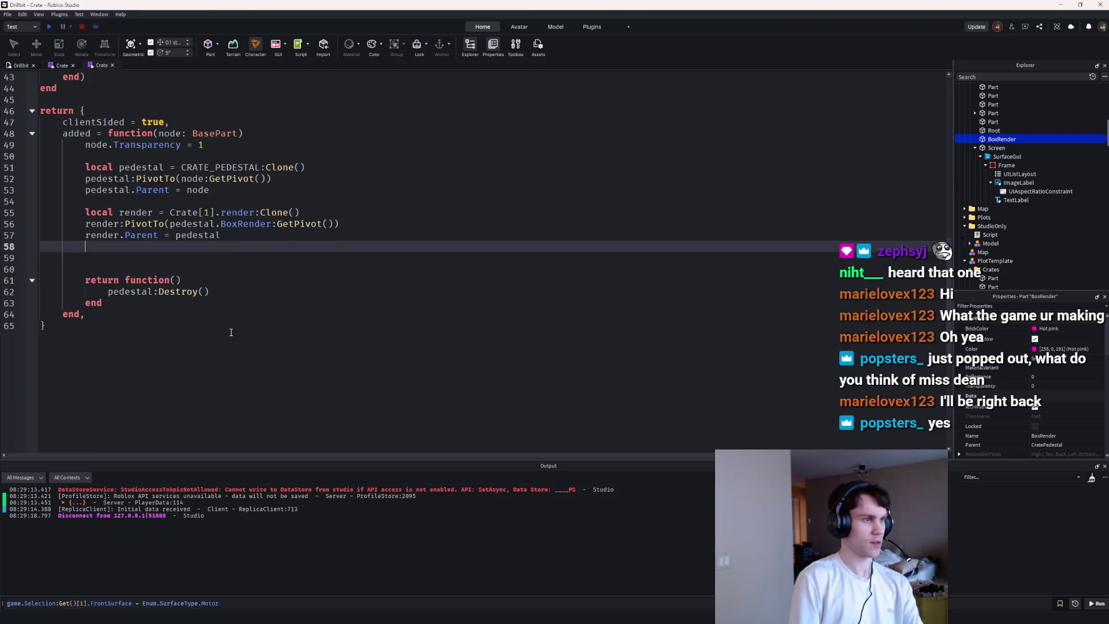
text(local entry = {)
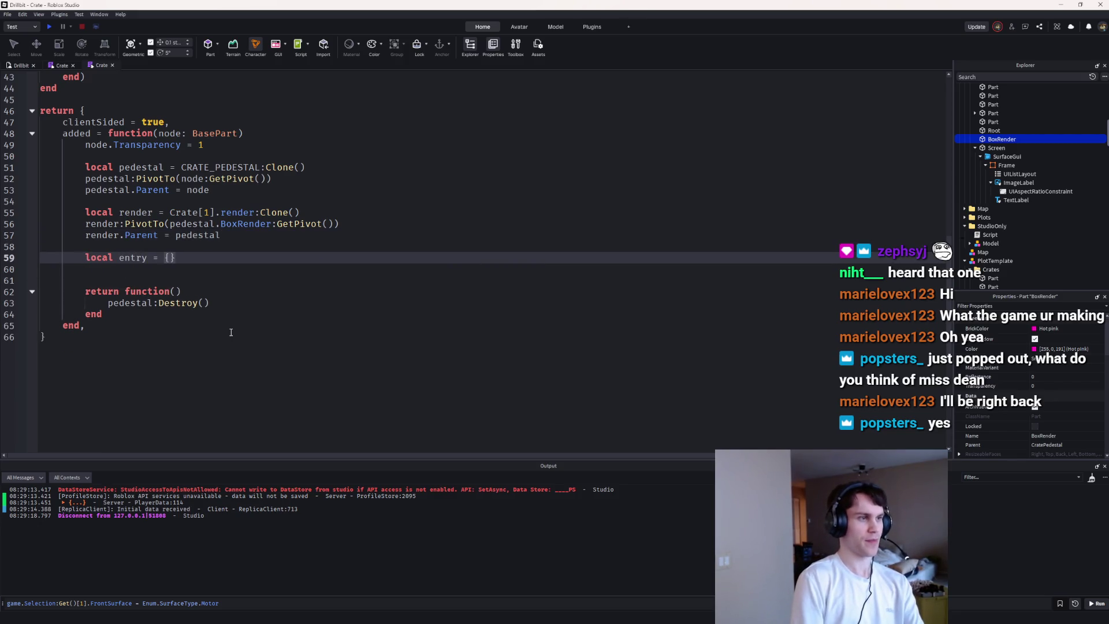
key(Return)
text(render = render,)
key(Return)
text(or)
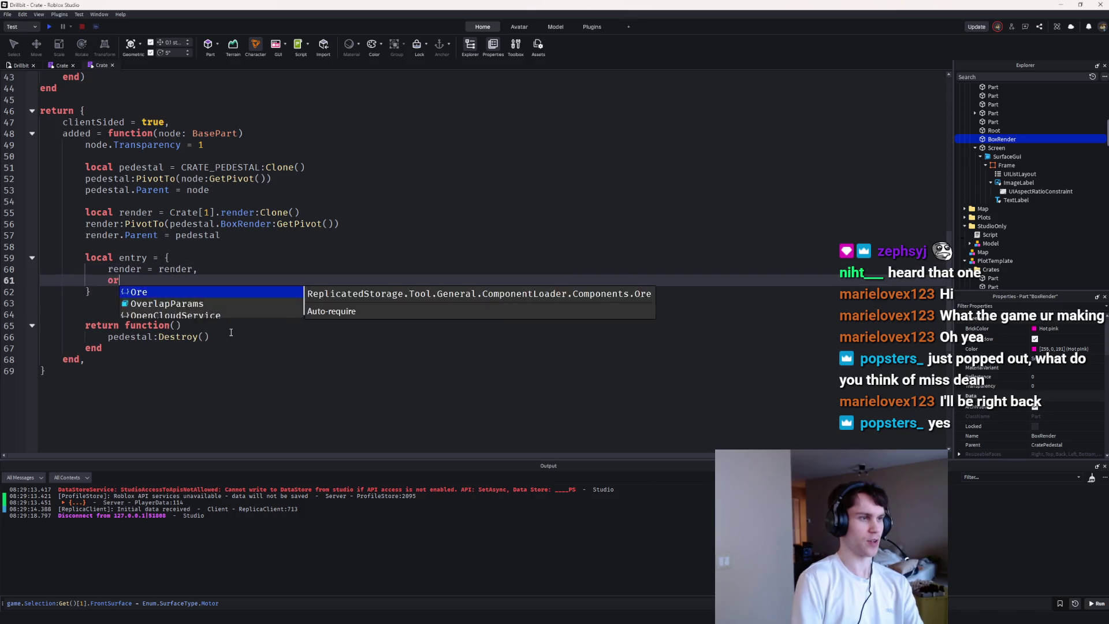
text(igin = pedestal.Bo)
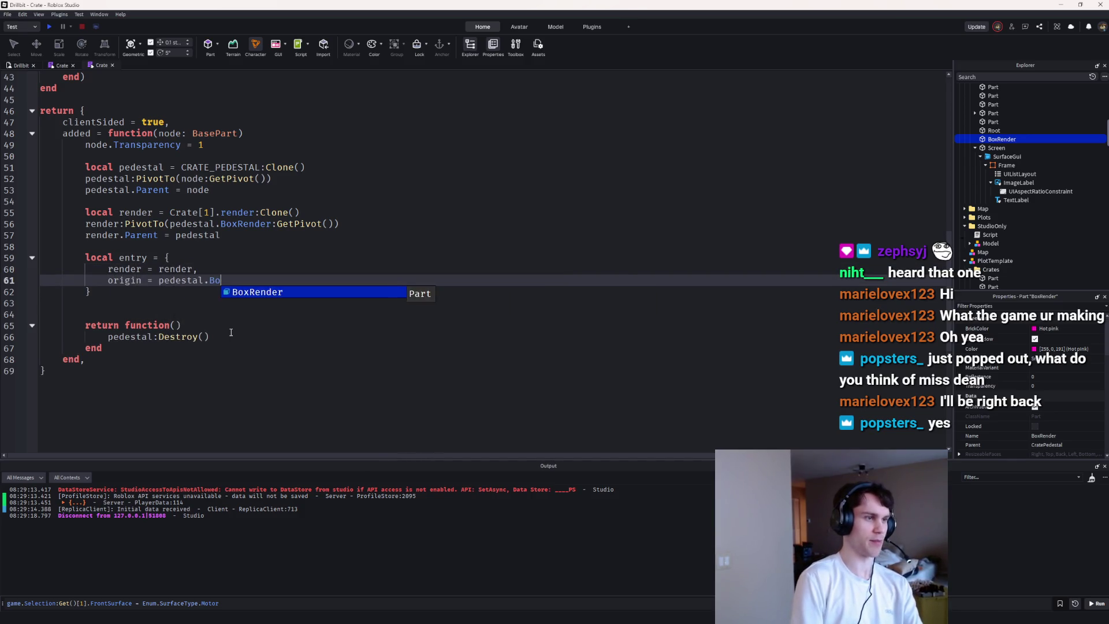
text(xRender:GetPivot())
key(Down)
key(Return)
key(Return)
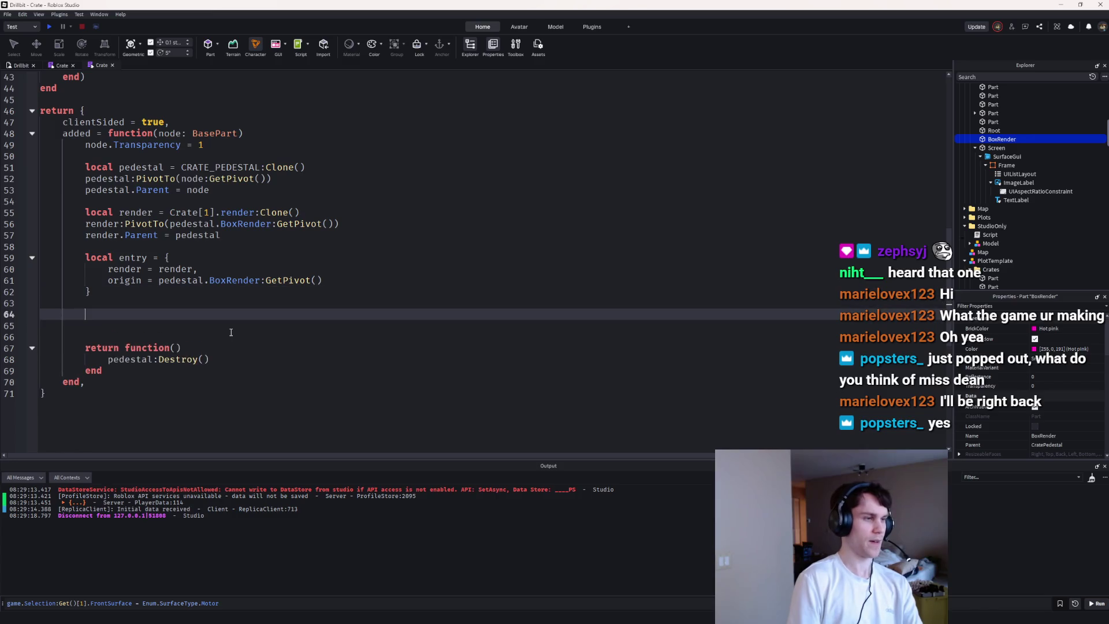
Step: Add table.insert(boxData, entry) below the entry table
text(table.insert(boxc)
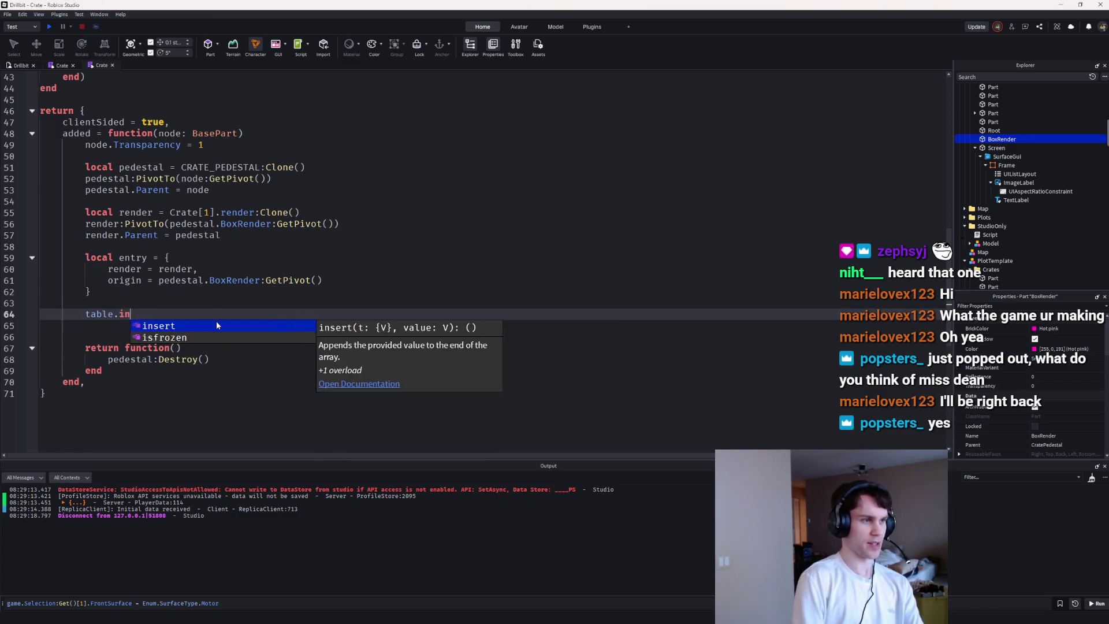
key(Tab)
text(, e)
key(BackSpace)
text(entry)
Step: Begin the cleanup function with local idx = table.find(boxData, entry)
key(Down)
key(Down)
key(Down)
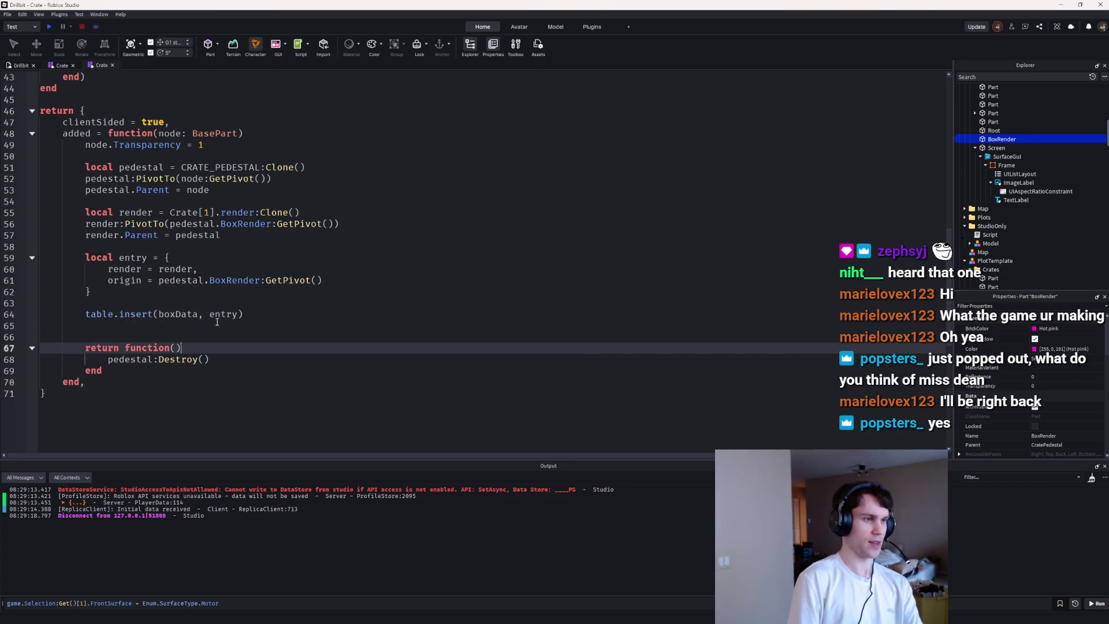
key(Return)
text(local idx = t)
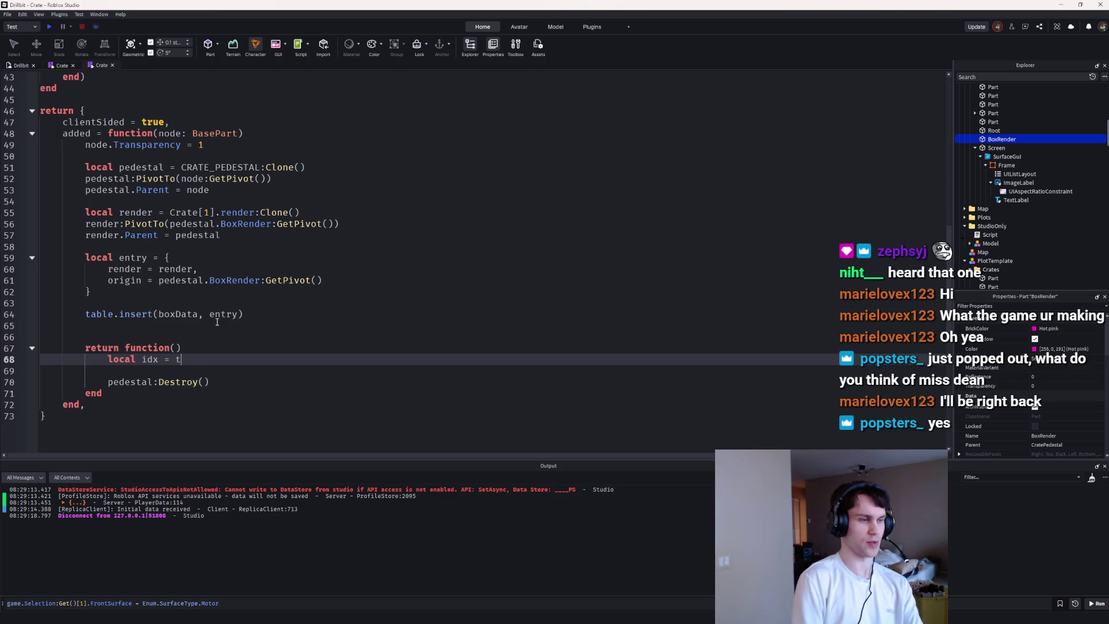
text(able.f)
key(Tab)
text((b)
key(Tab)
text(, ent)
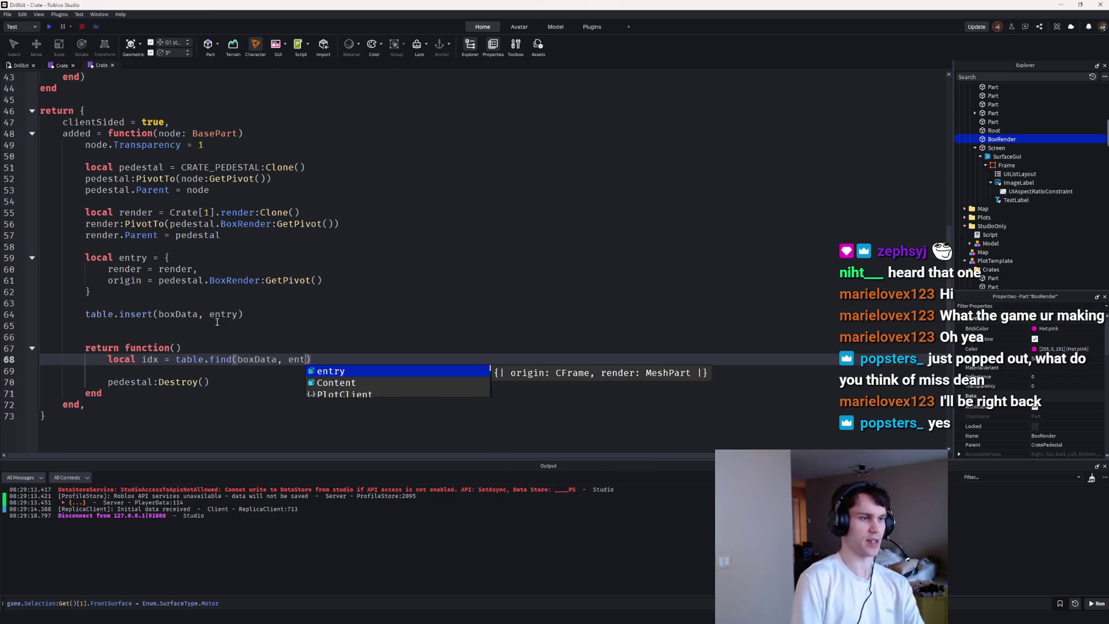
key(Tab)
Step: Add 'if idx then table.remove(boxData, idx) end' after the lookup
key(End)
key(Return)
text(if idx t)
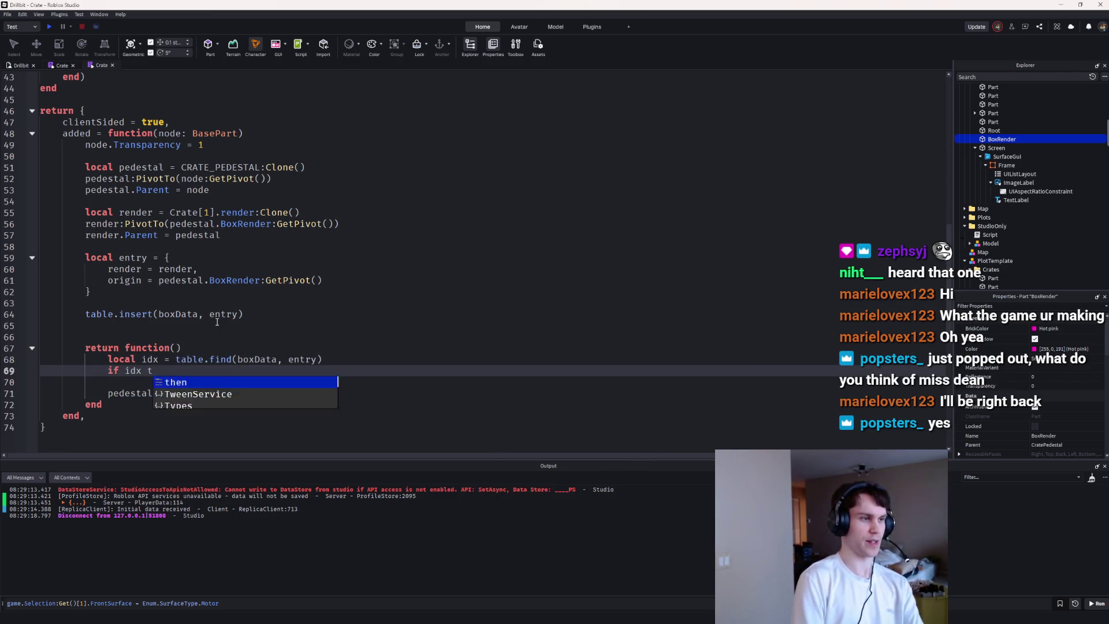
key(Tab)
key(Return)
text(table.re)
key(Tab)
text((b)
key(Tab)
text(,)
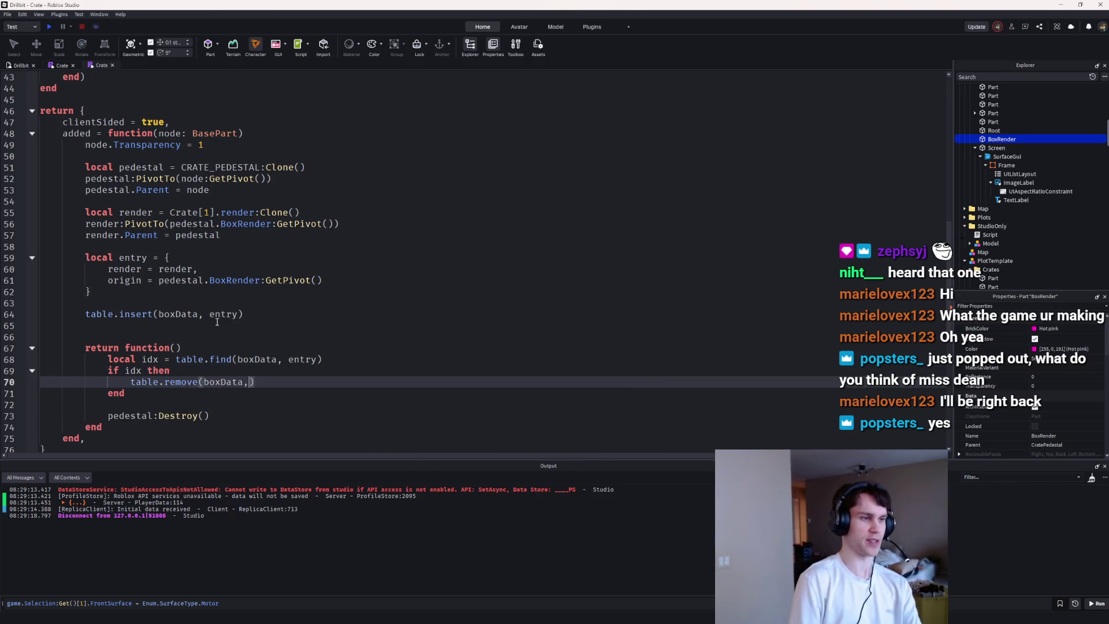
key(BackSpace)
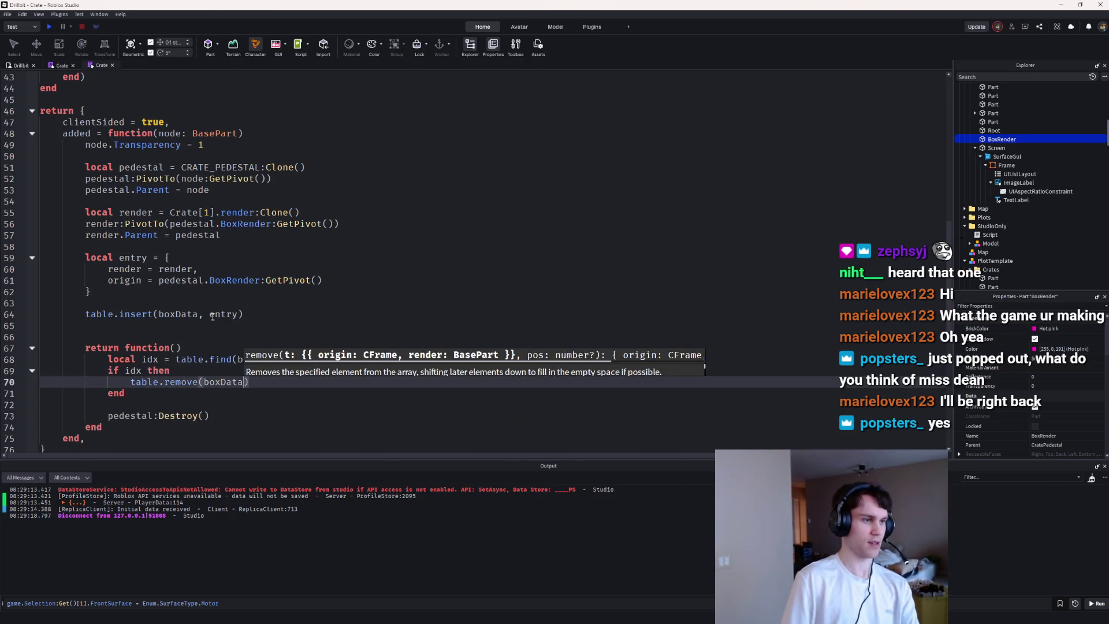
text(, idx)
Step: Start a playtest with F5
scroll(213, 317, up, 4)
scroll(213, 317, down, 4)
click(144, 329)
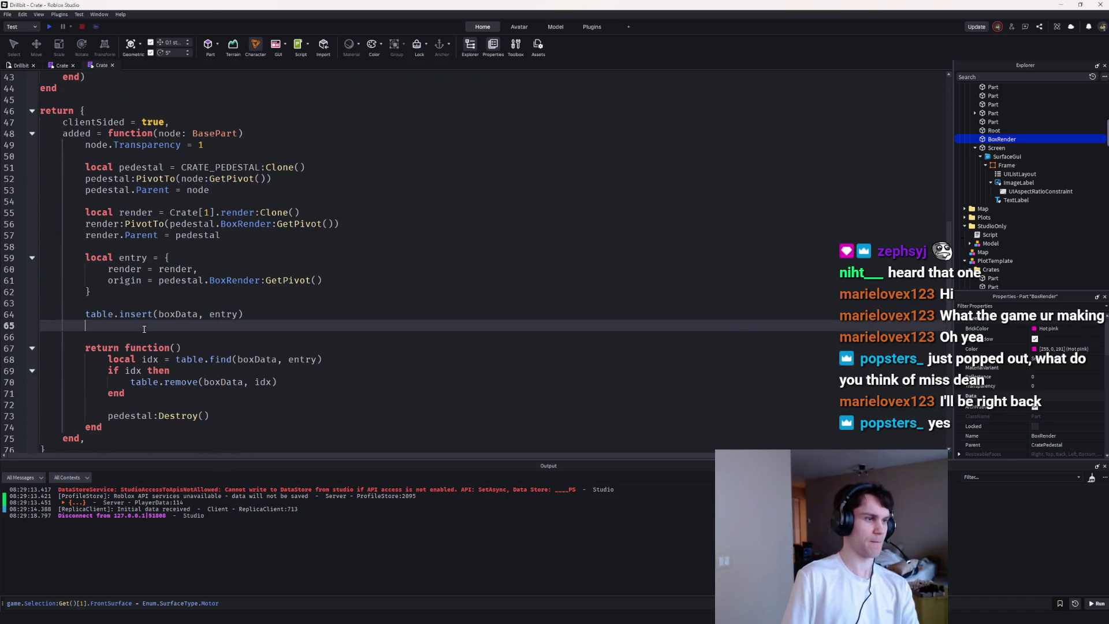
key(F5)
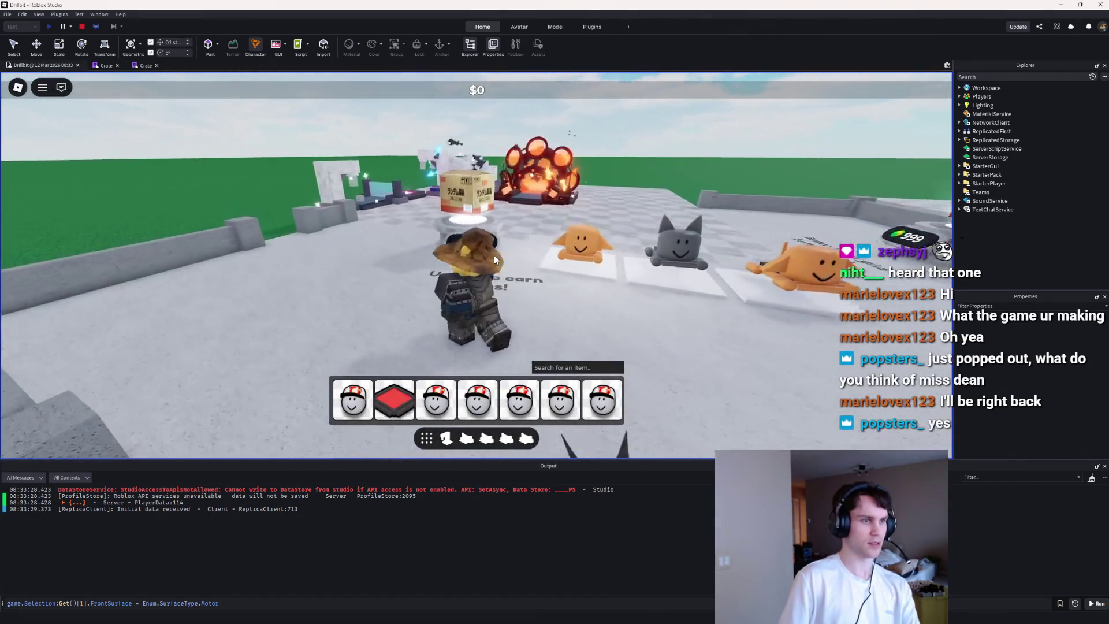
Step: Walk the character around the crate pedestal to watch the hovering crates, then stop the test
key(w)
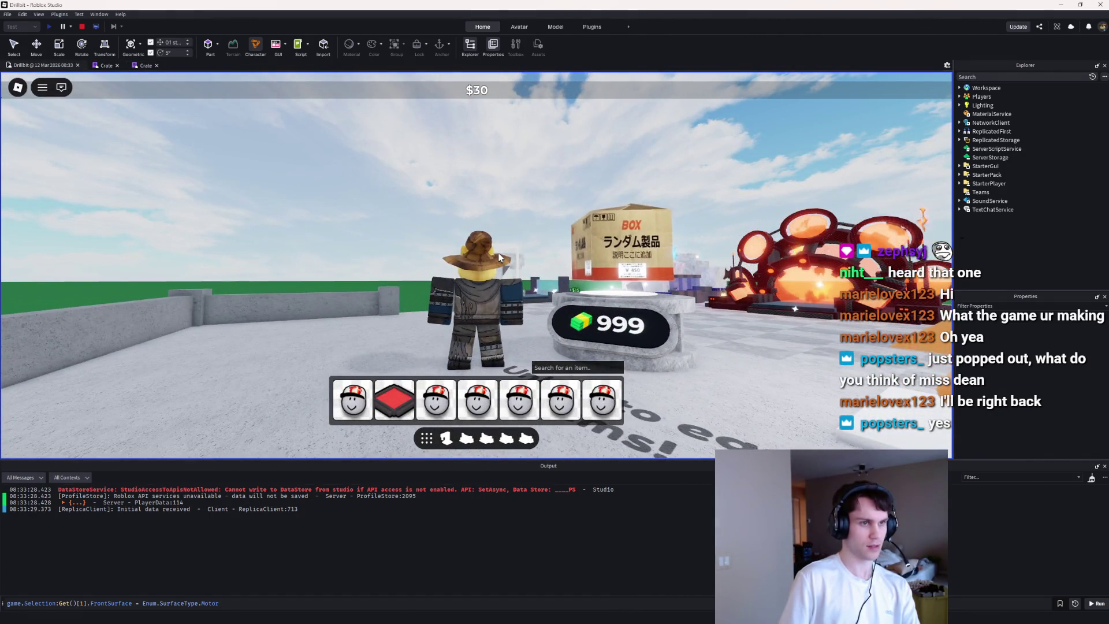
key(w)
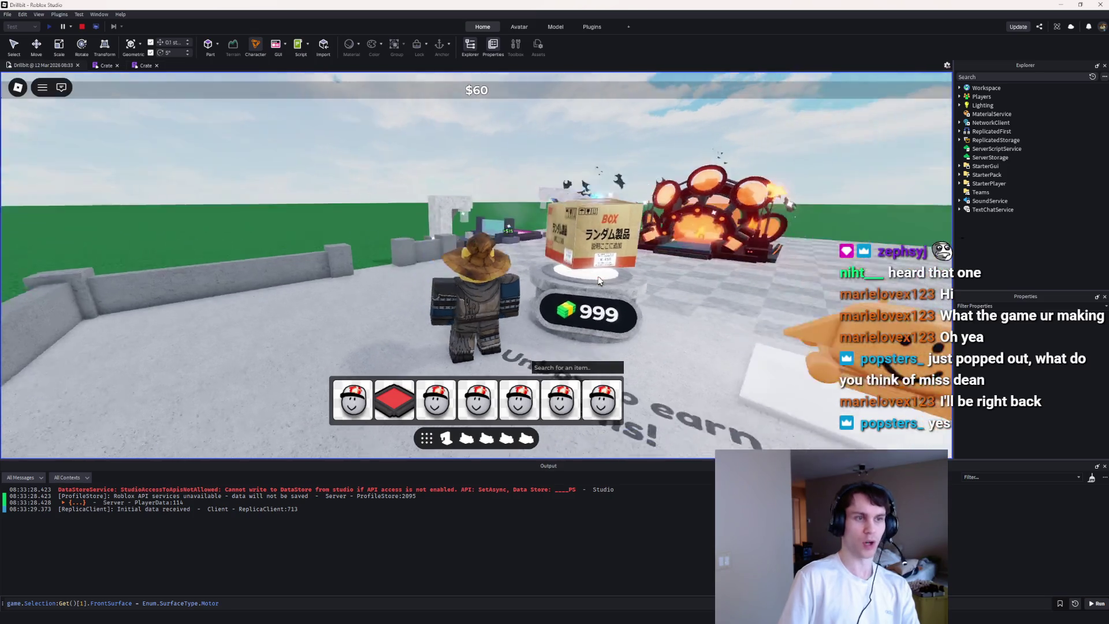
key(w)
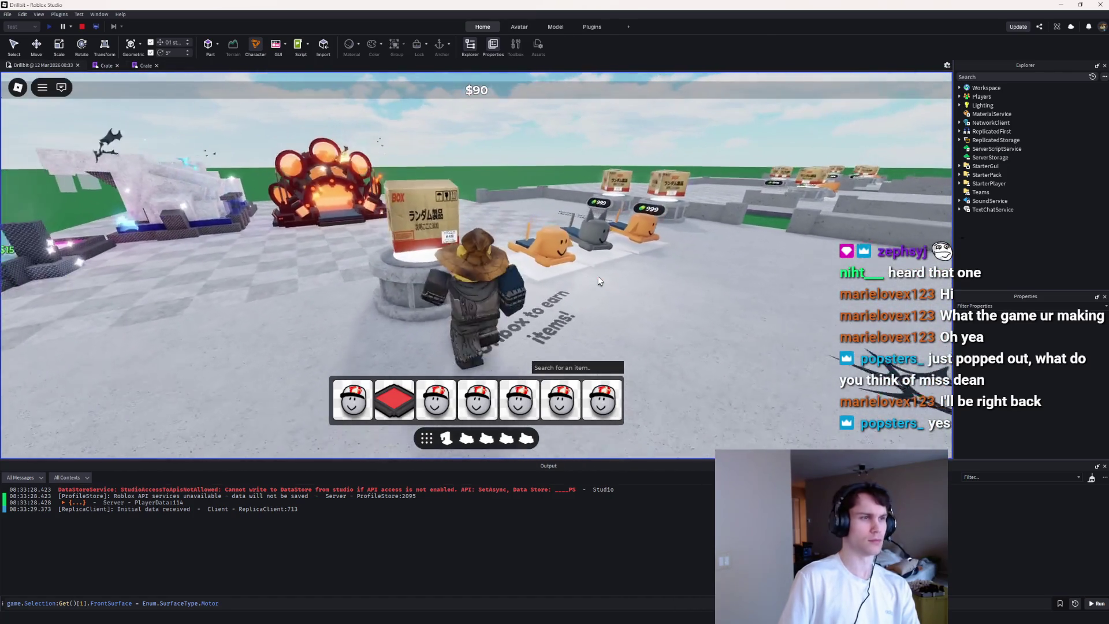
key(s)
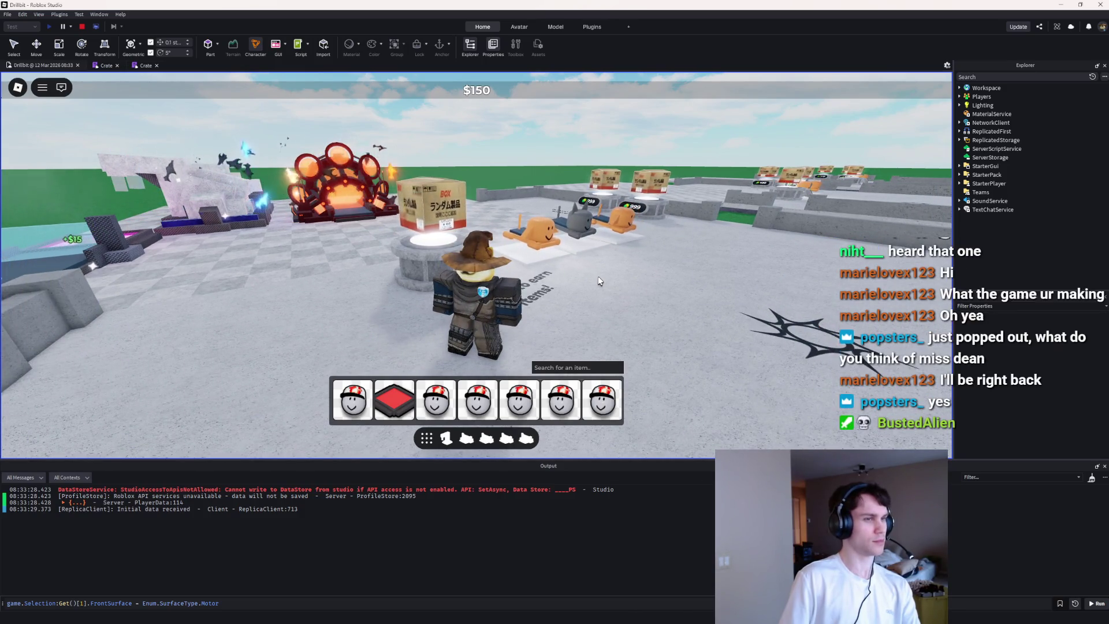
key(w)
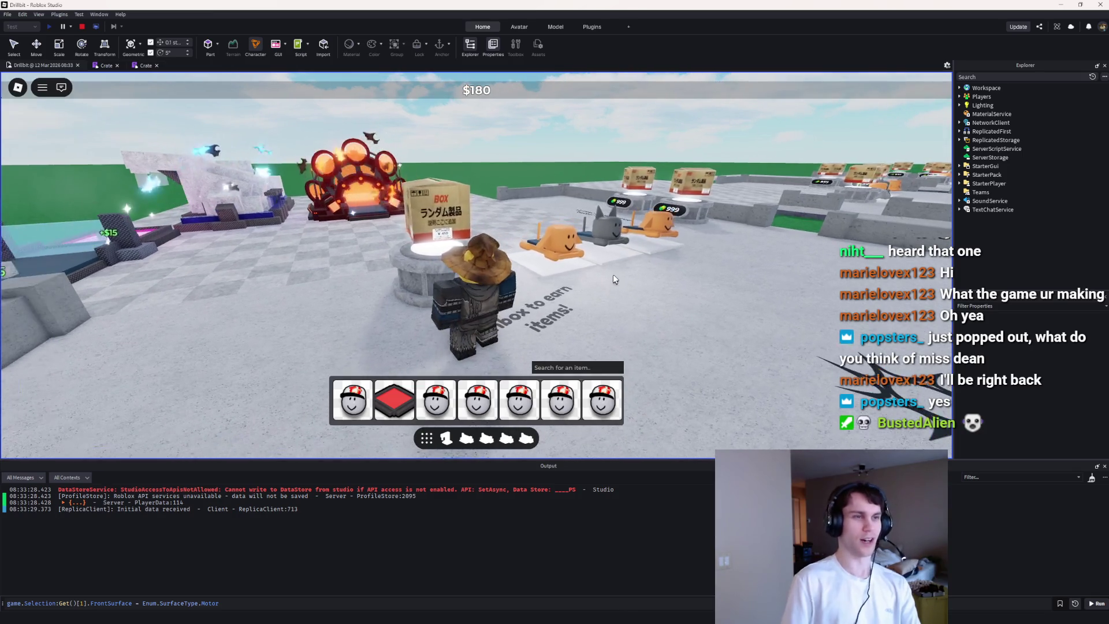
key(Left)
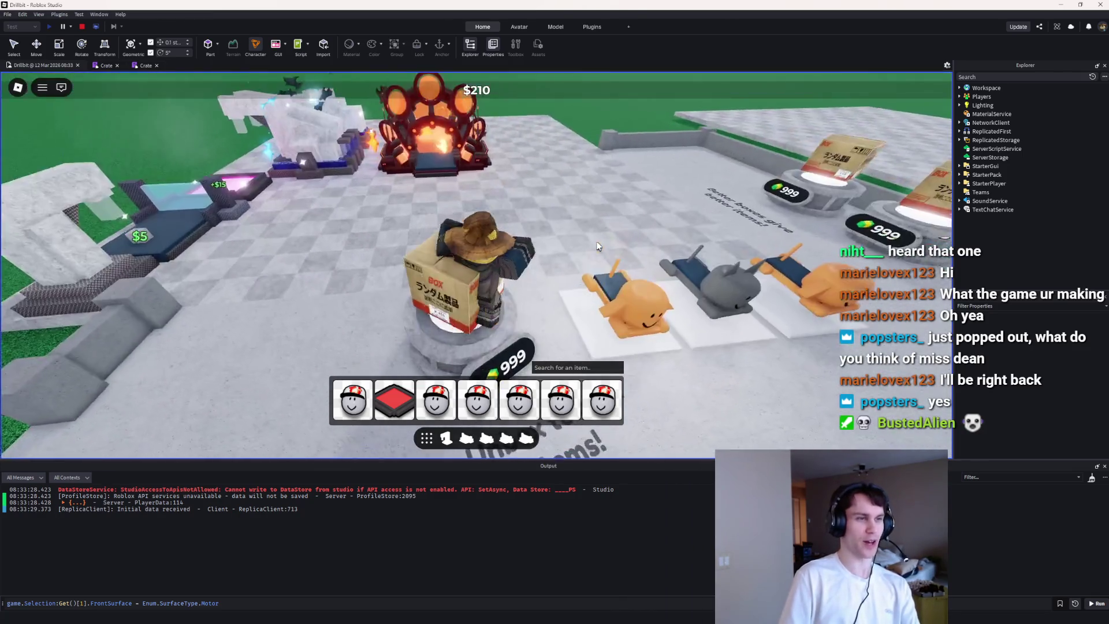
click(82, 26)
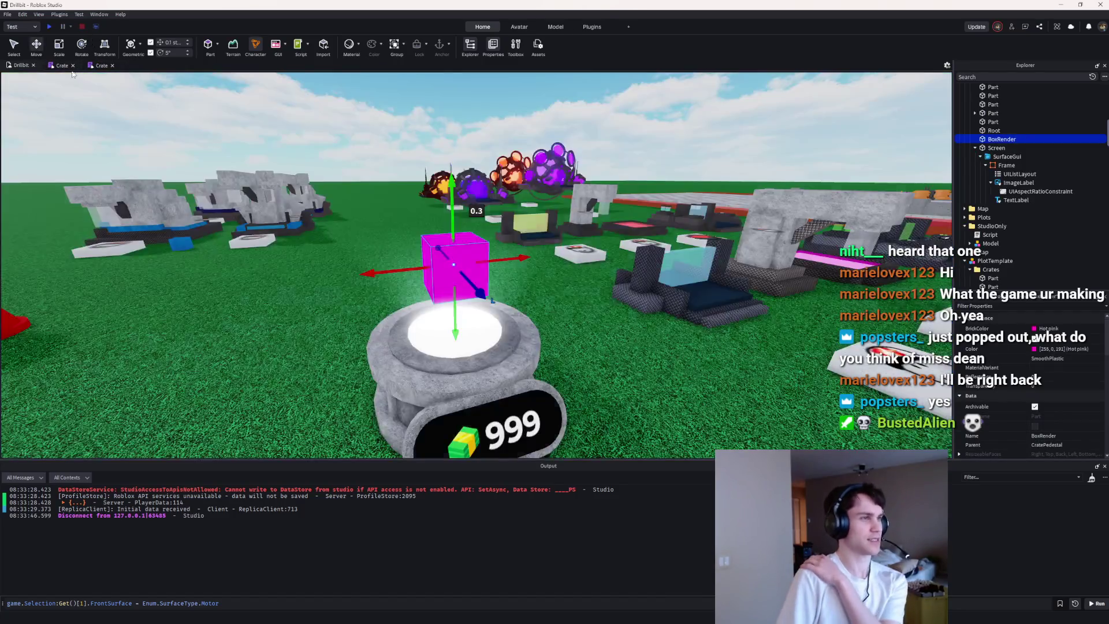
Step: Review both Crate script tabs, ending on the hover and spin script
click(63, 66)
click(85, 64)
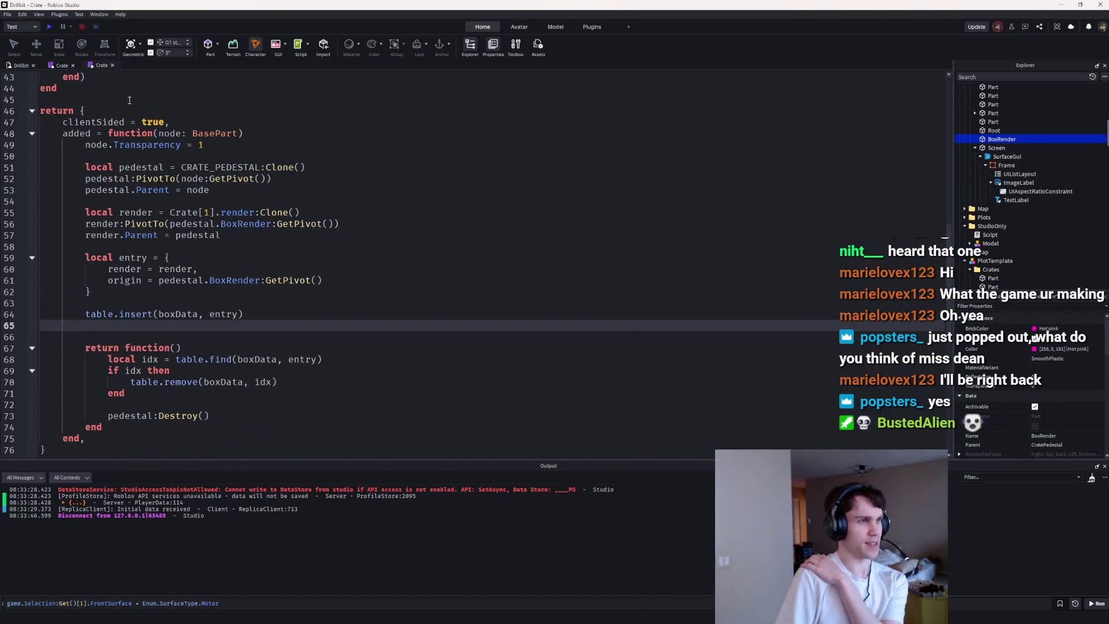
click(58, 66)
scroll(346, 275, down, 3)
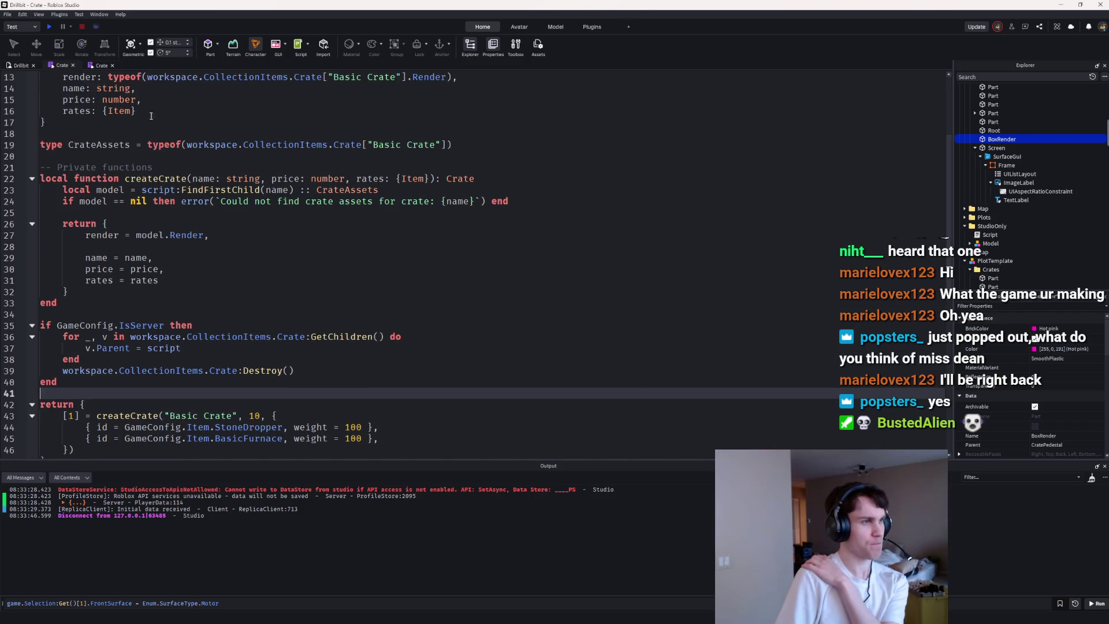
click(94, 66)
scroll(118, 90, up, 2)
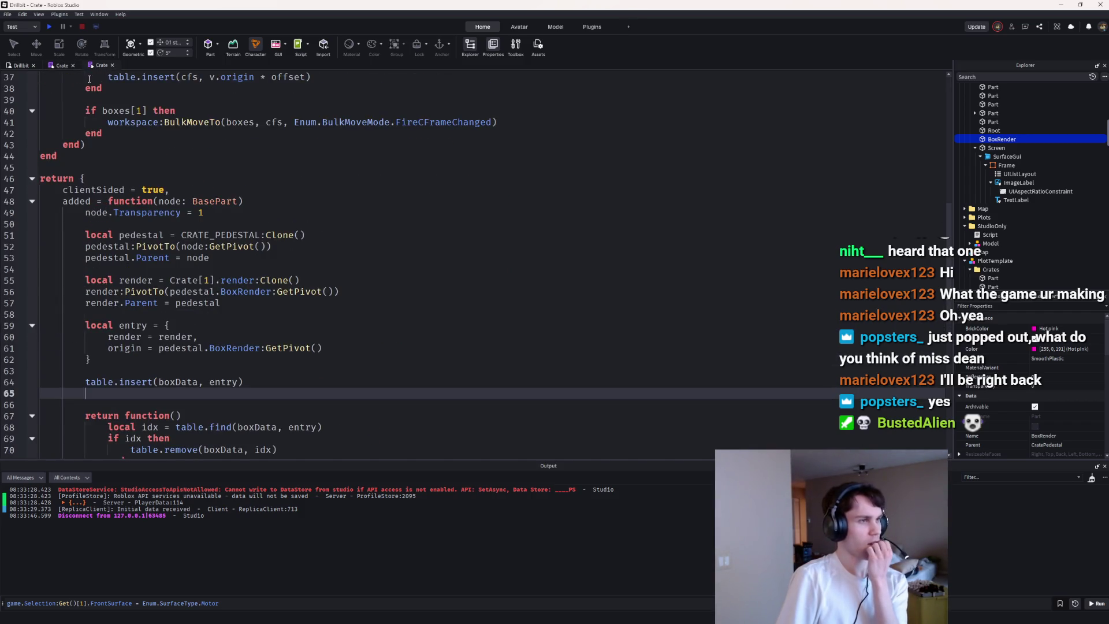
click(62, 66)
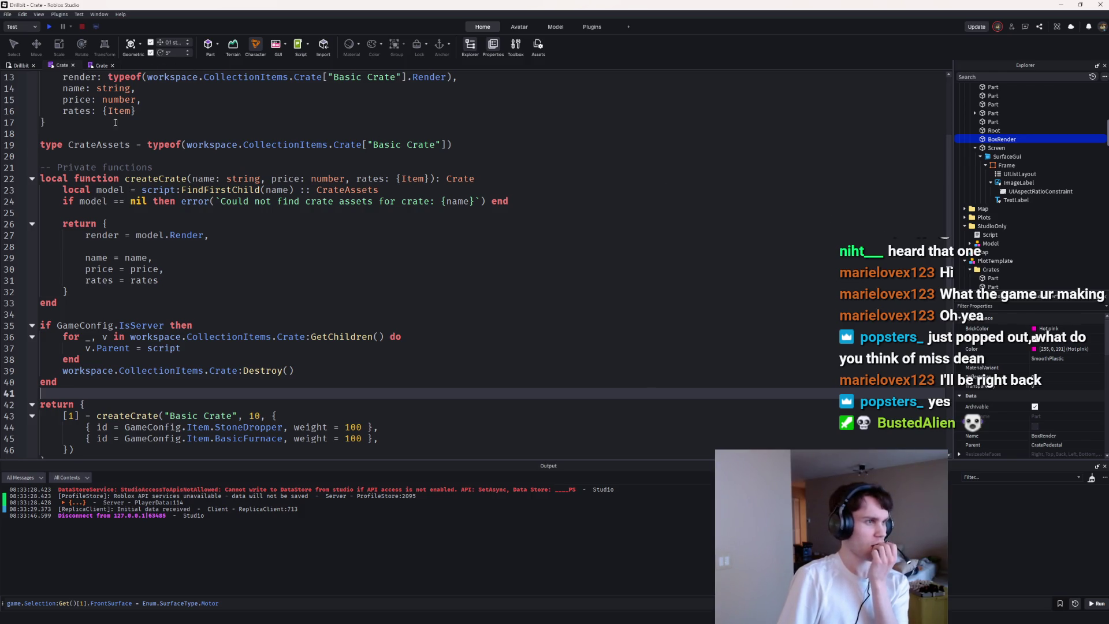
click(101, 65)
scroll(670, 271, up, 3)
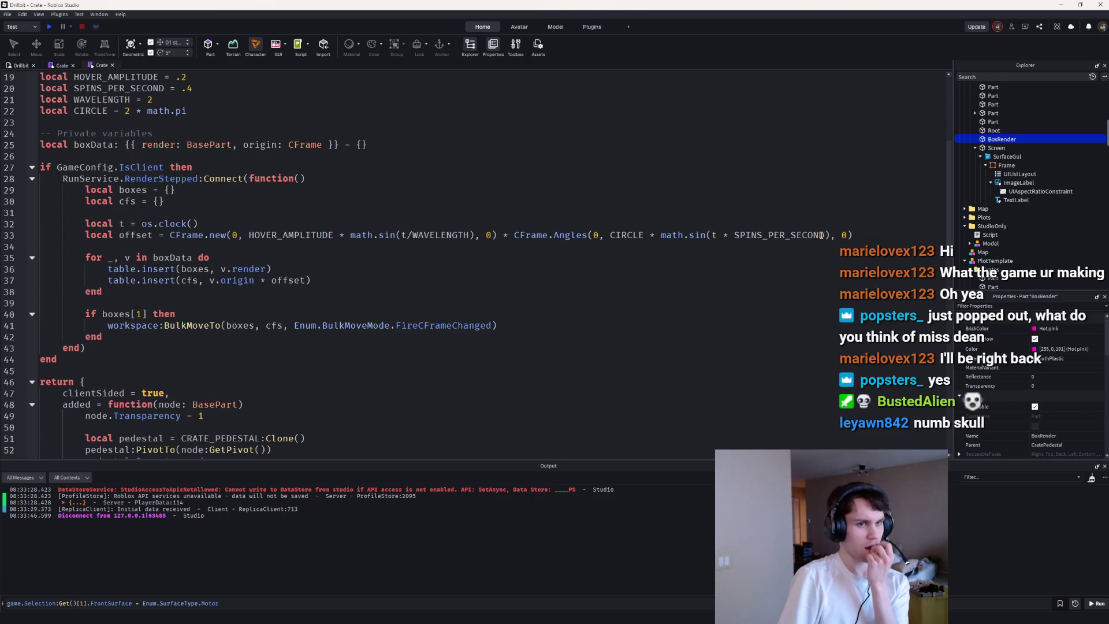
Step: Remove the SPINS_PER_SECOND factor from the spin angle on line 33 and start a playtest
double_click(821, 234)
click(718, 236)
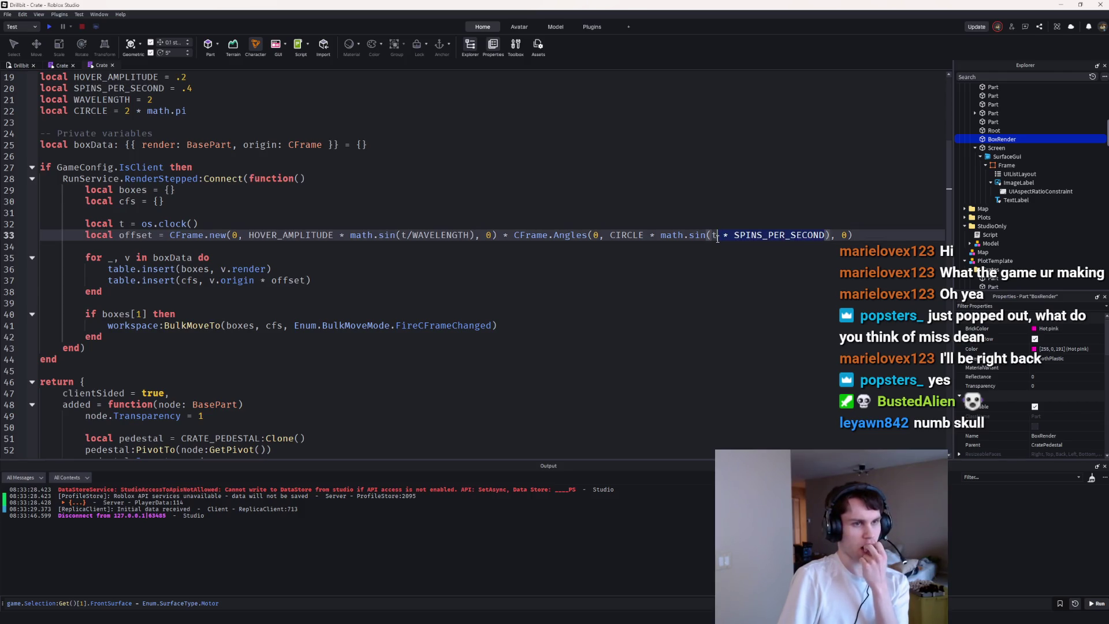
click(722, 242)
click(827, 235)
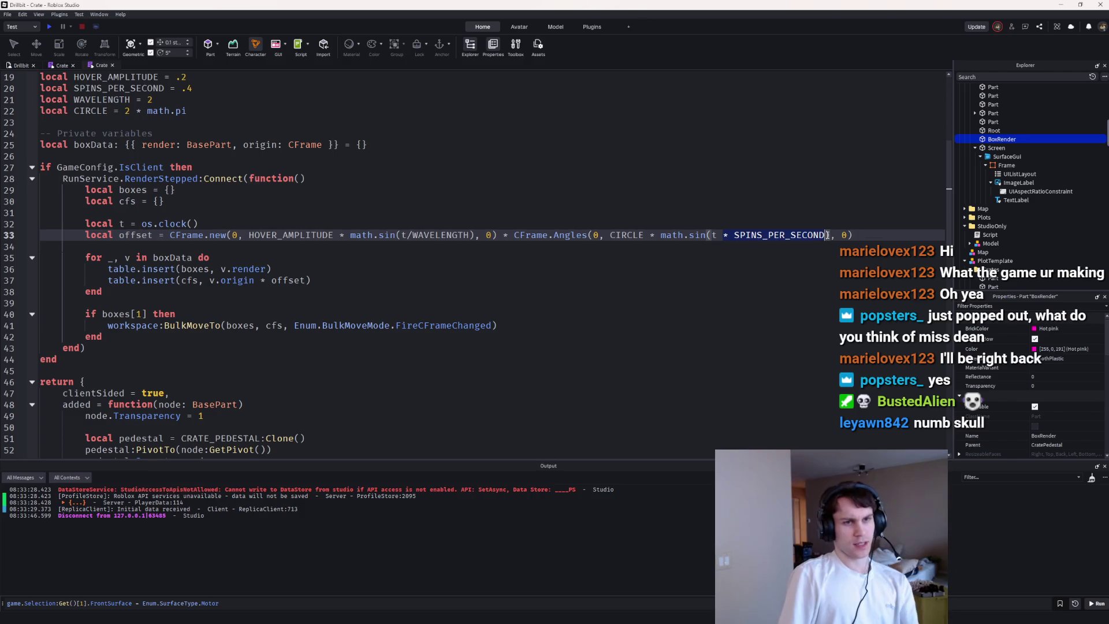
key(ctrl+BackSpace)
key(ctrl+BackSpace)
text())
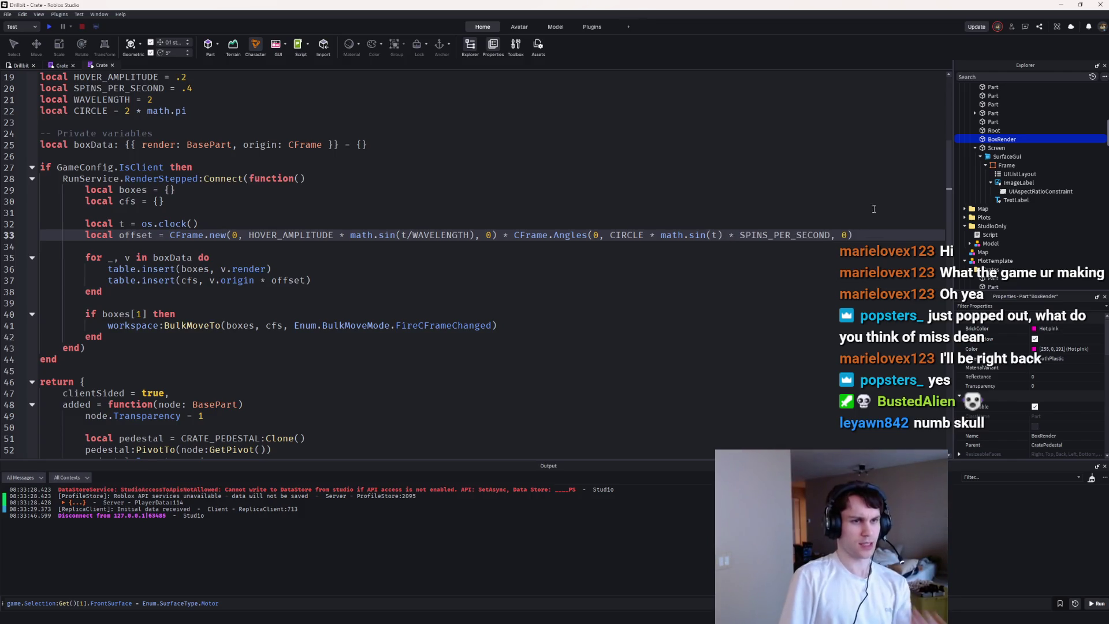
click(50, 27)
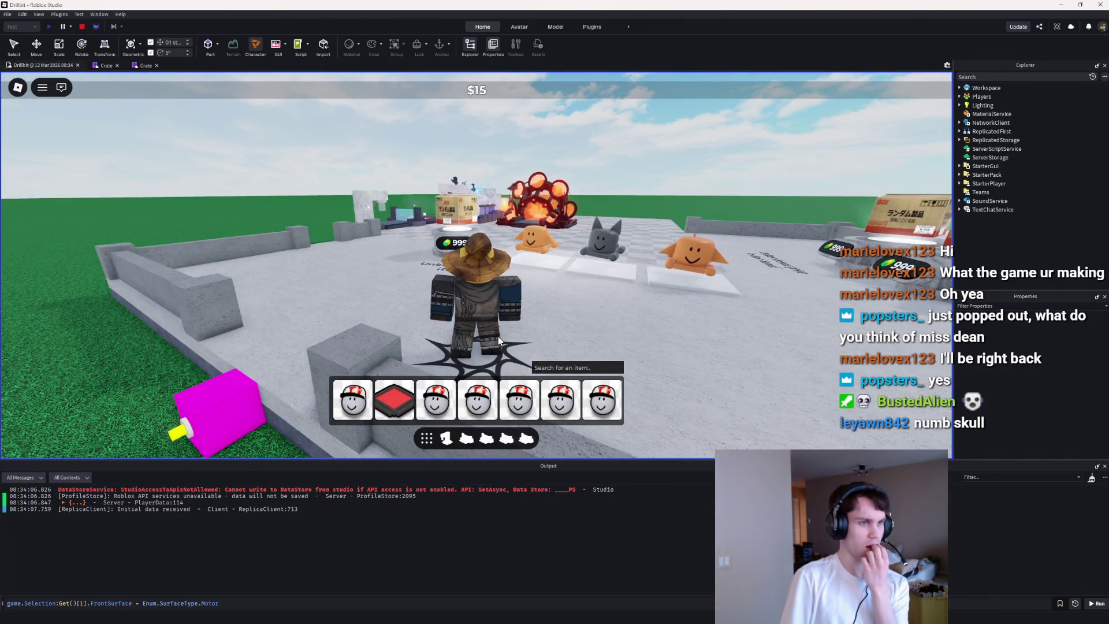
Step: Stop the test, rewrite line 33's spin angle as CIRCLE * SPINS_PER_SECOND * t, and playtest again
key(shift+F5)
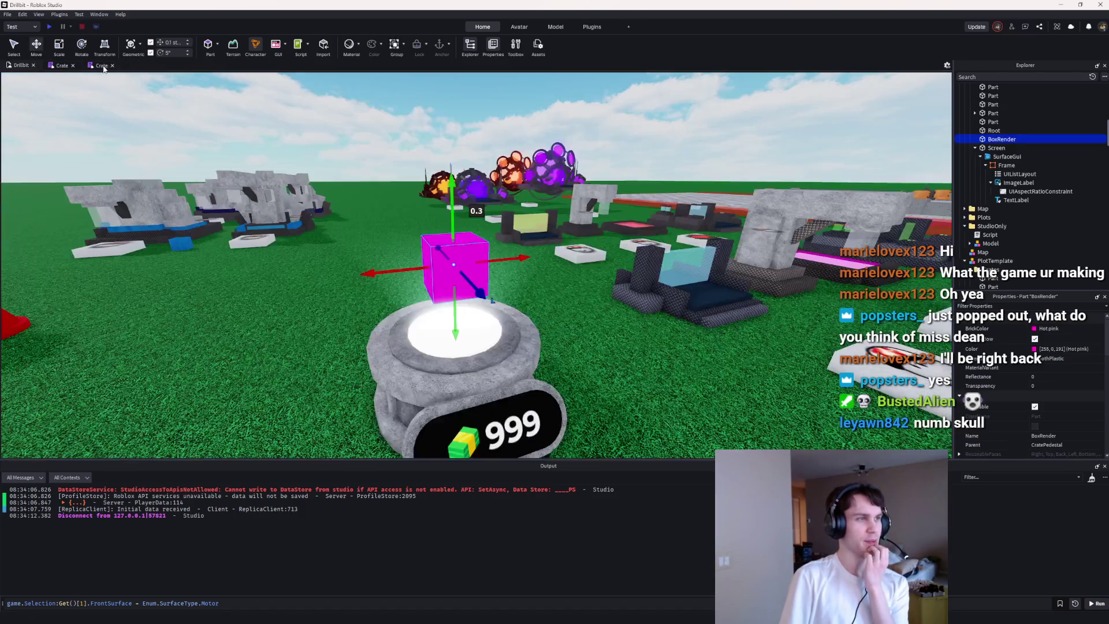
click(95, 66)
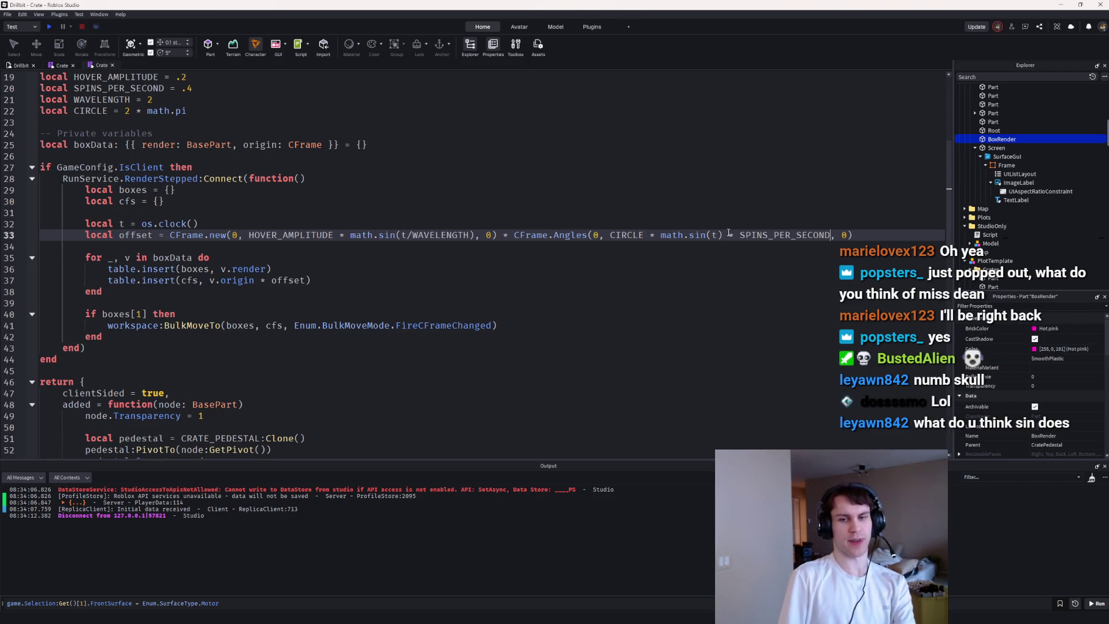
drag(729, 232, 660, 233)
text(t)
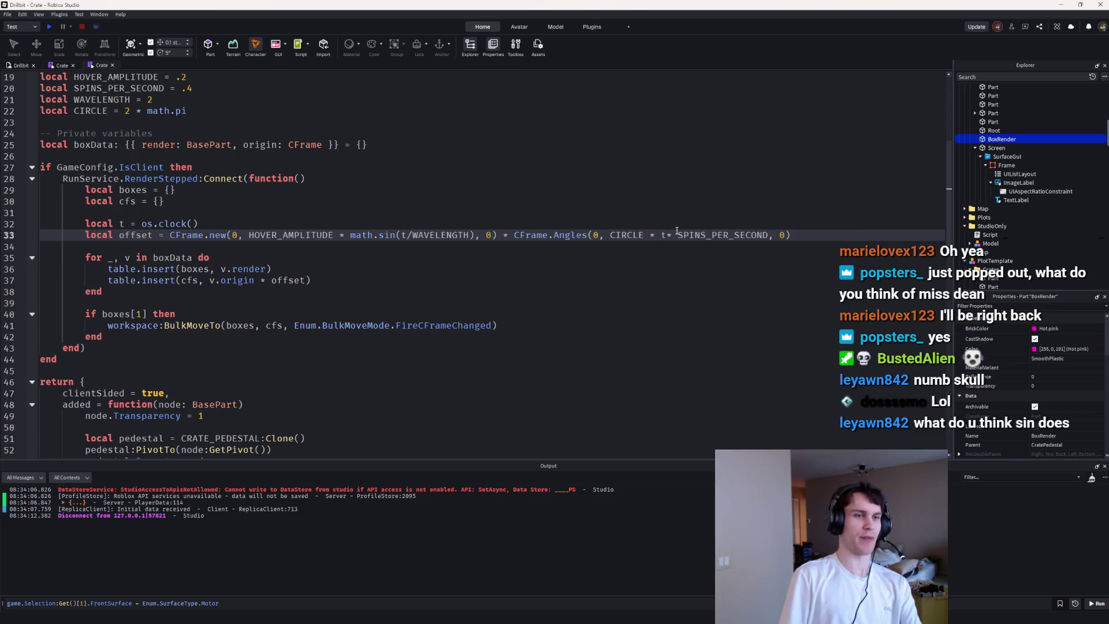
key(BackSpace)
key(BackSpace)
key(BackSpace)
key(ctrl+Right)
text(* t)
click(49, 29)
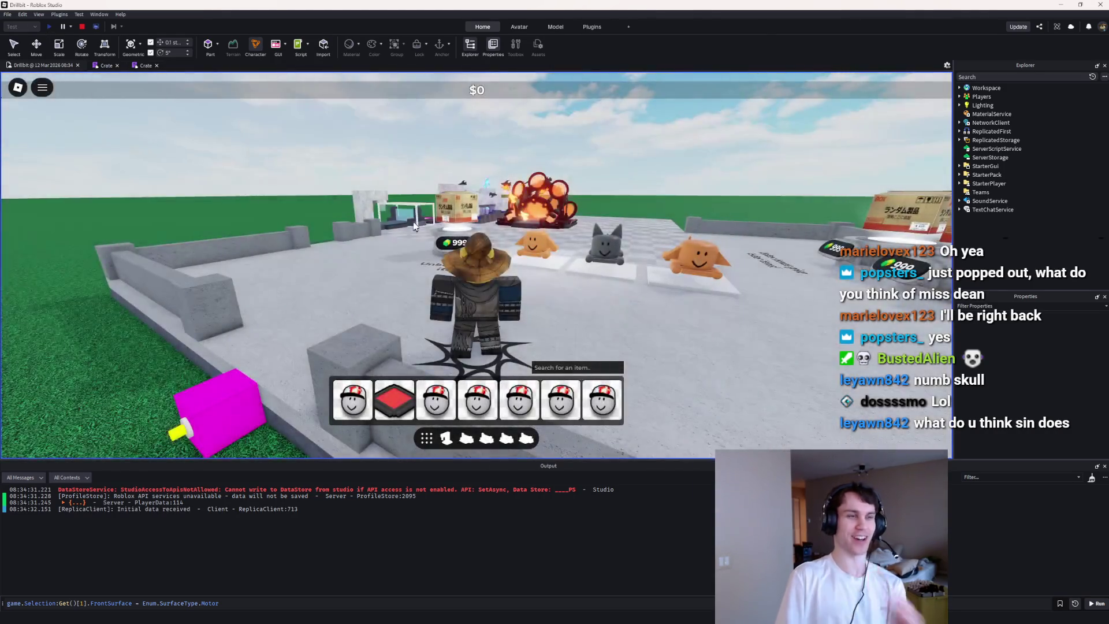
key(w)
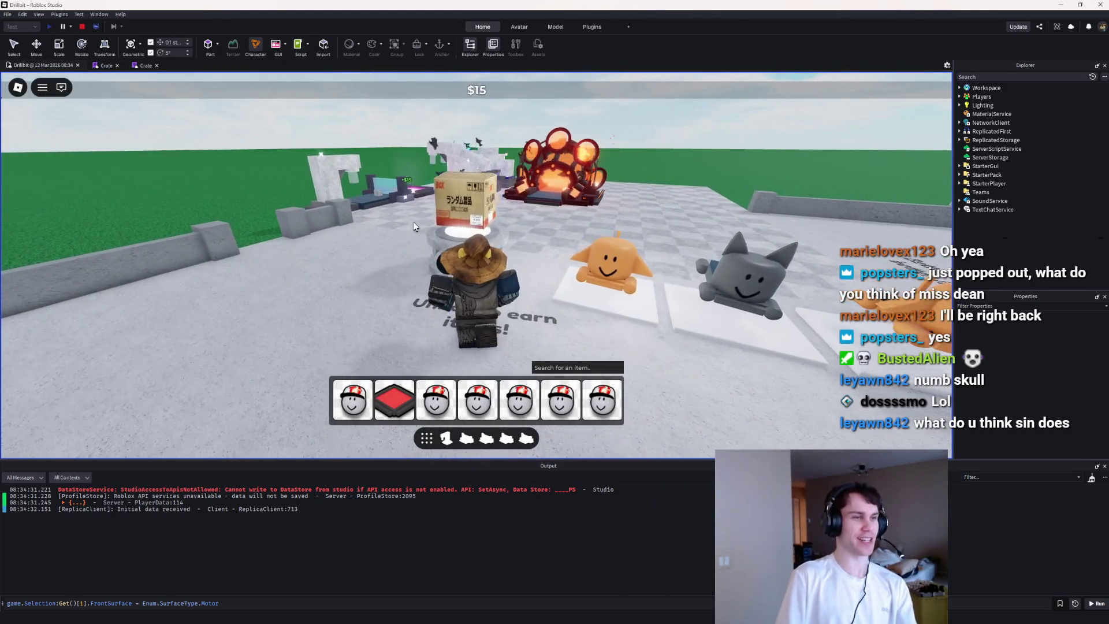
key(s)
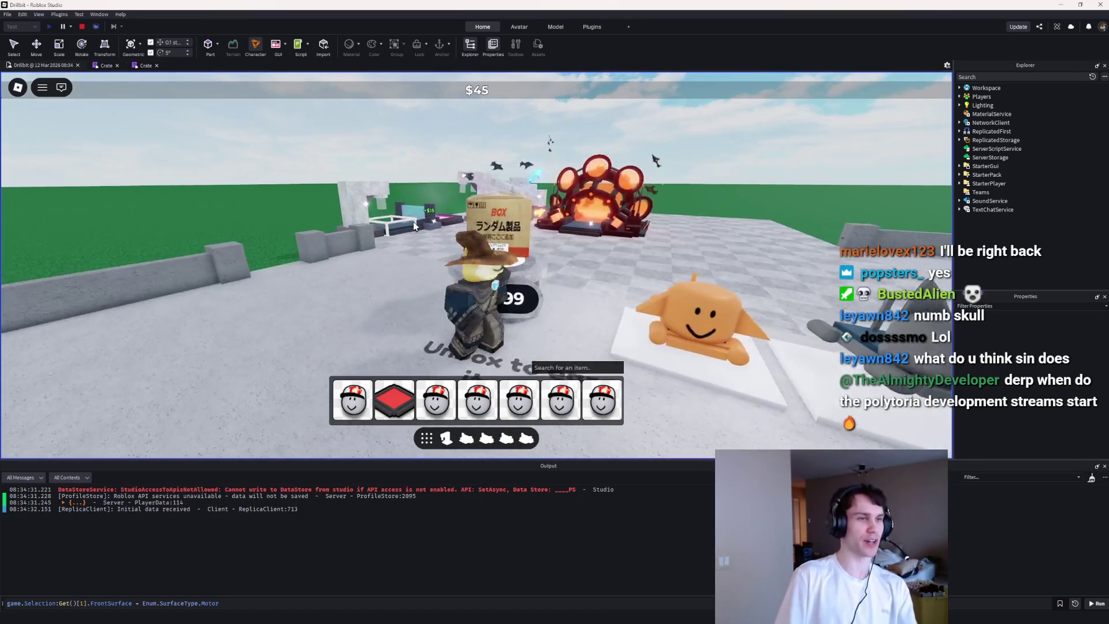
click(82, 27)
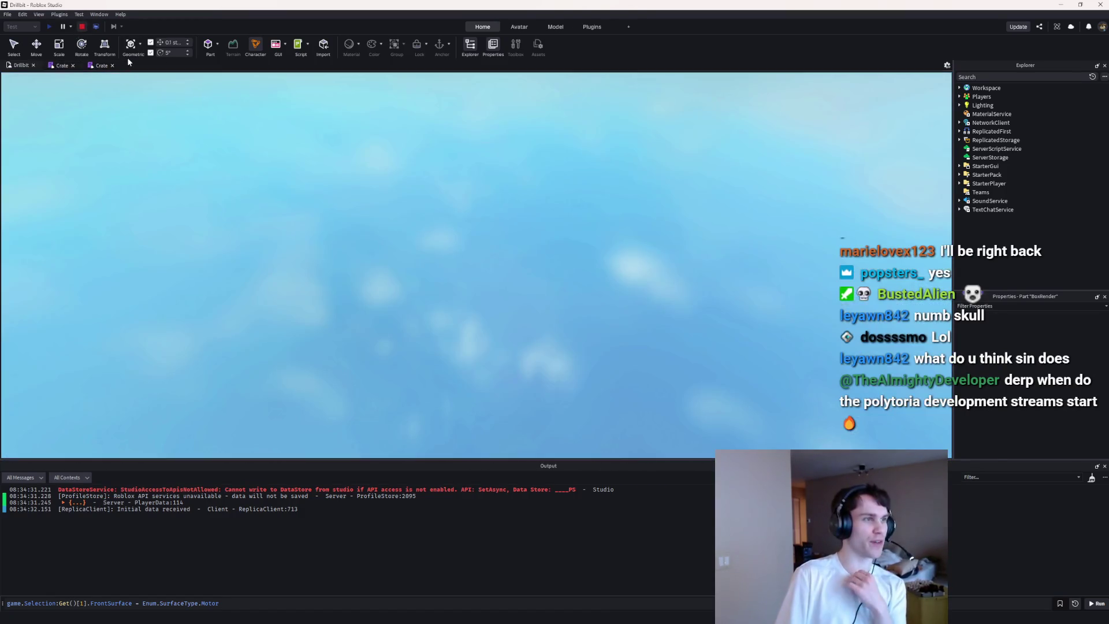
click(102, 66)
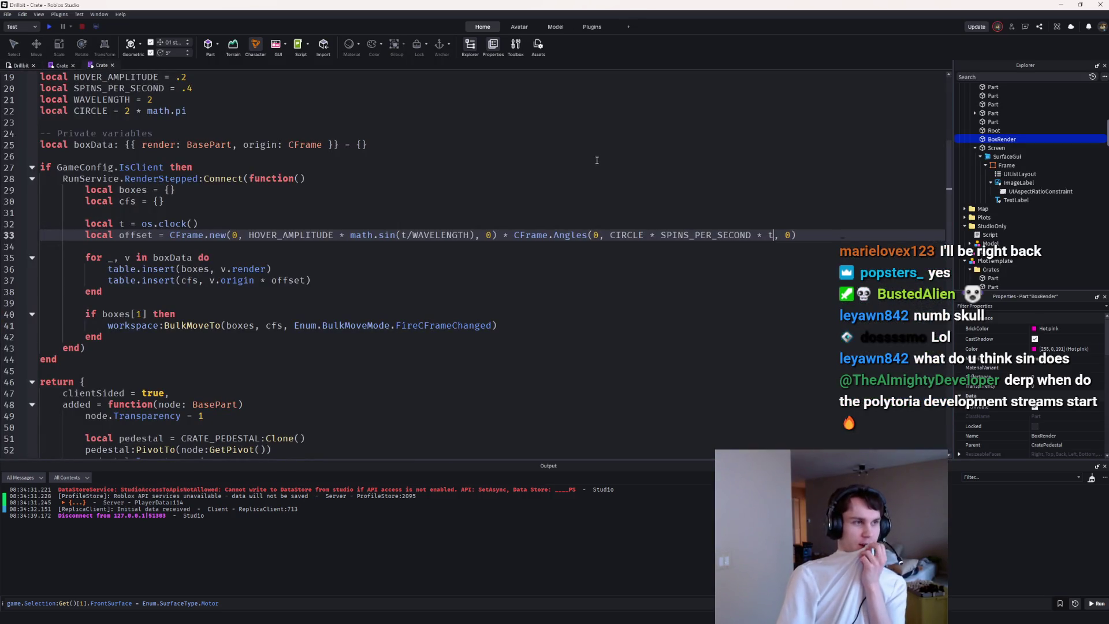
scroll(595, 164, up, 2)
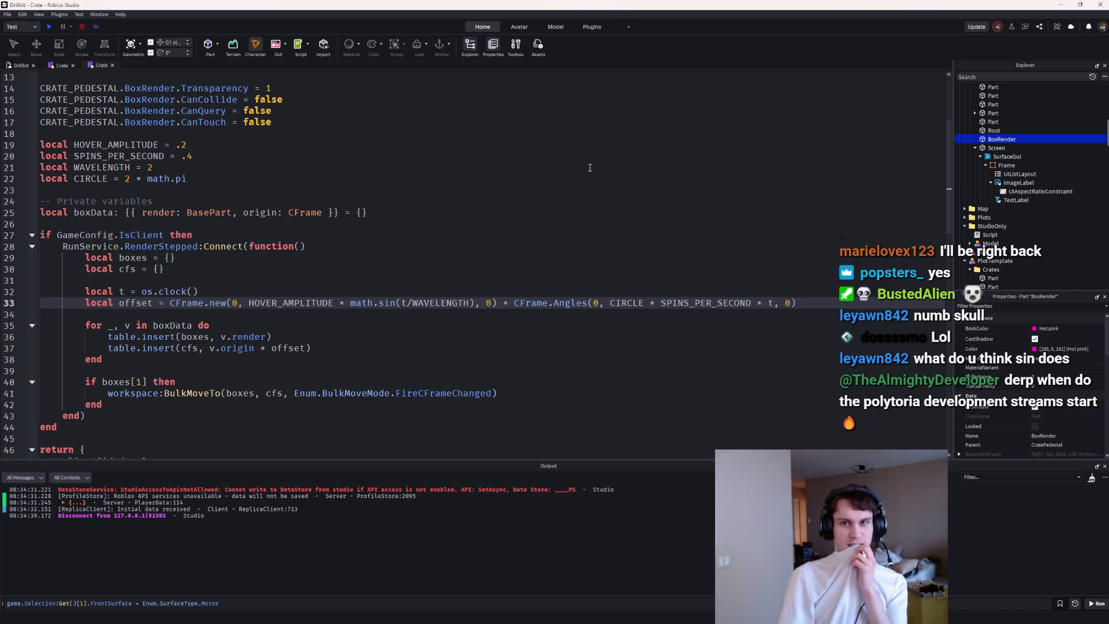
scroll(699, 229, down, 1)
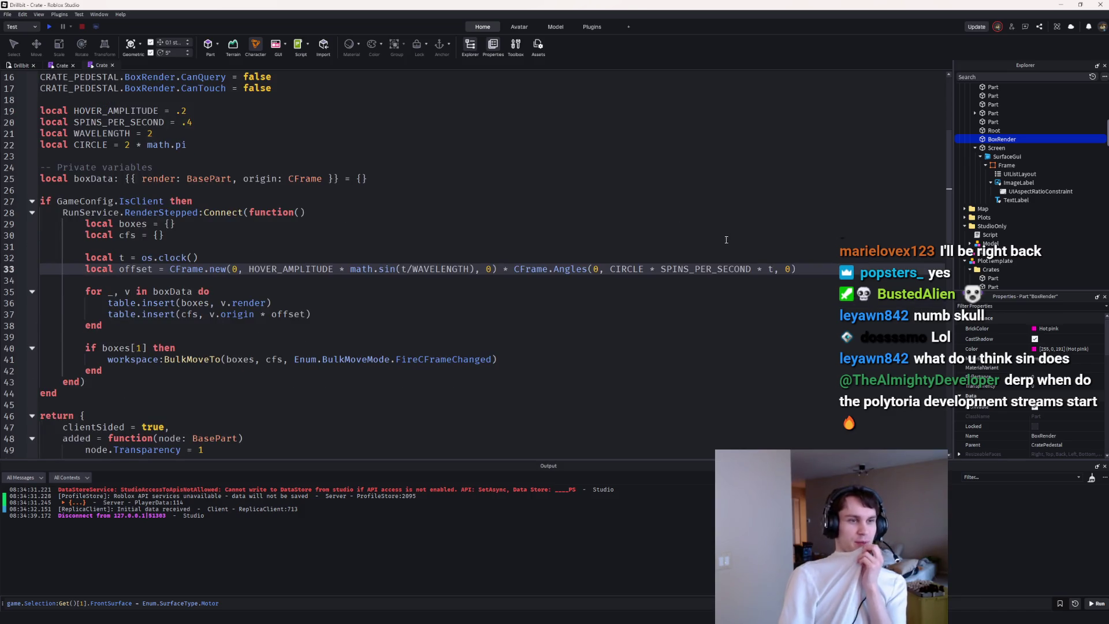
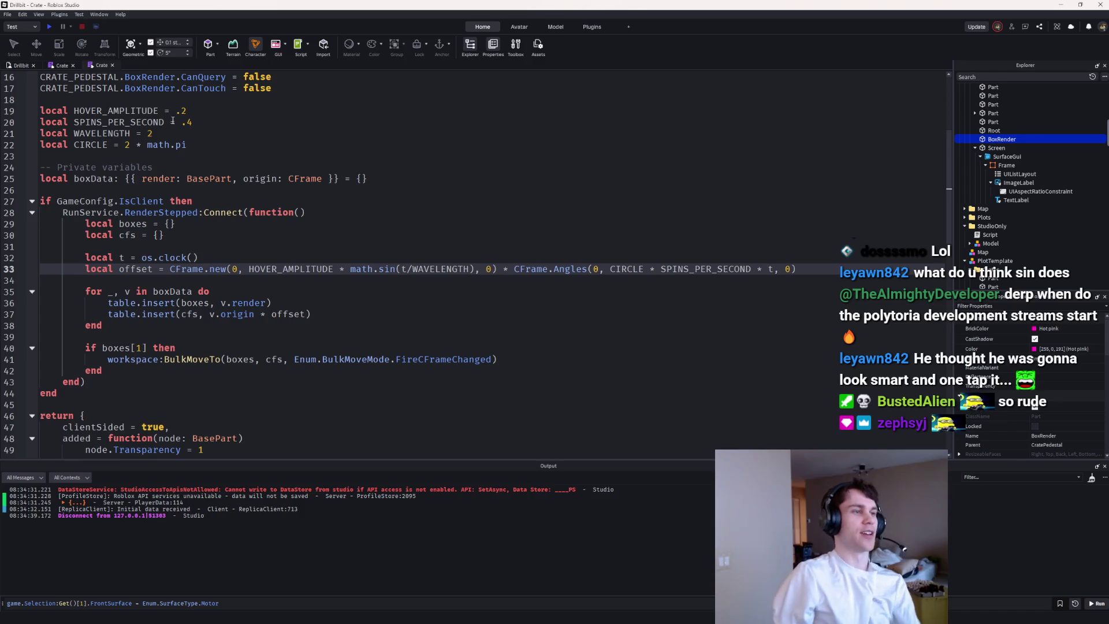
Step: Playtest the crate spin speed, walking back from and toward the left crate
click(193, 122)
click(52, 29)
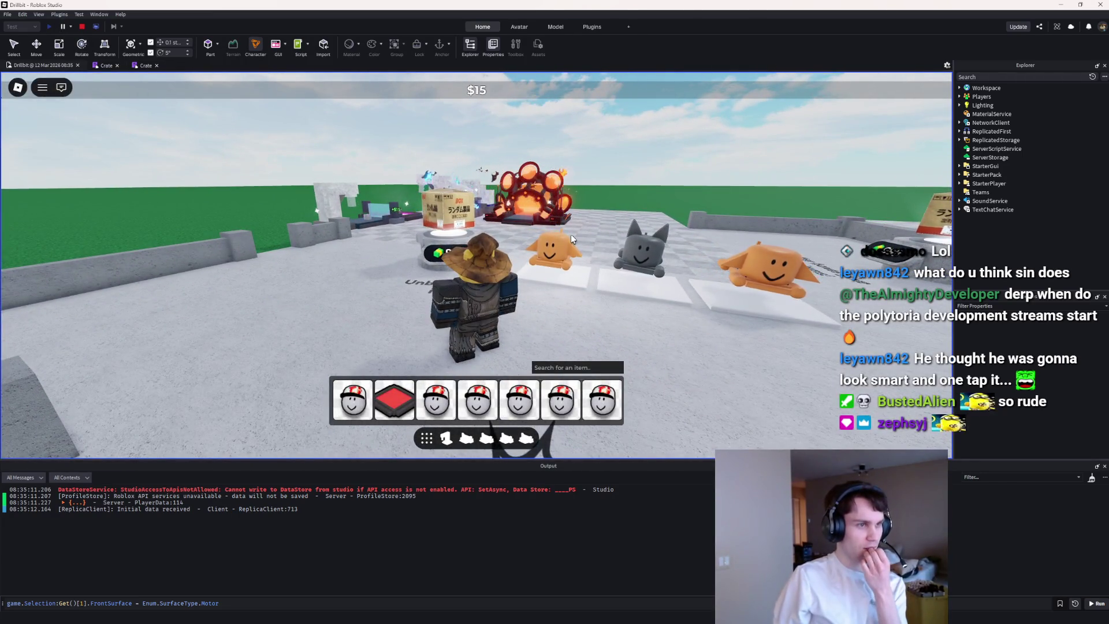
key(s)
key(w)
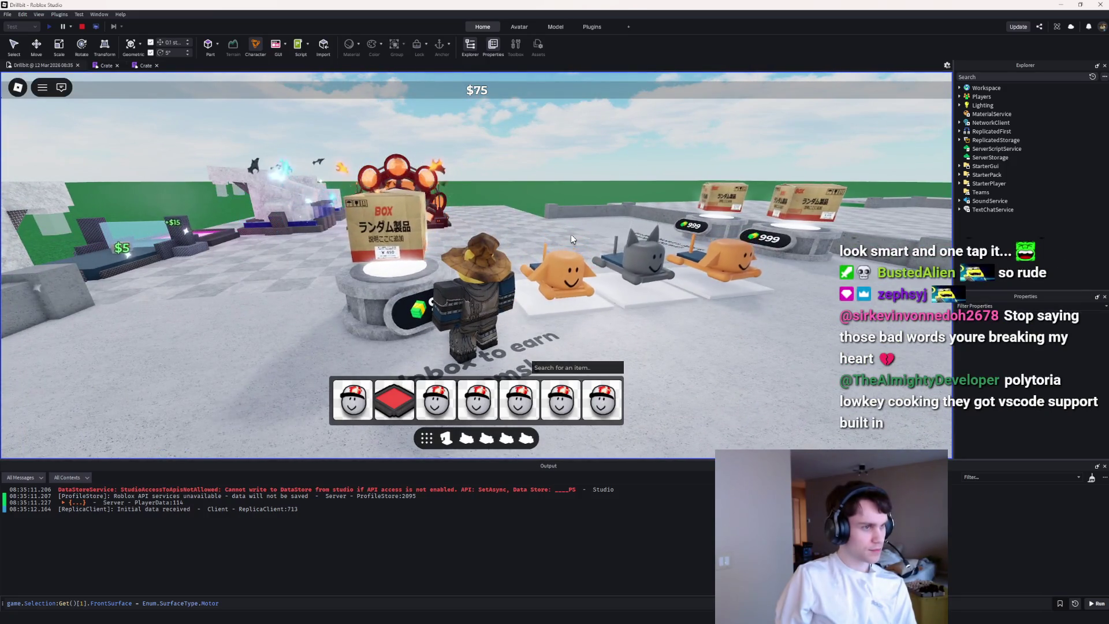
click(83, 27)
Step: In the Crate script, replace CIRCLE * with math.pi * in the line 33 rotation
click(100, 65)
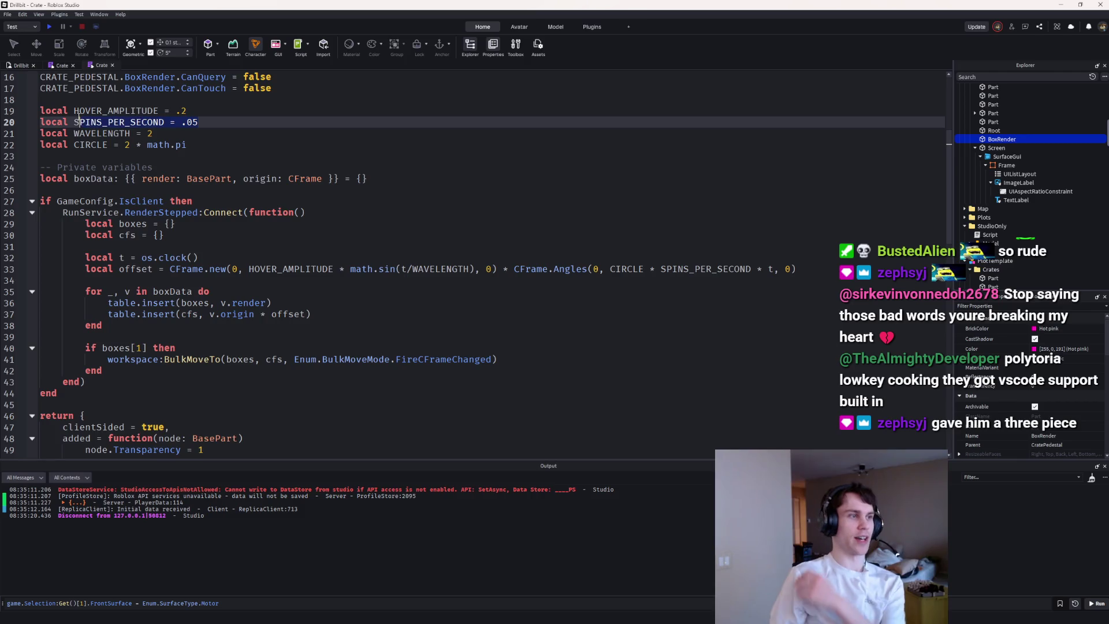
double_click(180, 144)
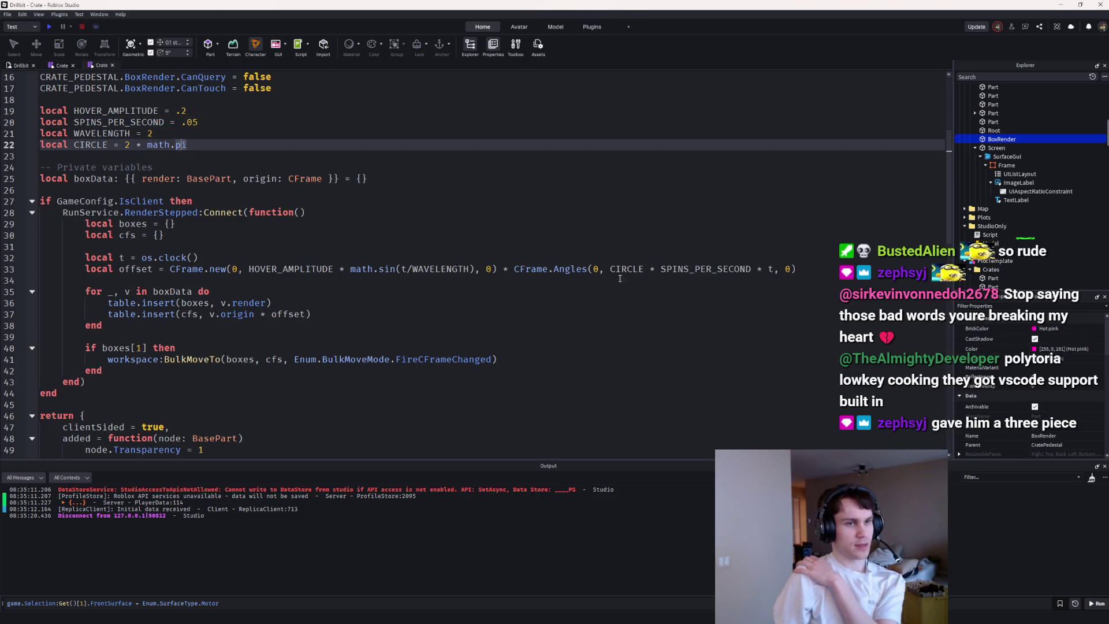
drag(660, 268, 622, 270)
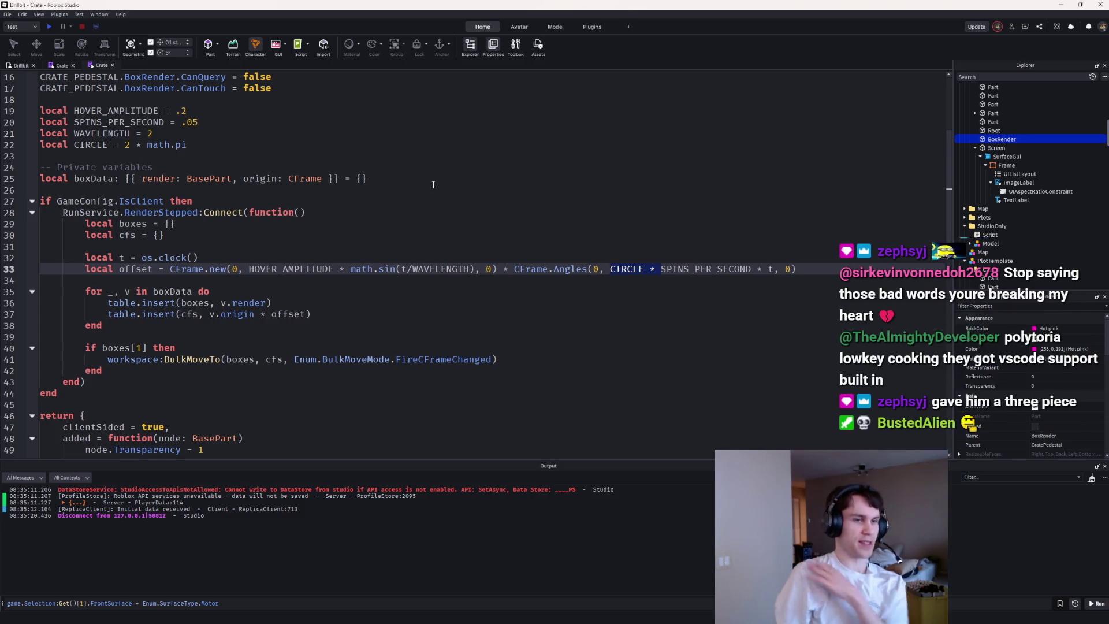
text(math)
key(BackSpace)
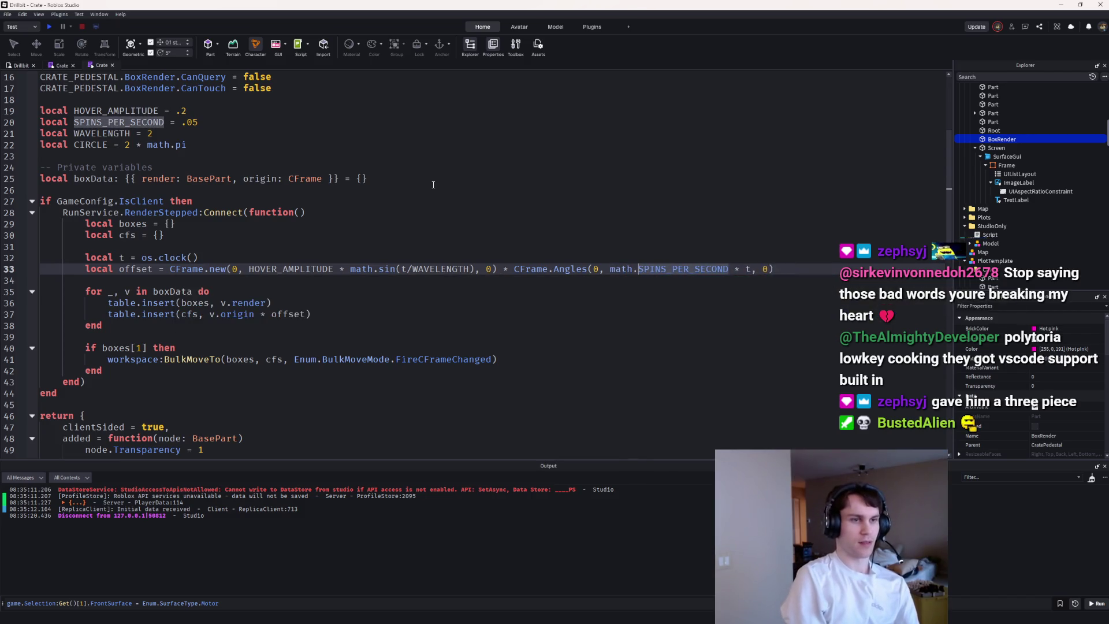
text(()
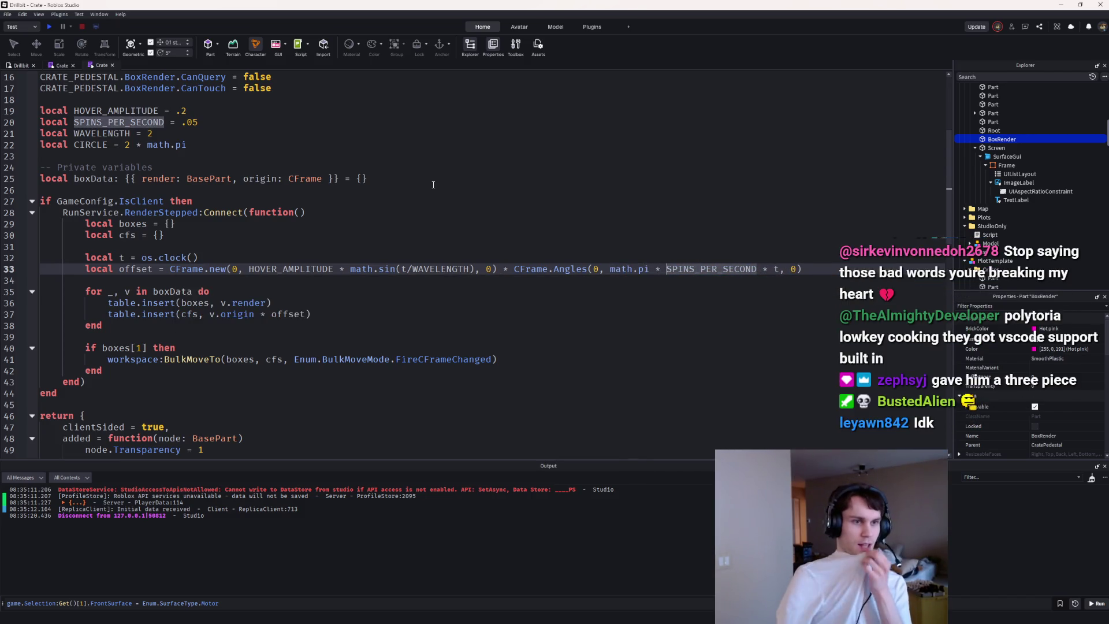
Step: Playtest the spin near the crate, then edit the .05 spin value and test again
click(50, 26)
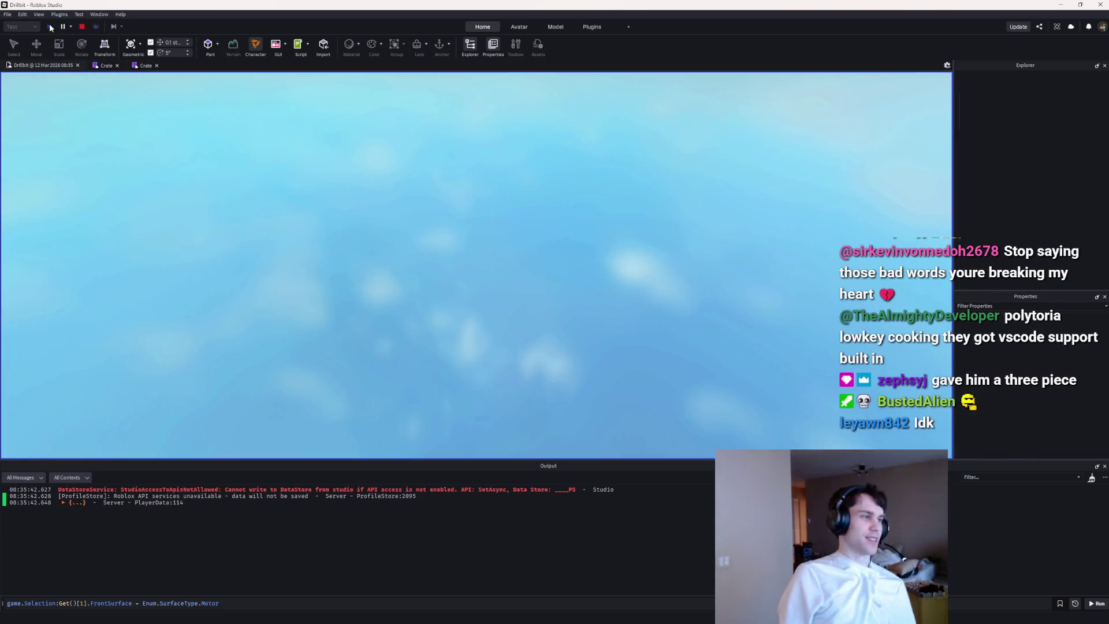
key(w)
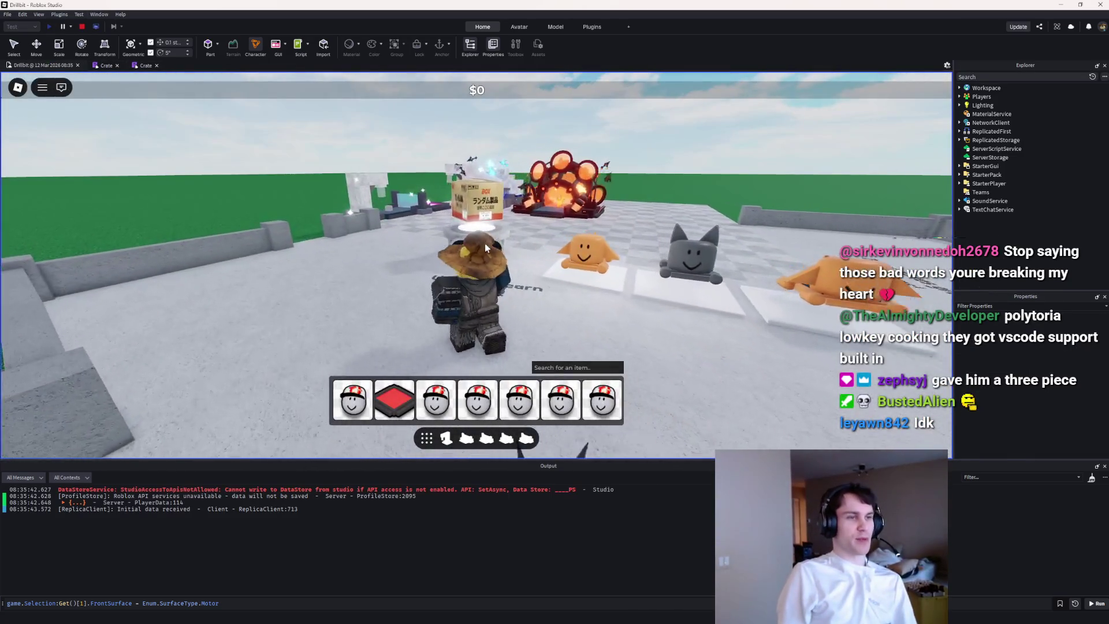
key(w)
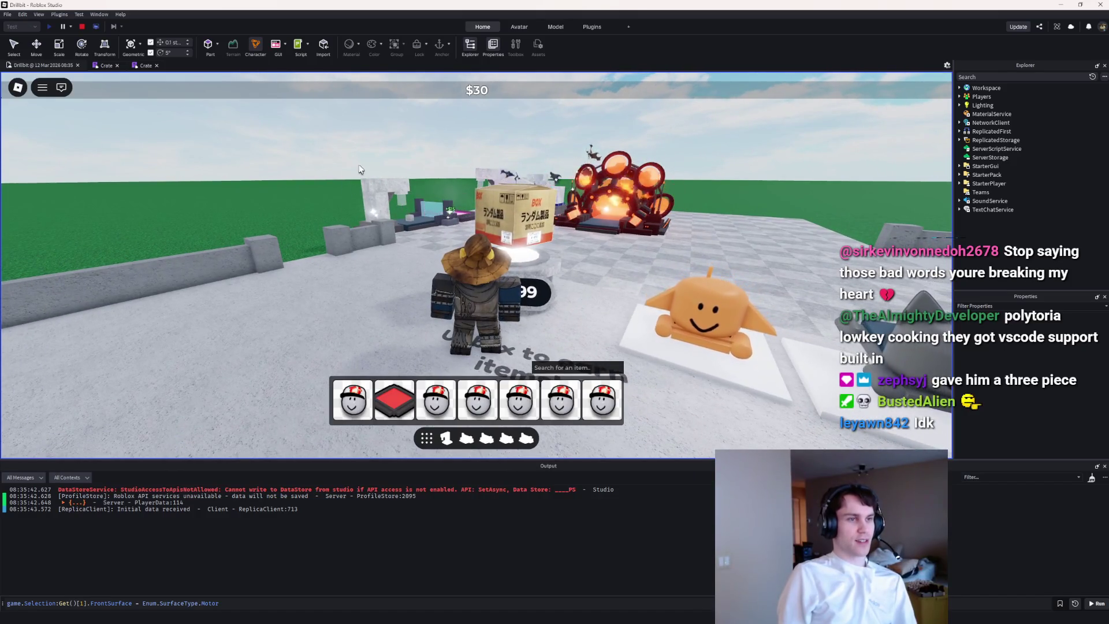
key(shift+F5)
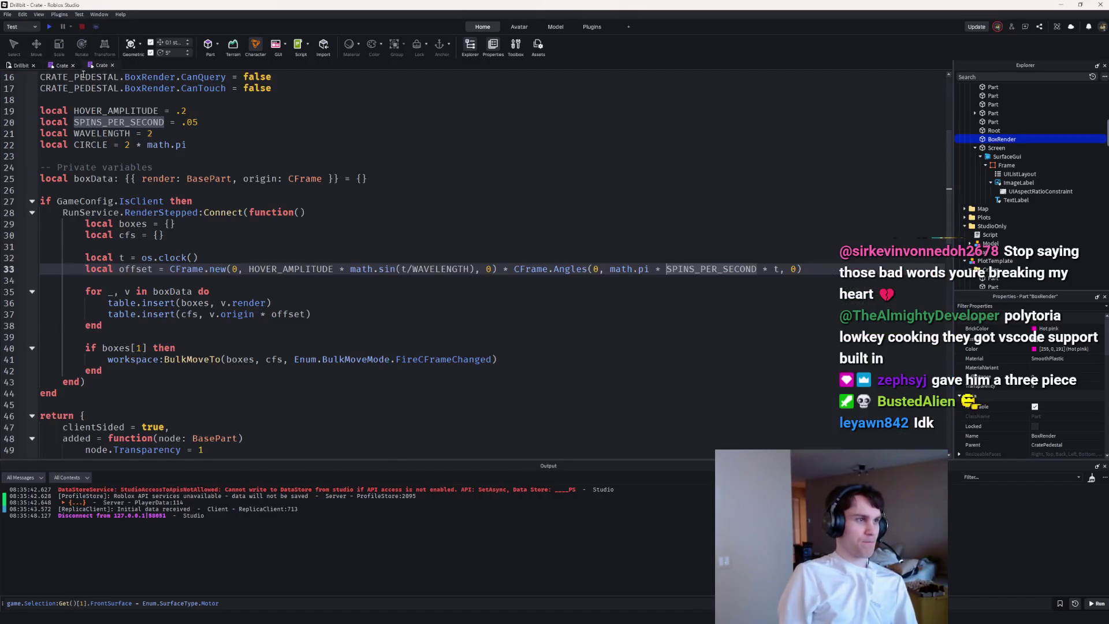
click(180, 122)
key(F5)
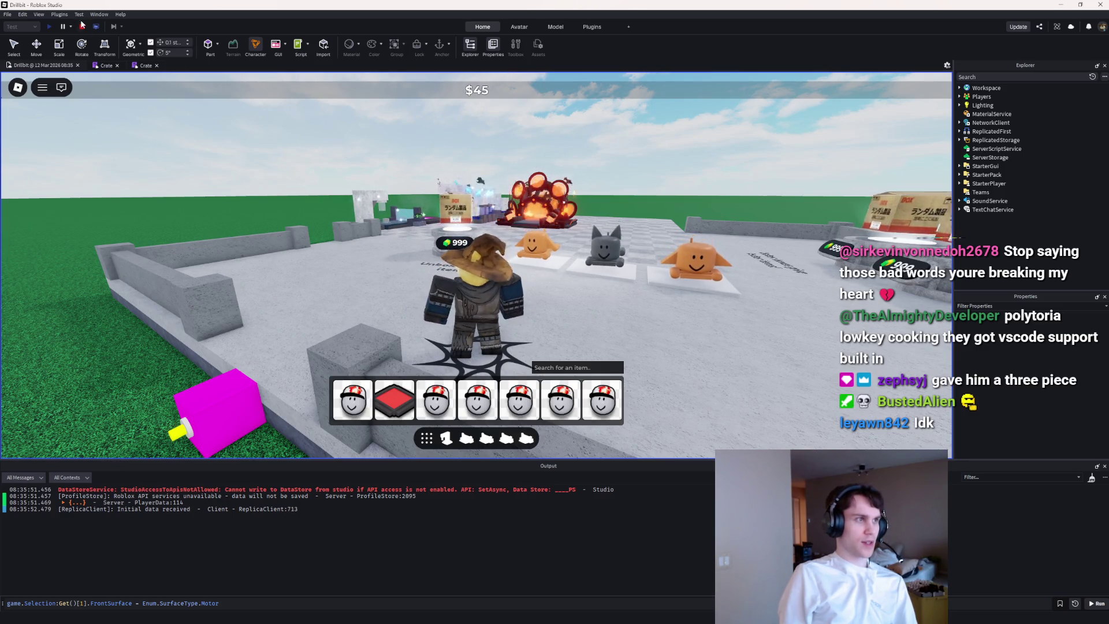
key(shift+F5)
Step: Delete the unused local CIRCLE line and playtest the new spin speed
click(98, 68)
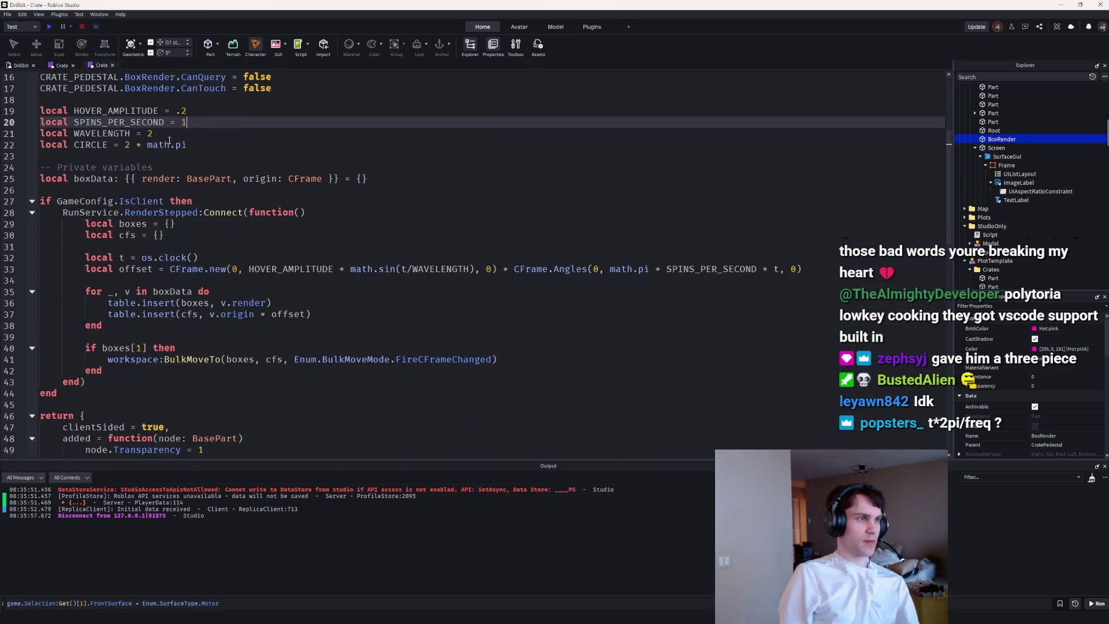
key(ctrl+z)
click(193, 122)
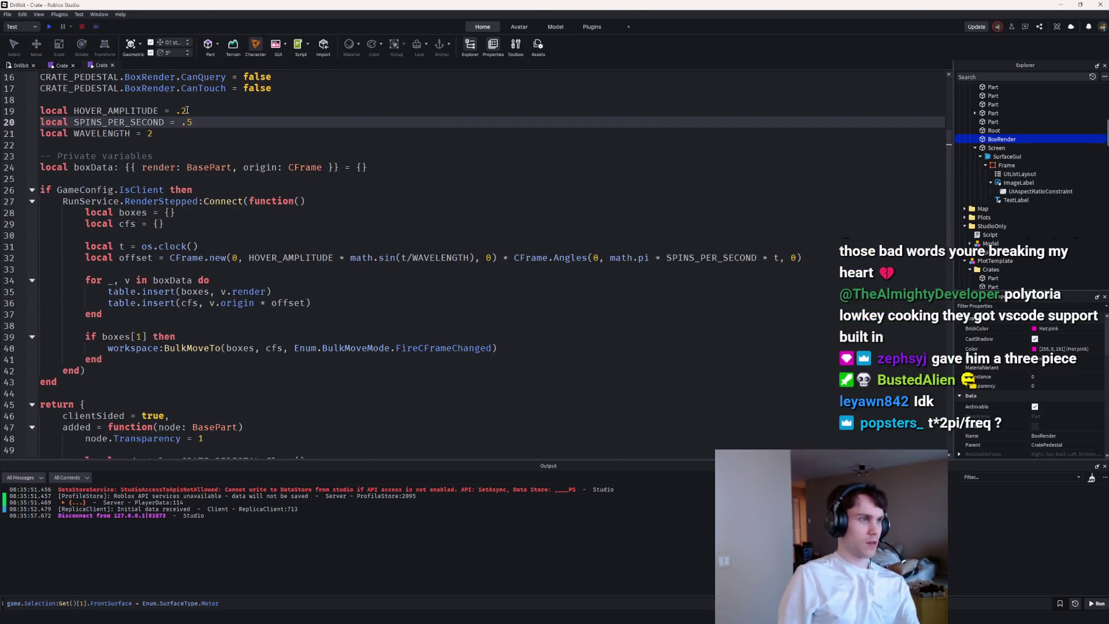
click(50, 27)
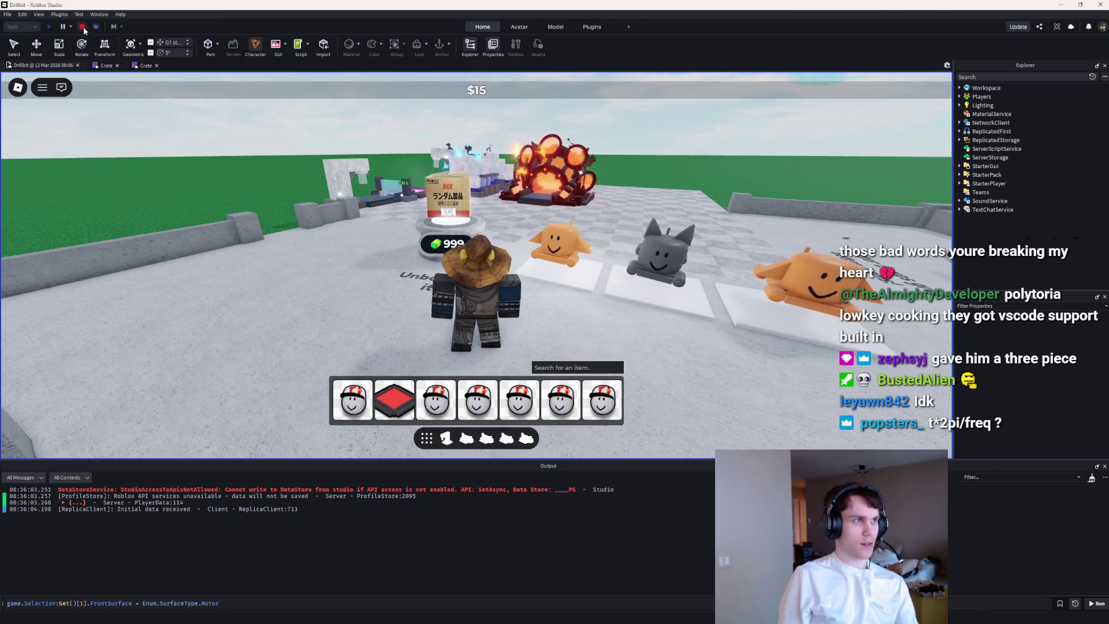
click(82, 26)
click(102, 66)
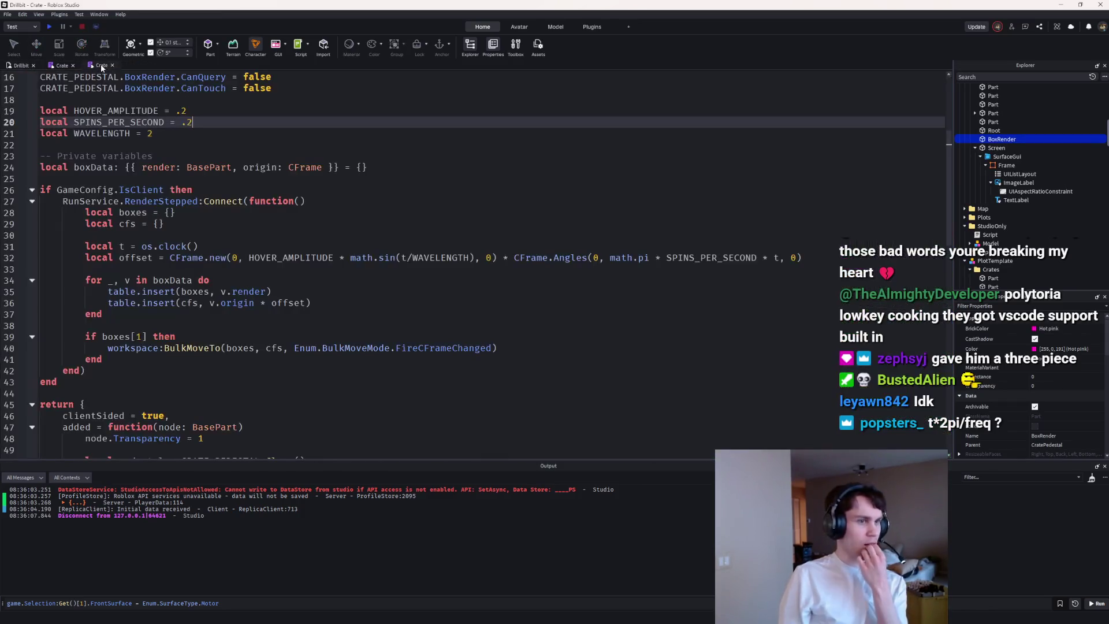
Step: Check SPINS_PER_SECOND in the rotation expression and playtest with spin speed .2
click(780, 257)
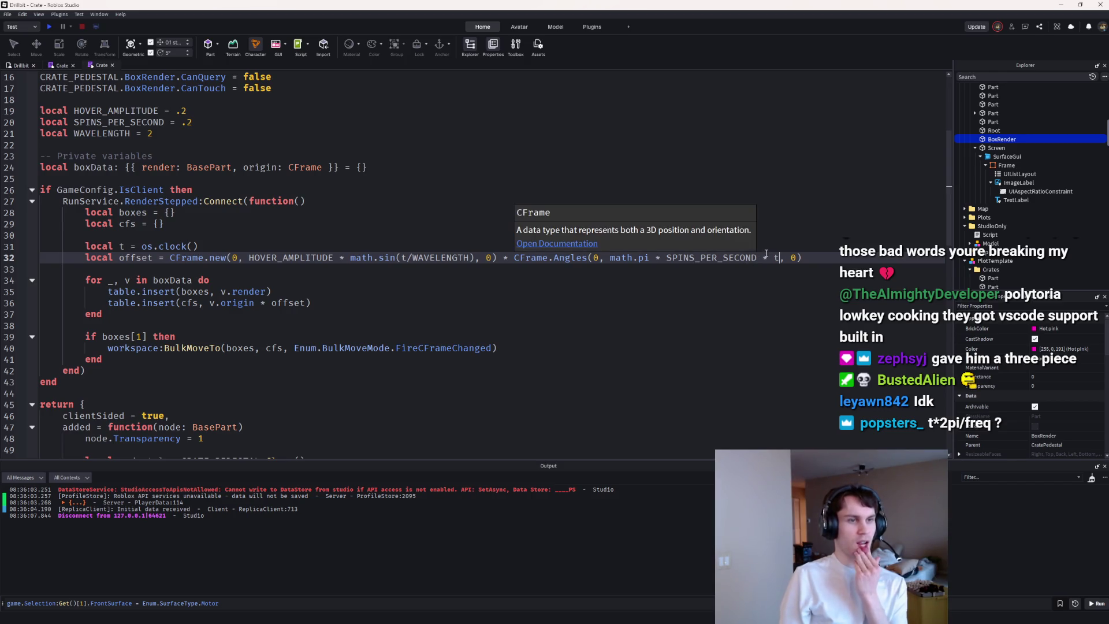
double_click(759, 256)
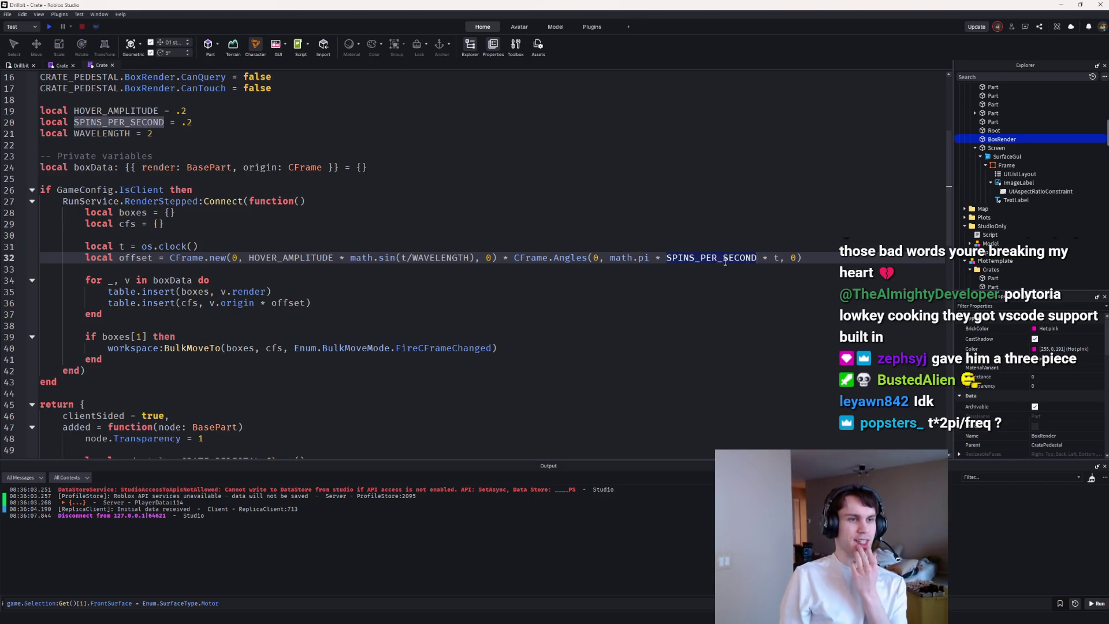
click(627, 250)
click(50, 27)
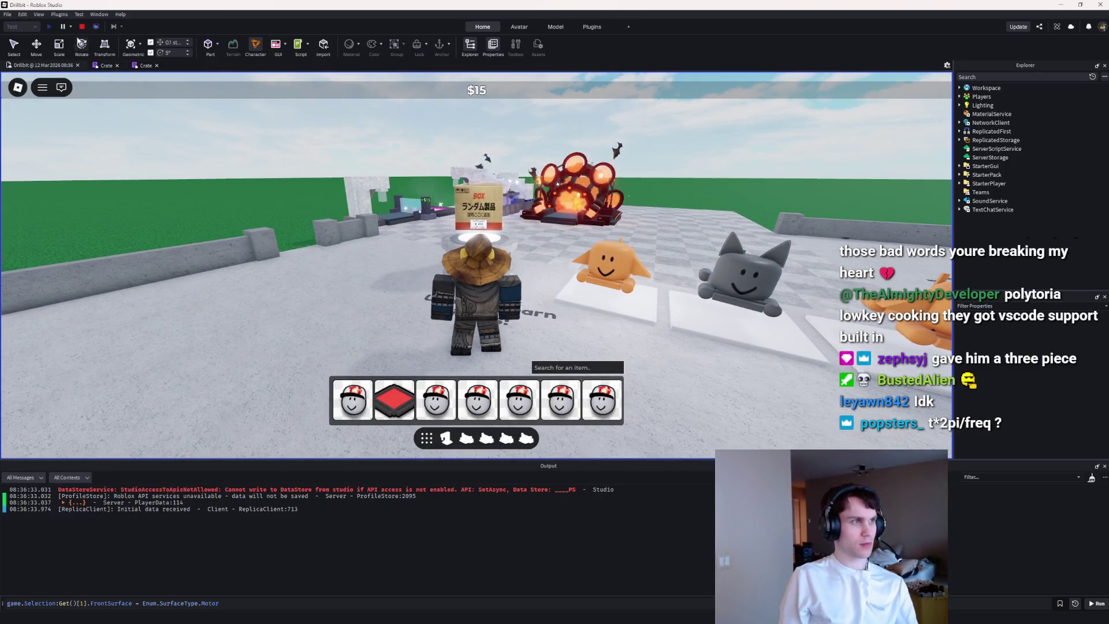
Step: Set SPINS_PER_SECOND to .1 and playtest, walking up to watch the crate spin
click(95, 67)
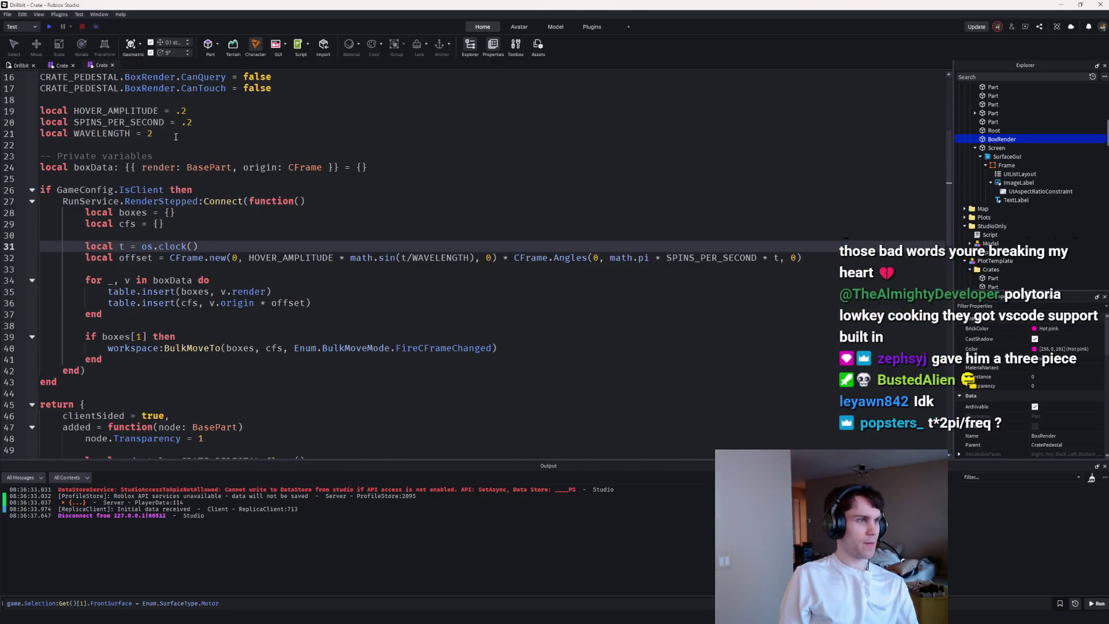
click(189, 122)
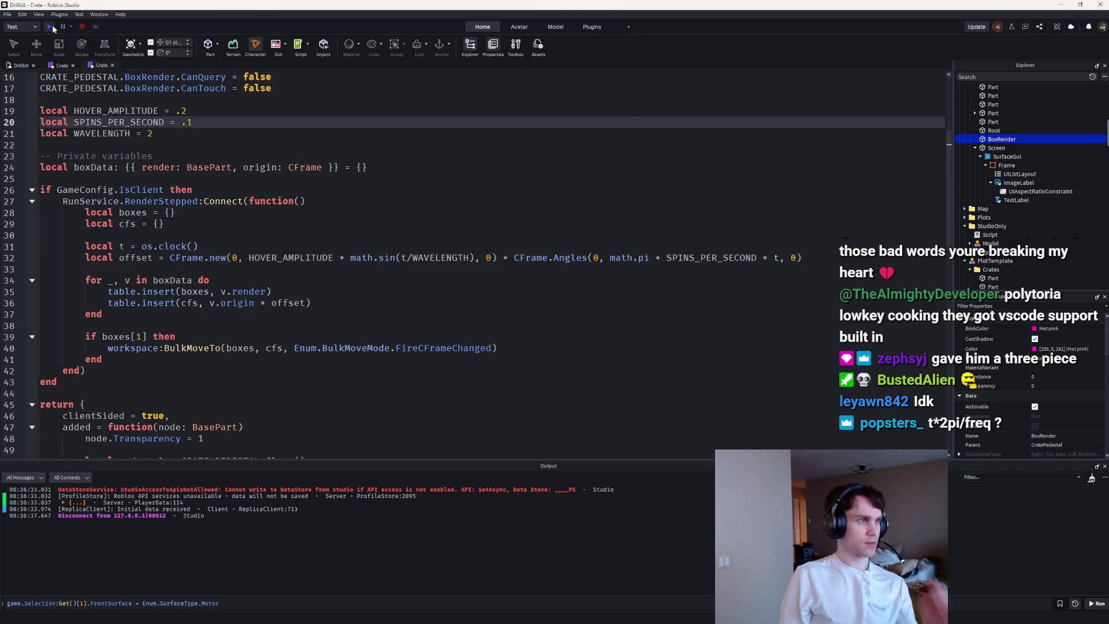
click(52, 25)
key(w)
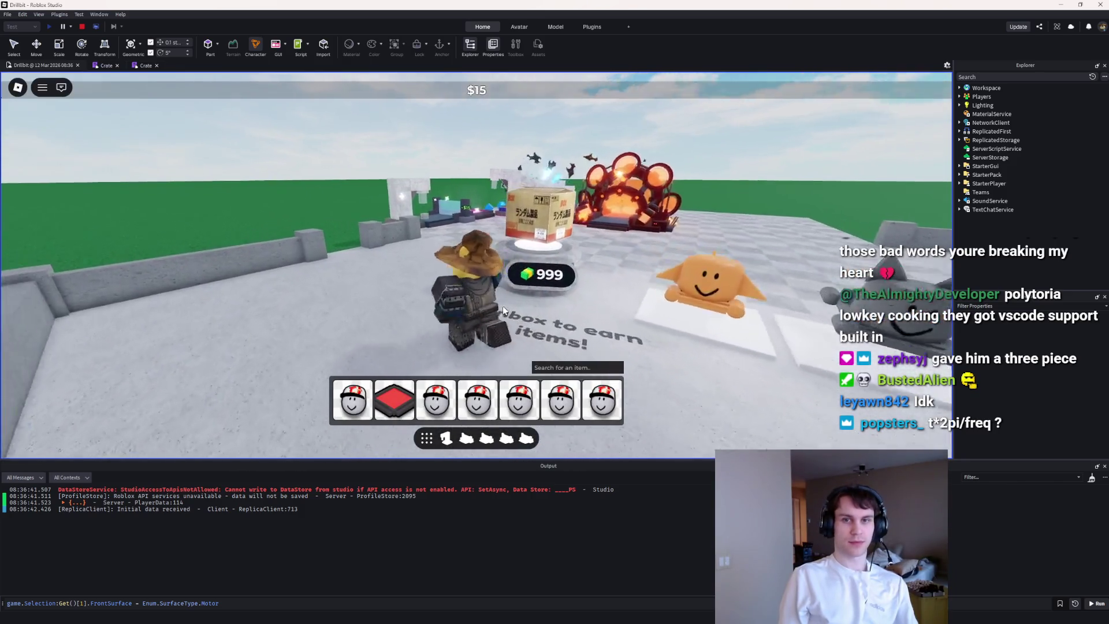
key(w)
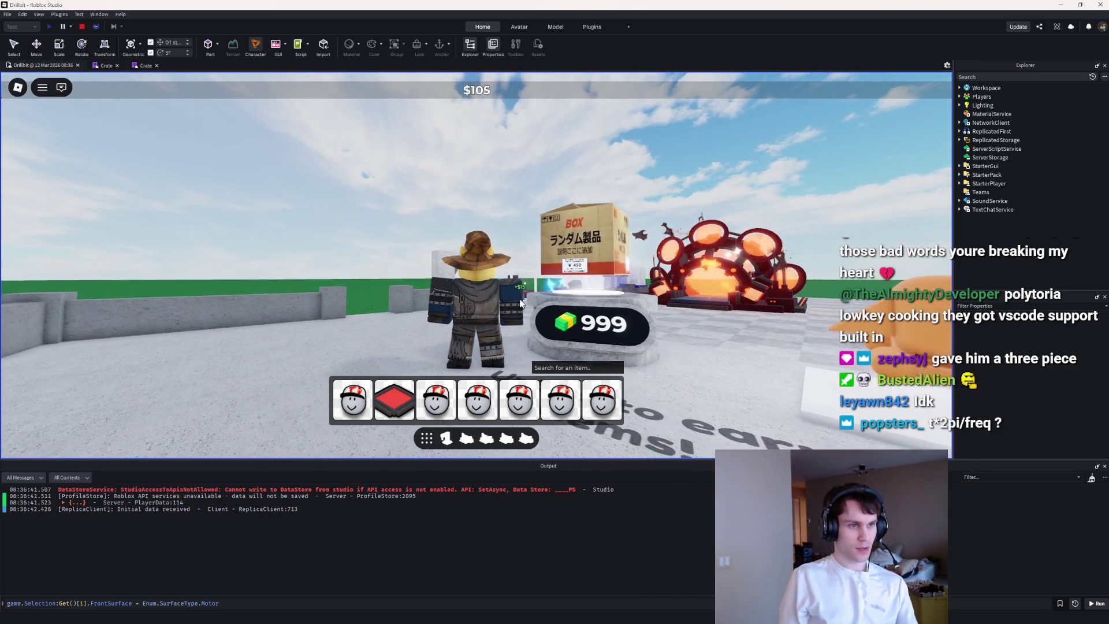
key(shift+F5)
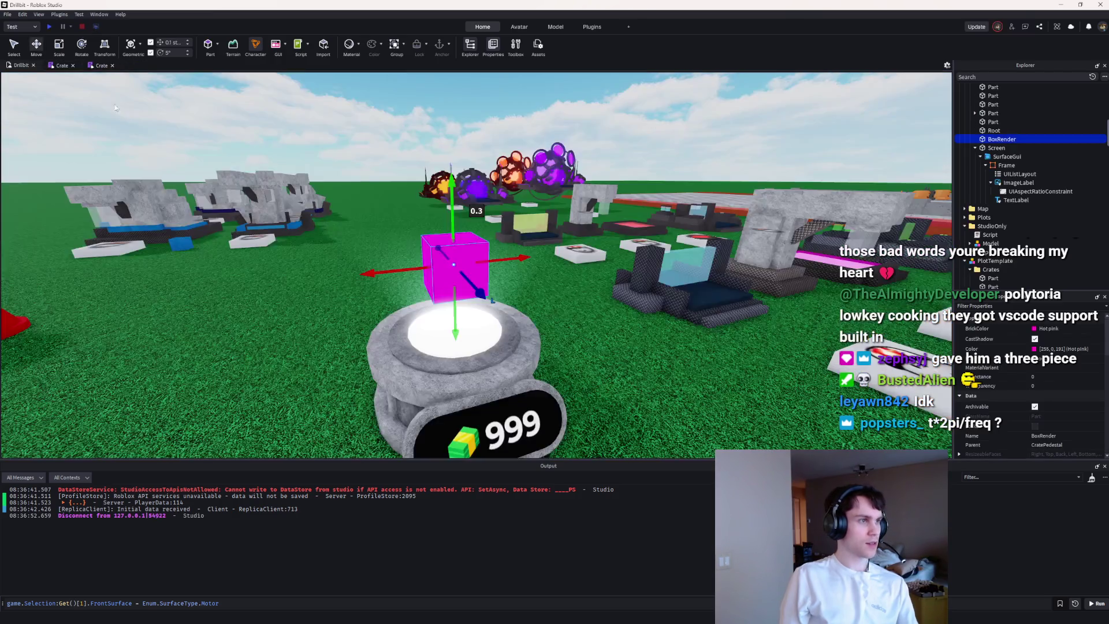
Step: Change the hover amplitude value in the Crate script and playtest the hover
click(63, 66)
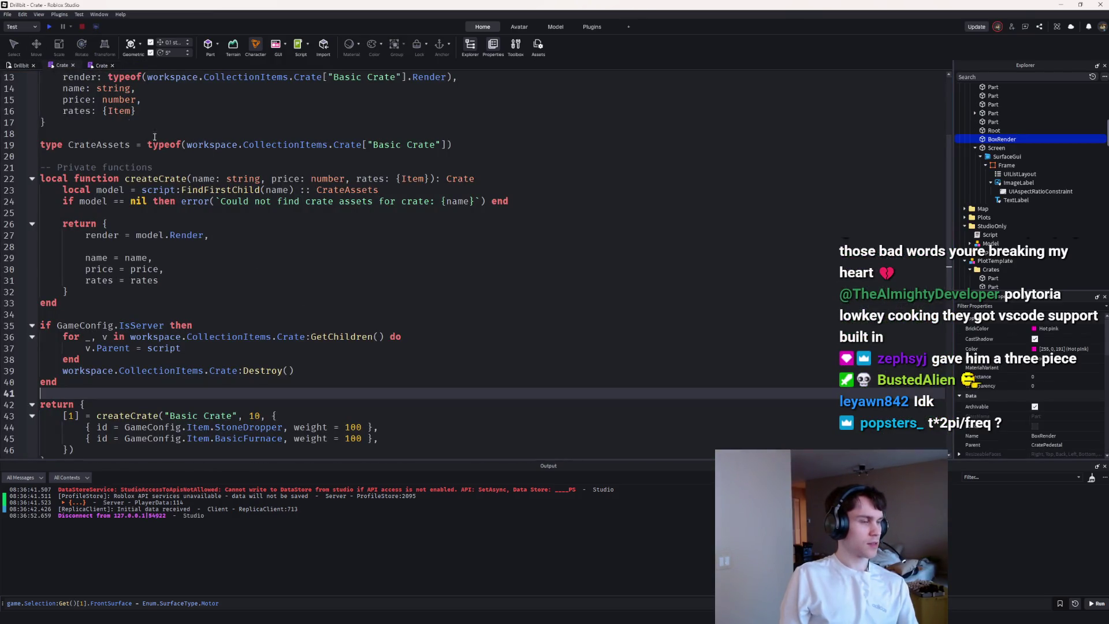
click(101, 66)
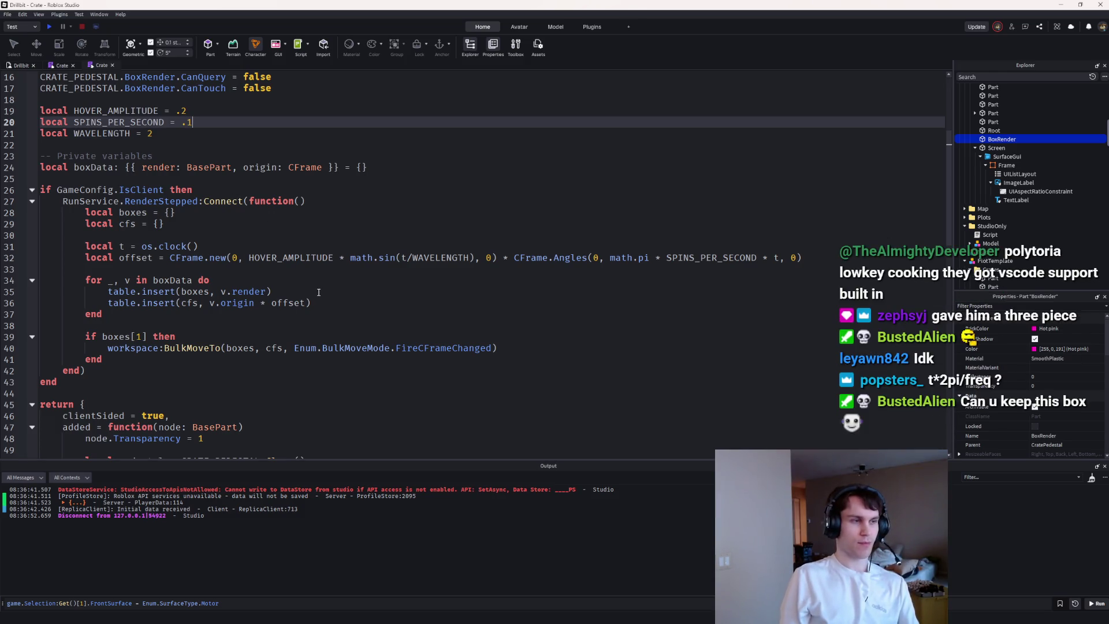
scroll(343, 247, up, 2)
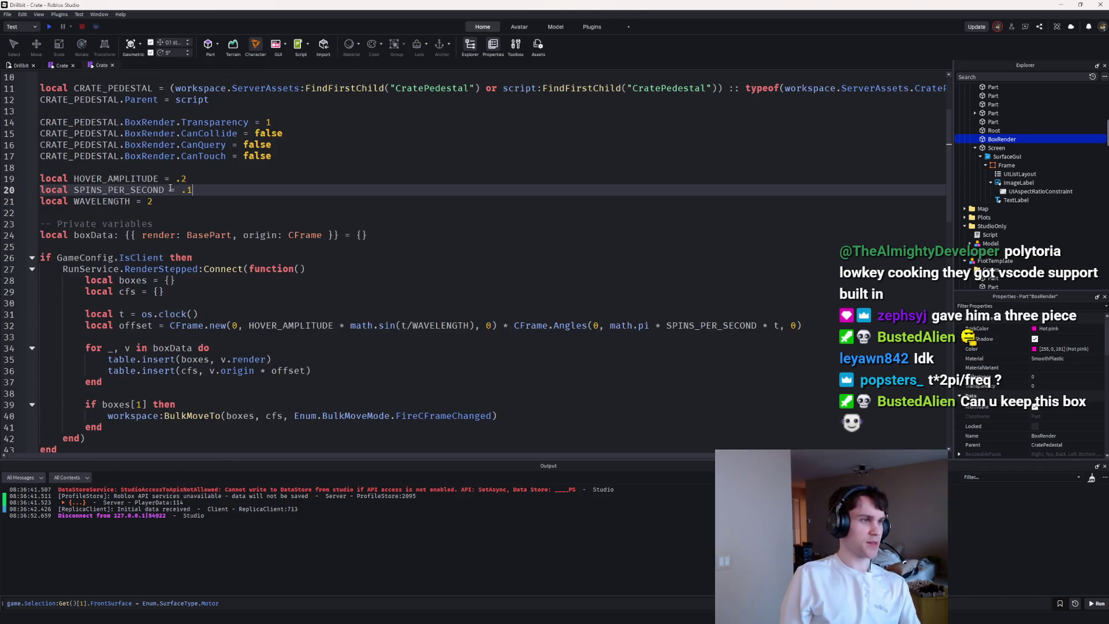
click(189, 176)
click(60, 28)
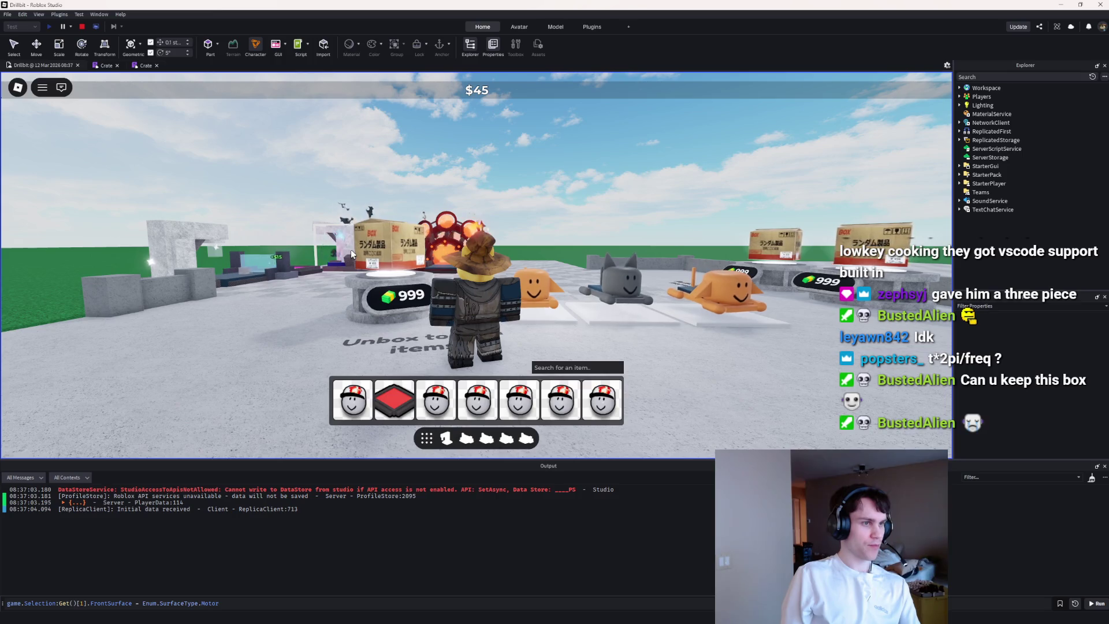
click(82, 27)
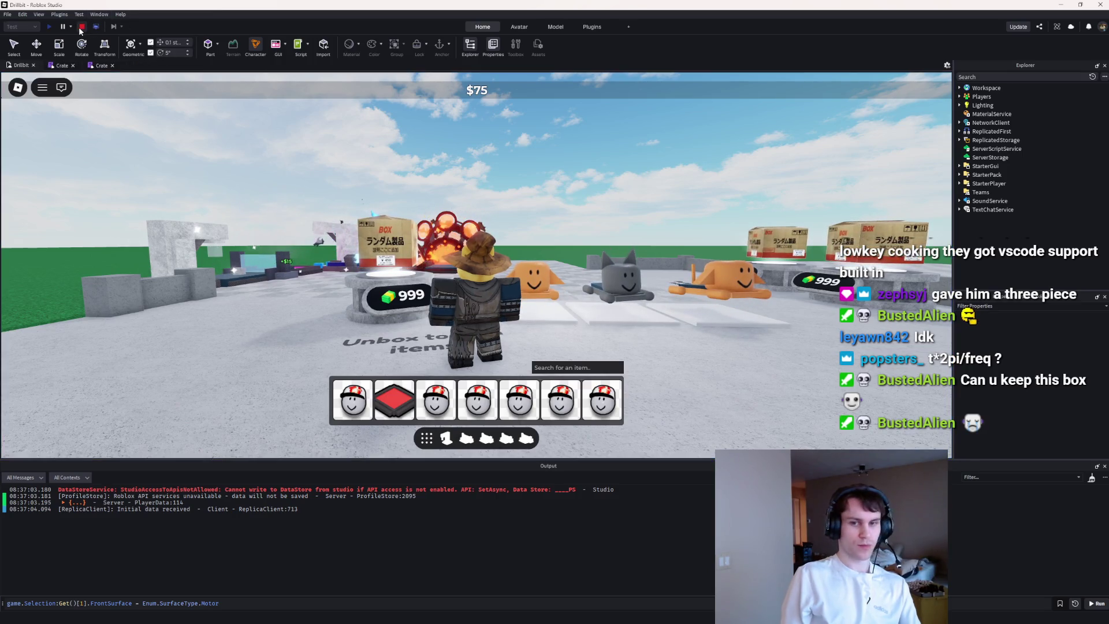
Step: Playtest the larger hover, then run another test walking around the crate stand
click(89, 67)
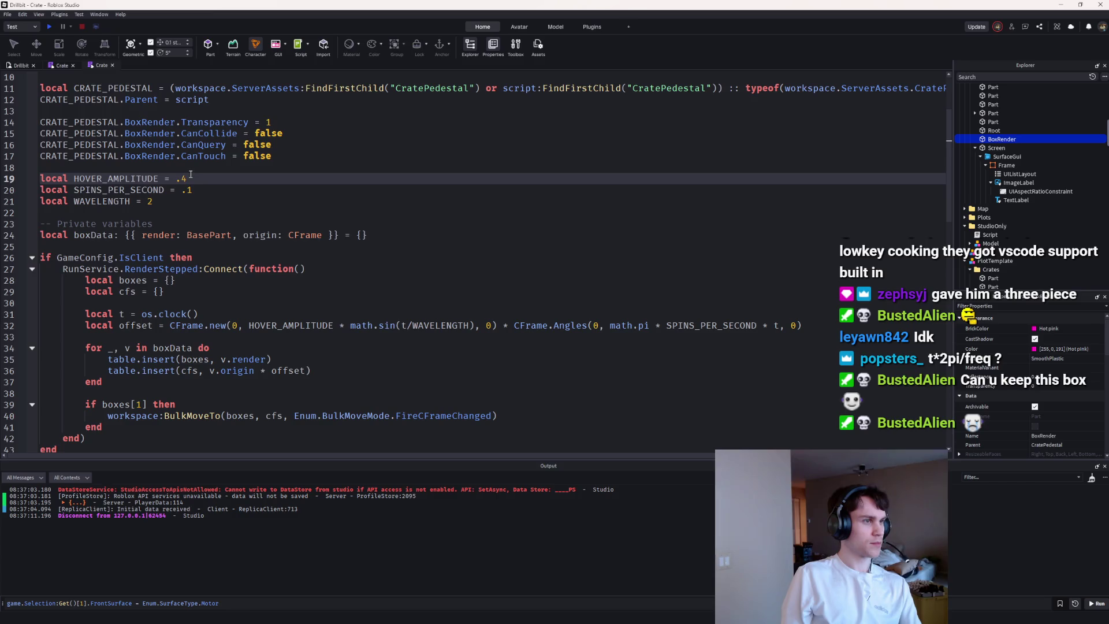
click(50, 27)
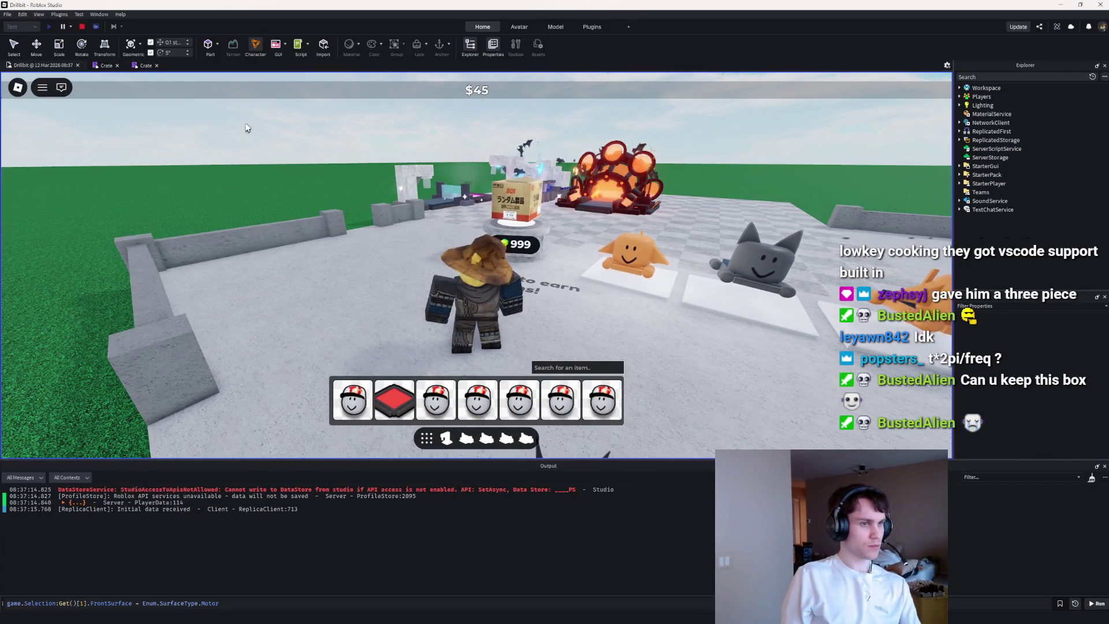
click(82, 26)
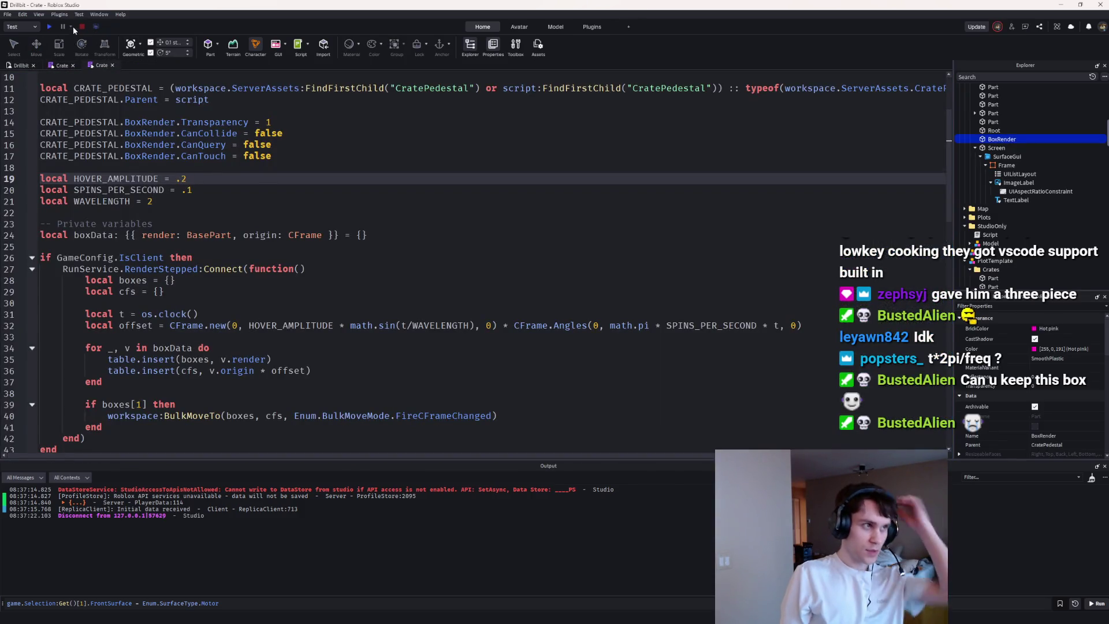
click(49, 26)
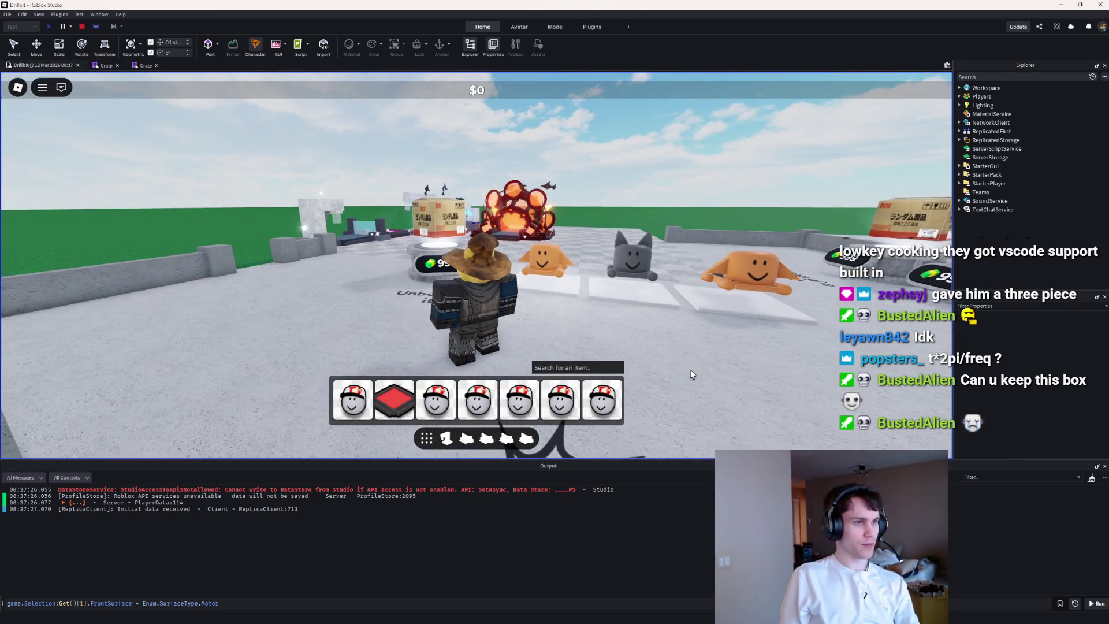
key(w)
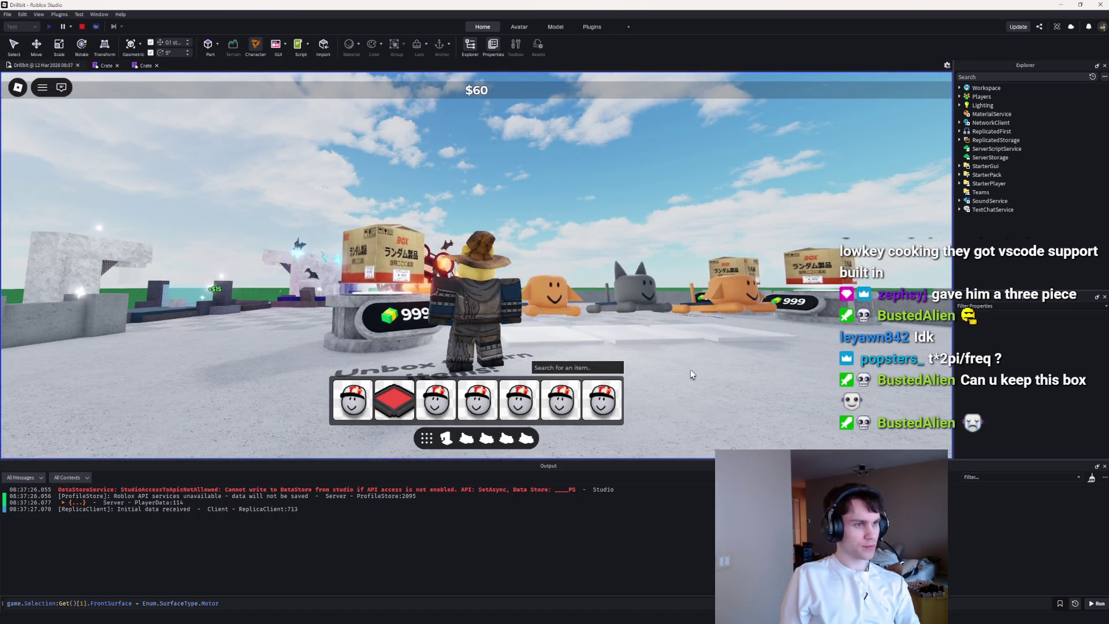
key(w)
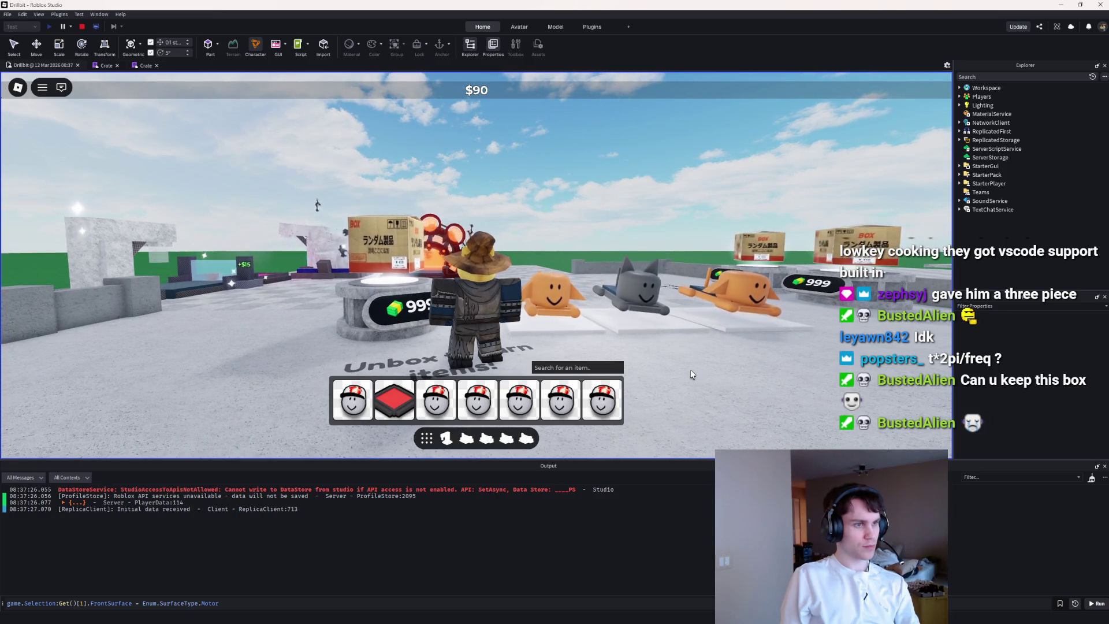
key(Left)
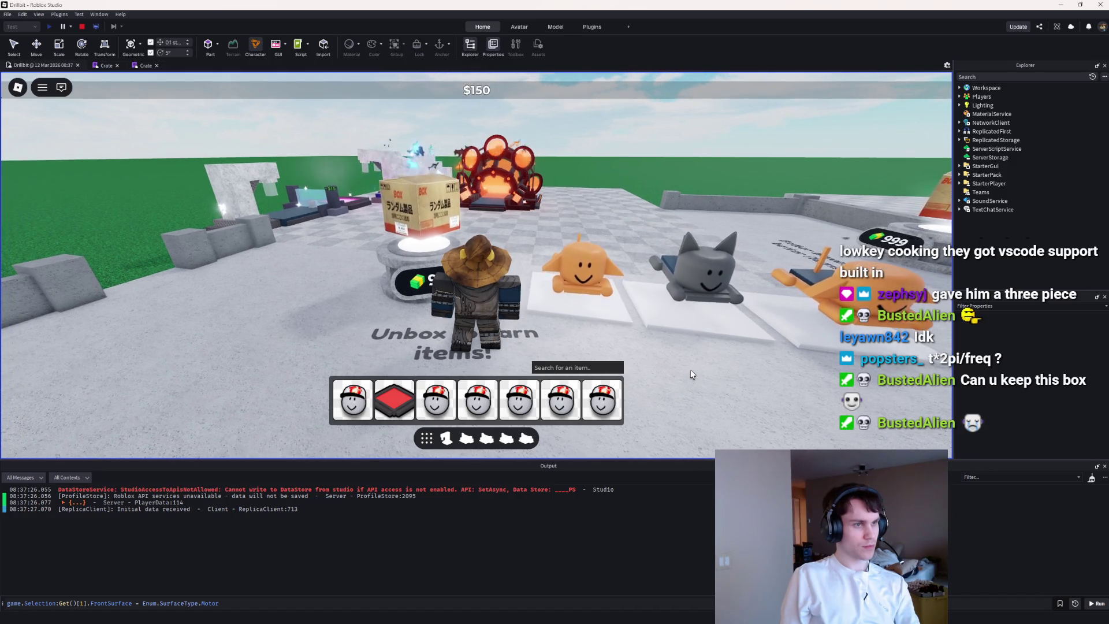
click(82, 27)
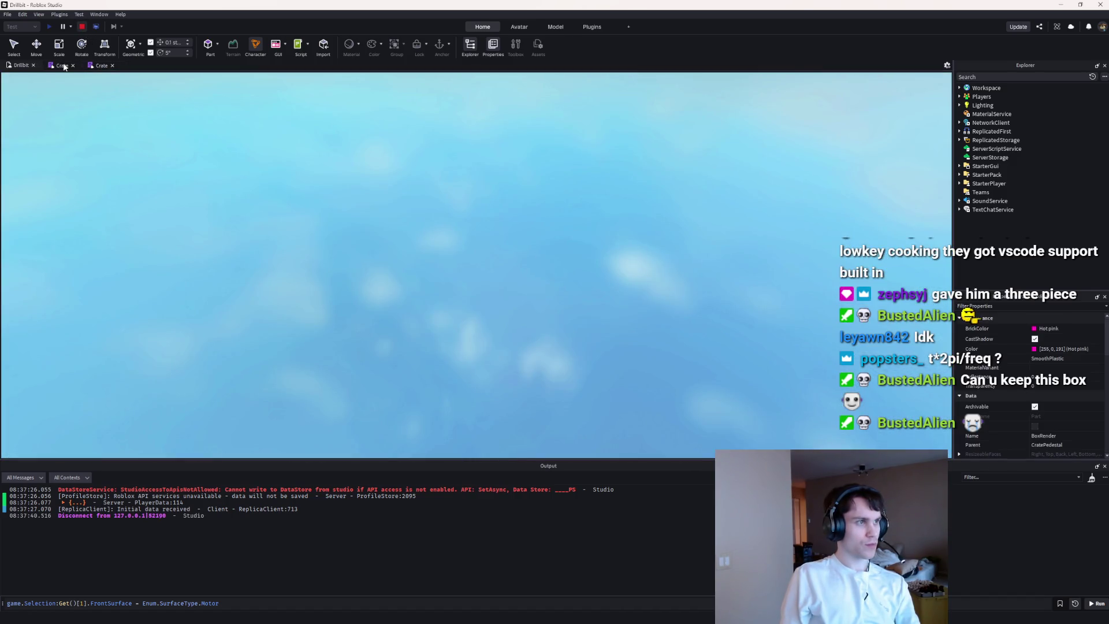
Step: Set SPINS_PER_SECOND on line 20 to .05 and start a playtest
click(63, 67)
click(100, 67)
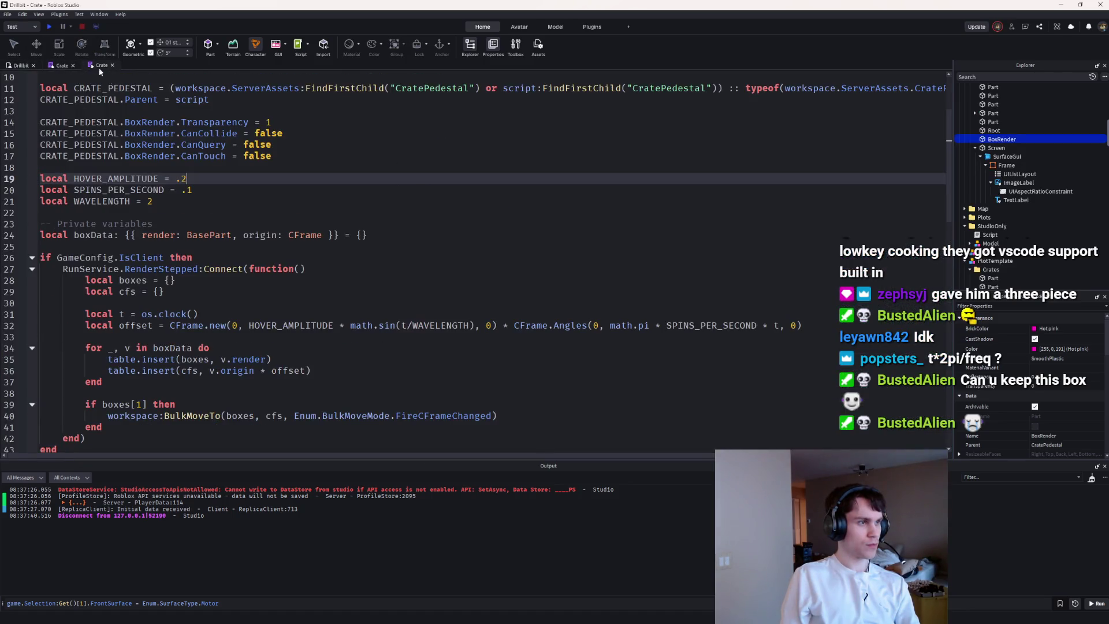
click(191, 187)
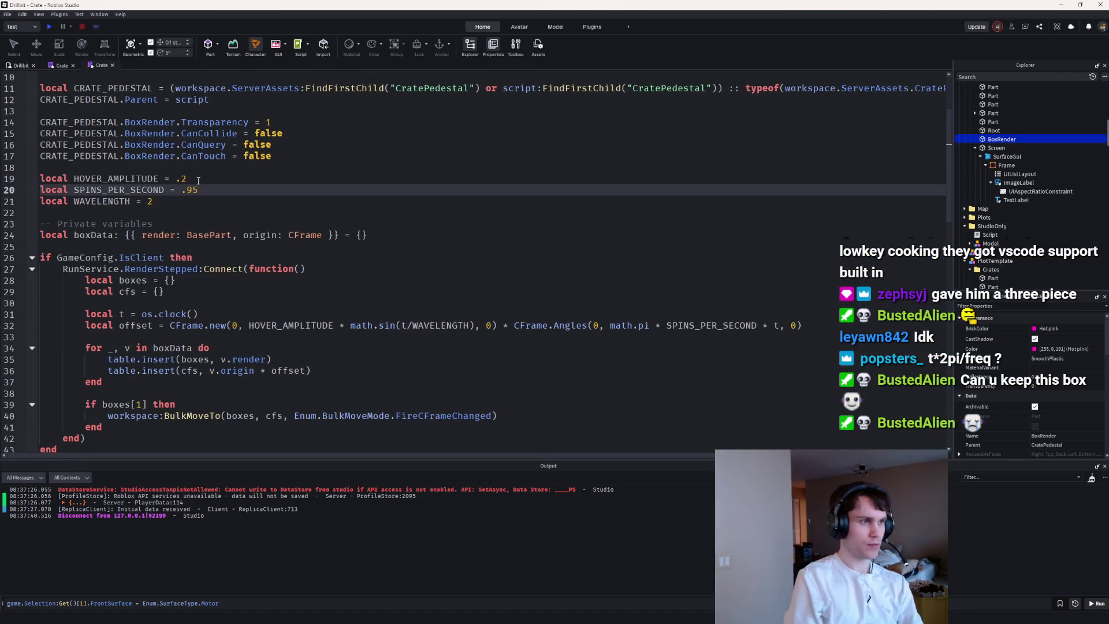
click(61, 28)
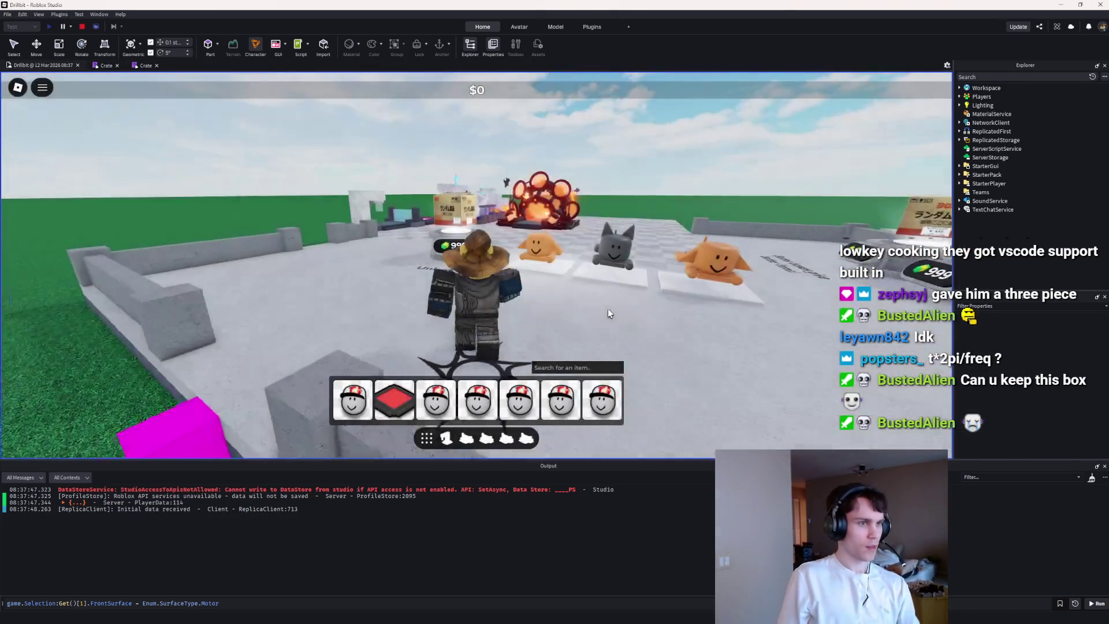
Step: Walk around the crate stands and drill to watch the crates rotate, then stop
key(a)
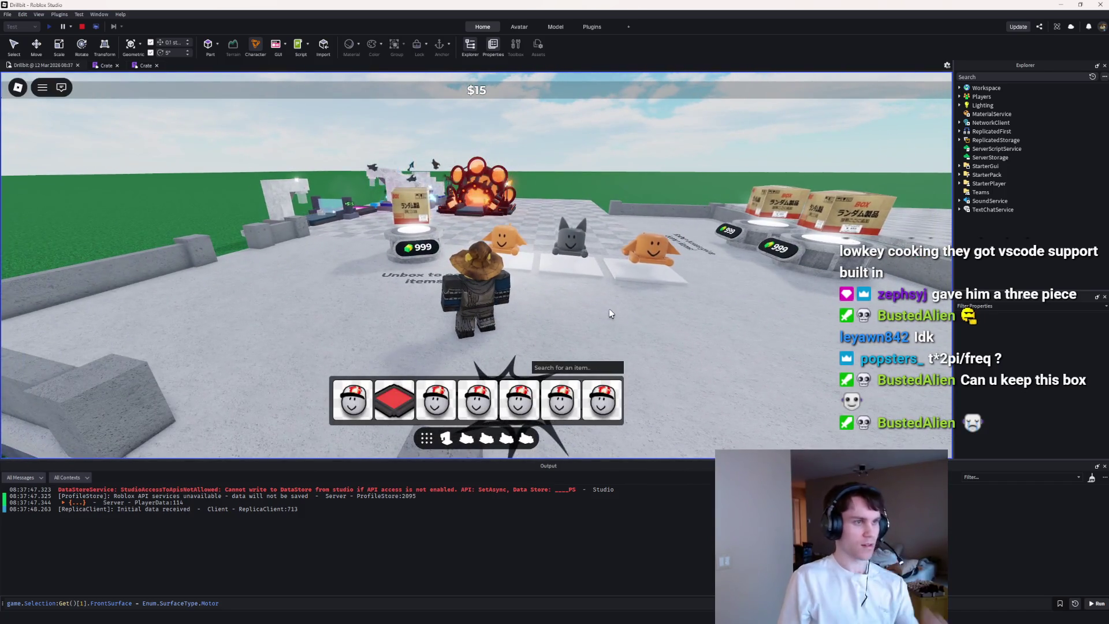
key(w)
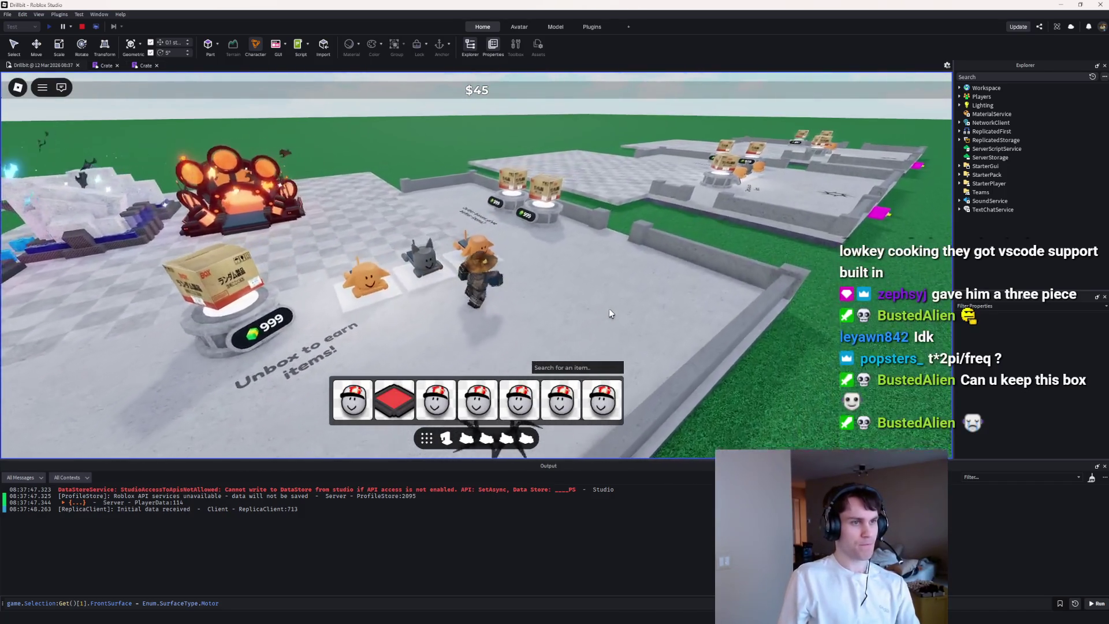
key(d)
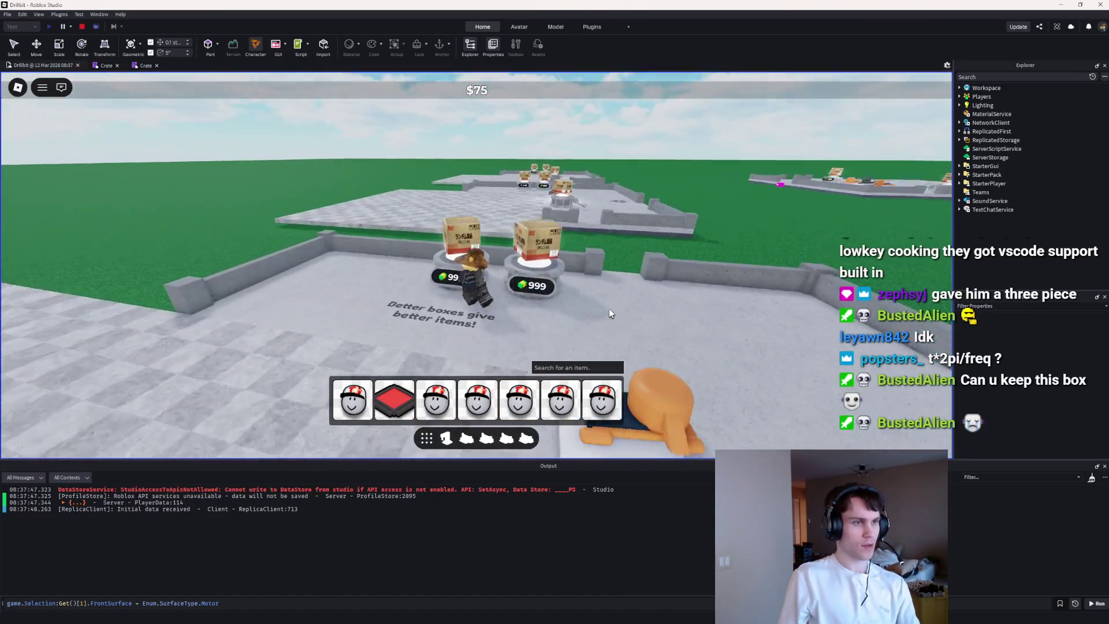
key(w)
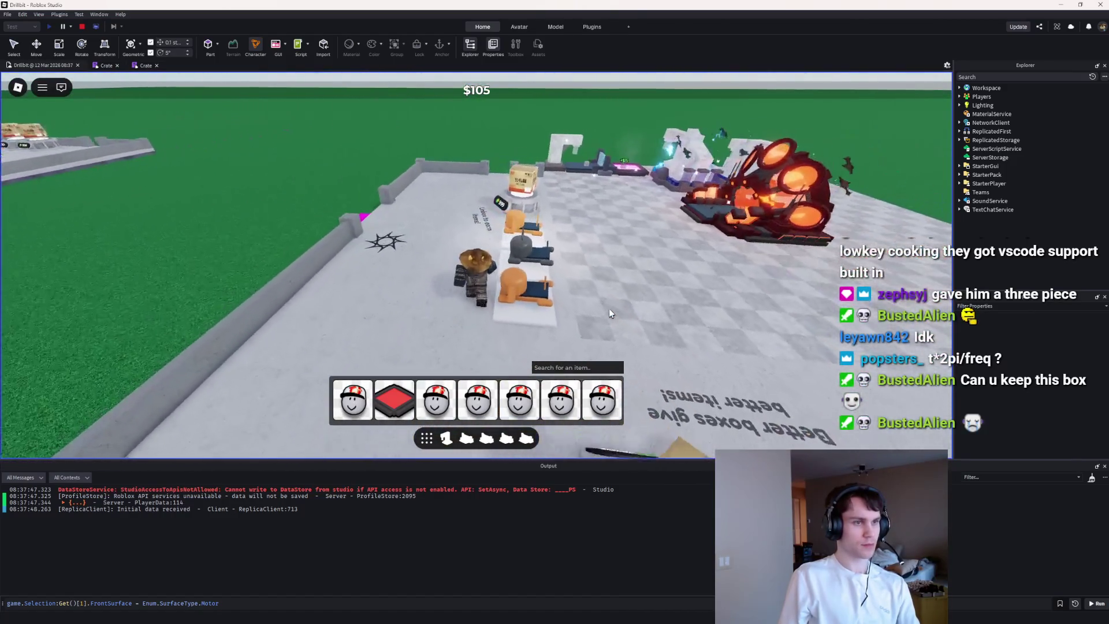
key(w)
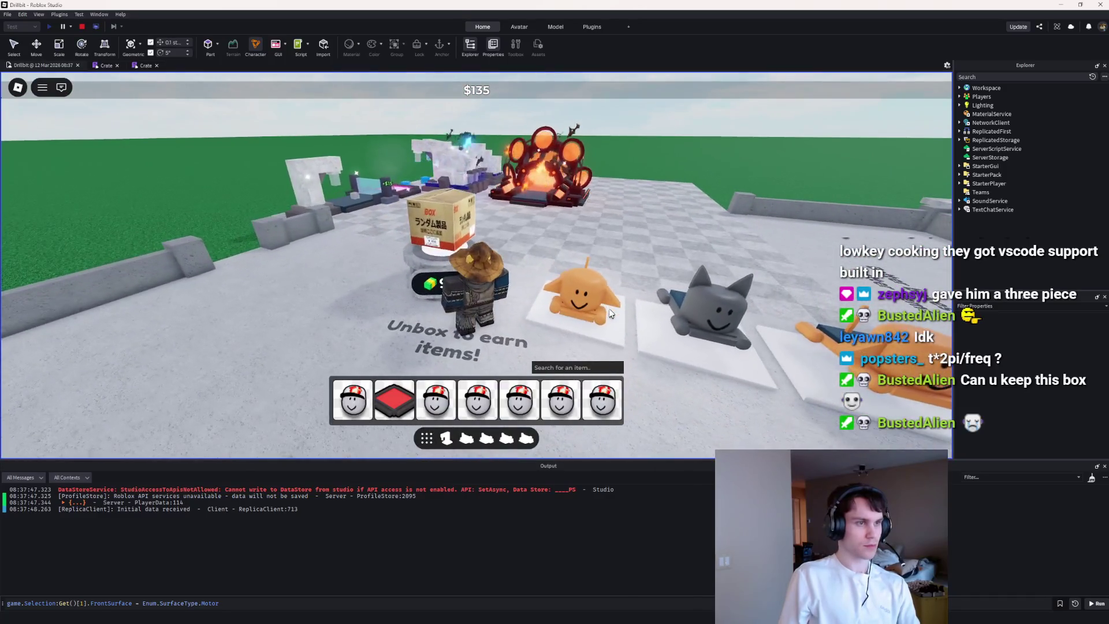
key(s)
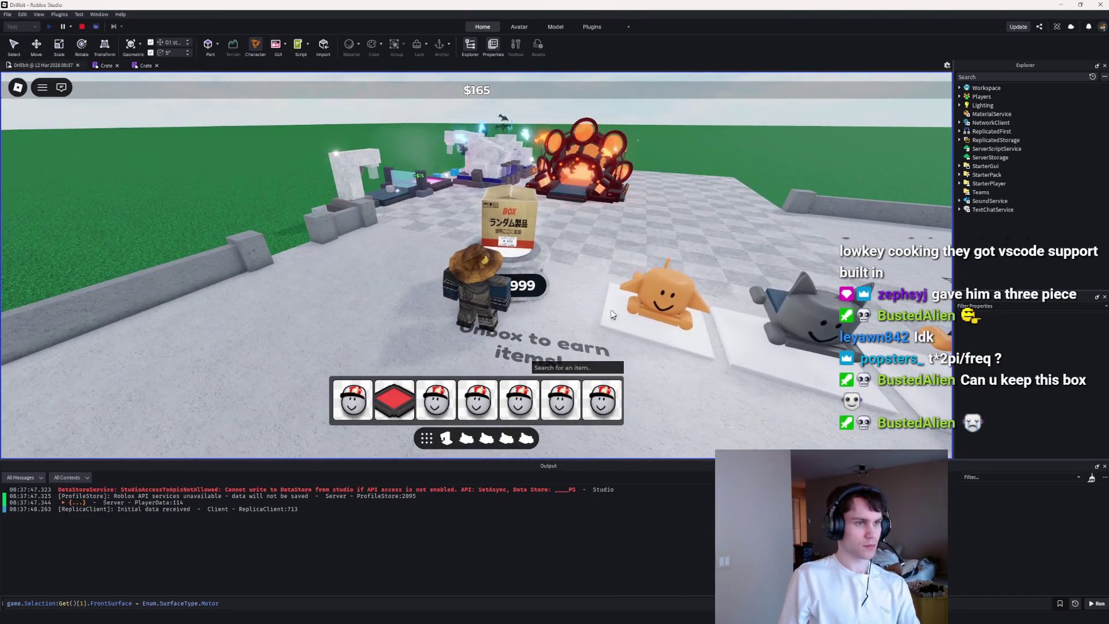
key(w)
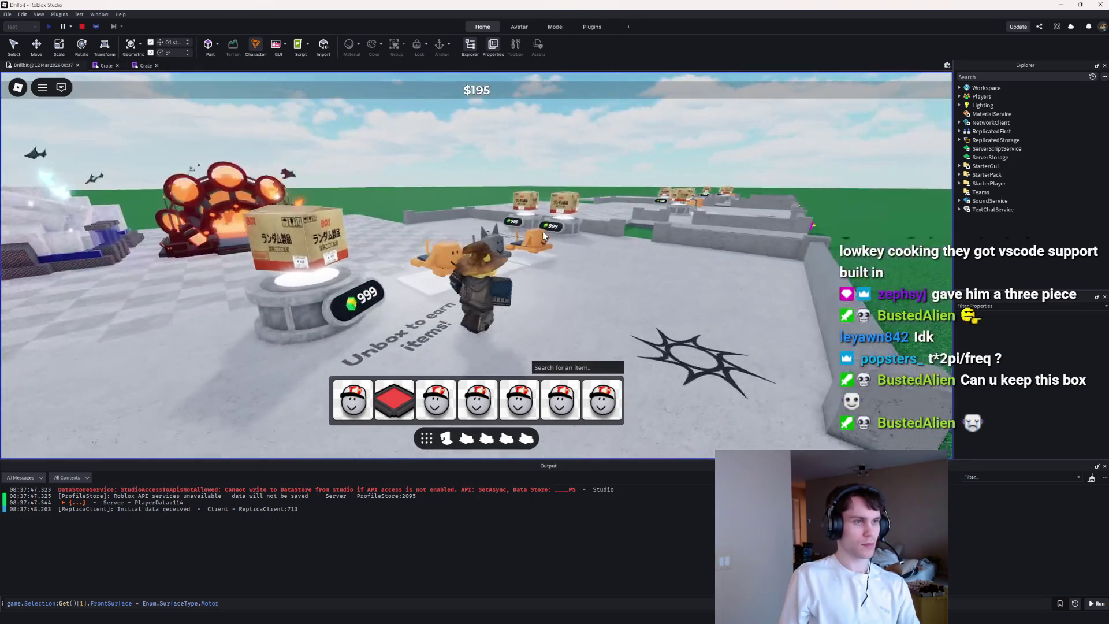
key(s)
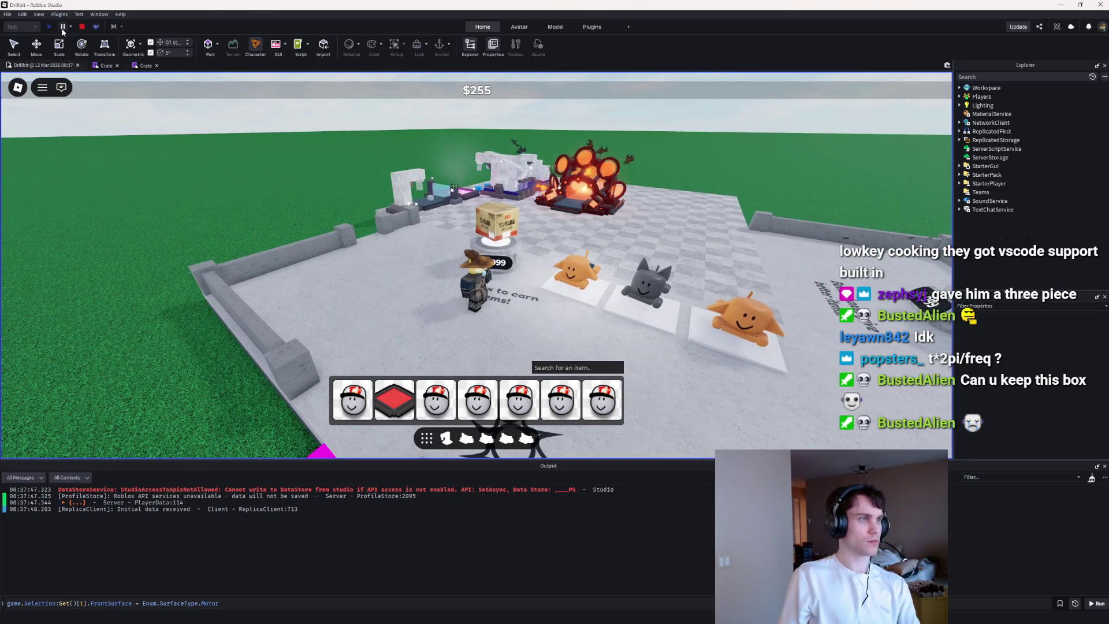
click(79, 26)
Step: Select the pedestal's BoxRender cube and insert a ProximityPrompt under it
key(w)
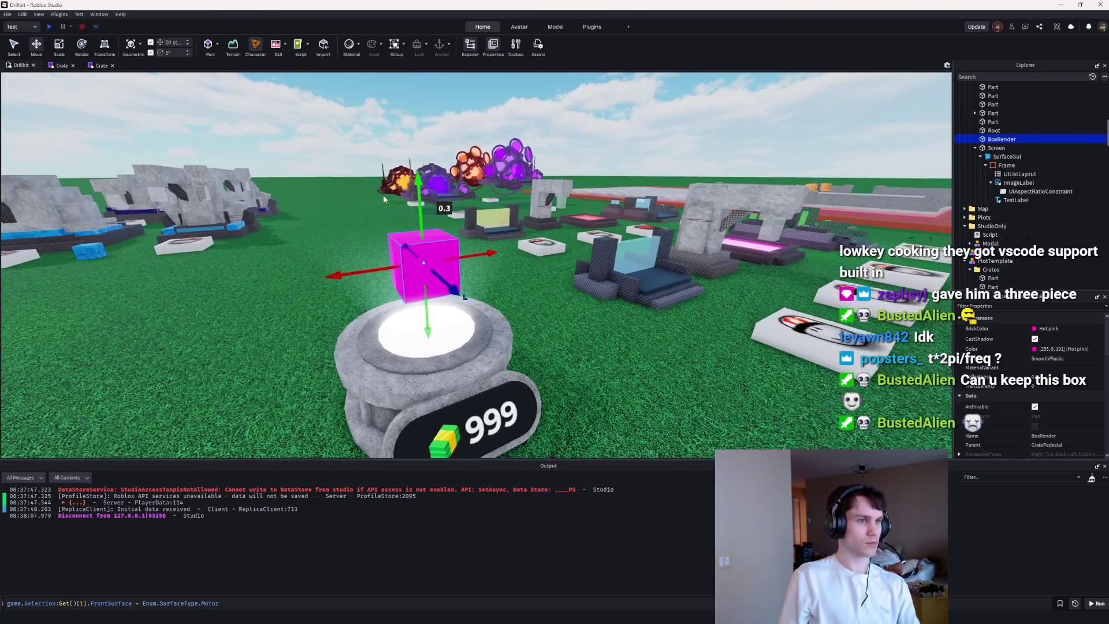
click(383, 195)
key(s)
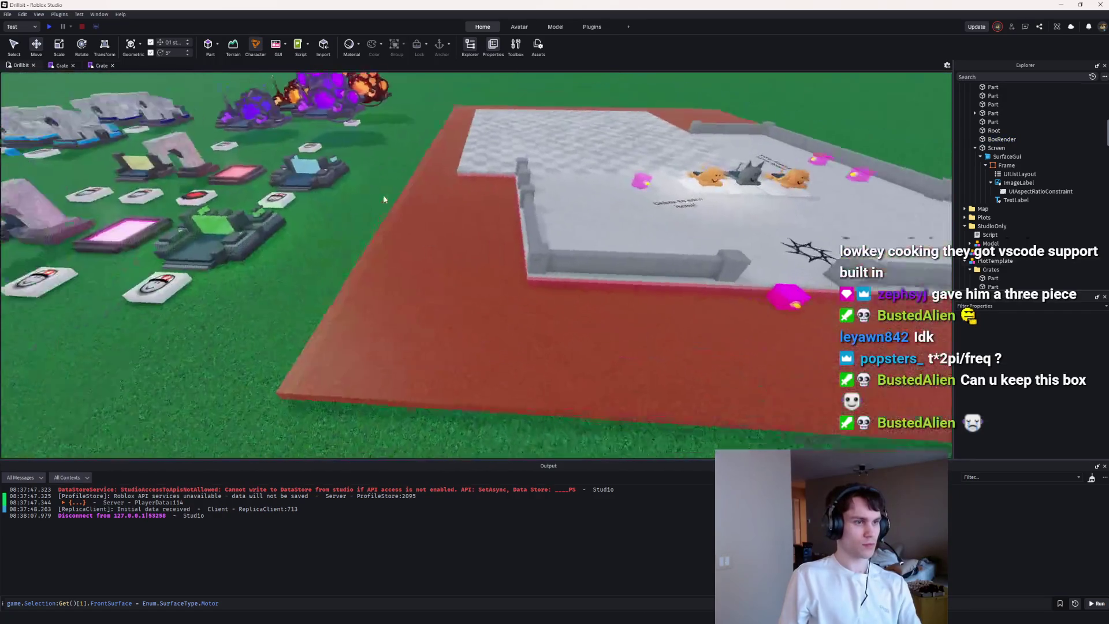
key(w)
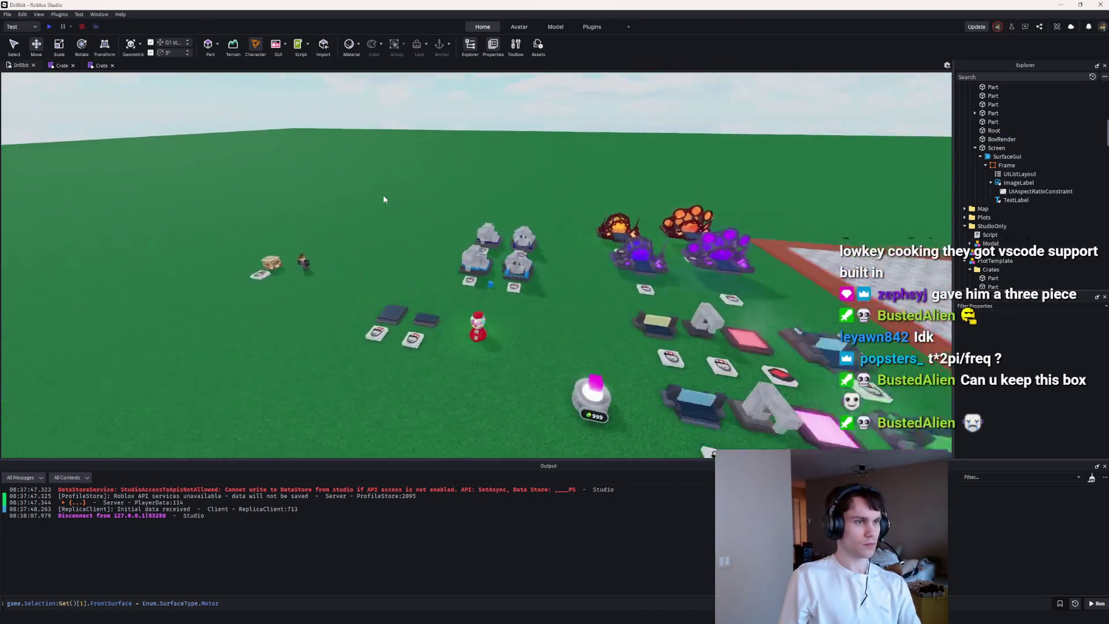
click(616, 231)
click(617, 231)
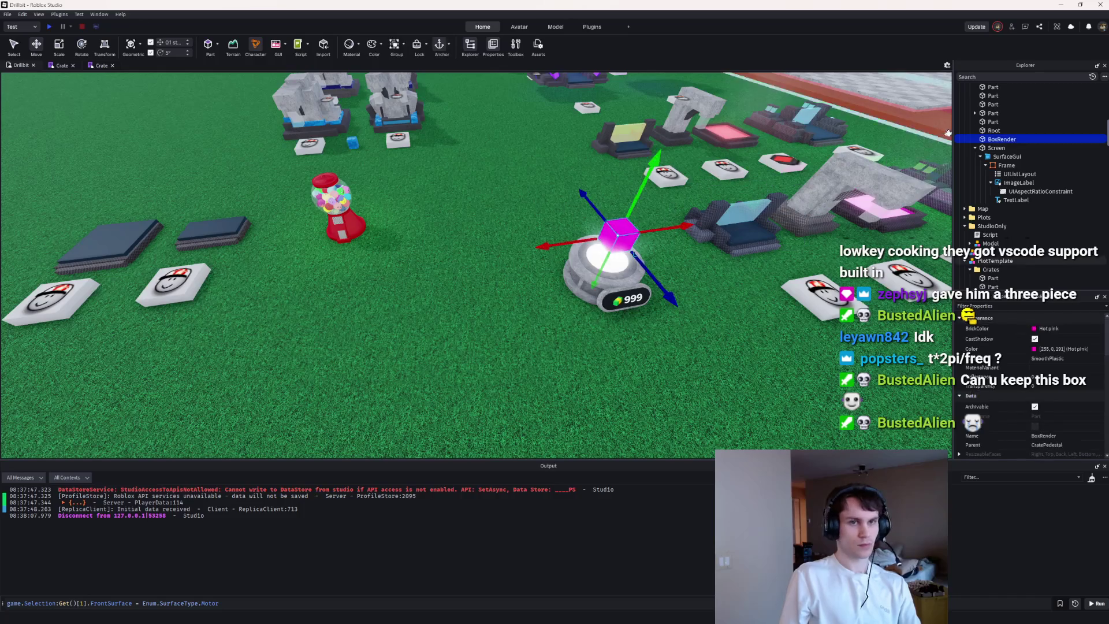
click(1019, 139)
text(prox)
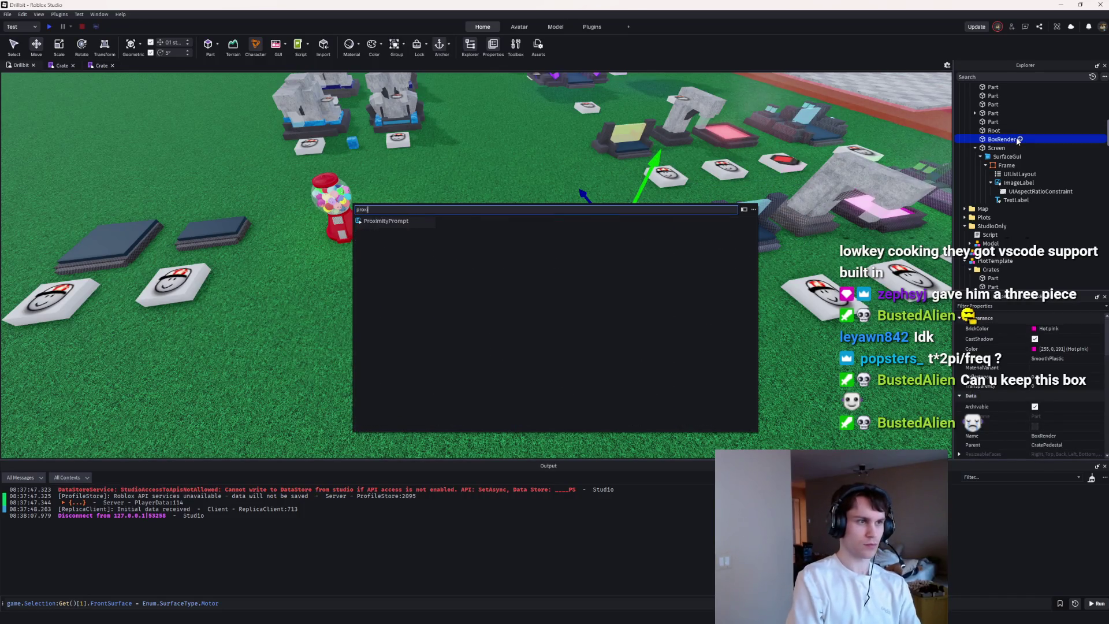
key(Return)
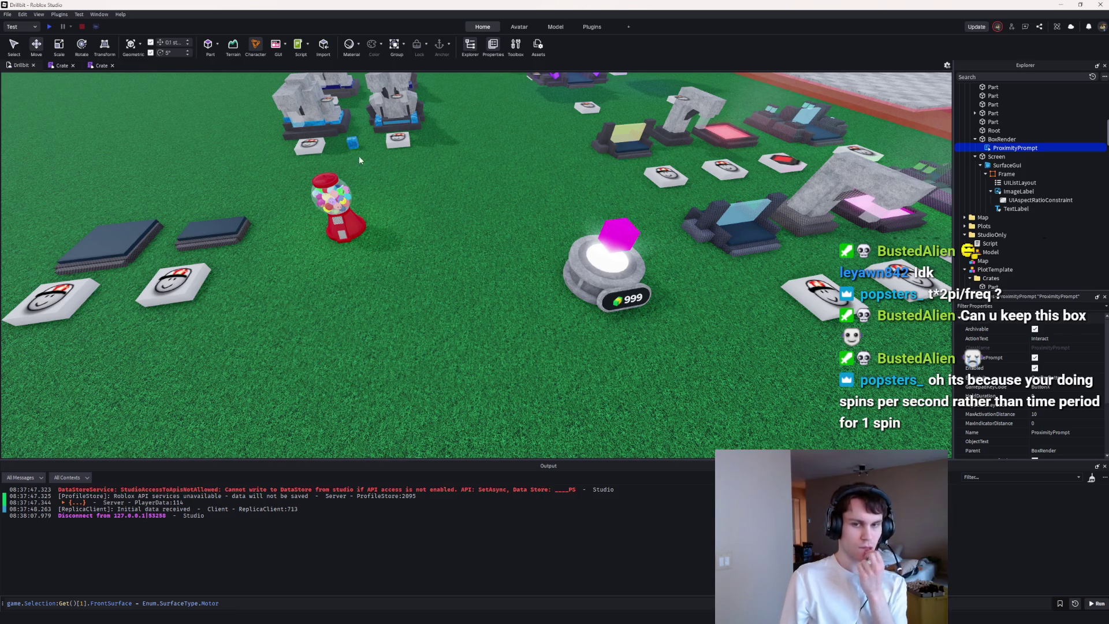
click(55, 67)
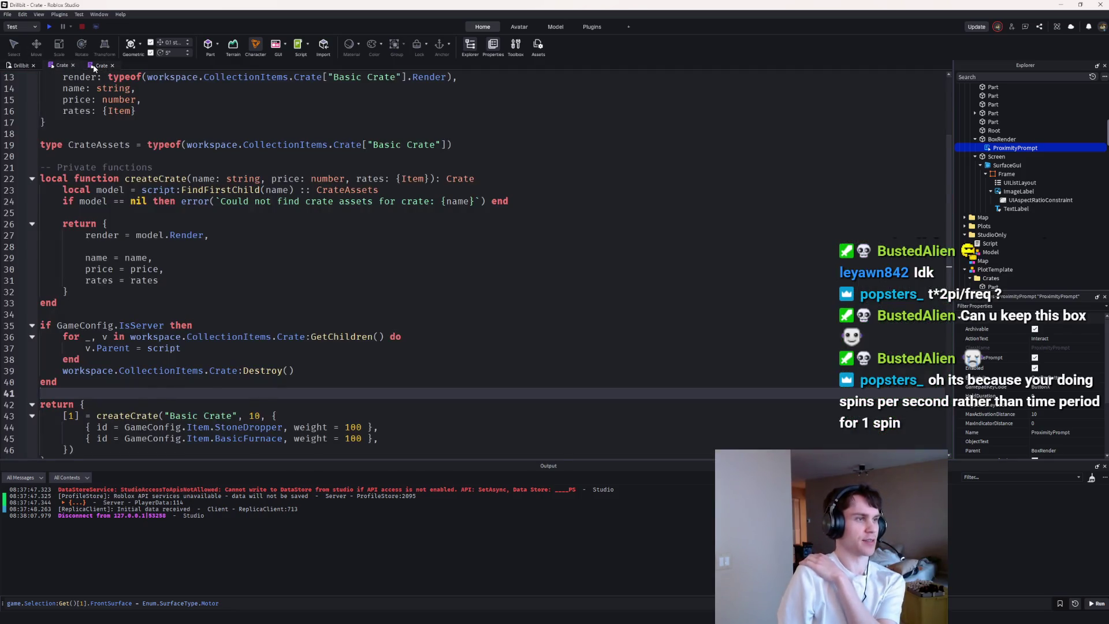
Step: Rename SPINS_PER_SECOND on line 20 to TIME_PER_SPIN, removing the old .05 value
click(95, 66)
click(58, 65)
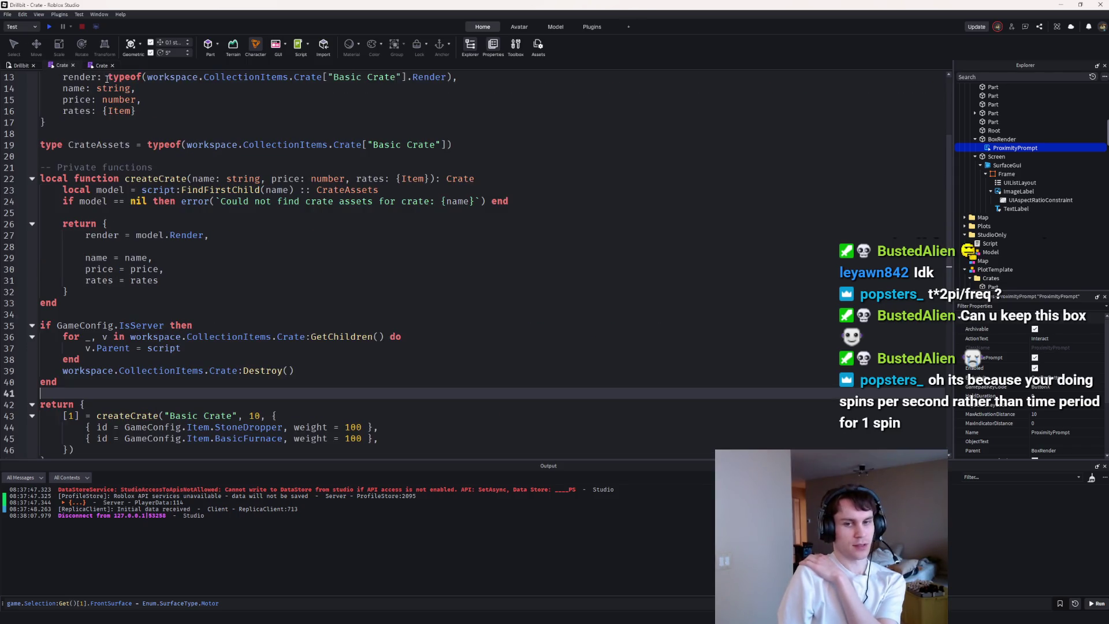
scroll(172, 97, up, 4)
click(102, 65)
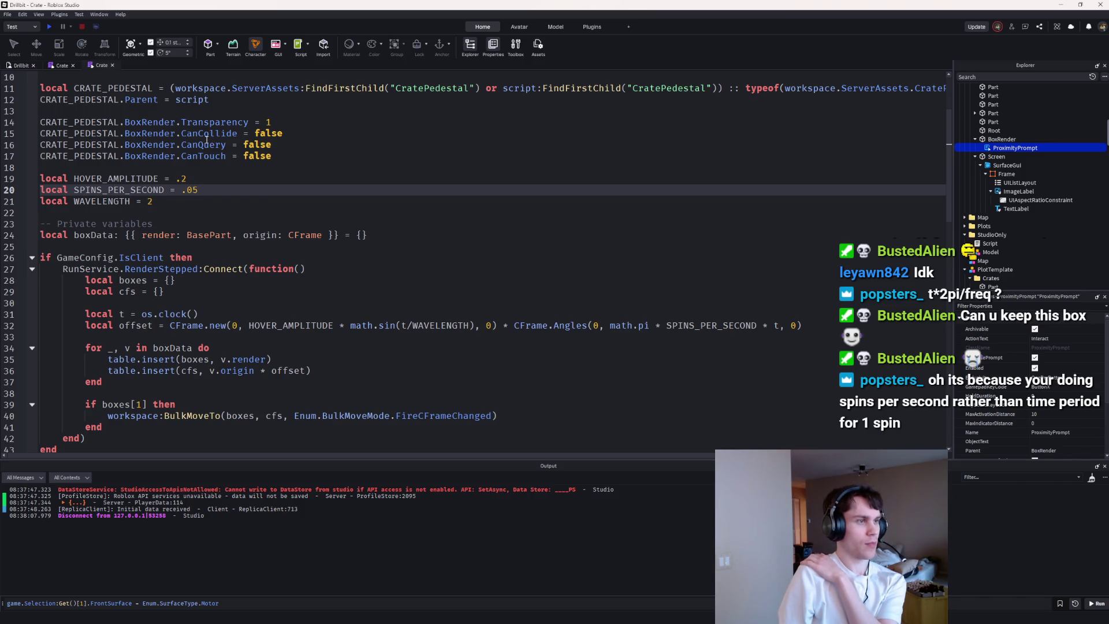
click(162, 190)
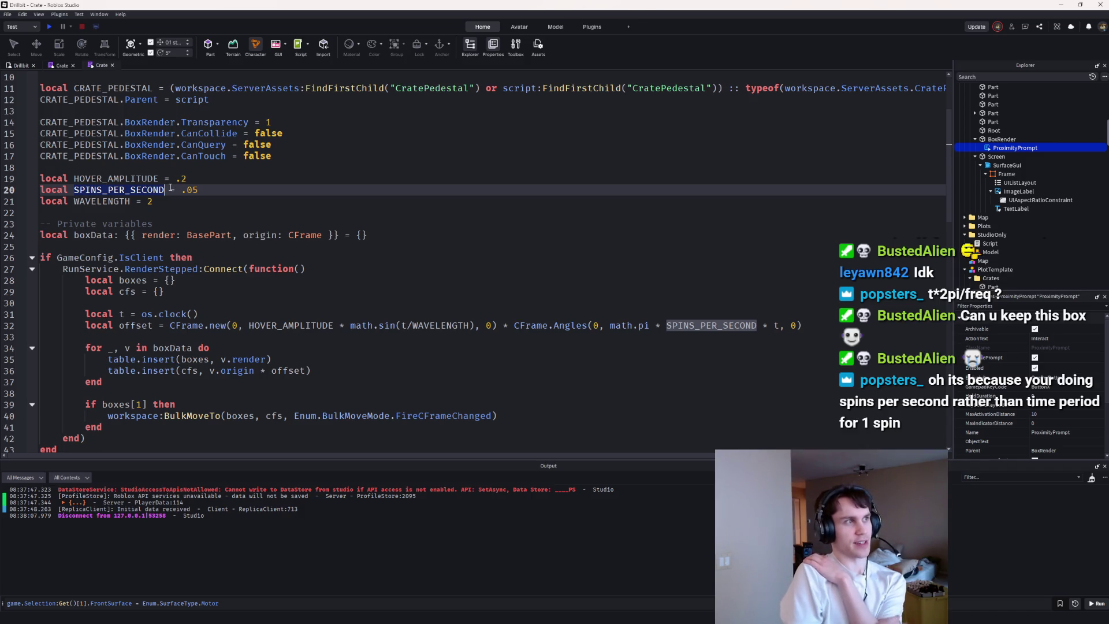
text(TIME_PER)
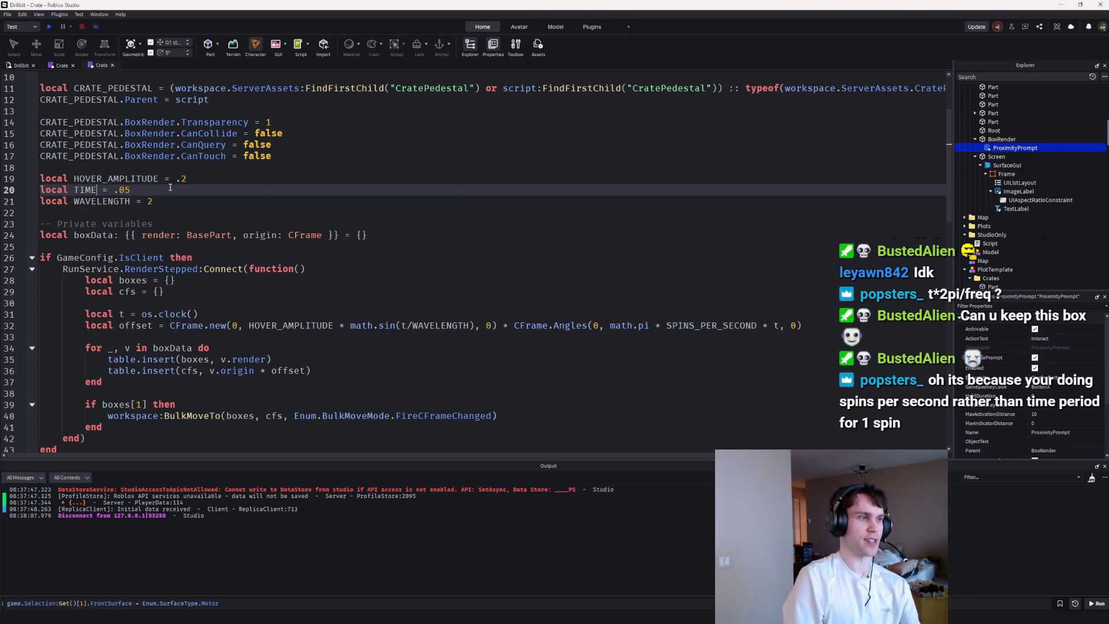
click(170, 190)
key(Delete)
key(Delete)
Step: Rewrite the spin angle as (CIRCLE * t)/TIME_PER_SPIN, fixing the CIRLCE typo
click(115, 178)
click(93, 189)
drag(757, 325, 611, 325)
text(CIRLC)
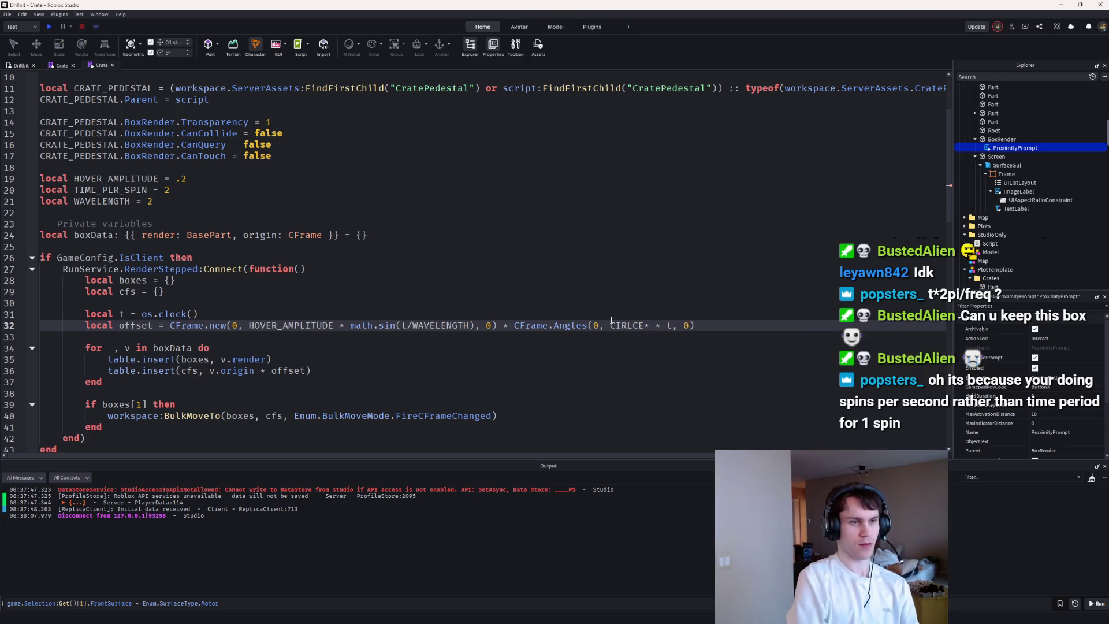
text(E)
key(Right)
key(Right)
key(Right)
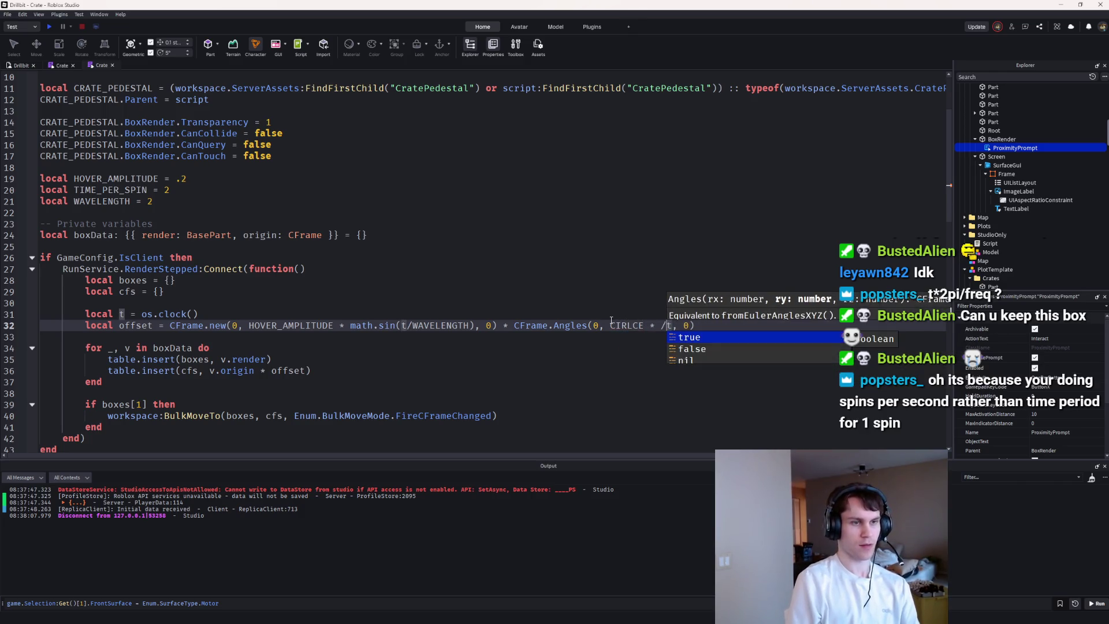
text(/TIME_PER_SPIN)
click(617, 325)
text(()
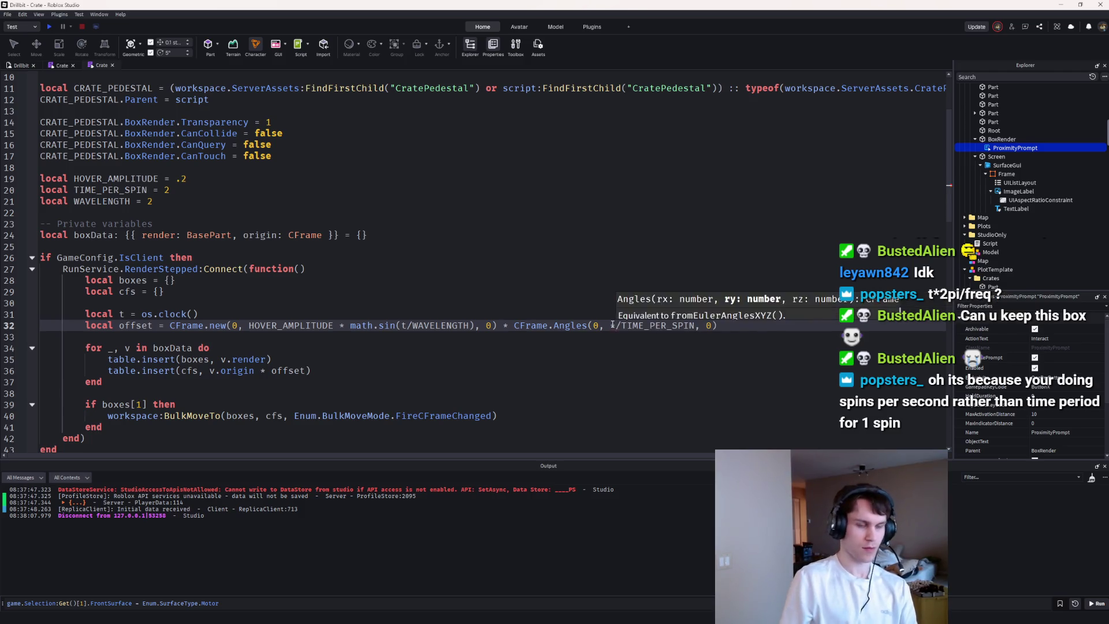
click(641, 326)
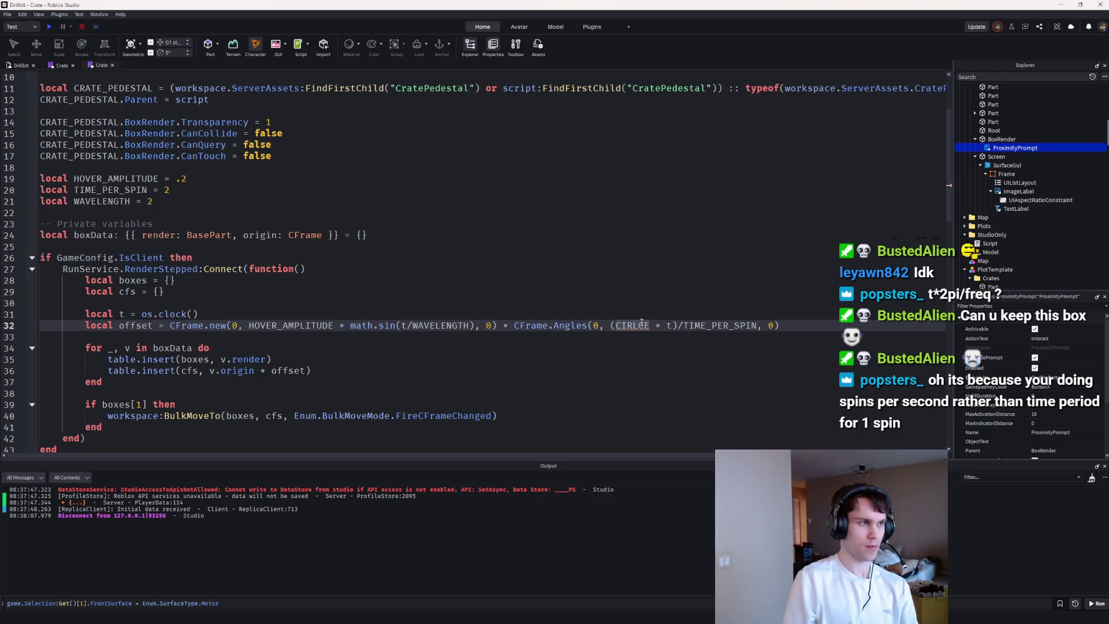
key(BackSpace)
key(BackSpace)
text(CL)
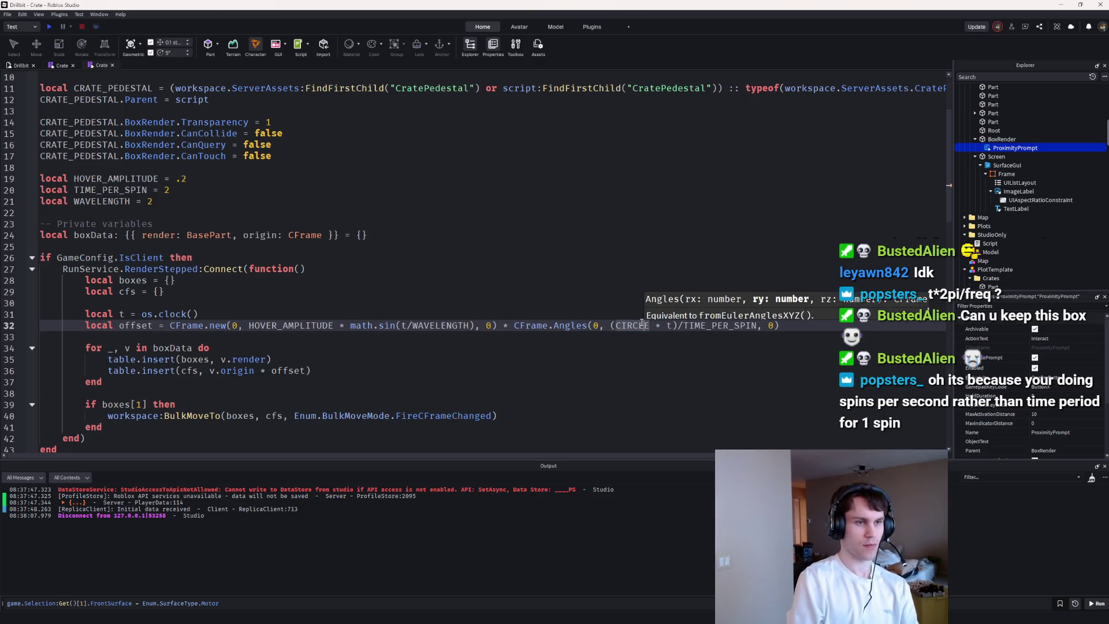
Step: Add 'local CIRCLE = 2*math.pi' below WAVELENGTH and start a playtest
click(243, 200)
key(Return)
text(local CIRCLE =)
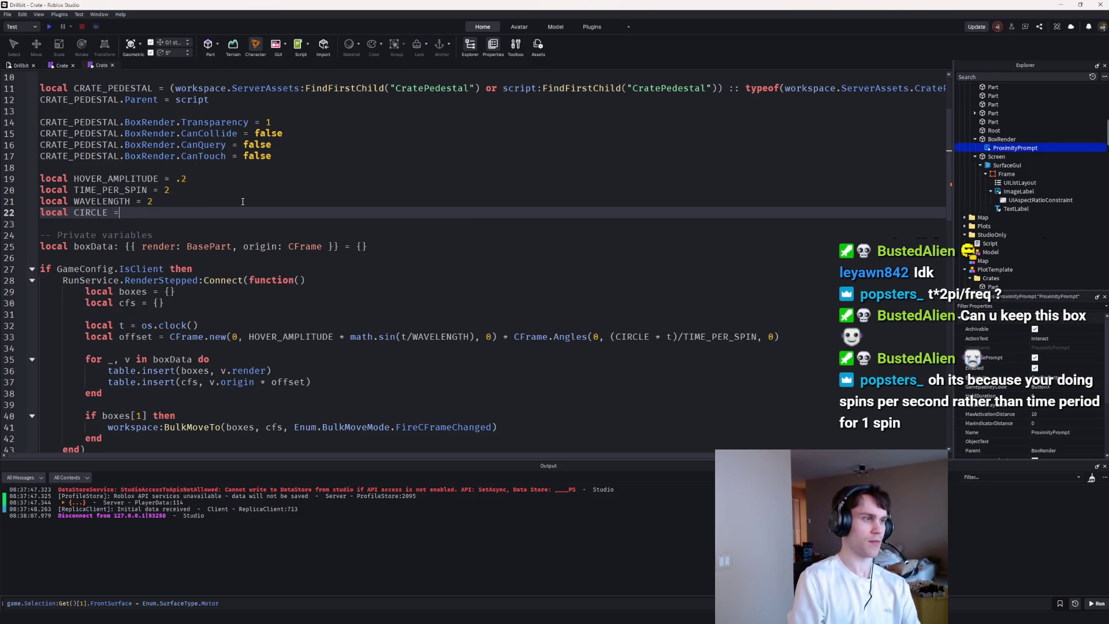
text( 2*math.pi)
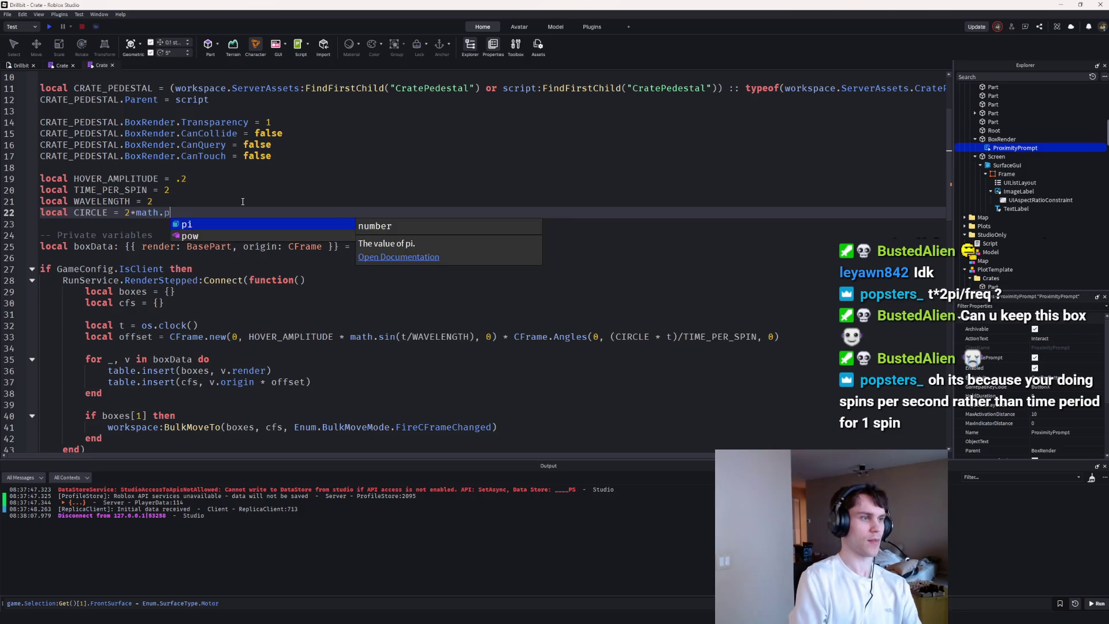
click(48, 26)
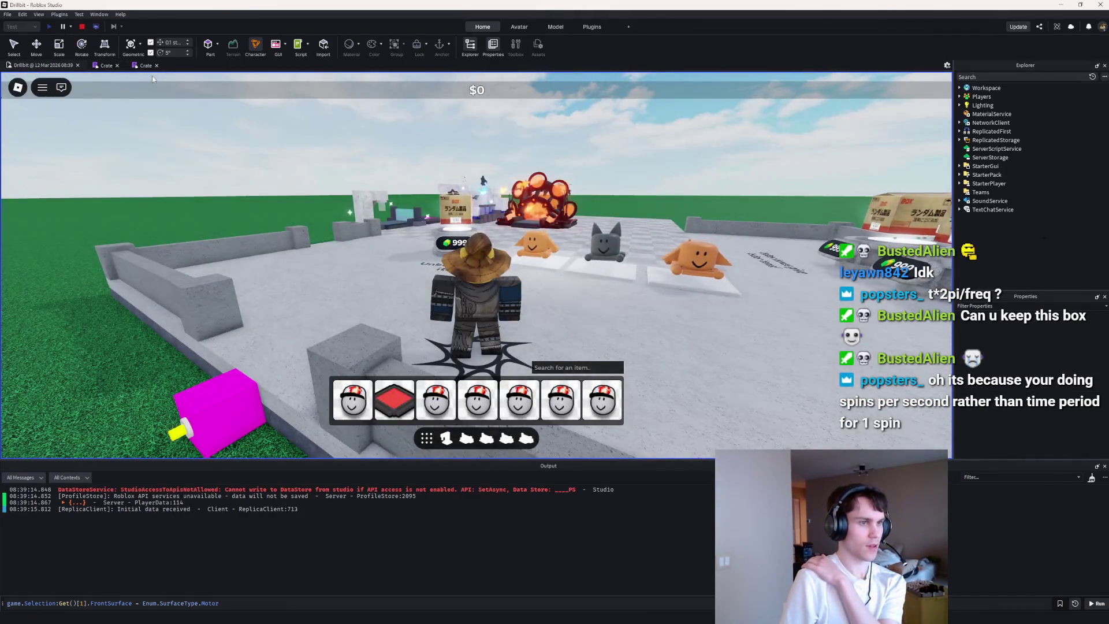
Step: Remove the opening parenthesis before CIRCLE in the spin formula and playtest it
click(81, 26)
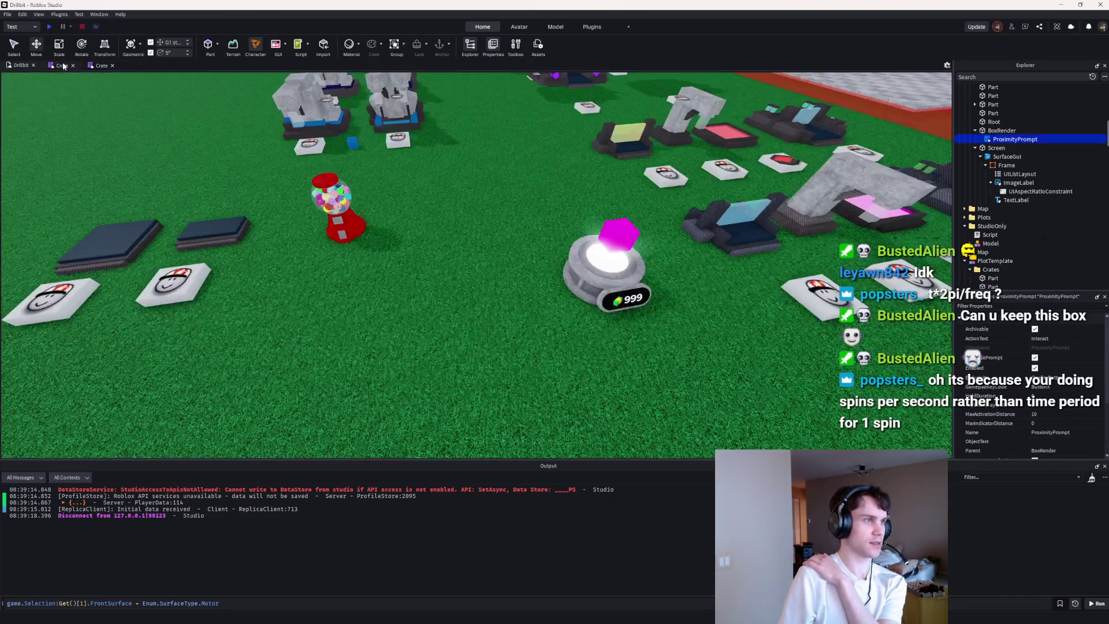
click(64, 66)
click(97, 66)
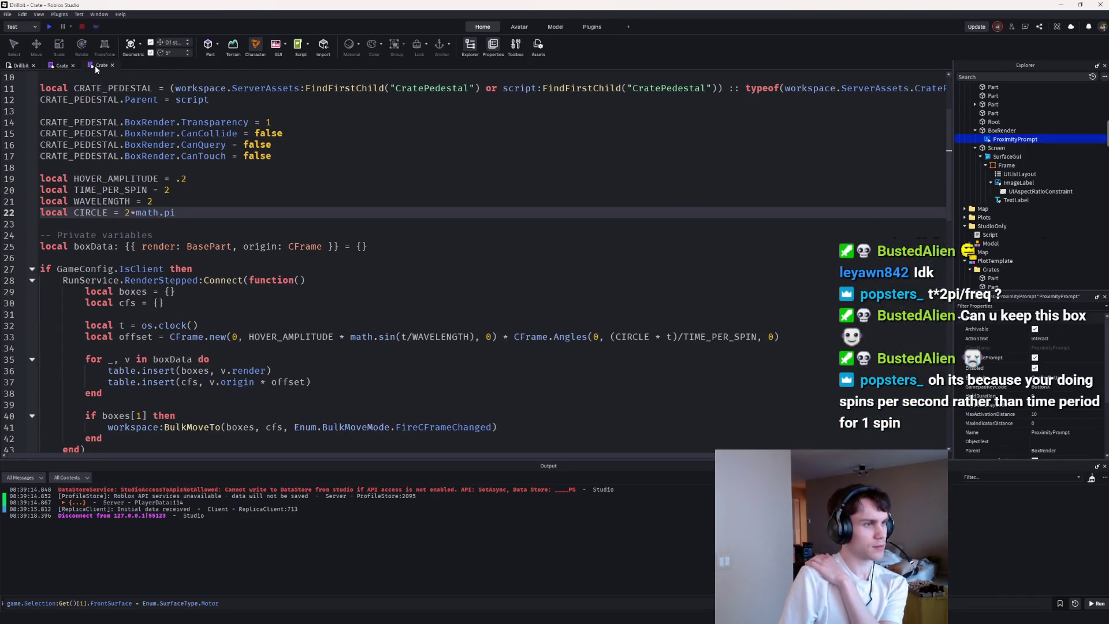
click(676, 336)
key(ctrl+Left)
key(ctrl+Left)
key(ctrl+Left)
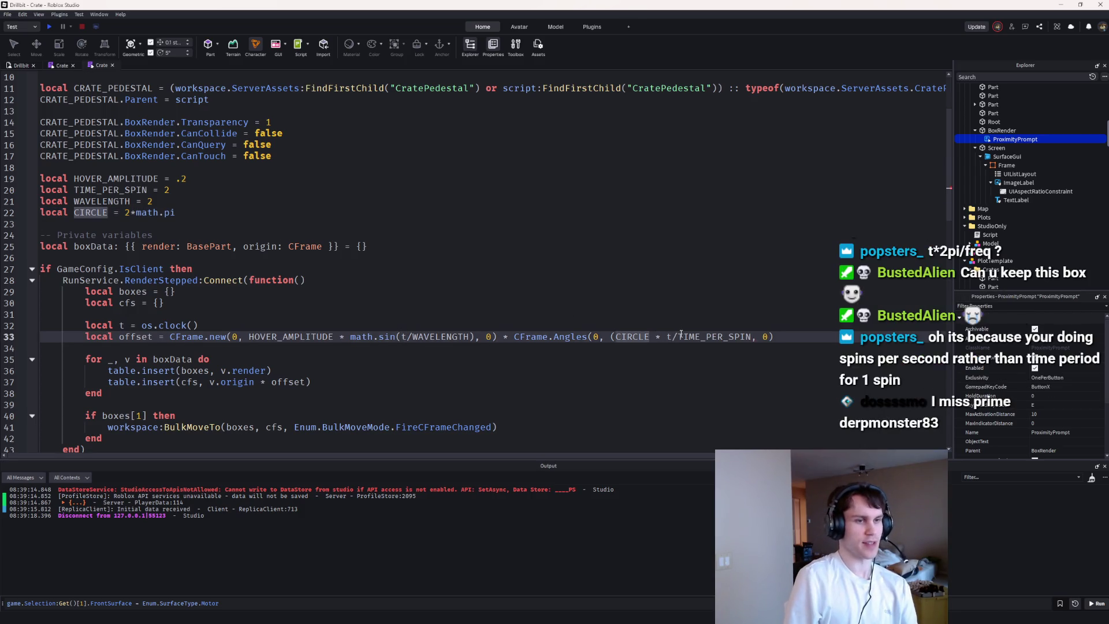
key(BackSpace)
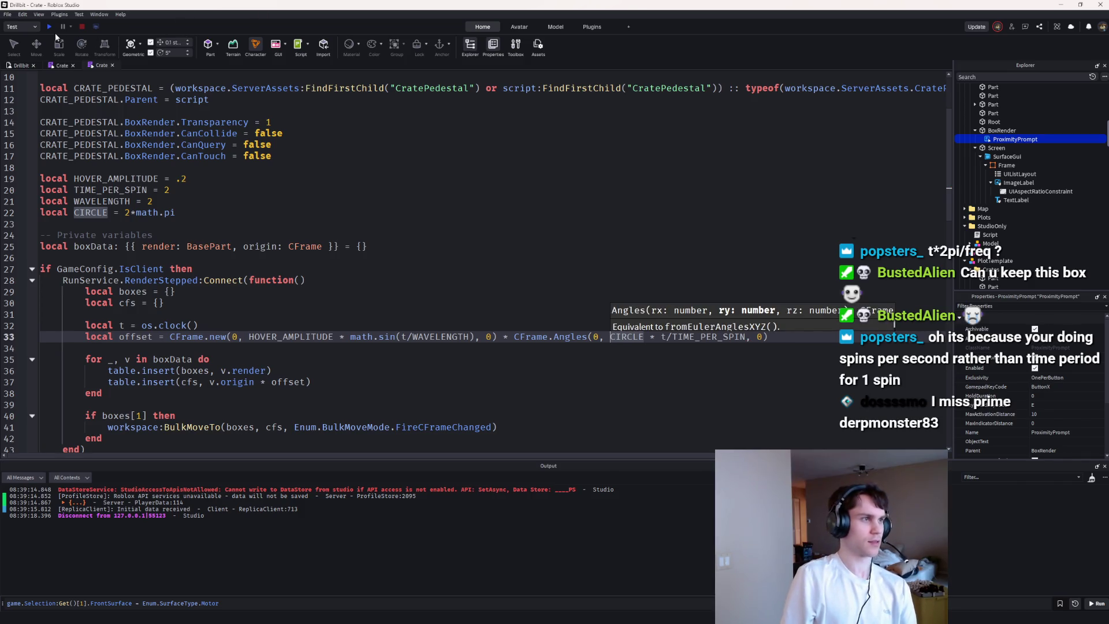
click(50, 27)
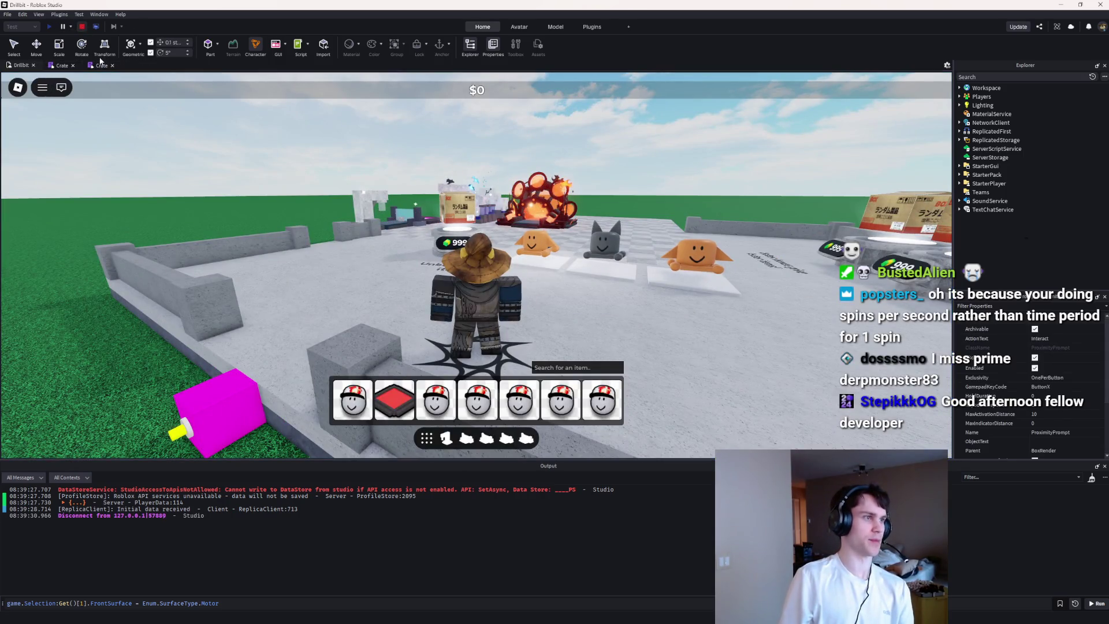
key(shift+F5)
Step: Undo back to math.pi * SPINS_PER_SECOND at .05 and playtest by walking to a crate
click(101, 65)
key(ctrl+z)
key(ctrl+z)
key(ctrl+z)
key(ctrl+z)
key(ctrl+z)
key(ctrl+z)
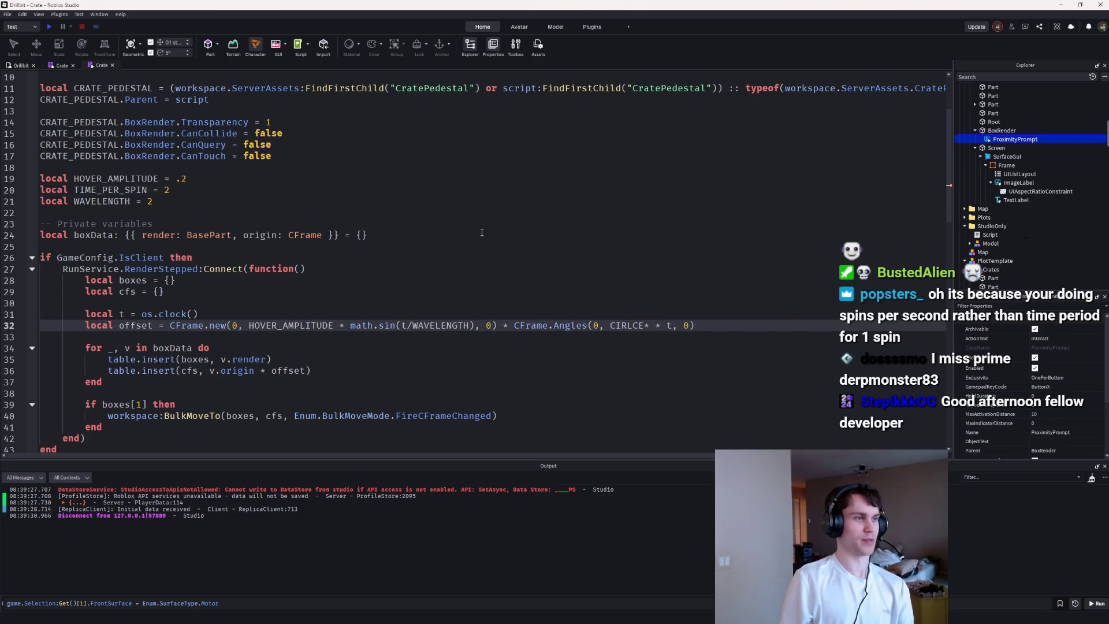
key(ctrl+z)
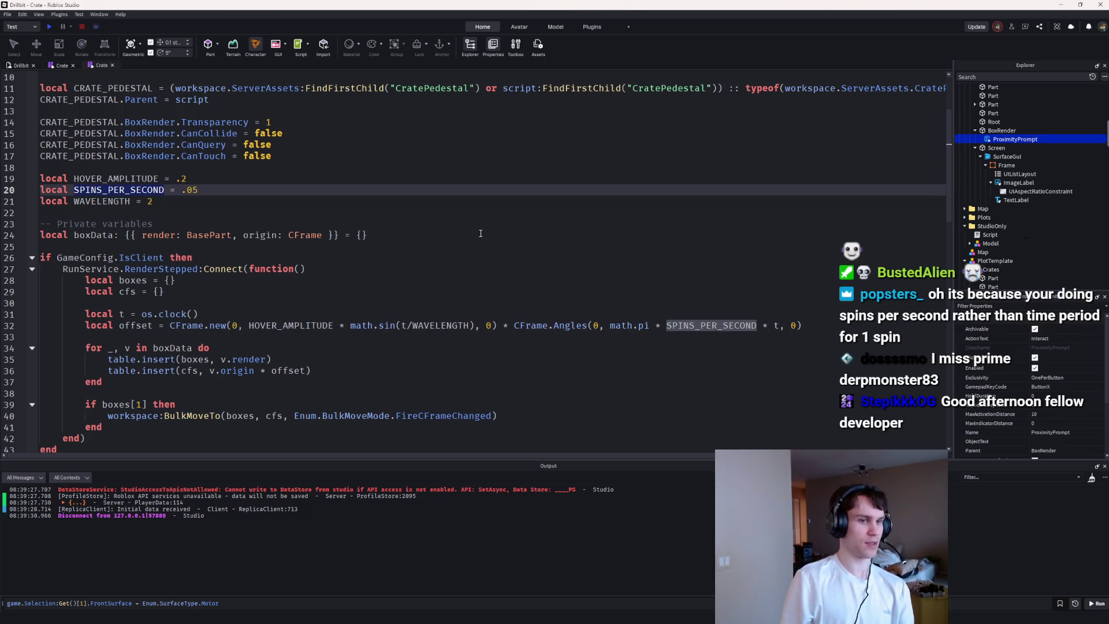
click(52, 27)
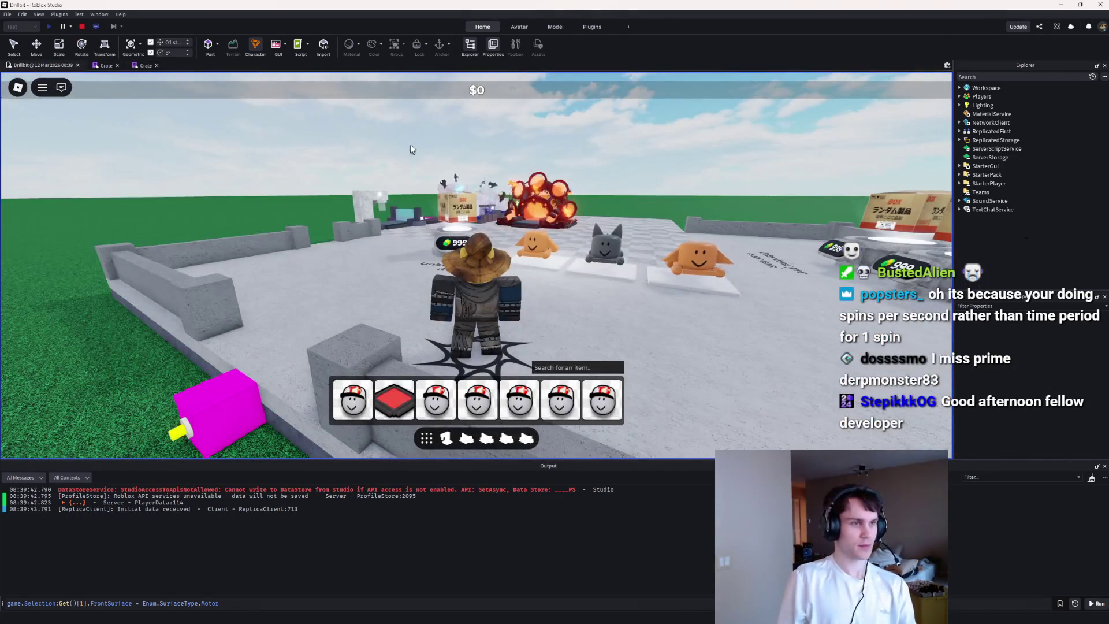
key(w)
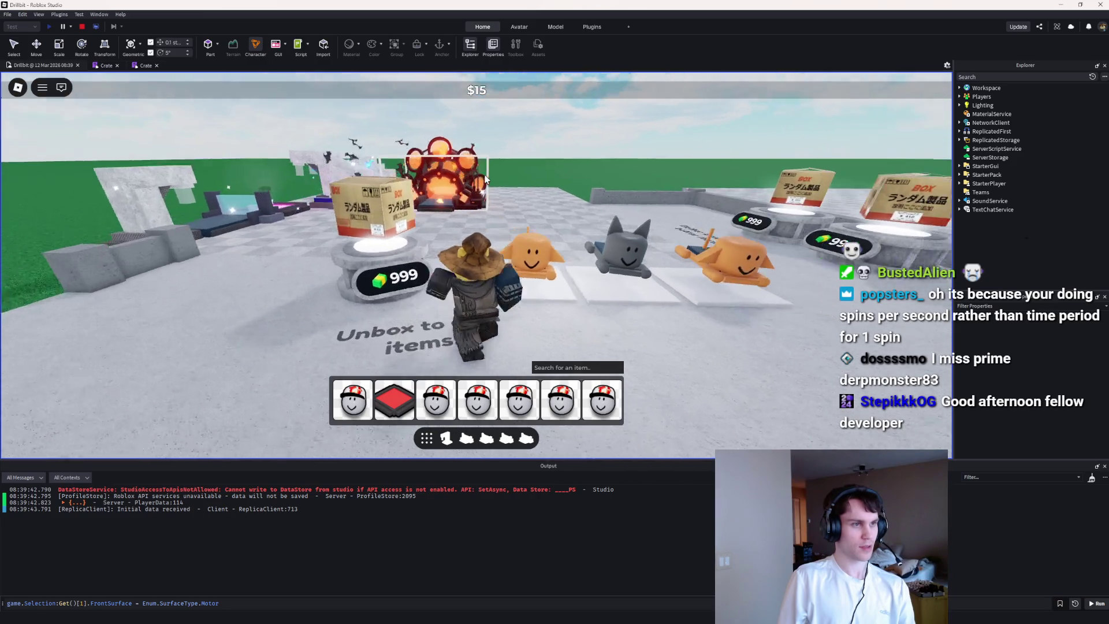
key(s)
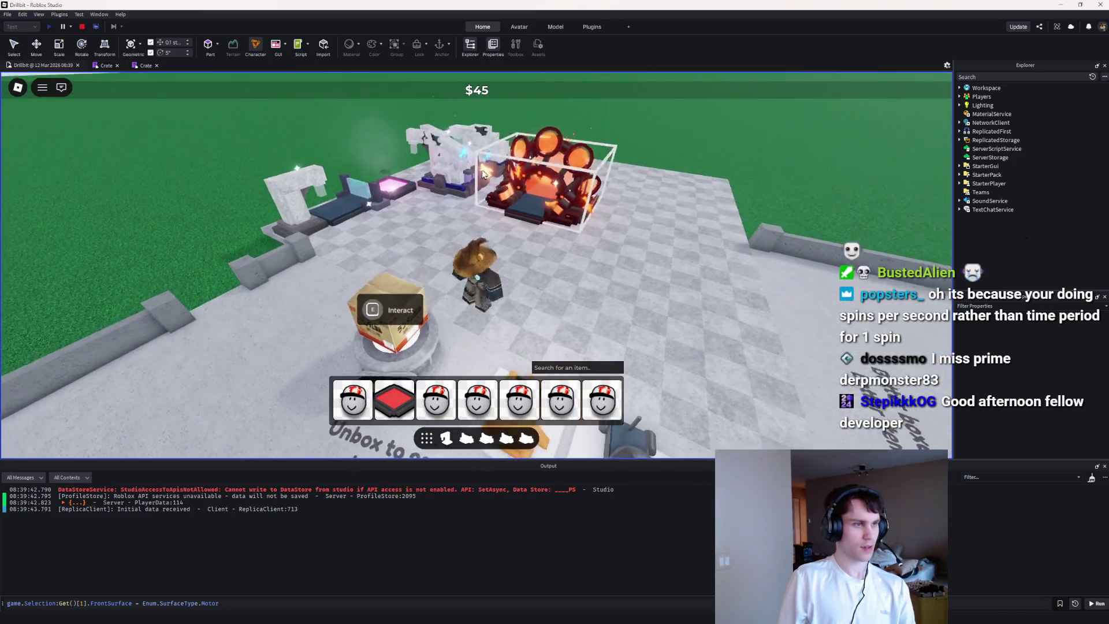
click(82, 26)
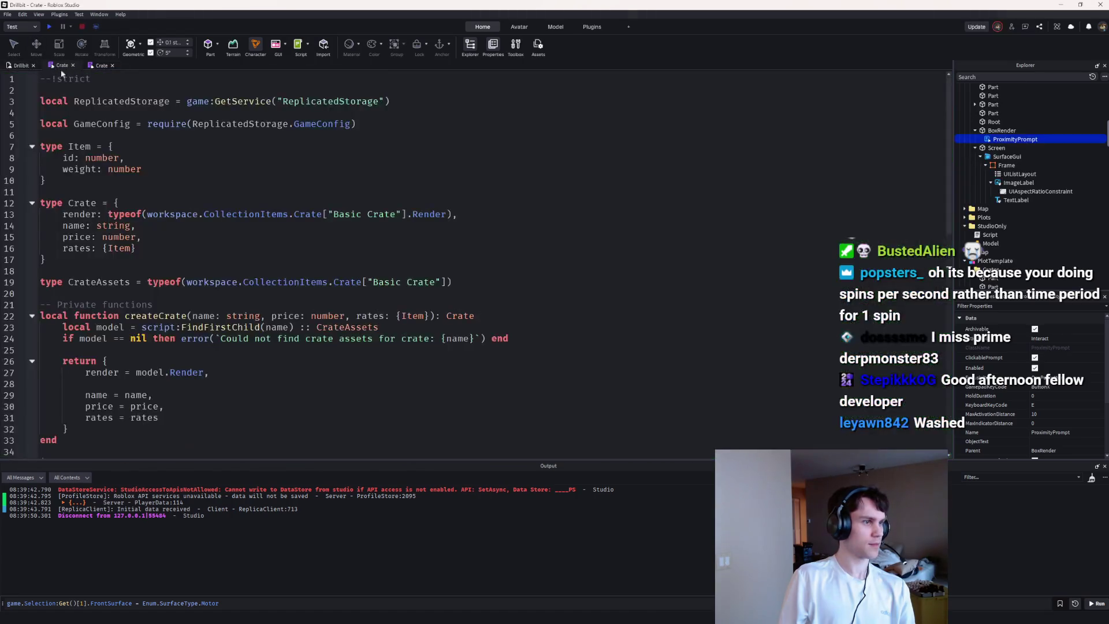
Step: Connect a function to pedestal.BoxRender.ProximityPrompt.Triggered below the entry table
scroll(239, 247, down, 16)
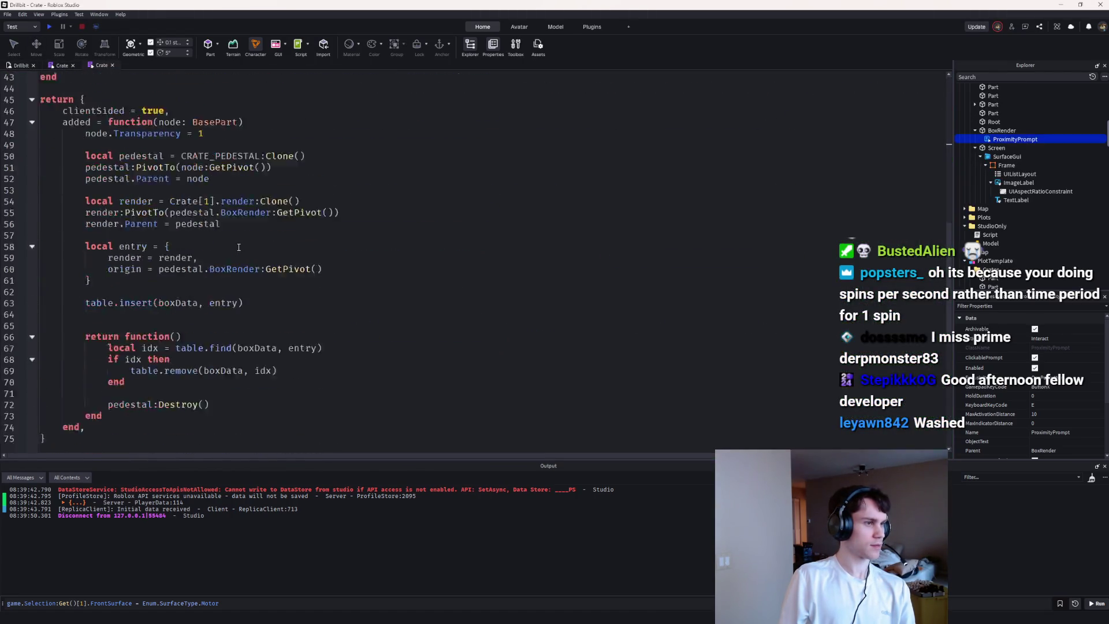
scroll(239, 247, up, 1)
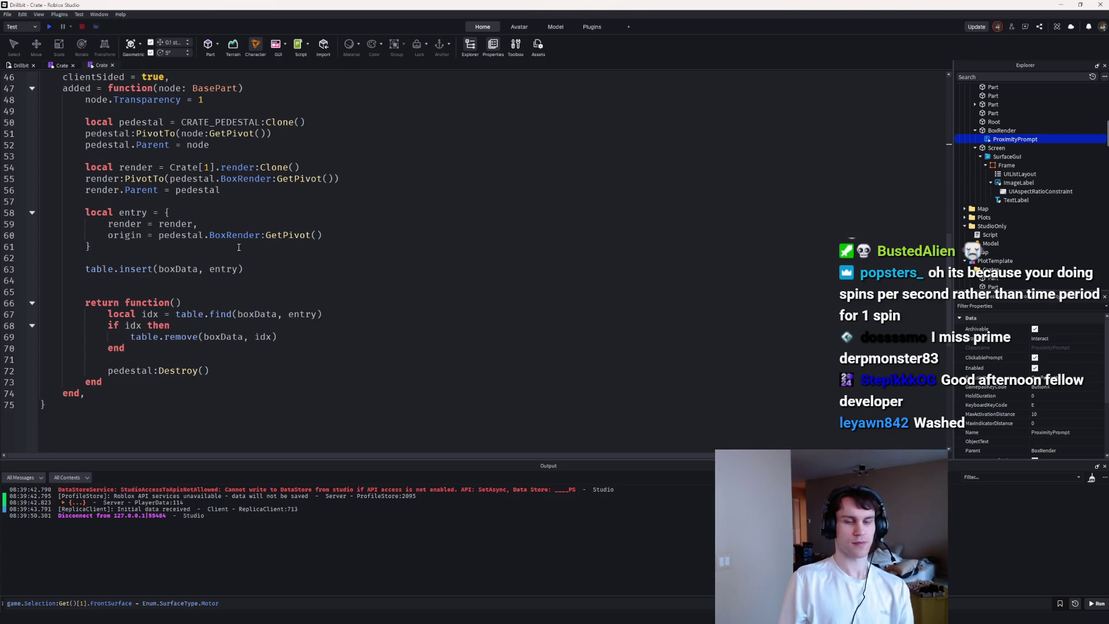
scroll(252, 262, up, 2)
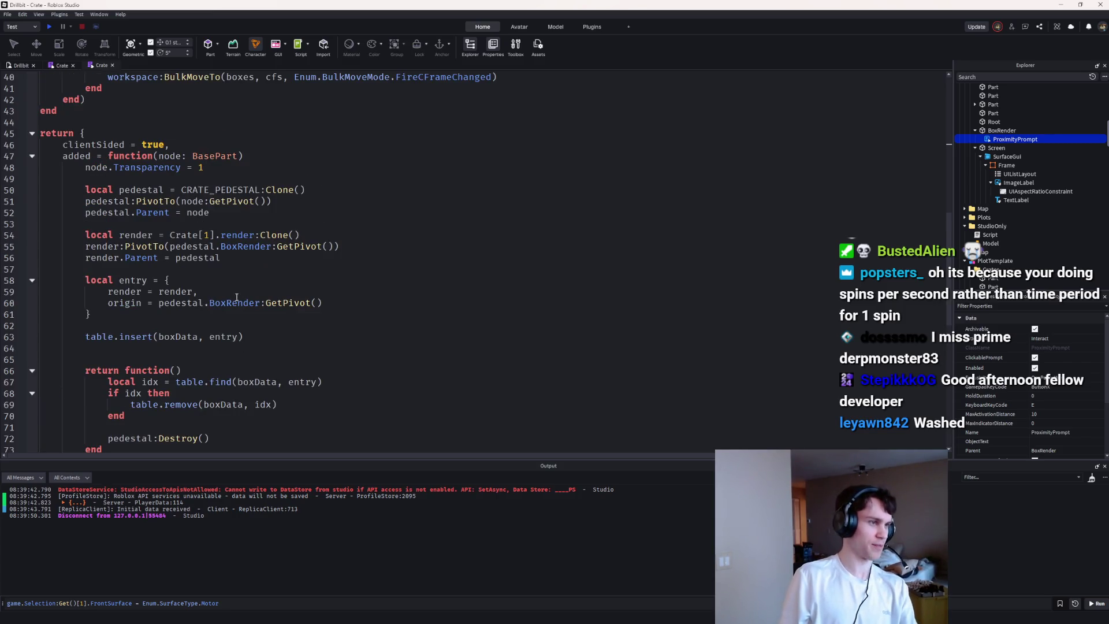
click(229, 318)
key(Return)
key(Return)
text(ped)
key(Tab)
text(.BoxRender.Pro)
key(Tab)
text(.Tri)
key(Tab)
text(:Connect(cfu)
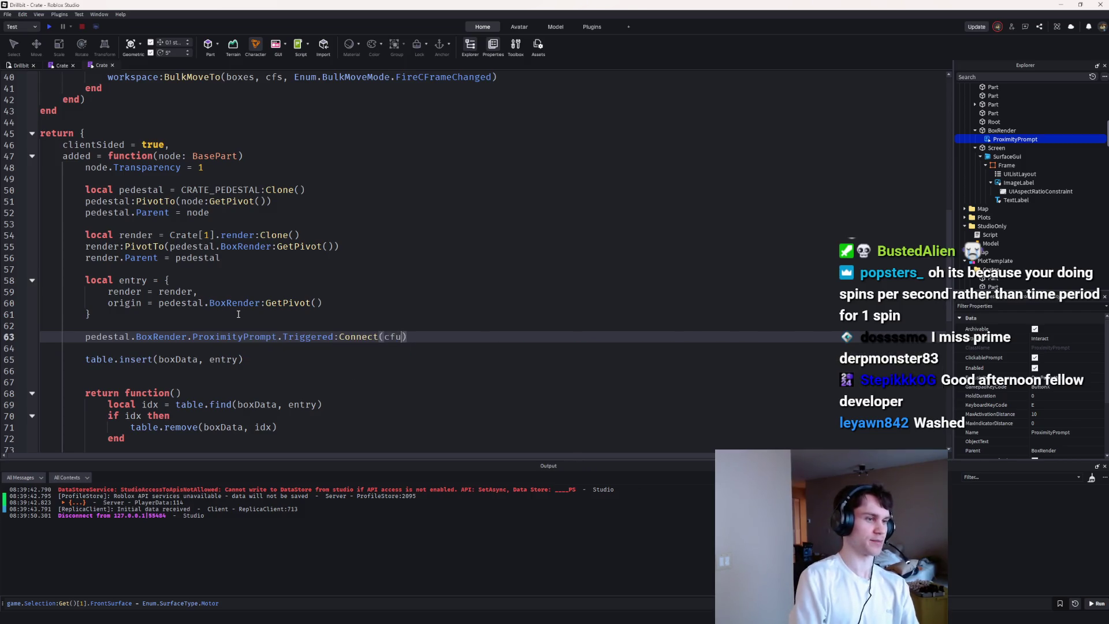
key(BackSpace)
text(fu)
key(Tab)
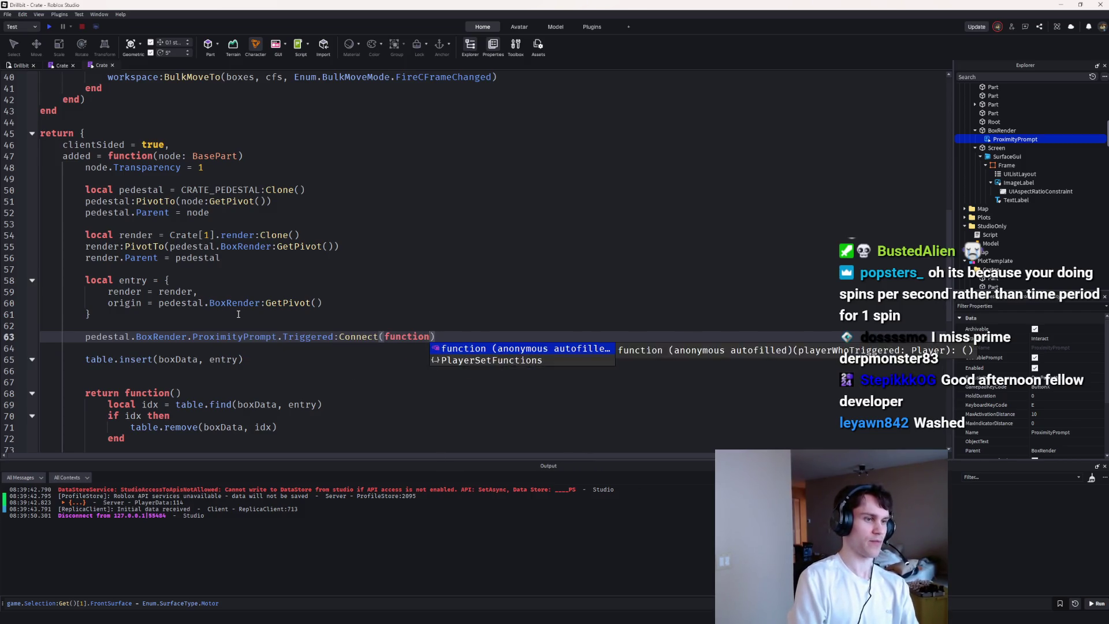
key(Return)
Step: Start a Notification.InvokeRemote( call inside the Triggered handler
text(Not)
key(Tab)
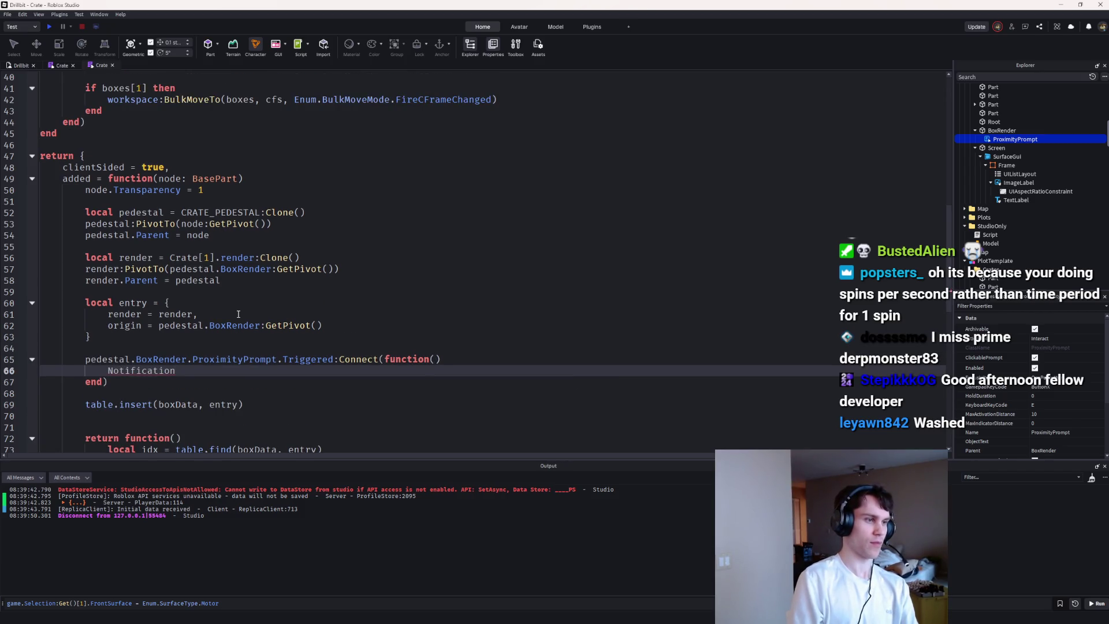
text(.In)
key(Tab)
text(()
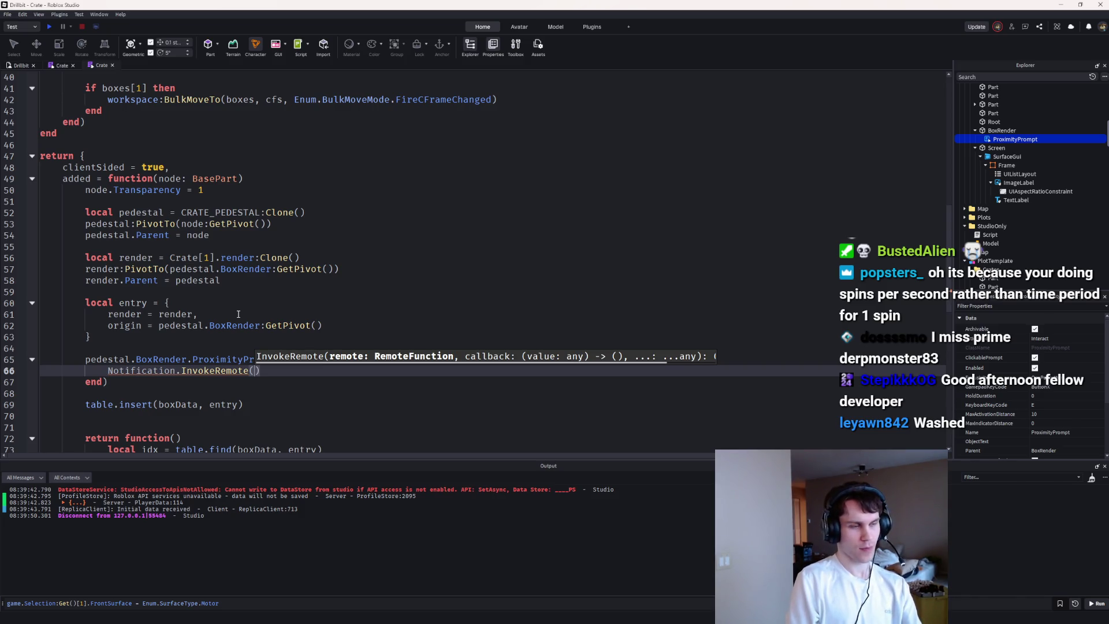
Step: Add a '-- Remote' section with local Remote = ReplicatedStorage.Remote above the constants comment
scroll(238, 313, up, 11)
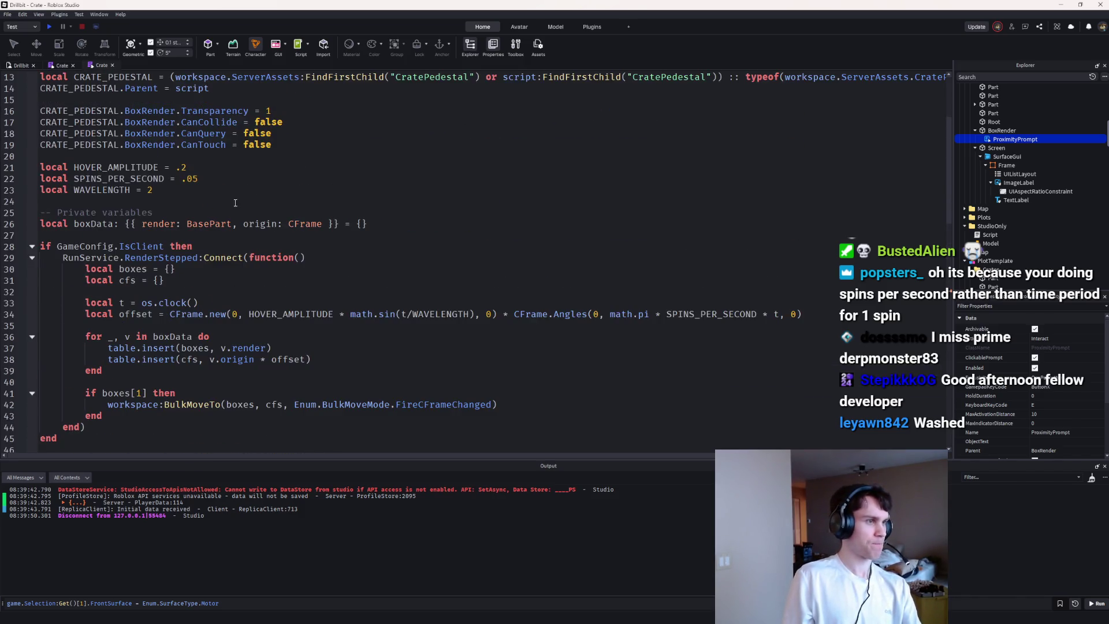
scroll(271, 189, up, 1)
click(178, 167)
text(-- Constant vari)
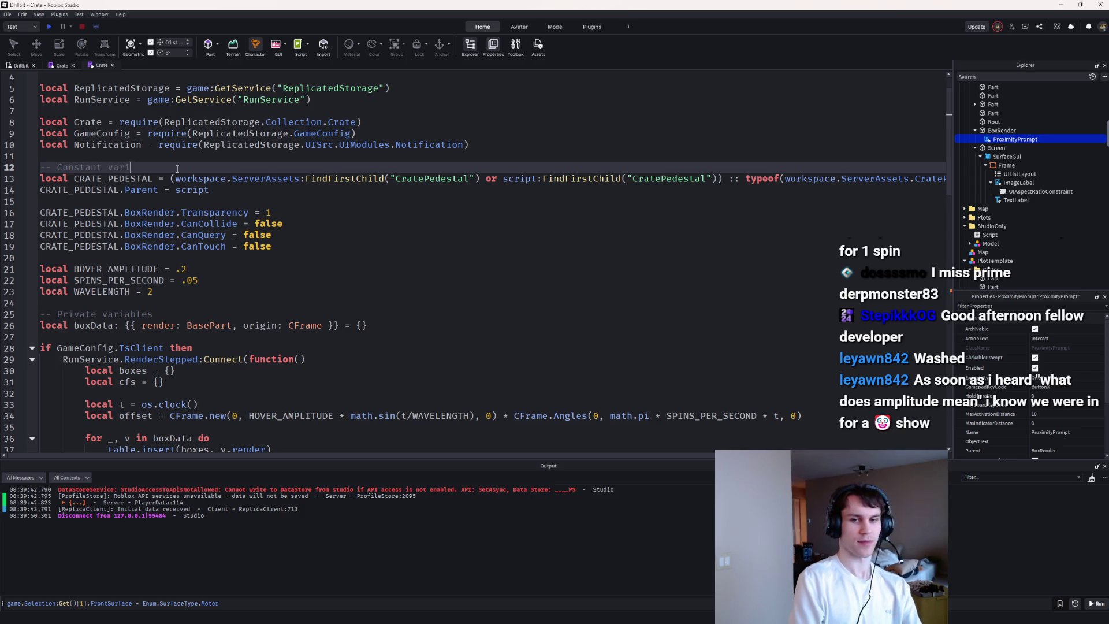
text(ables)
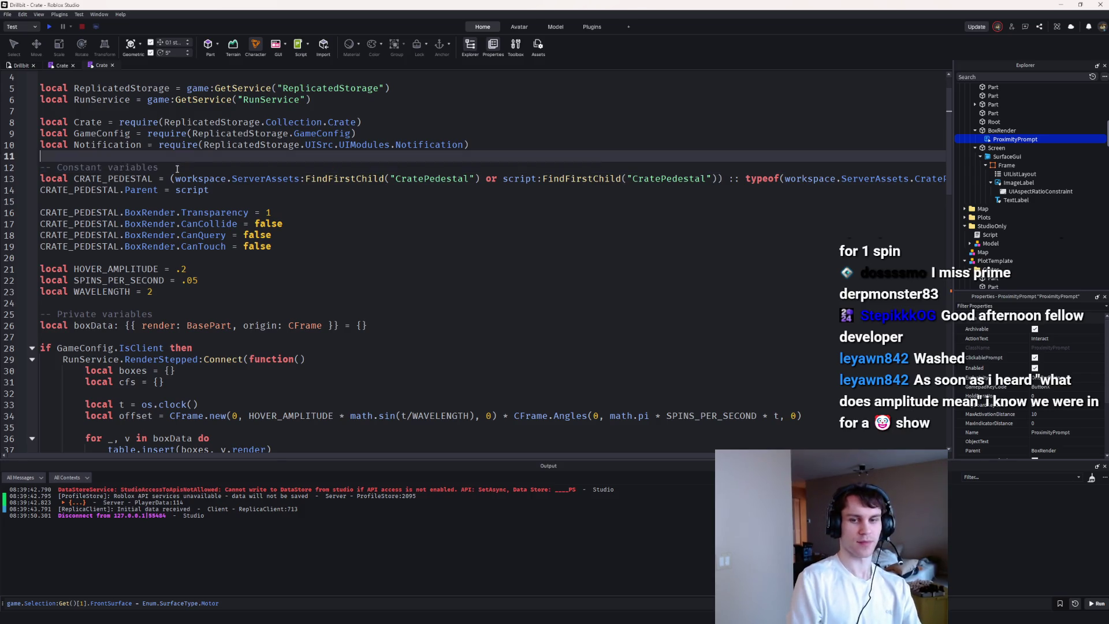
key(Home)
key(Return)
key(Return)
key(Up)
key(Up)
text(l)
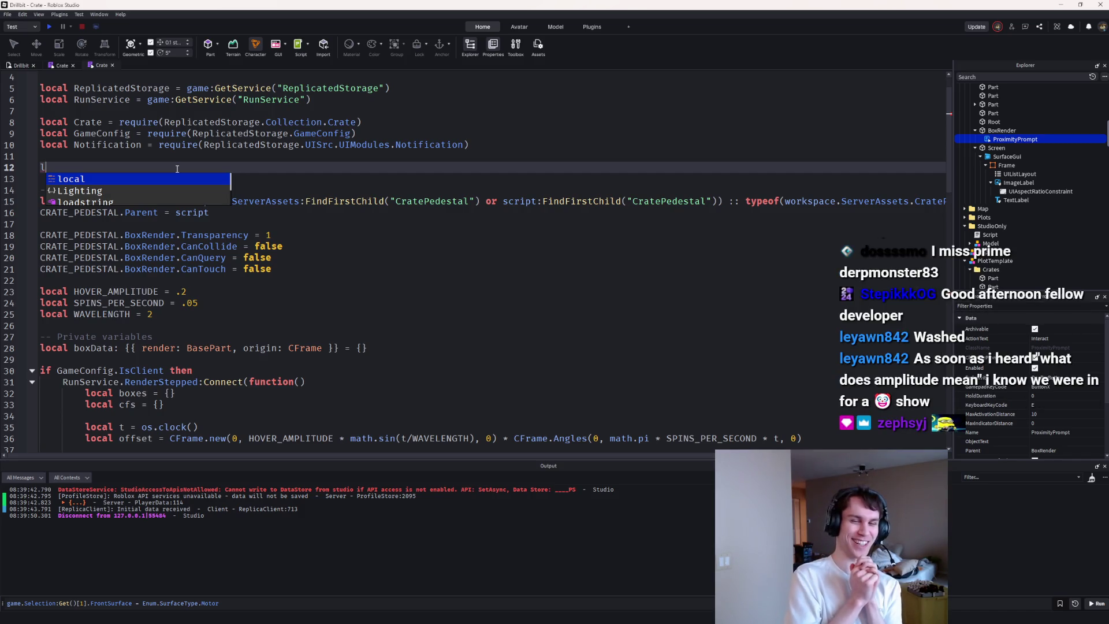
key(BackSpace)
text(-- Remote)
key(Return)
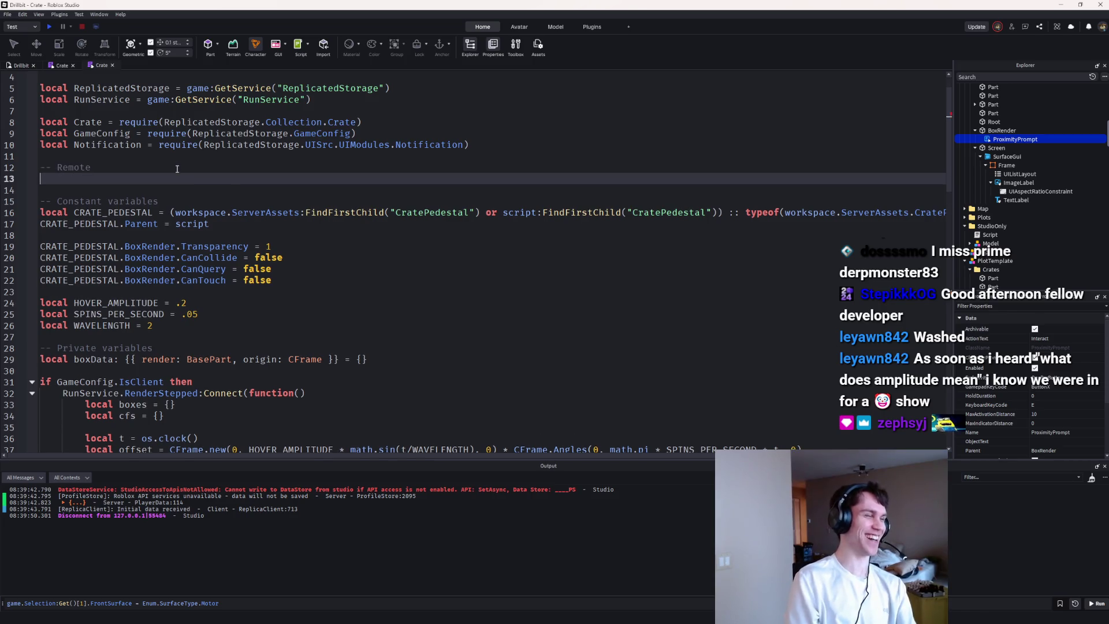
text(local Remote = ReplicatedStorage.Remote)
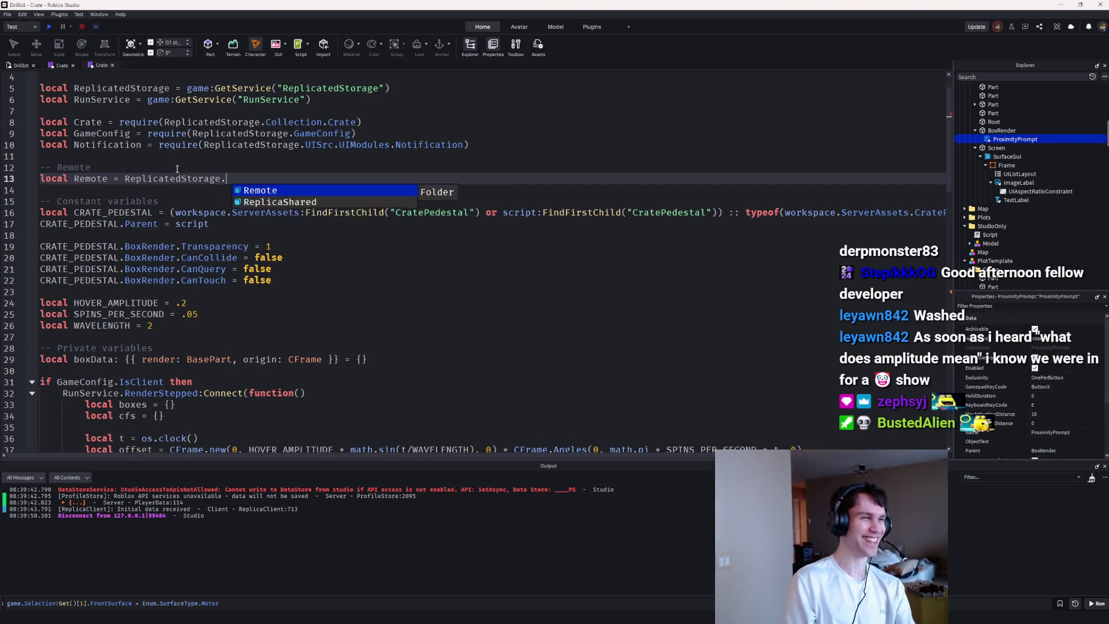
key(Return)
Step: Declare local RollItem = Remote.RollItem, checking the remotes in the Explorer's Remote folder
text(local)
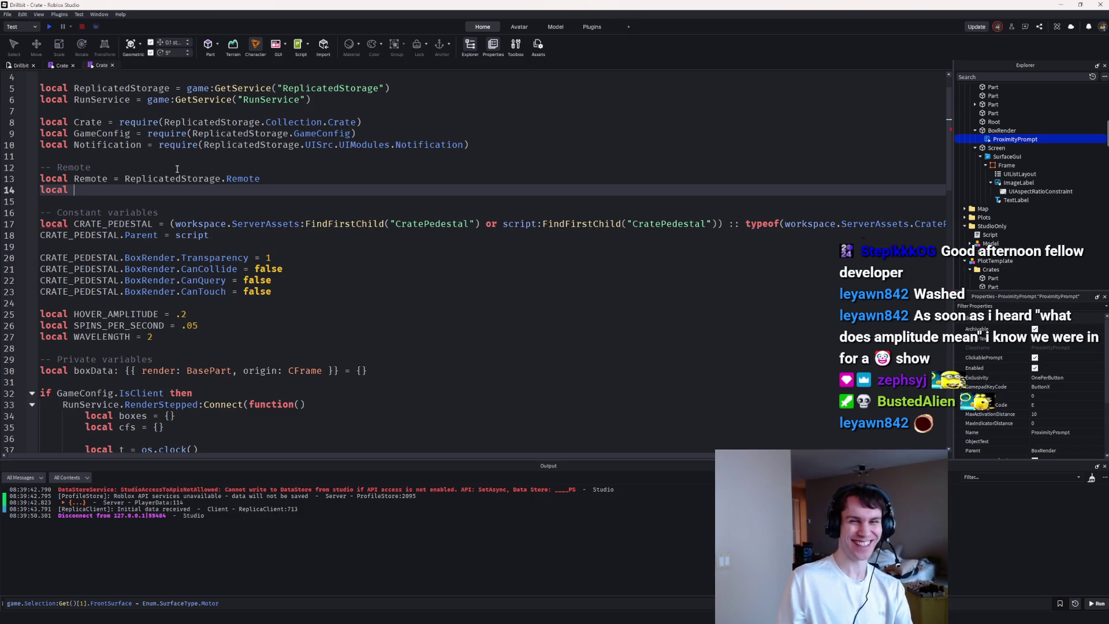
scroll(1003, 176, down, 10)
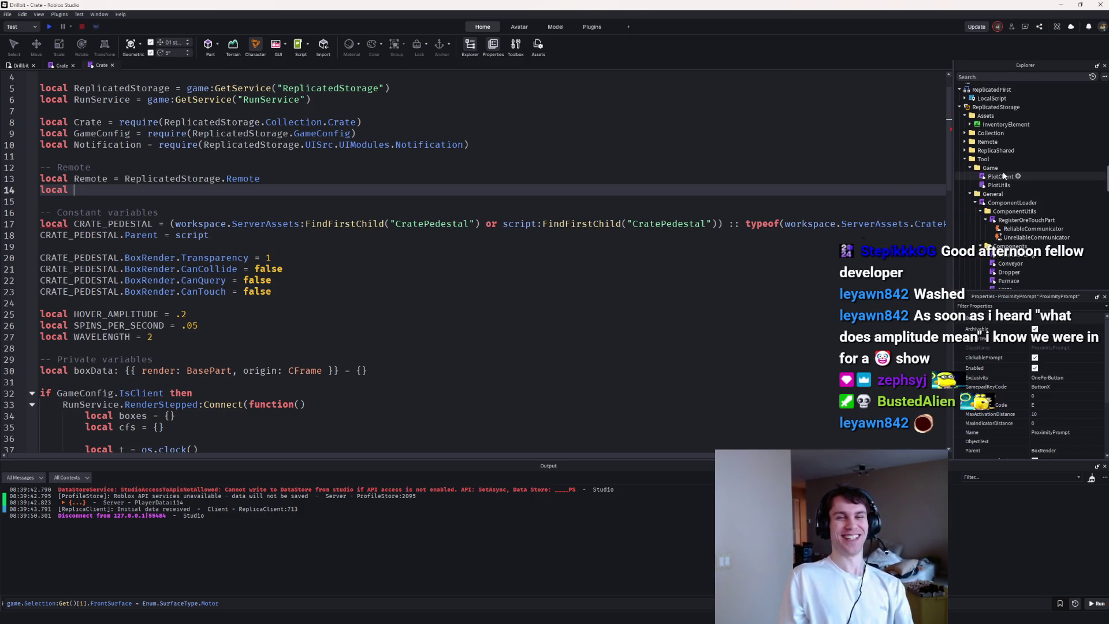
scroll(1002, 176, down, 2)
click(964, 122)
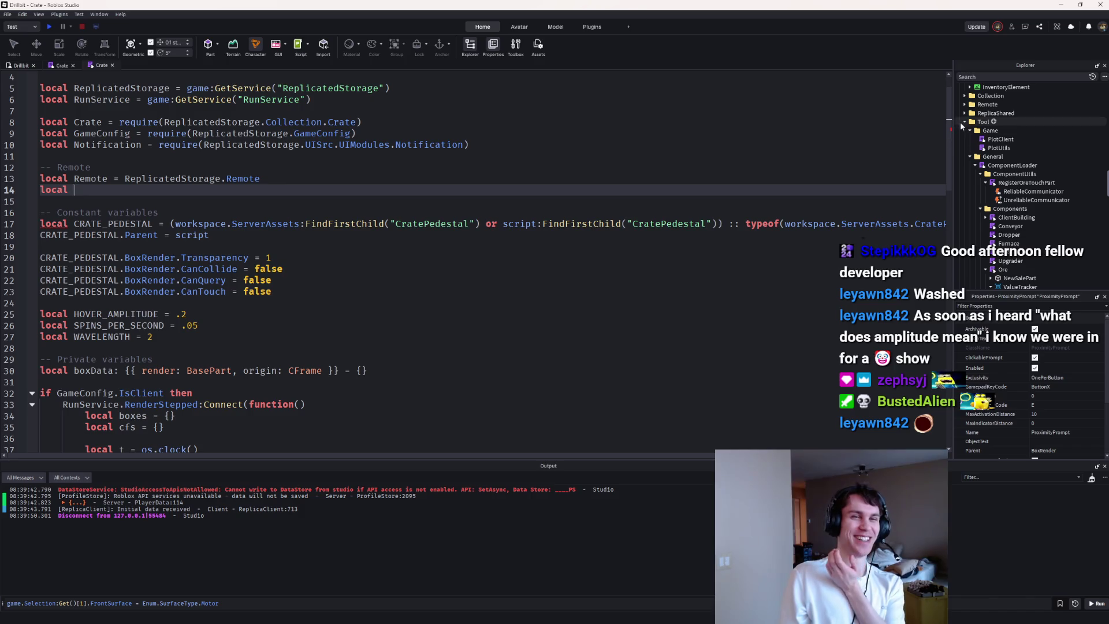
click(964, 105)
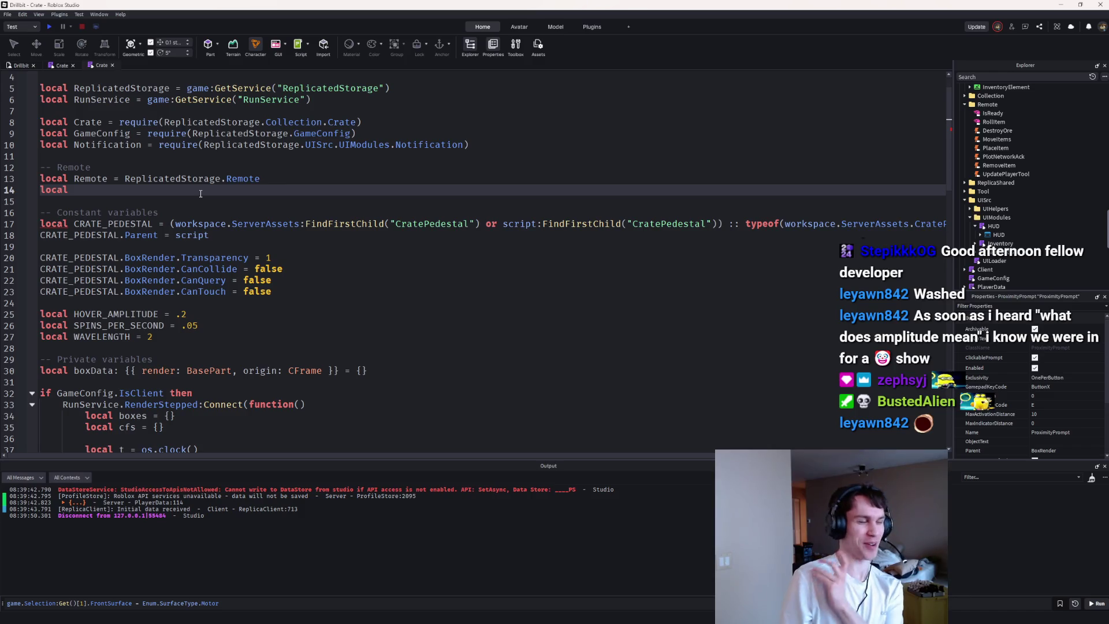
text(RollItem = Remote.)
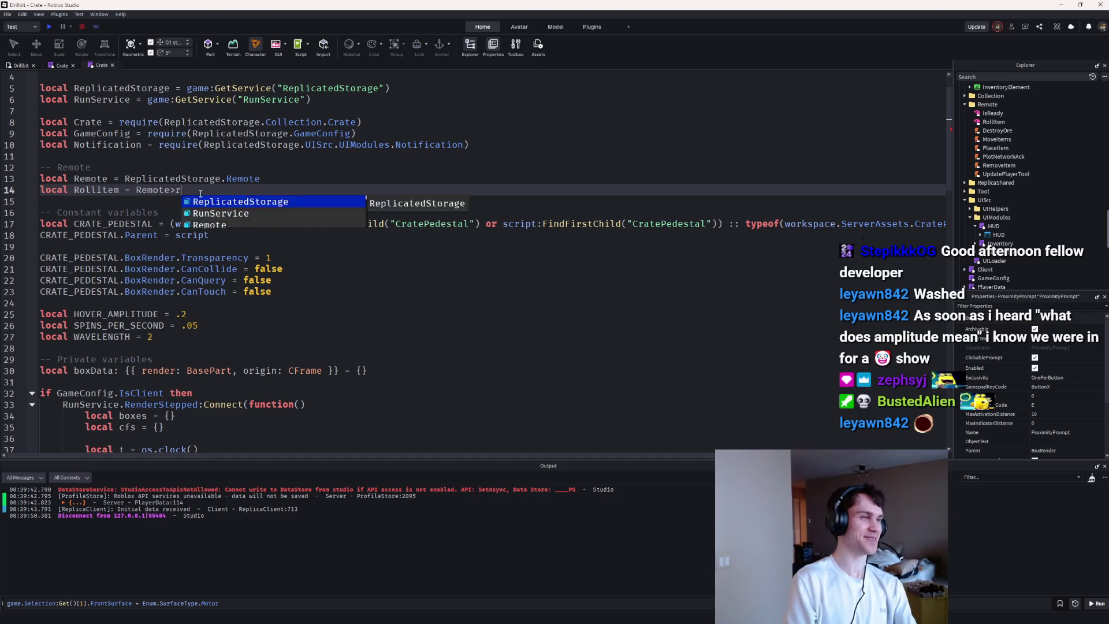
text(RollItem)
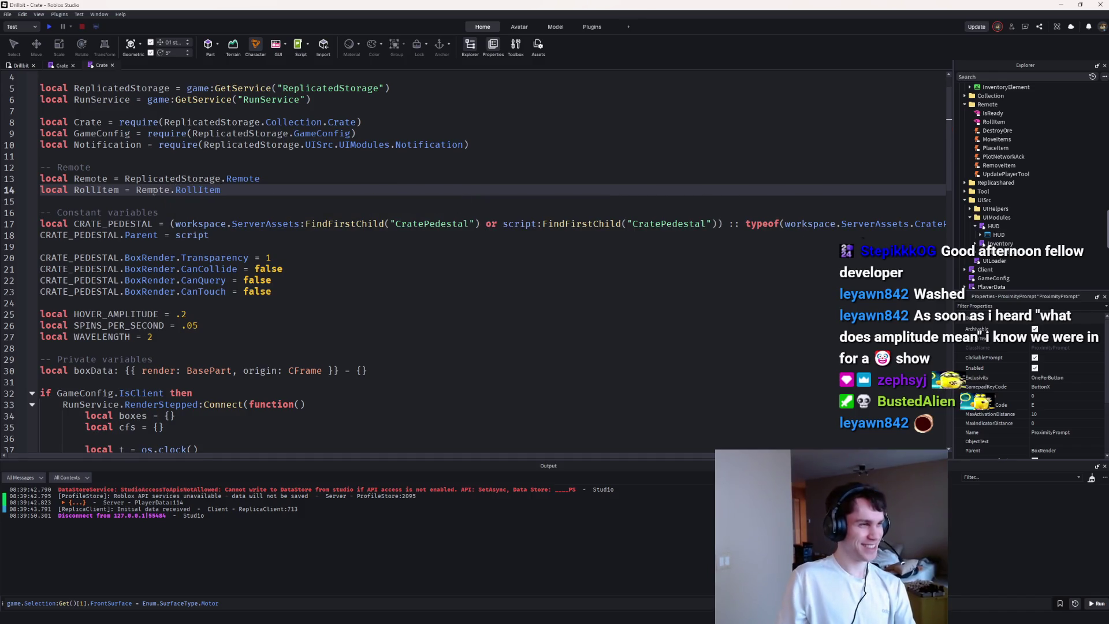
Step: Pass RollItem and an empty function() end callback to InvokeRemote, then start a playtest
scroll(162, 208, down, 15)
scroll(168, 219, down, 5)
scroll(191, 227, up, 3)
click(250, 247)
text(RollItem, 1)
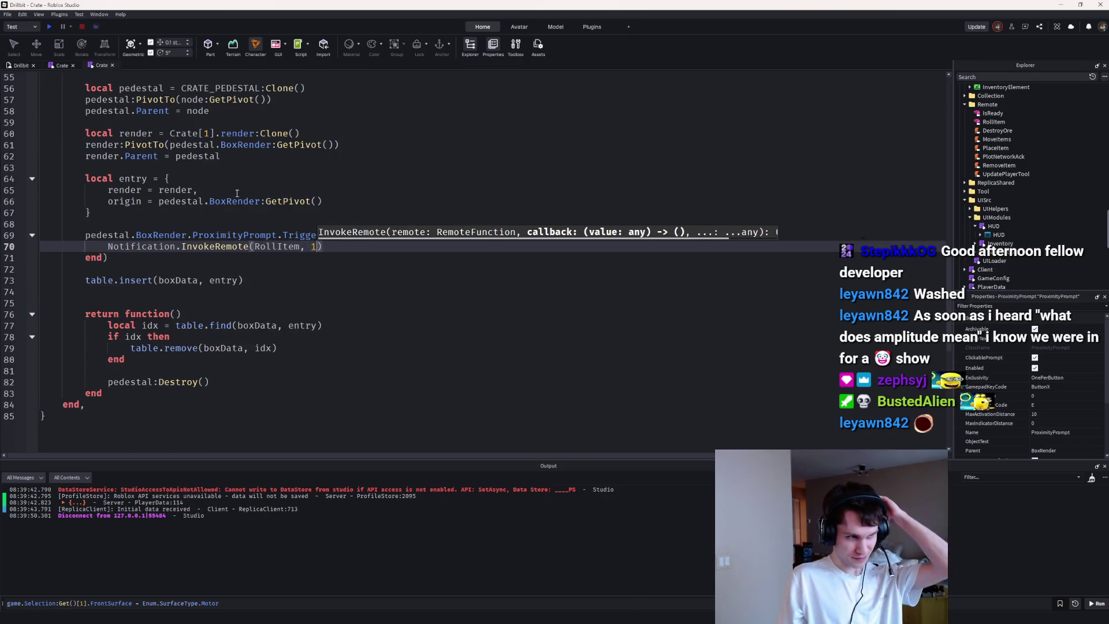
key(BackSpace)
key(BackSpace)
text(function())
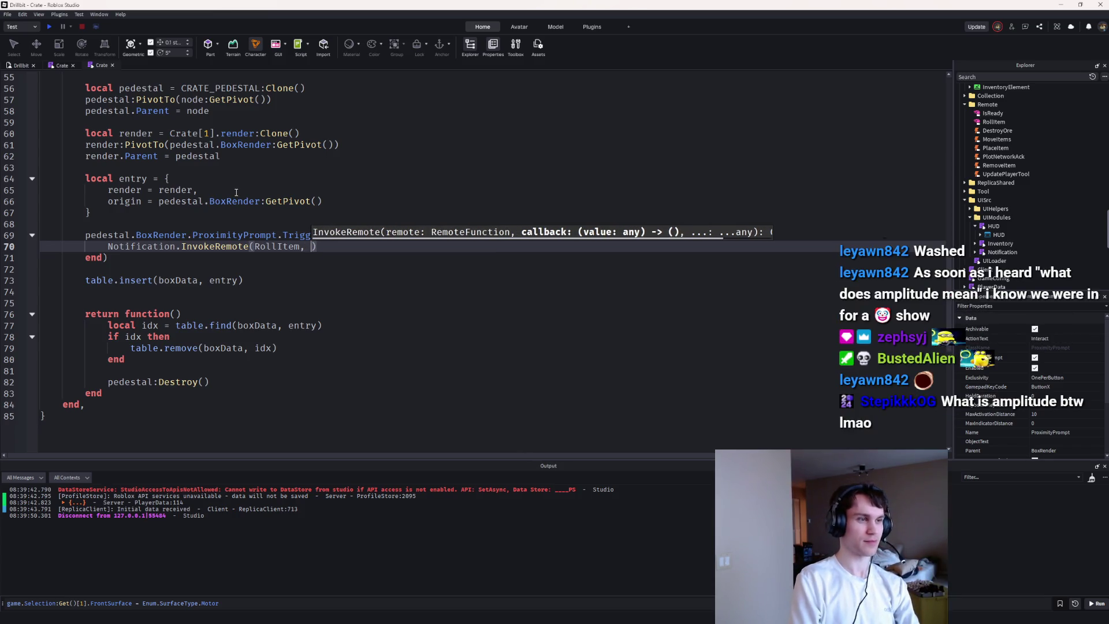
text( end, 1))
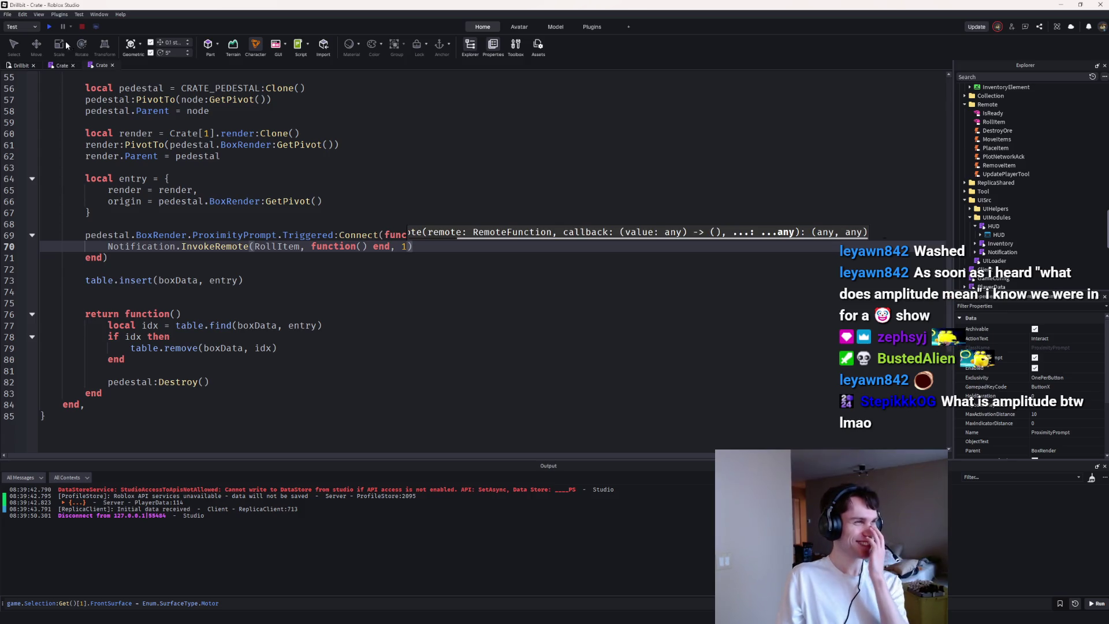
click(50, 26)
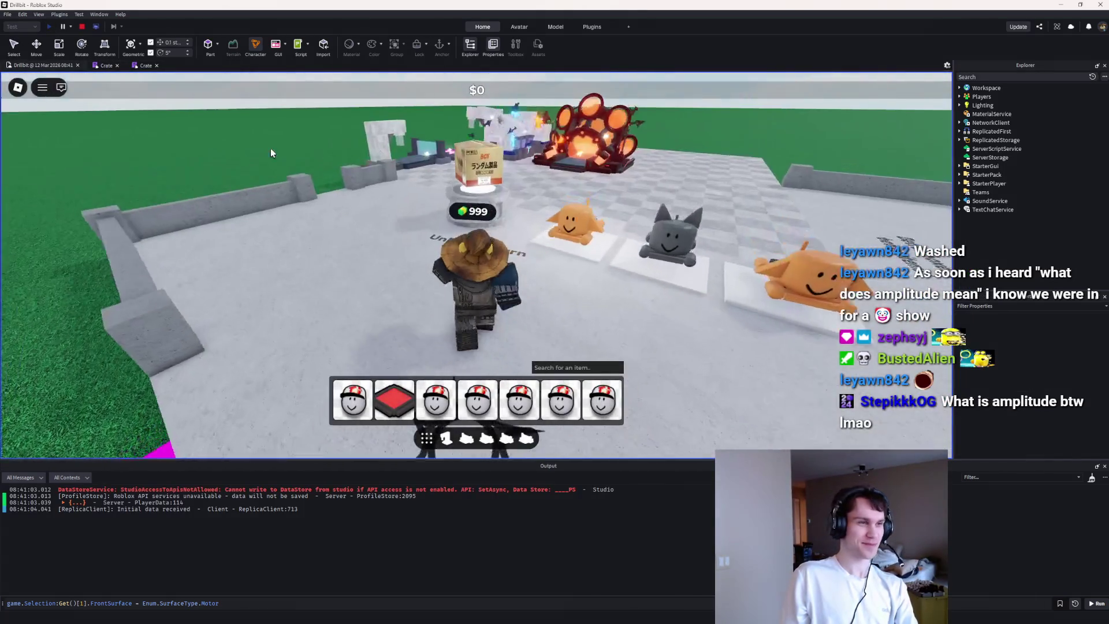
Step: Walk to the crate to get 'You cannot afford this crate!', then stop and return to the script
key(w)
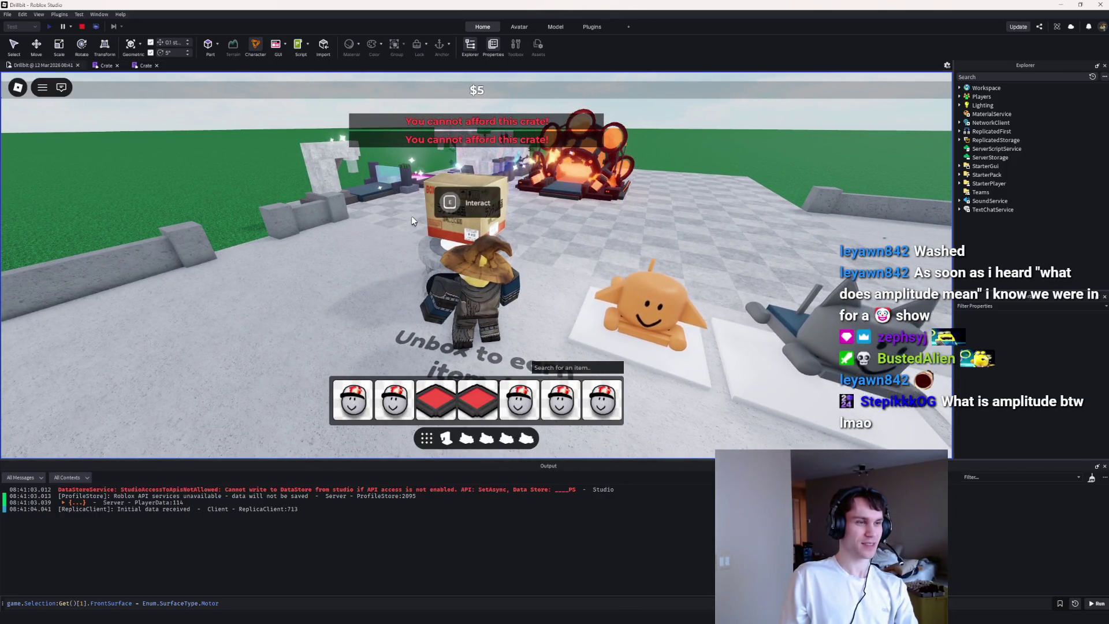
key(shift+F5)
click(104, 66)
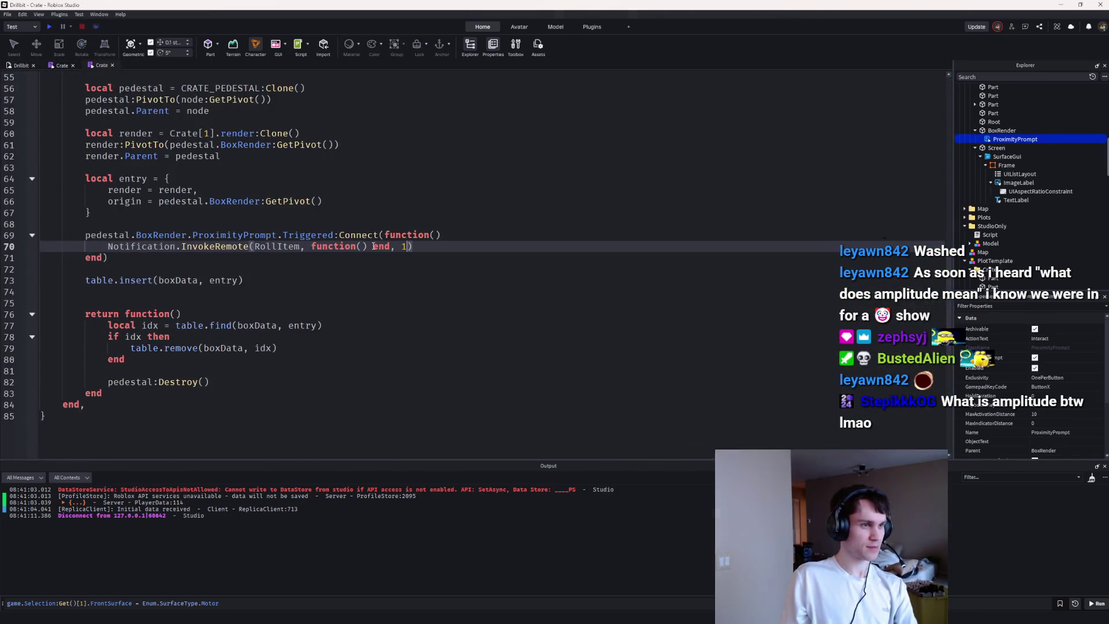
Step: Add a Notification.SendLocalNotification( call on a new line inside the RollItem callback
key(Return)
text(Notification.S)
key(Tab)
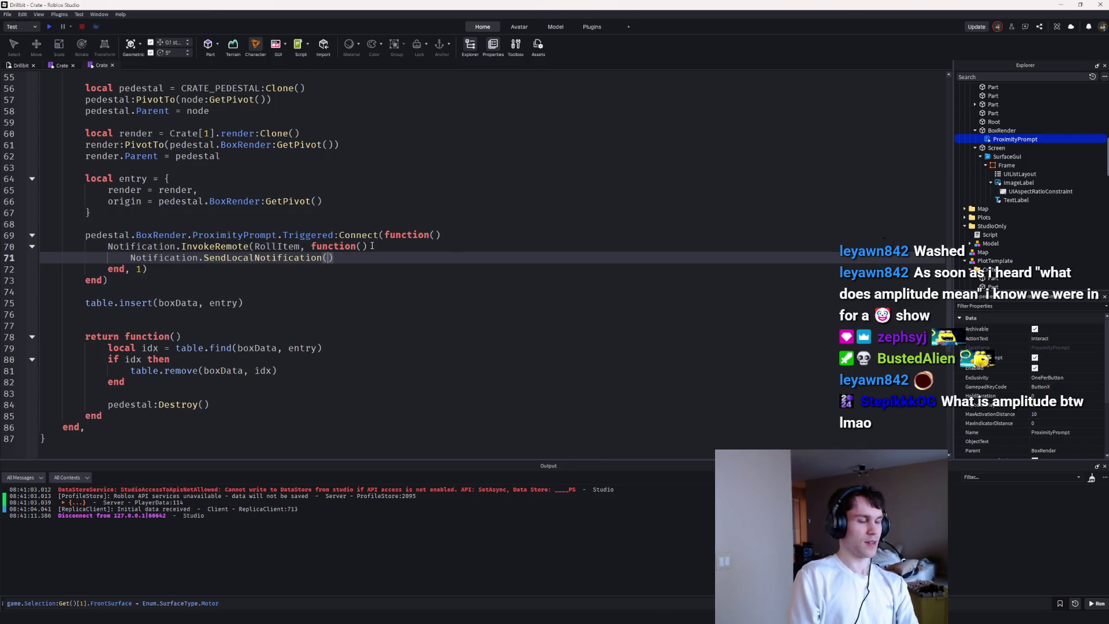
text(()
click(20, 65)
scroll(460, 233, down, 5)
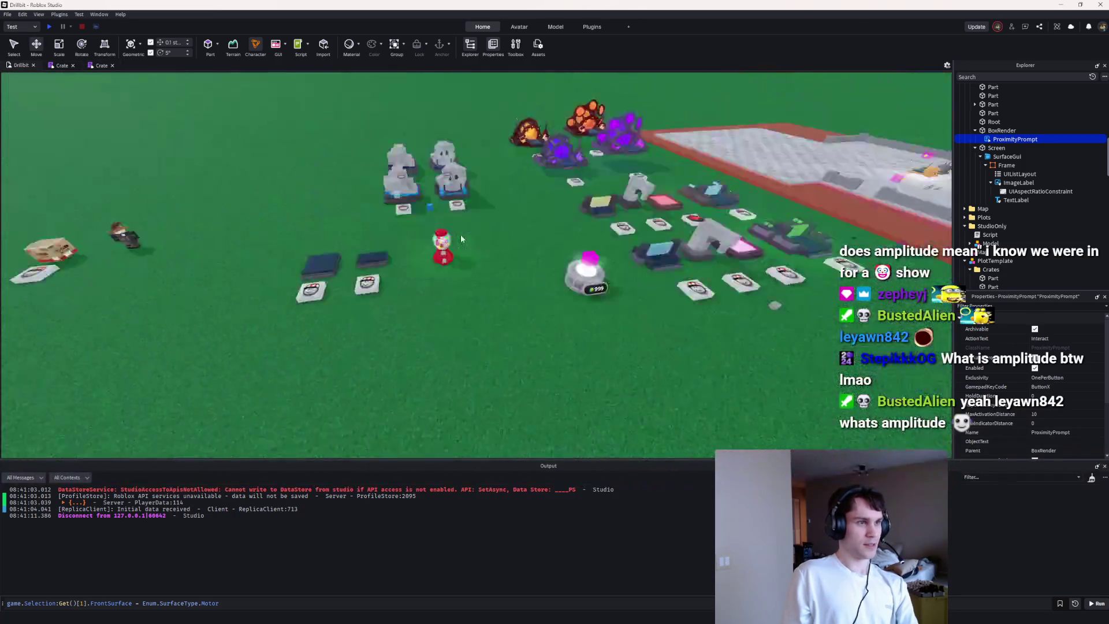
click(86, 64)
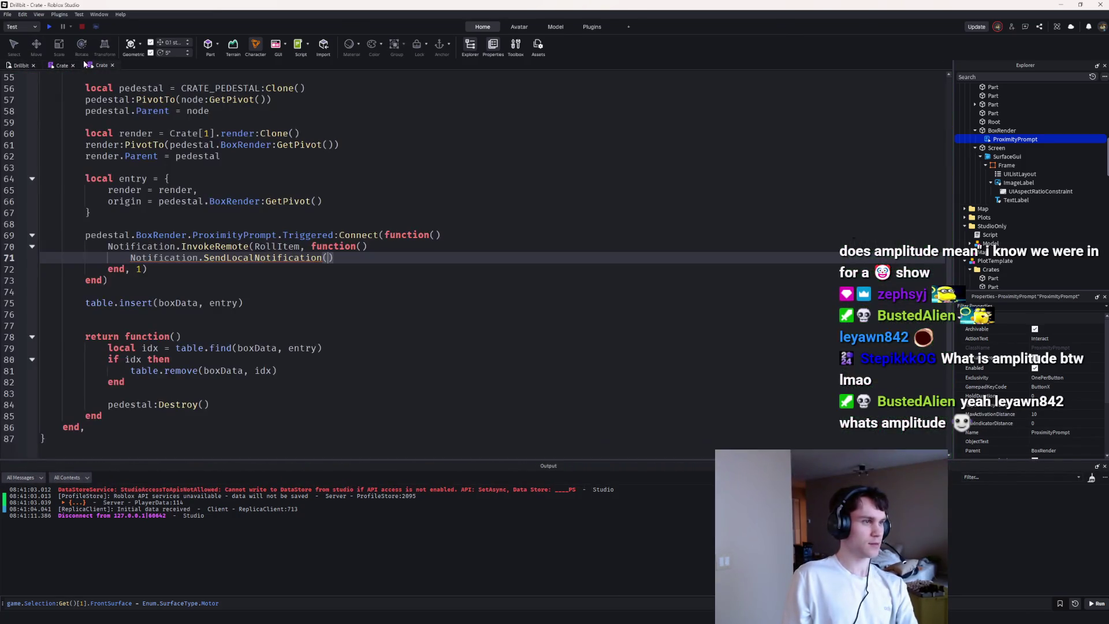
Step: Give the callback an item parameter typed PlayerData.BaseItem
click(361, 247)
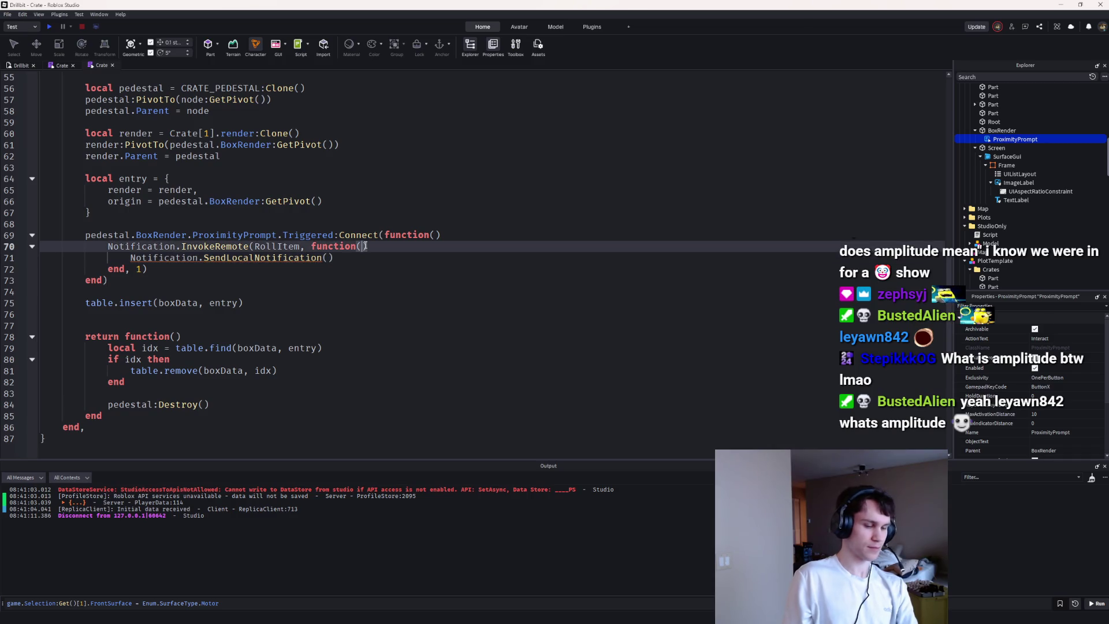
text(id: number)
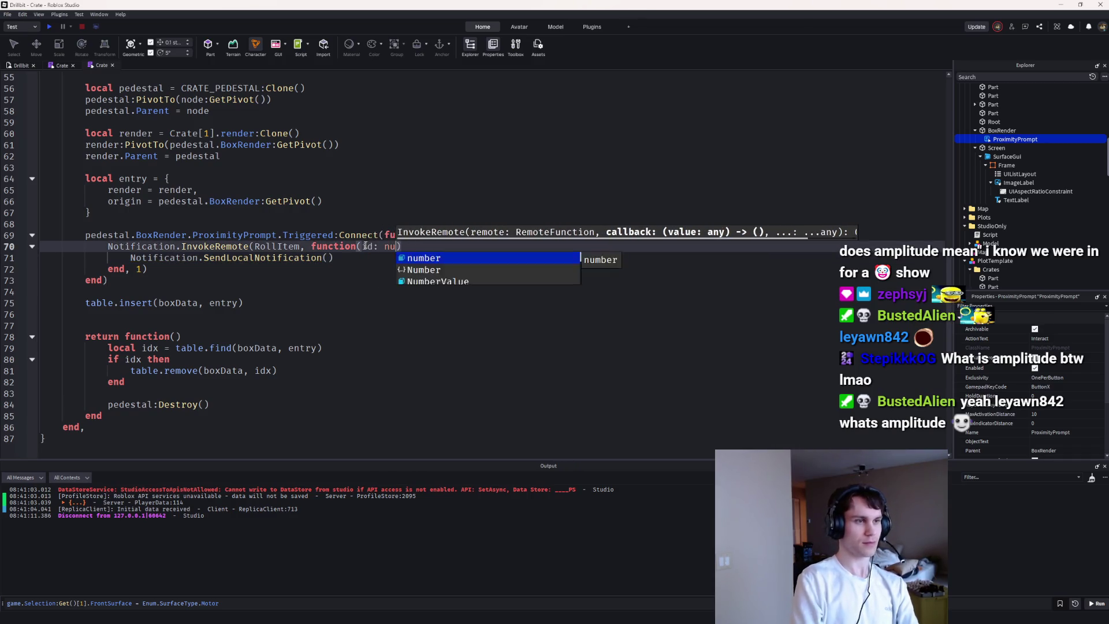
key(Down)
text("You s)
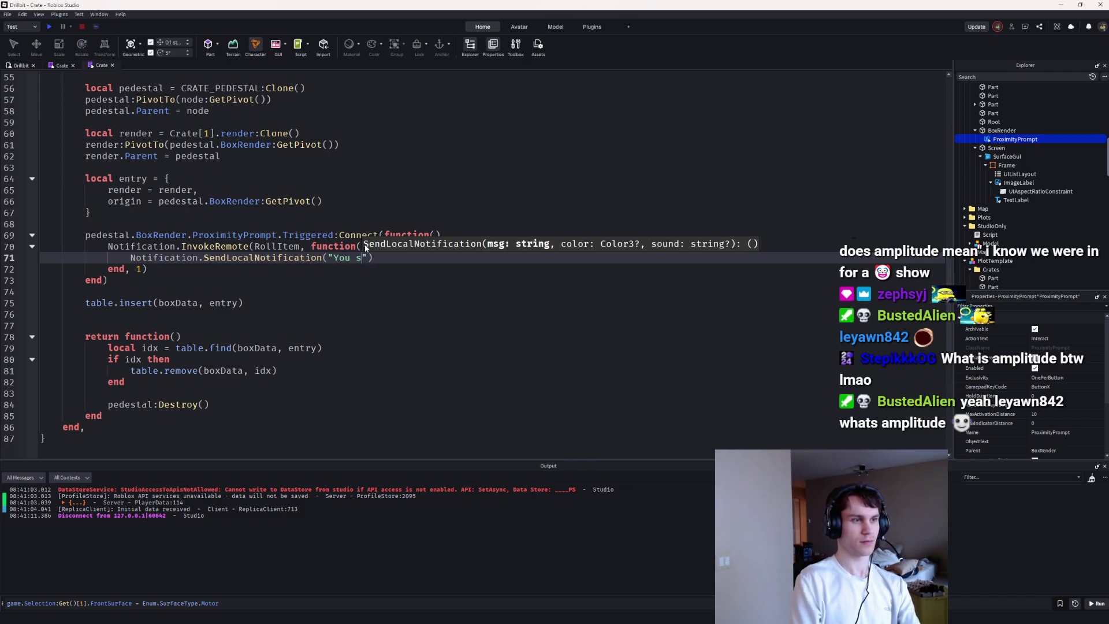
key(BackSpace)
double_click(366, 247)
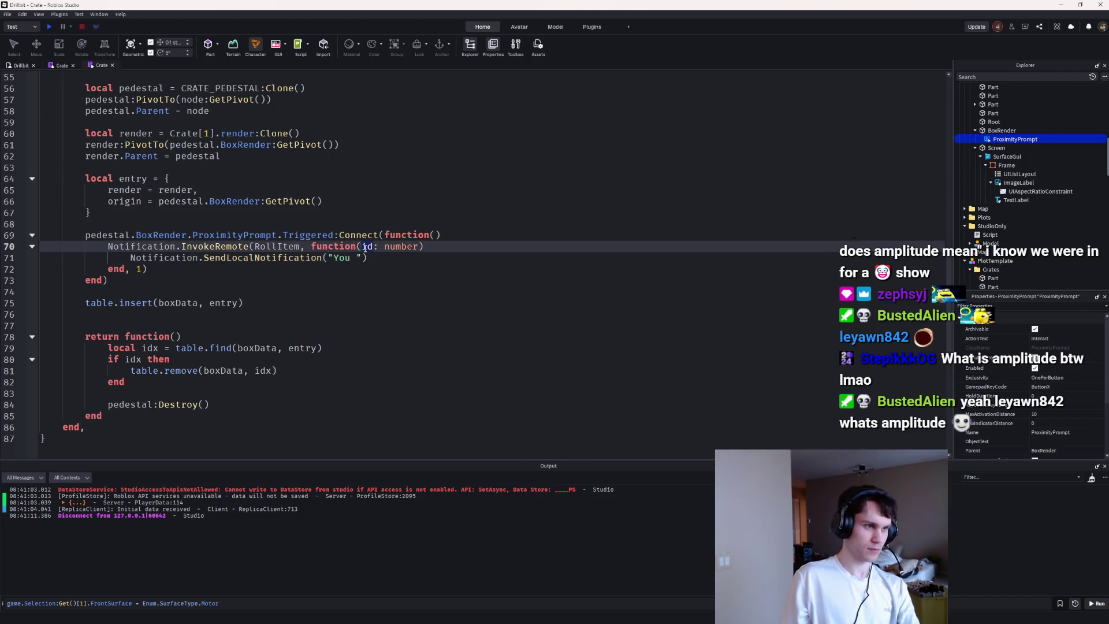
text(item: )
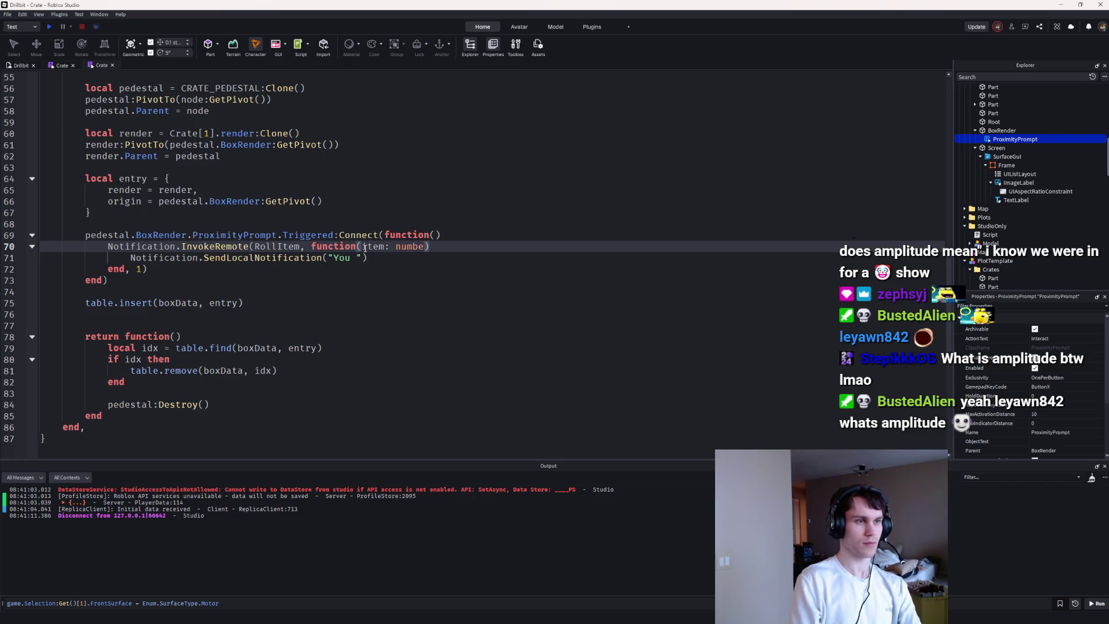
text(PlayerD)
key(Tab)
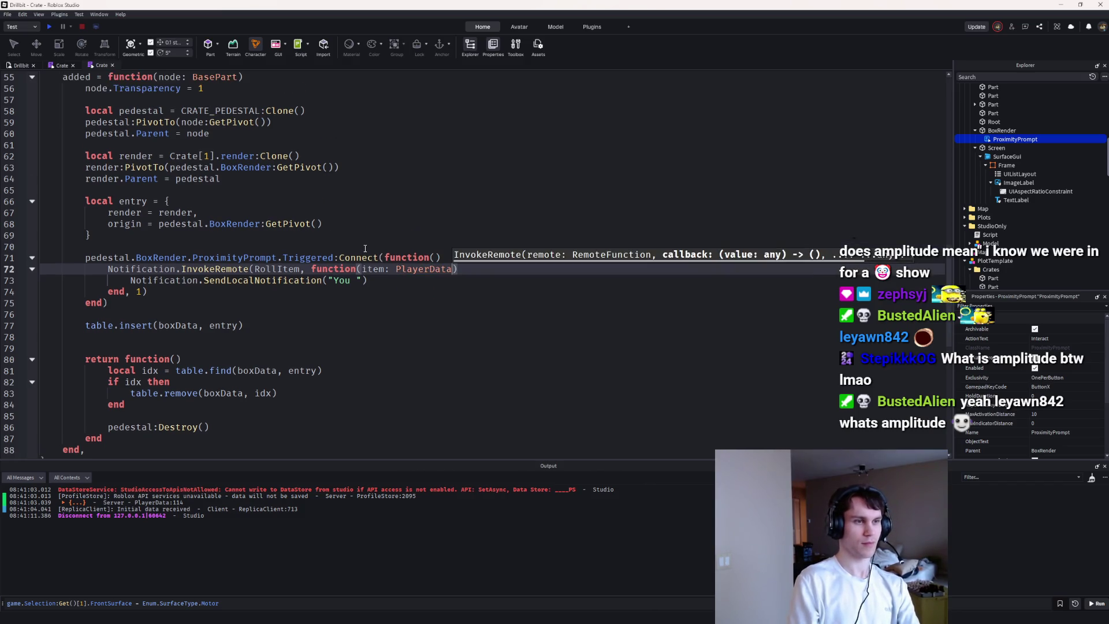
text(.)
key(Tab)
Step: Set the notification text to `You have just unlocked a {Item[item.id].name}`, auto-requiring Item
key(Down)
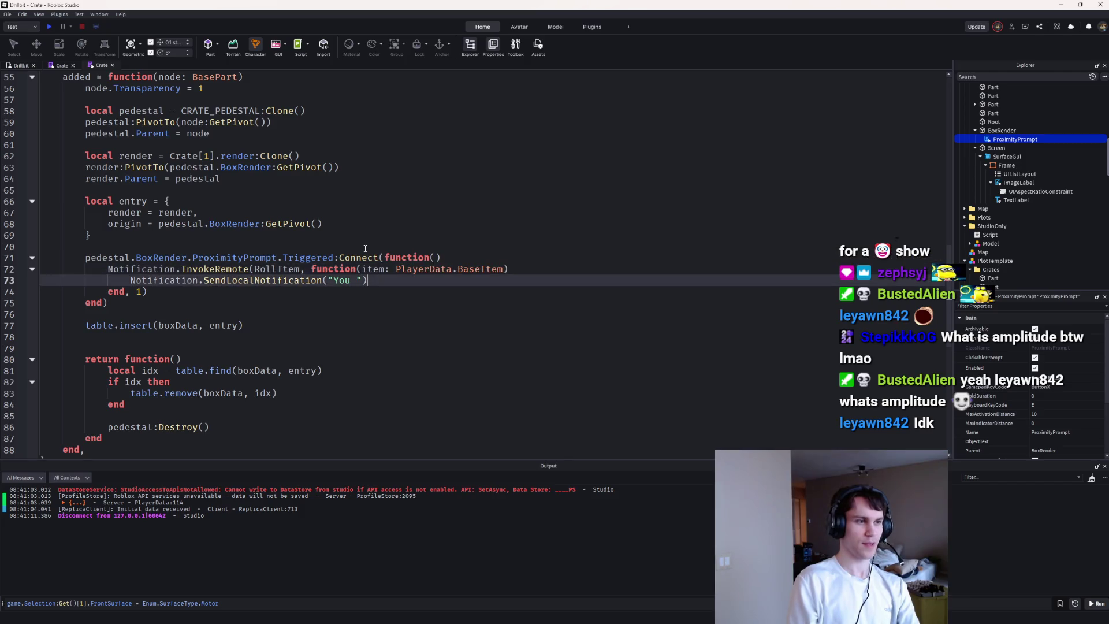
key(BackSpace)
key(BackSpace)
key(BackSpace)
text(`You ha)
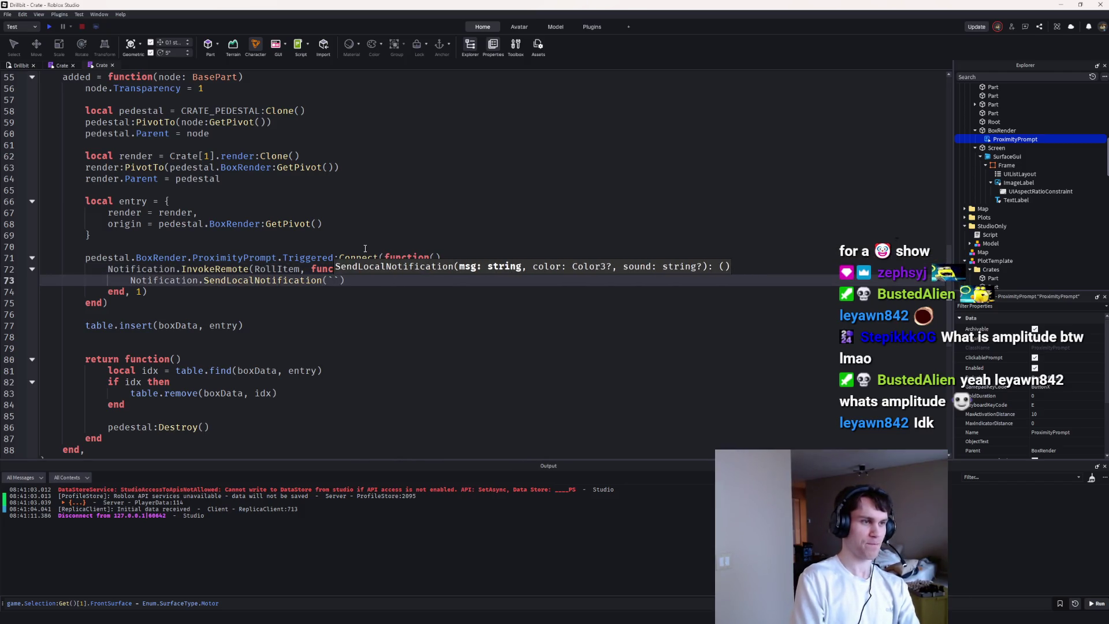
text(ve just unlocked )
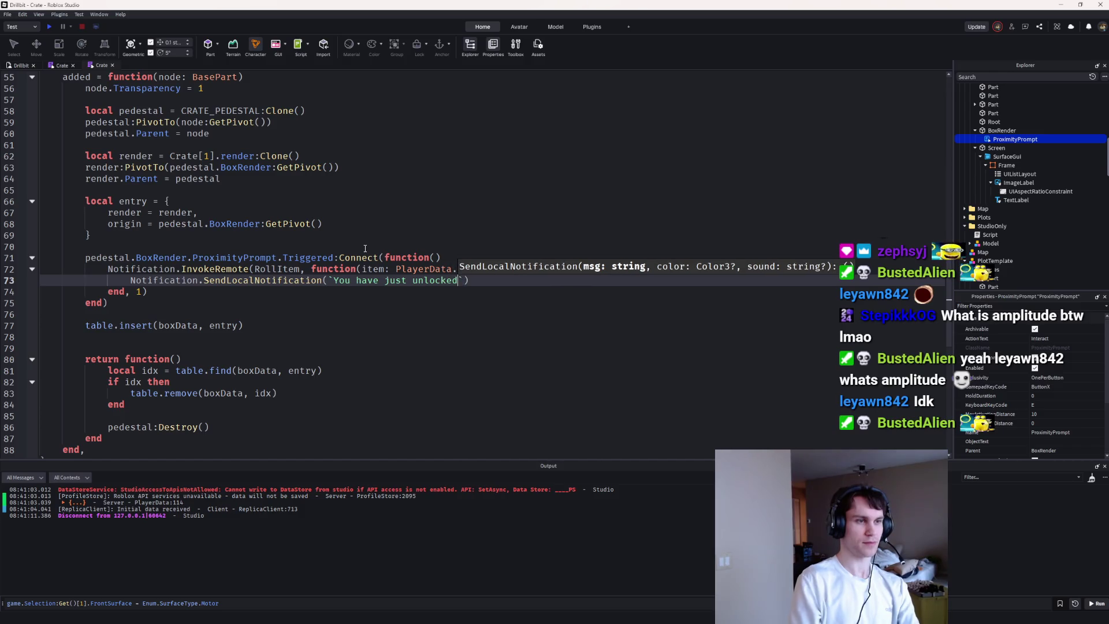
text(a {})
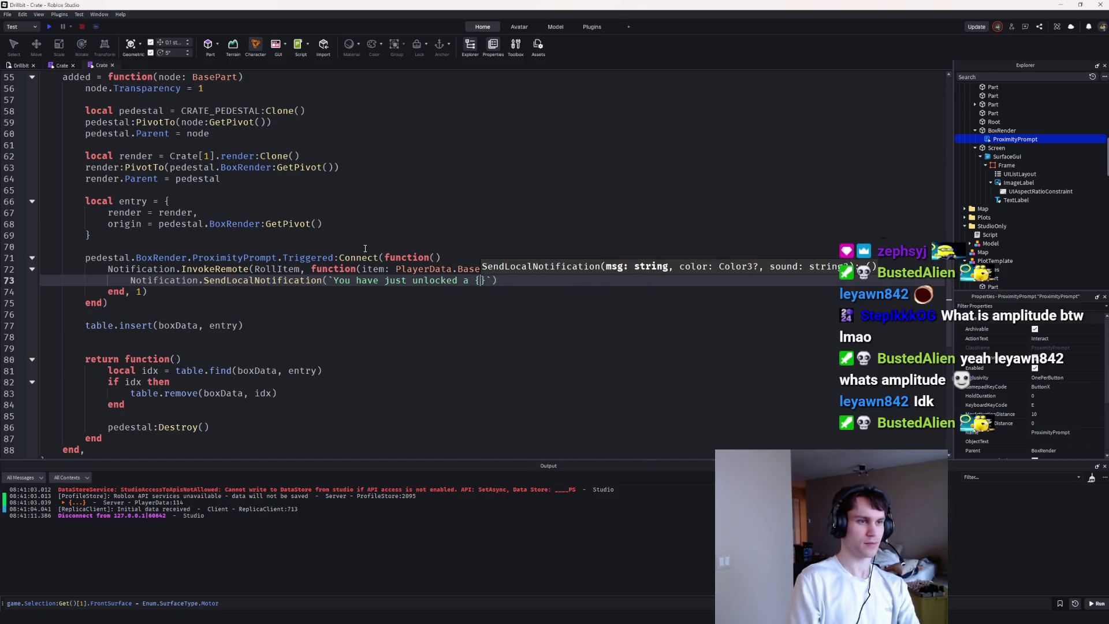
key(BackSpace)
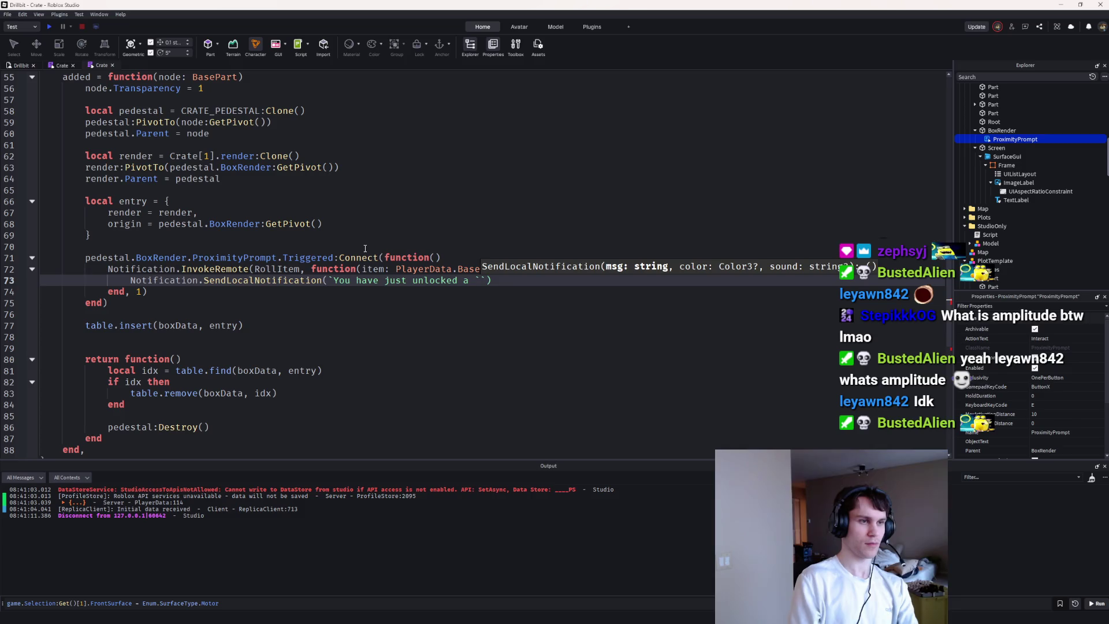
text({it)
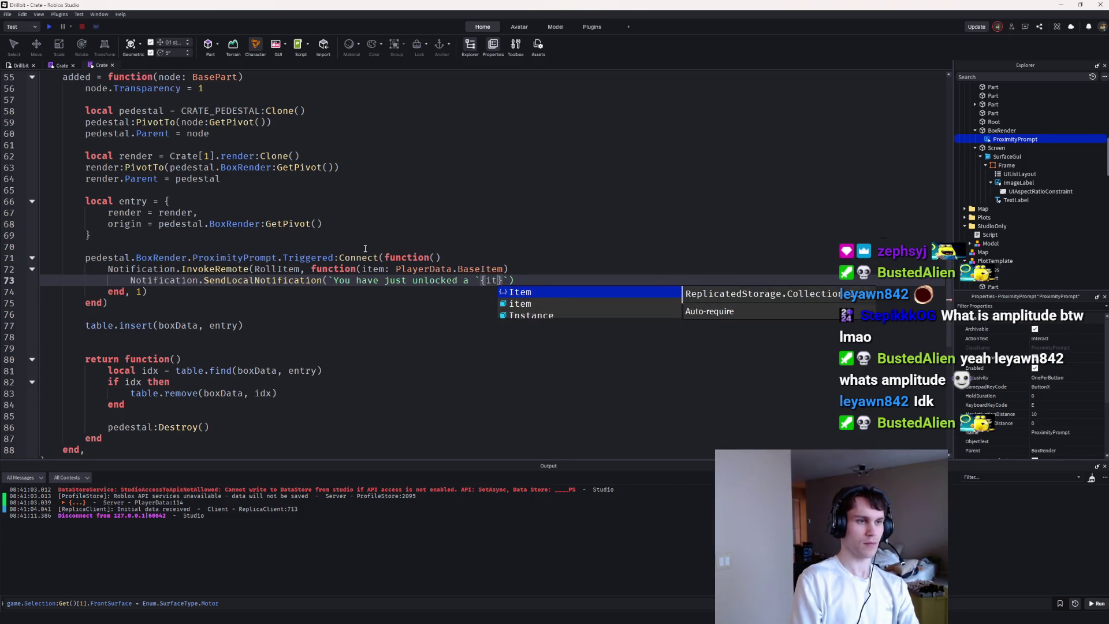
key(Escape)
key(BackSpace)
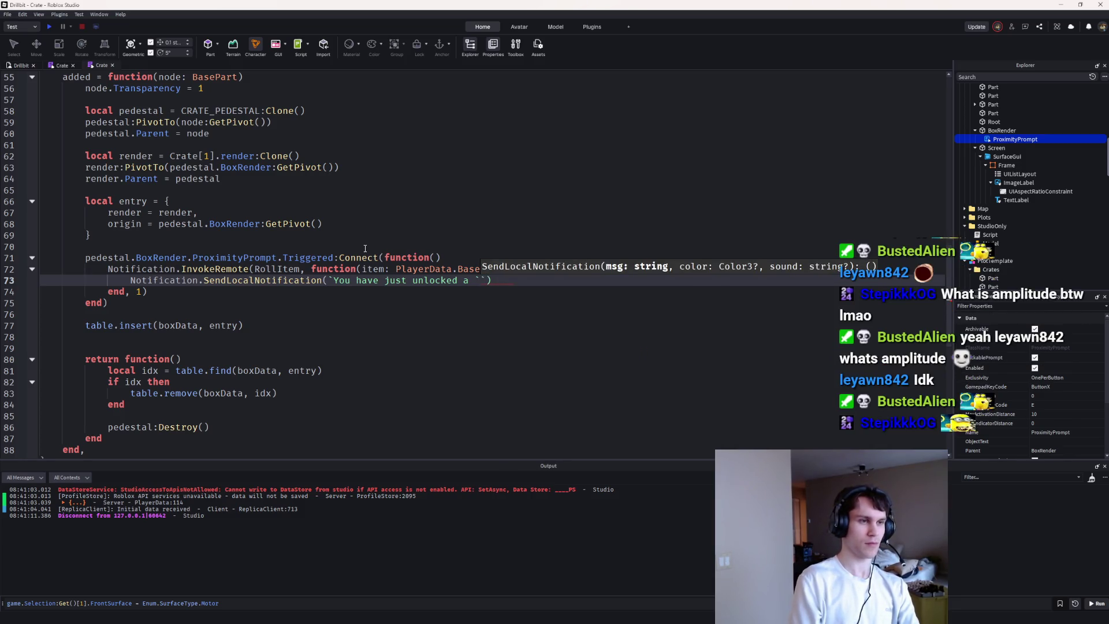
text({)
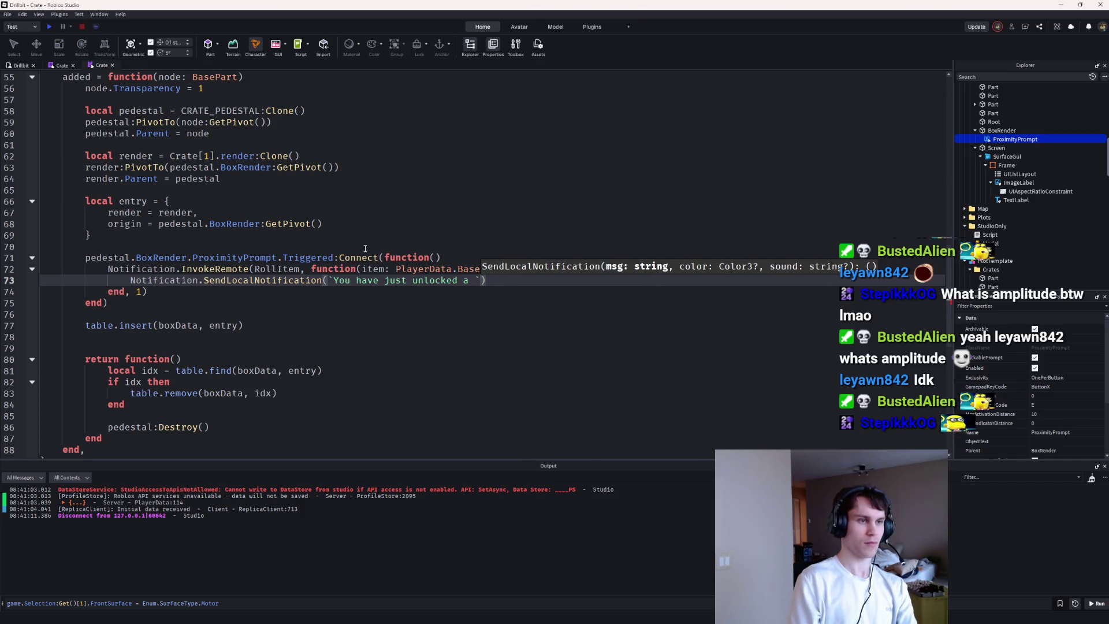
text(item)
key(BackSpace)
key(BackSpace)
key(BackSpace)
text(I)
key(Tab)
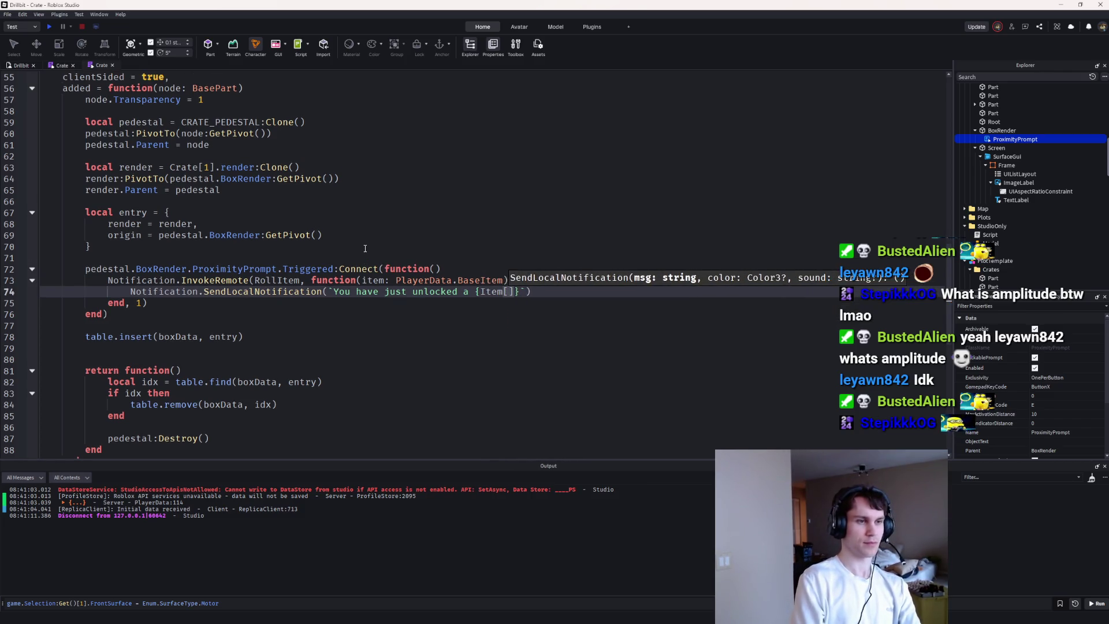
text(item.id)
key(Tab)
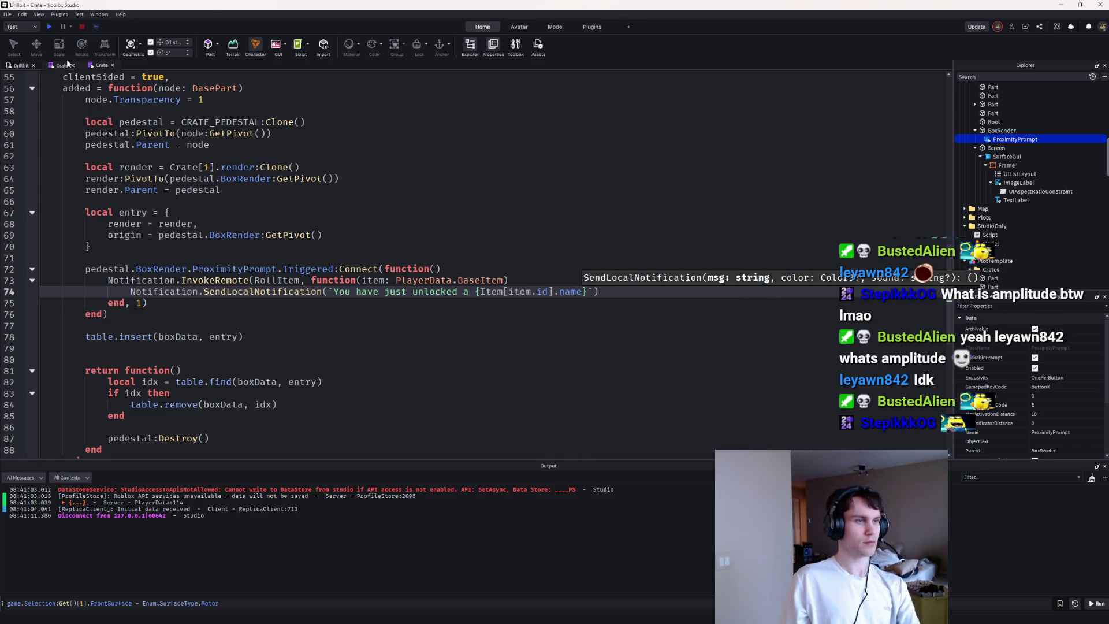
Step: Playtest to see the Stone Dropper unlock notification, then stop and return to the Crate script
click(49, 28)
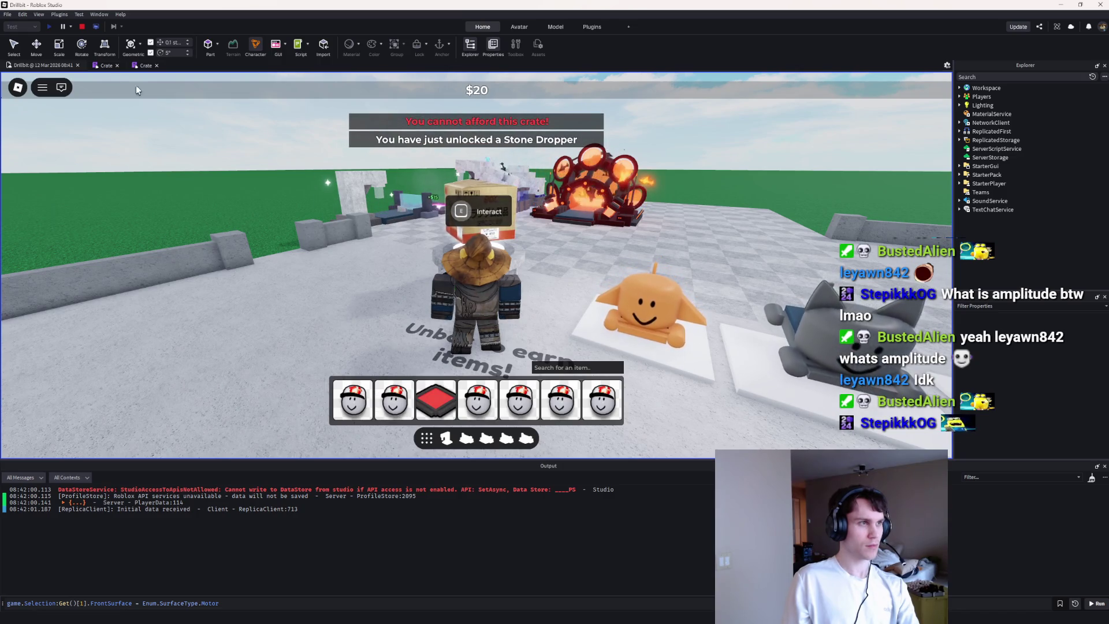
click(82, 27)
click(95, 65)
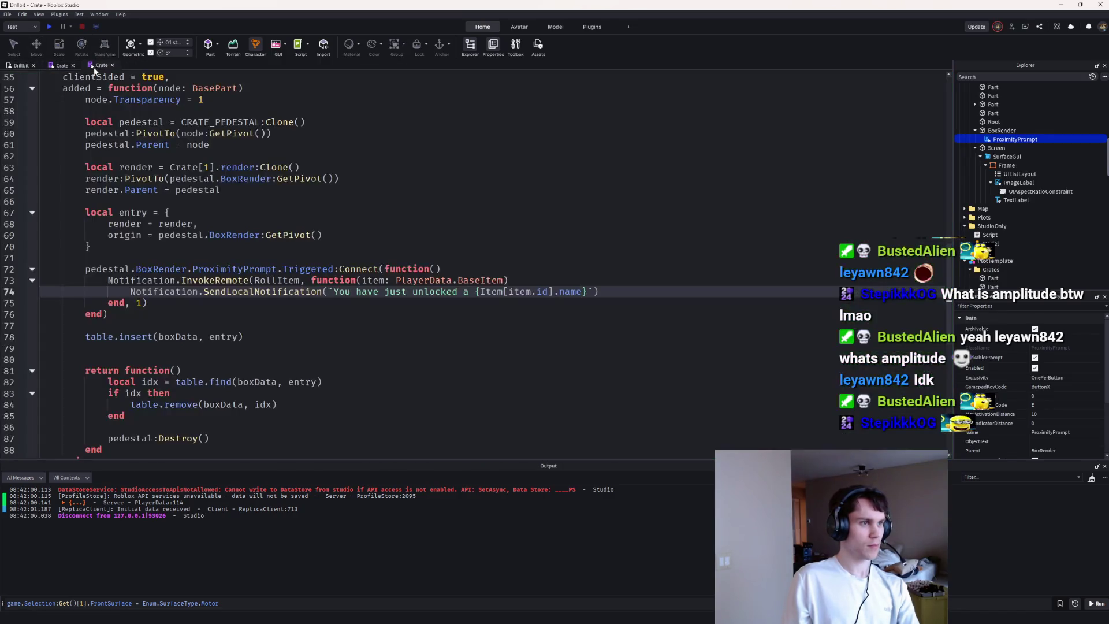
Step: Pass Color3.new(0,1,0) and the "CrateOpened" sound to SendLocalNotification, then start a playtest
text(unl)
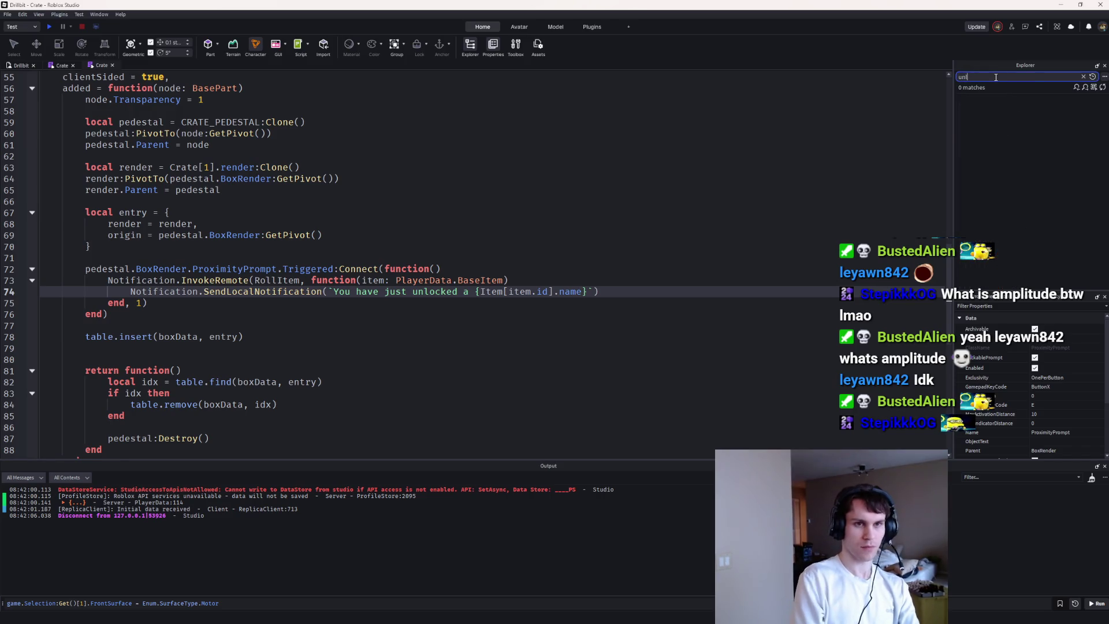
text(sound)
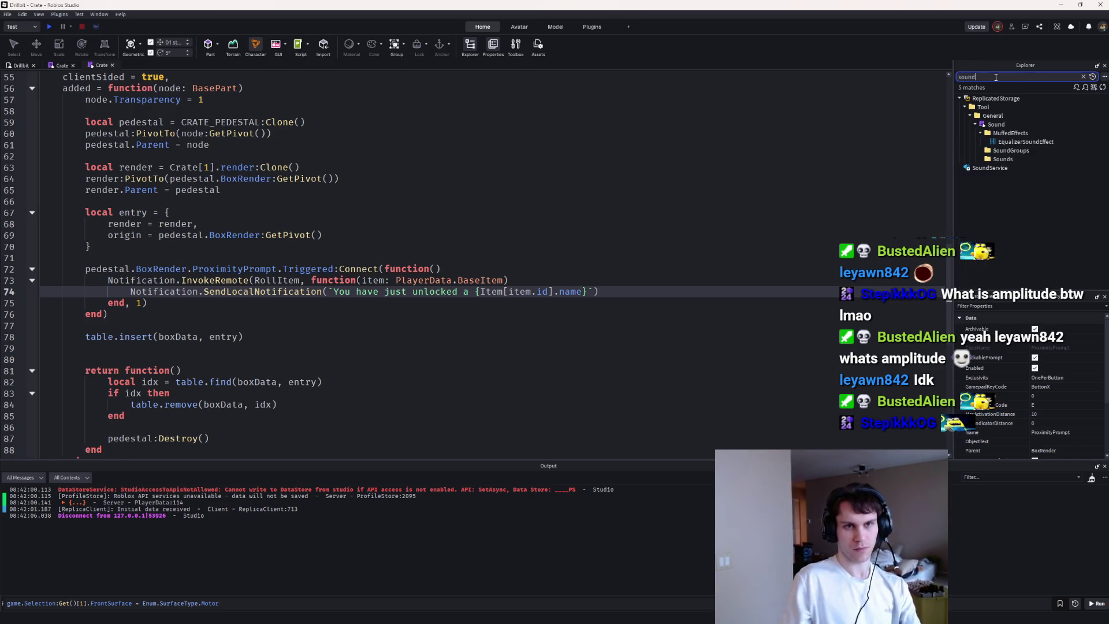
scroll(993, 149, down, 3)
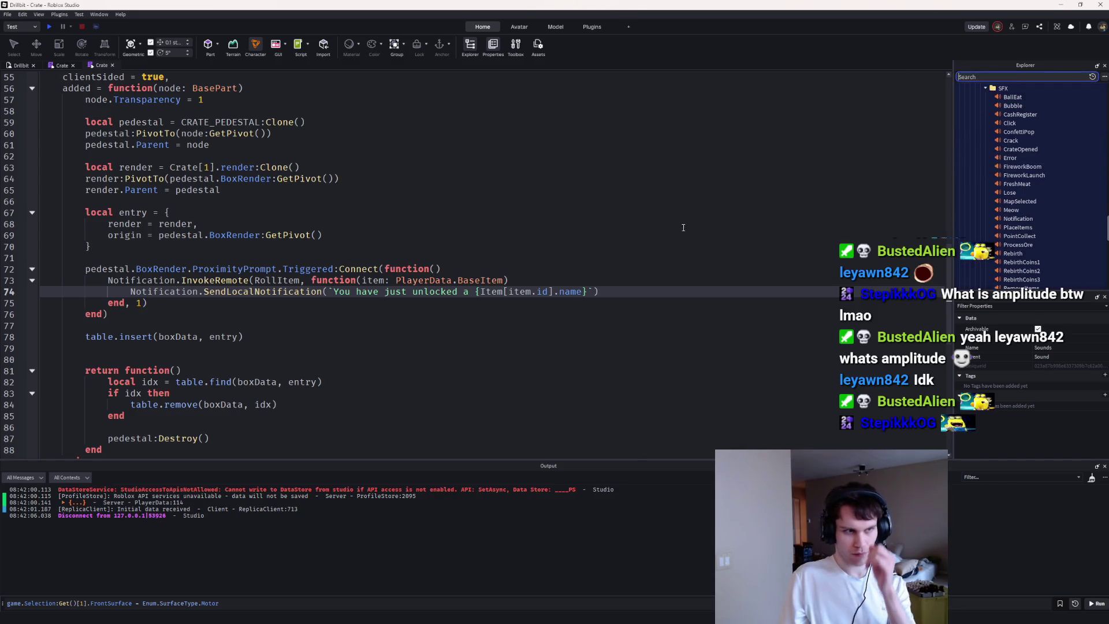
text(, Col)
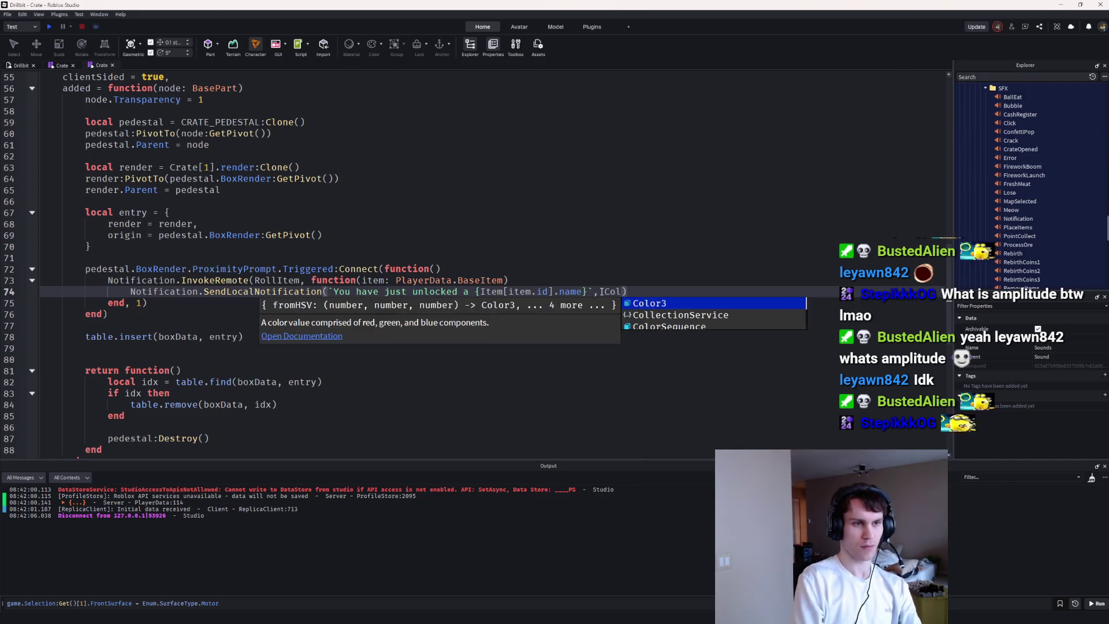
key(Tab)
text(.new()
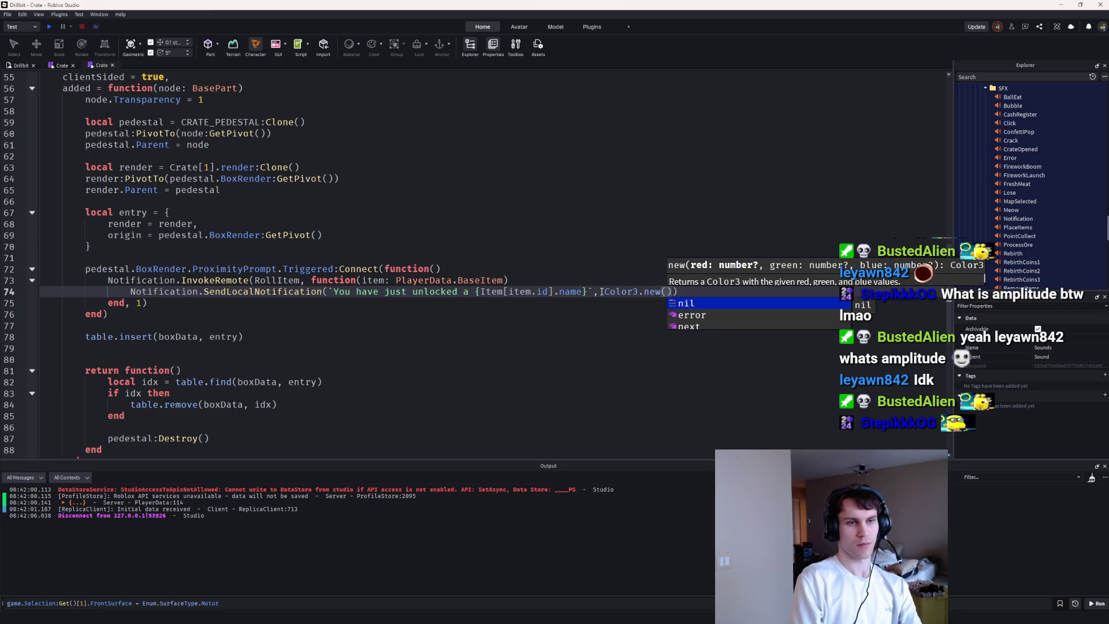
text(0,1,0)
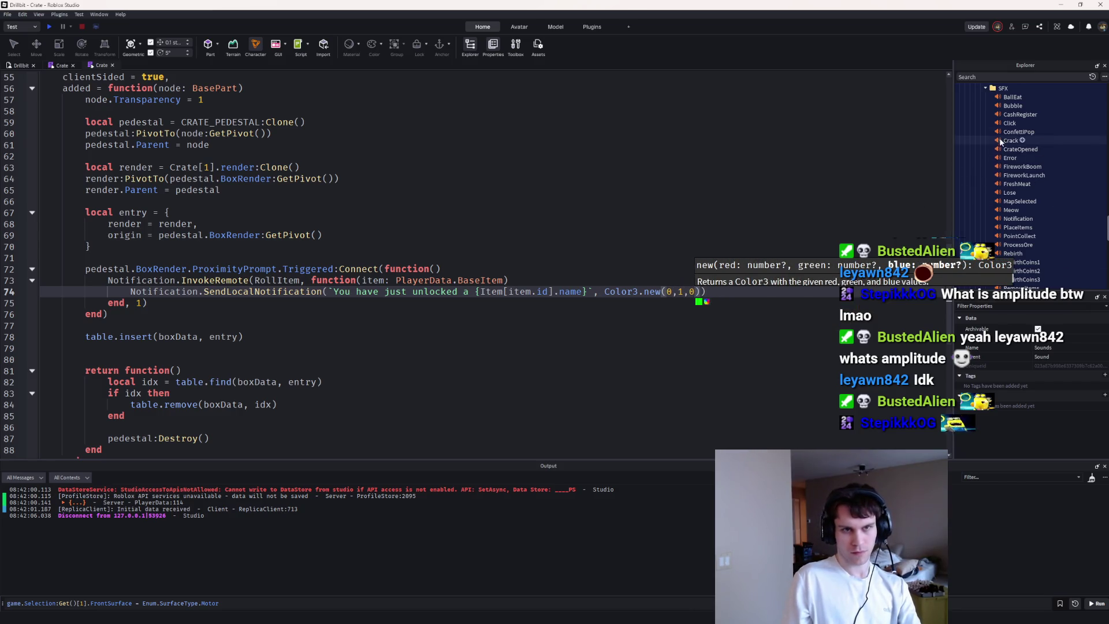
click(1006, 150)
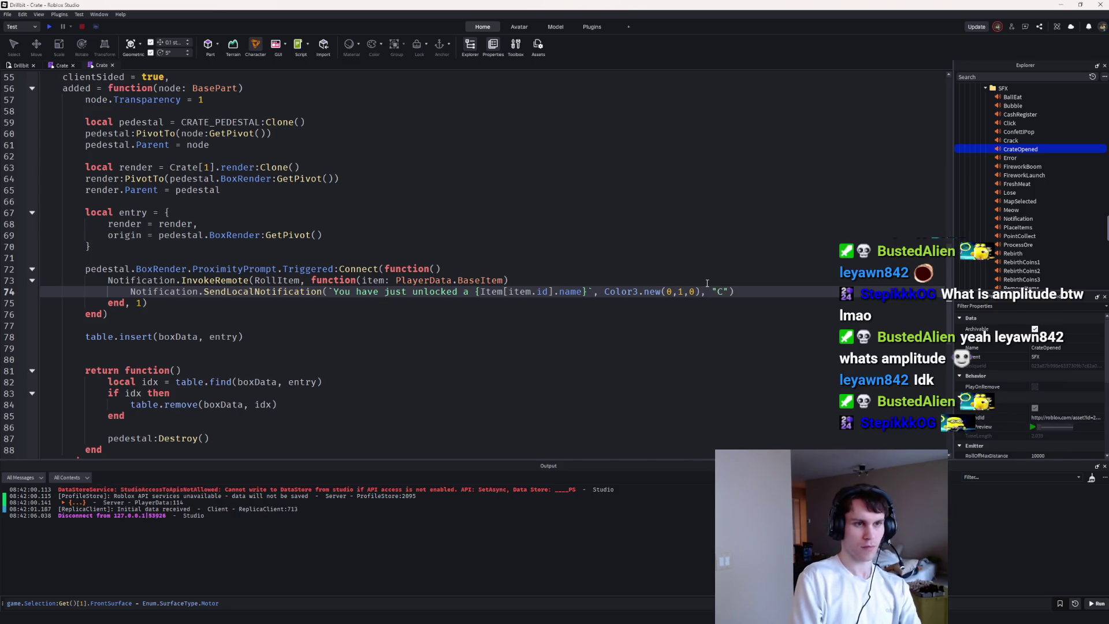
click(47, 26)
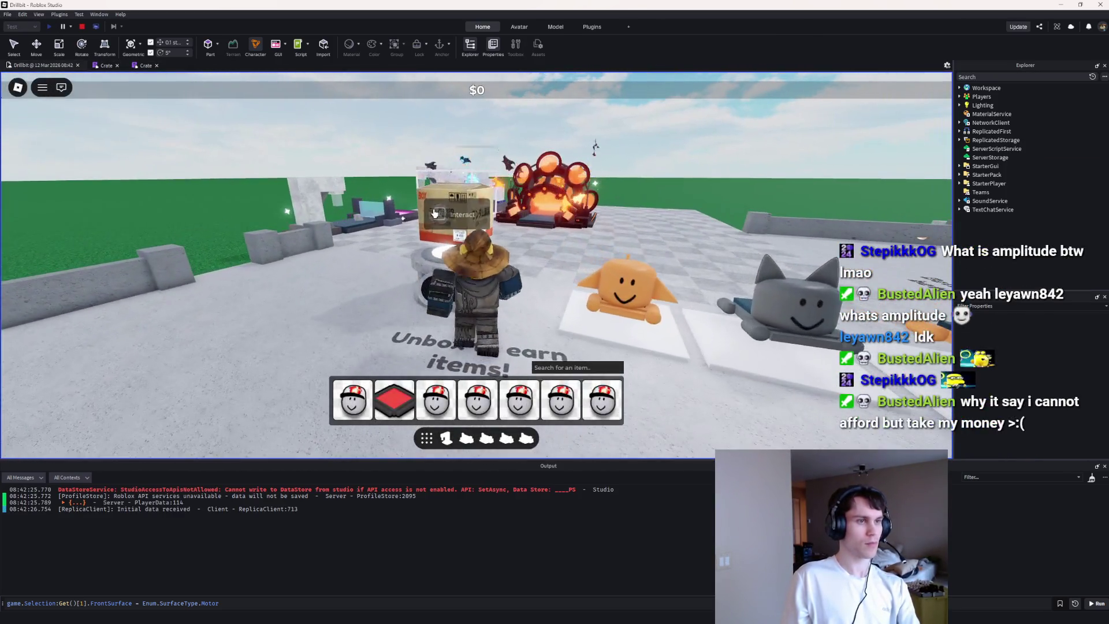
Step: Open crates at the pedestal, collecting cash between rolls, getting green Basic Furnace and Stone Dropper unlocks
click(439, 214)
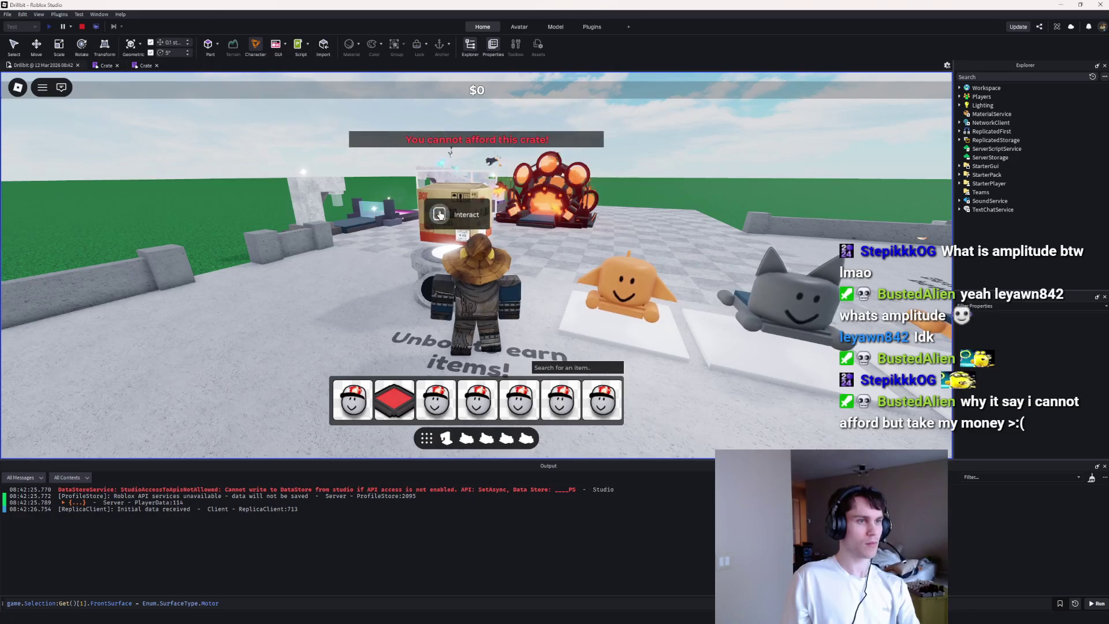
click(453, 217)
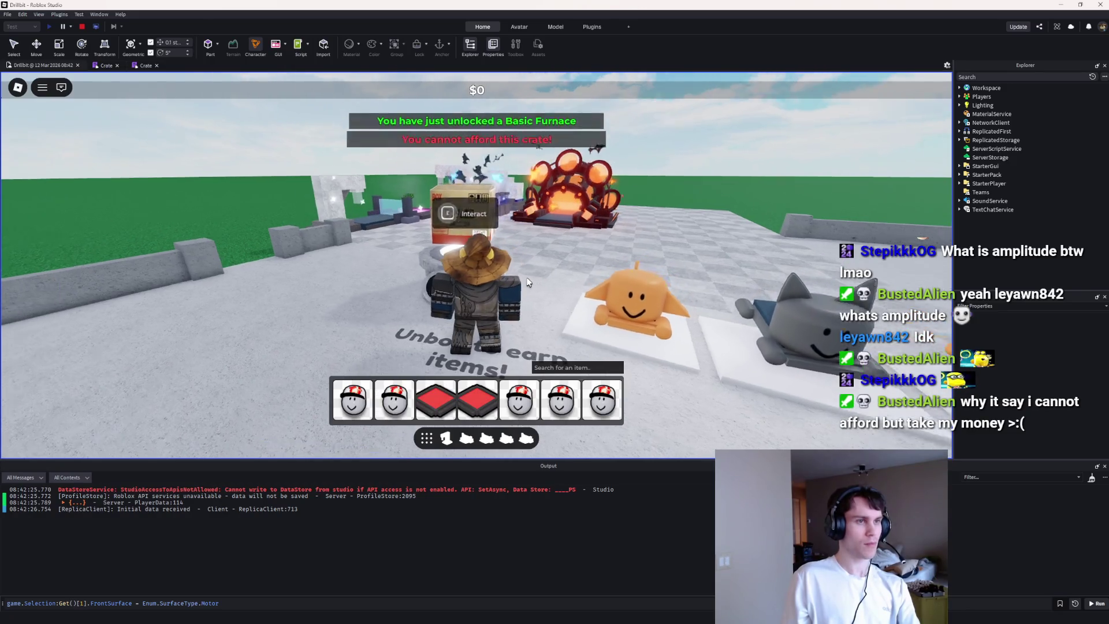
key(e)
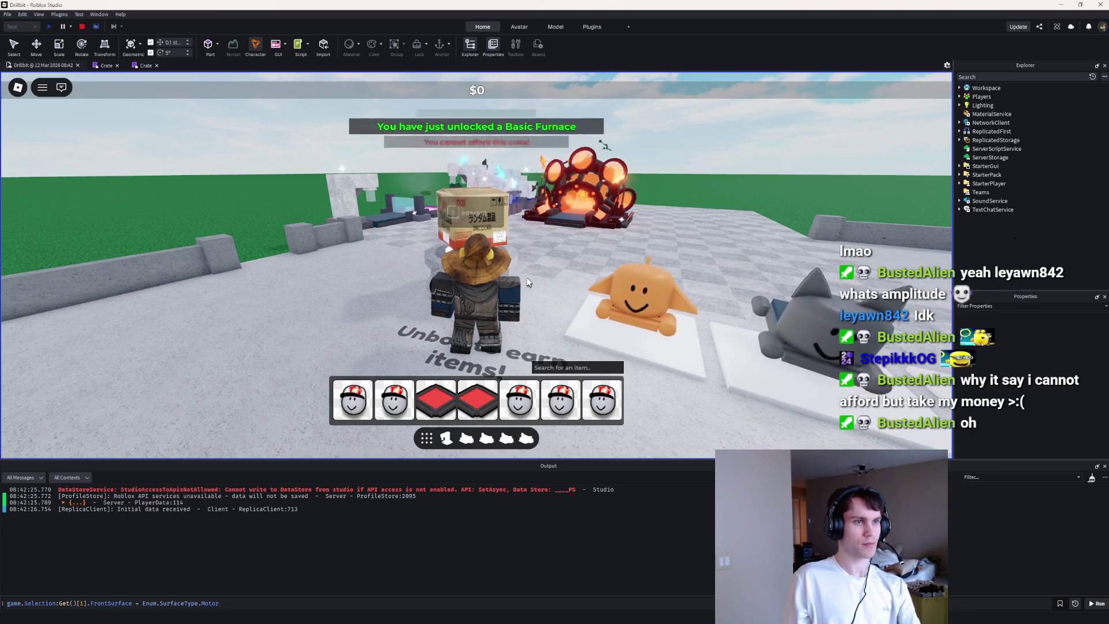
key(w)
key(e)
key(s)
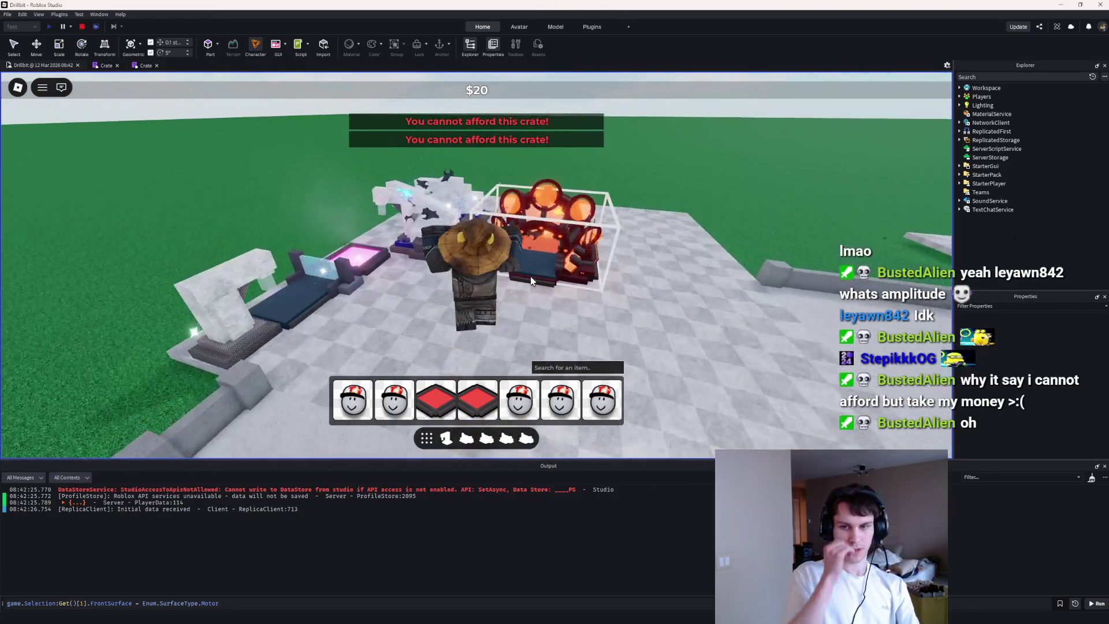
key(w)
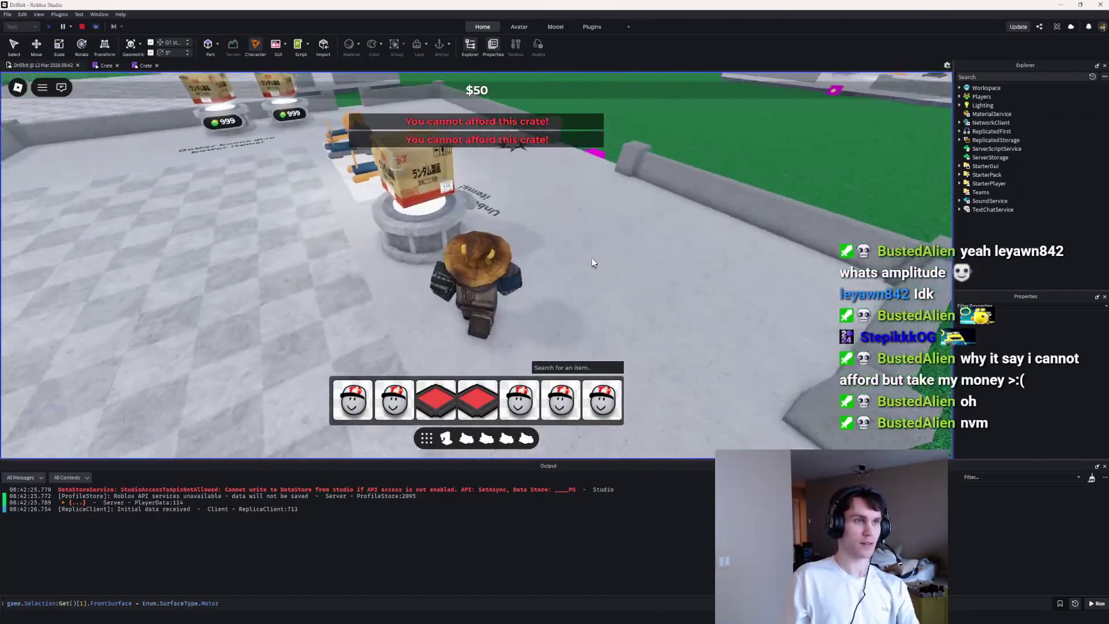
key(e)
key(e)
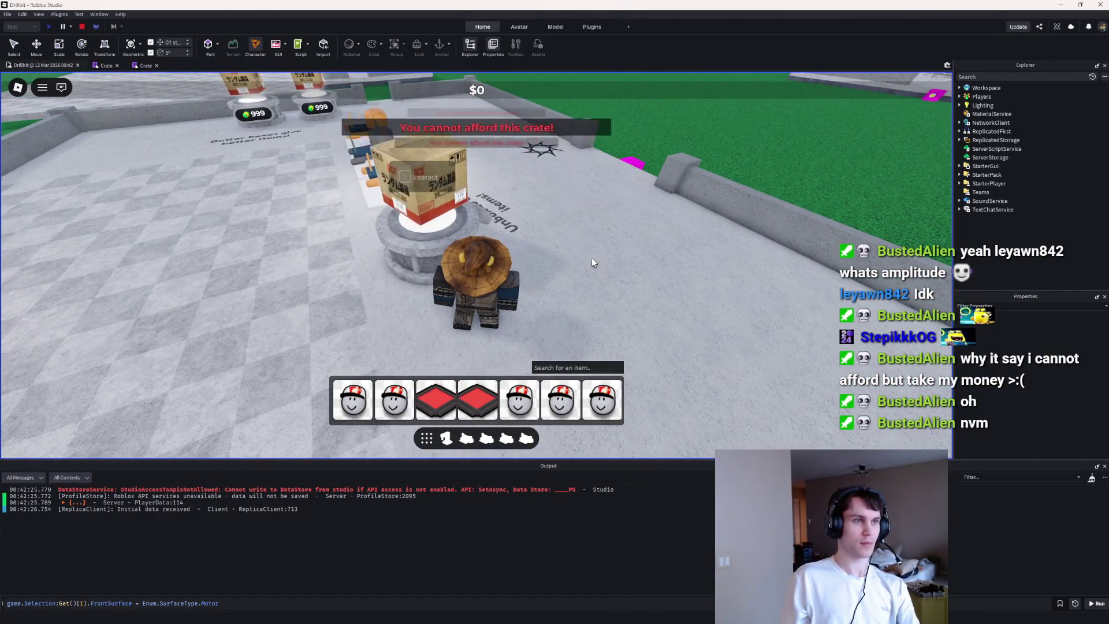
key(e)
key(e)
key(e)
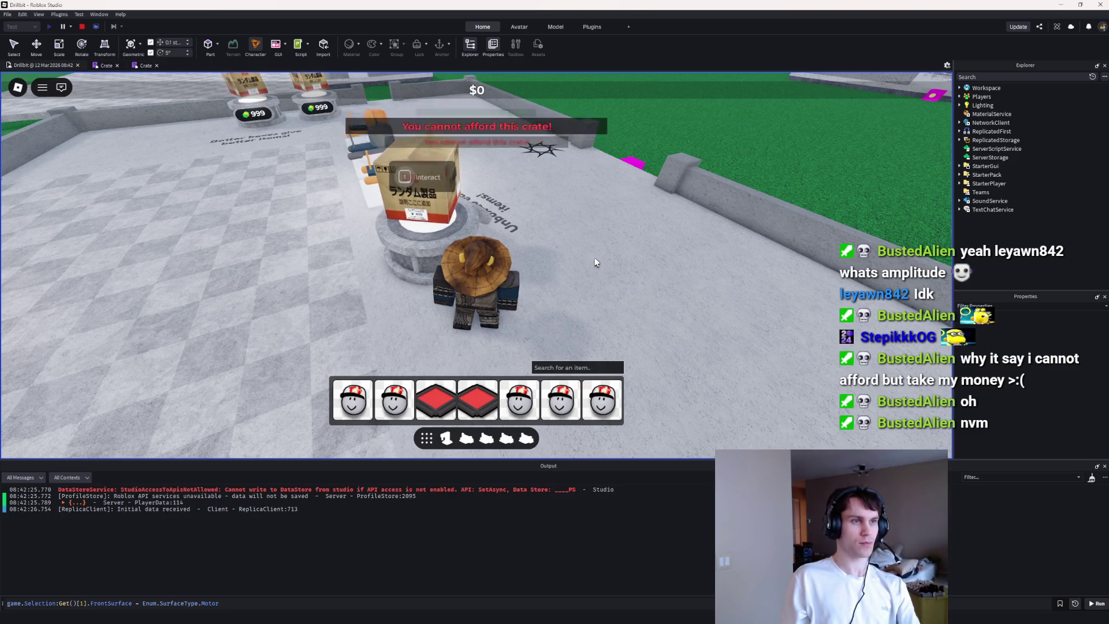
key(s)
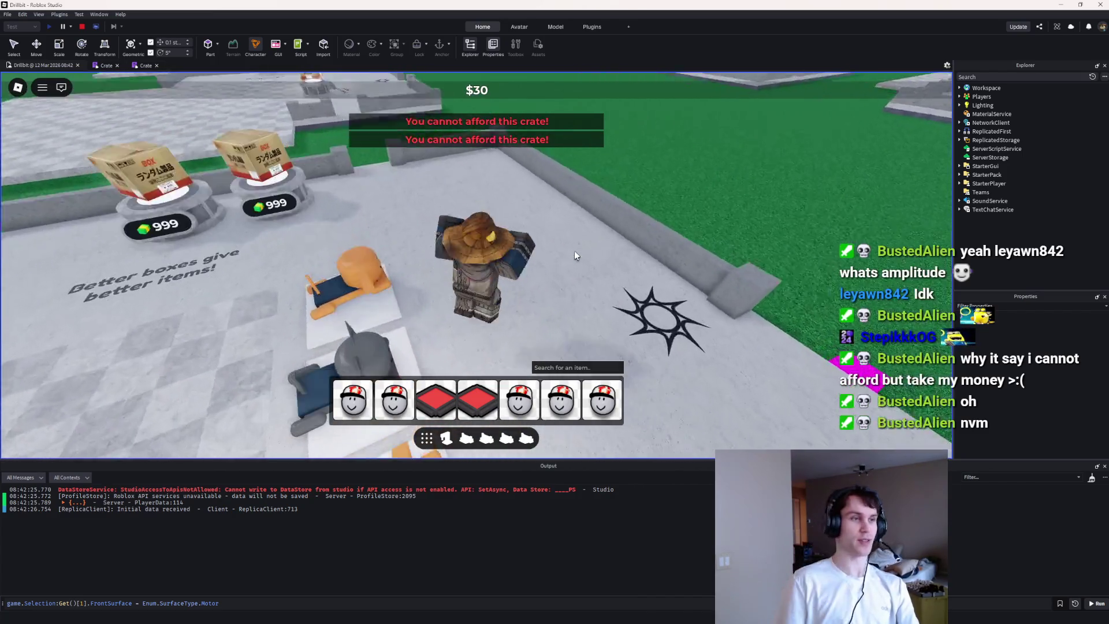
key(w)
key(d)
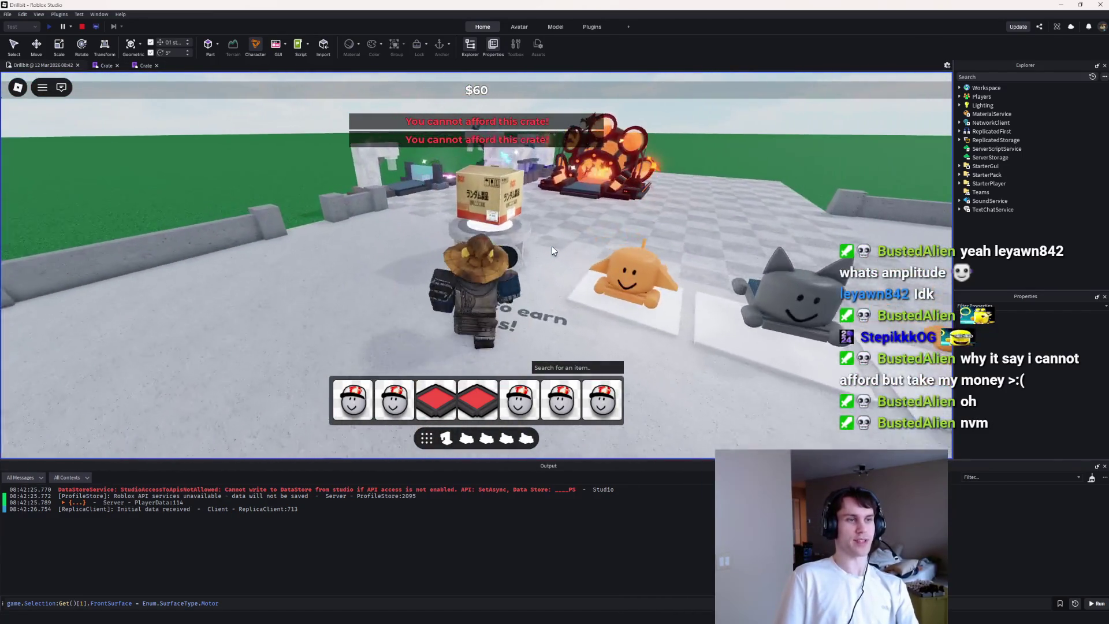
key(e)
Step: Keep collecting cash and opening crates for another Stone Dropper, then stop the playtest
key(w)
key(e)
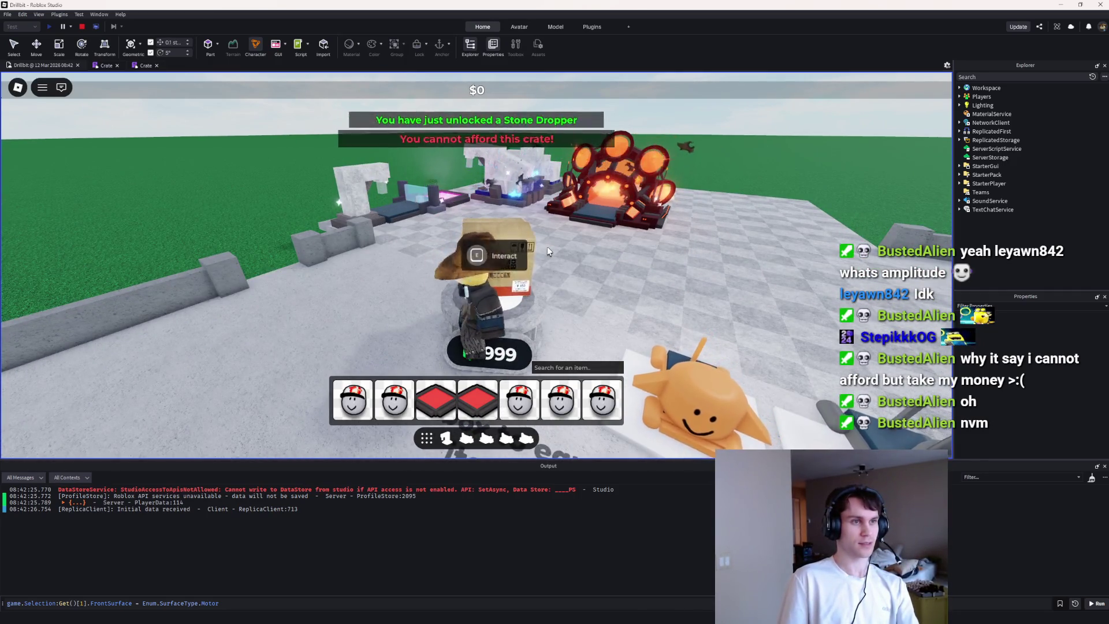
key(e)
key(a)
key(a)
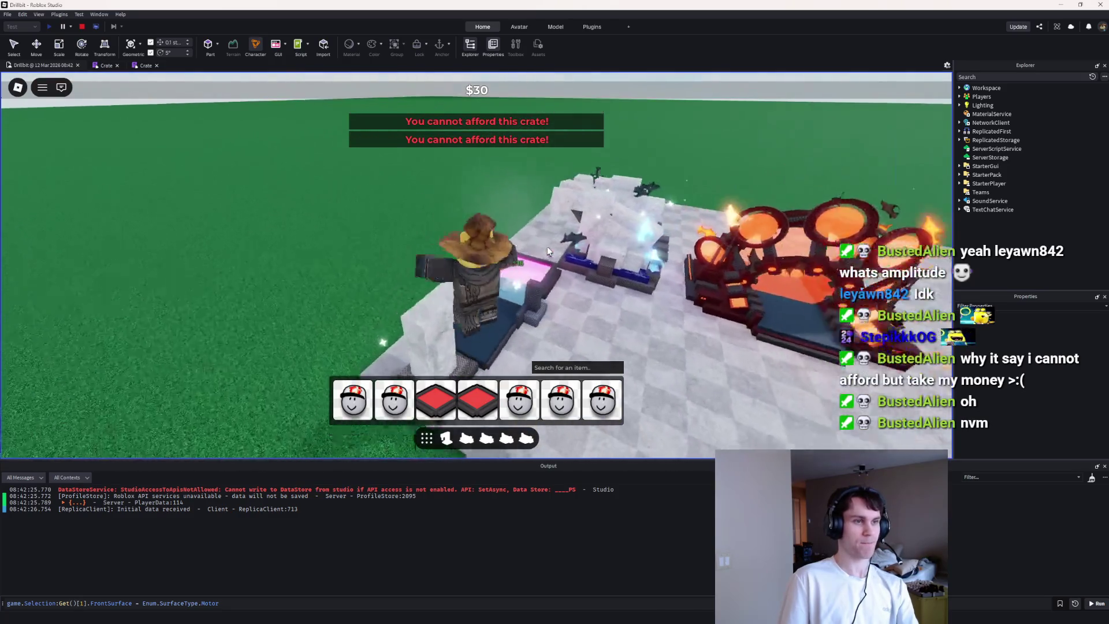
key(a)
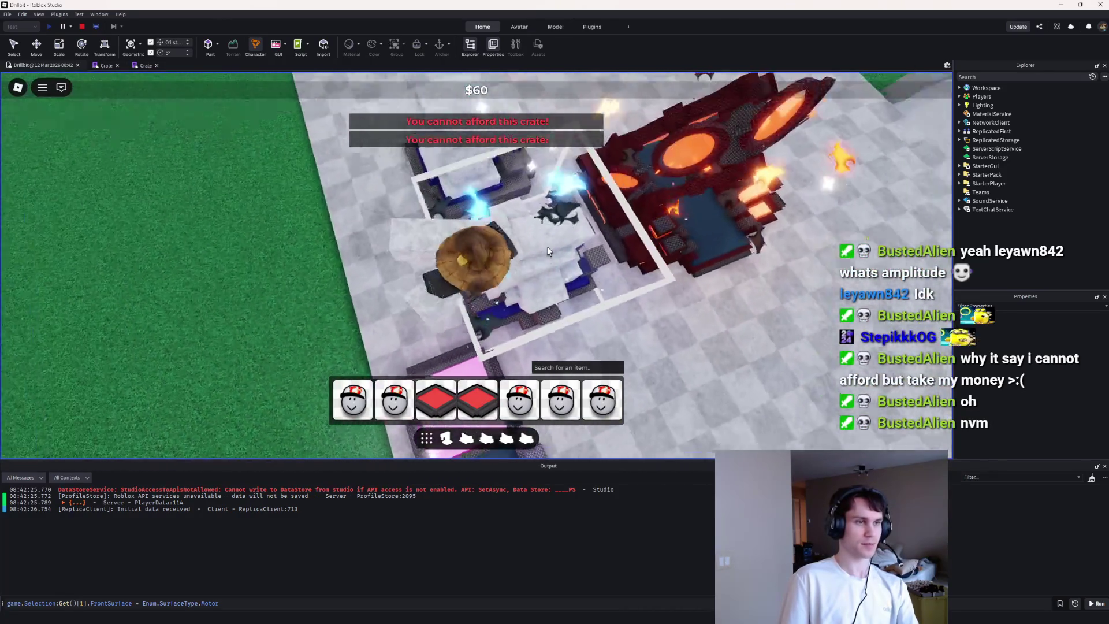
key(a)
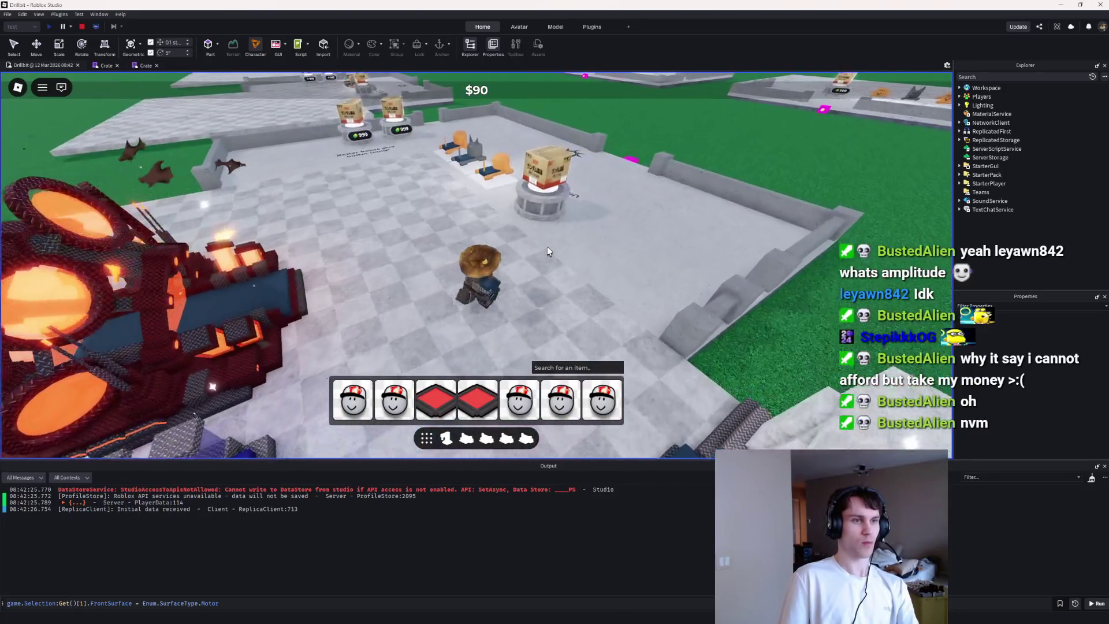
key(a)
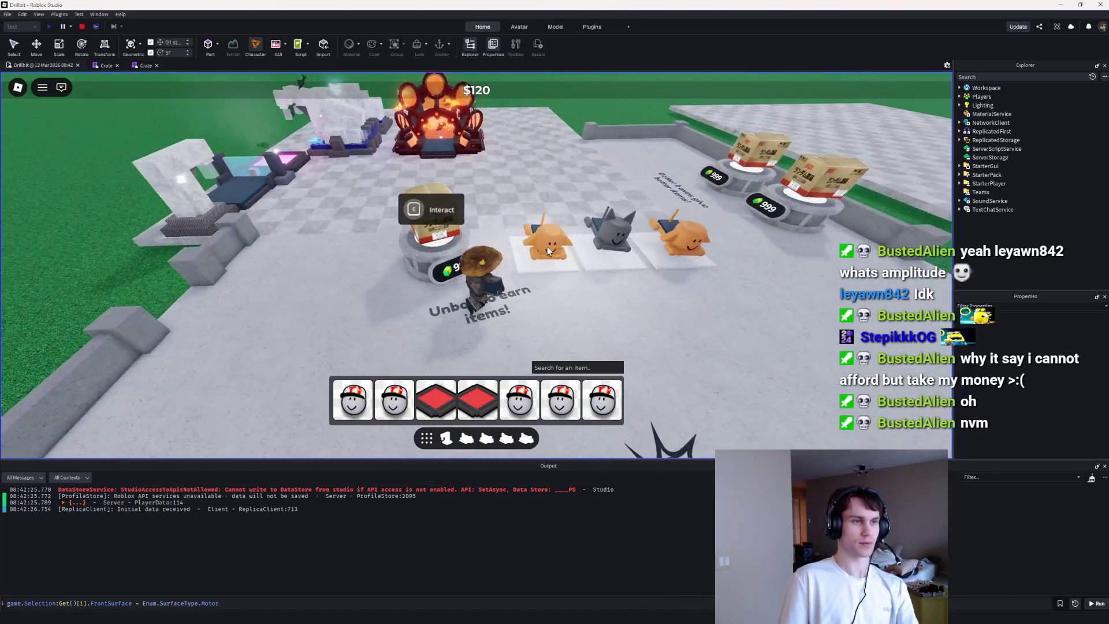
key(a)
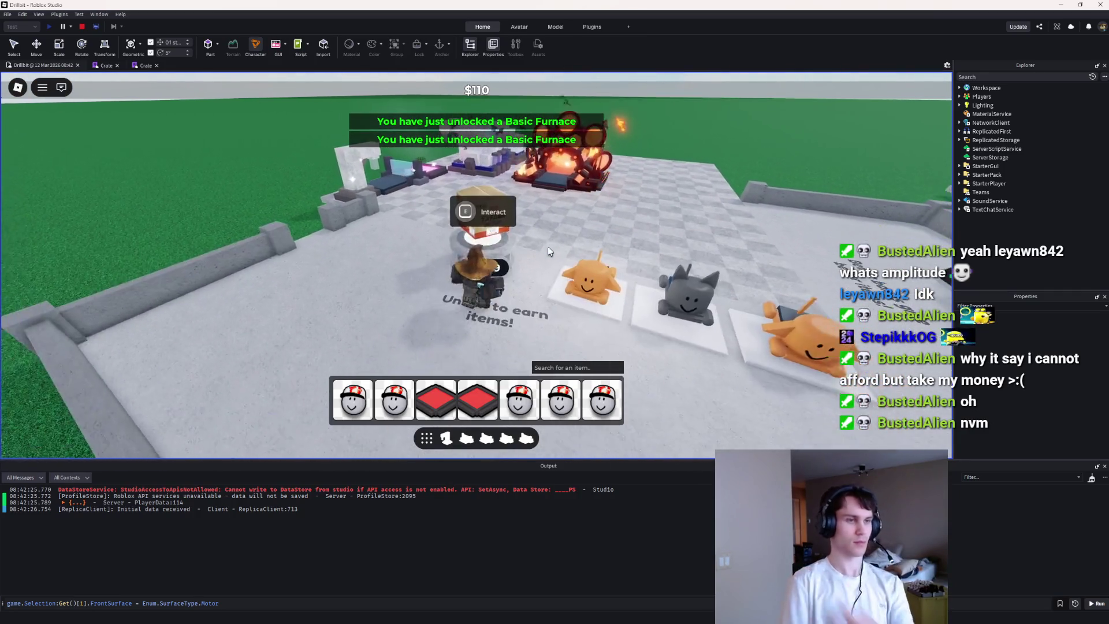
key(a)
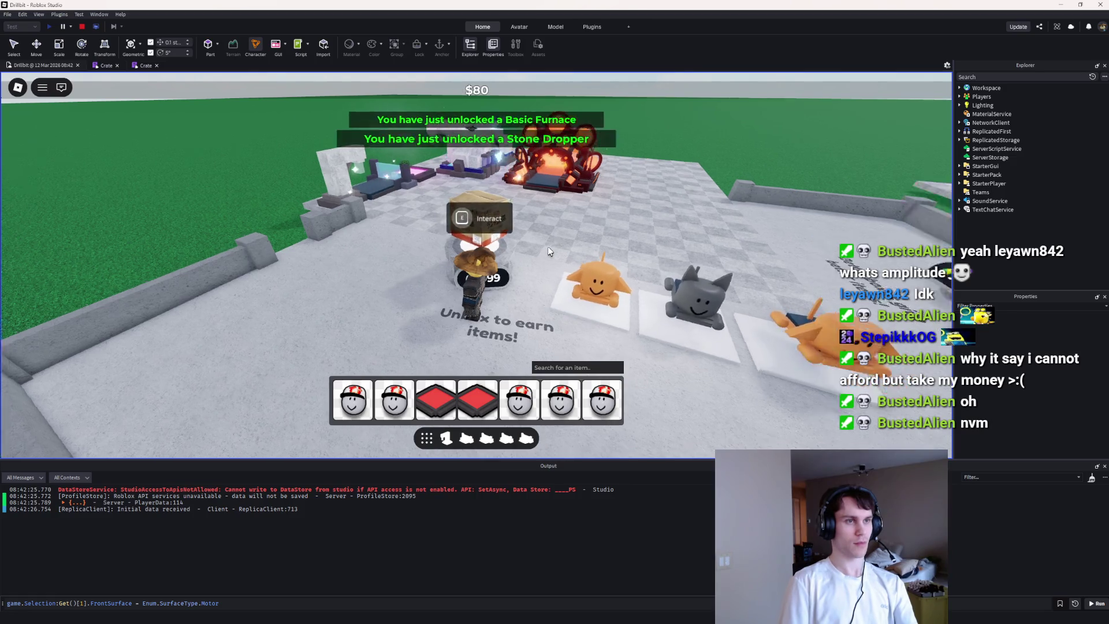
key(a)
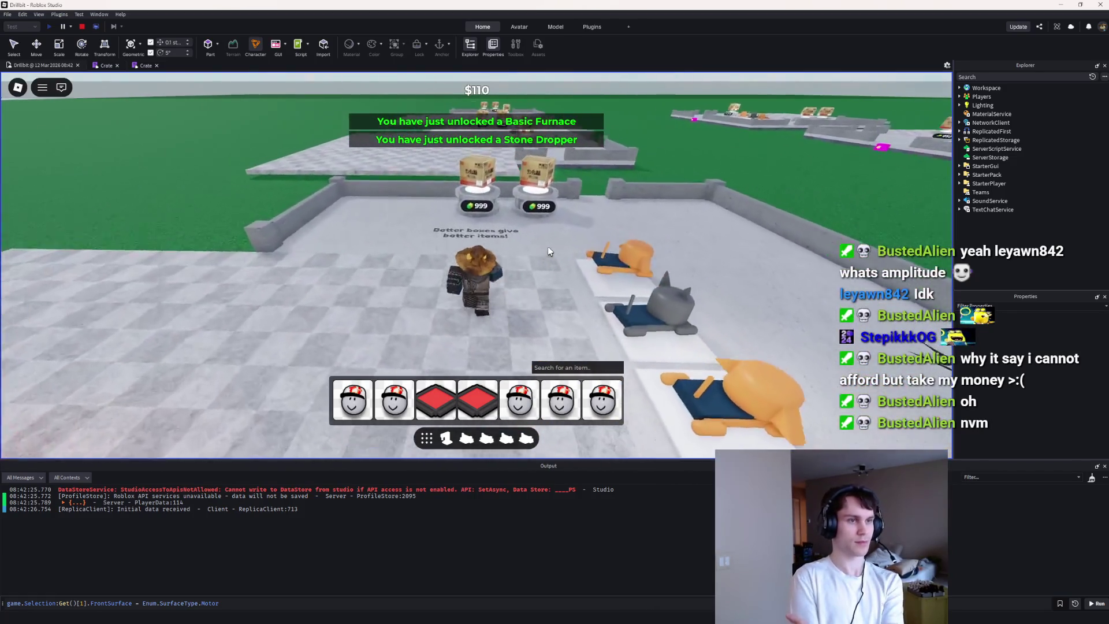
key(a)
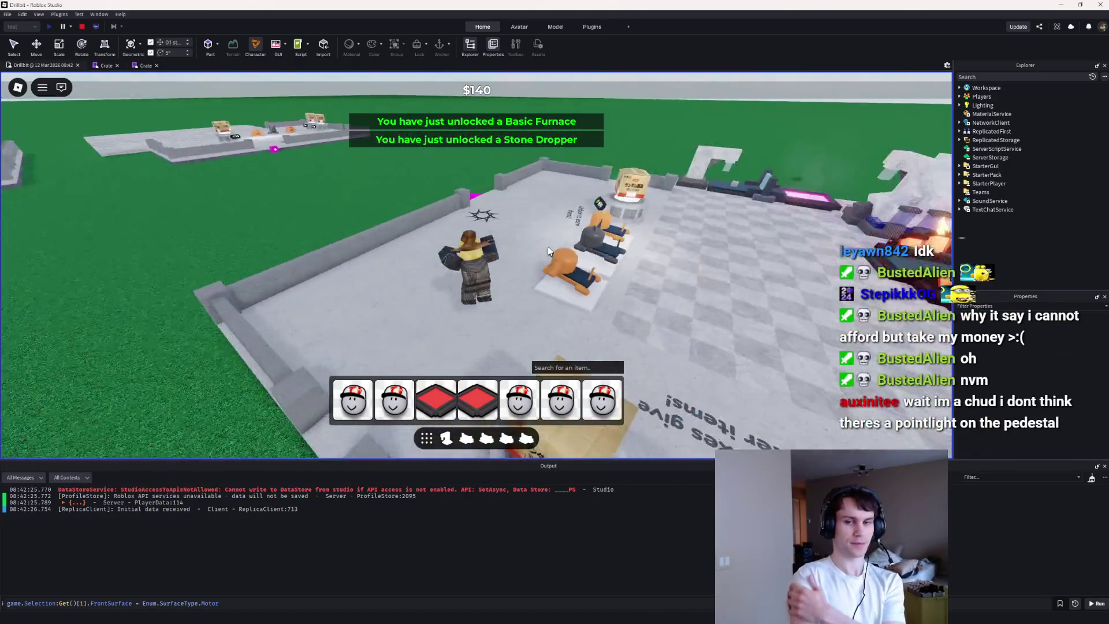
key(a)
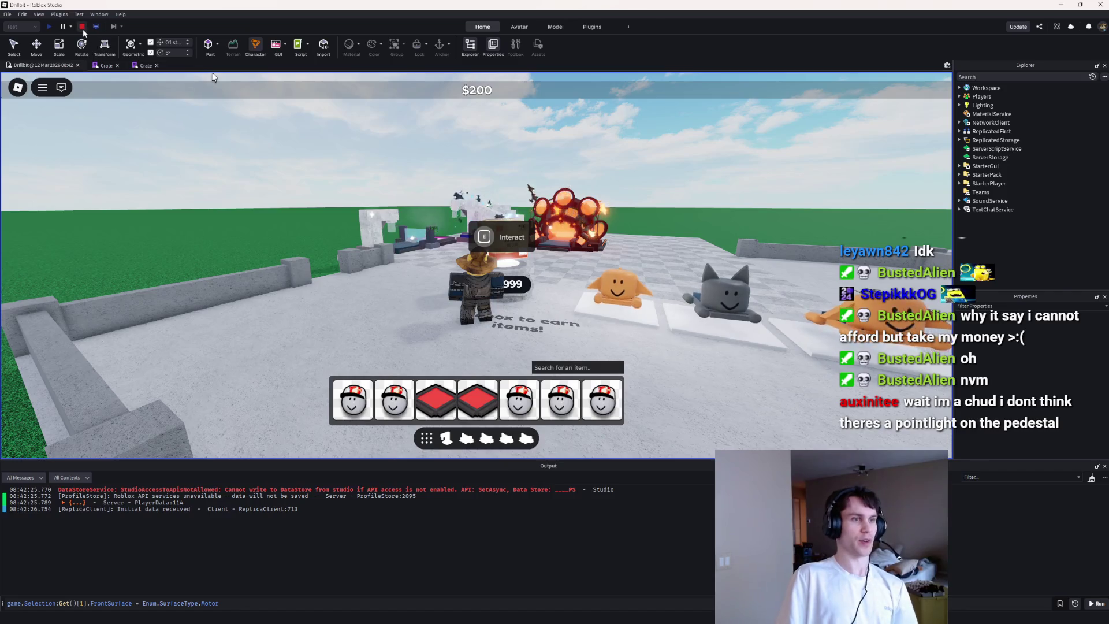
key(shift+F5)
scroll(338, 349, up, 5)
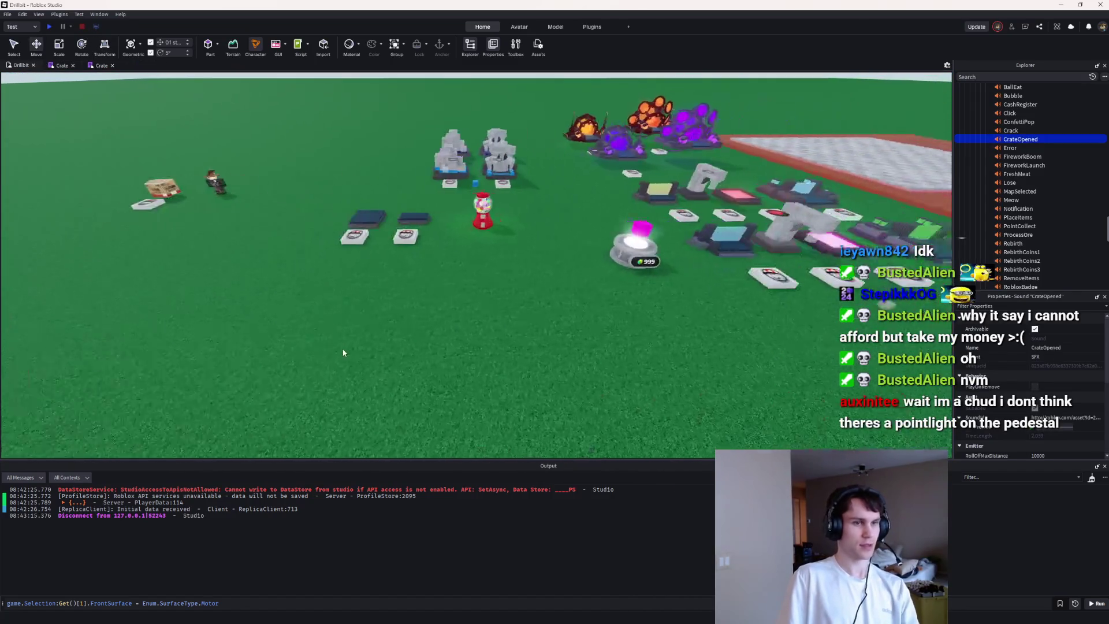
click(622, 262)
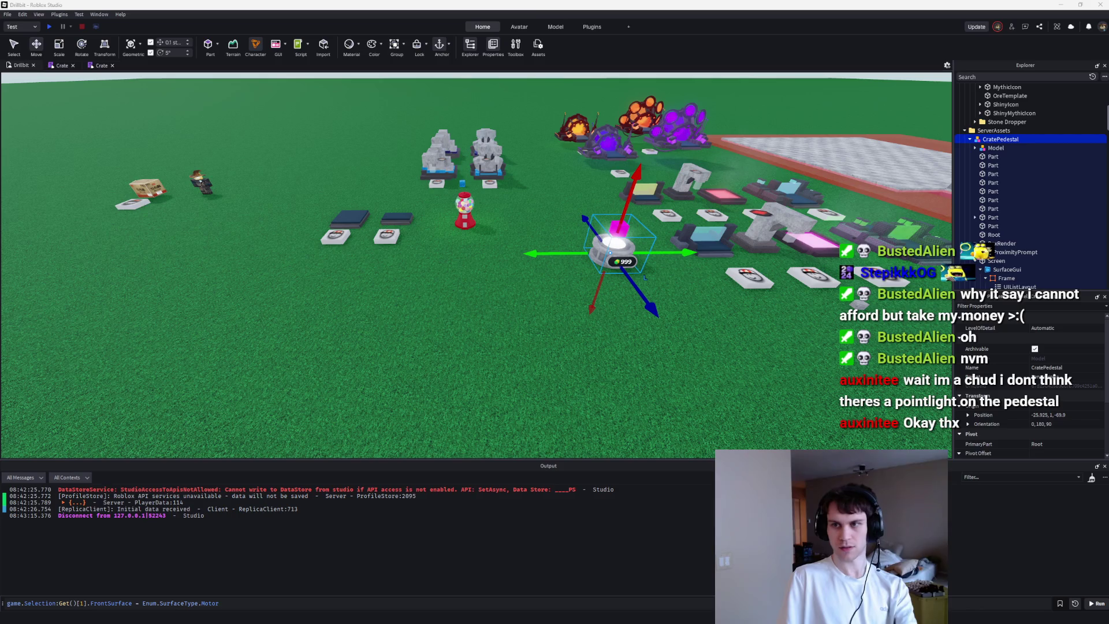
scroll(591, 267, down, 5)
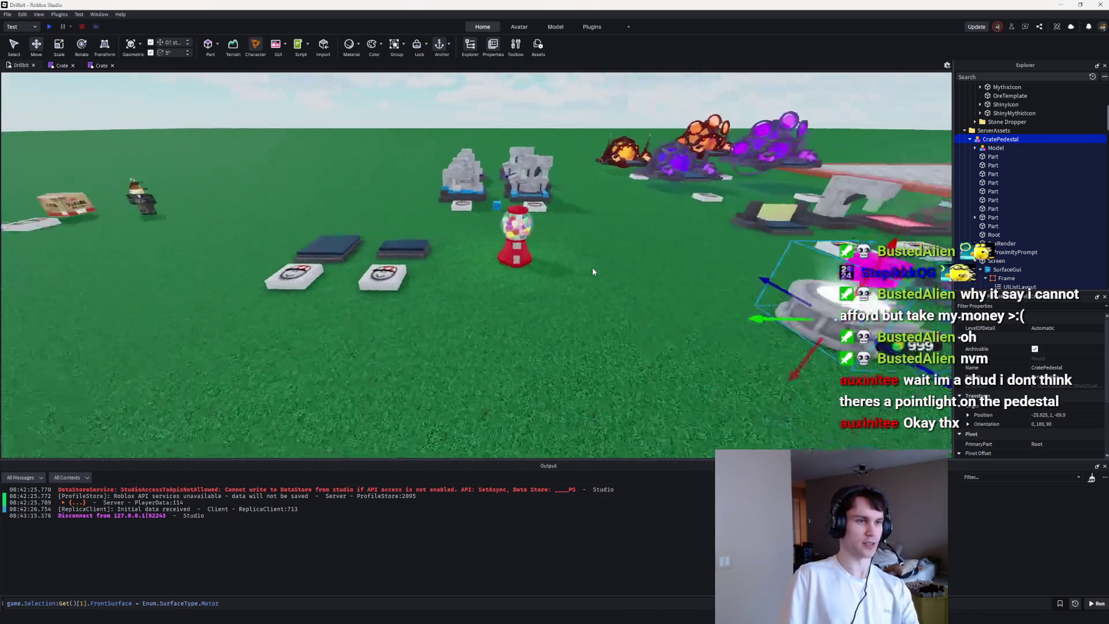
click(591, 267)
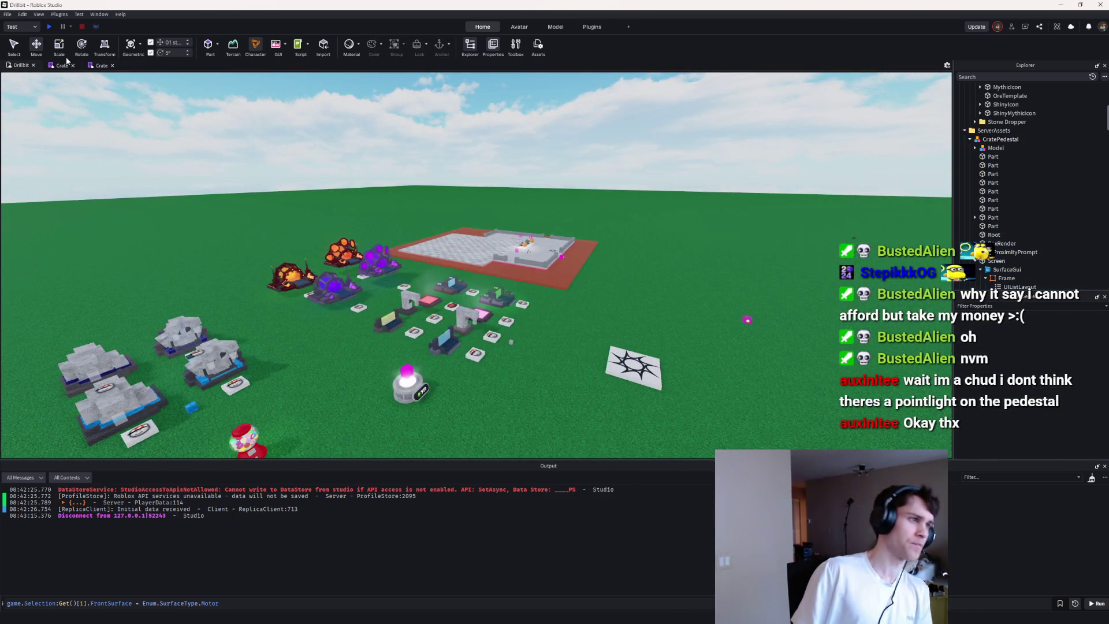
click(62, 65)
click(12, 65)
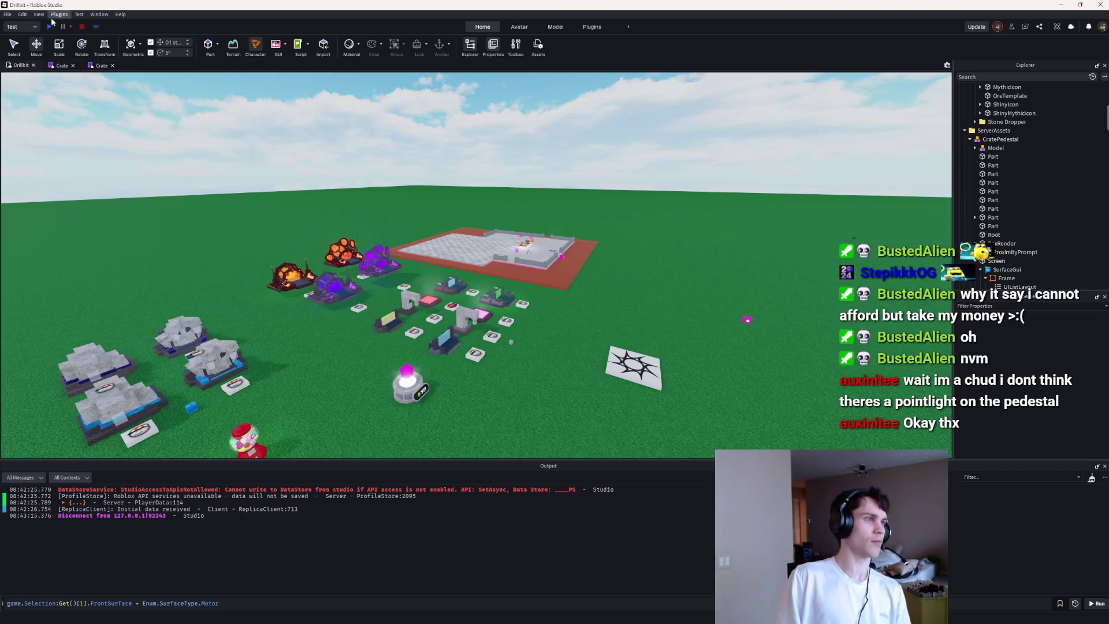
click(47, 29)
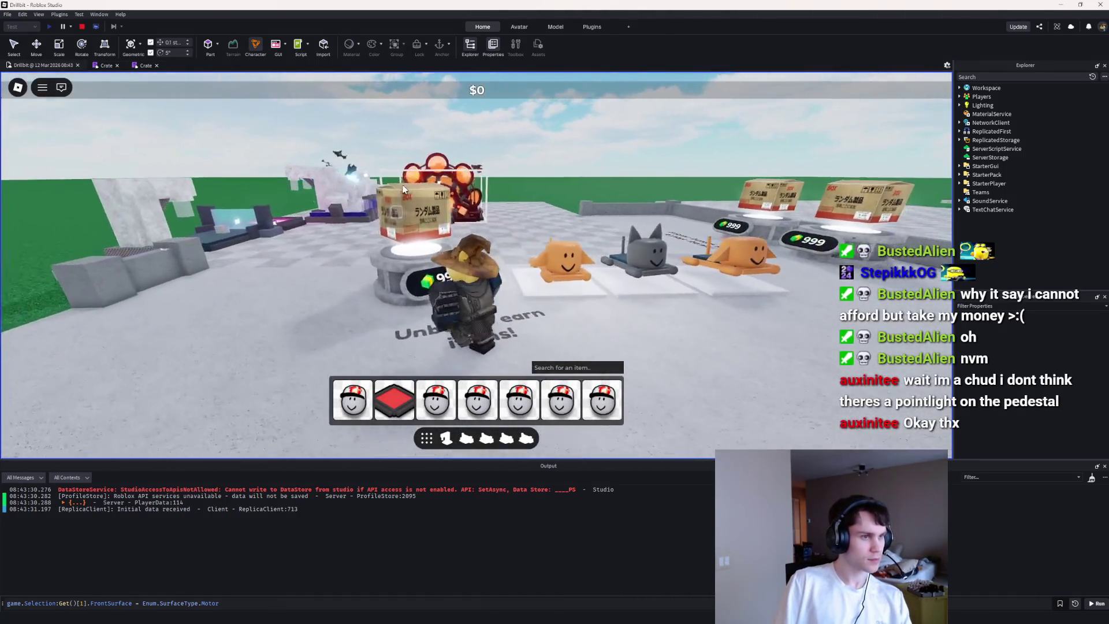
Step: Open crates on the pedestal, unlocking a Stone Dropper and a Basic Furnace
key(e)
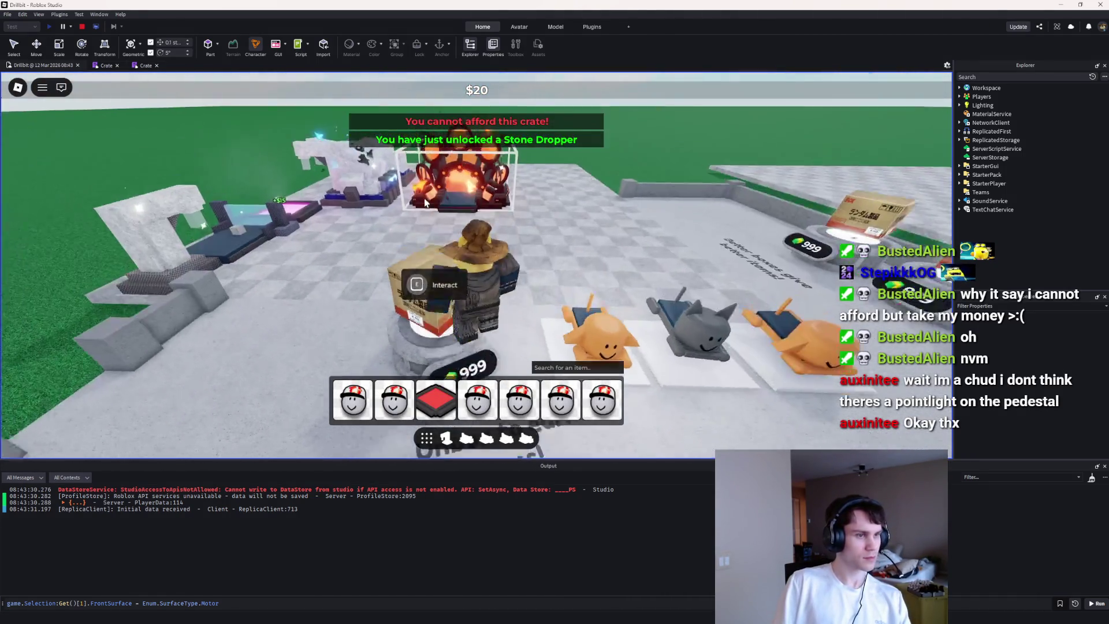
key(e)
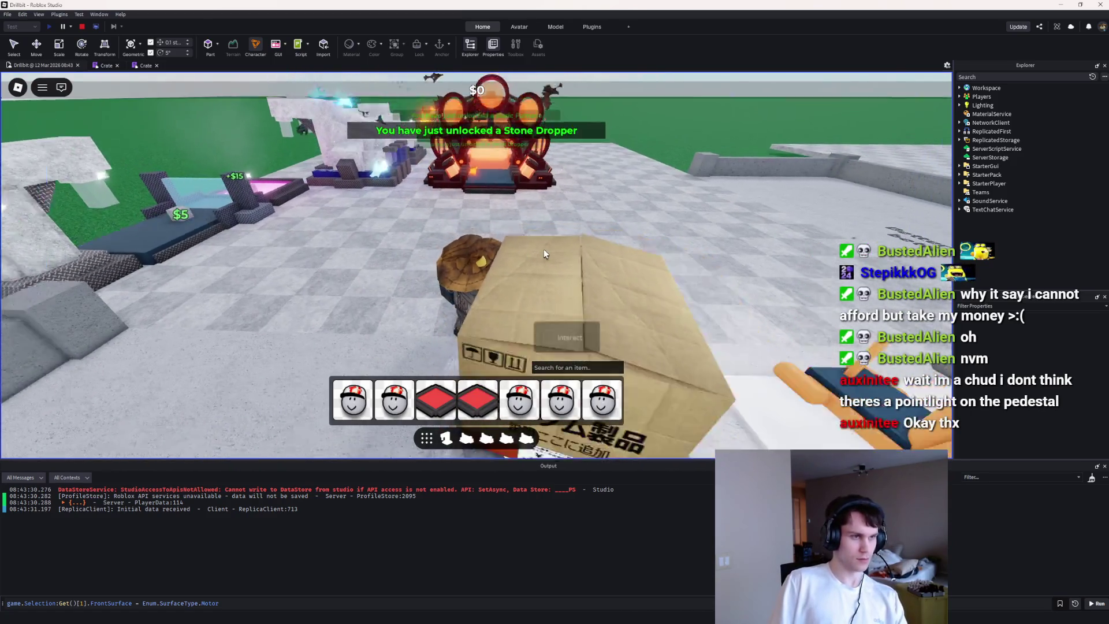
key(e)
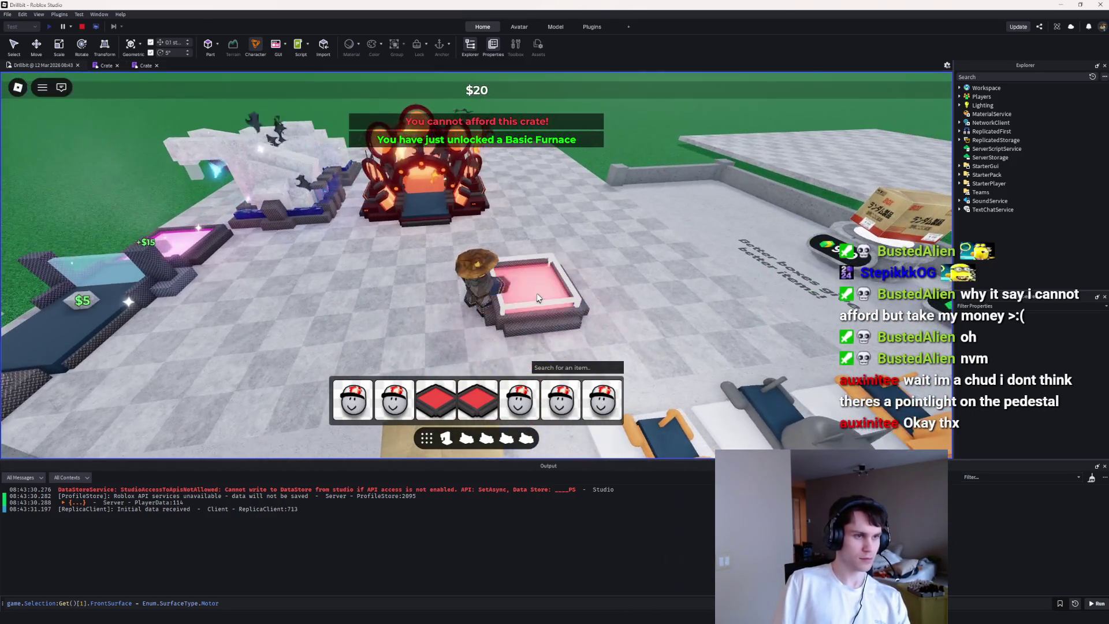
Step: Place a row of pink pads, walk over to inspect the furnace, then stop the playtest
click(485, 315)
click(540, 321)
click(549, 312)
click(578, 306)
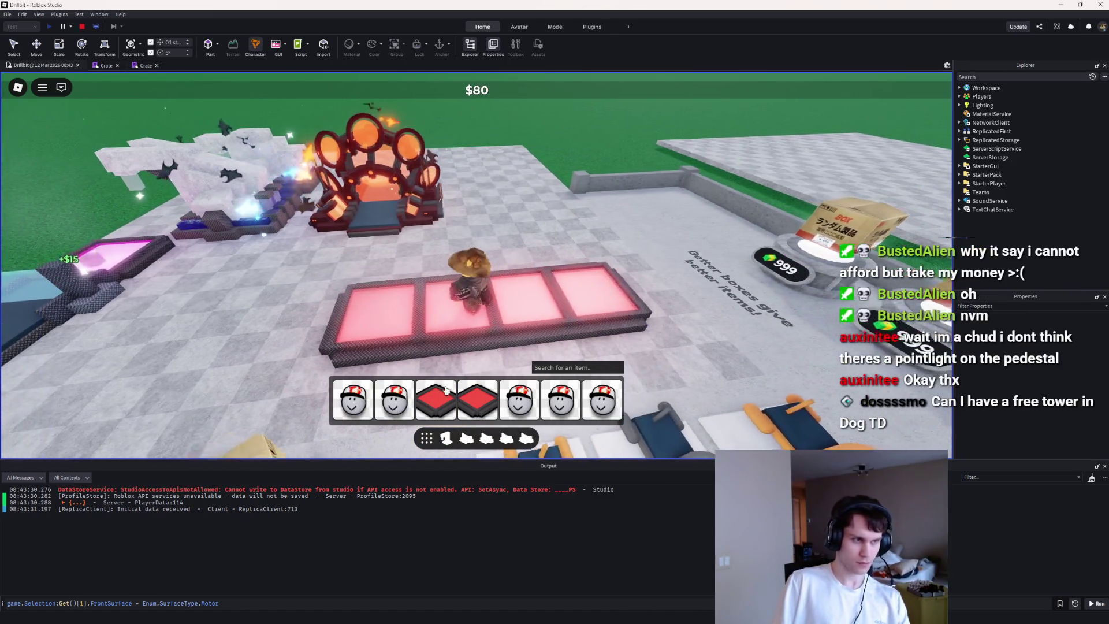
key(w)
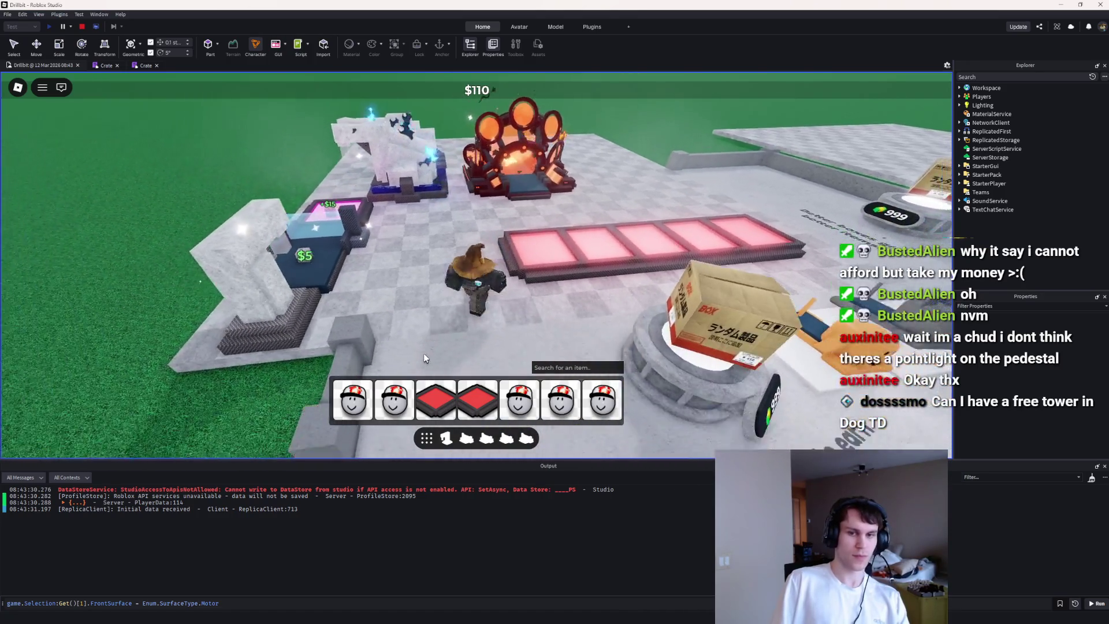
key(w)
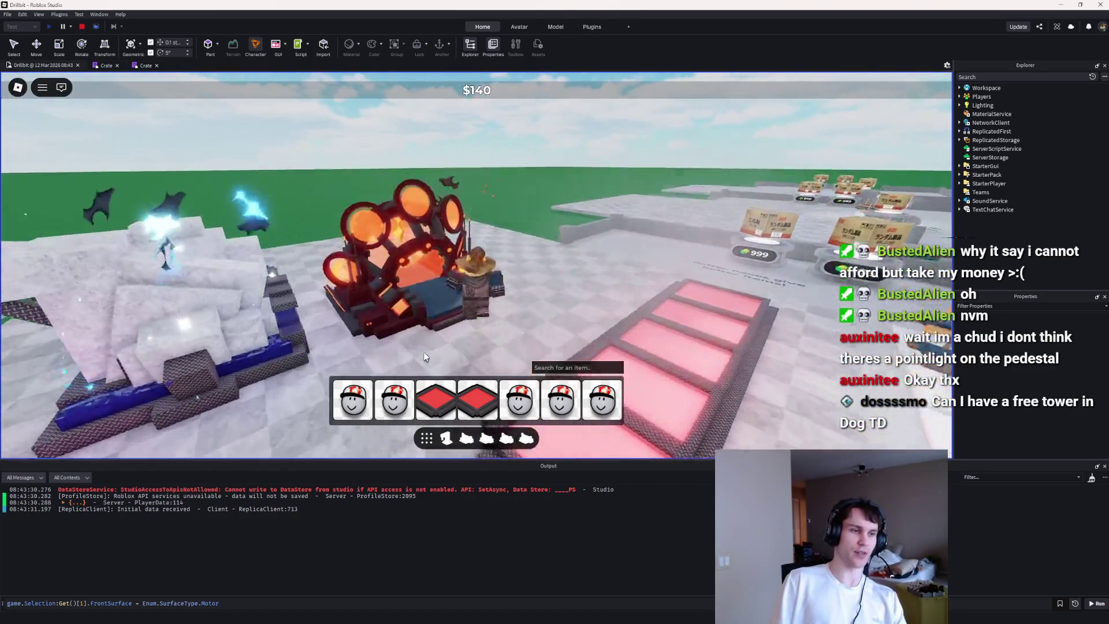
key(d)
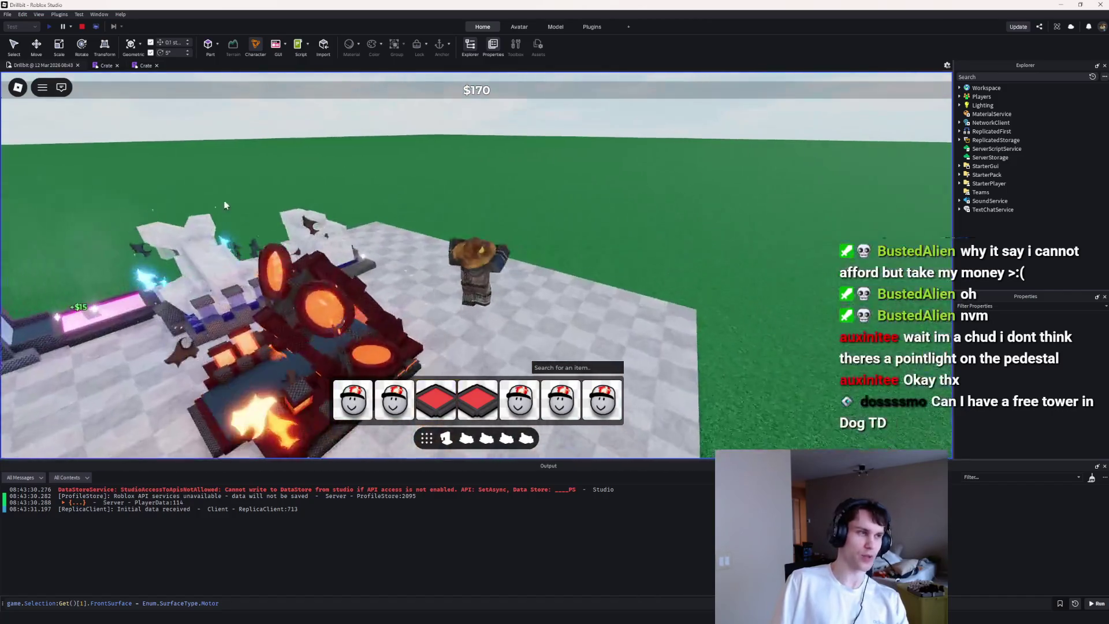
click(82, 27)
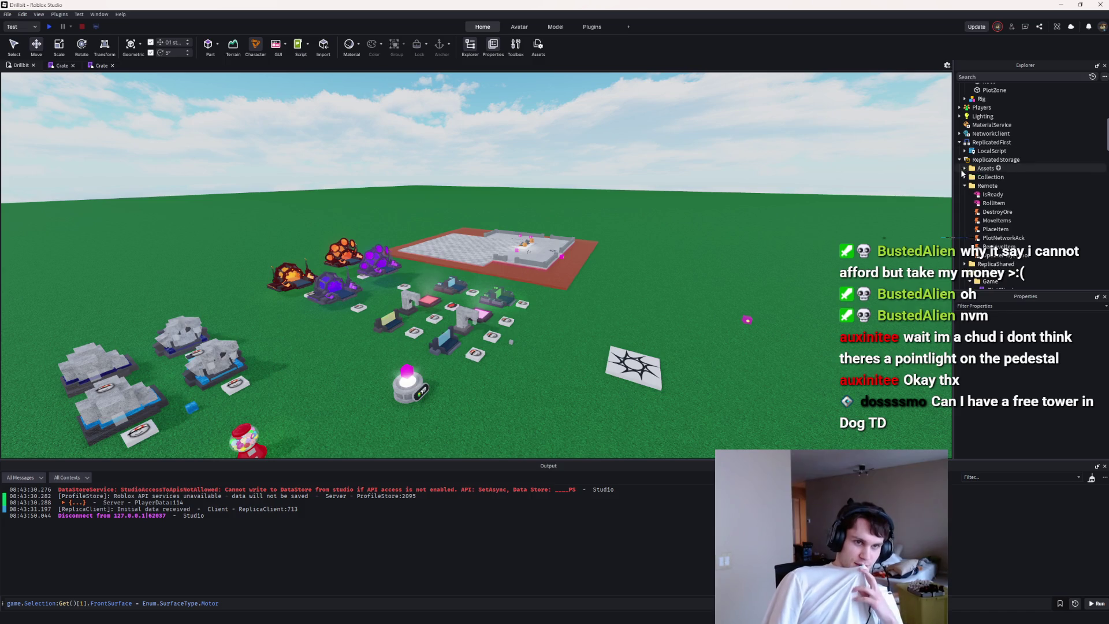
Step: Expand ReplicatedStorage, then fly the camera over the red plot, pedestals and furnaces
click(958, 160)
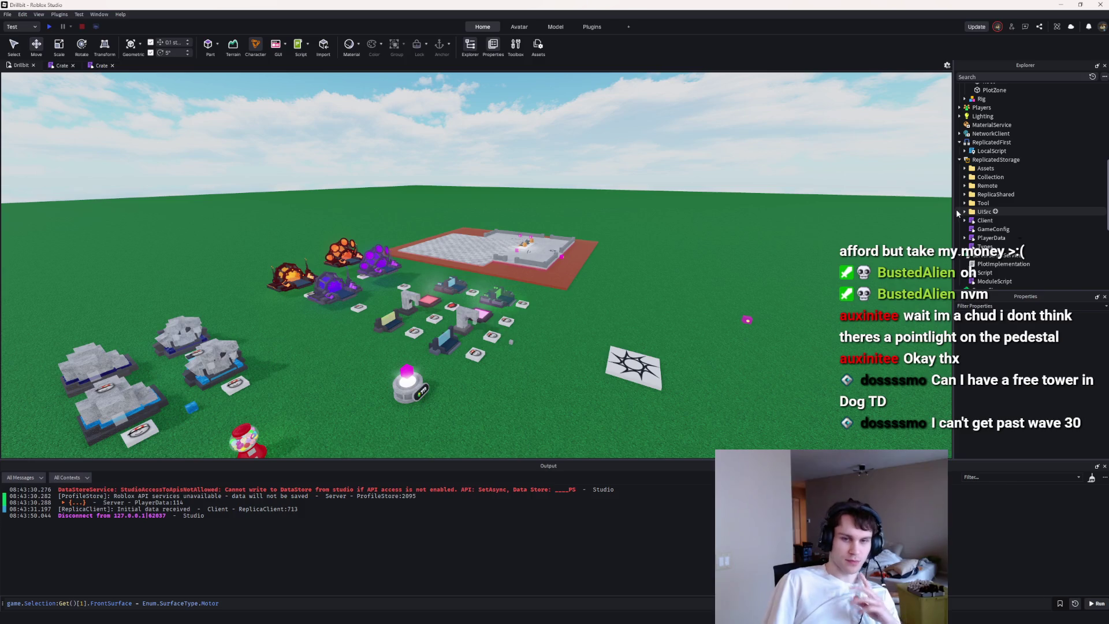
scroll(959, 209, down, 2)
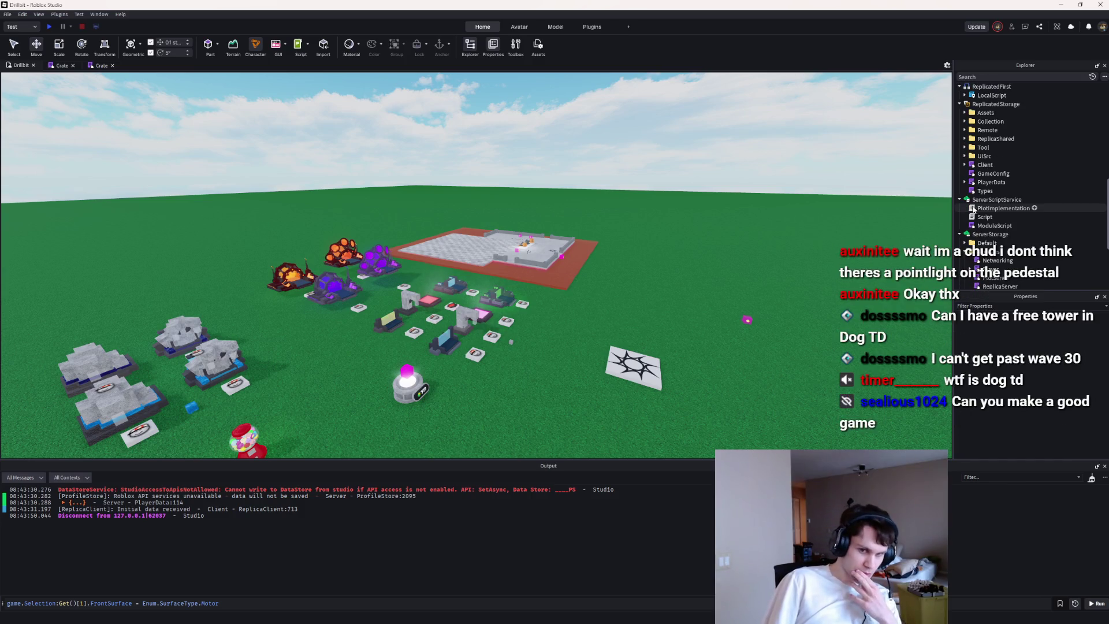
key(w)
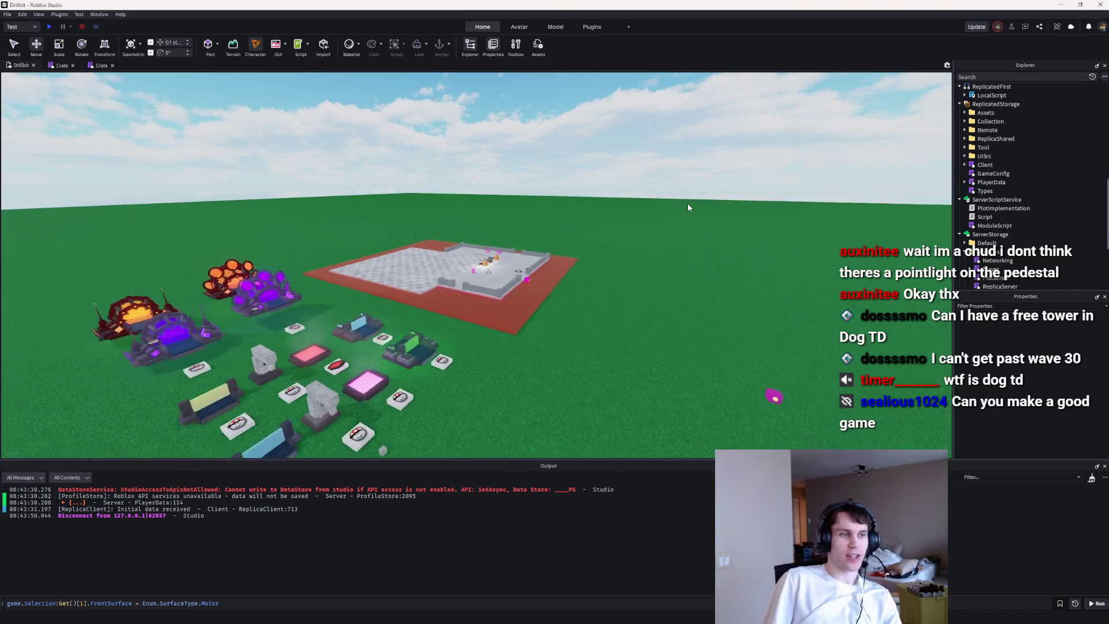
right_click(688, 203)
key(a)
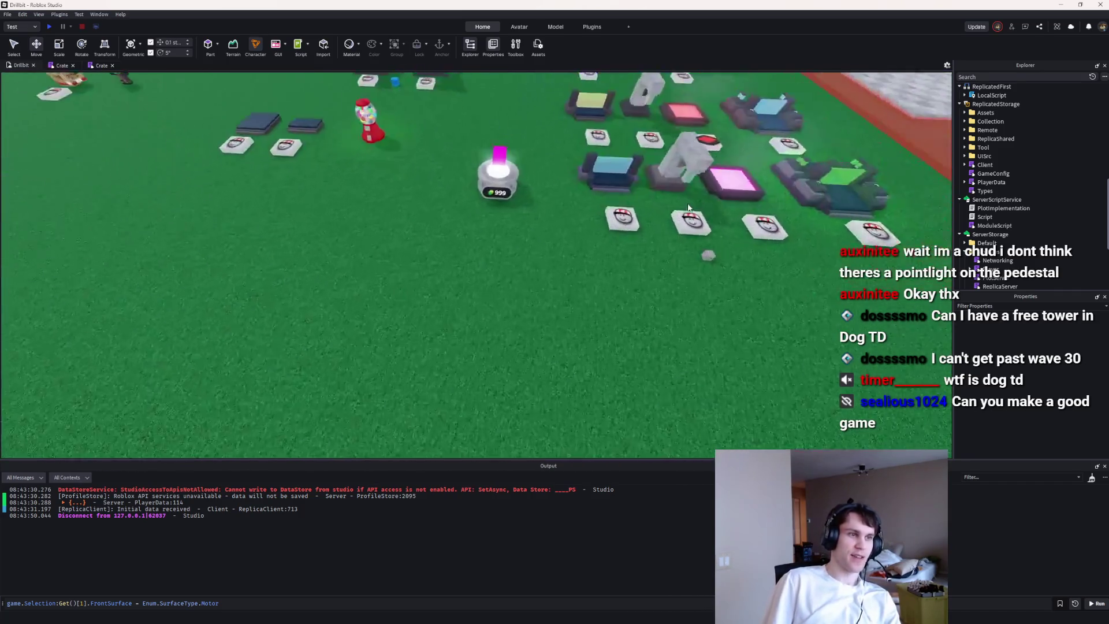
key(s)
key(w)
key(s)
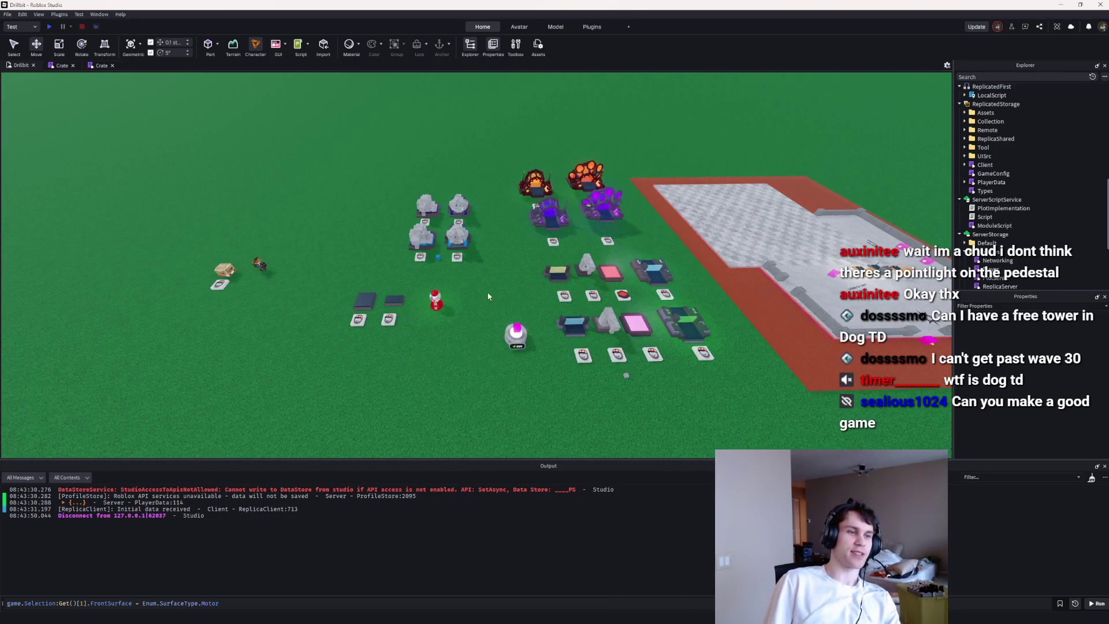
click(484, 302)
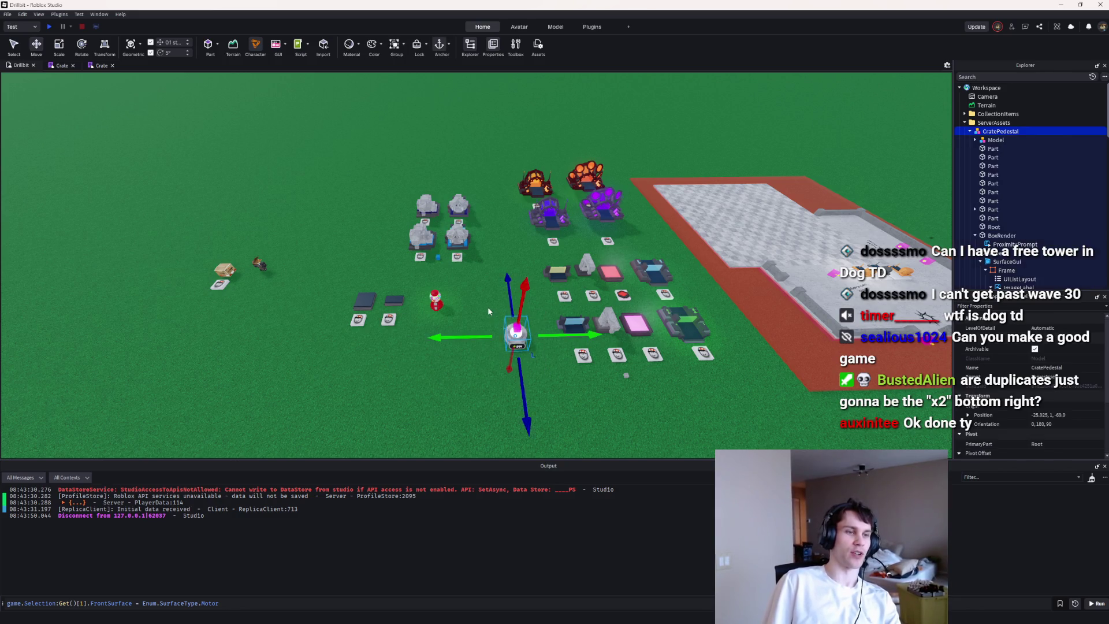
Step: Move the CratePedestal off the red plot onto the grass beside the items
click(483, 303)
key(w)
scroll(483, 303, up, 5)
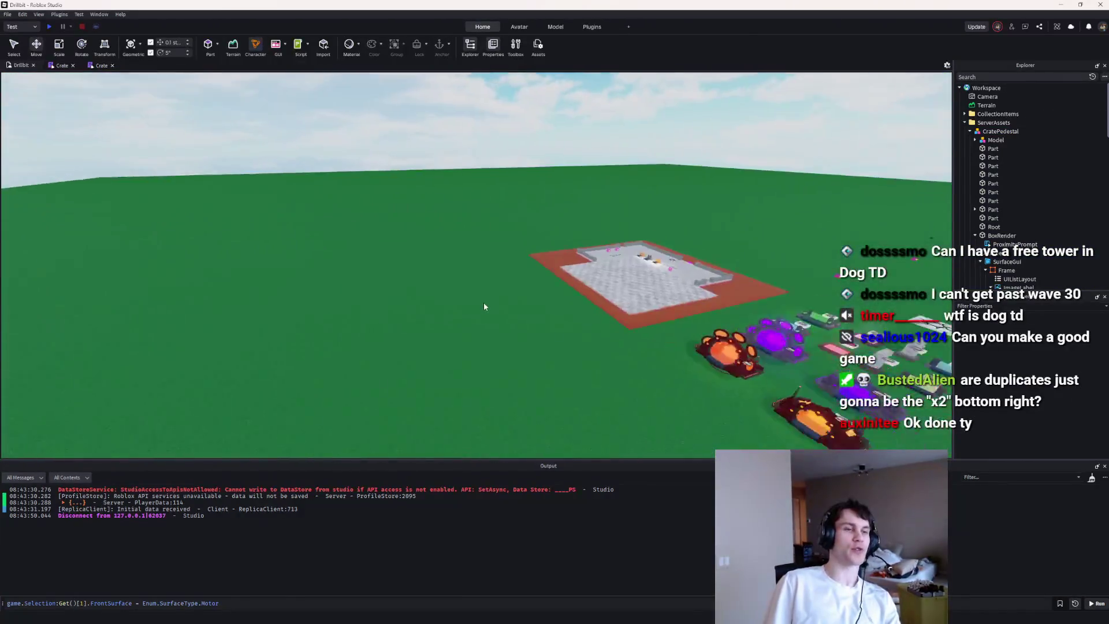
key(w)
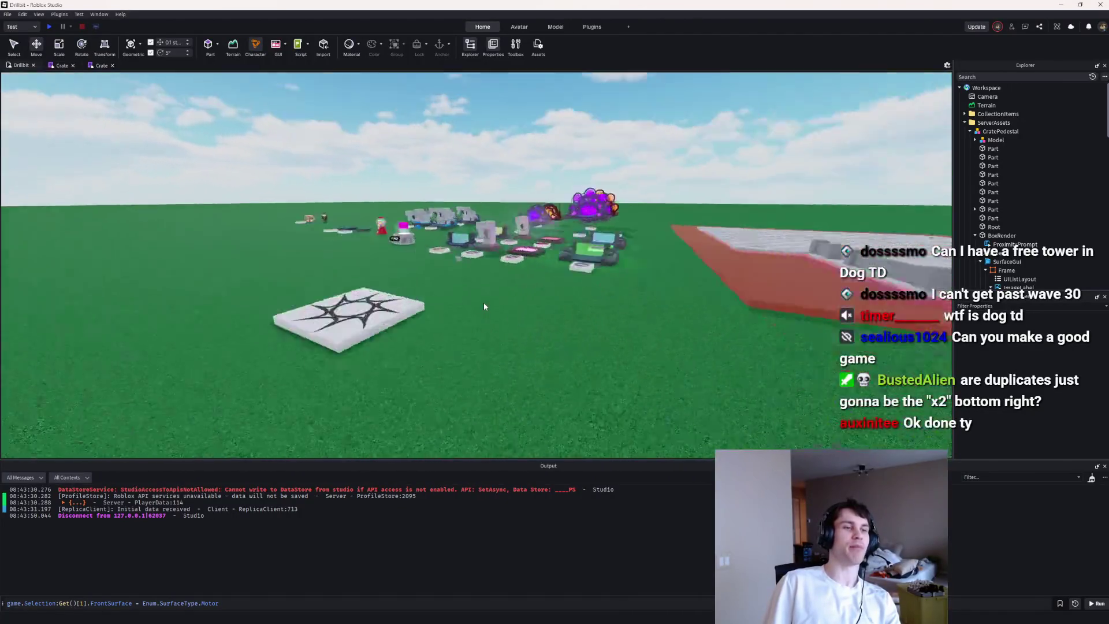
key(w)
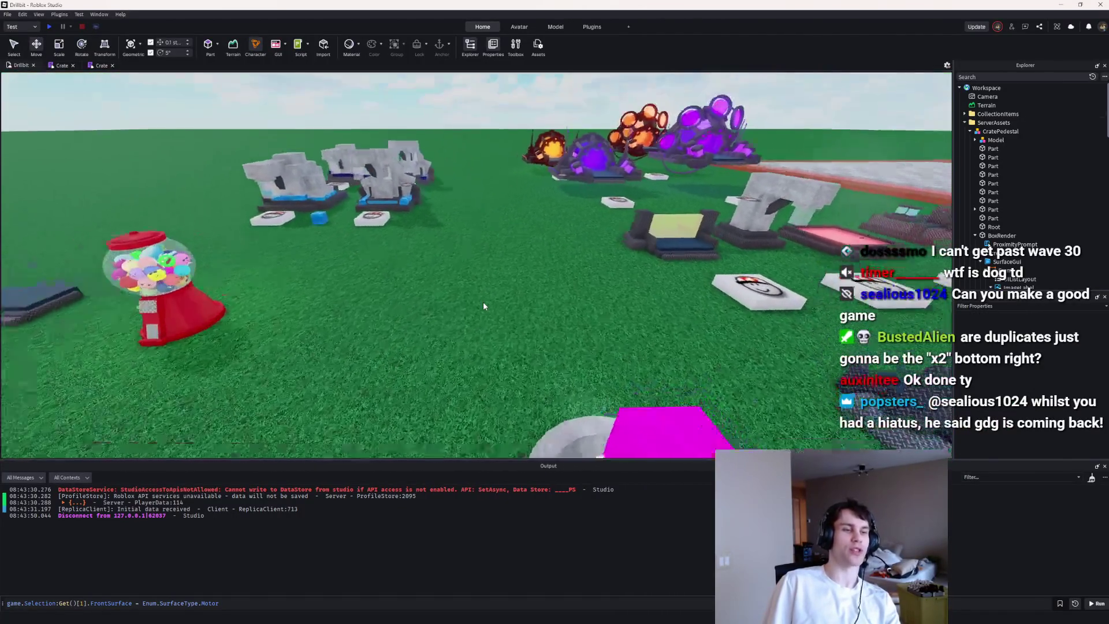
key(s)
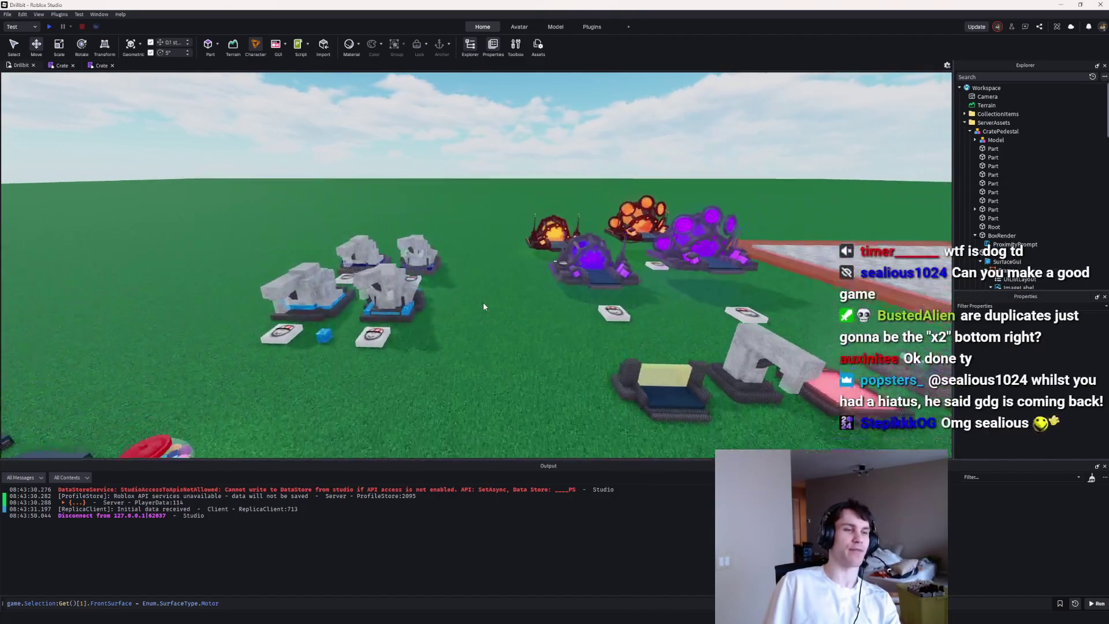
key(d)
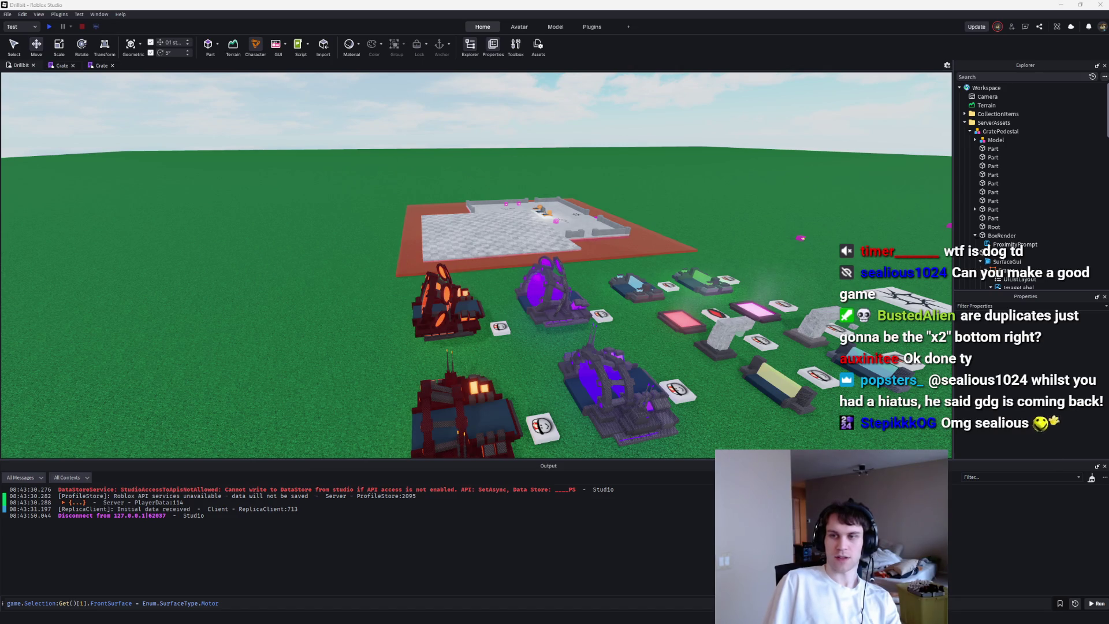
click(664, 248)
key(f)
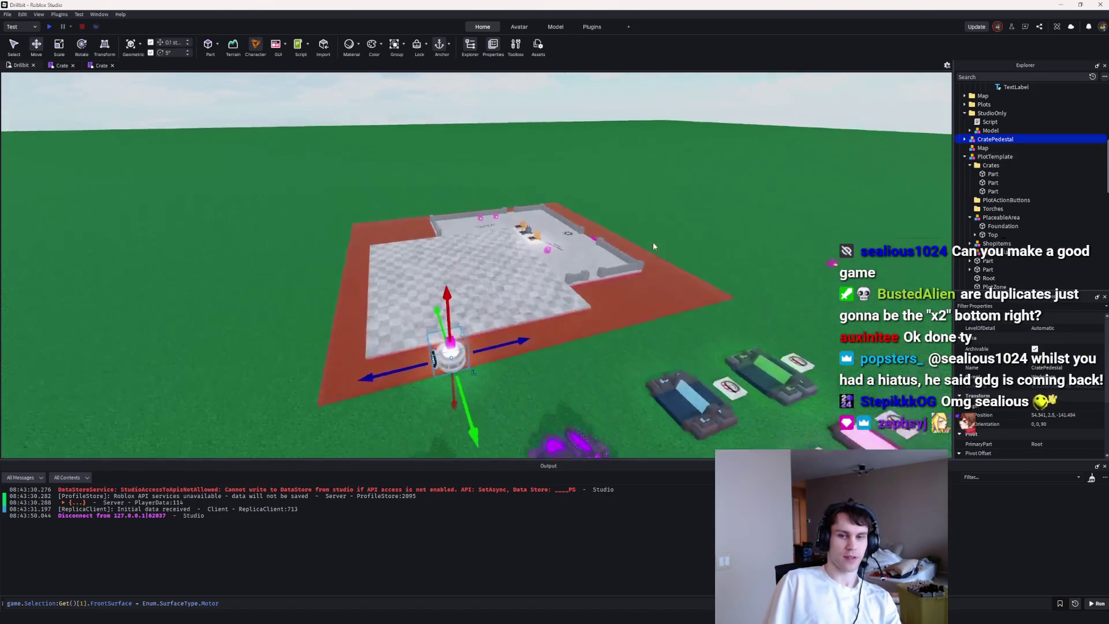
mouse_move(439, 395)
mouse_down()
mouse_move(532, 384)
mouse_move(543, 420)
mouse_move(501, 379)
mouse_move(508, 324)
mouse_up()
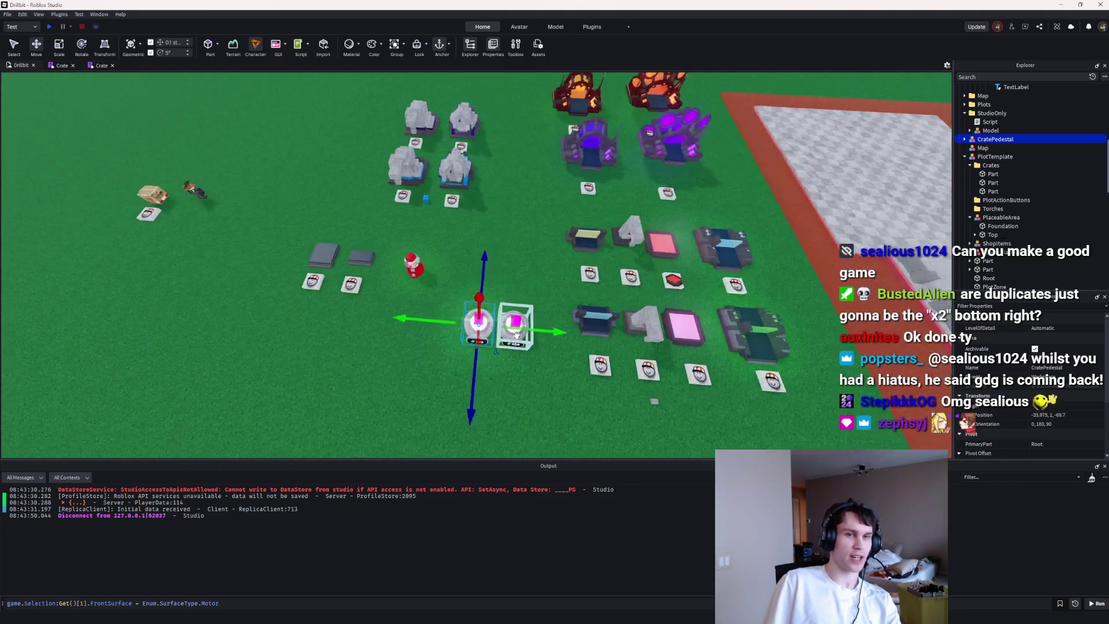
key(f)
Step: Remove the extra crate pedestal and start a playtest
click(577, 173)
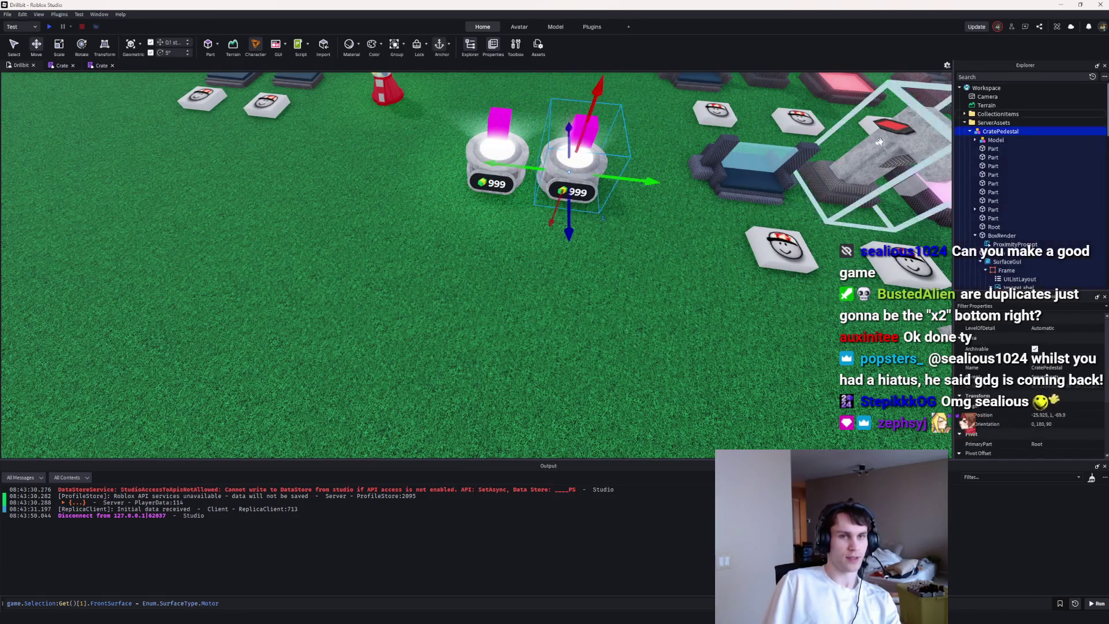
key(ctrl+z)
key(ctrl+z)
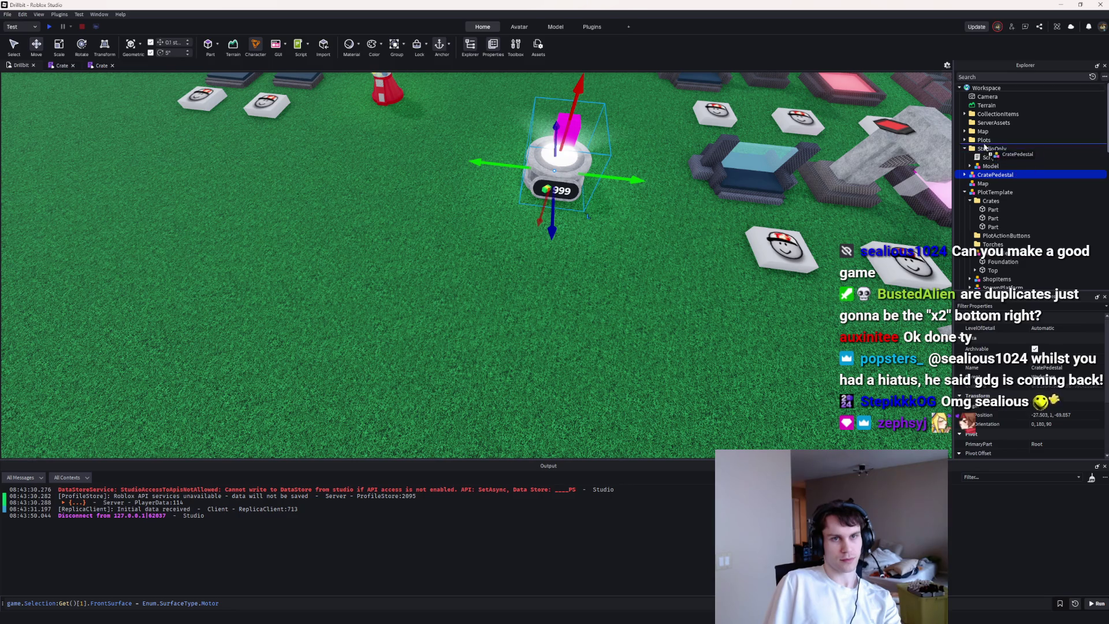
click(48, 27)
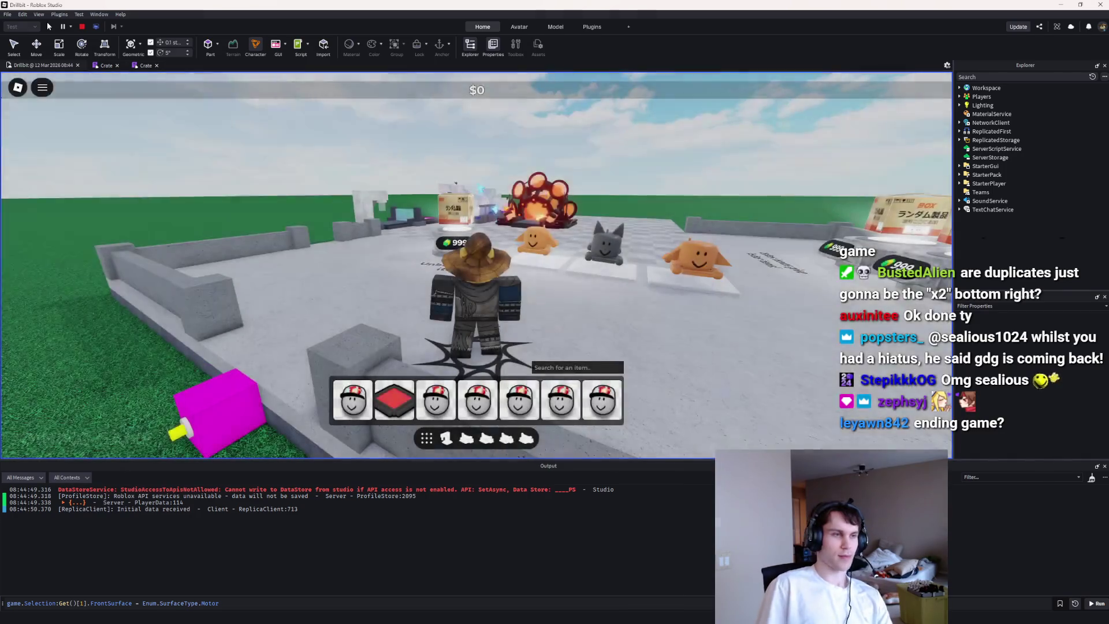
Step: Walk between the crate pedestal and furnaces, unlocking a Basic Furnace as money reaches $195, then stop
key(w)
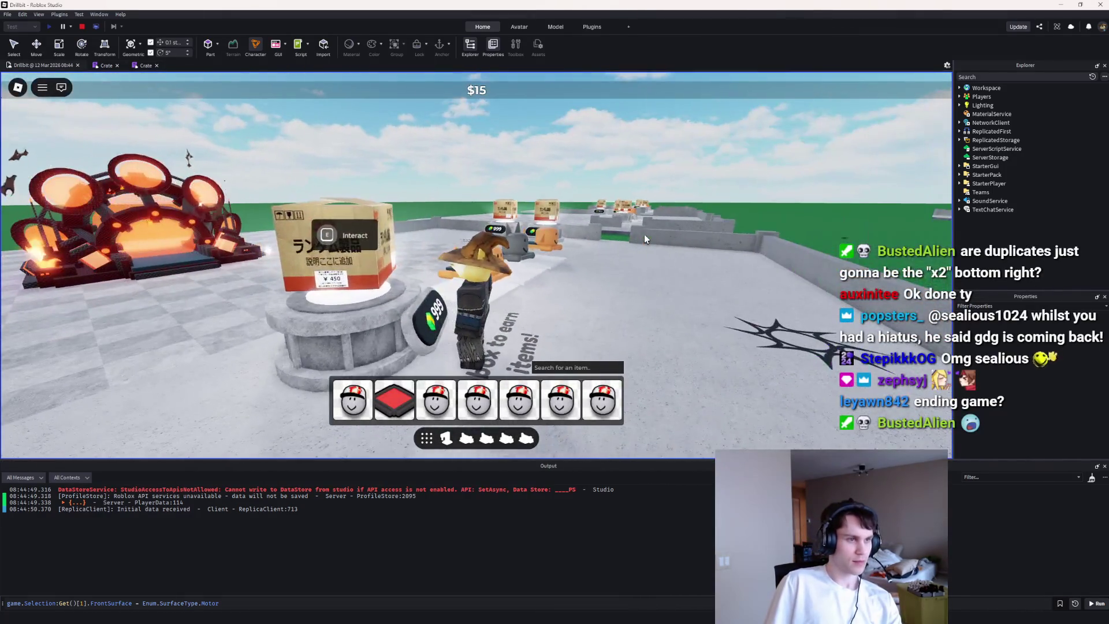
key(a)
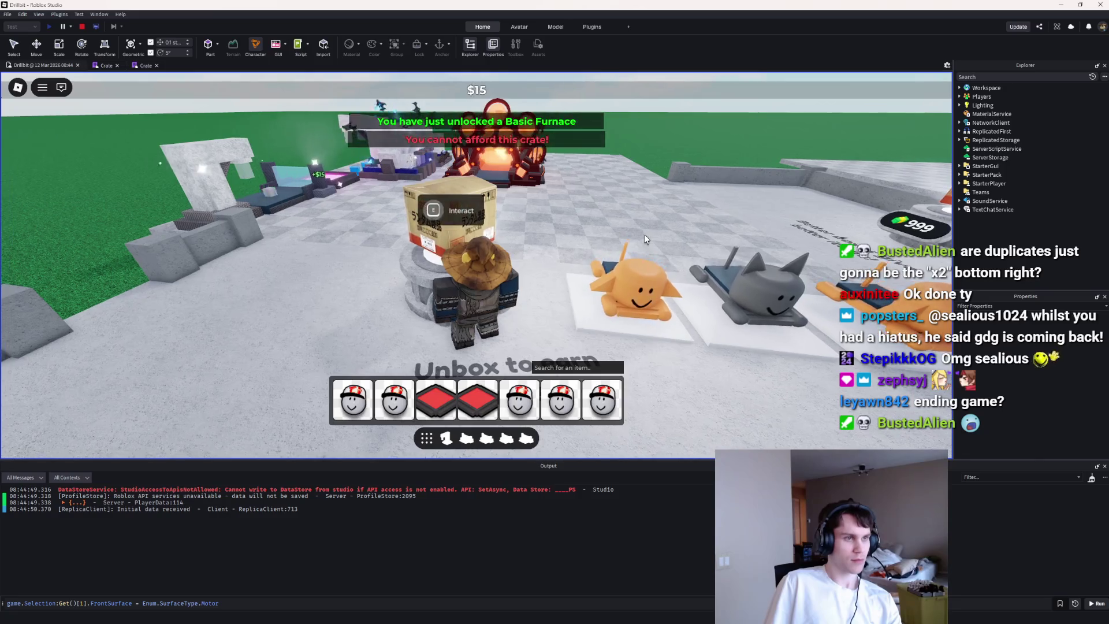
key(d)
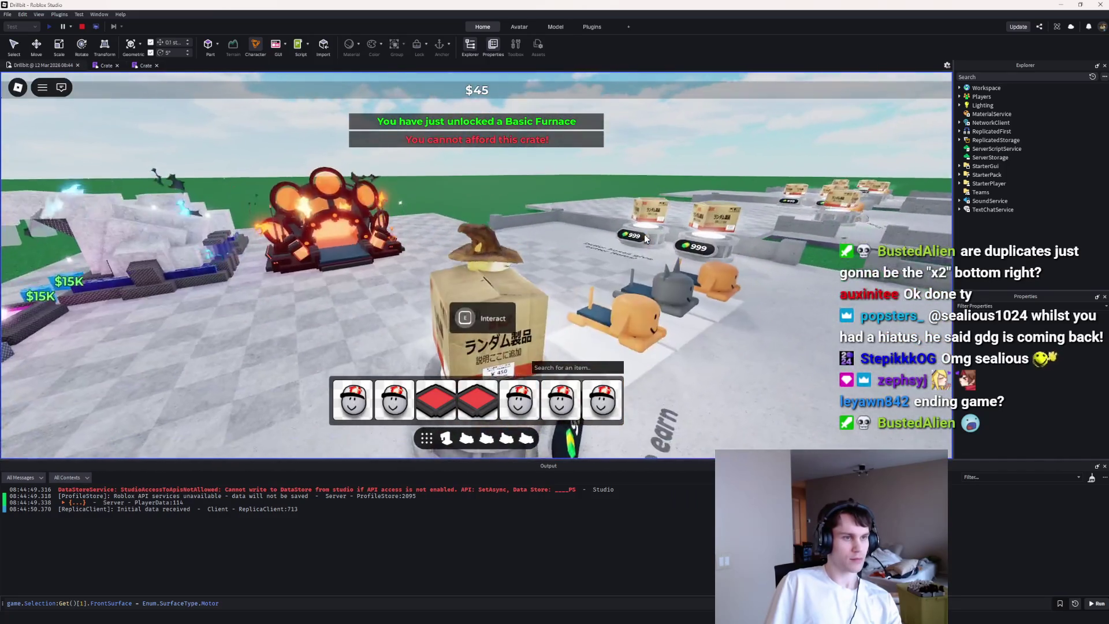
key(a)
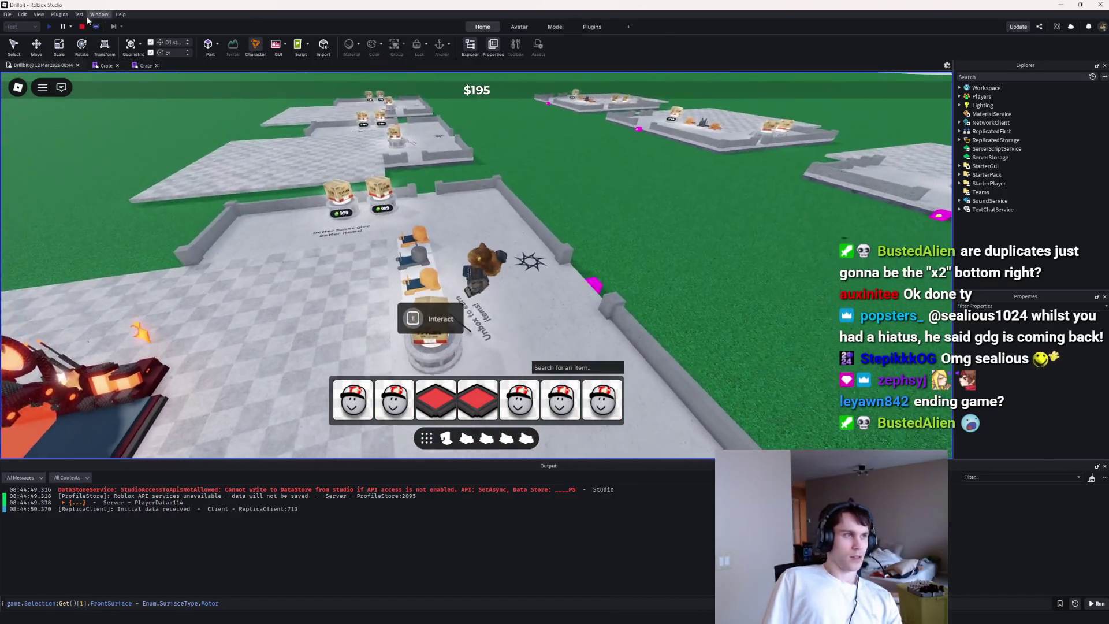
click(82, 27)
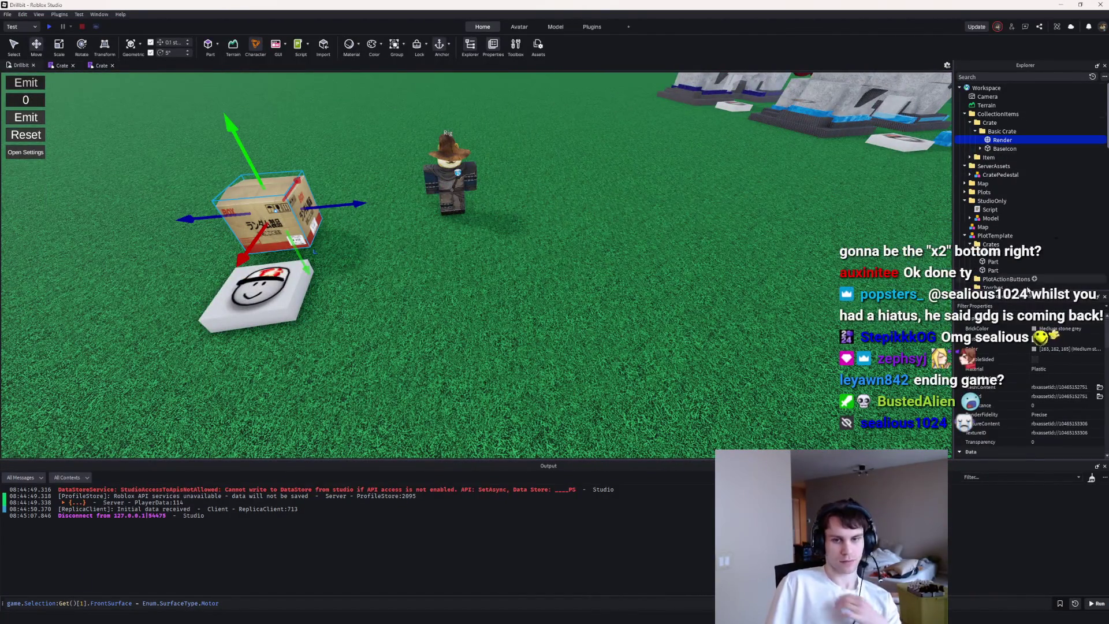
Step: Clear the Render part's TextureContent to remove the cardboard texture
scroll(1021, 355, down, 3)
click(1062, 368)
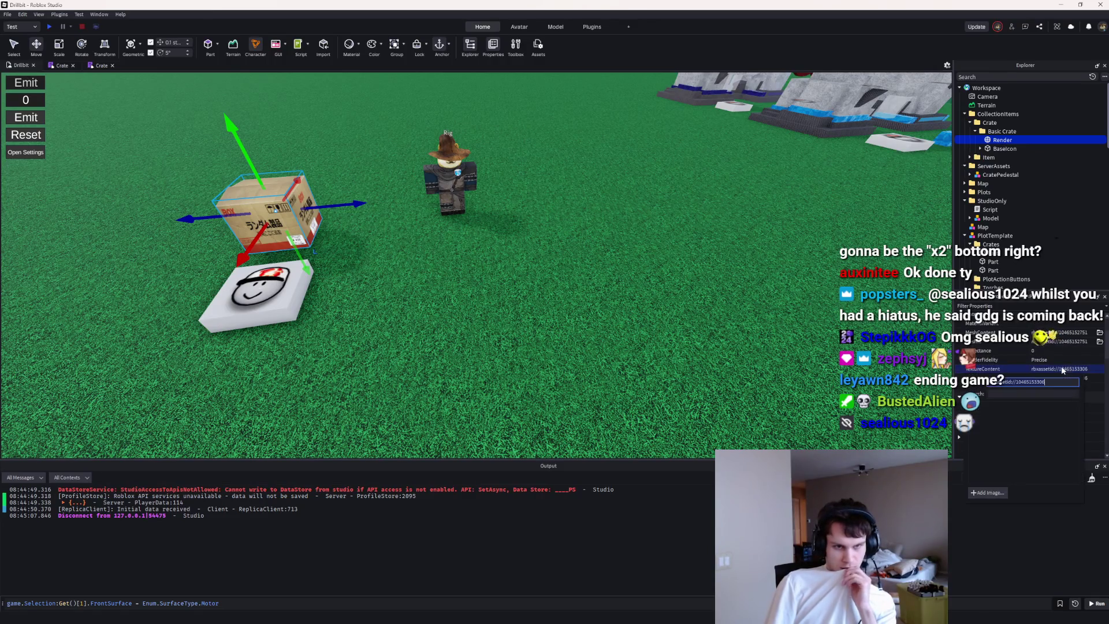
key(BackSpace)
key(Return)
Step: Set the Render part's BrickColor to Black and Material to Neon, then start a playtest
scroll(1059, 359, up, 2)
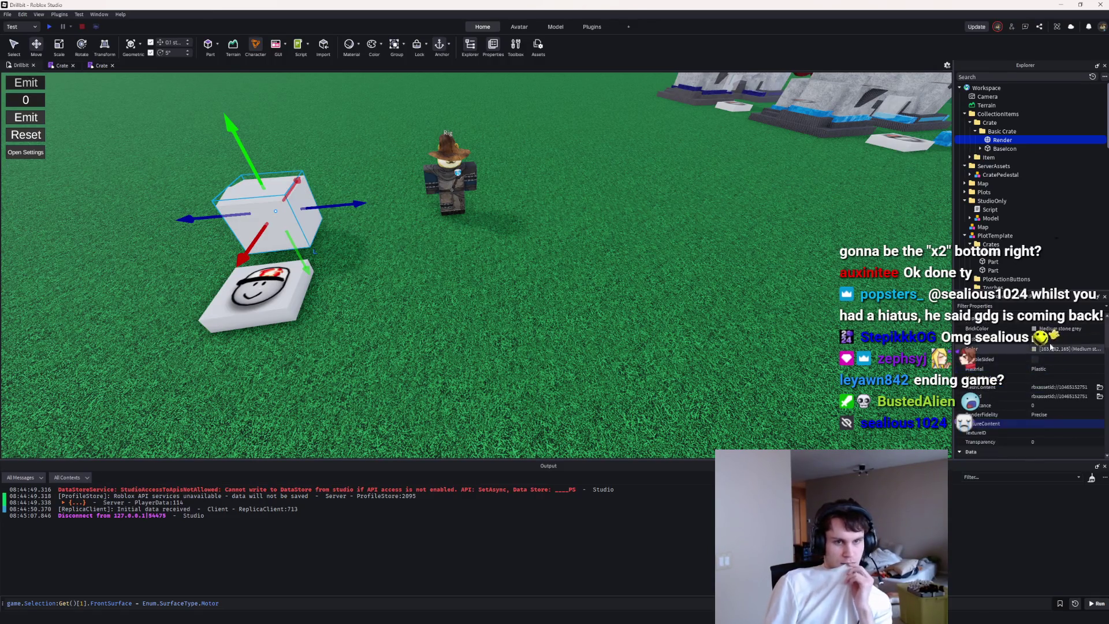
click(1045, 328)
click(1031, 434)
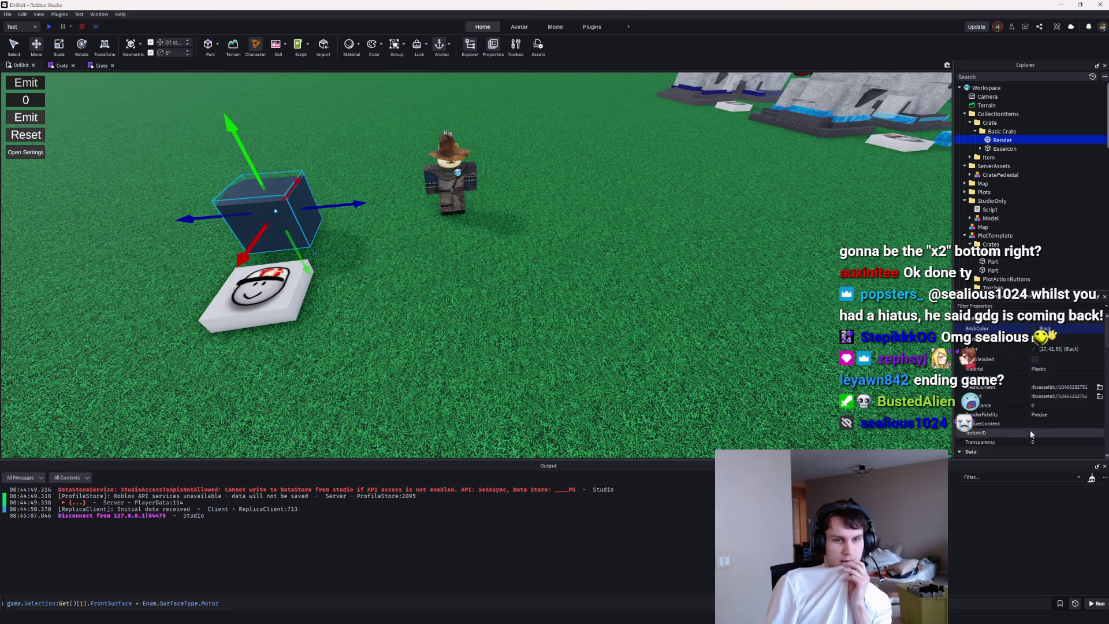
click(1045, 369)
text(Neon)
key(Return)
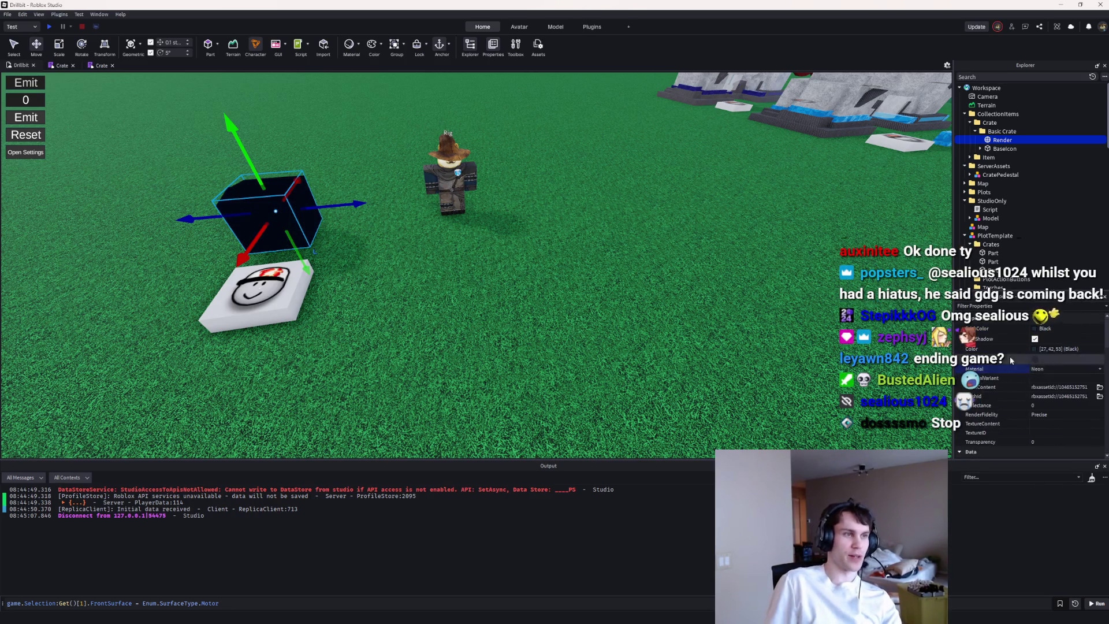
click(635, 260)
scroll(404, 203, up, 3)
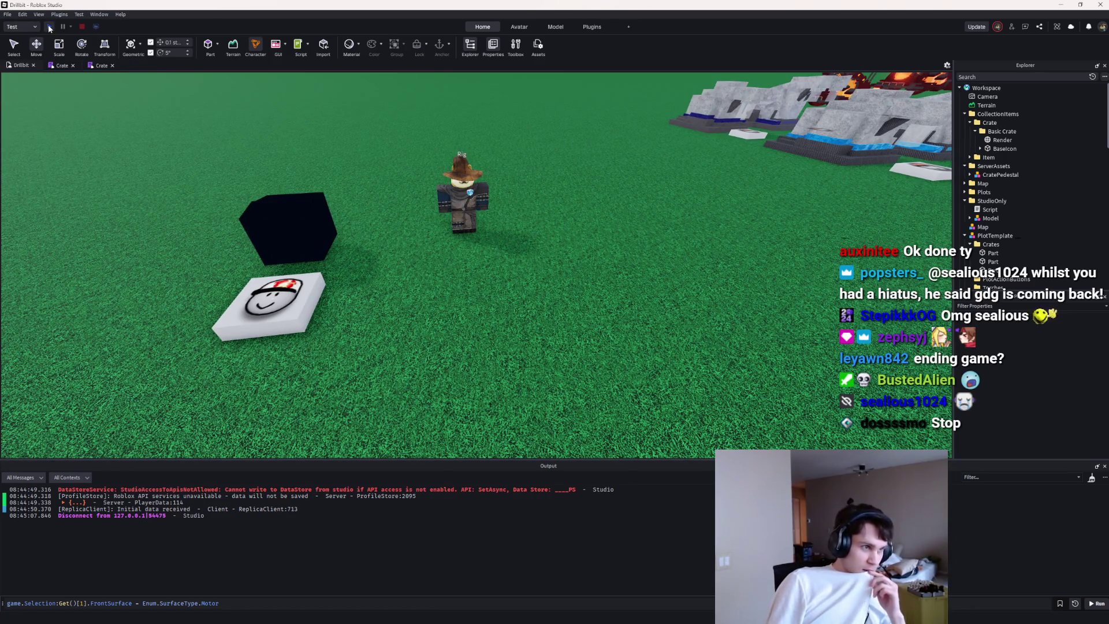
click(49, 26)
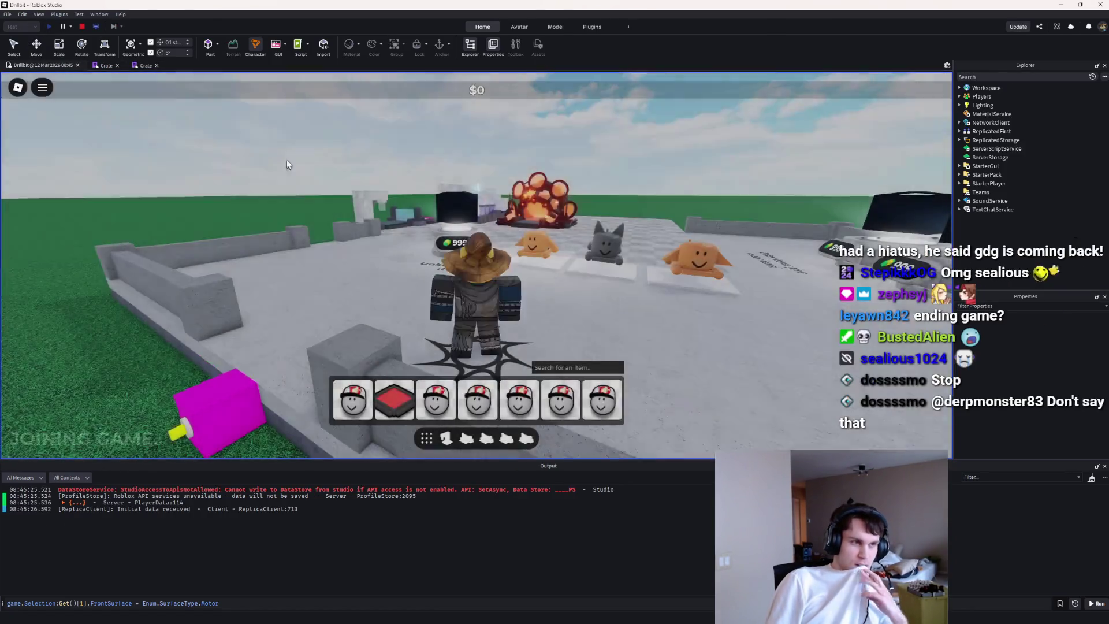
Step: Walk around the pedestals to inspect the black Neon crate, then stop the playtest
key(w)
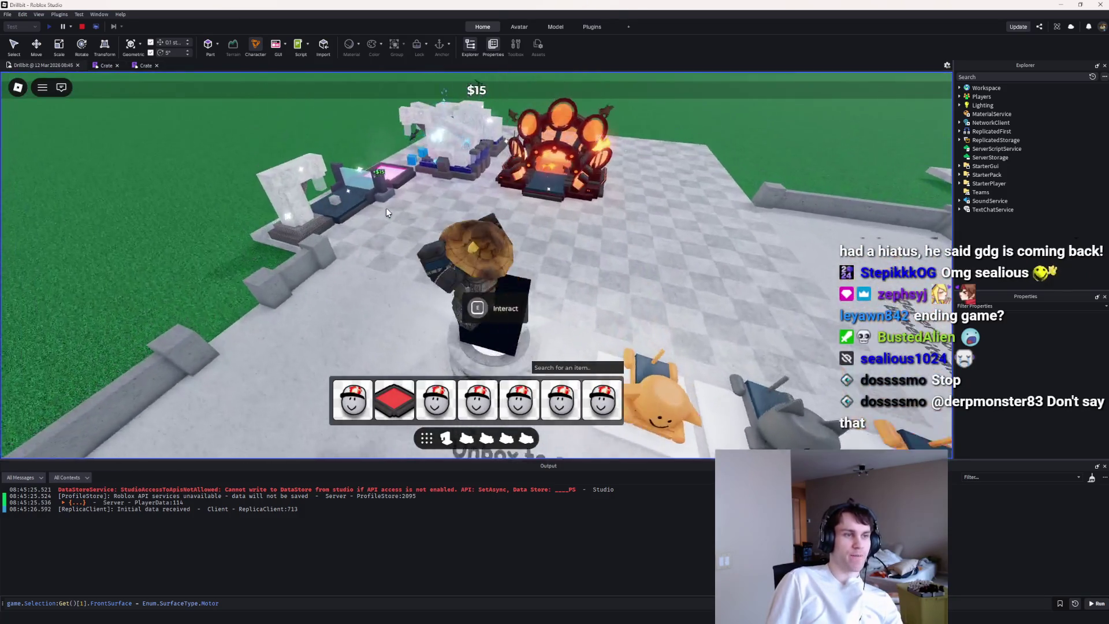
key(w)
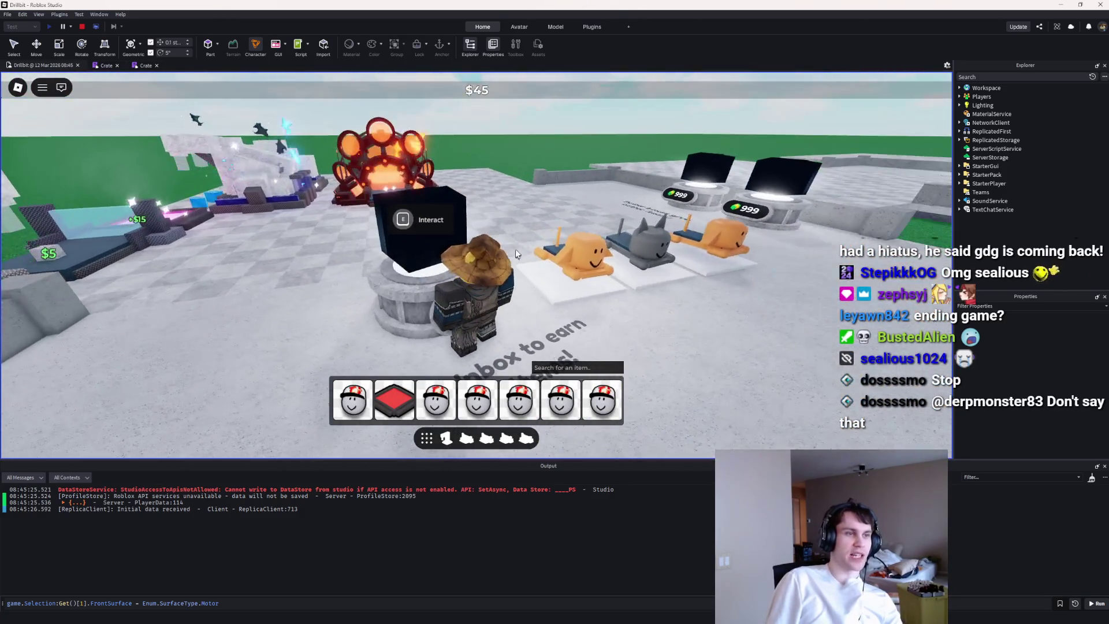
key(w)
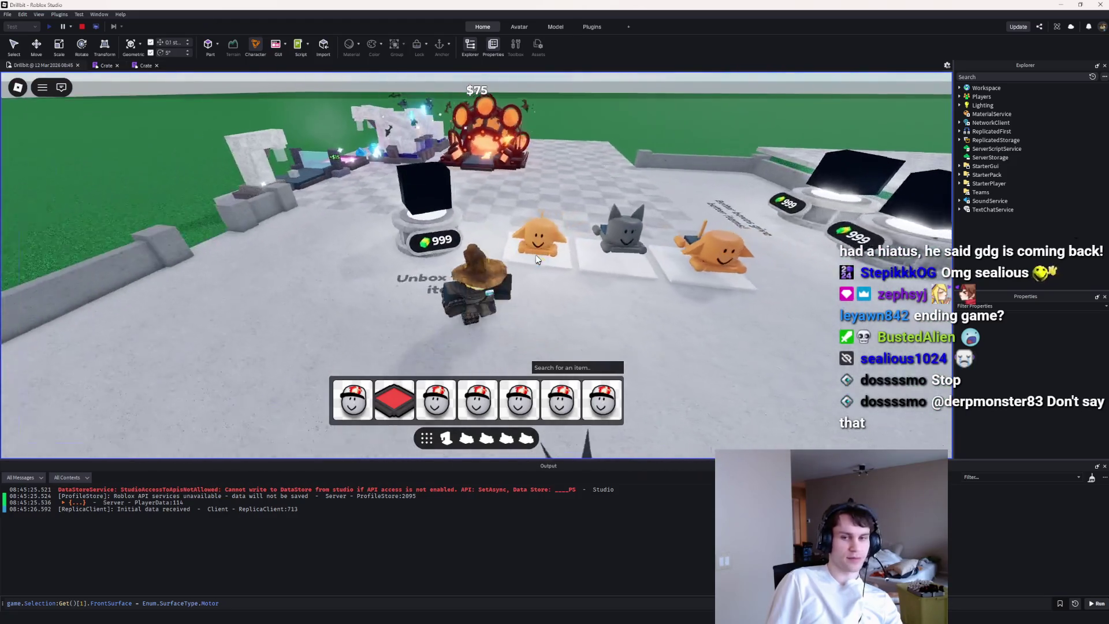
key(w)
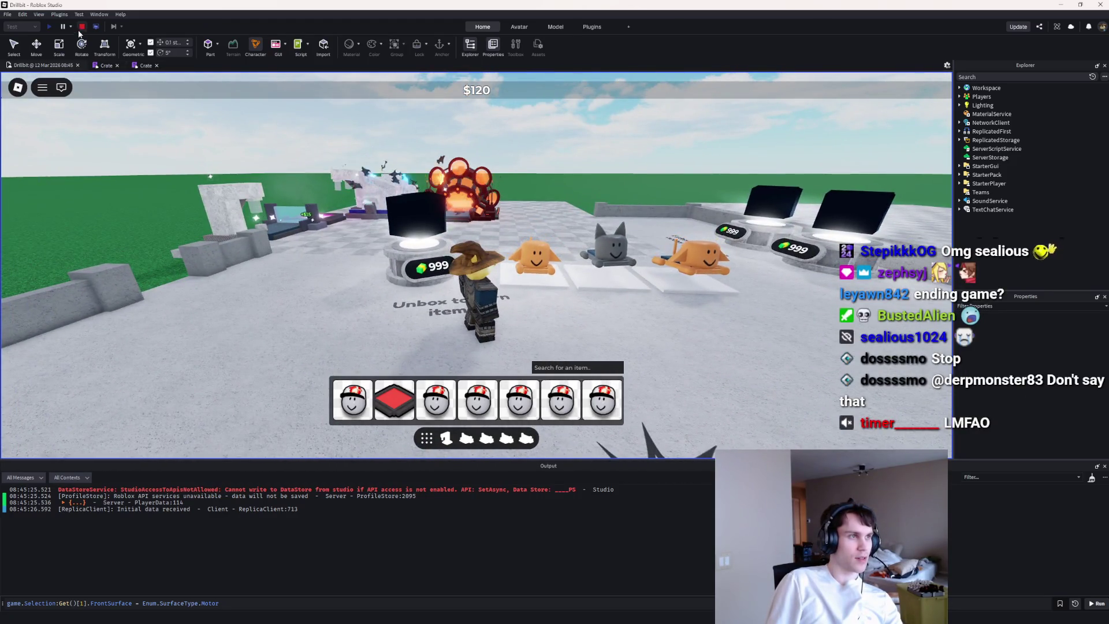
click(82, 27)
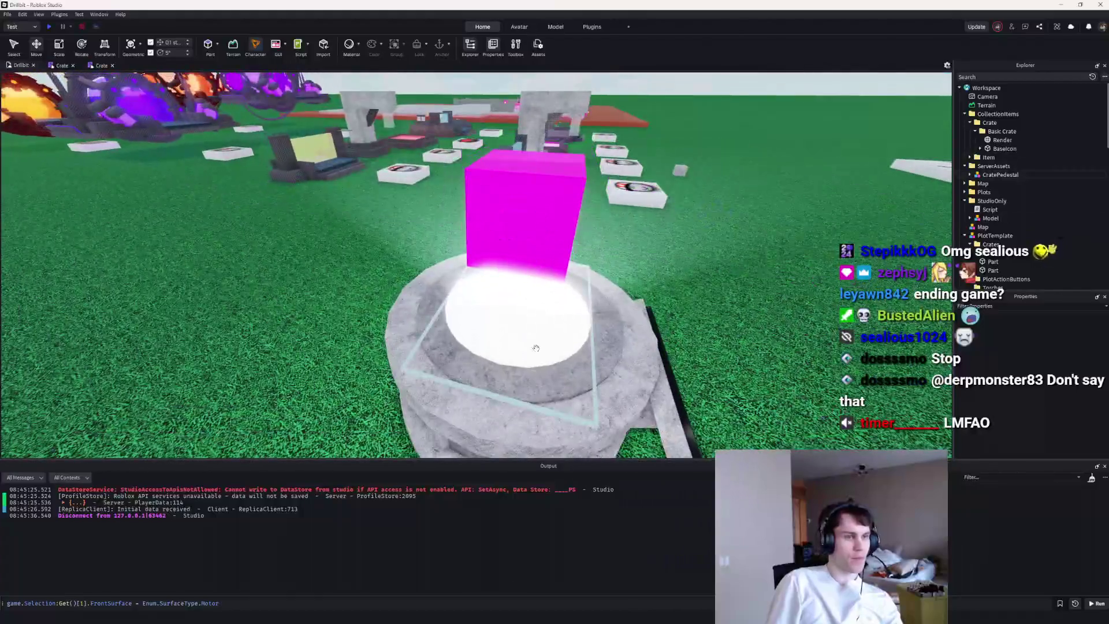
Step: Recolour the pedestal's glowing disk from medium stone grey to Silver and start a playtest
click(514, 323)
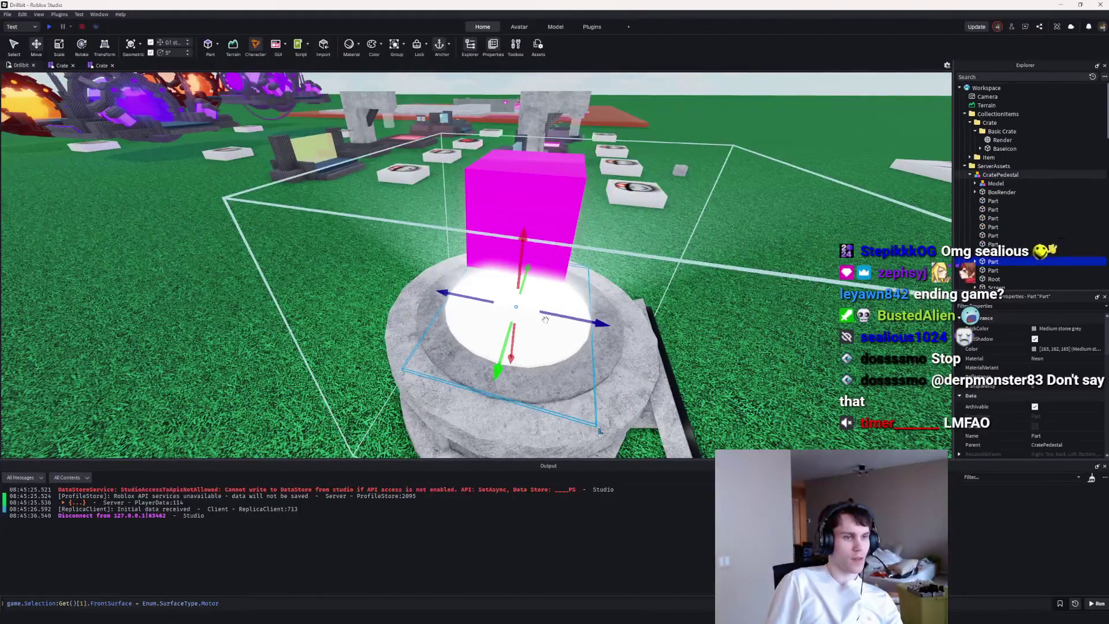
click(1034, 349)
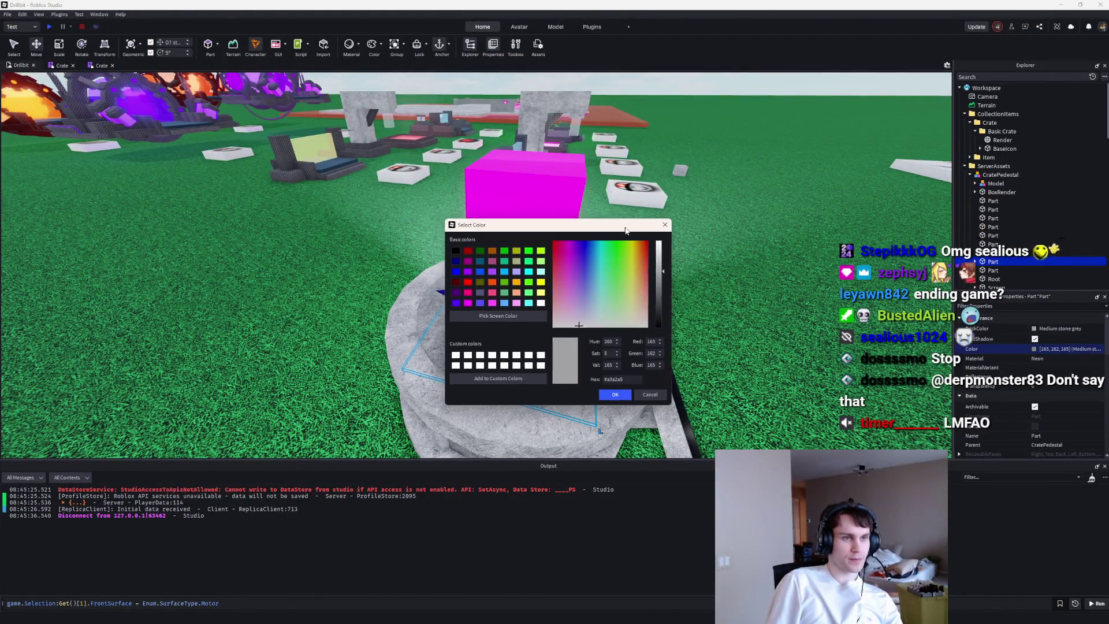
drag(830, 263, 832, 265)
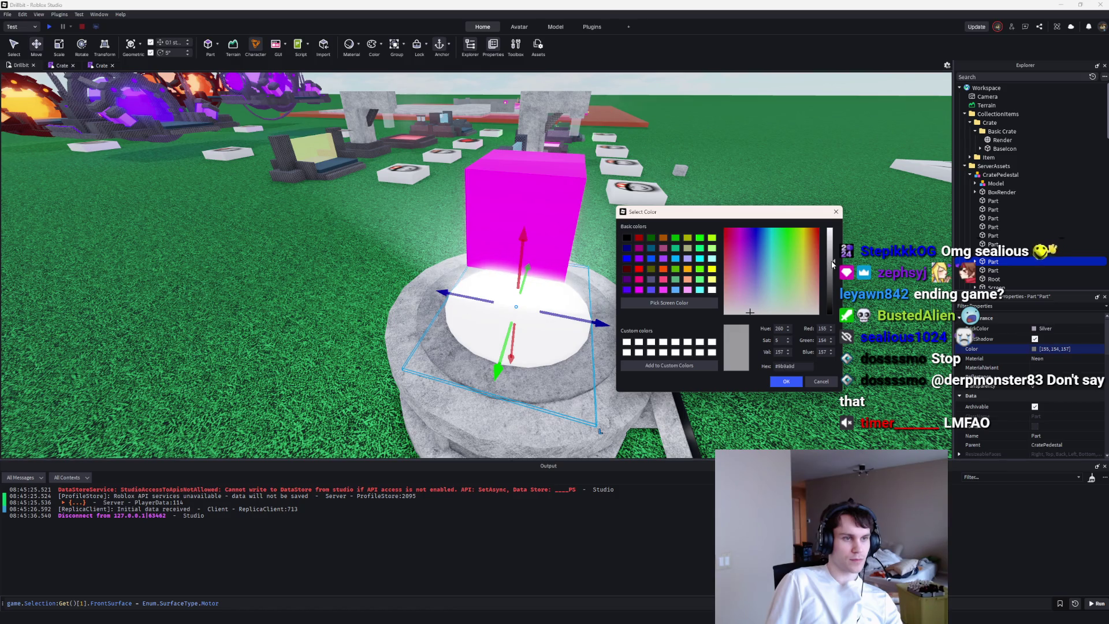
click(784, 381)
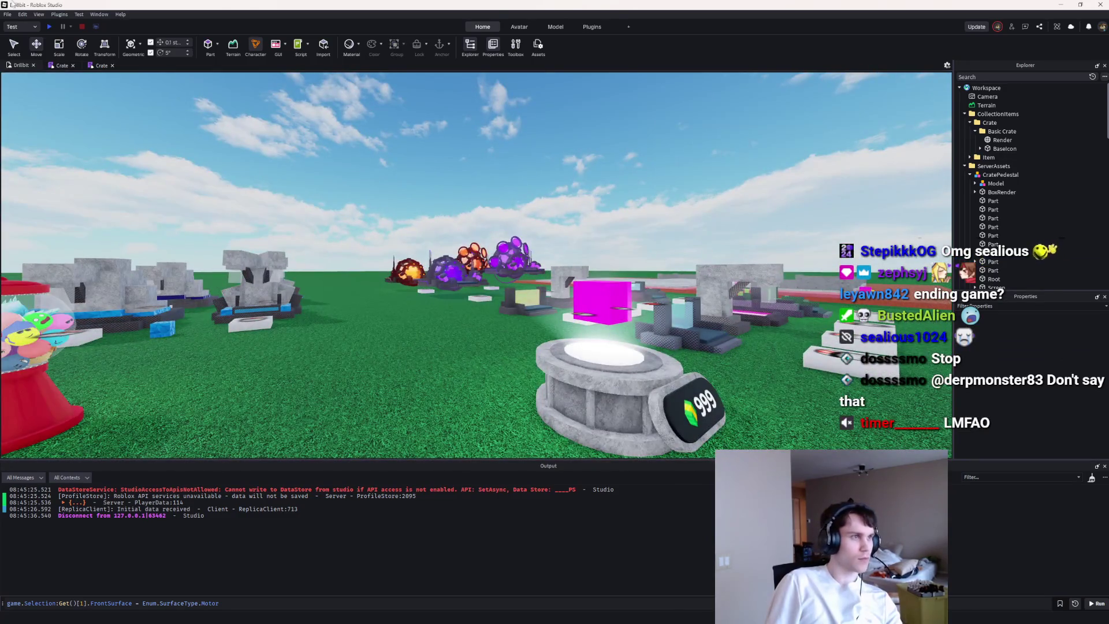
click(53, 26)
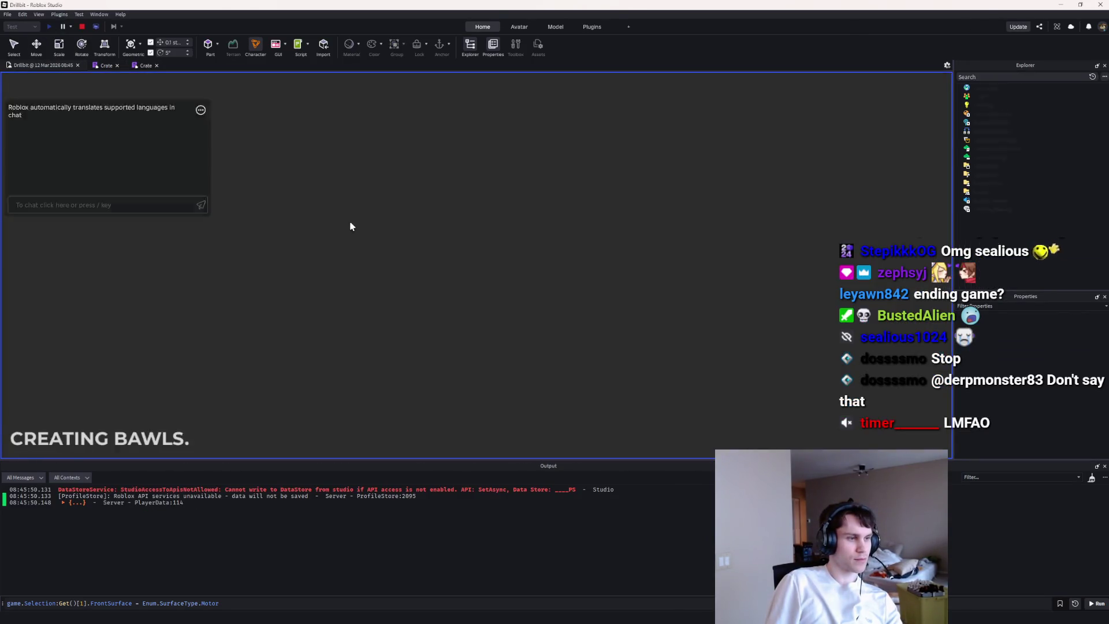
Step: Walk to the crate and open it several times, unlocking a Stone Dropper, then stop
key(w)
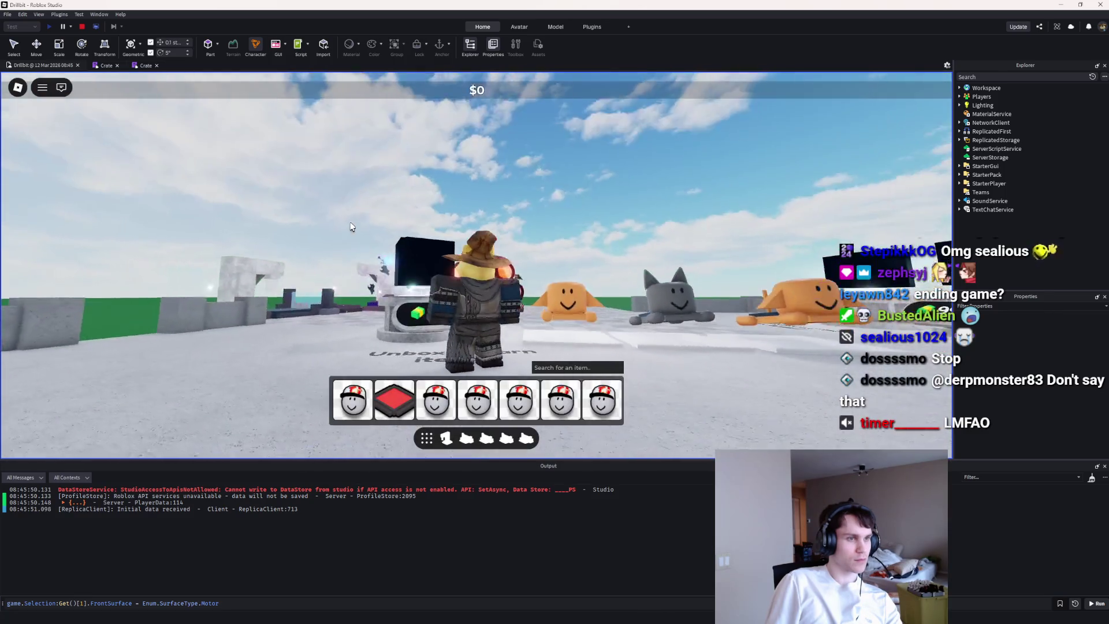
key(e)
key(e)
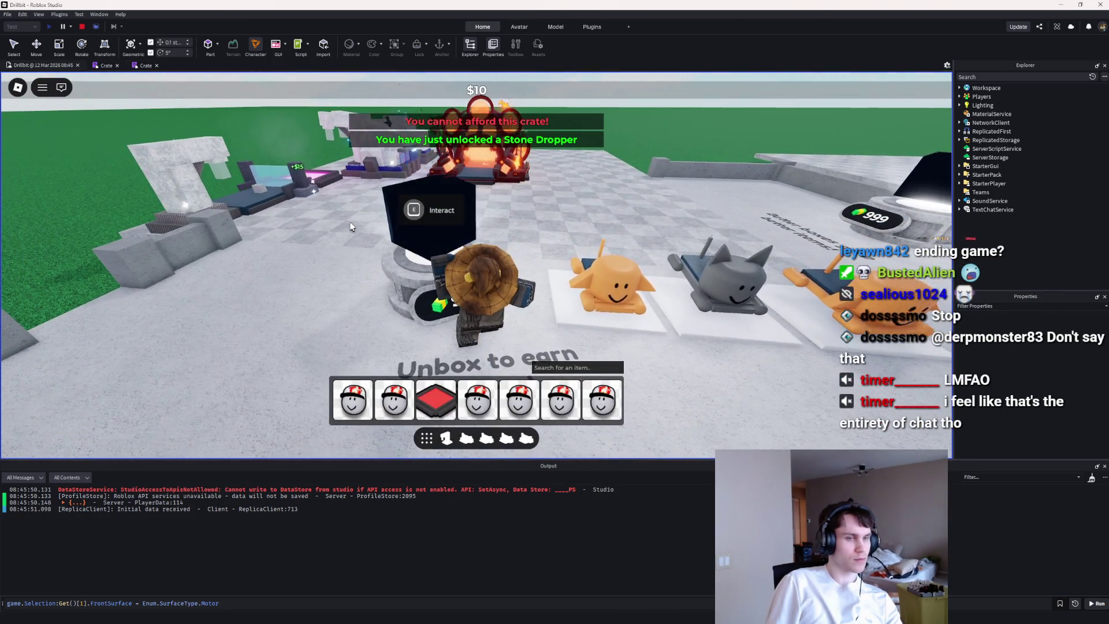
key(d)
key(e)
key(d)
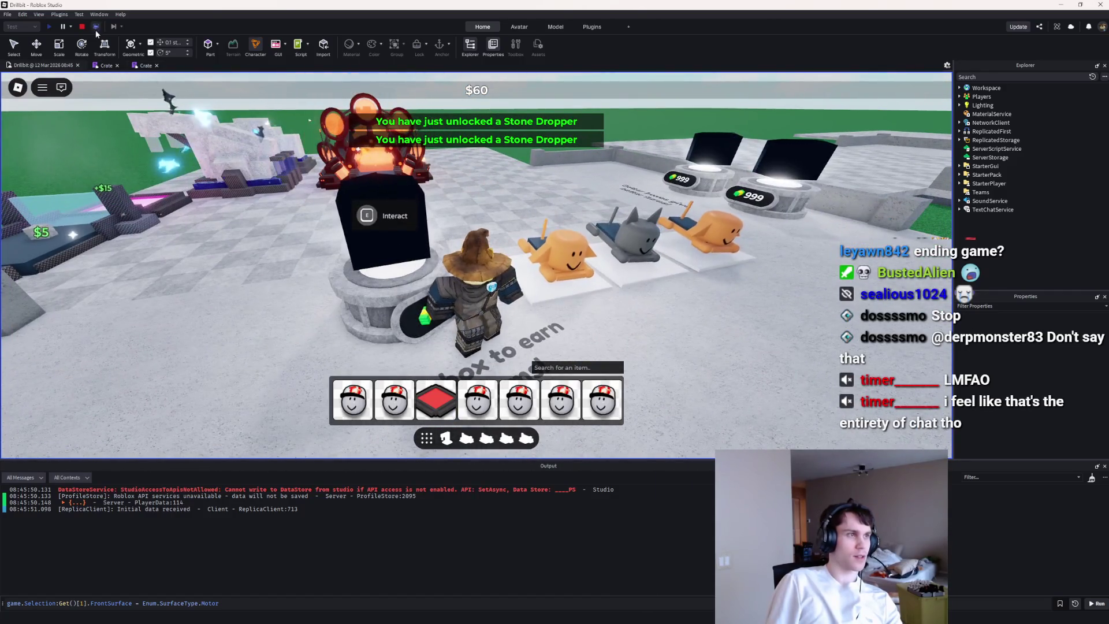
key(shift+F5)
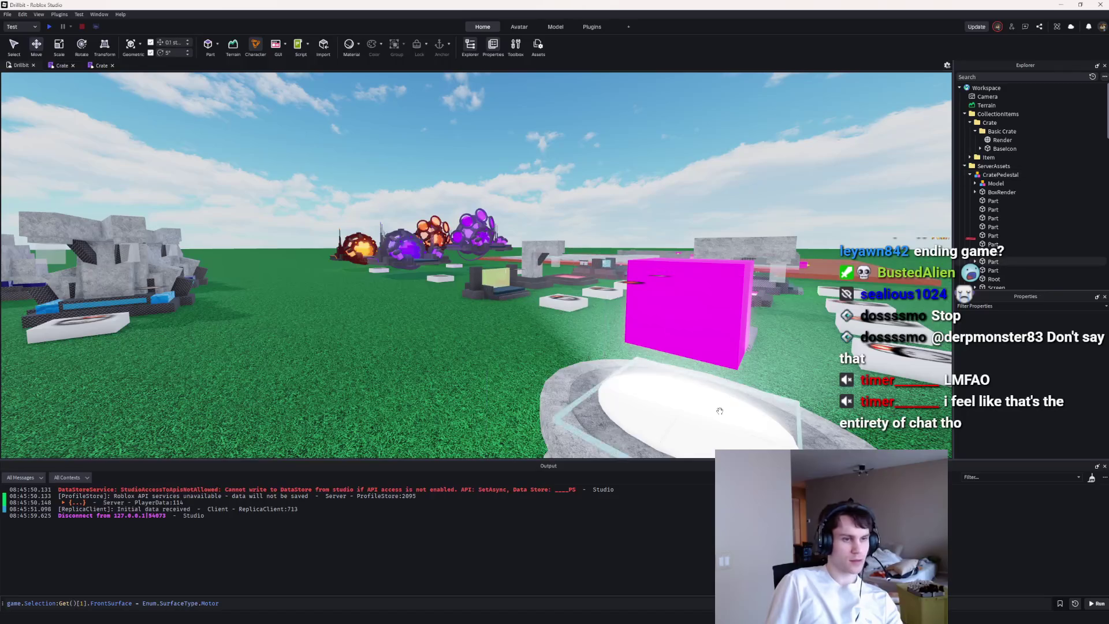
Step: Delete the pedestal part's Top attachment and check it in a short playtest
scroll(1002, 224, down, 2)
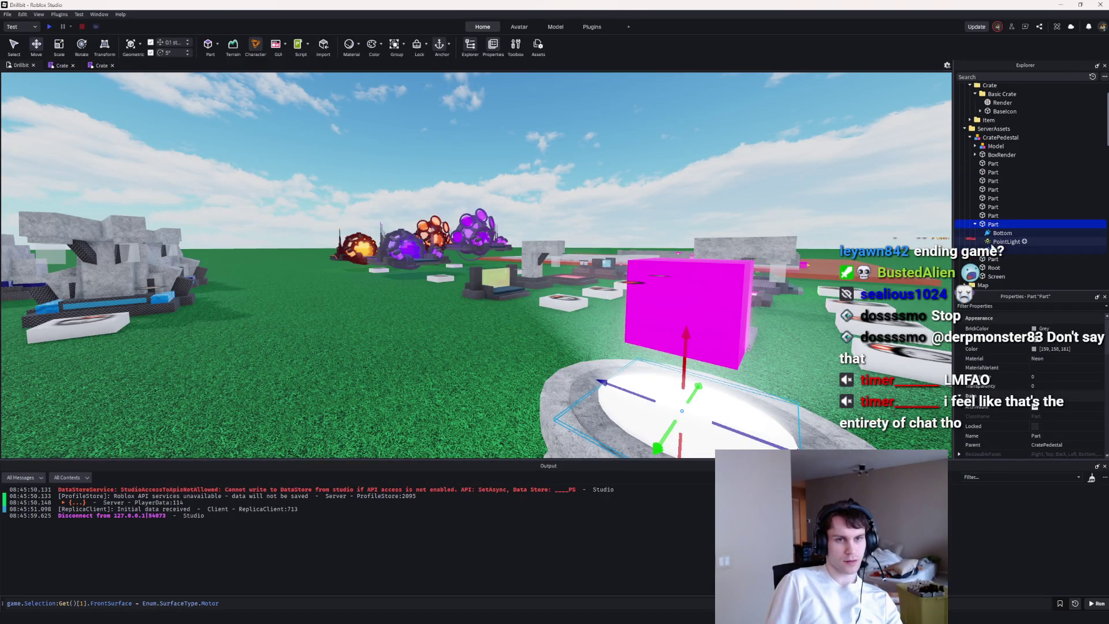
click(993, 250)
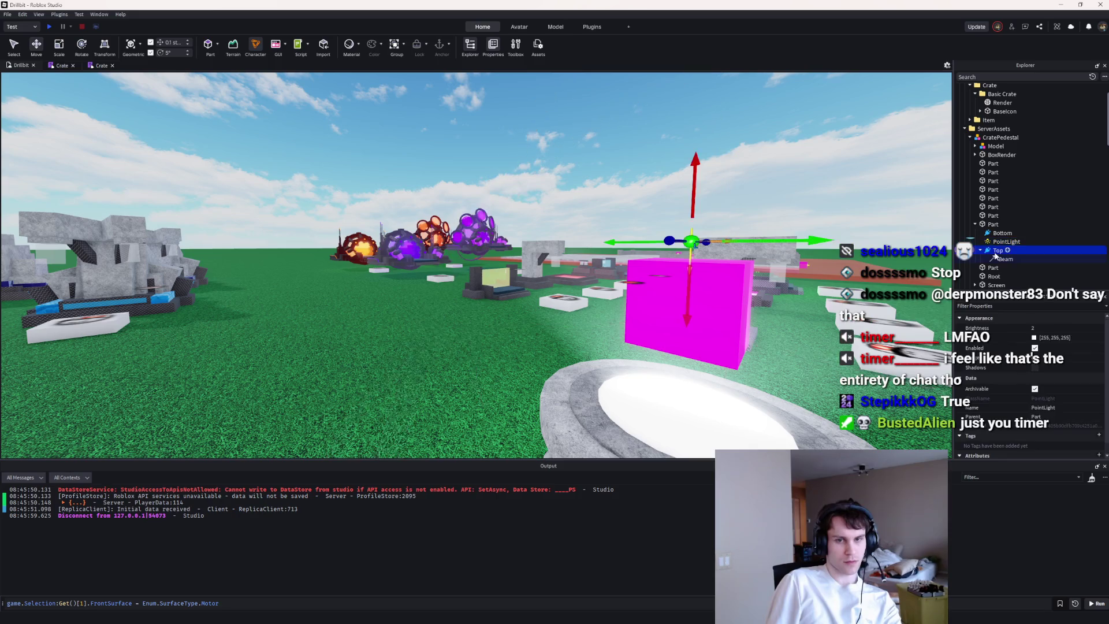
key(Delete)
key(s)
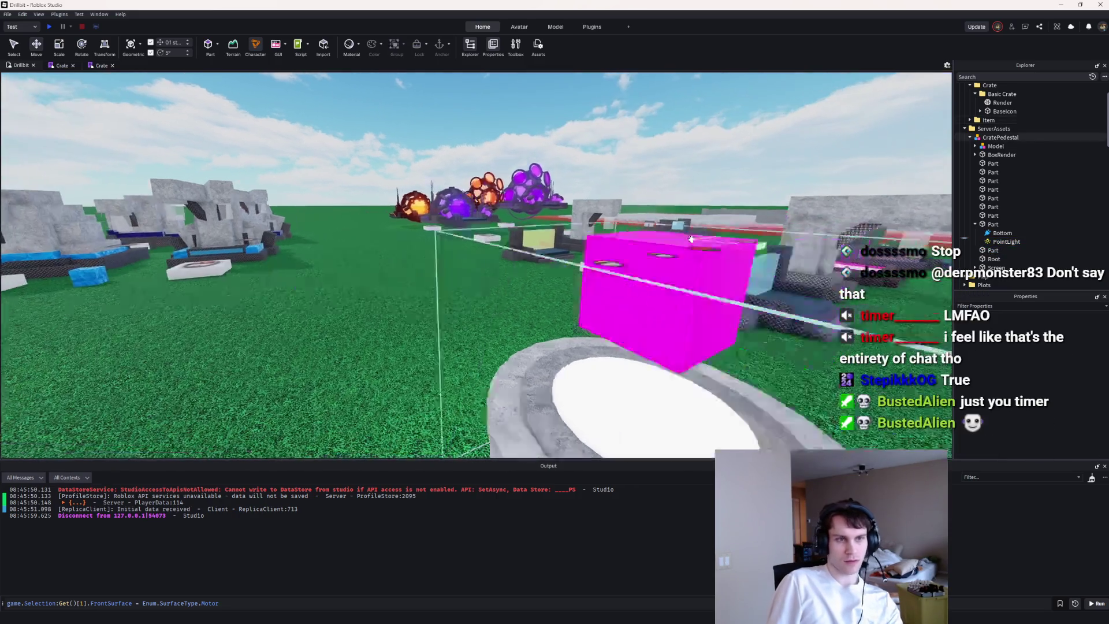
key(w)
key(a)
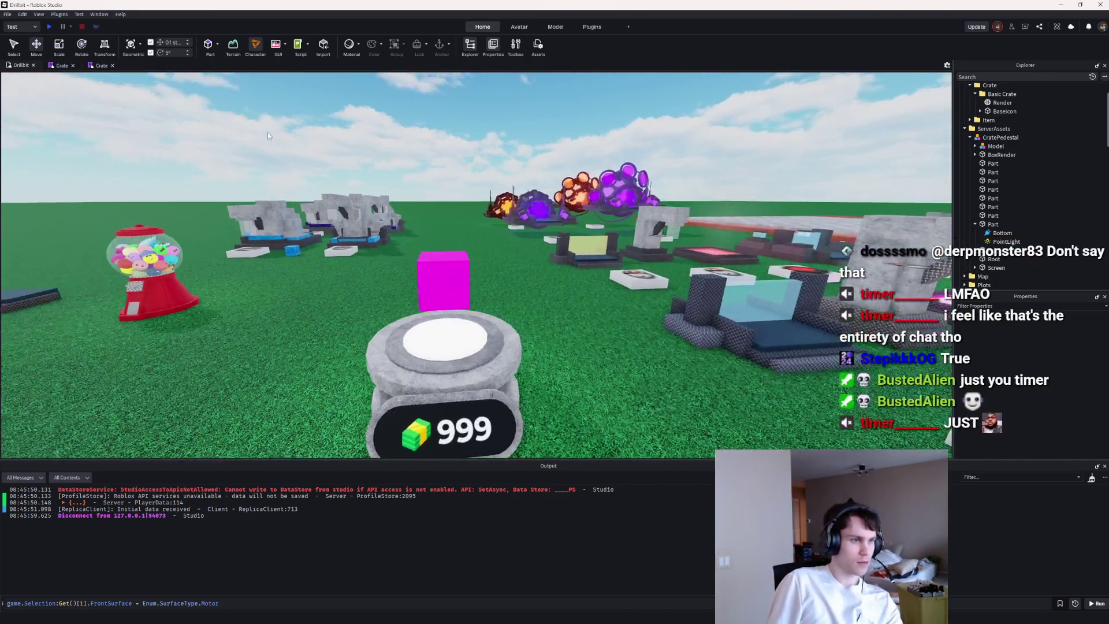
click(50, 26)
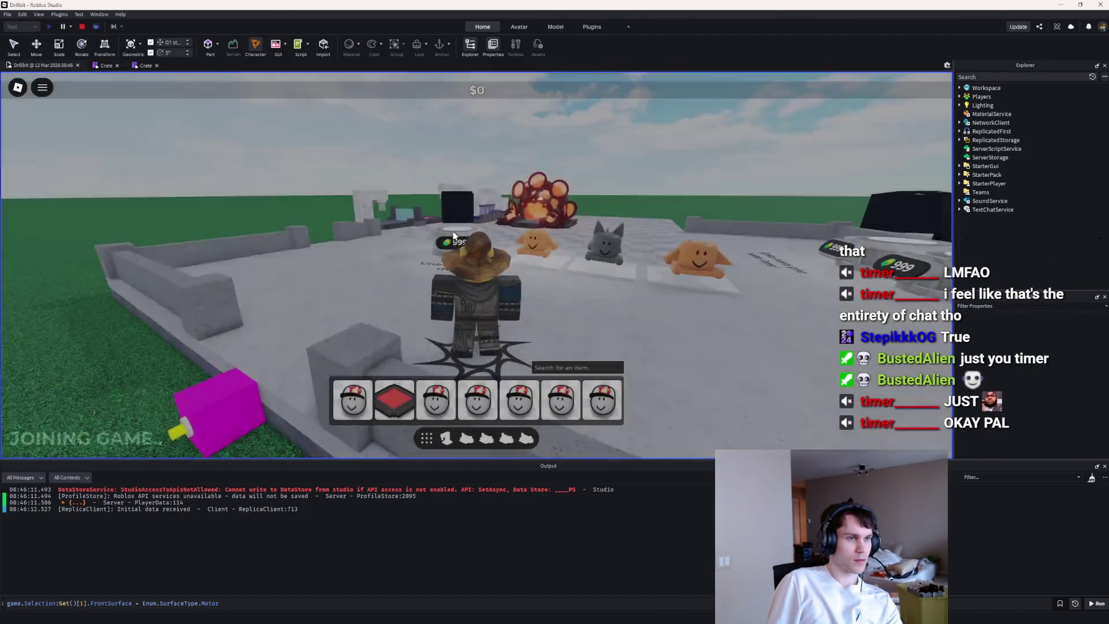
key(w)
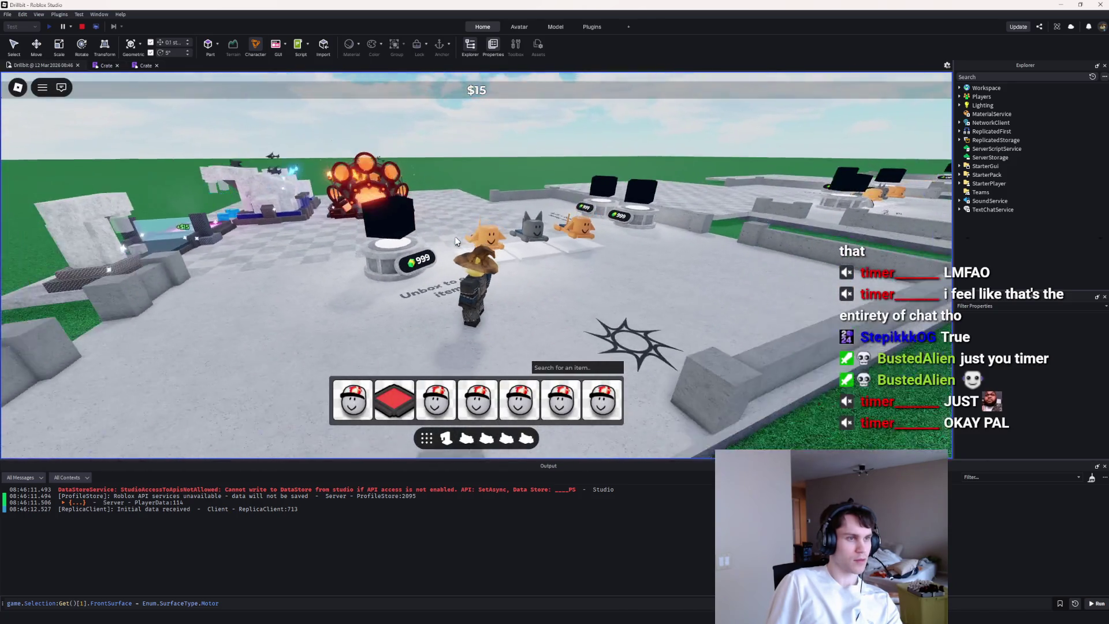
click(83, 26)
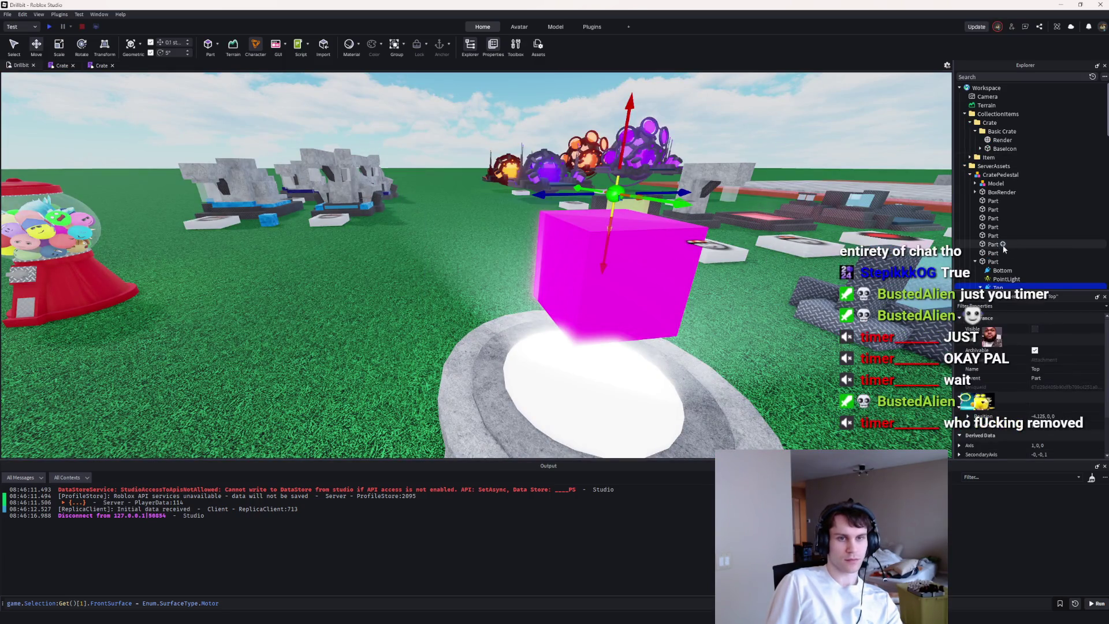
Step: Delete the pedestal part's PointLight and playtest walking to the crate again
click(1005, 279)
key(Delete)
key(ctrl+z)
key(Delete)
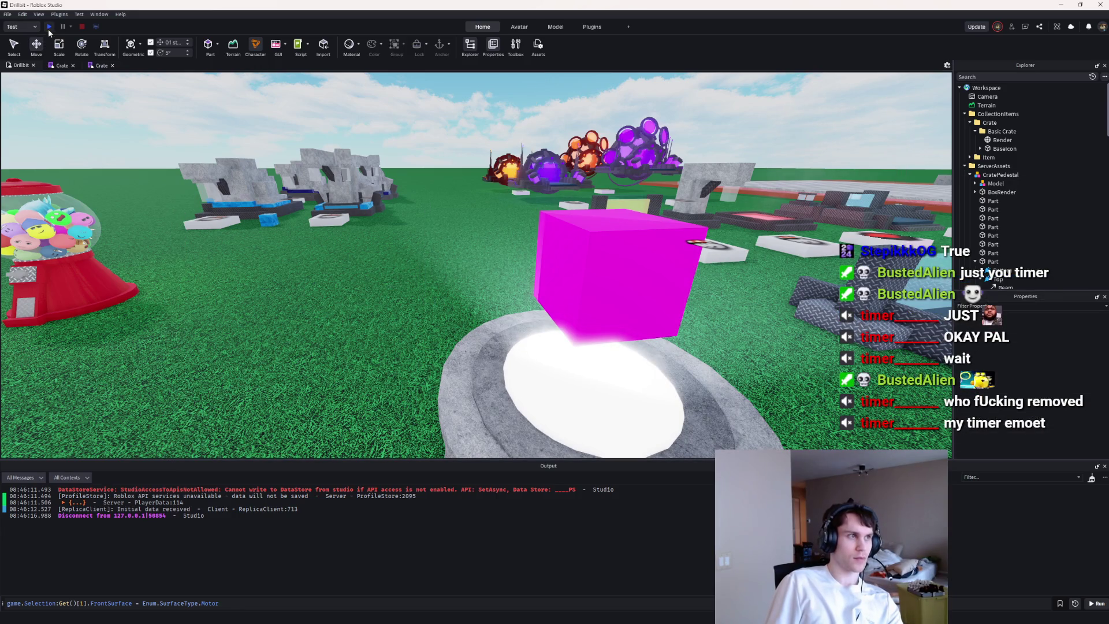
click(49, 26)
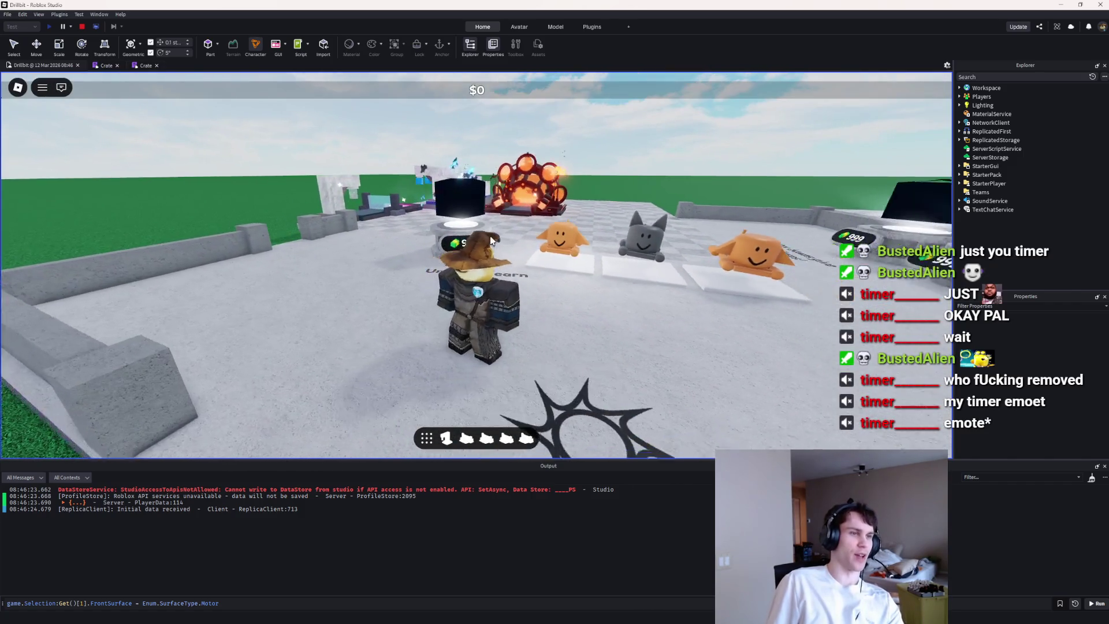
key(w)
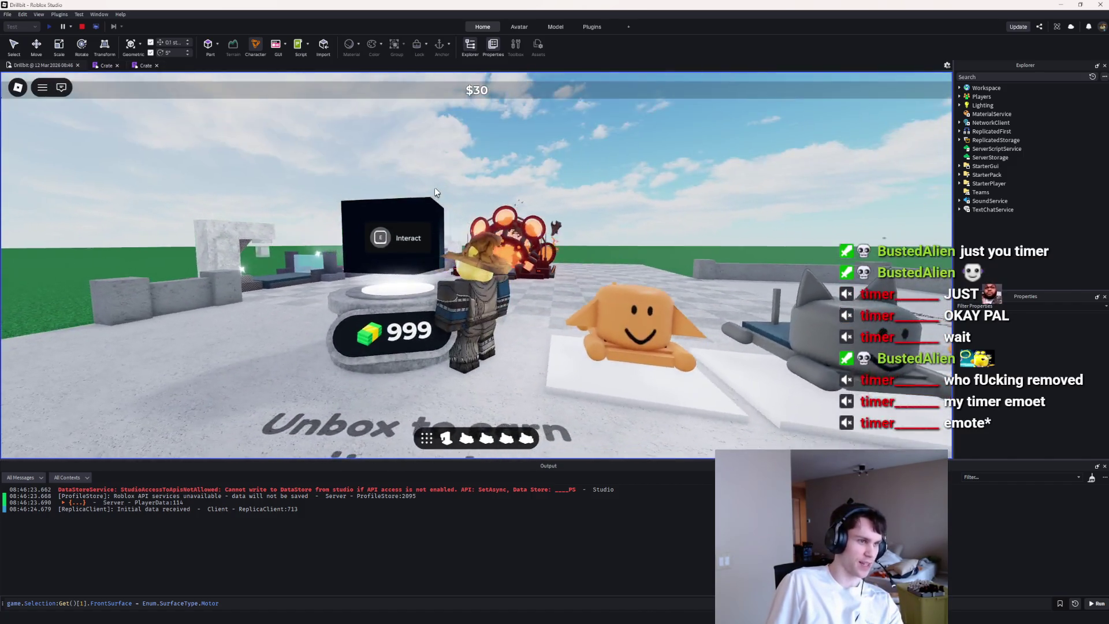
drag(434, 192, 468, 288)
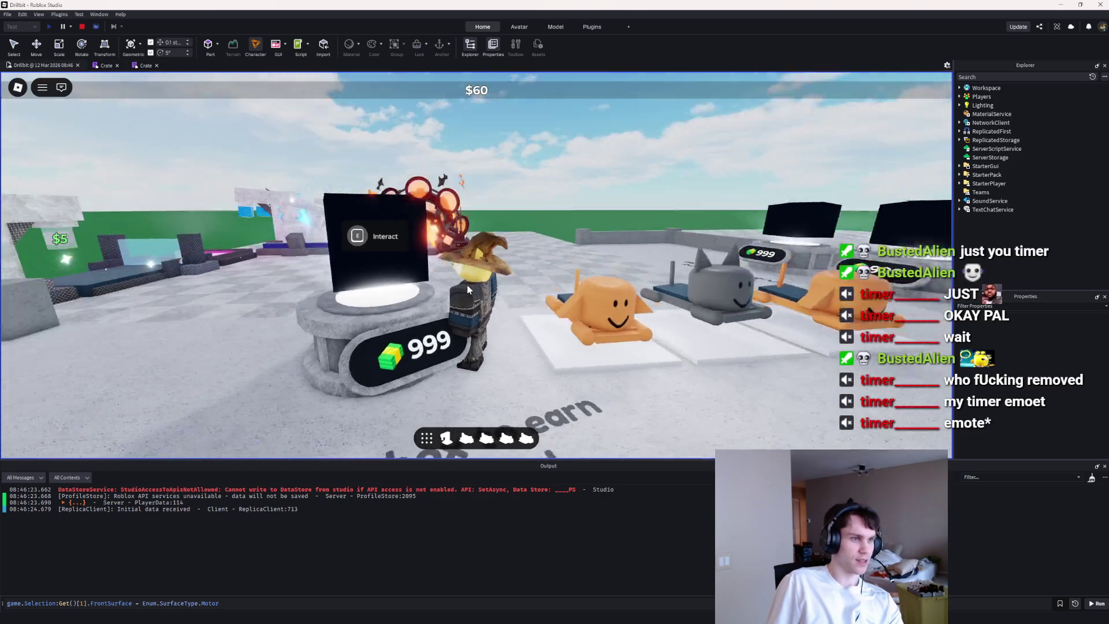
key(shift+F5)
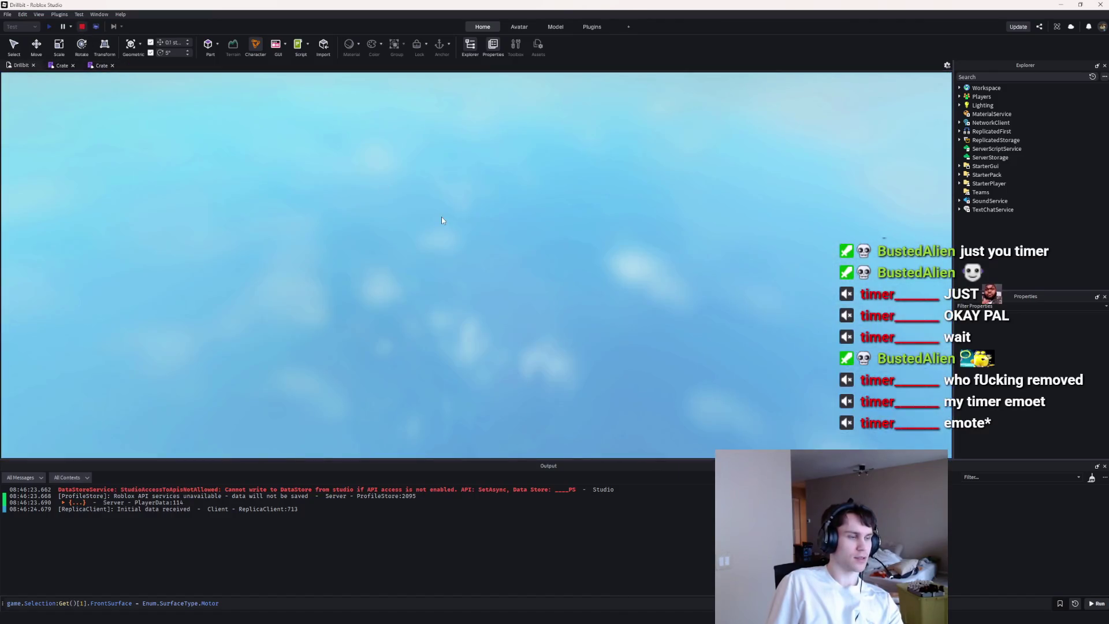
Step: Delete the Top attachment and its Beam from the pedestal part
scroll(466, 227, down, 5)
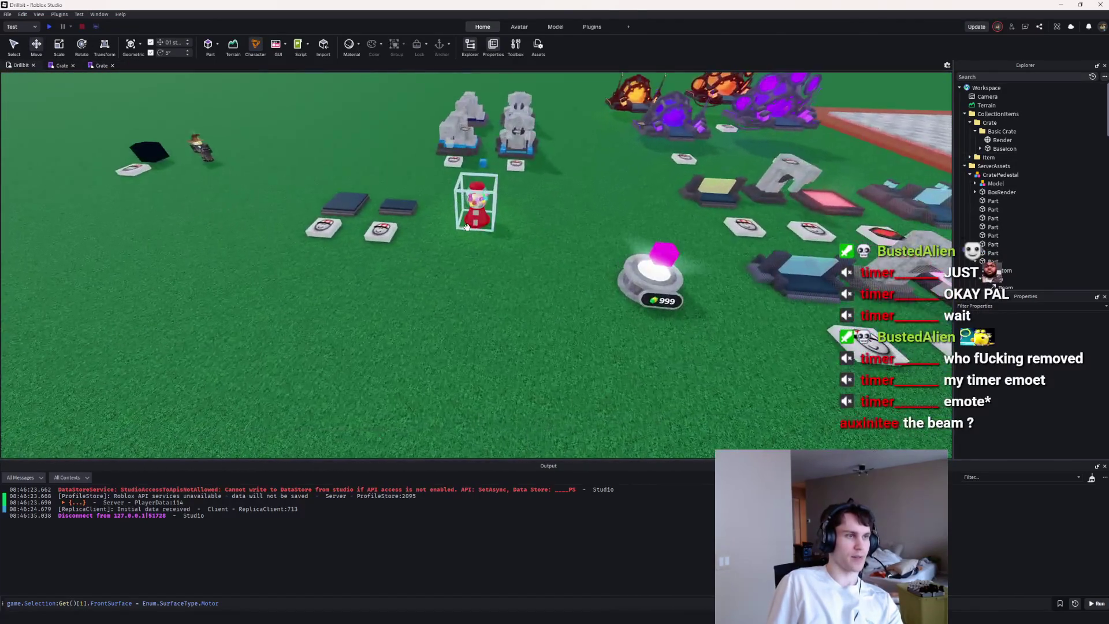
scroll(468, 227, down, 5)
scroll(478, 230, up, 10)
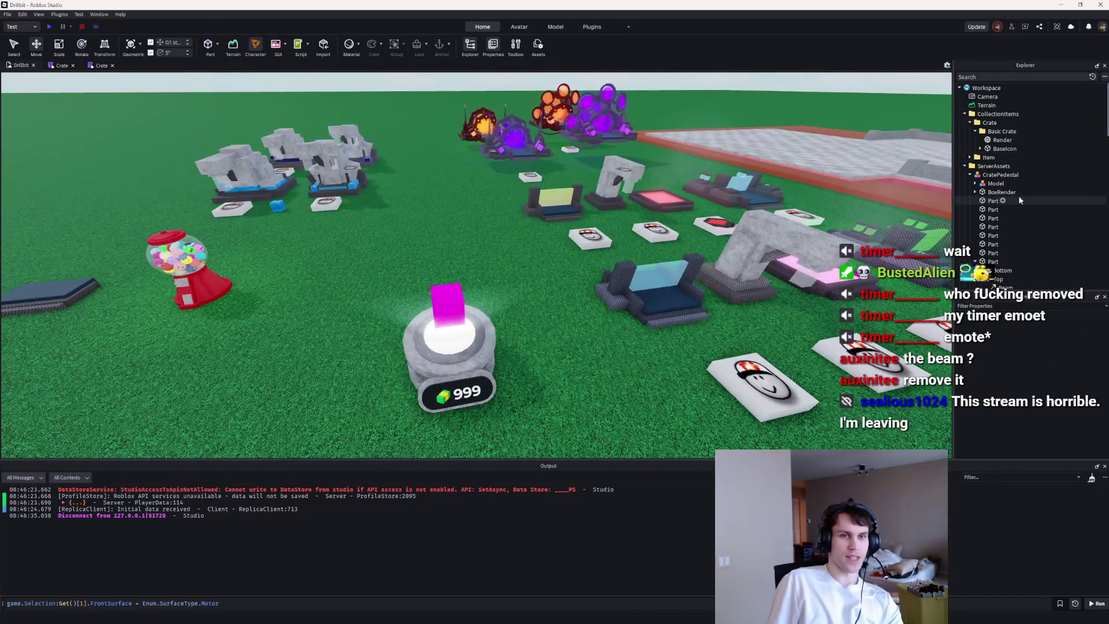
scroll(1017, 193, down, 2)
click(995, 223)
key(Delete)
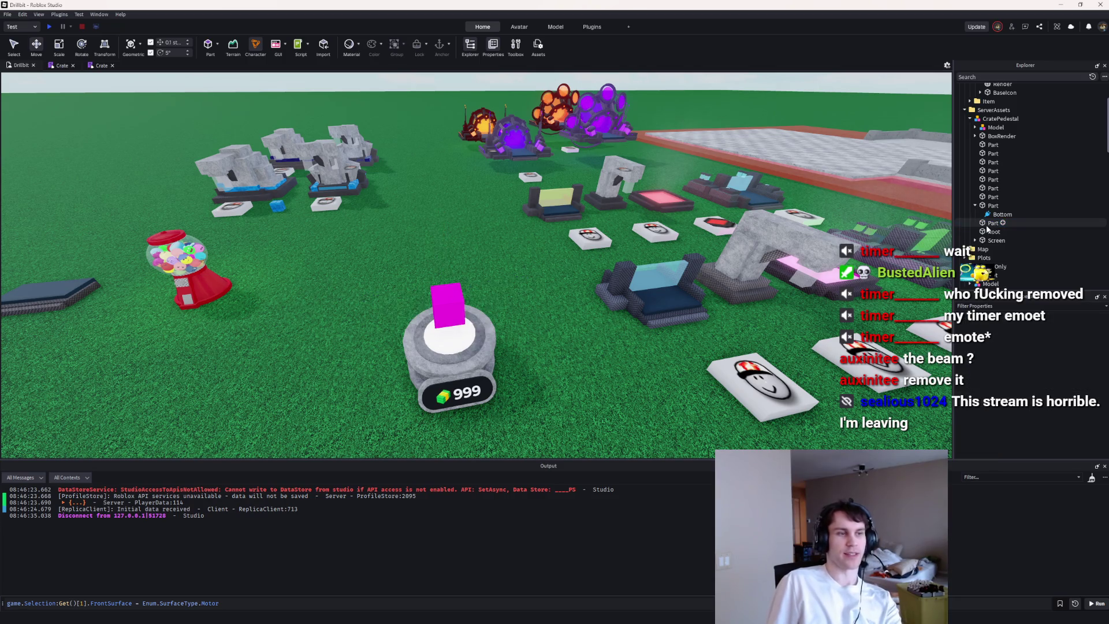
click(541, 307)
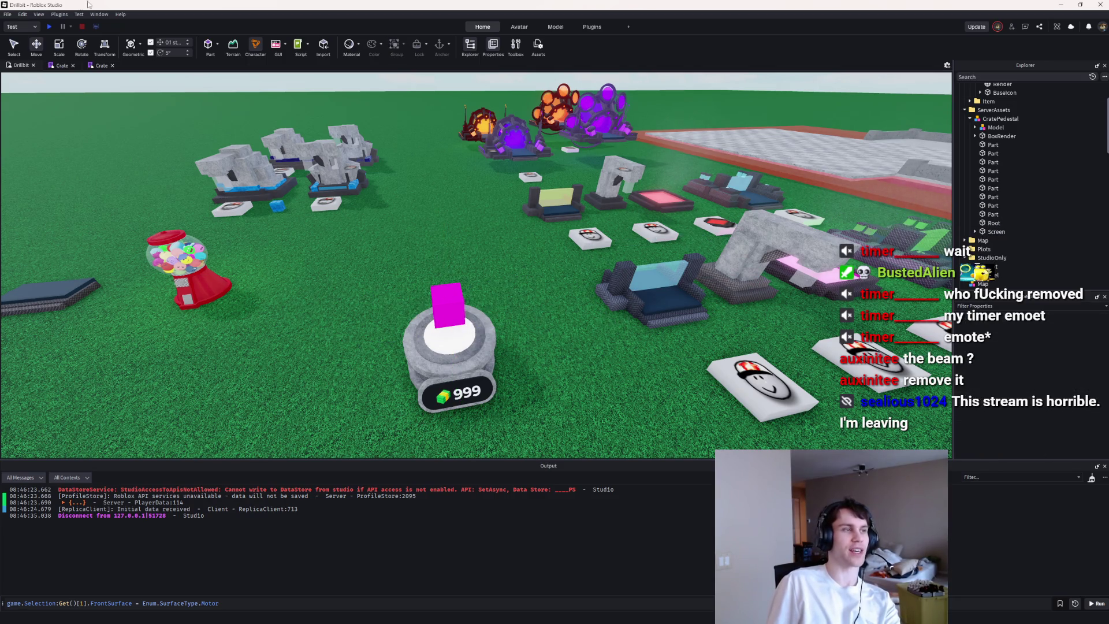
Step: Expand the part, delete the remaining beam-holding Top attachment, and start a playtest with F5
scroll(430, 203, up, 3)
click(1002, 213)
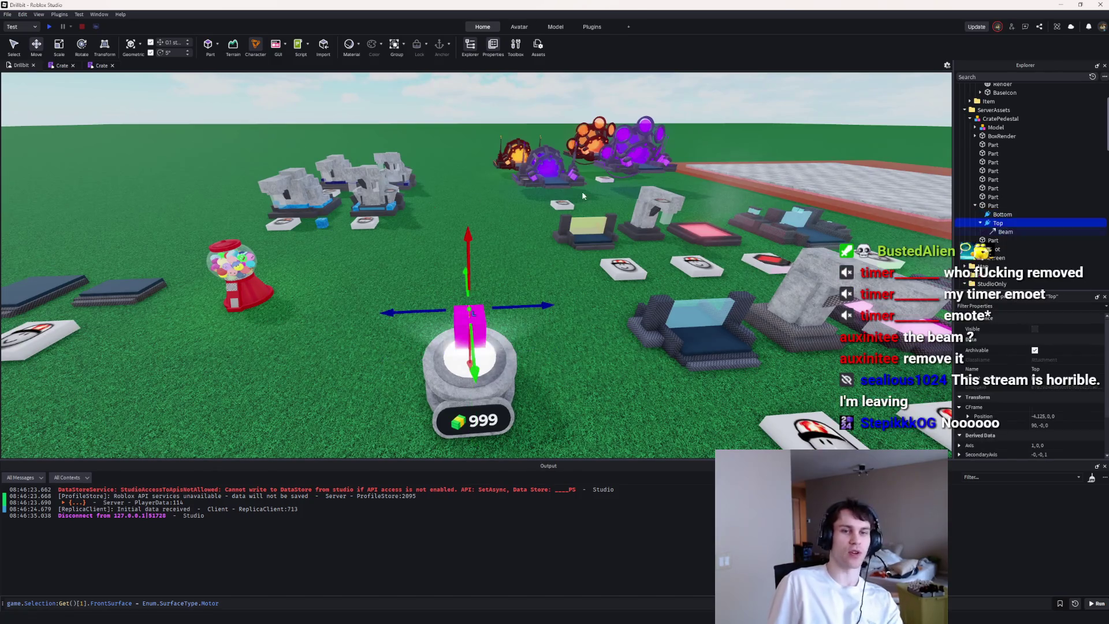
click(1006, 223)
click(998, 232)
key(Delete)
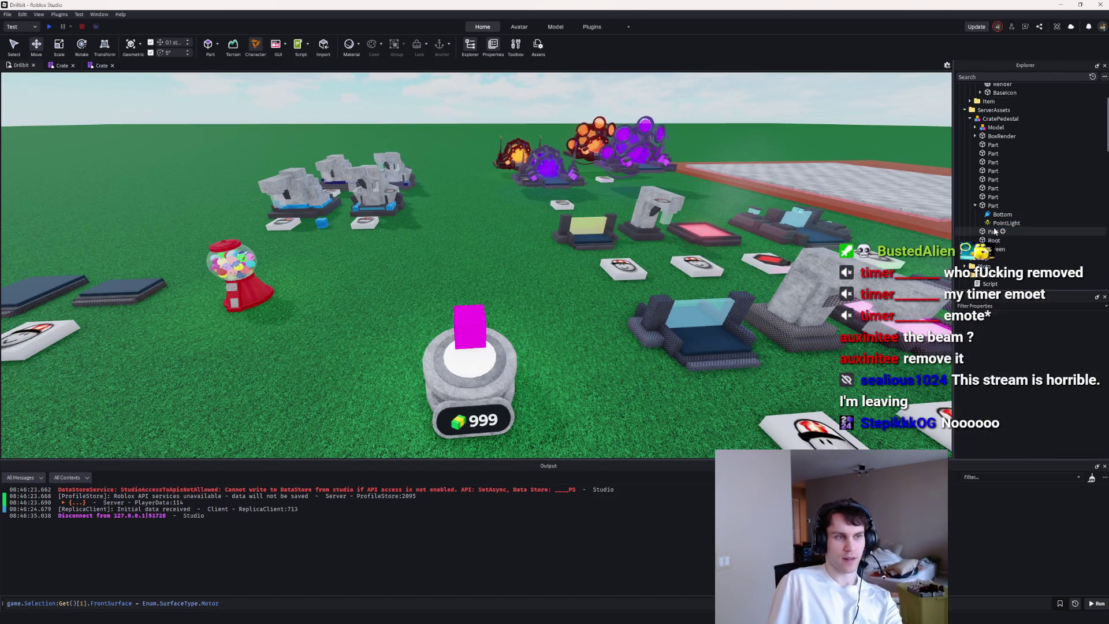
key(F5)
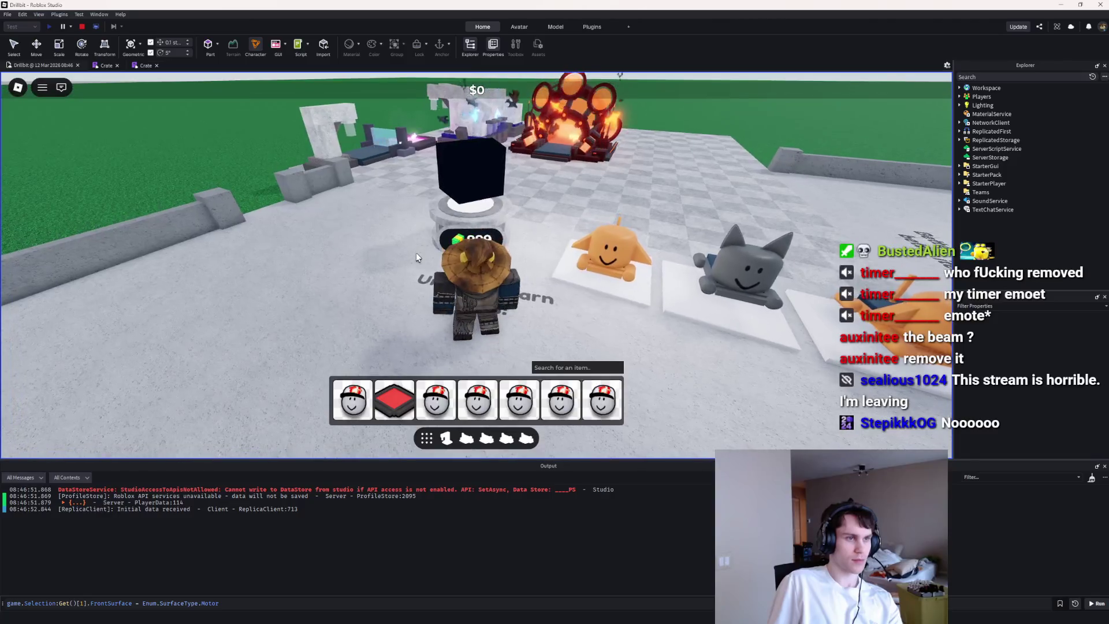
Step: Walk to the black crate pedestal, open it to unlock a Basic Furnace, then stop and select BoxRender
key(d)
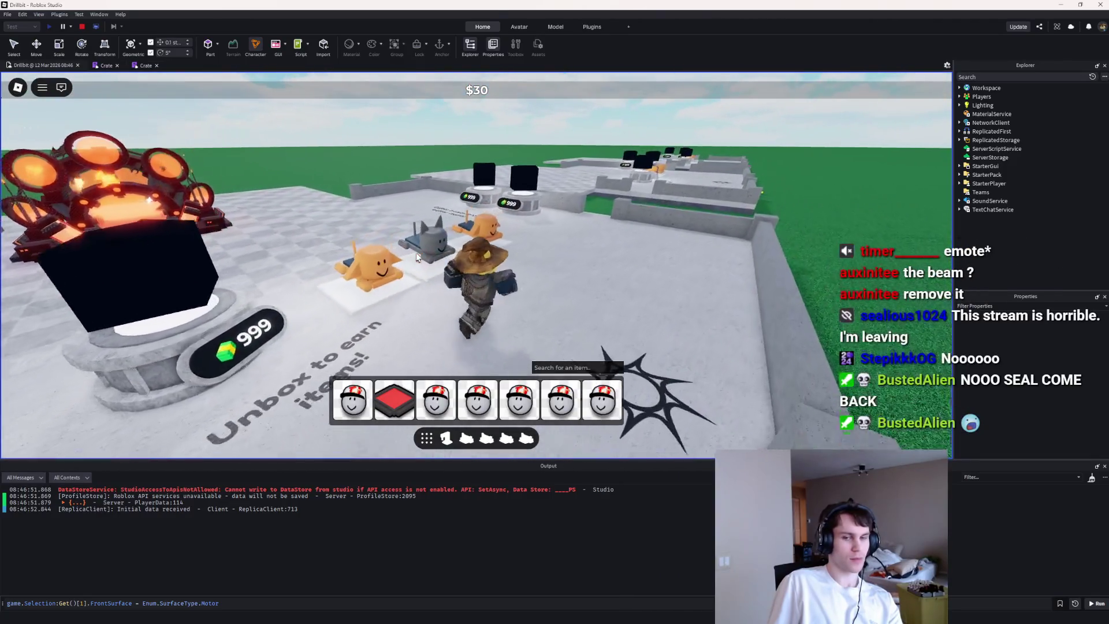
key(Left)
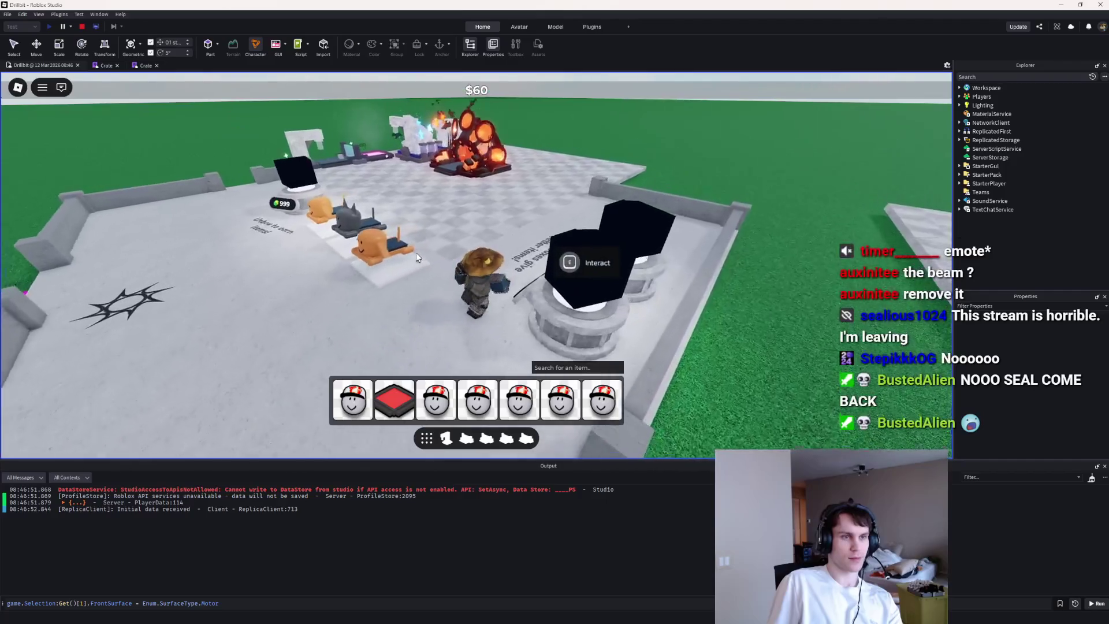
key(w)
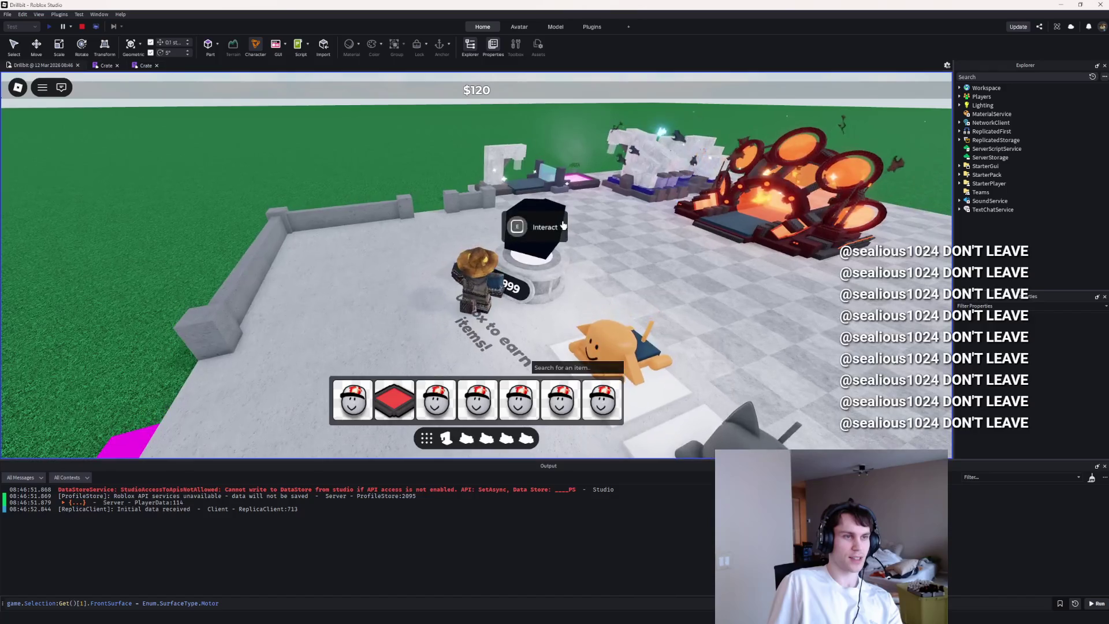
key(e)
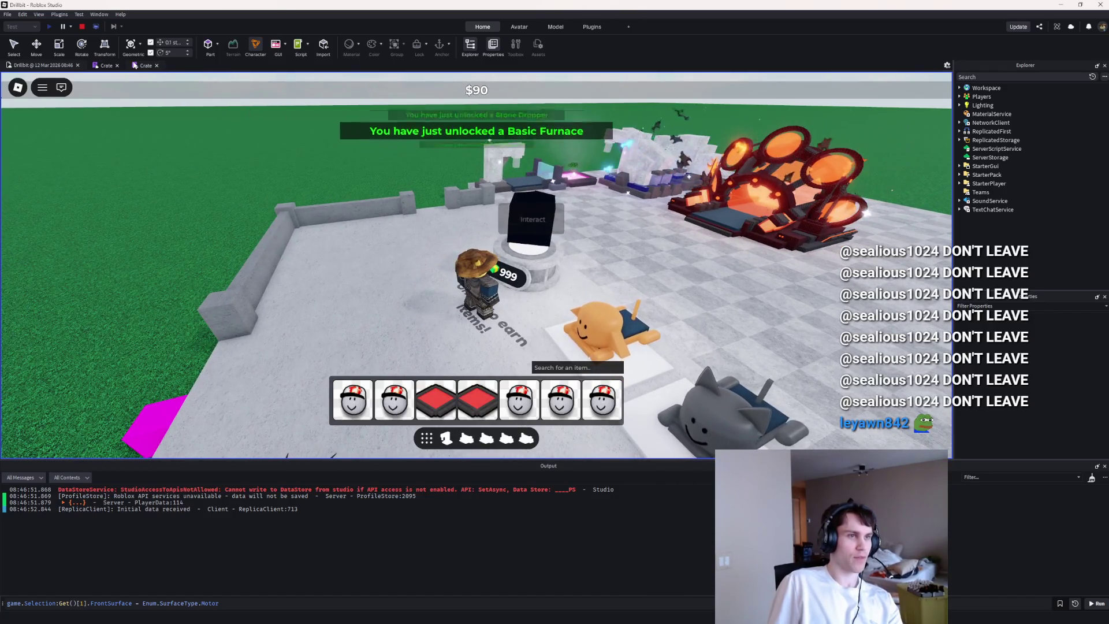
click(81, 27)
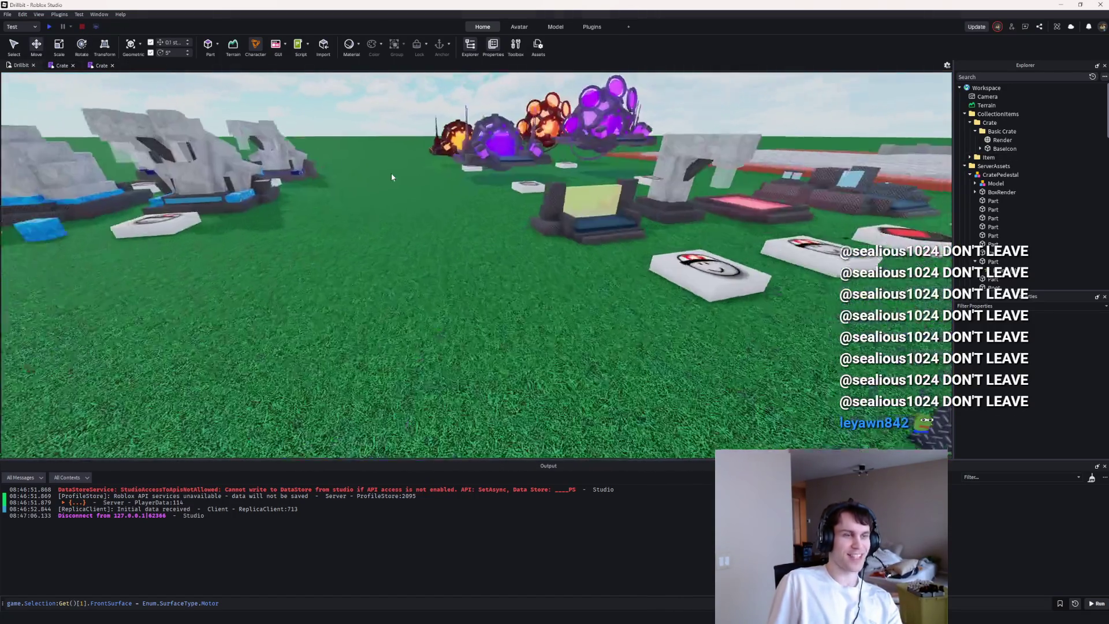
click(467, 272)
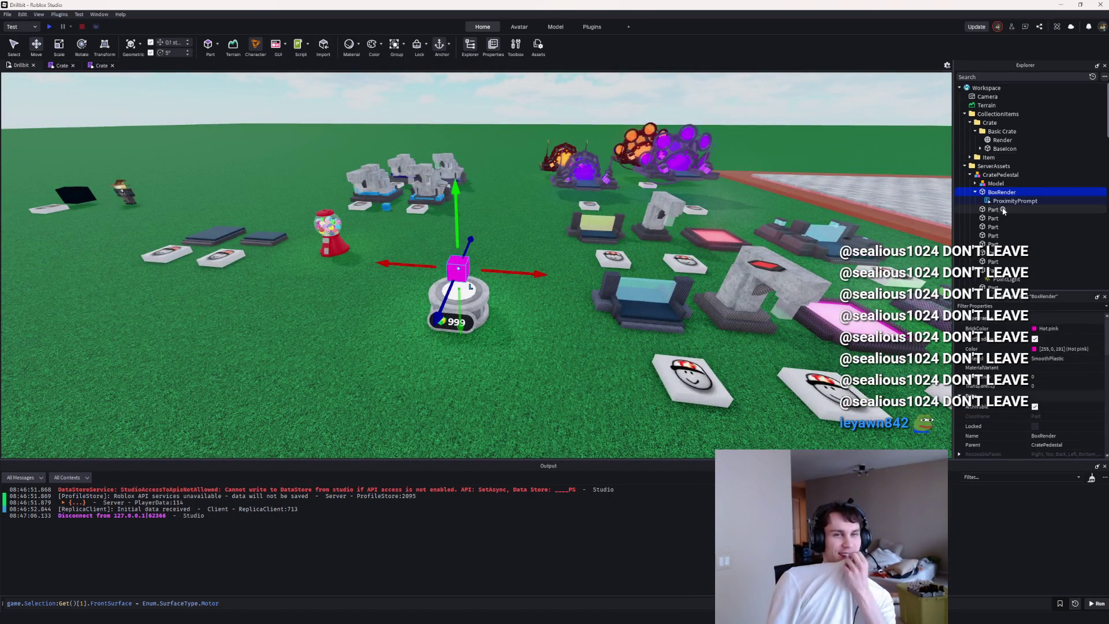
Step: Insert a BillboardGui under the crate's BoxRender
click(1020, 192)
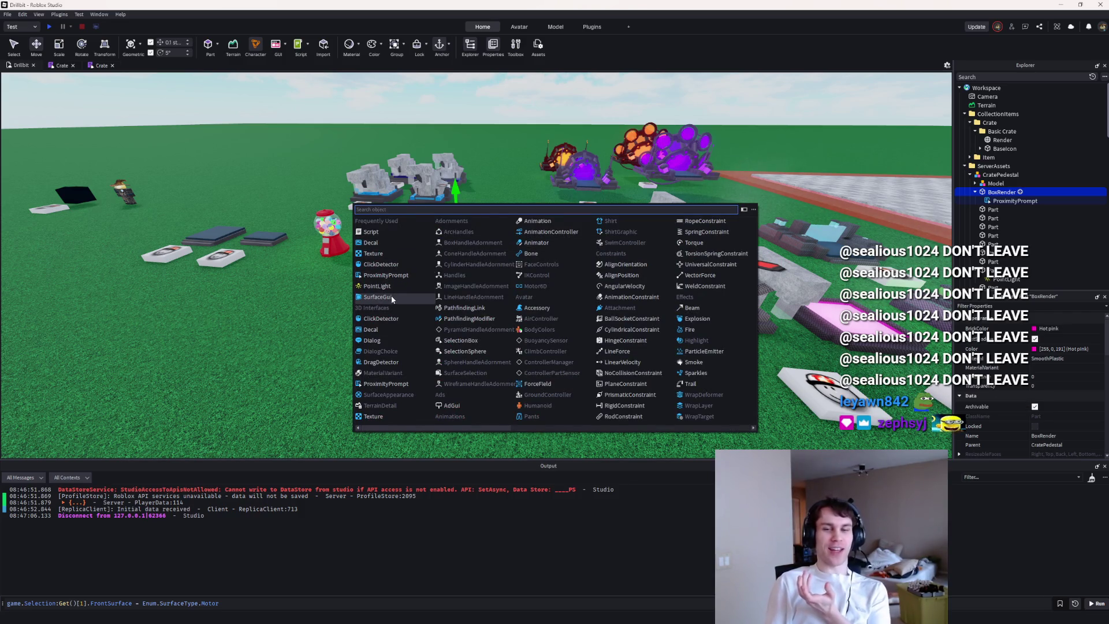
click(433, 281)
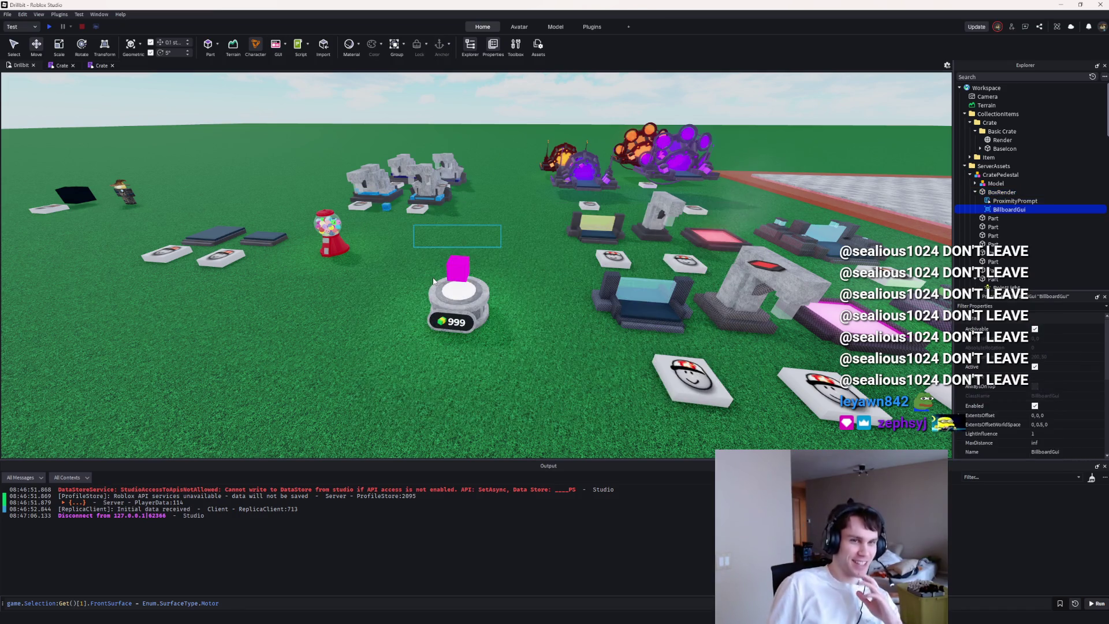
click(1031, 210)
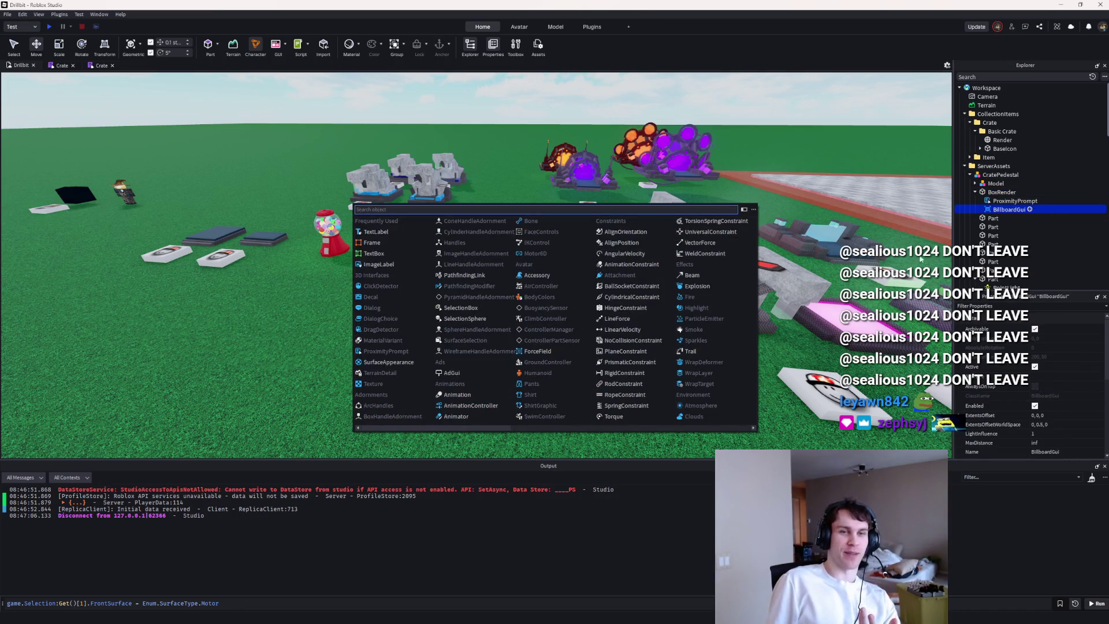
key(Escape)
Step: Set the BillboardGui's Size to {0,100},{0,100}
scroll(1034, 370, down, 3)
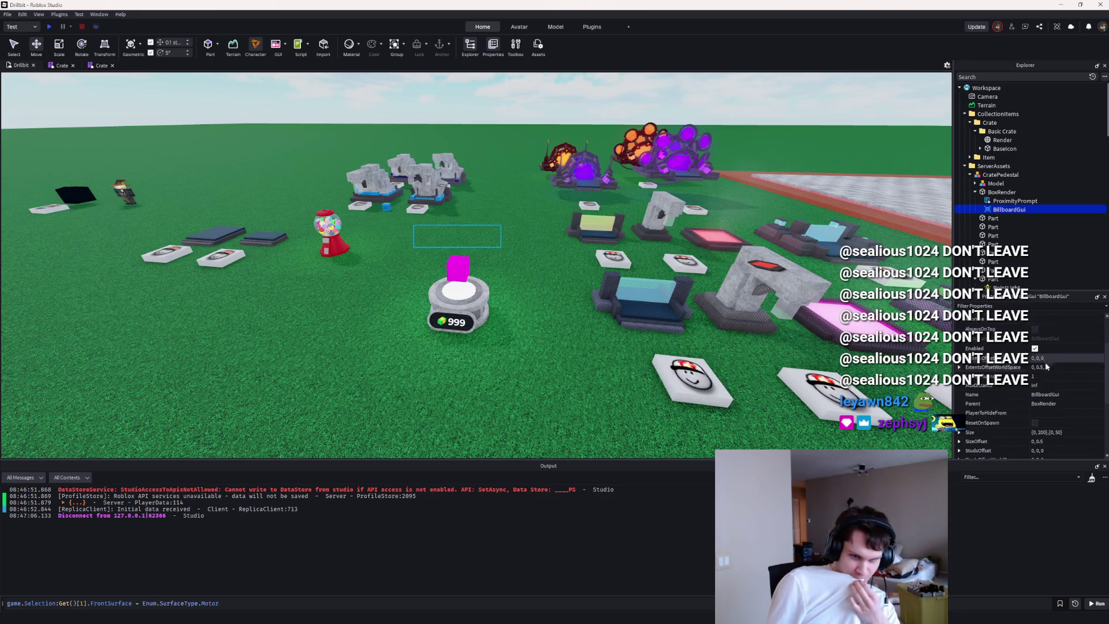
scroll(1052, 372, down, 2)
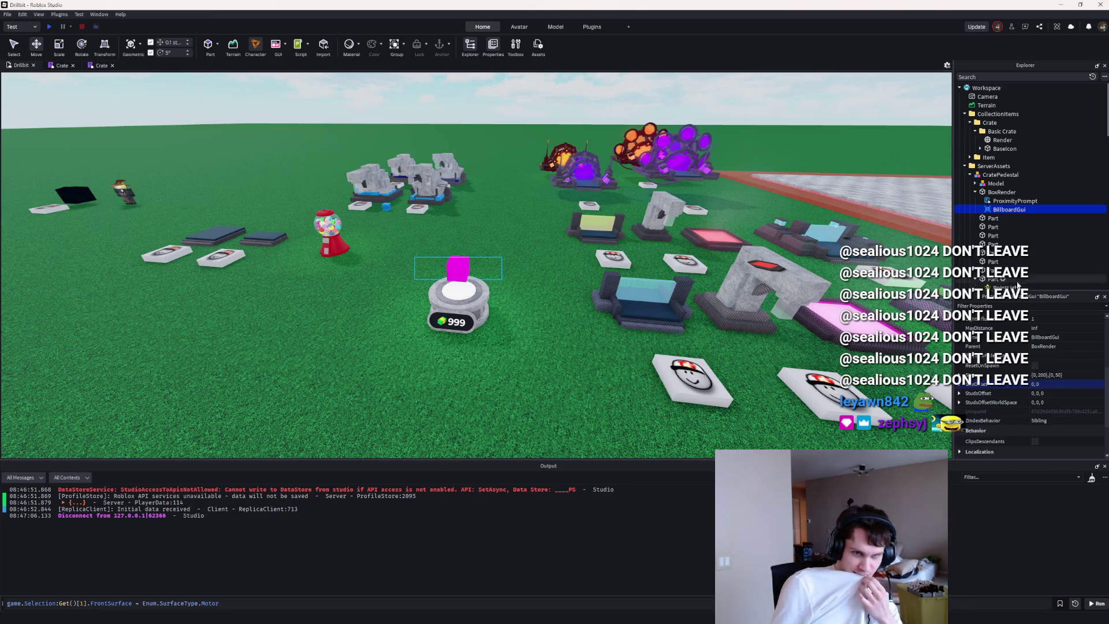
scroll(1057, 375, up, 1)
click(1060, 404)
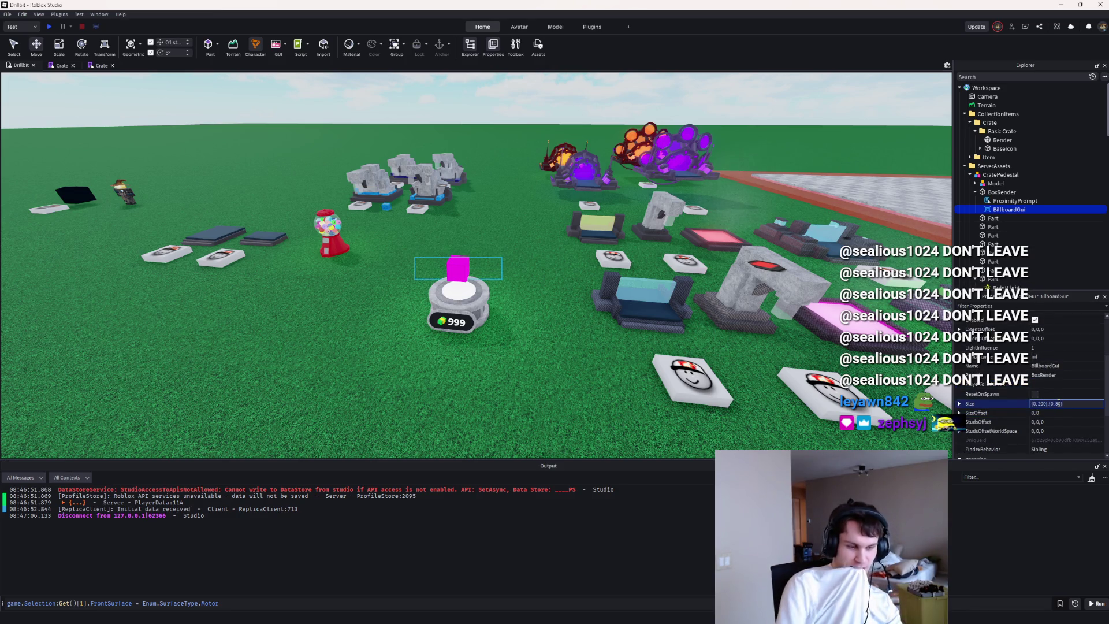
text(100)
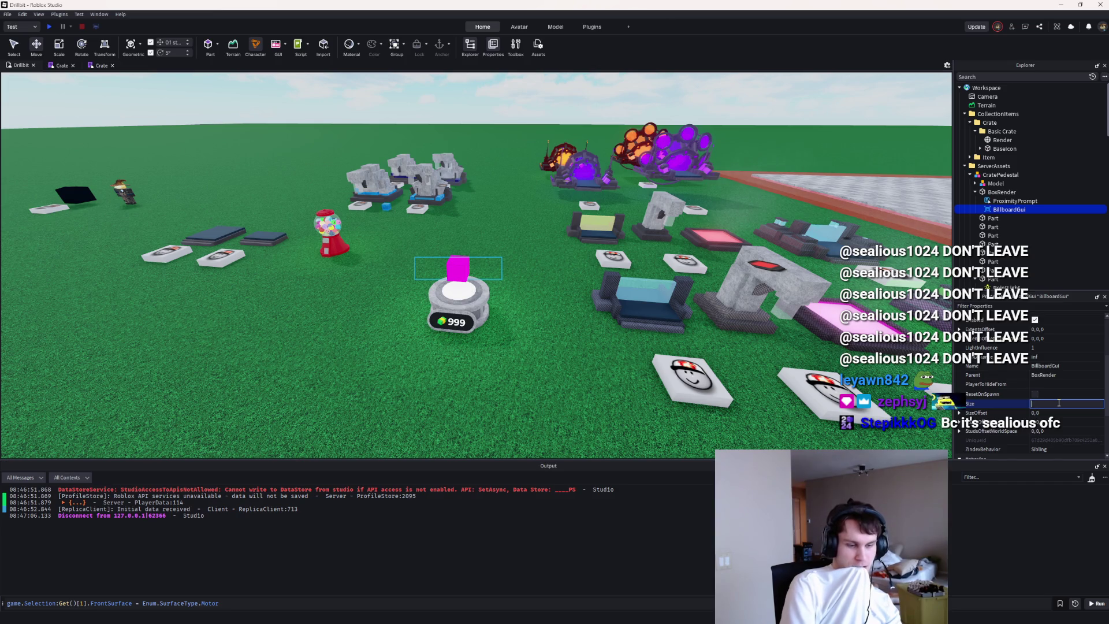
key(Return)
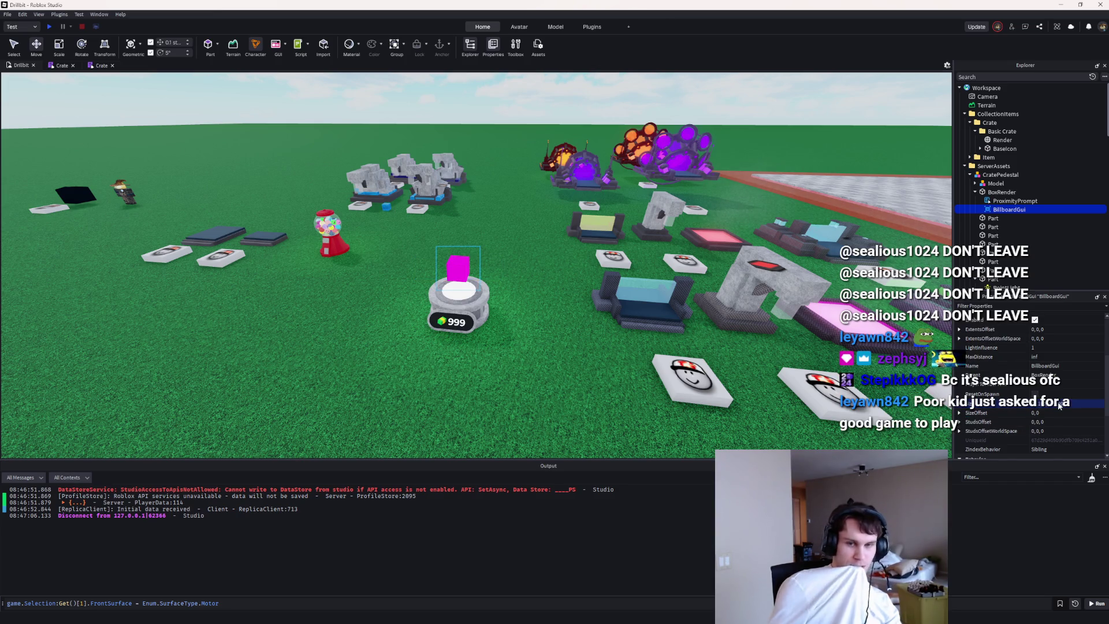
click(1029, 210)
Step: Insert an ImageLabel into the crate's BillboardGui
text(imagelabel)
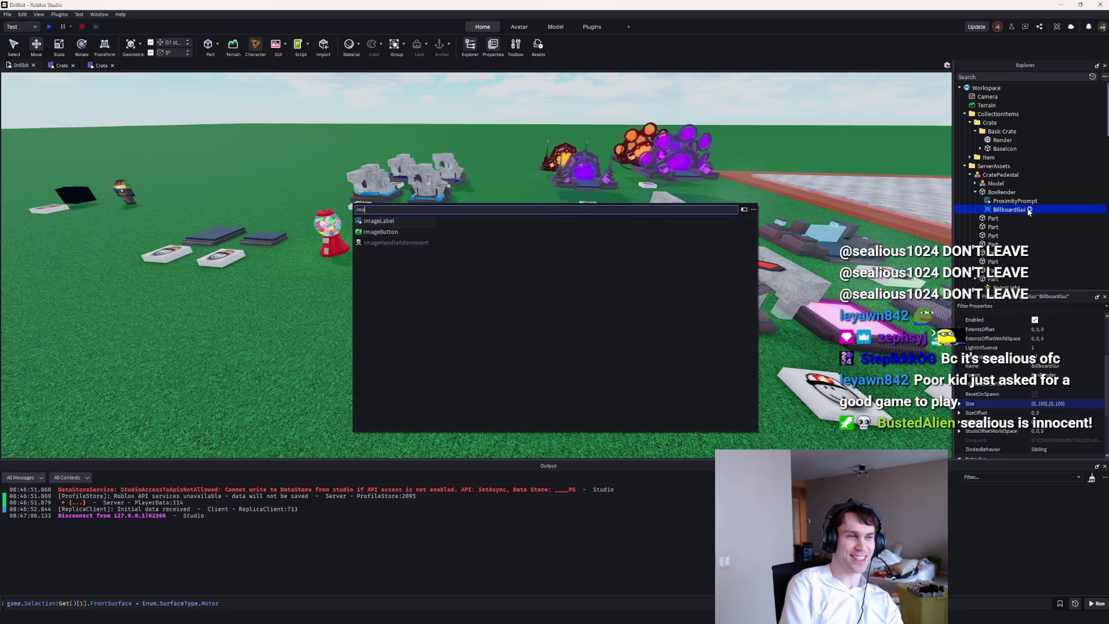
key(Return)
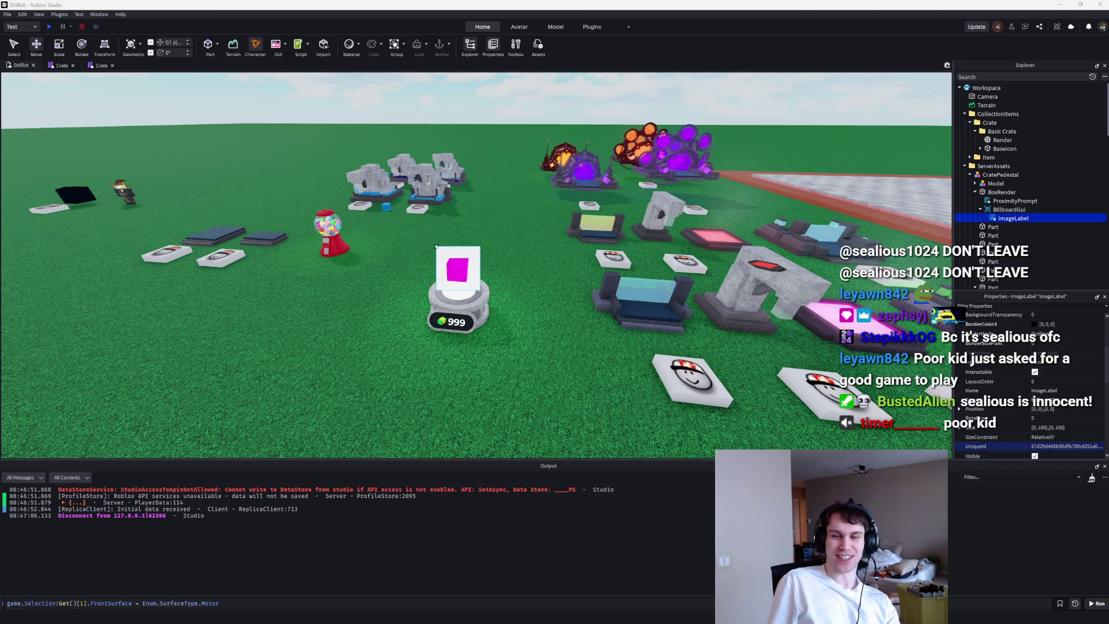
scroll(1007, 369, down, 5)
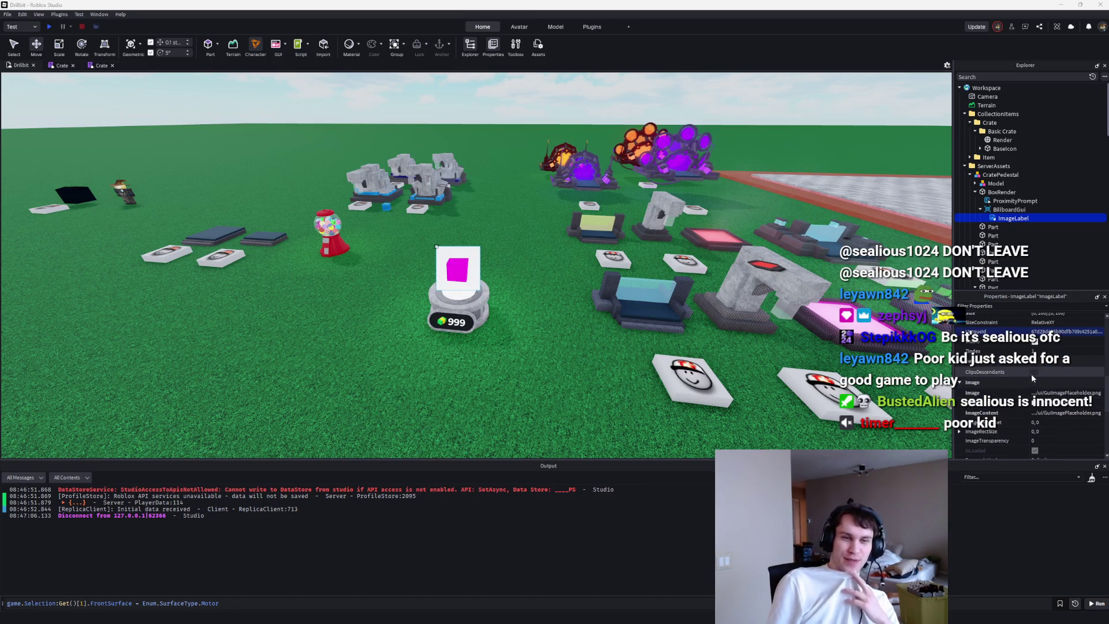
scroll(1017, 373, up, 5)
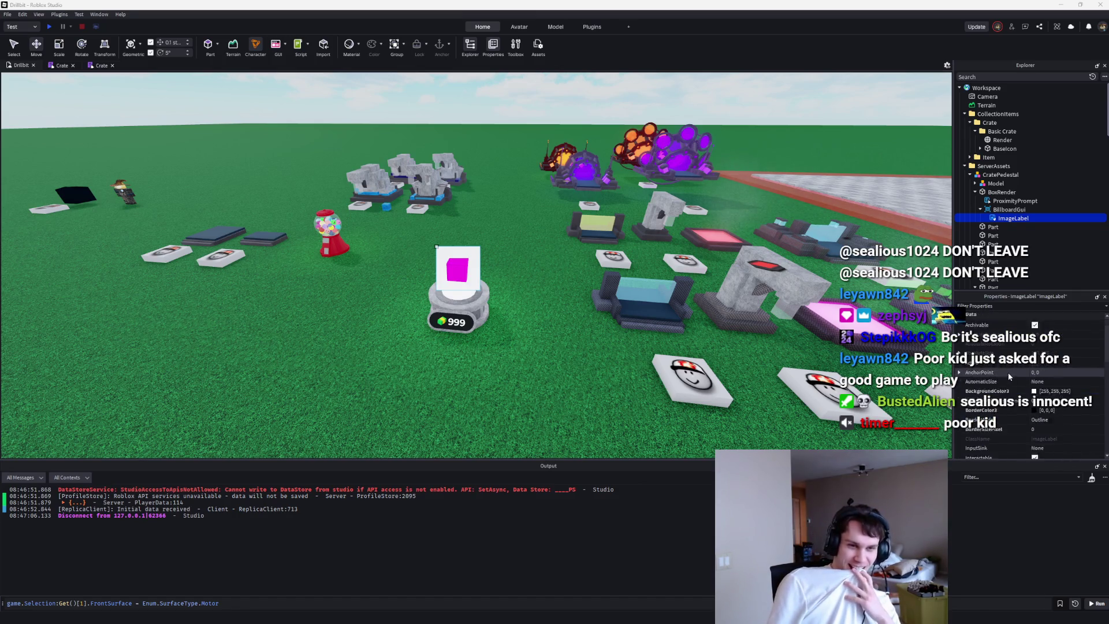
scroll(1007, 372, down, 6)
scroll(1007, 369, up, 5)
Step: Review the new ImageLabel's properties and select it to set its image
click(1028, 370)
scroll(1025, 370, up, 2)
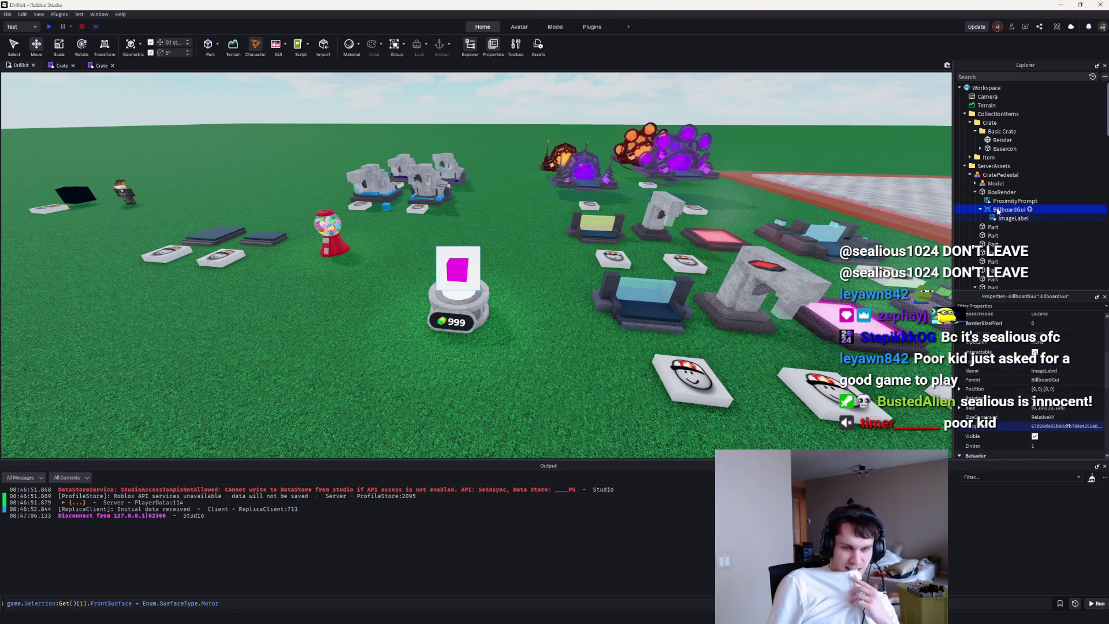
scroll(1032, 416, down, 3)
scroll(1032, 417, up, 5)
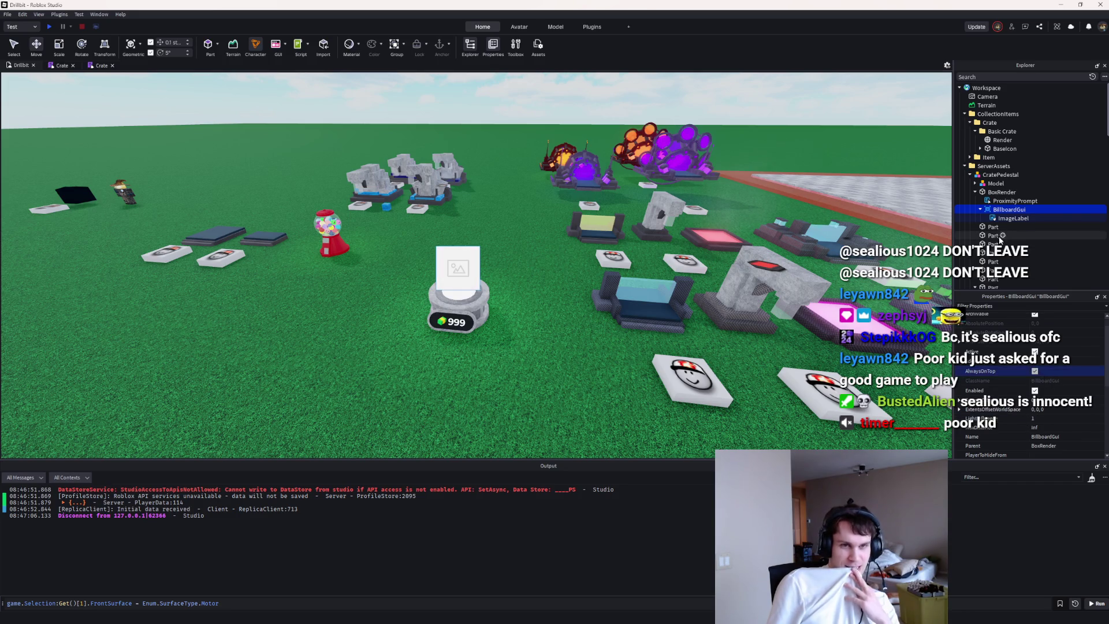
click(973, 217)
click(524, 47)
text(lock ico)
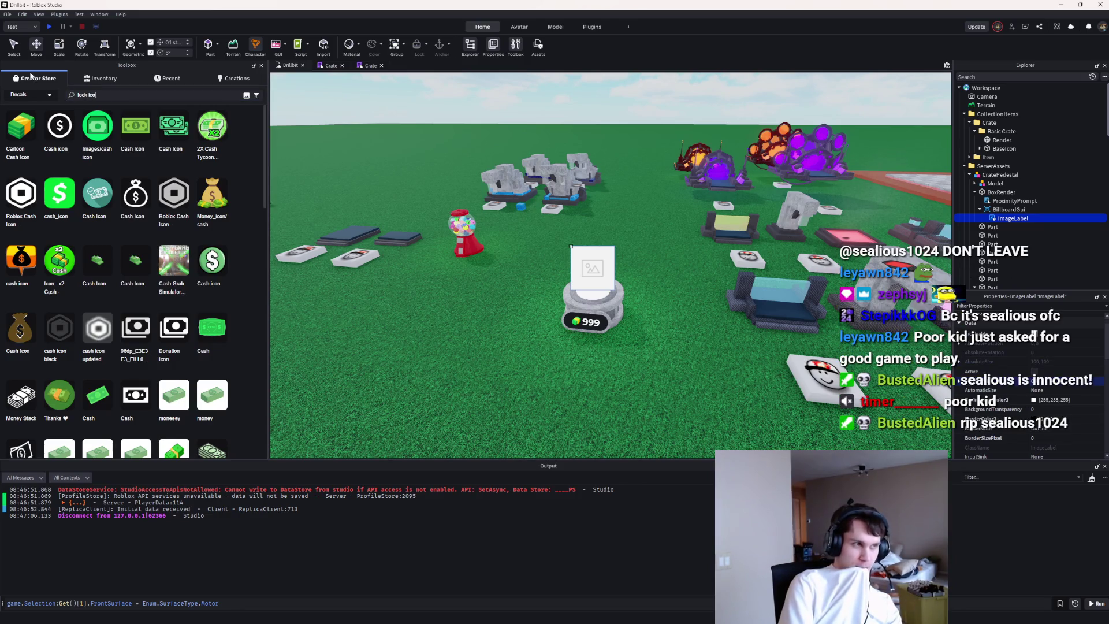
Step: Search the Toolbox for a lock decal and copy its asset ID
text(n)
key(Return)
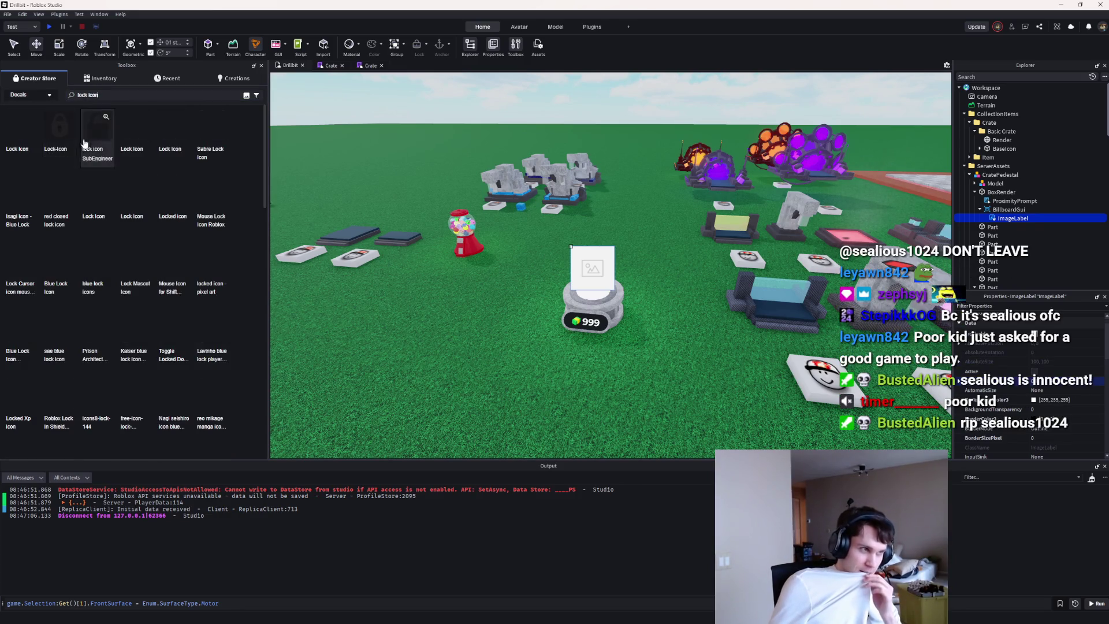
scroll(52, 360, down, 10)
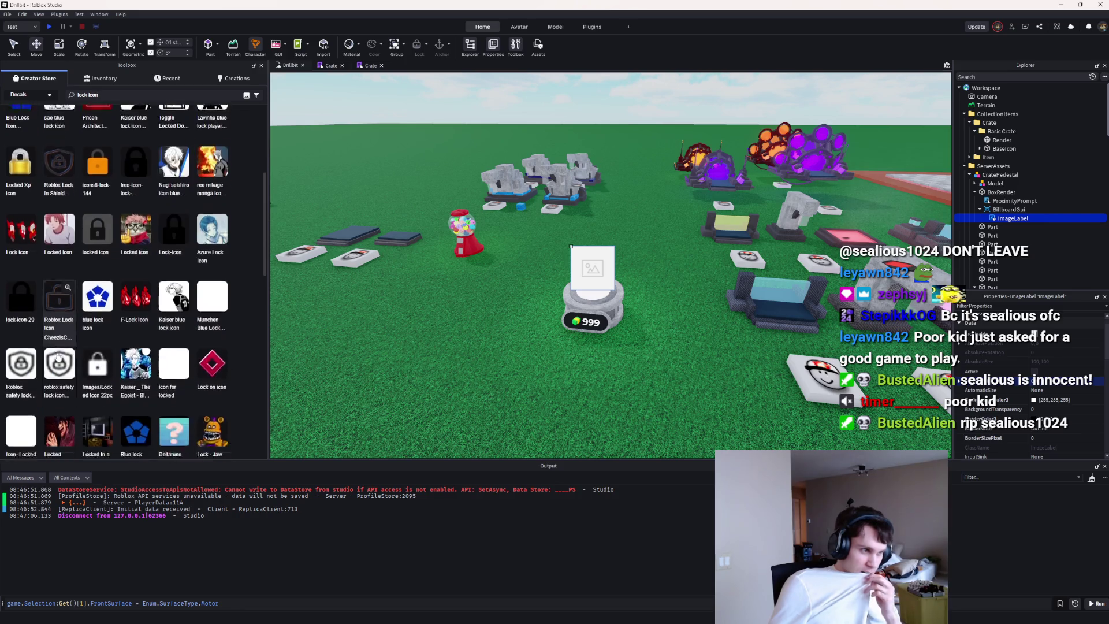
scroll(143, 274, up, 10)
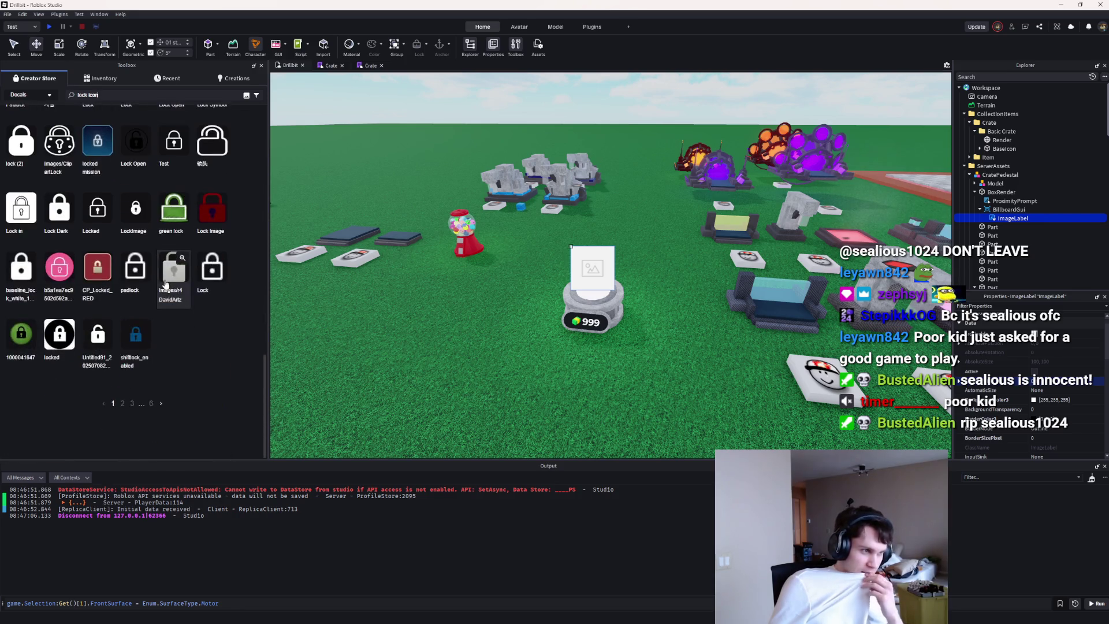
scroll(163, 243, up, 4)
right_click(125, 201)
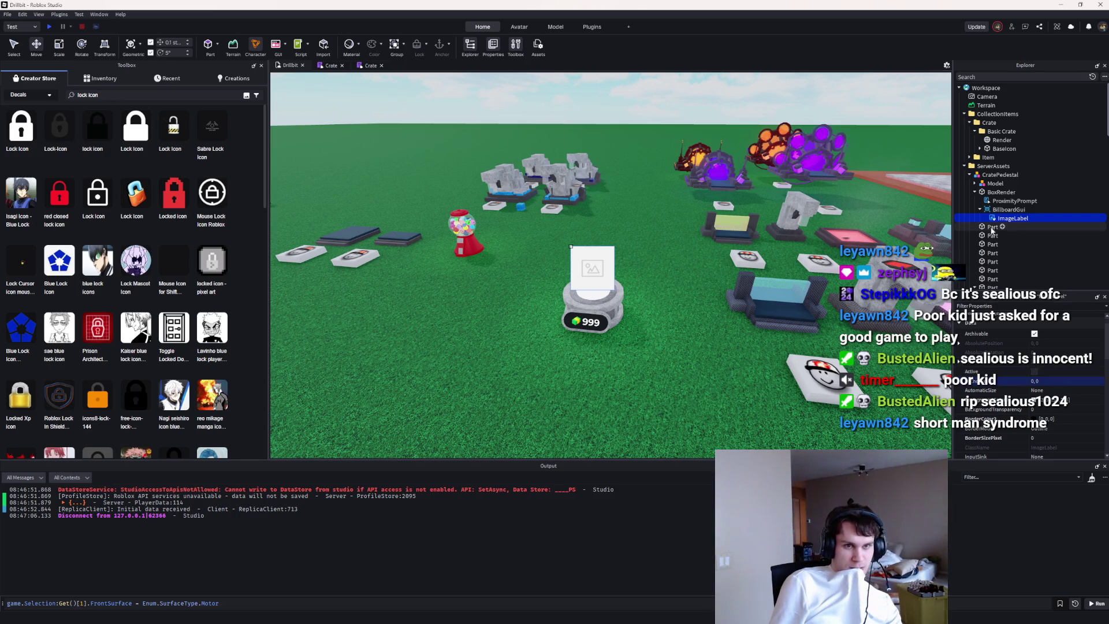
Step: Paste the lock ID into the ImageLabel's Image property, leaving its background colour unchanged
scroll(1071, 370, down, 5)
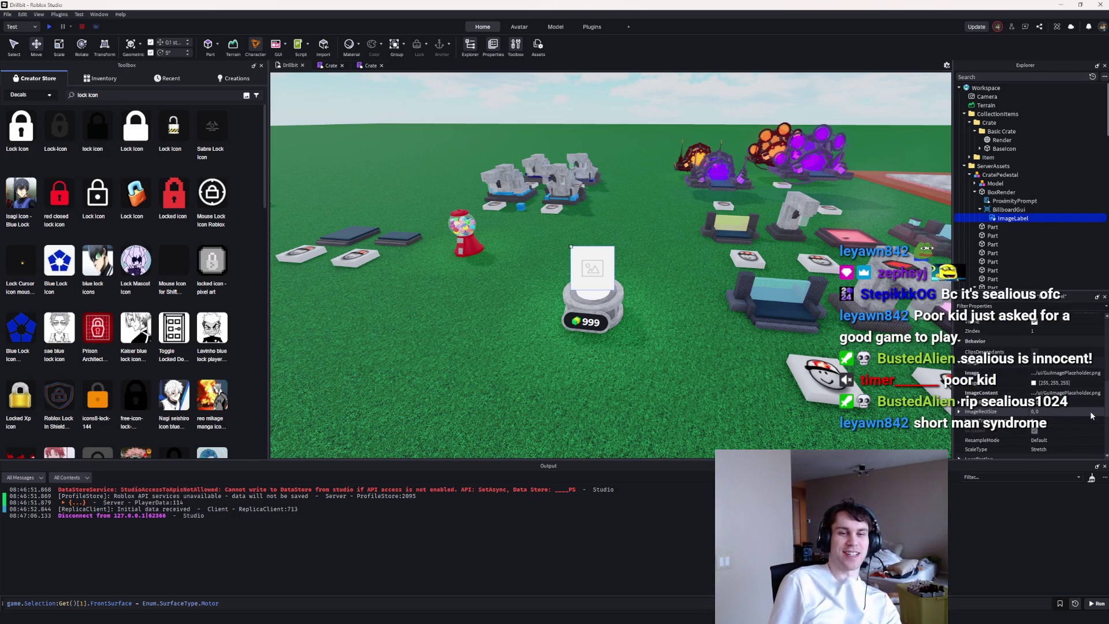
click(1061, 373)
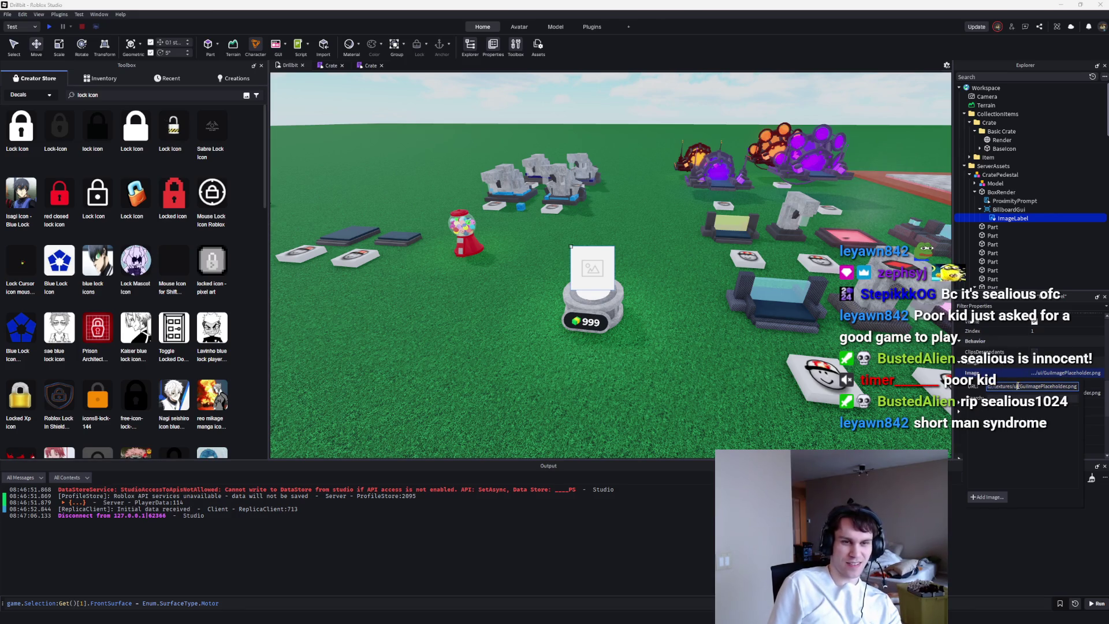
key(ctrl+v)
key(Return)
click(1034, 415)
click(648, 394)
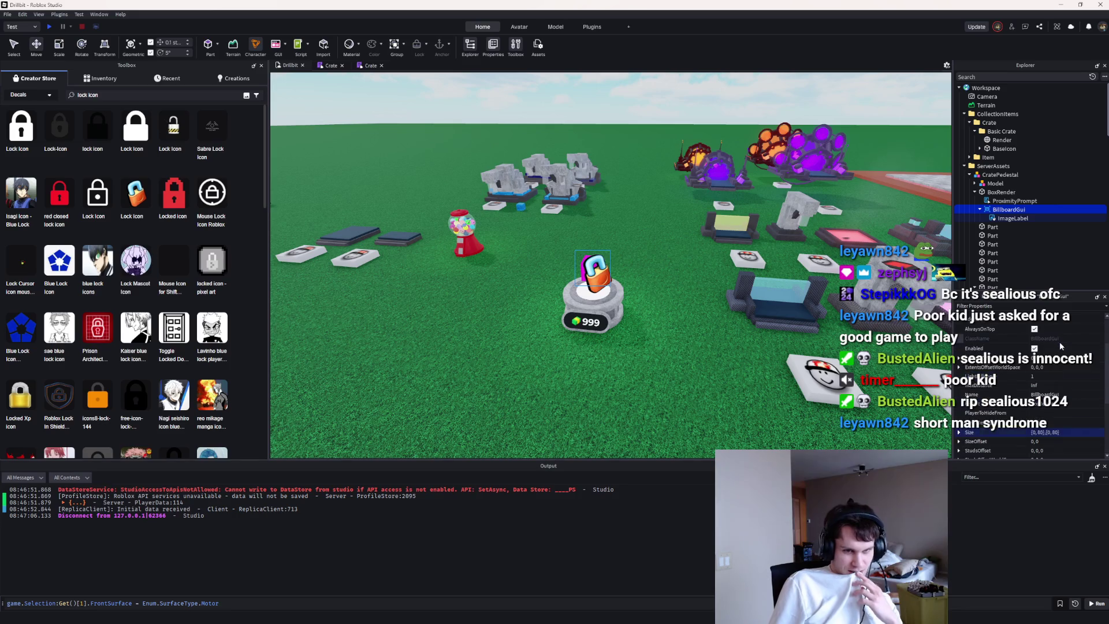
click(1011, 218)
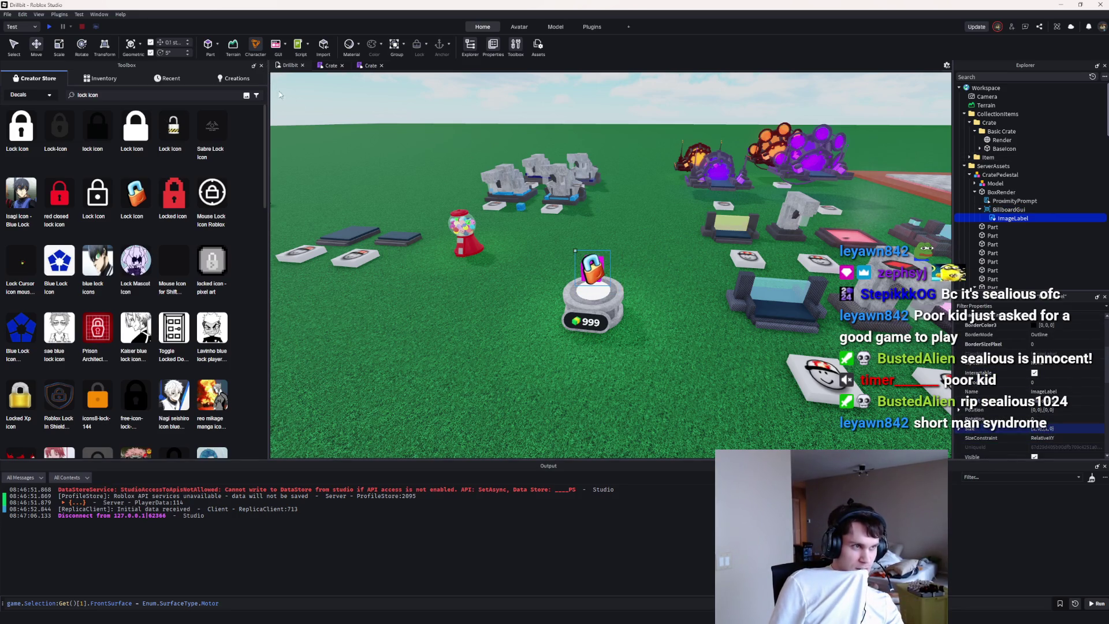
click(261, 66)
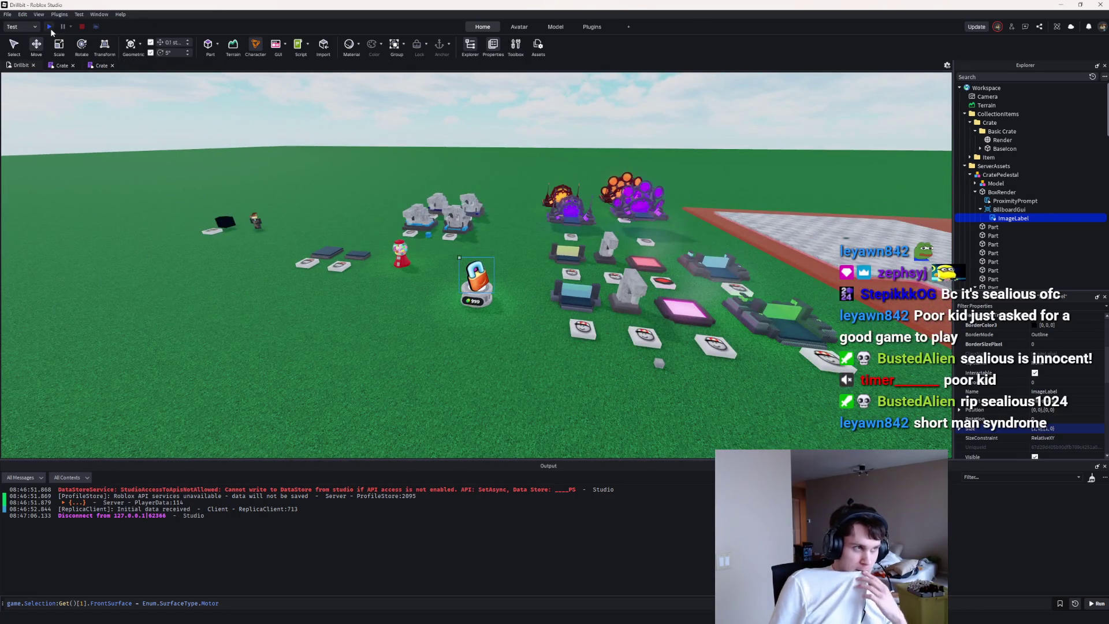
Step: Playtest to view the lock icons over the crates, then edit the BillboardGui's Size
click(50, 27)
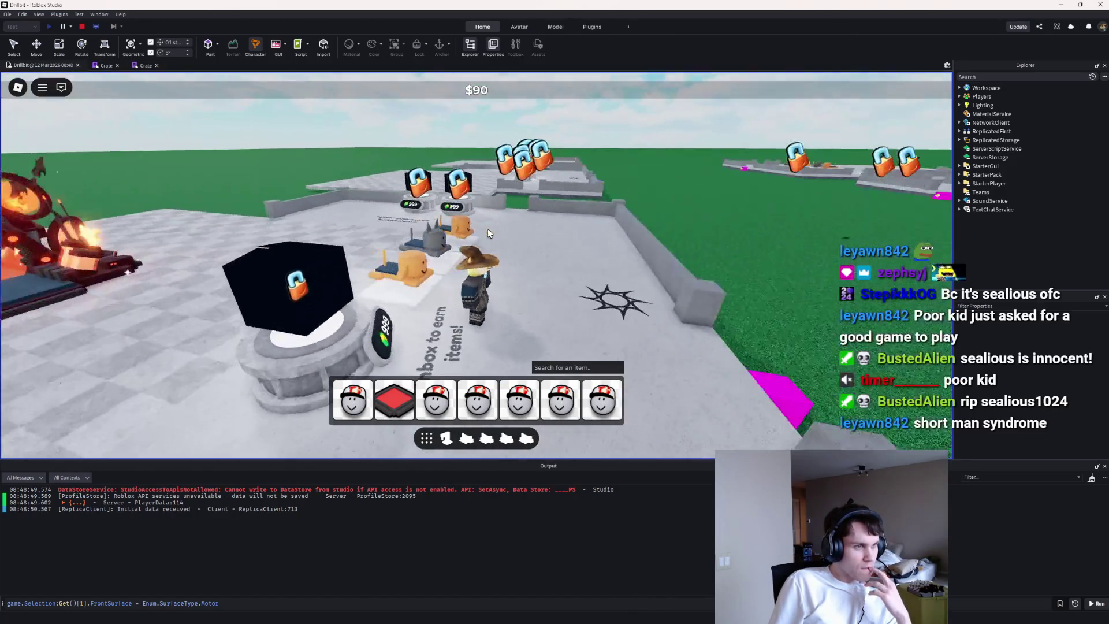
key(shift+F5)
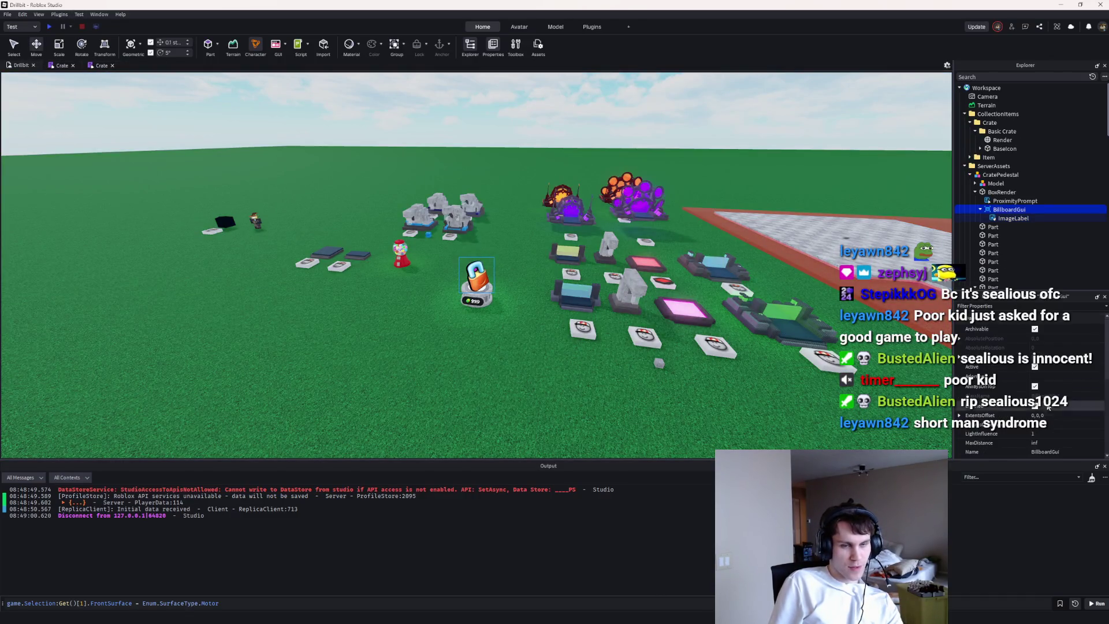
scroll(1049, 406, down, 4)
click(1051, 374)
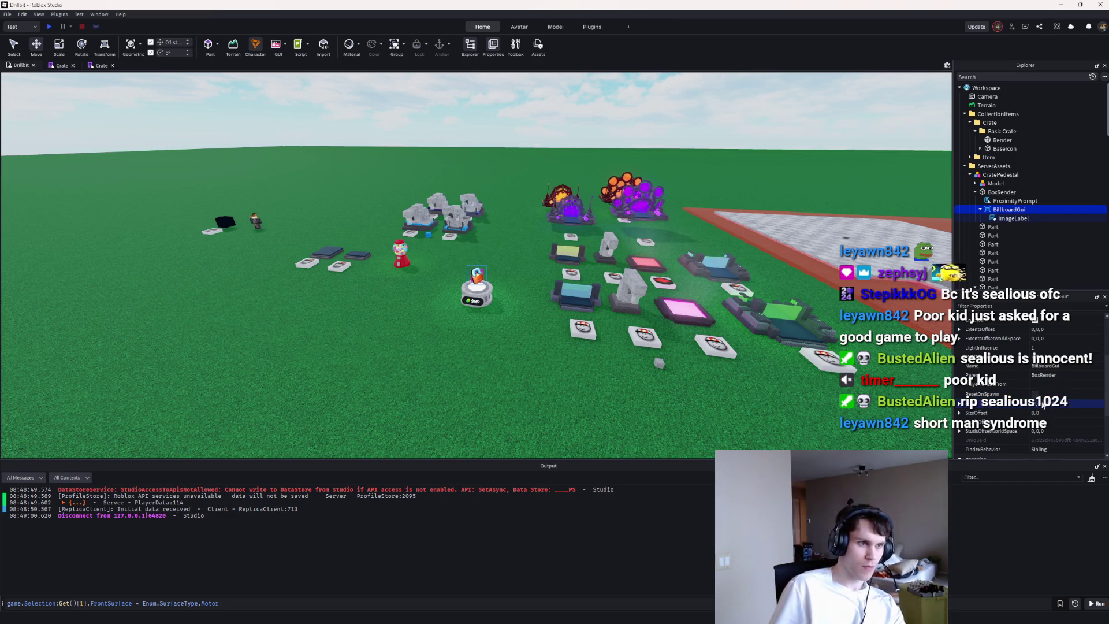
click(49, 26)
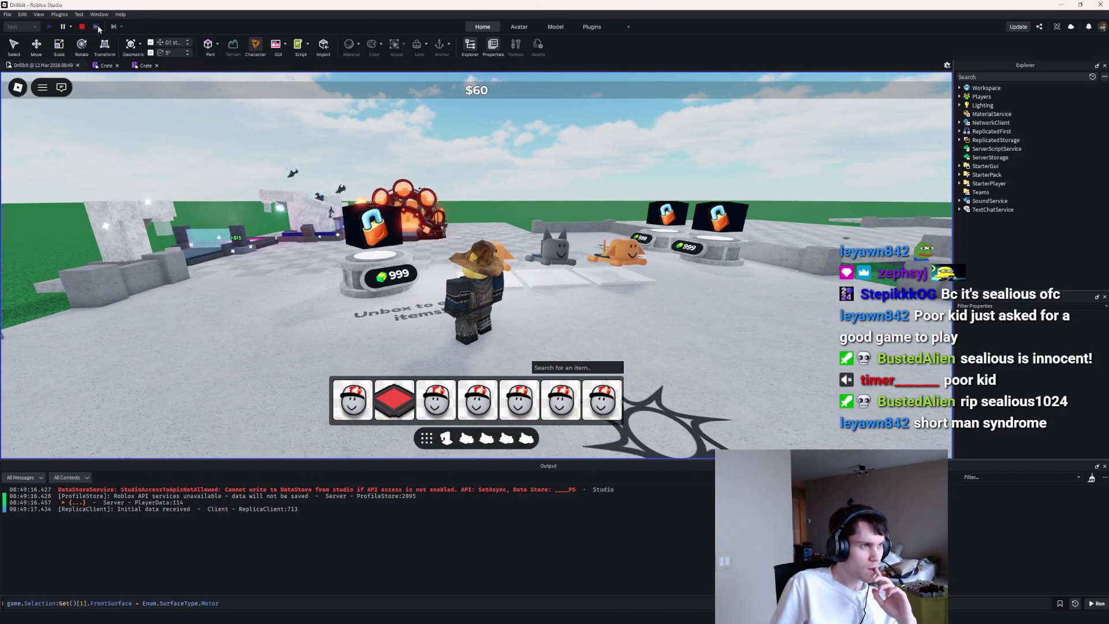
click(92, 28)
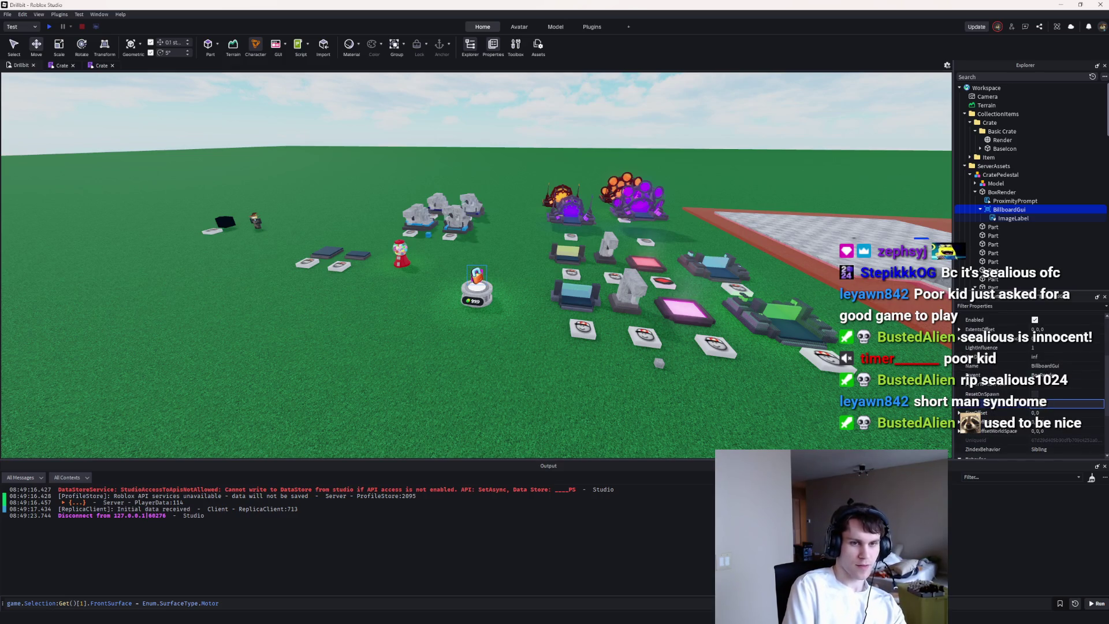
click(49, 26)
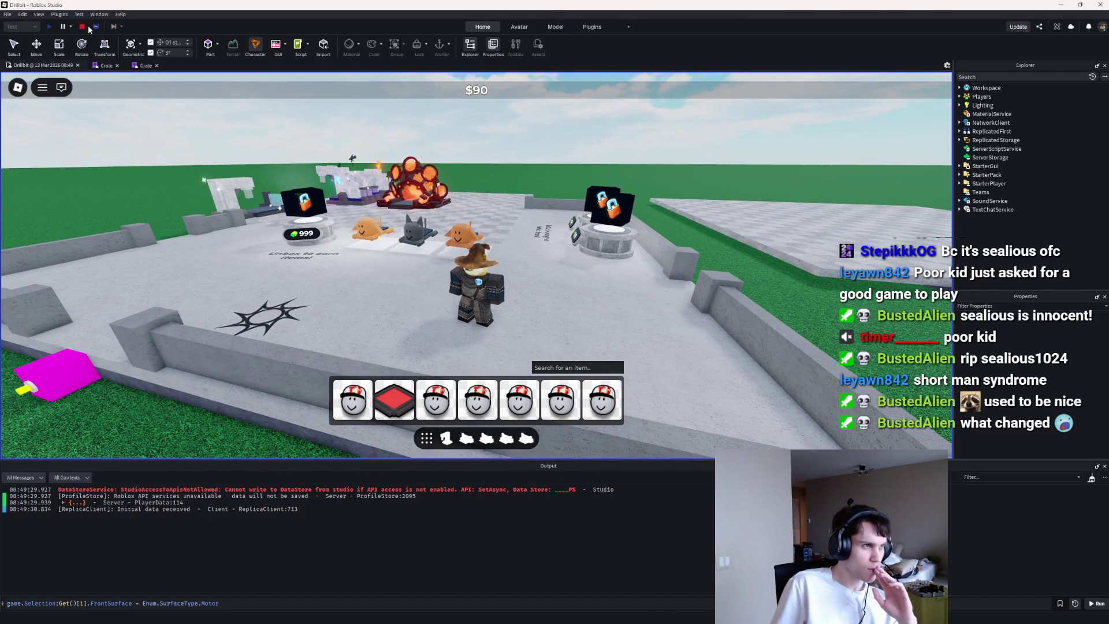
key(shift+F5)
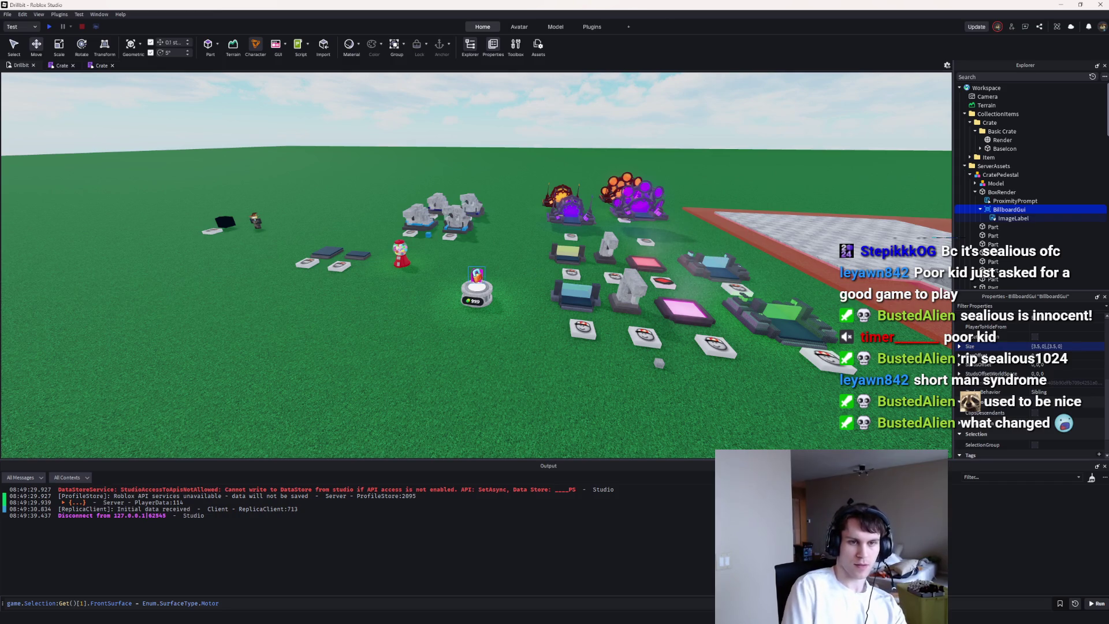
click(50, 27)
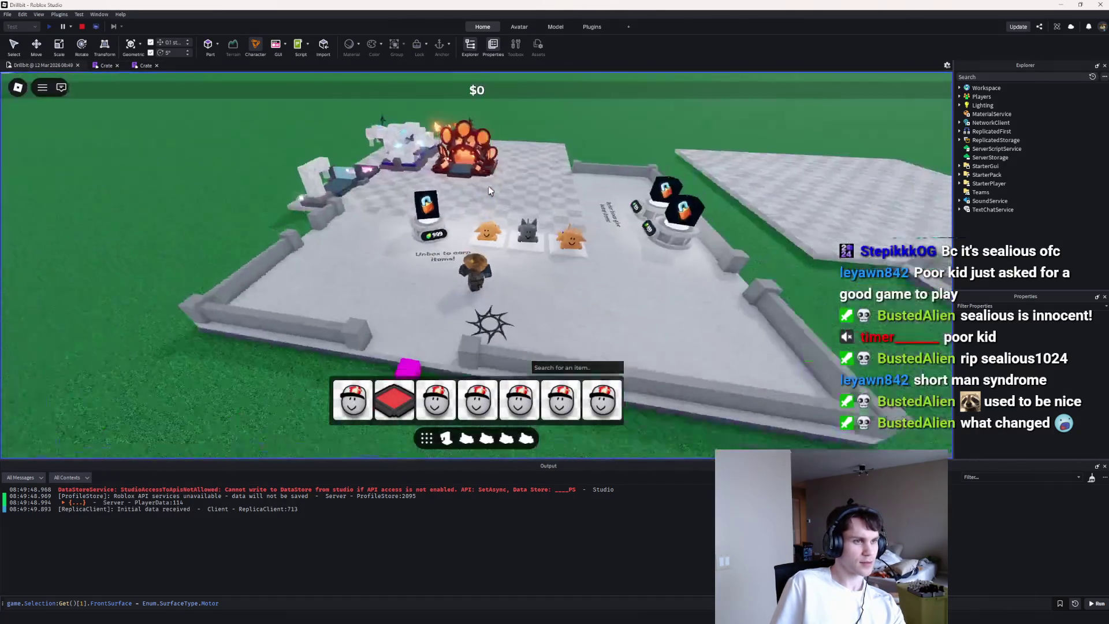
key(w)
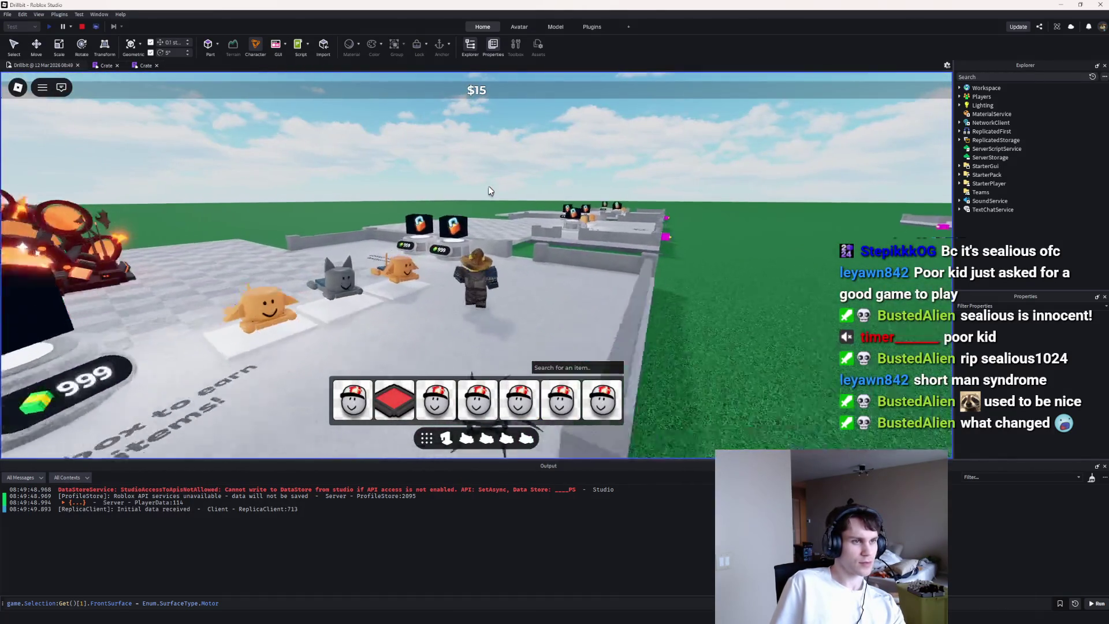
key(s)
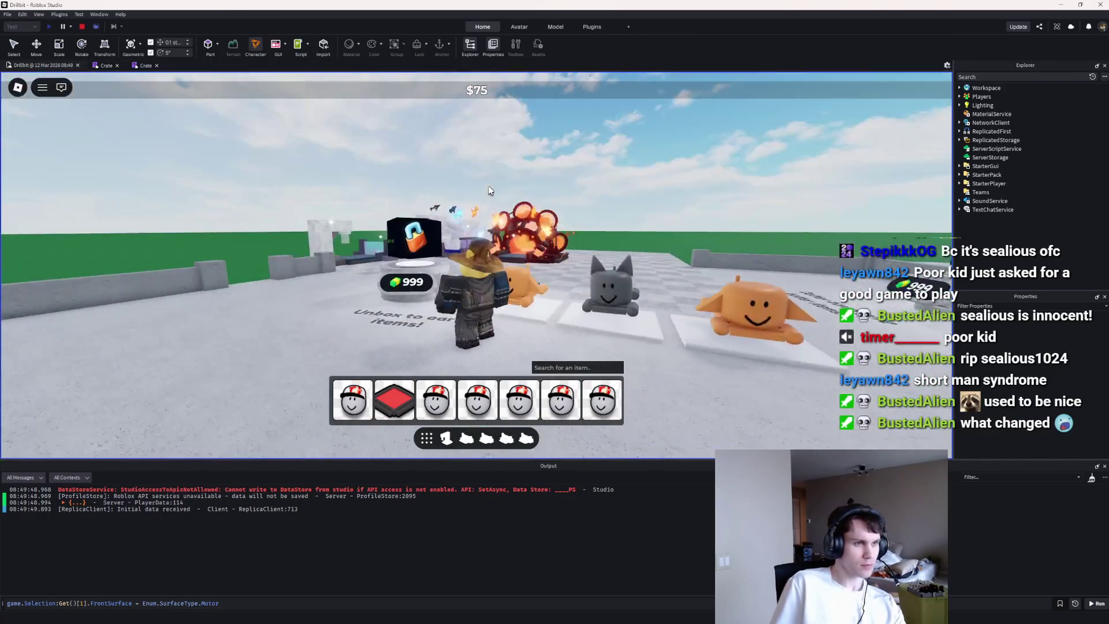
click(81, 27)
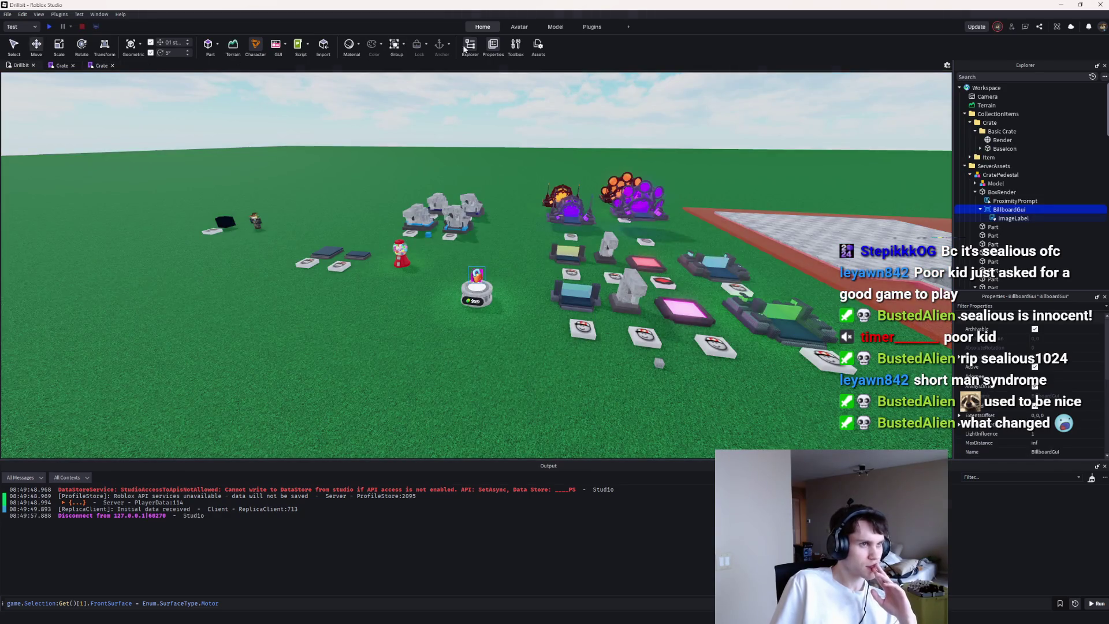
Step: Rerun the Toolbox lock decal search to swap in a yellow padlock, then playtest
click(515, 46)
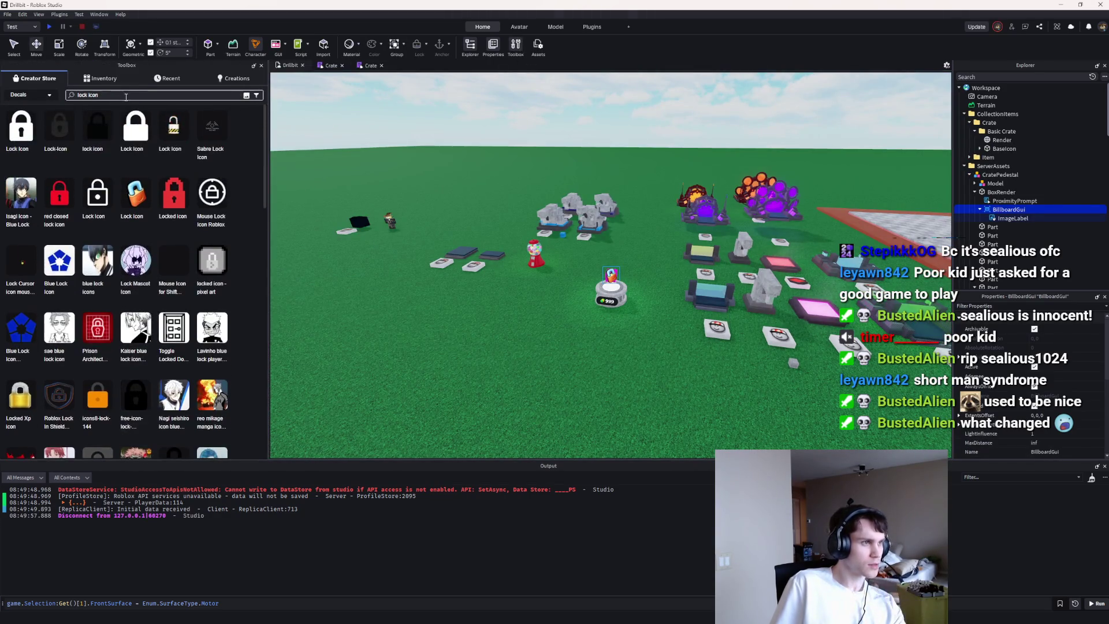
key(Return)
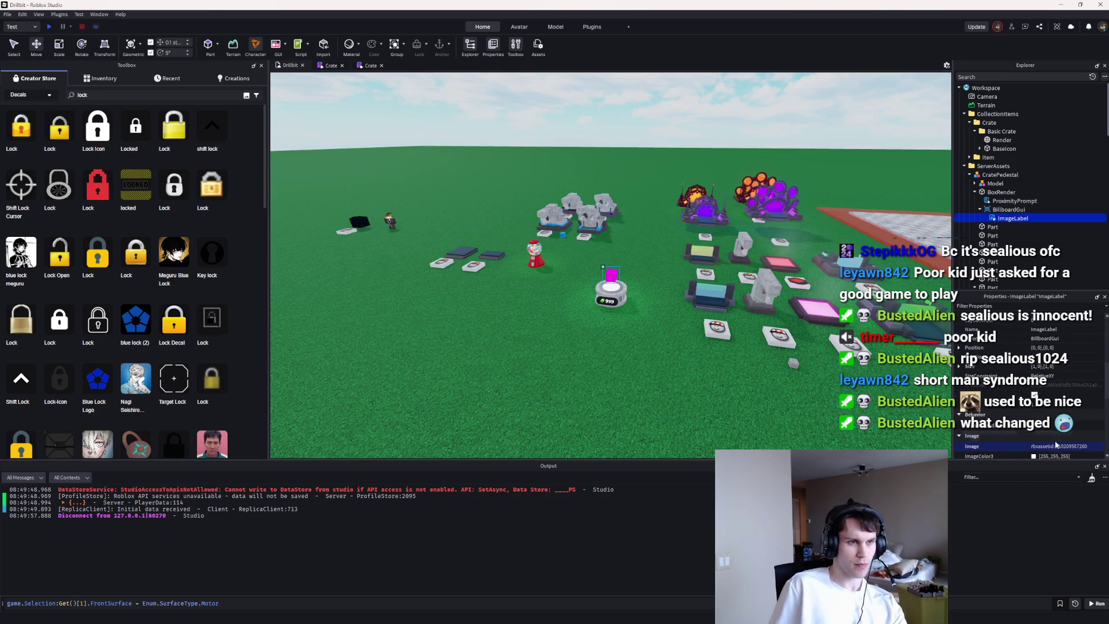
click(261, 65)
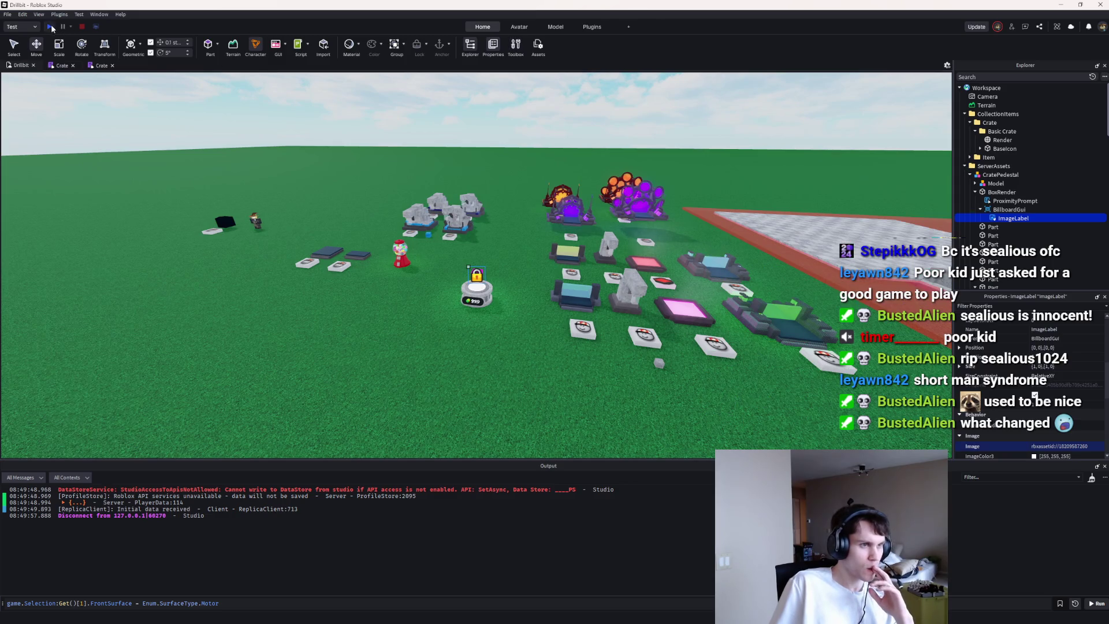
click(50, 26)
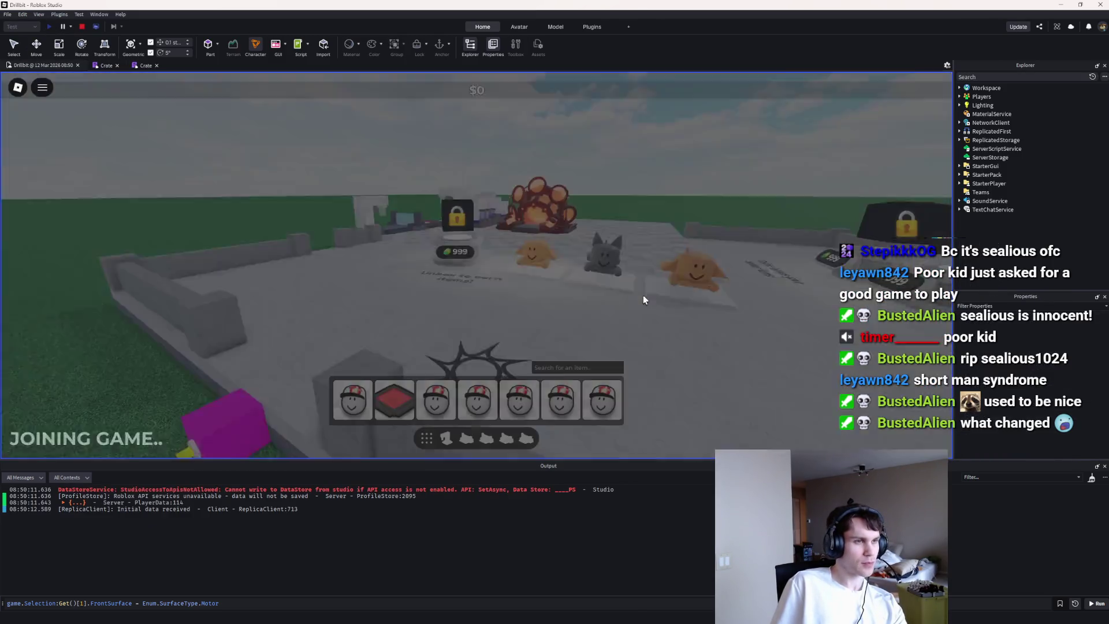
Step: Walk to the pedestals to see yellow padlocks over the black crates, then relaunch the playtest
key(w)
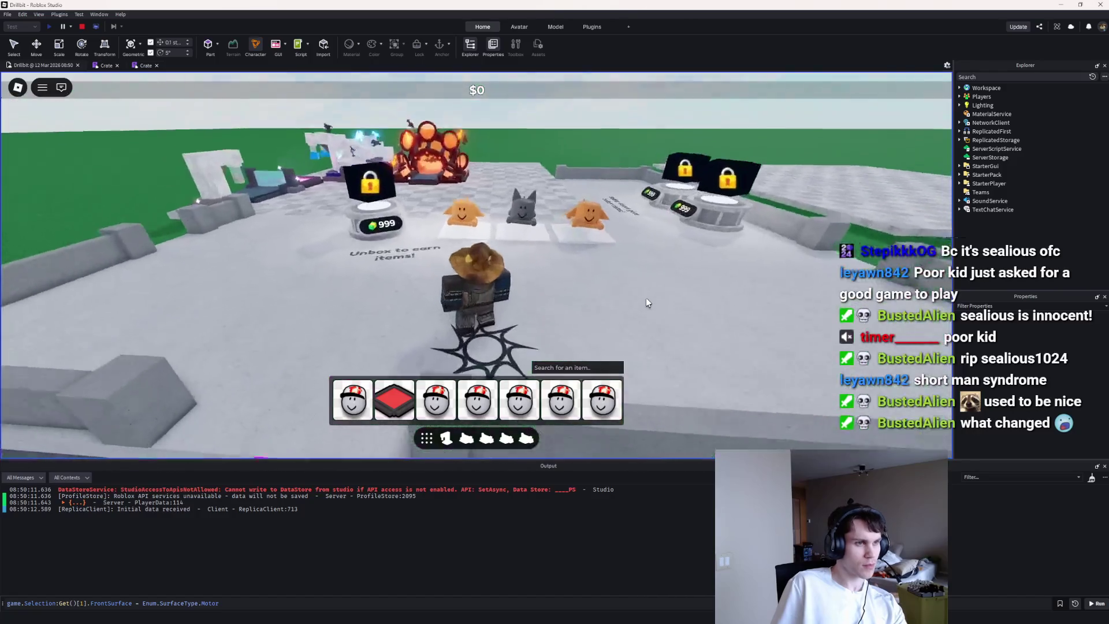
key(a)
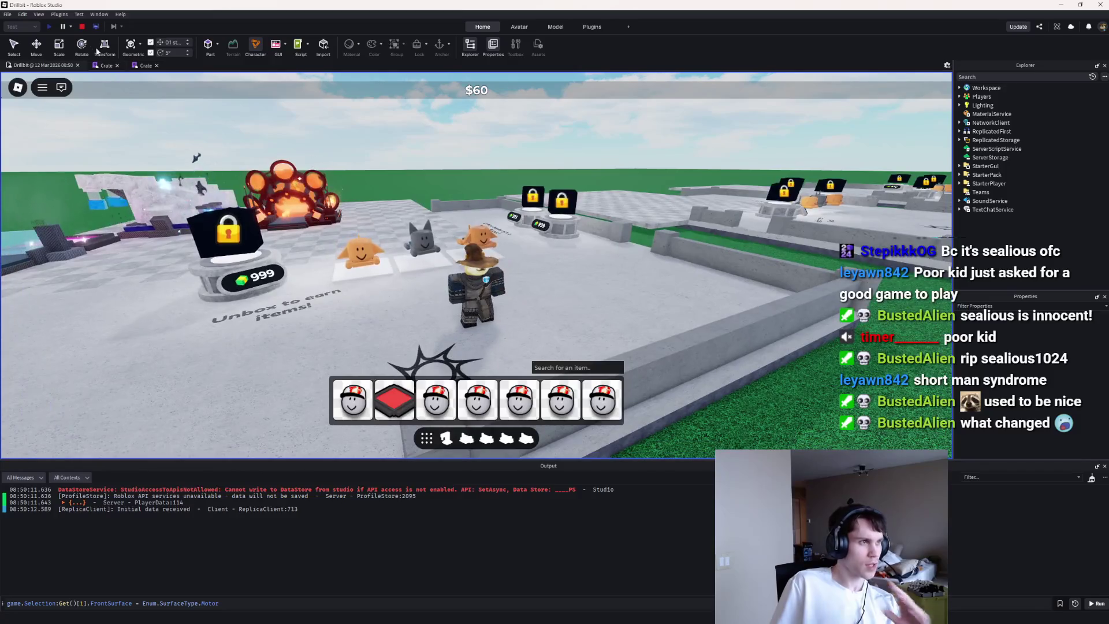
key(shift+F5)
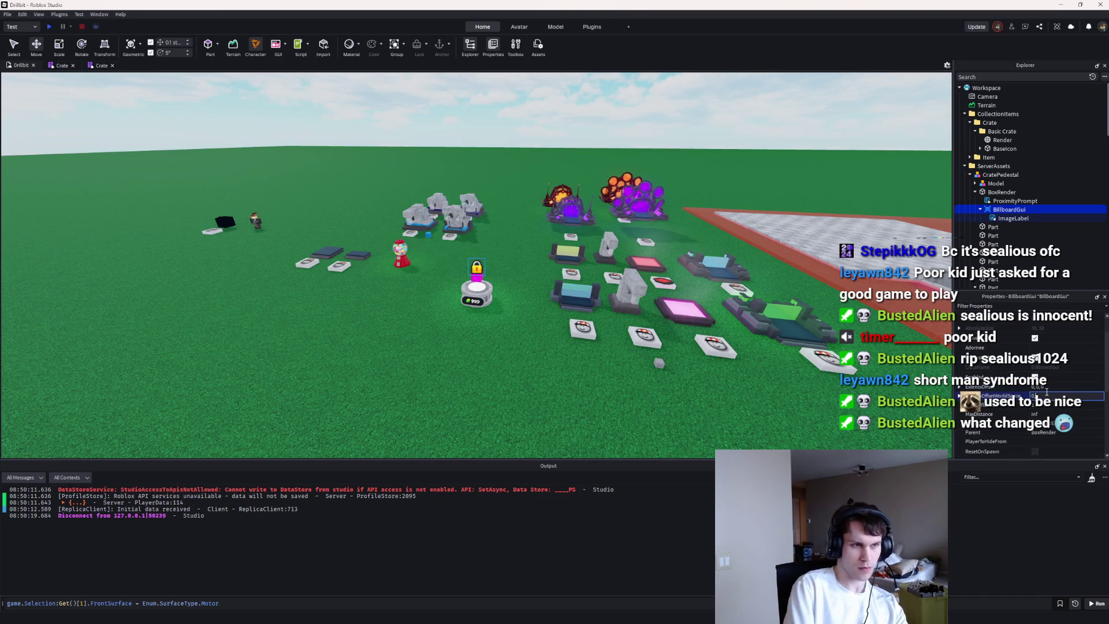
click(49, 26)
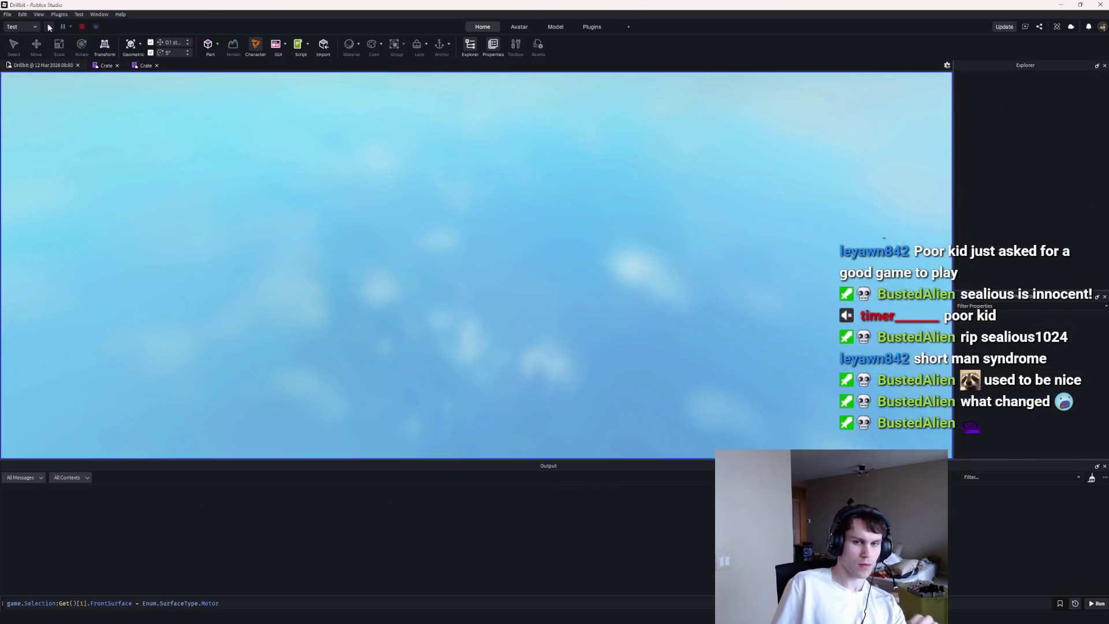
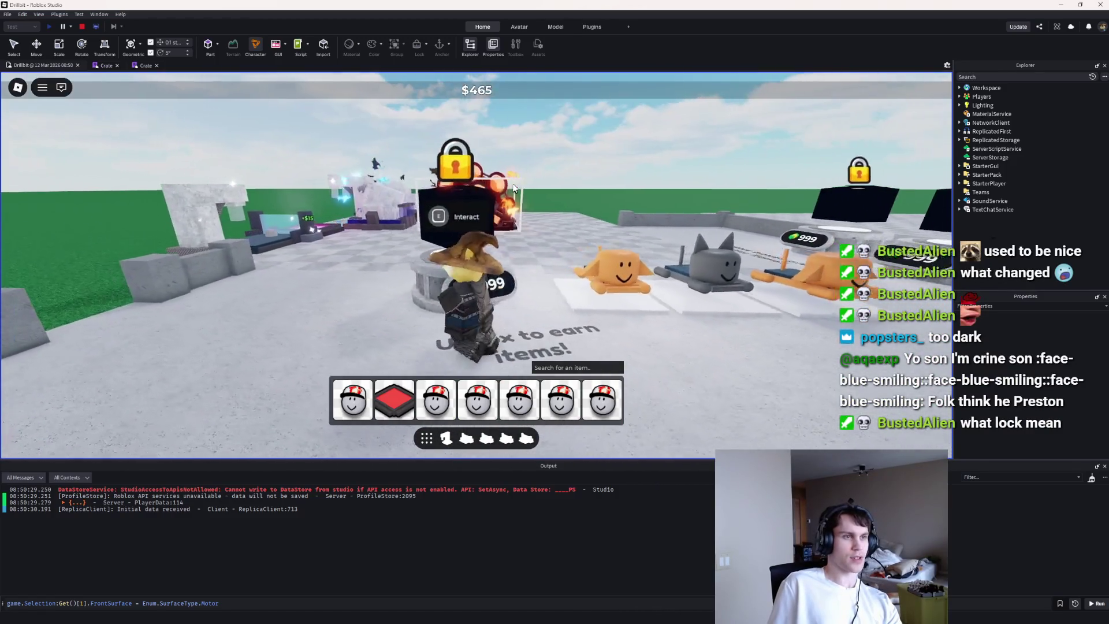
Step: Stop the playtest, frame the crate, and select its black box mesh
key(shift+F5)
key(f)
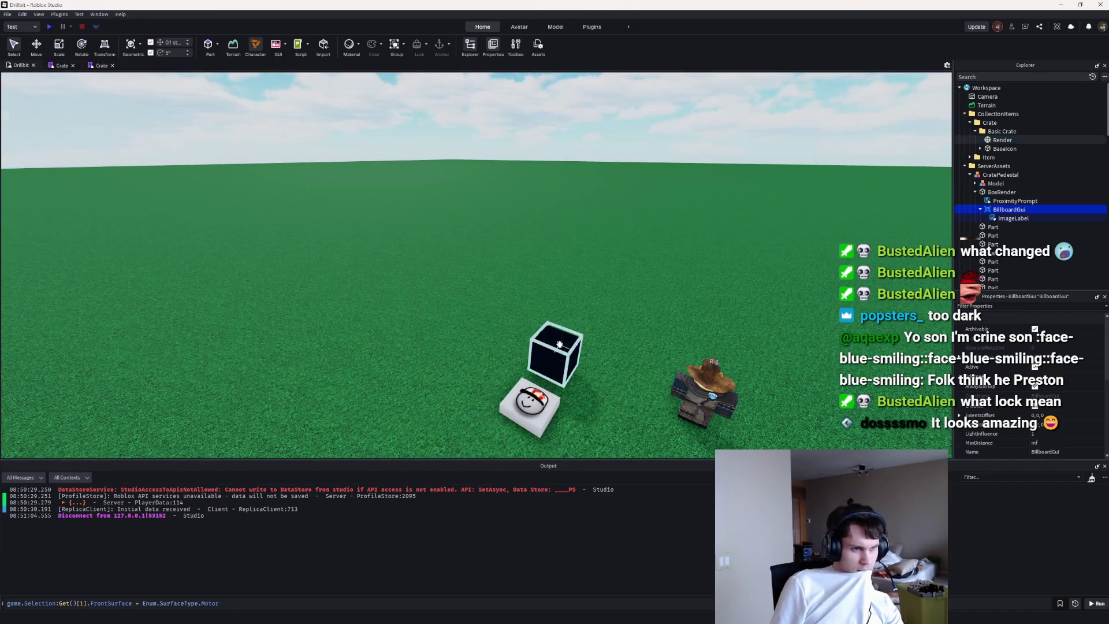
click(559, 345)
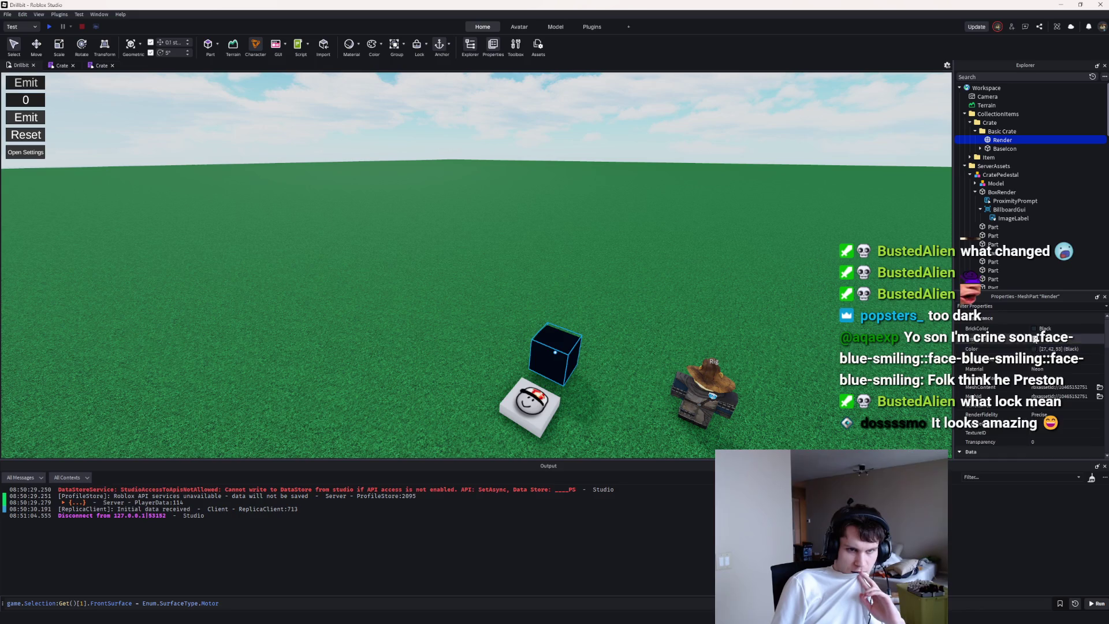
Step: Recolour the crate box to a neutral grey (74, 74, 74) and start a new playtest
click(1037, 329)
click(1038, 483)
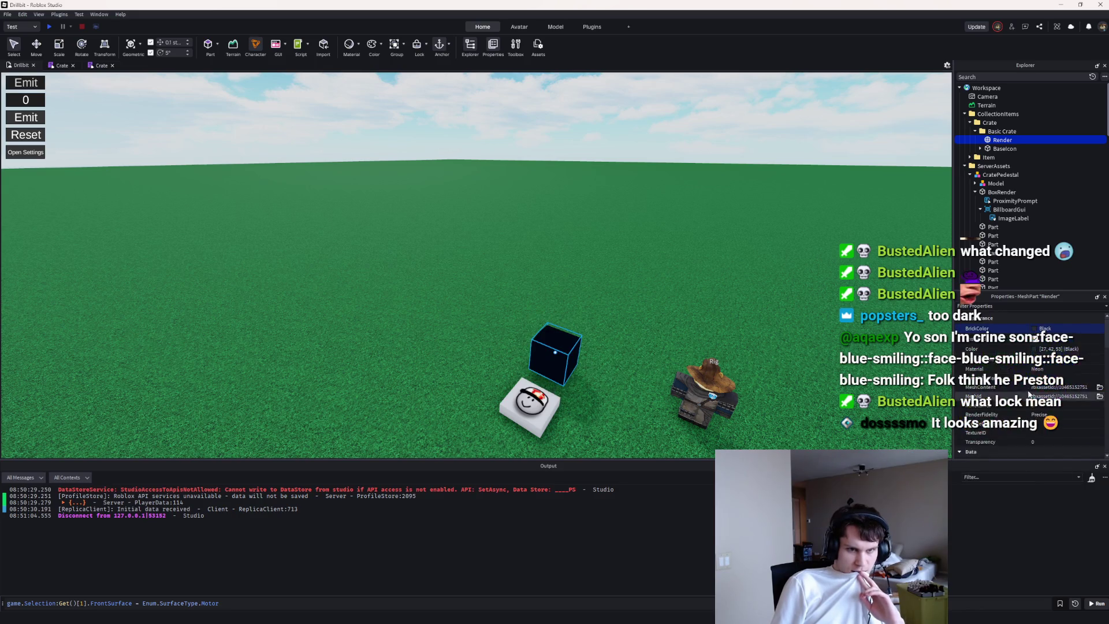
click(1037, 349)
drag(652, 225, 803, 205)
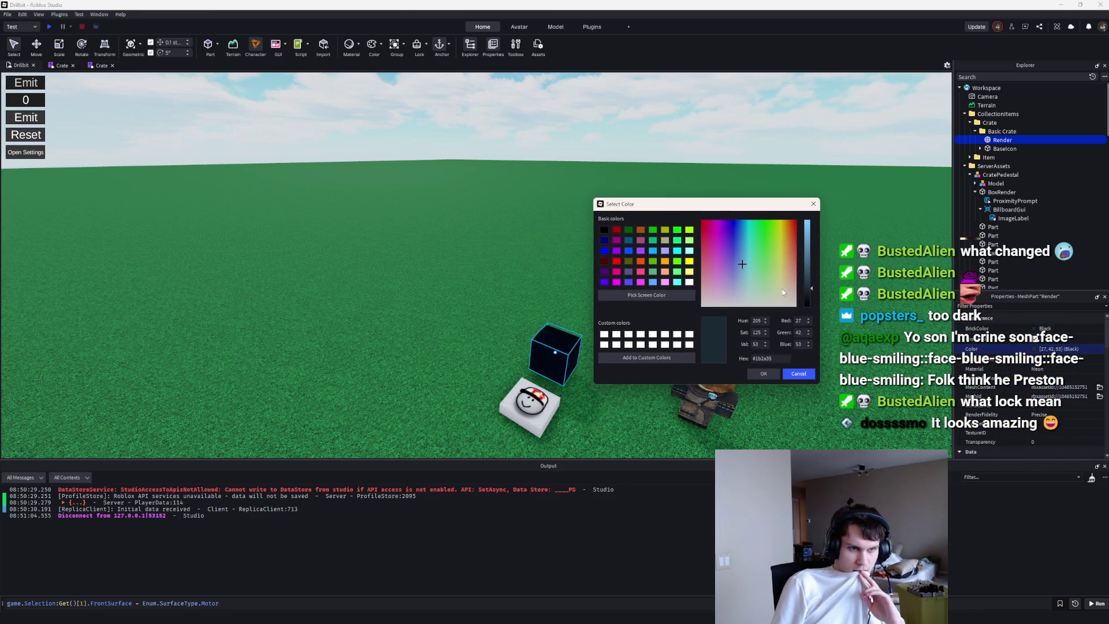
drag(810, 286, 813, 281)
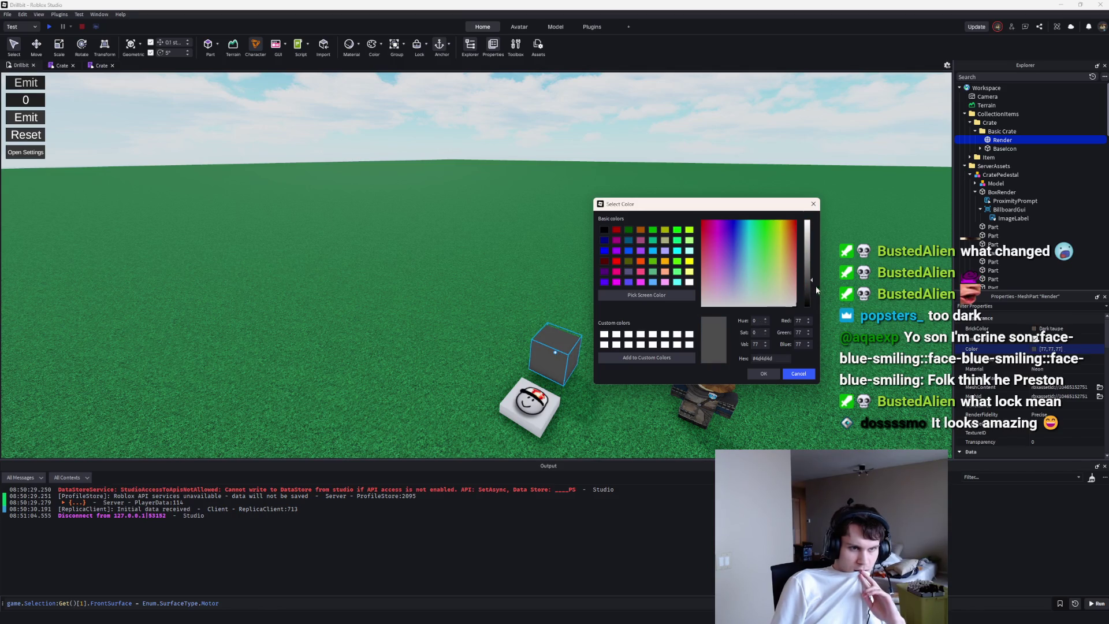
click(798, 374)
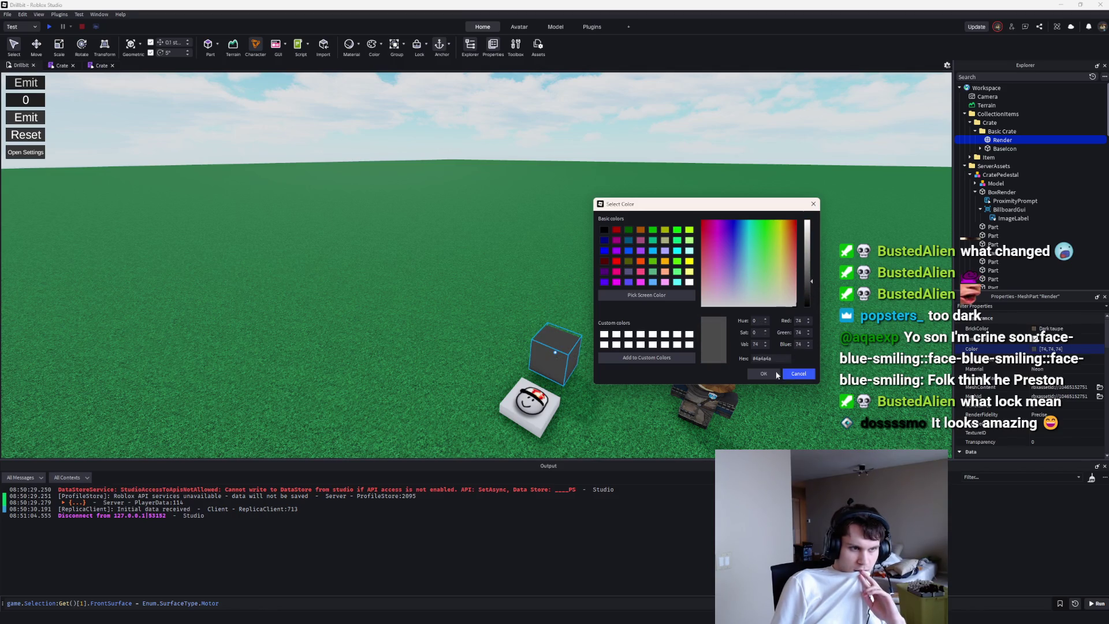
click(737, 314)
click(50, 27)
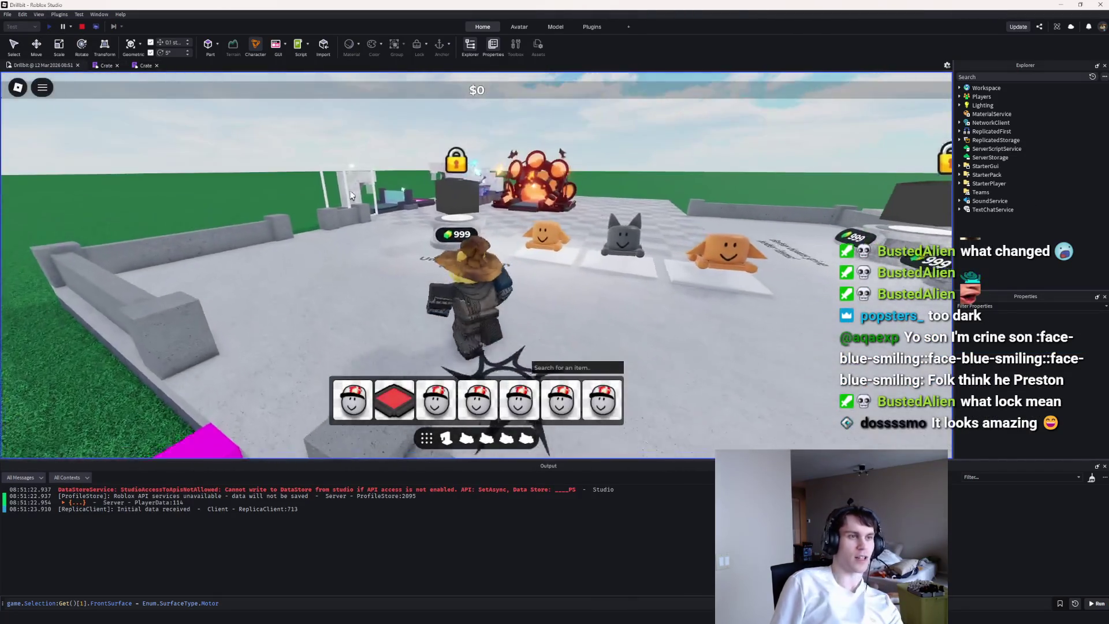
Step: Walk briefly toward the crate, then stop and restart the playtest
key(w)
key(a)
key(a)
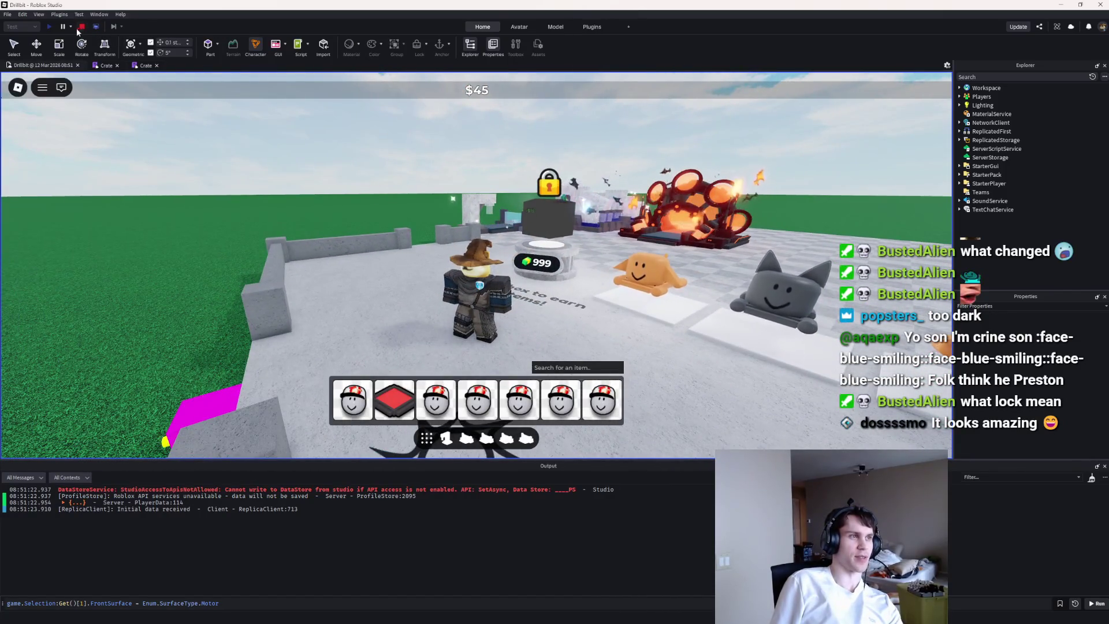
key(shift+F5)
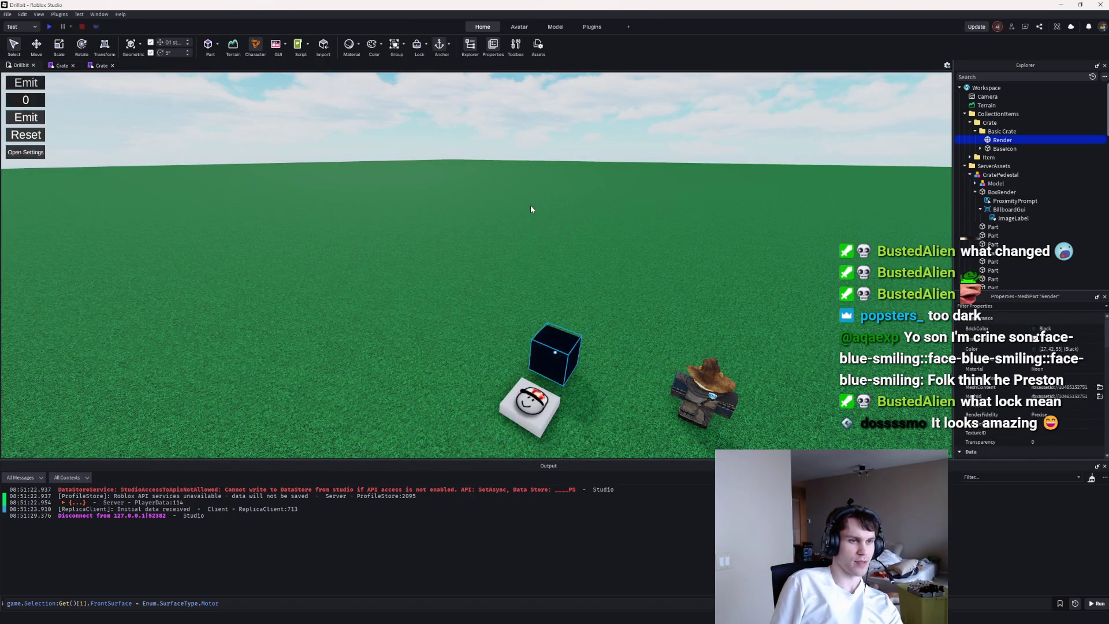
click(49, 27)
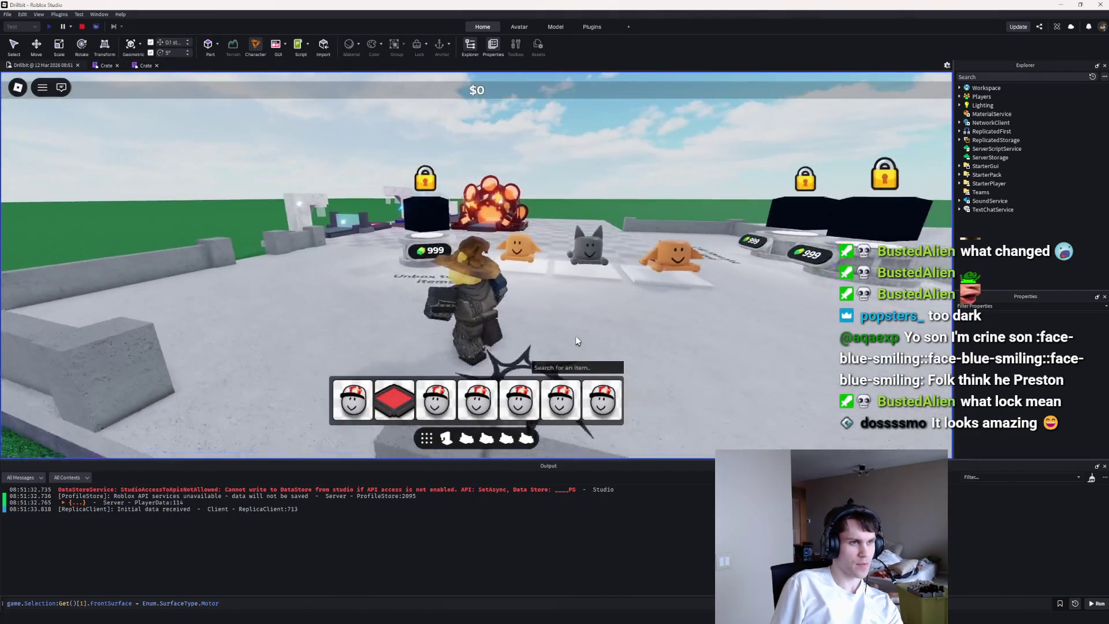
Step: Walk the plot past the locked pedestals and furnace, earning $325, then stop the playtest
key(a)
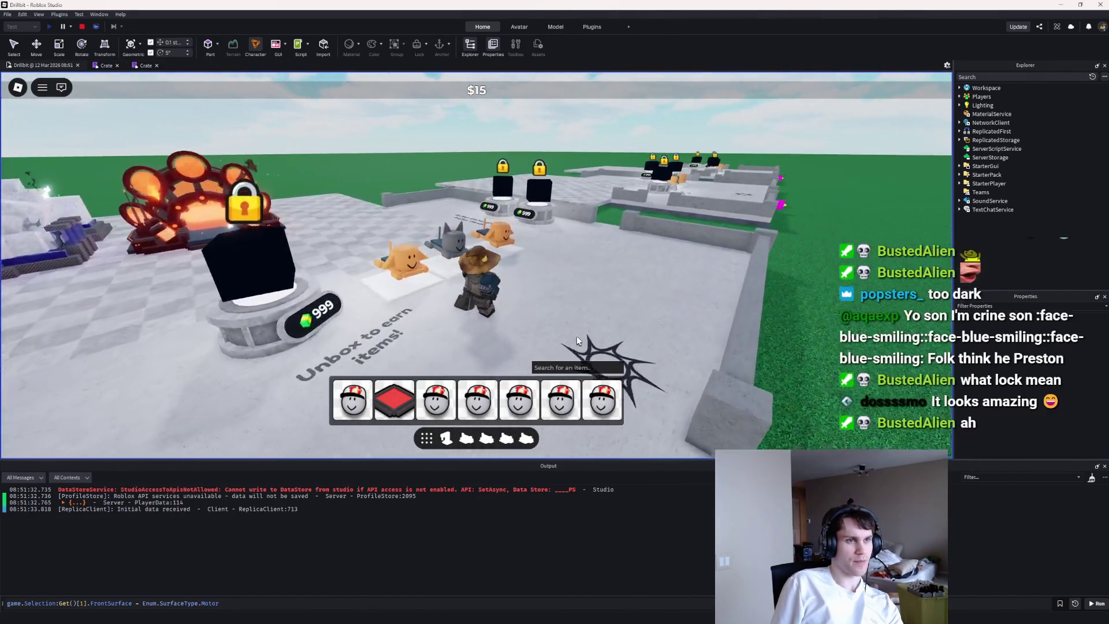
key(d)
key(a)
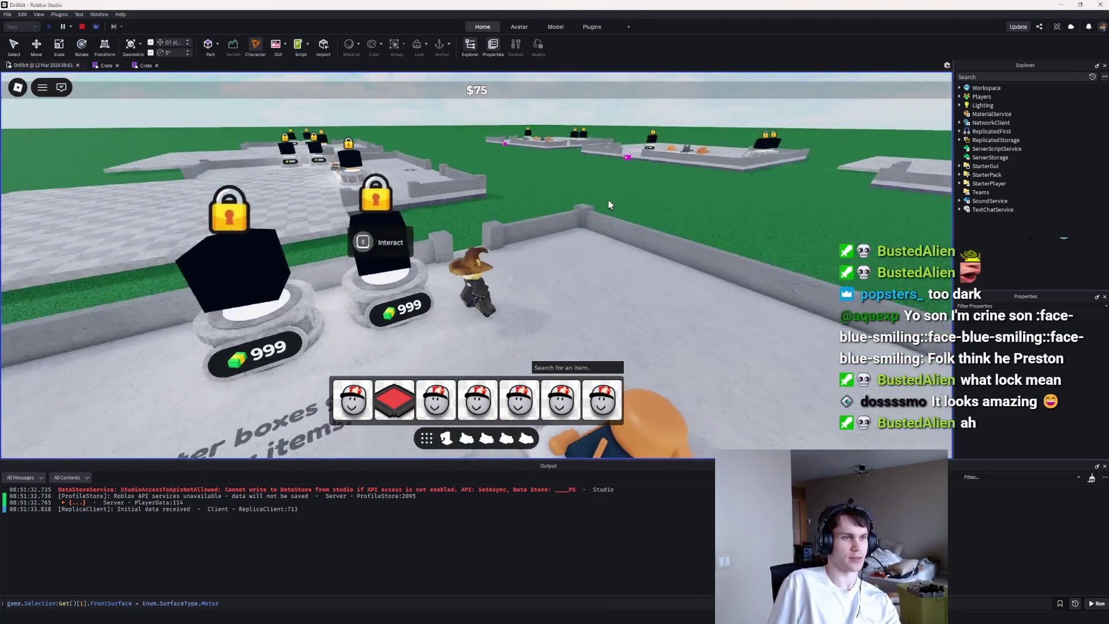
key(d)
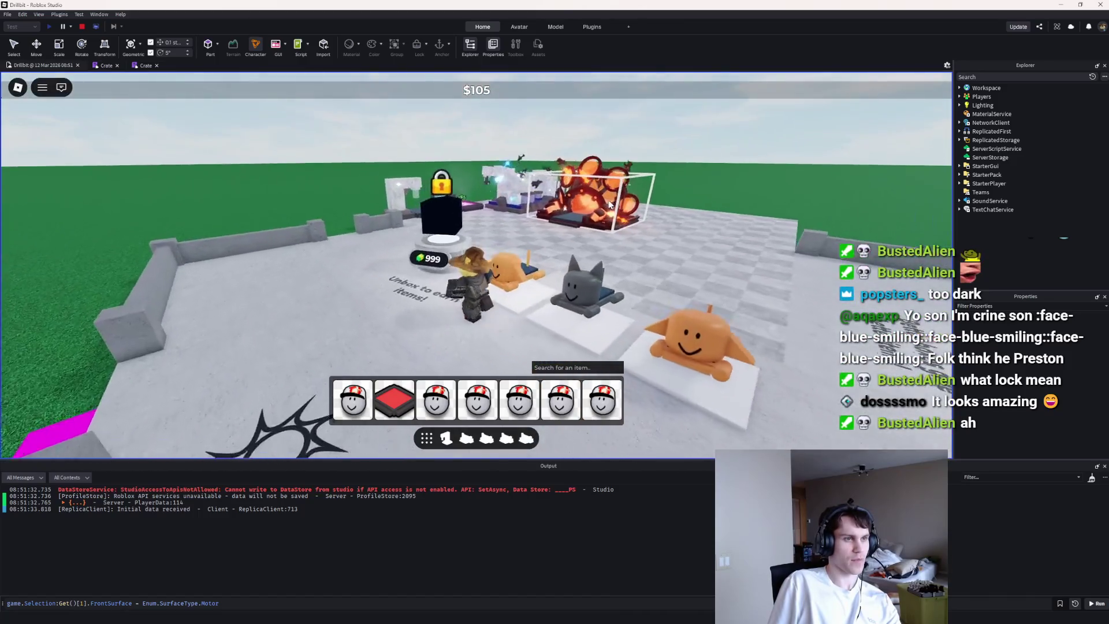
key(a)
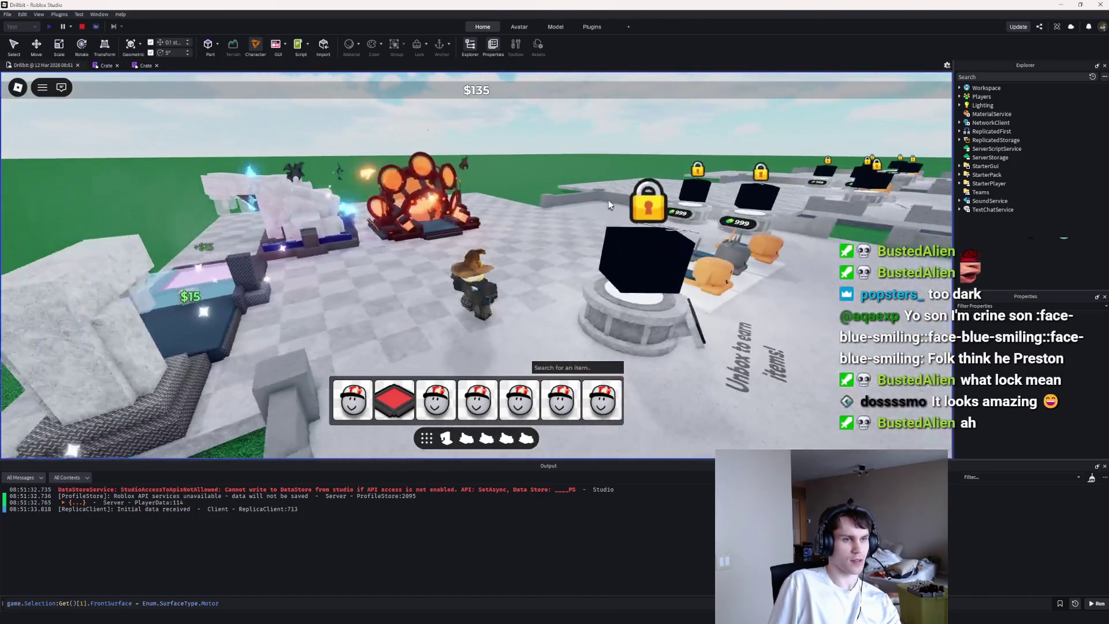
key(d)
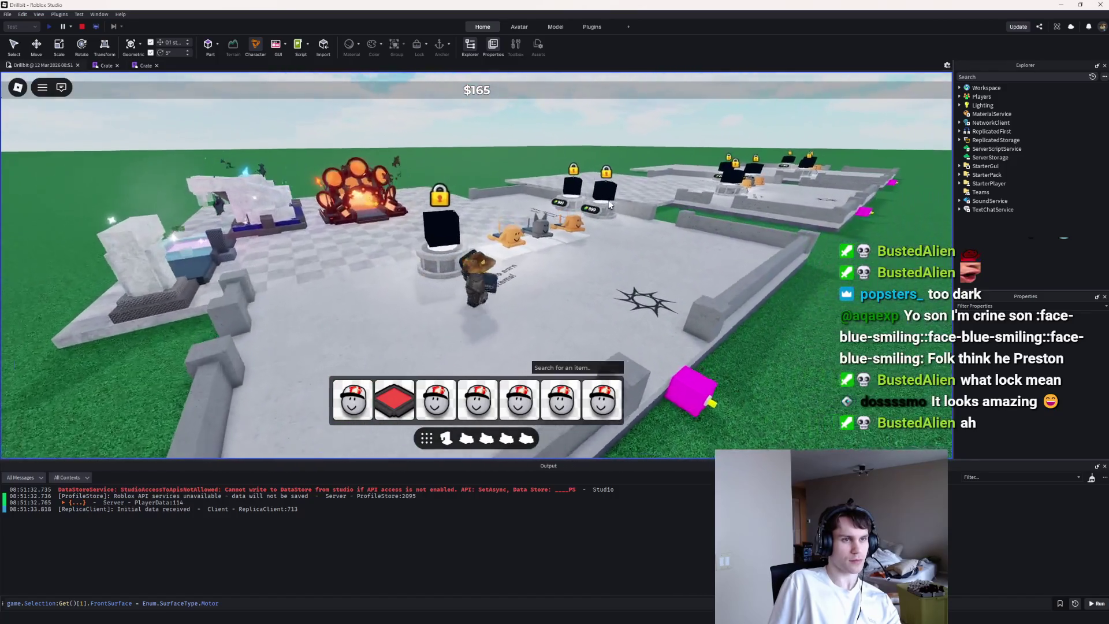
key(w)
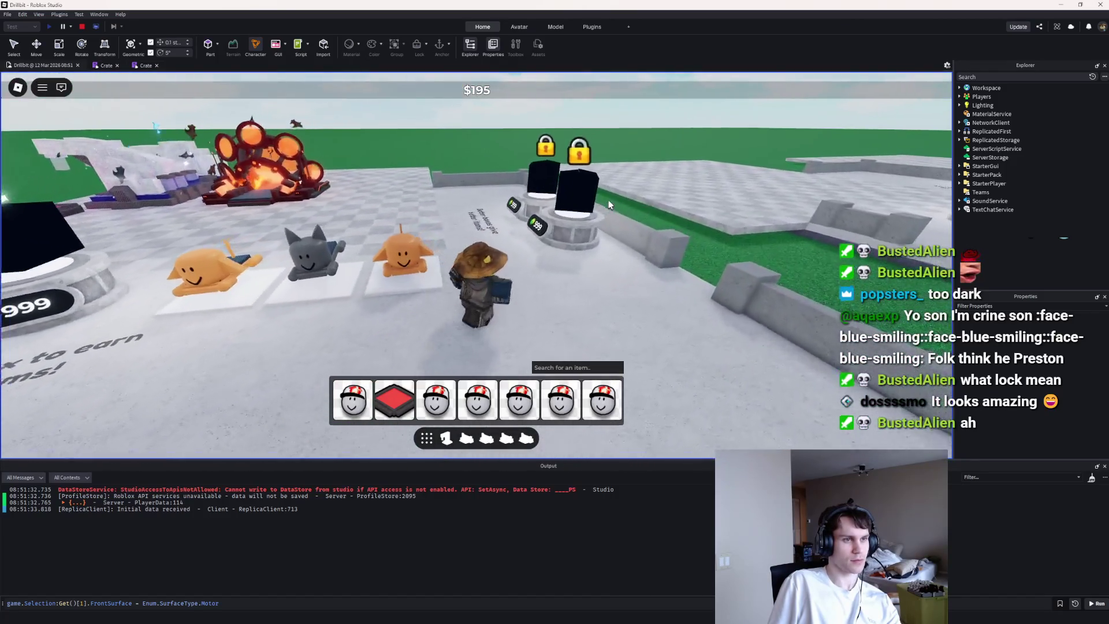
key(s)
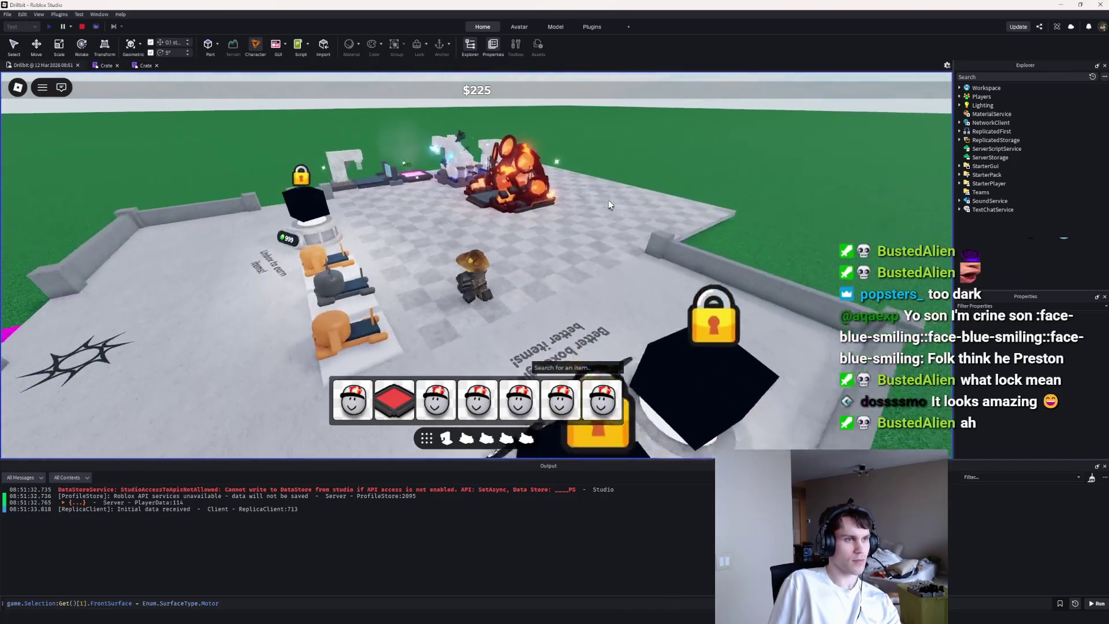
key(a)
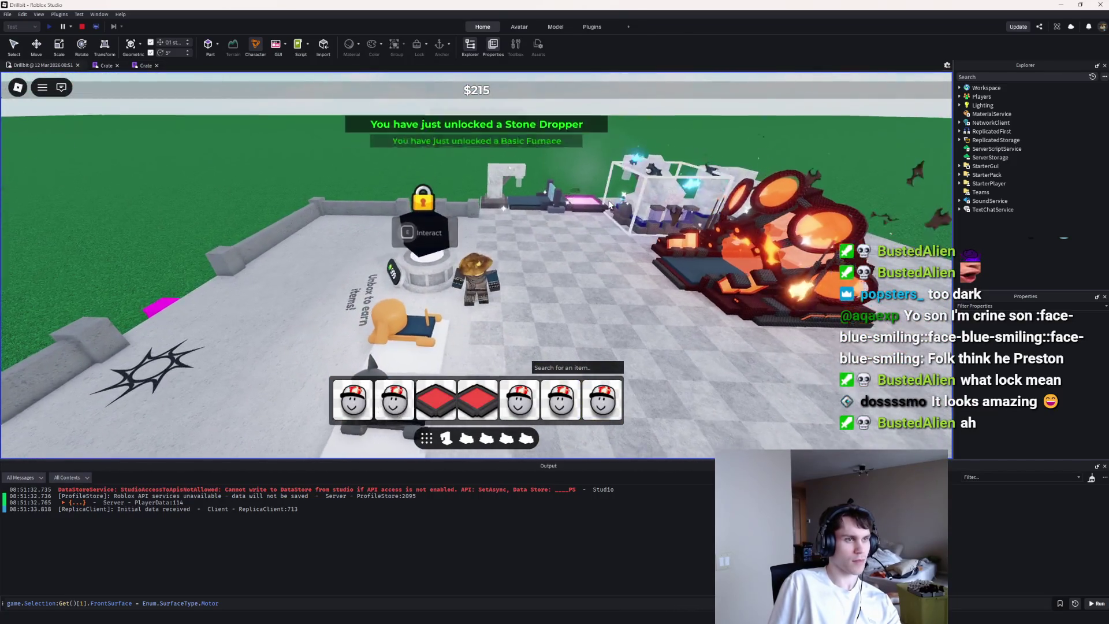
key(w)
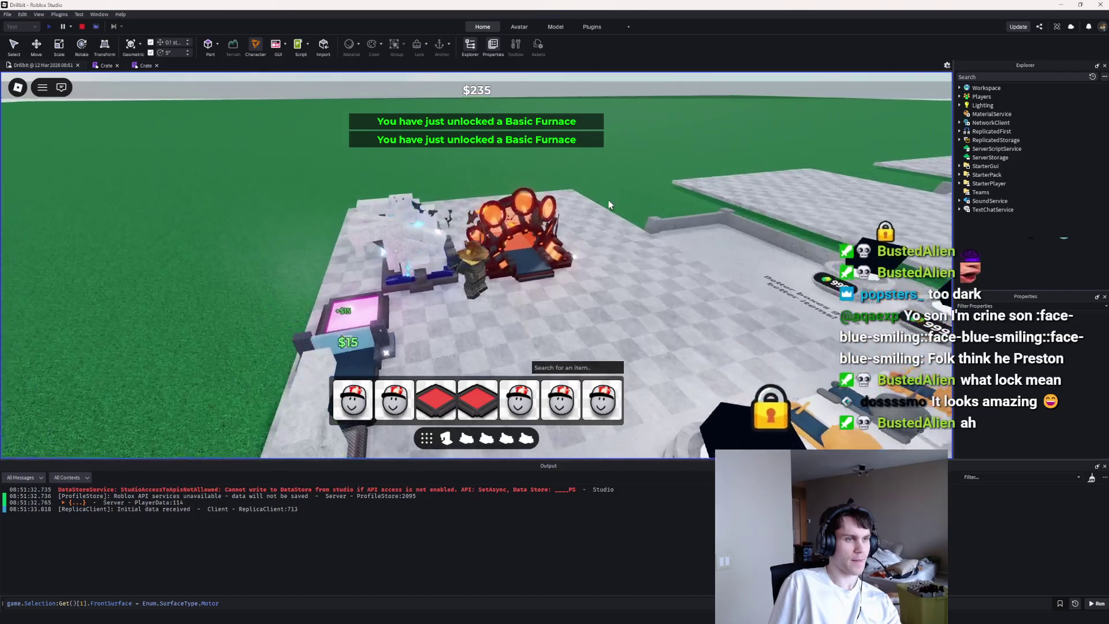
key(d)
key(w)
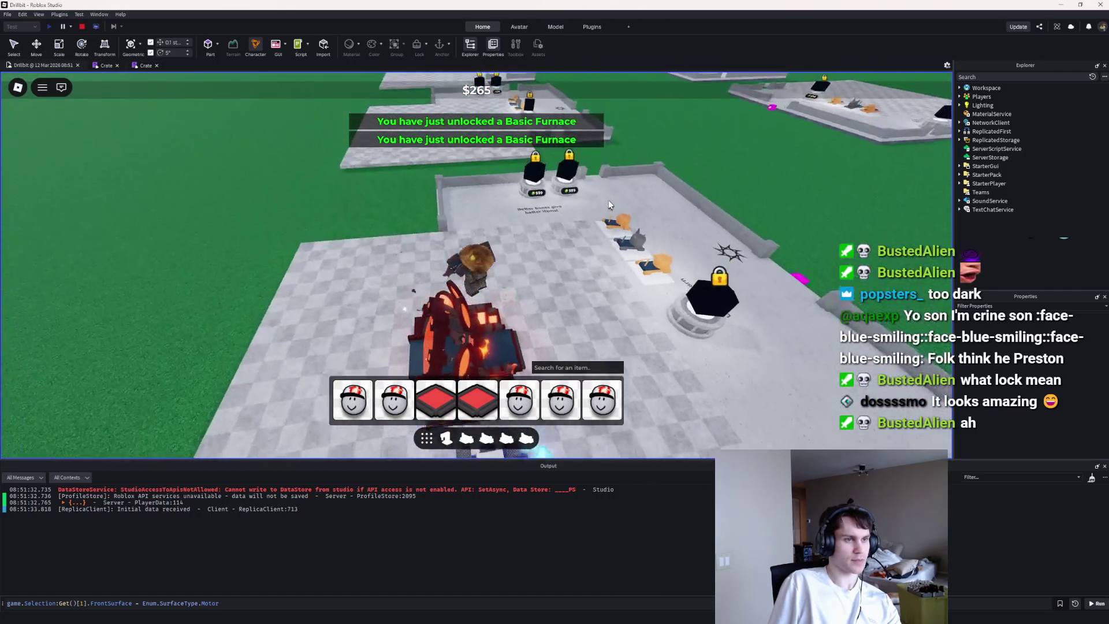
key(a)
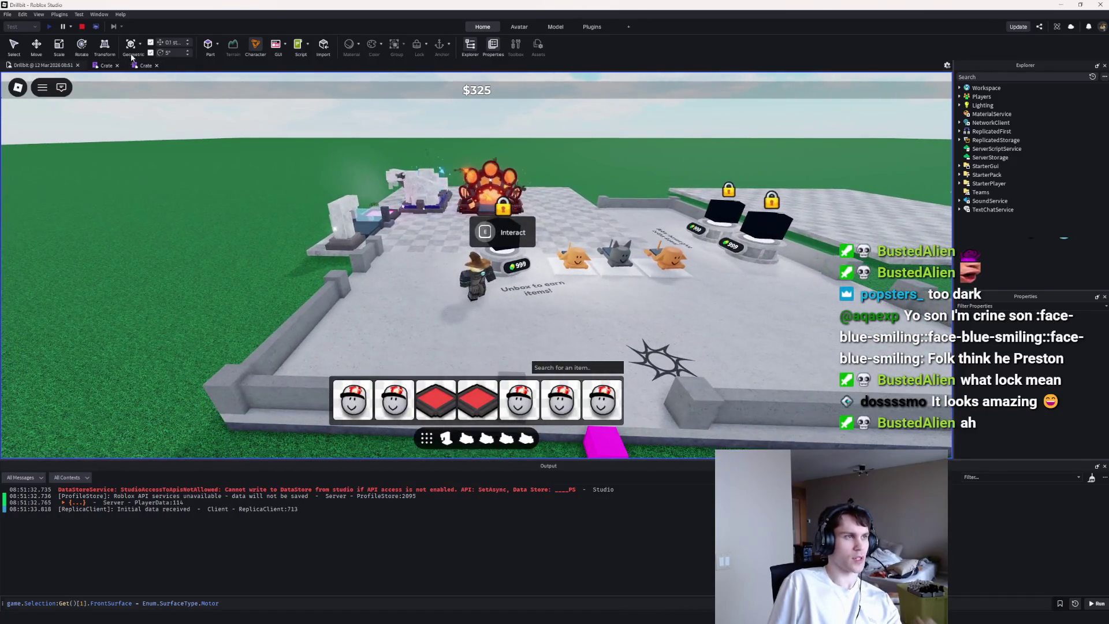
key(shift+F5)
Step: Angle the view toward the crate and reselect its Render mesh in the Explorer
drag(441, 188, 299, 119)
click(68, 65)
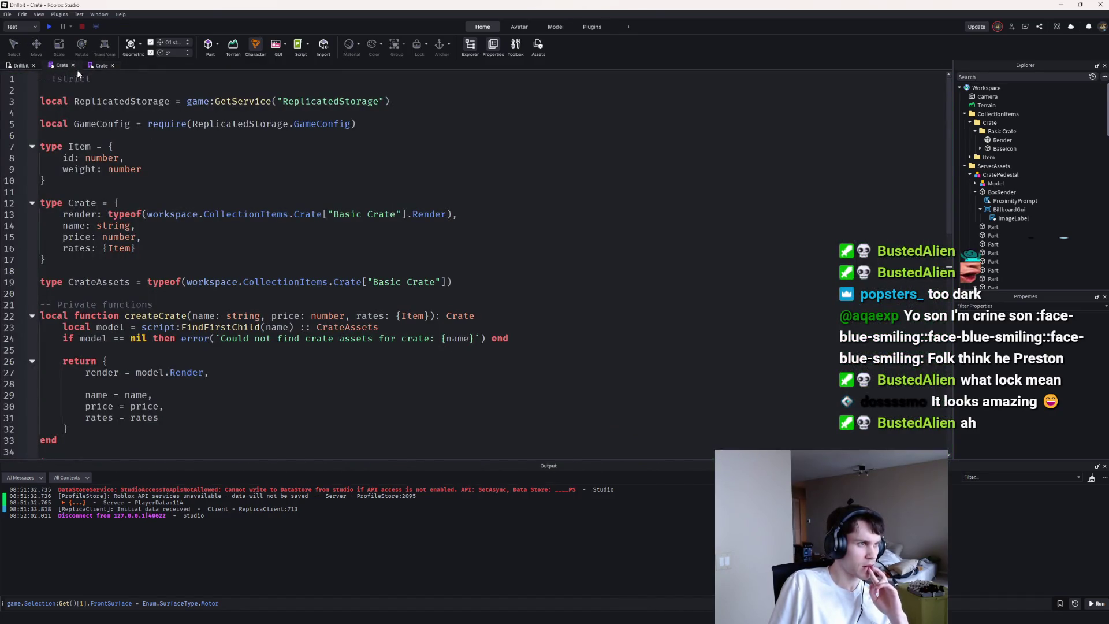
click(21, 65)
scroll(347, 191, down, 10)
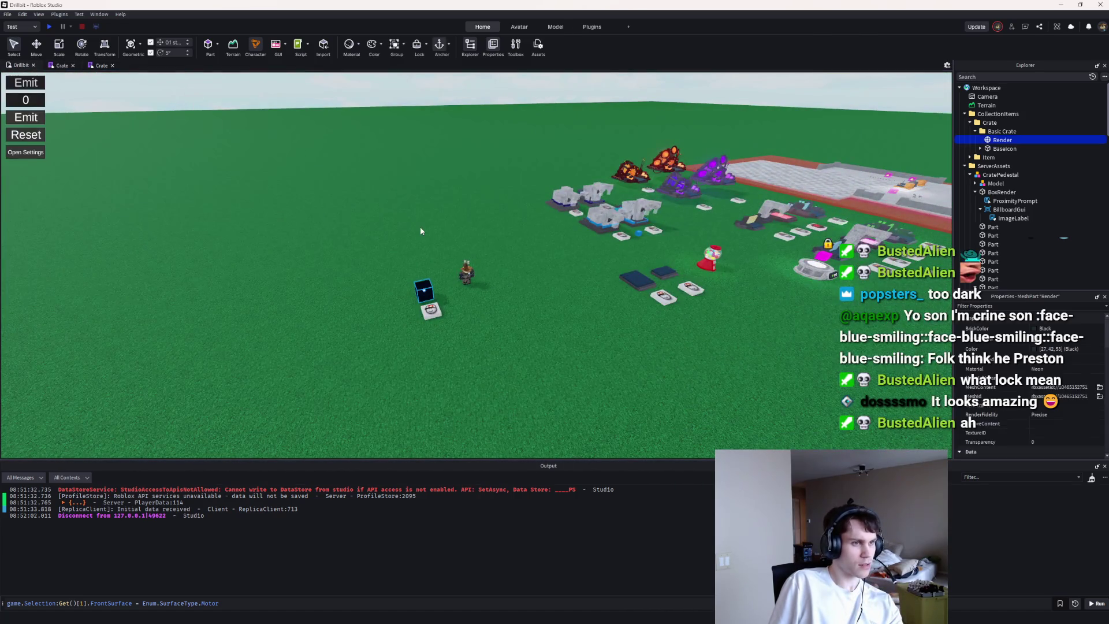
key(Down)
key(Down)
key(Down)
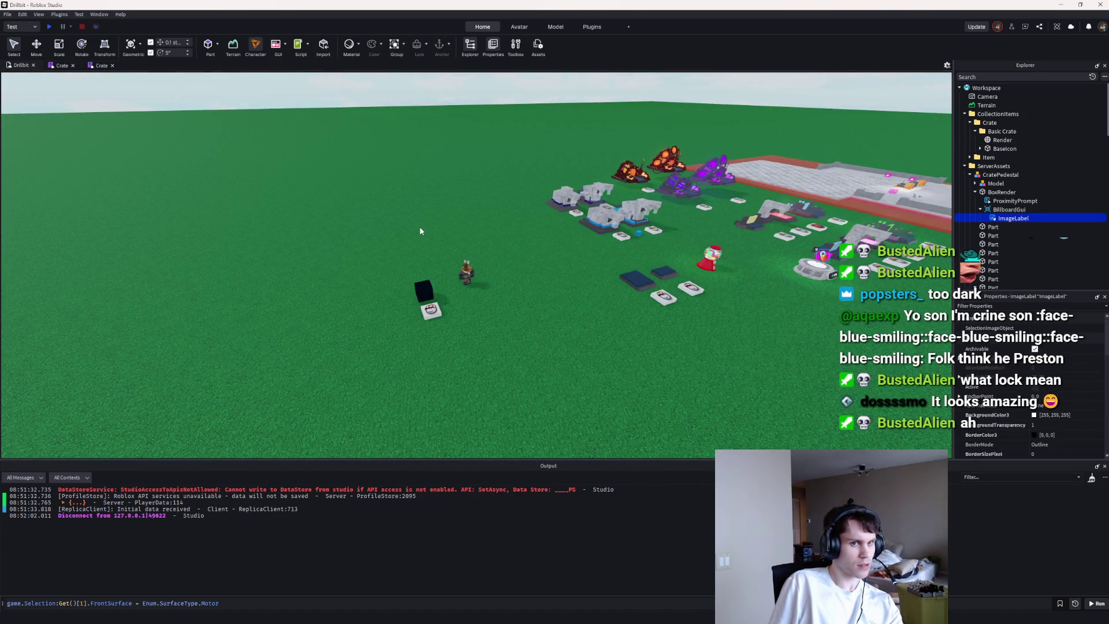
key(Up)
key(Up)
key(Up)
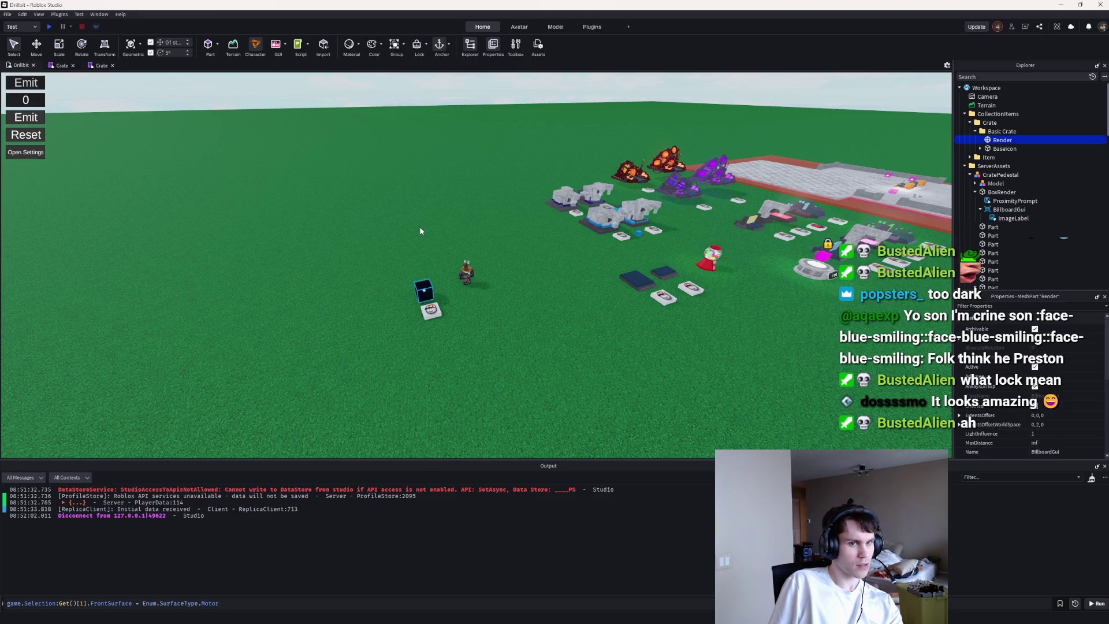
key(a)
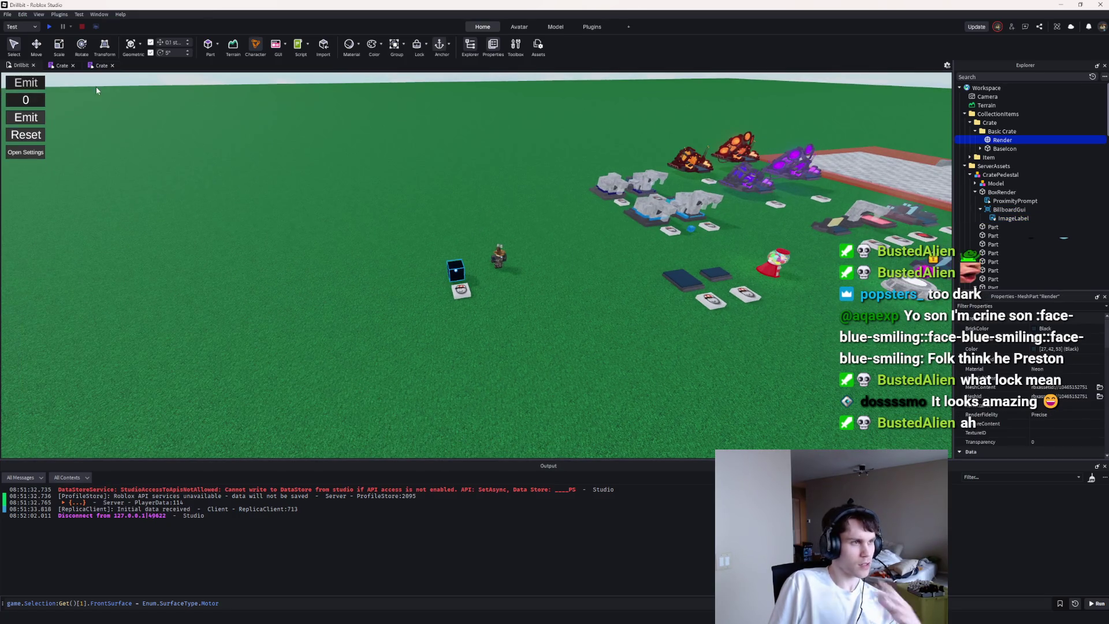
Step: Search the Toolbox MeshParts for 'box', insert the cardboard box, and reselect the crate's Render
click(514, 45)
click(31, 95)
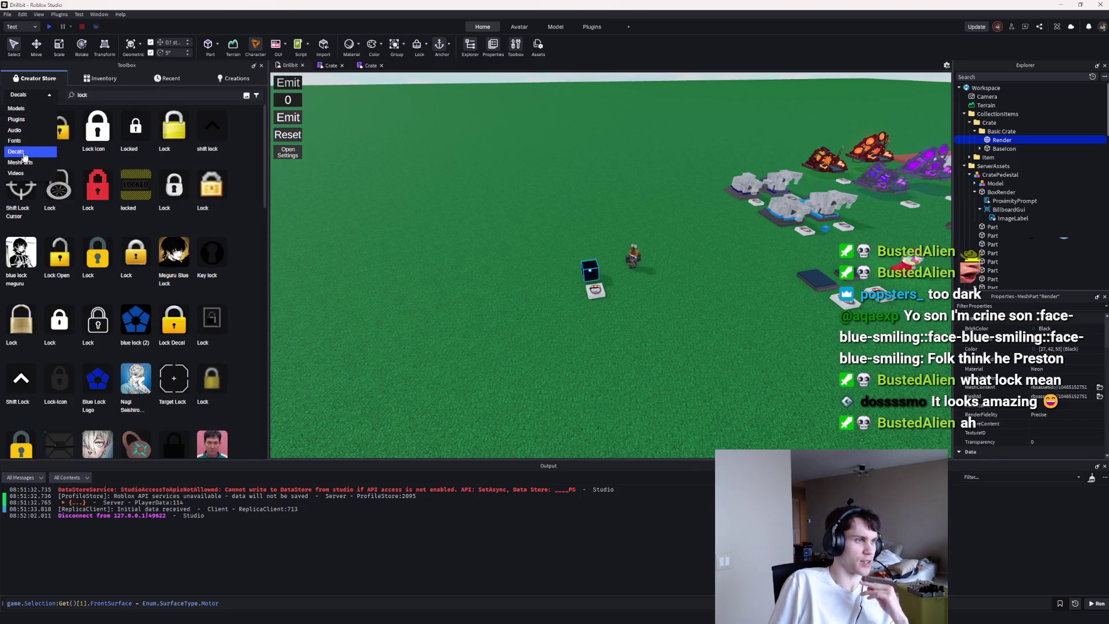
click(26, 162)
double_click(84, 95)
text(box)
key(Return)
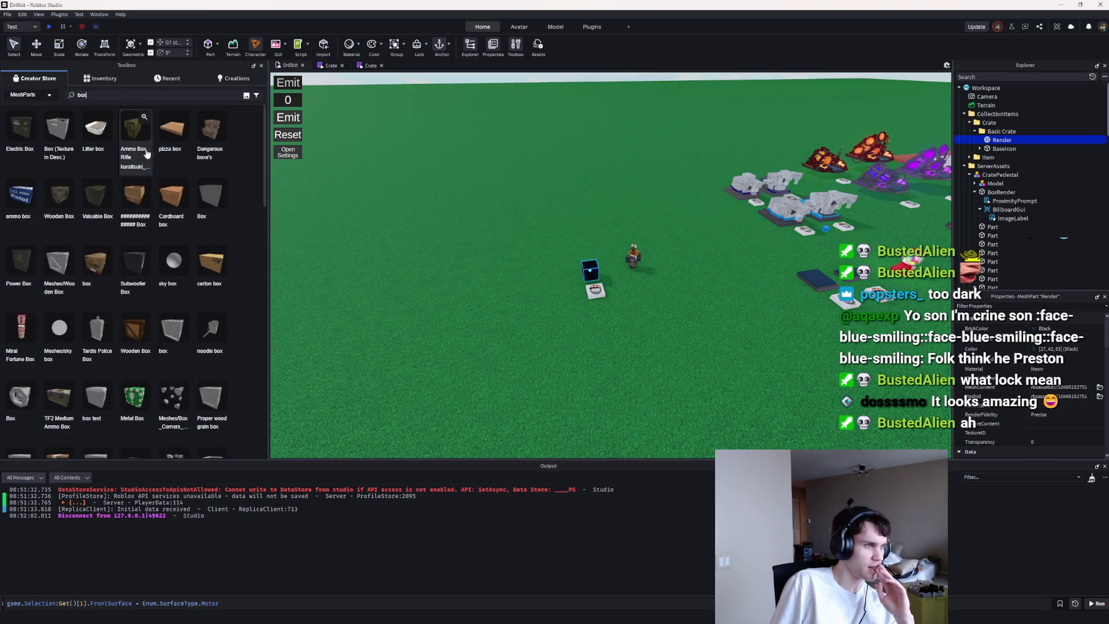
click(95, 263)
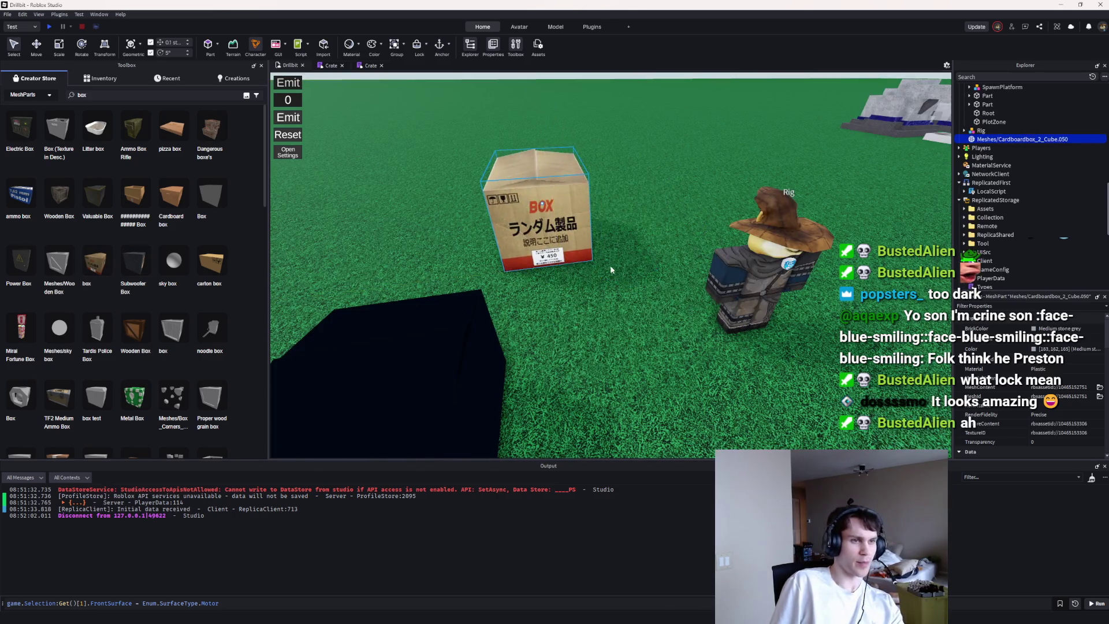
click(791, 283)
click(743, 295)
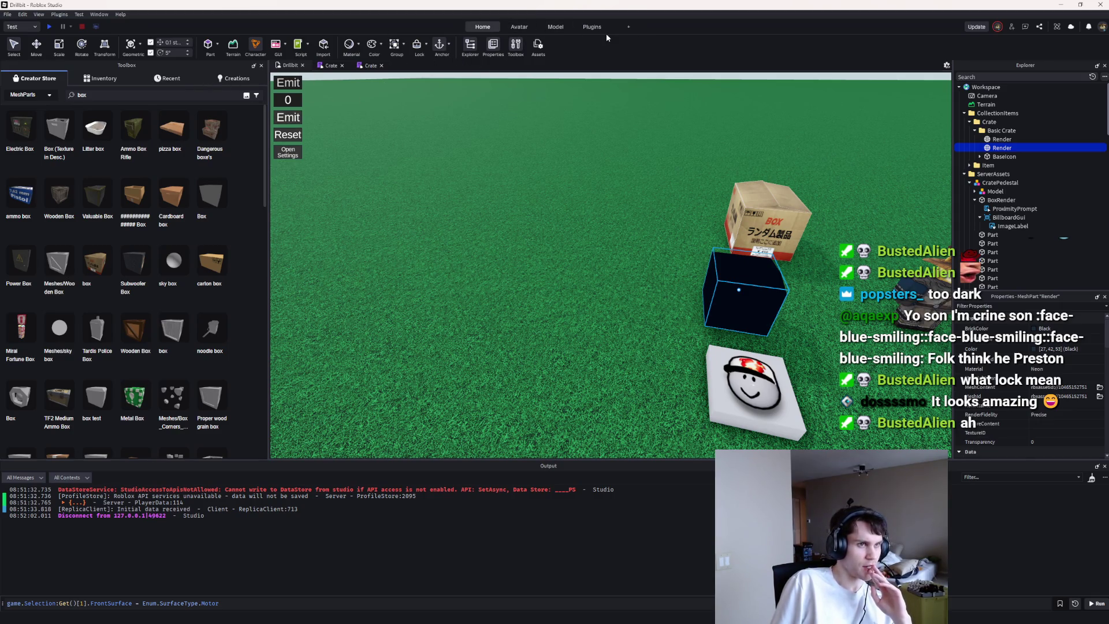
Step: Reclass the crate's Render MeshPart into a plain Part
click(592, 27)
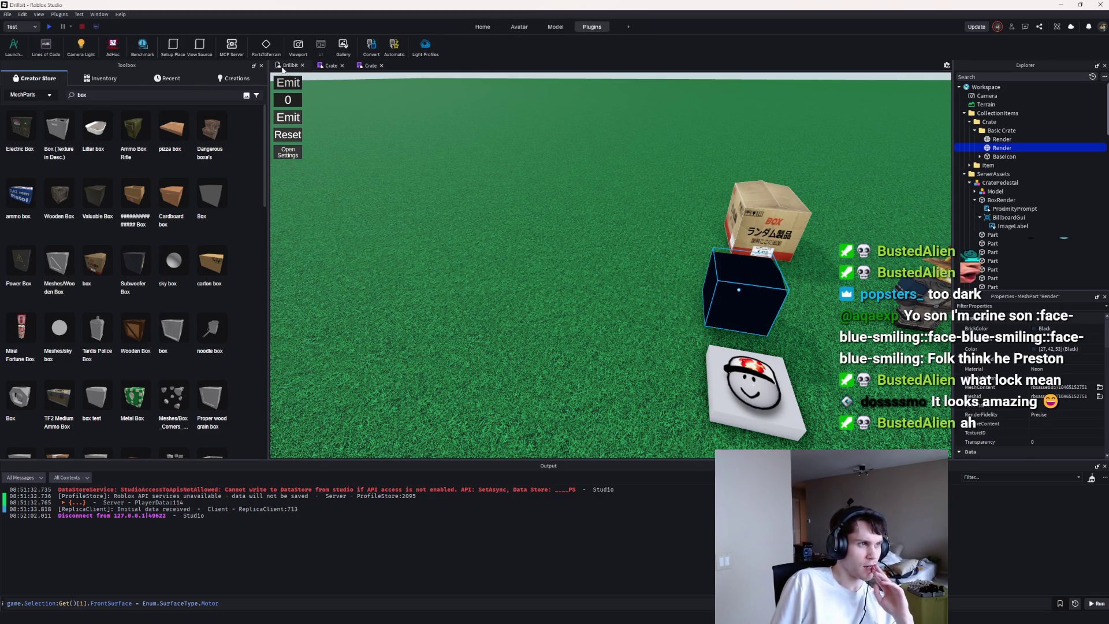
click(371, 46)
text(base)
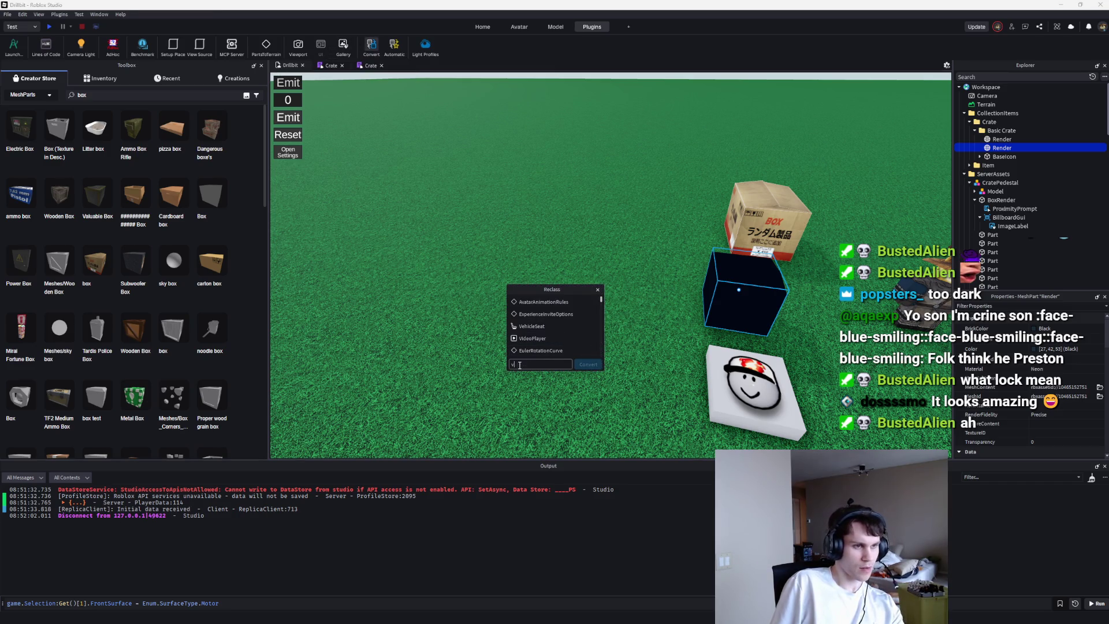
key(BackSpace)
key(BackSpace)
key(BackSpace)
text(part)
scroll(537, 326, down, 2)
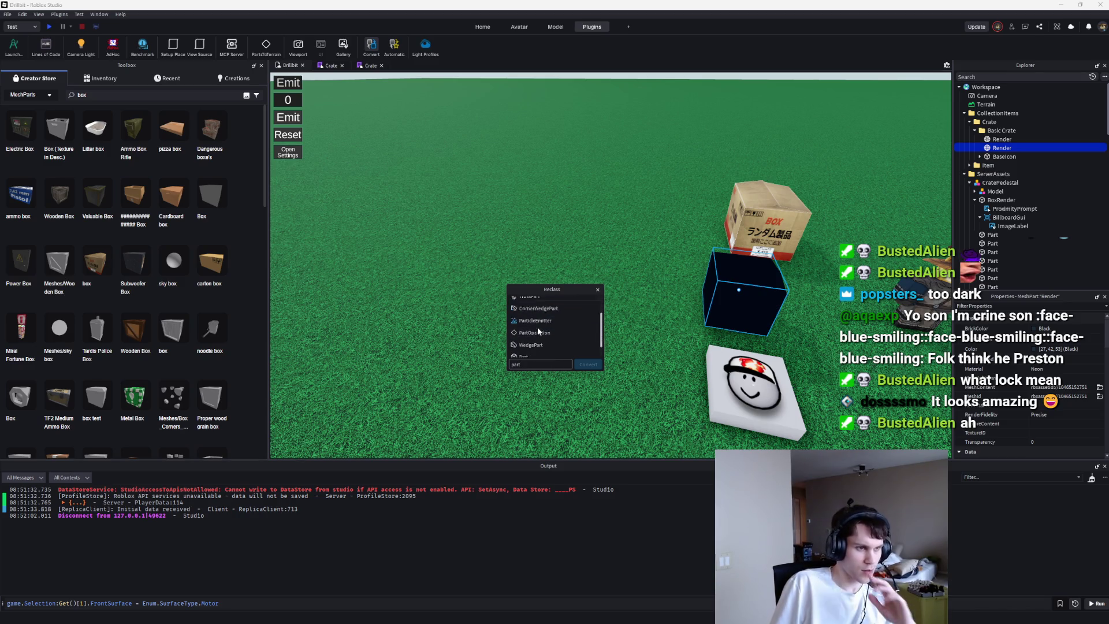
click(588, 364)
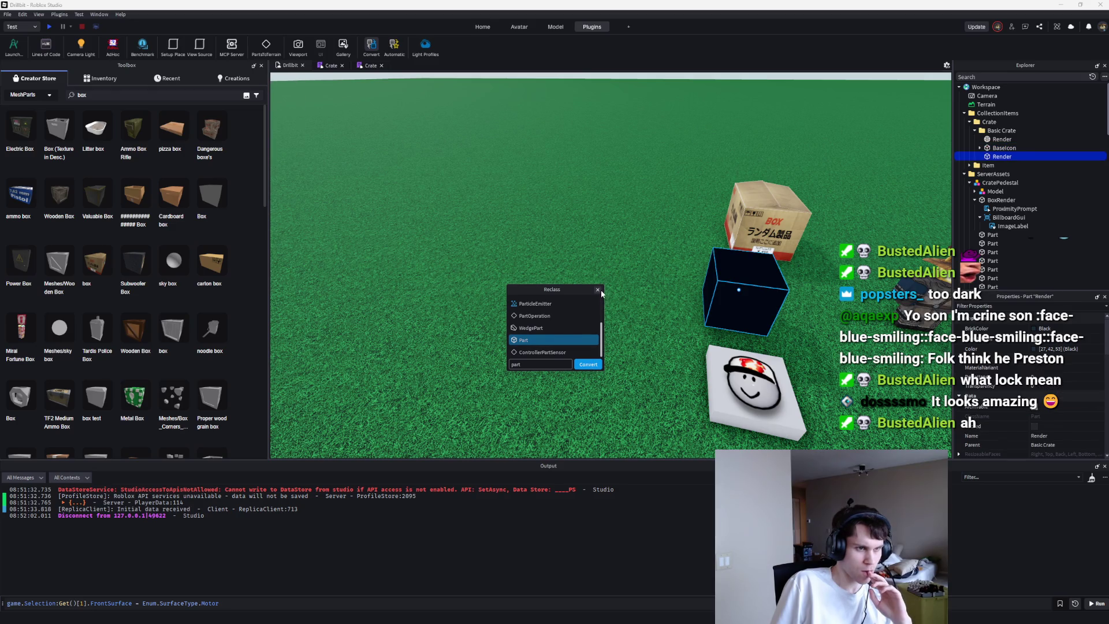
click(598, 289)
Step: Add a SpecialMesh under the new Render and give it the original box MeshId
click(1016, 157)
text(specialmesh)
key(Return)
click(1002, 139)
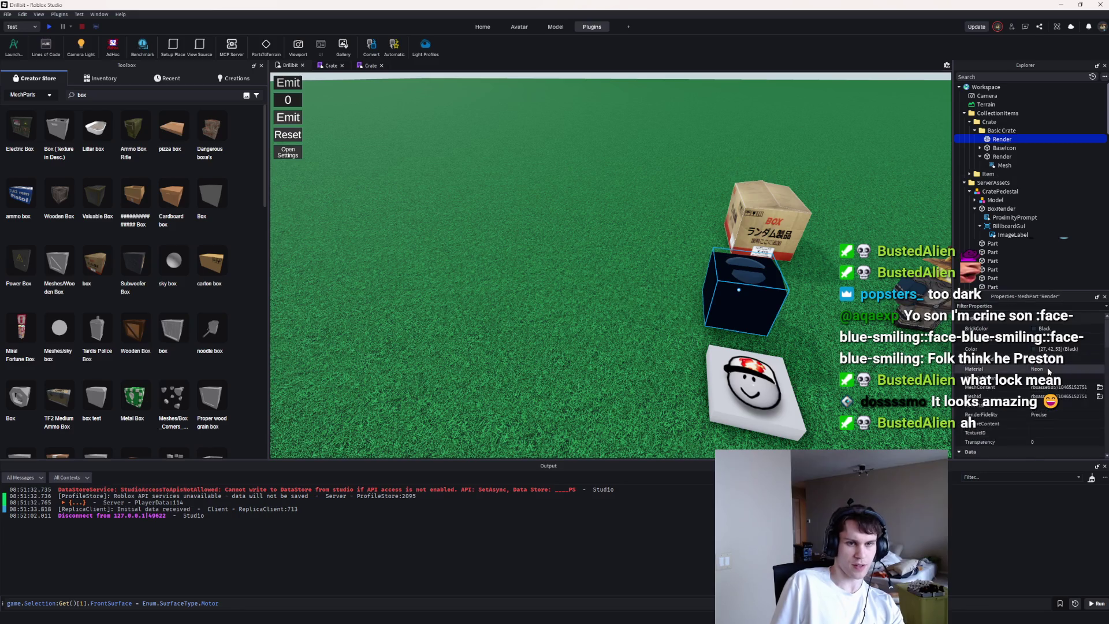
click(1051, 368)
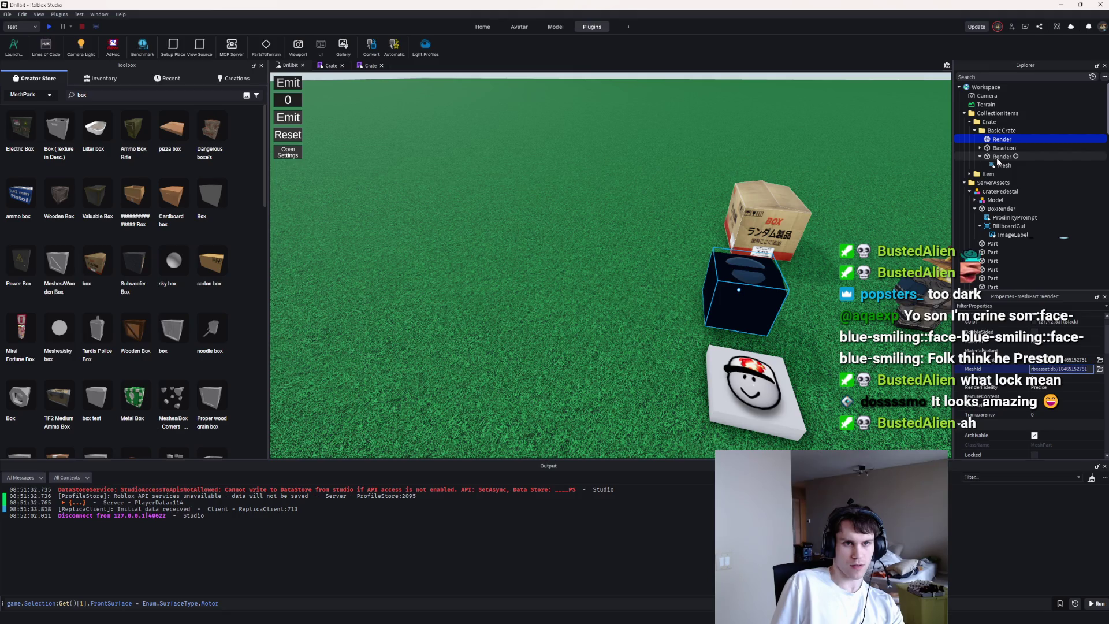
click(997, 160)
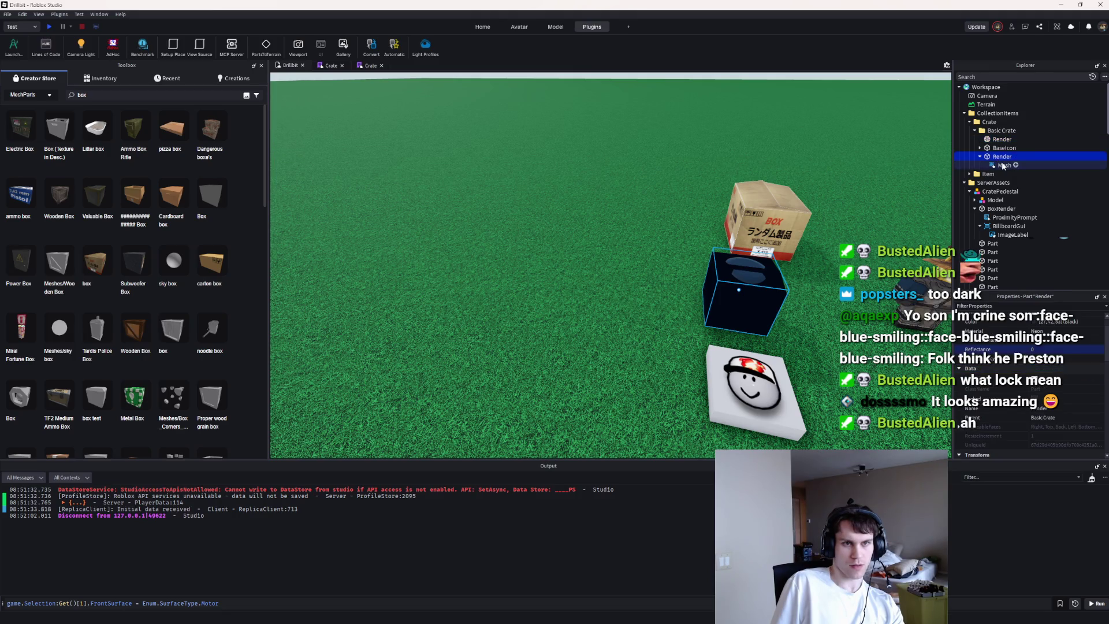
click(1003, 166)
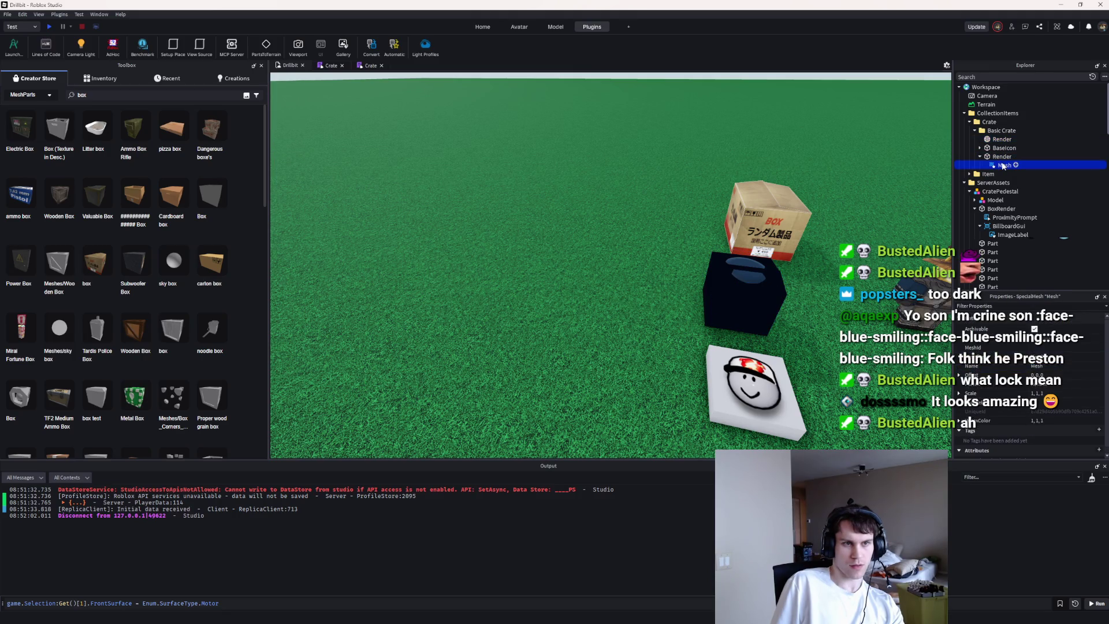
click(1037, 348)
key(Return)
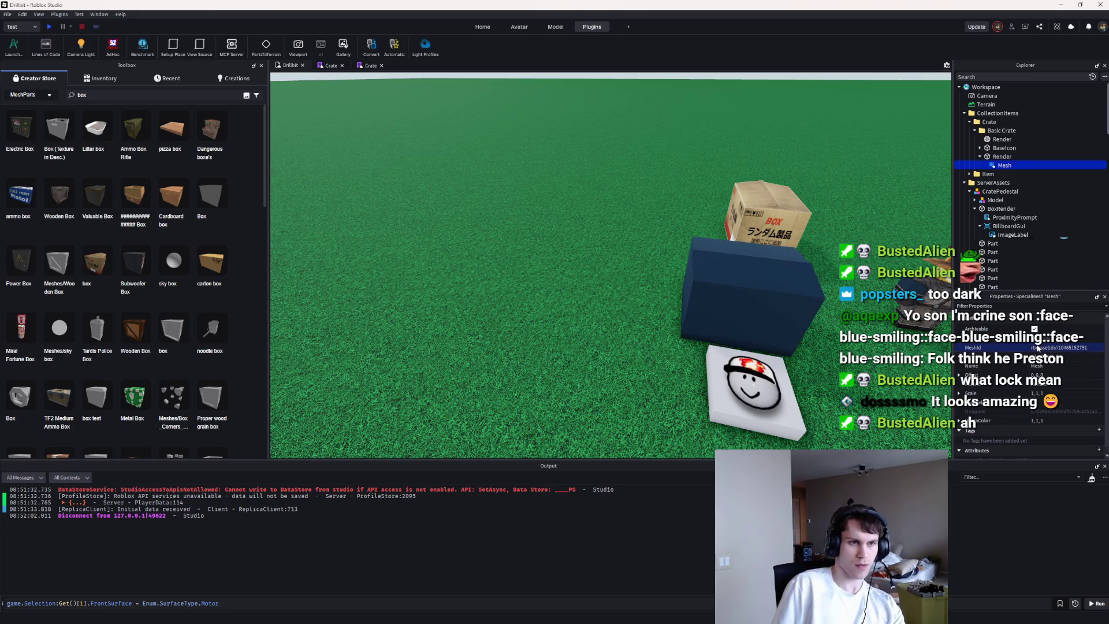
Step: Delete the old Render MeshPart and select the cardboard box model
key(Up)
key(Up)
key(Up)
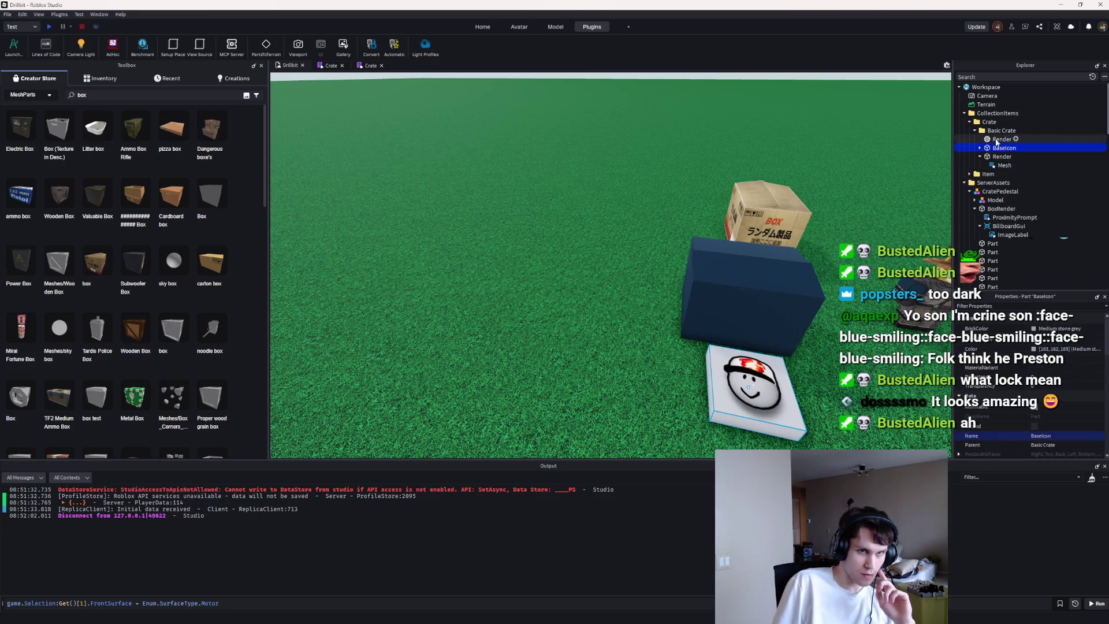
key(Delete)
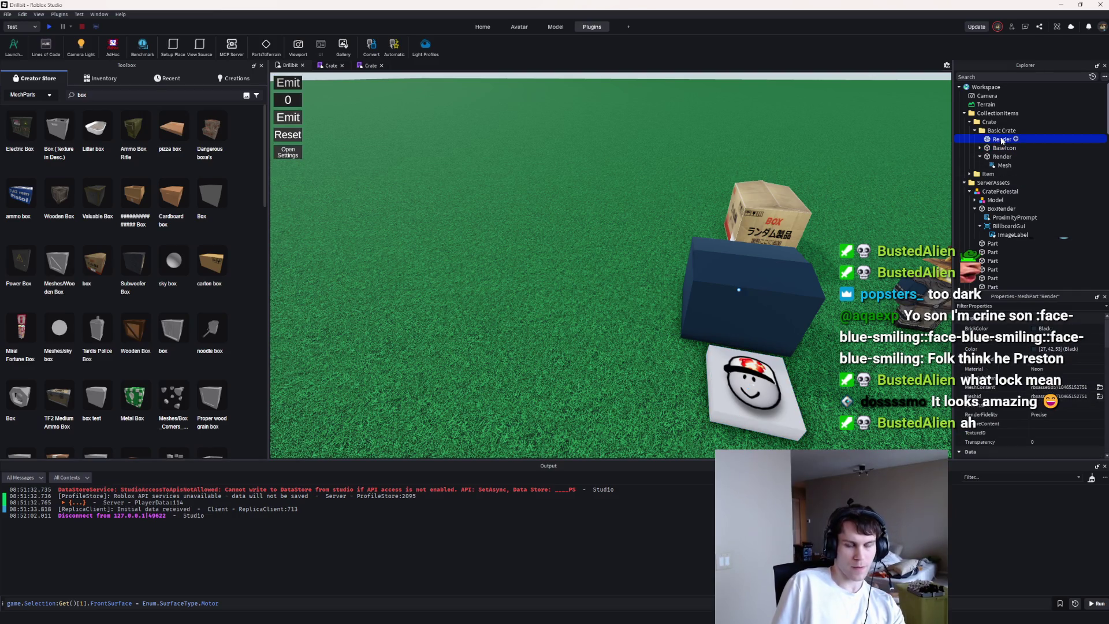
click(768, 214)
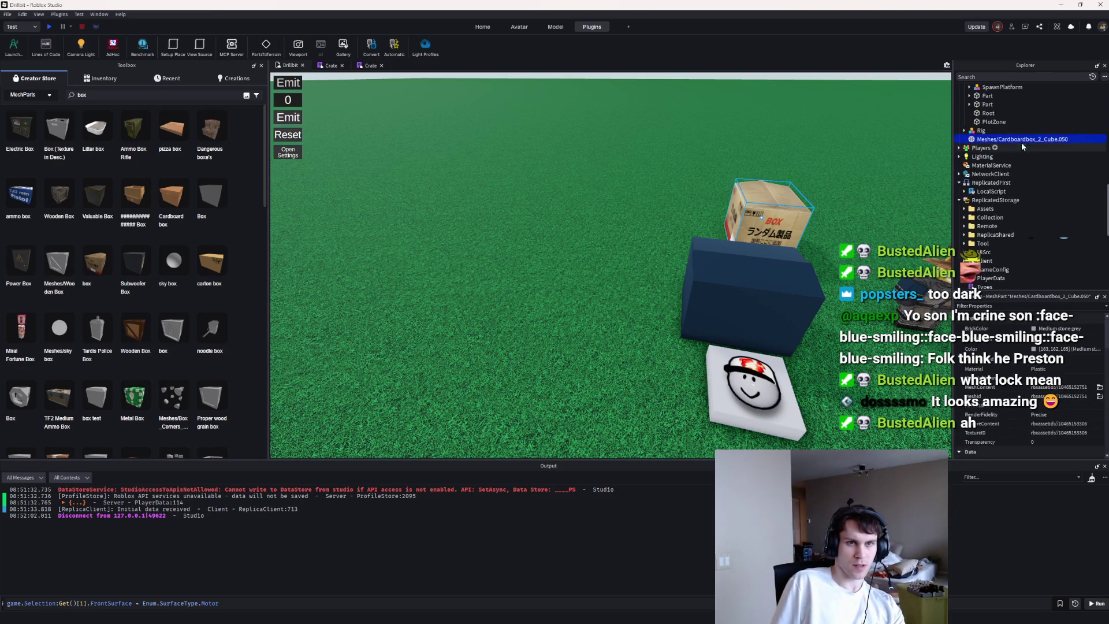
Step: Add a Decal under Render with the pasted cardboard texture id
click(749, 277)
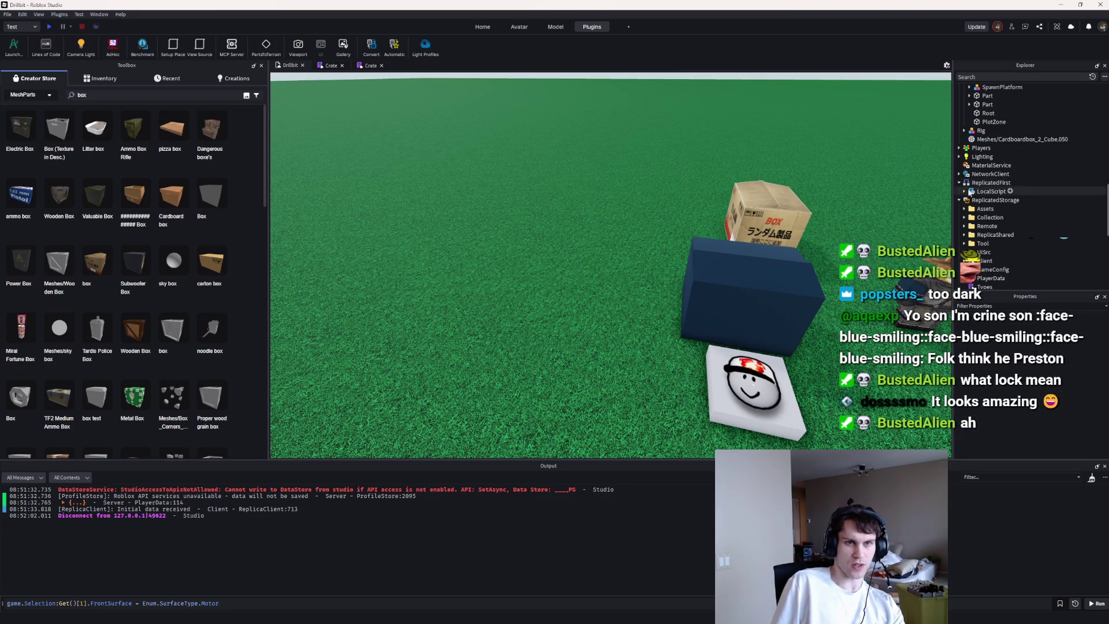
key(ctrl+i)
text(dec)
key(Return)
click(1053, 338)
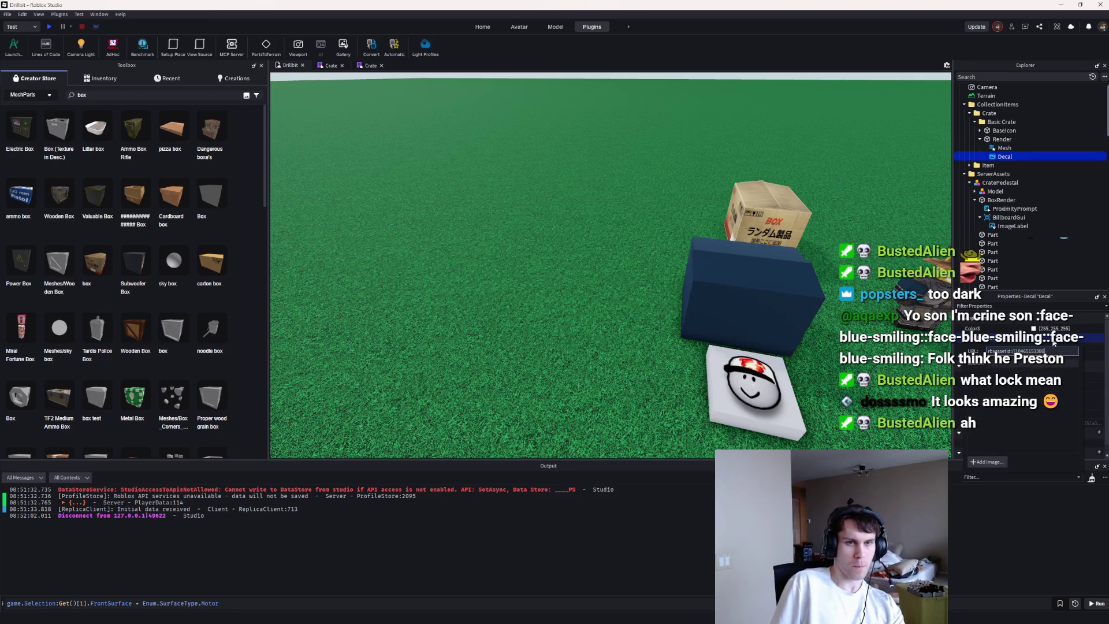
key(ctrl+v)
key(Return)
Step: Frame the Render part and begin editing its Mesh's Scale
click(1005, 131)
click(1002, 139)
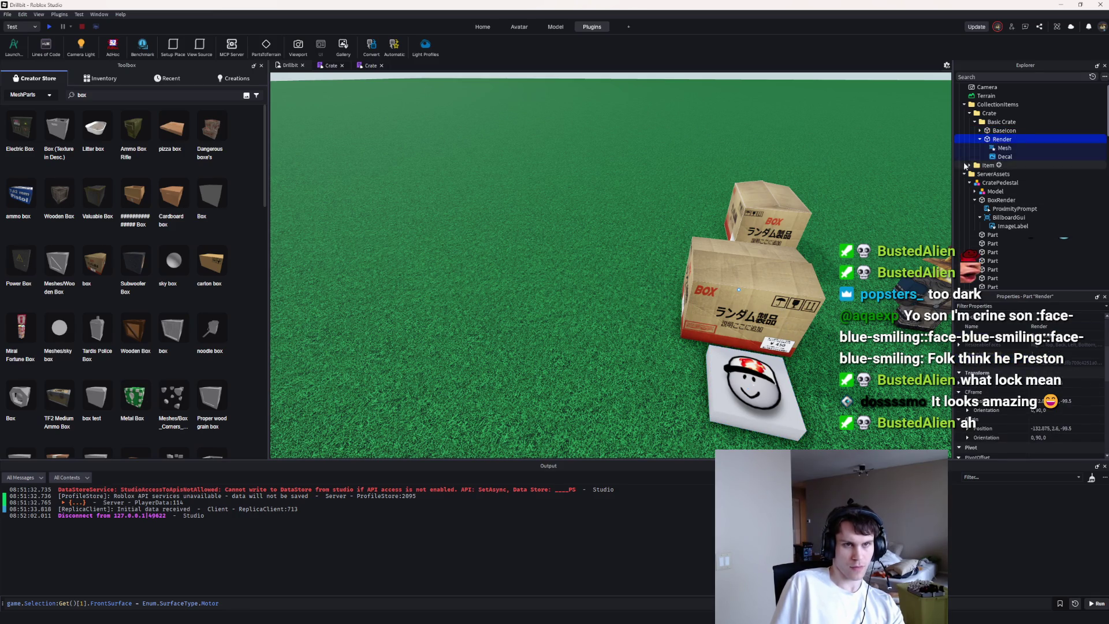
click(1004, 148)
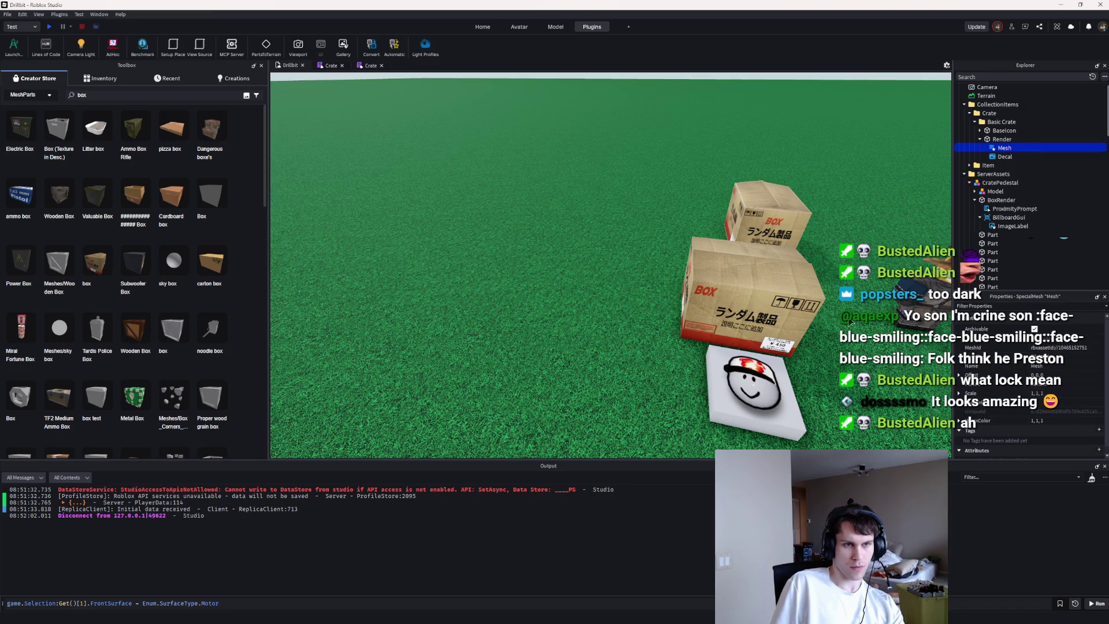
key(f)
click(1002, 139)
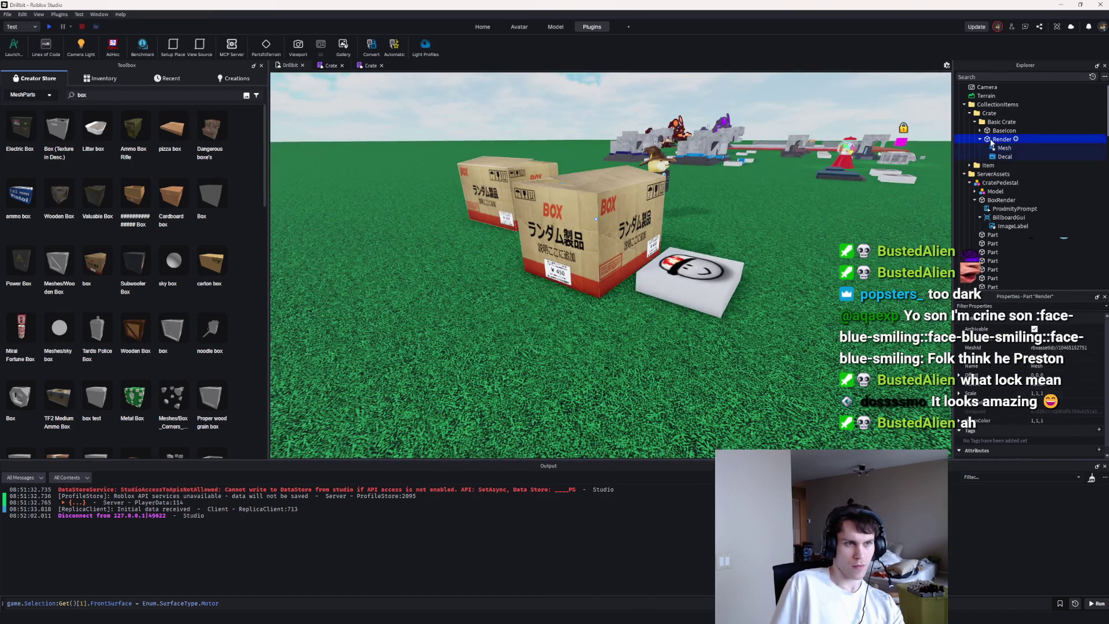
key(f)
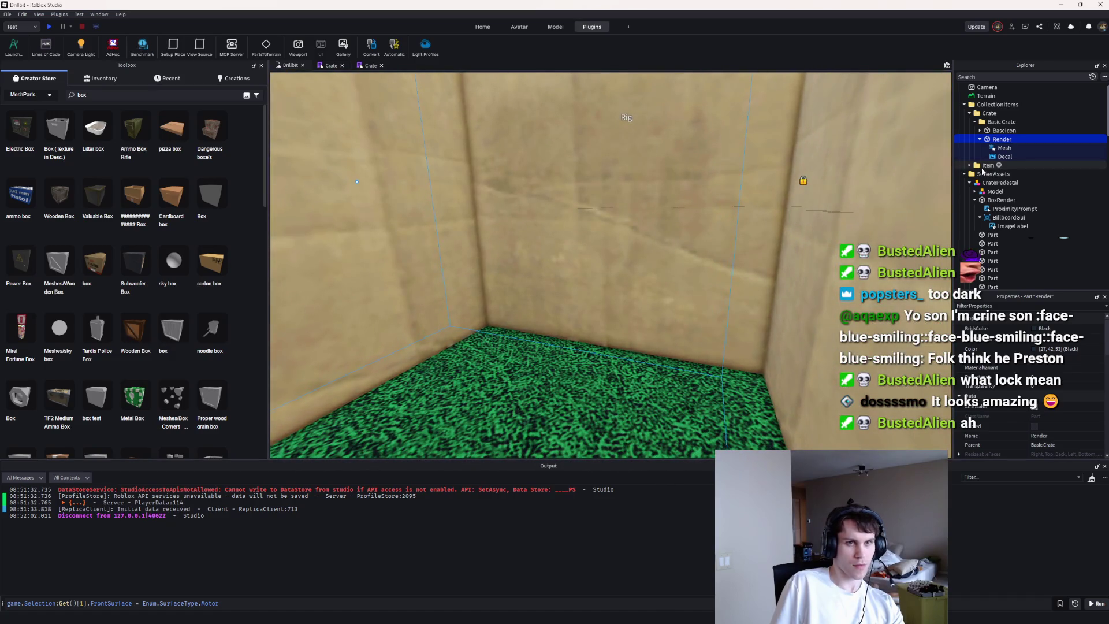
click(1004, 147)
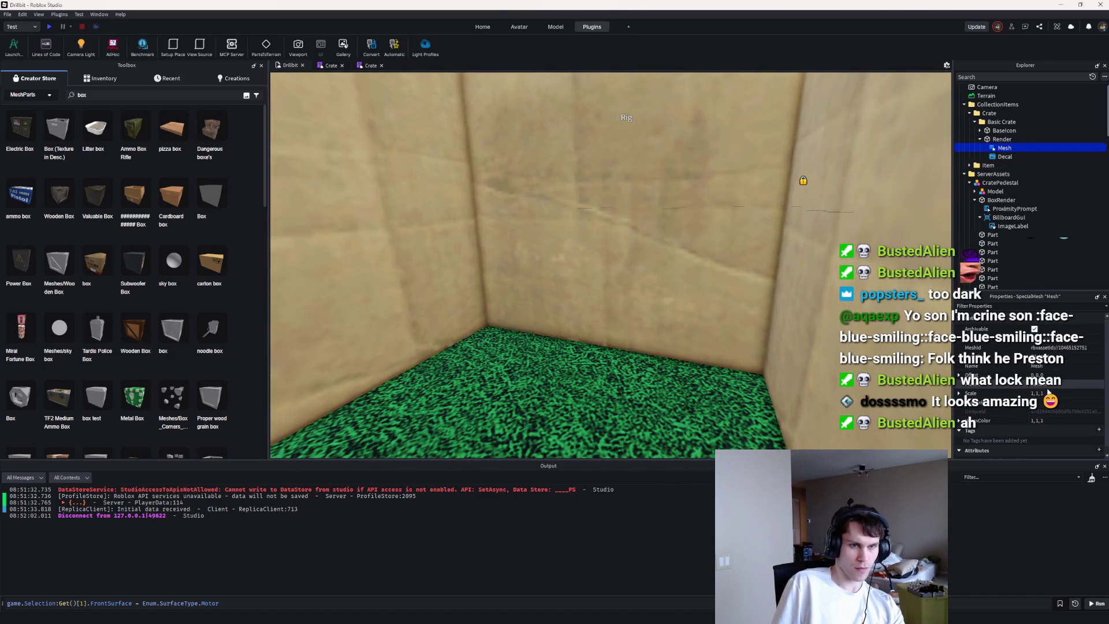
click(1046, 393)
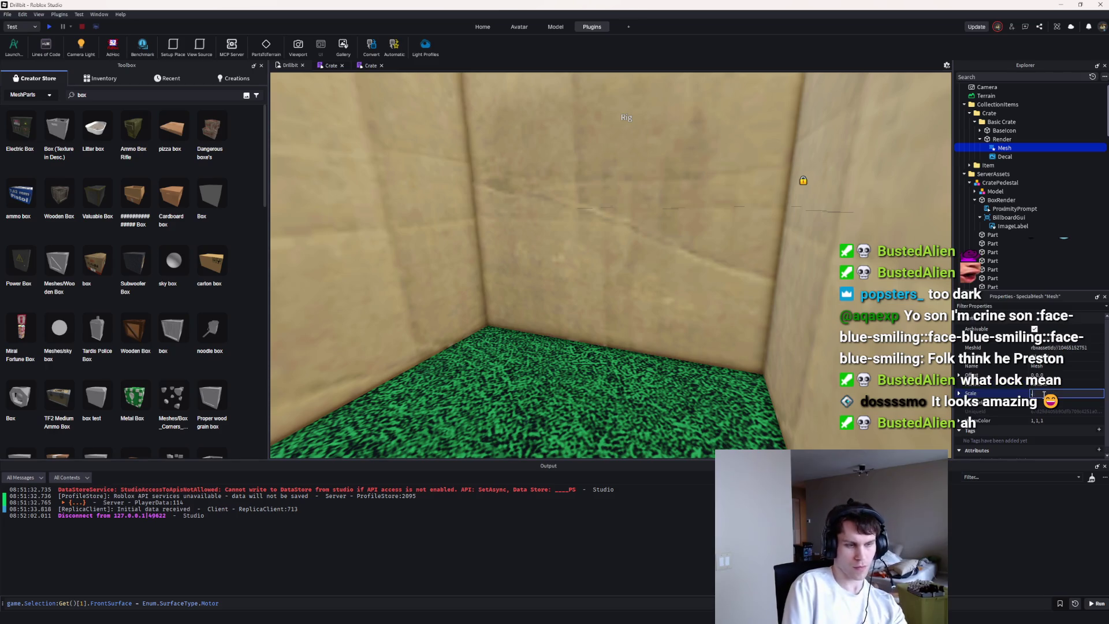
Step: Scale the crate's Mesh to 0.8, 0.8, 0.8, then shrink it to 0.7
text(0.8, 0.8, 0.8)
key(Return)
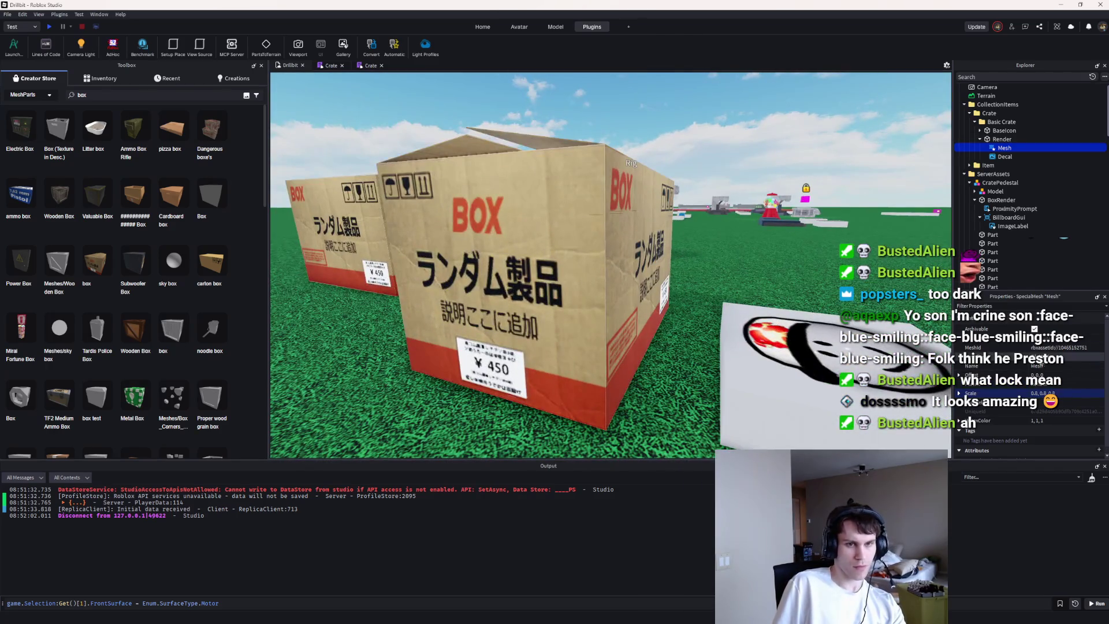
text(0.7)
key(Return)
click(1002, 139)
scroll(722, 251, down, 5)
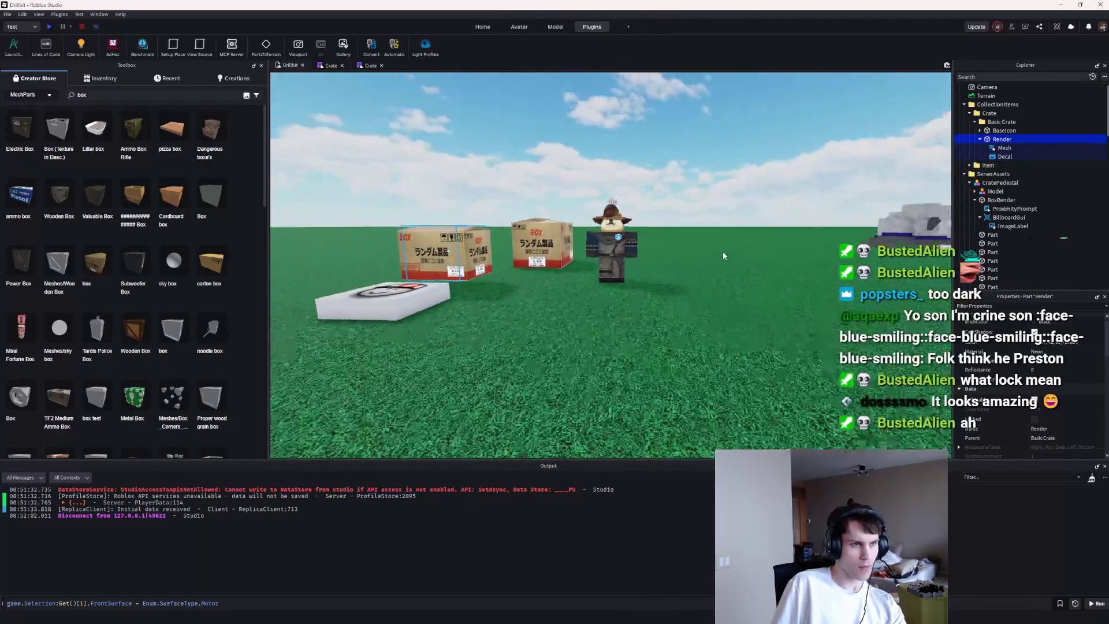
key(f)
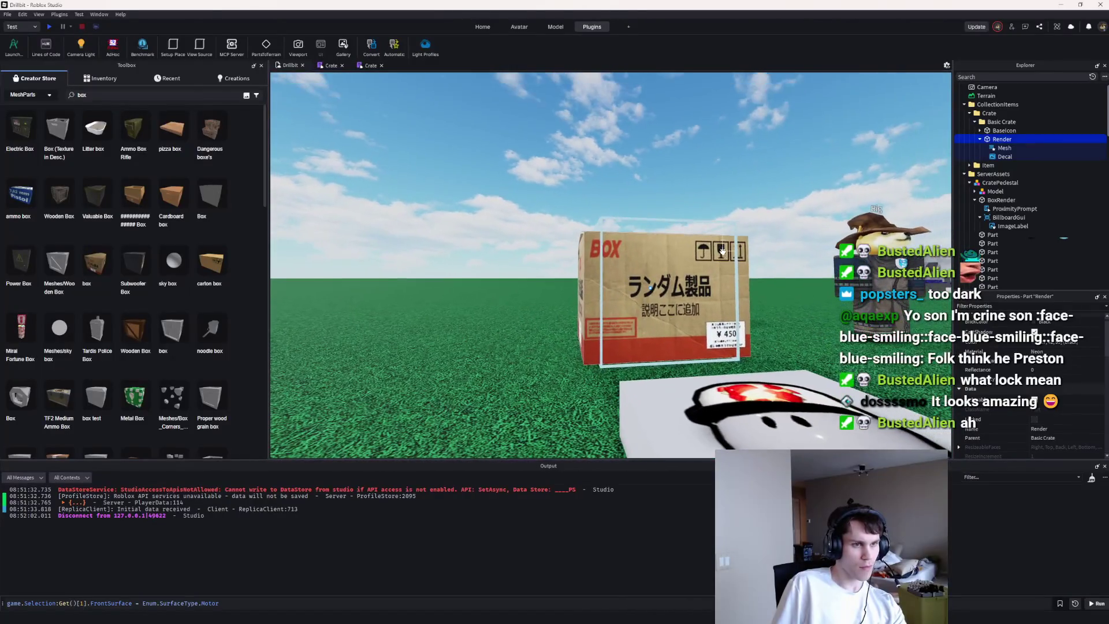
click(1005, 148)
click(1058, 387)
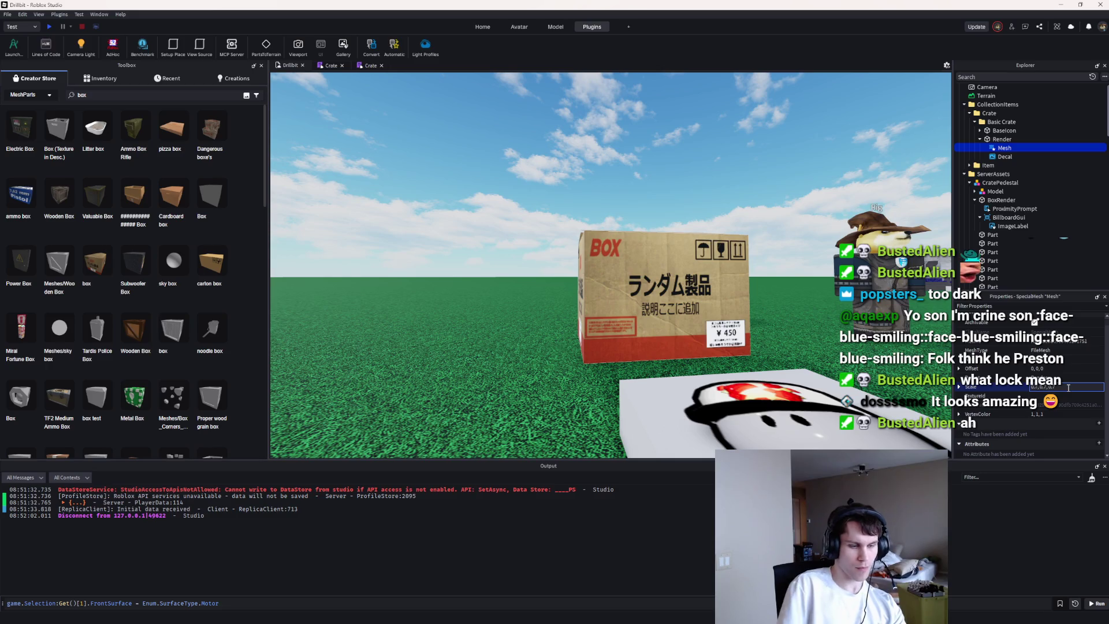
key(Return)
Step: Undo the last change and settle the Mesh scale at 0.7, 0.7, 0.55
key(Down)
key(Down)
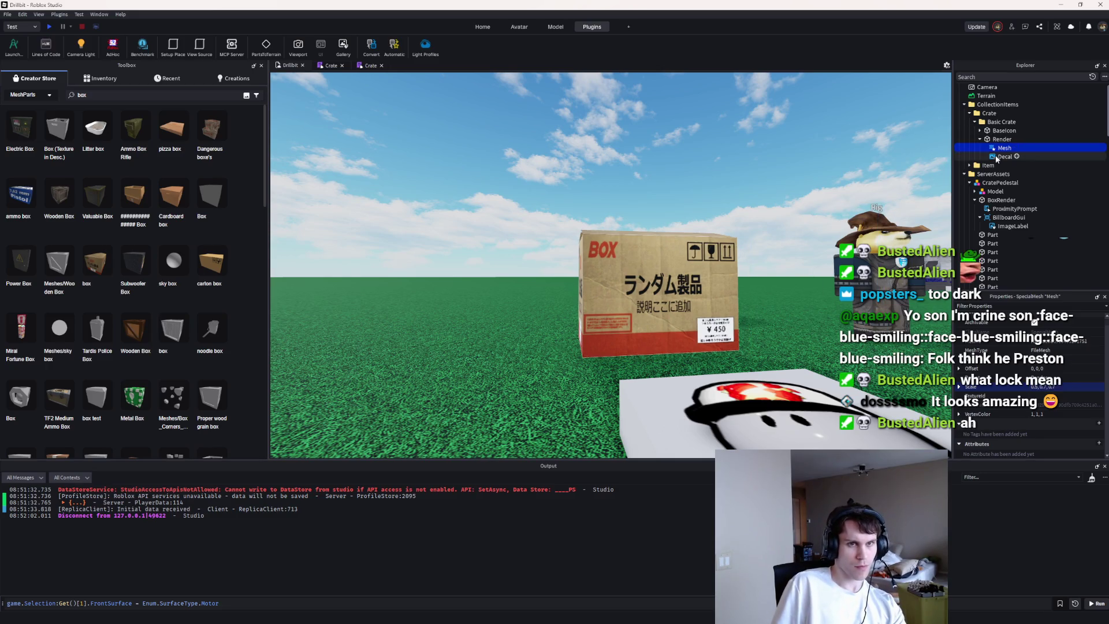
key(f)
key(ctrl+z)
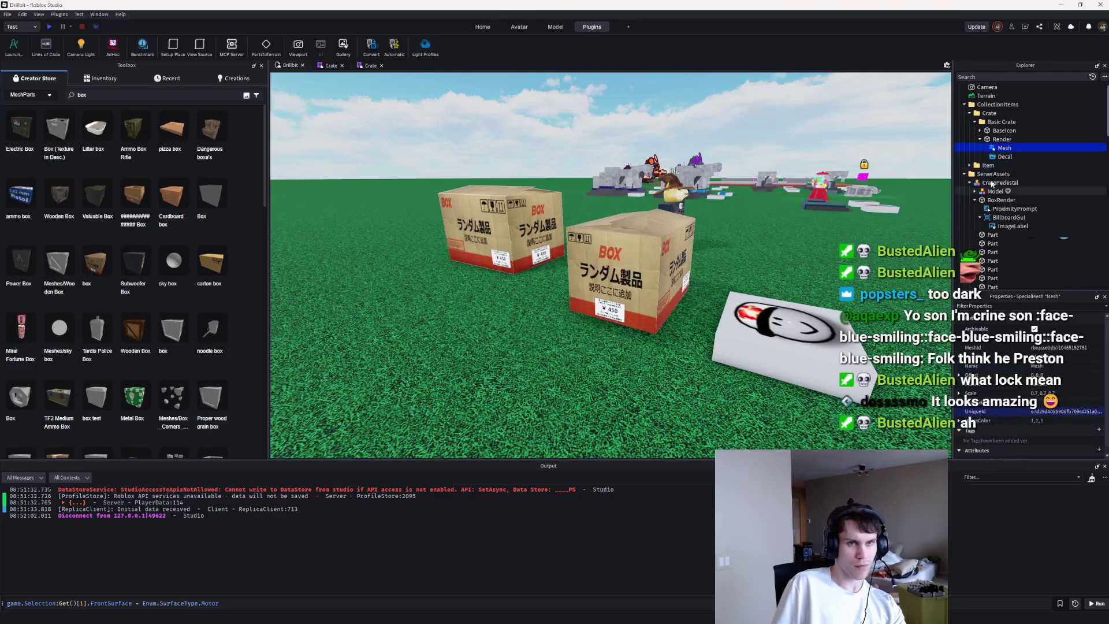
click(1061, 392)
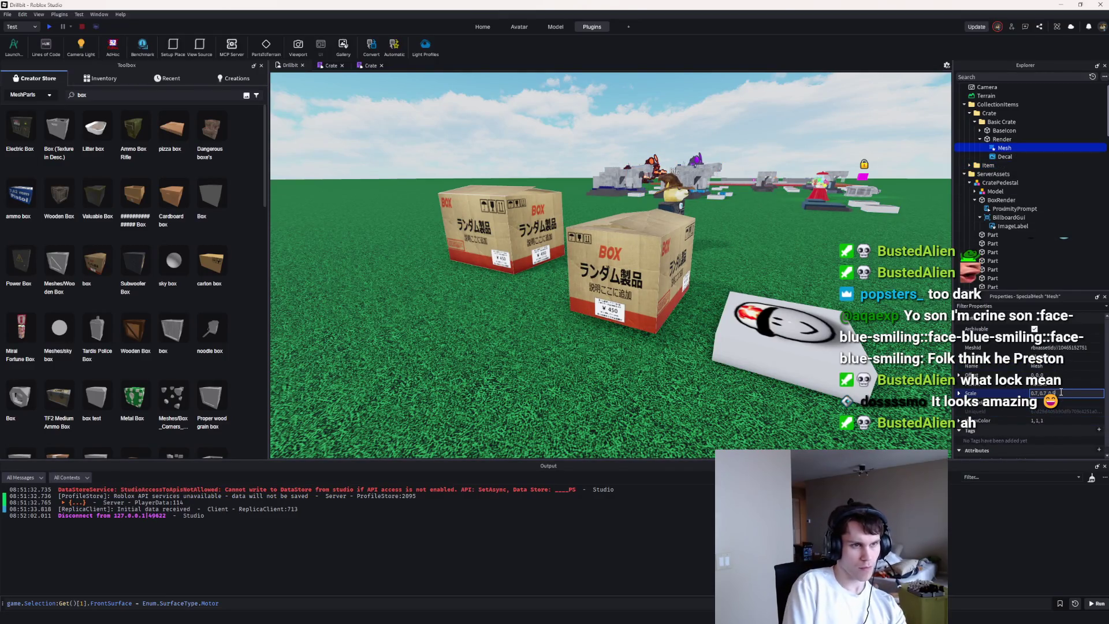
key(Return)
key(f)
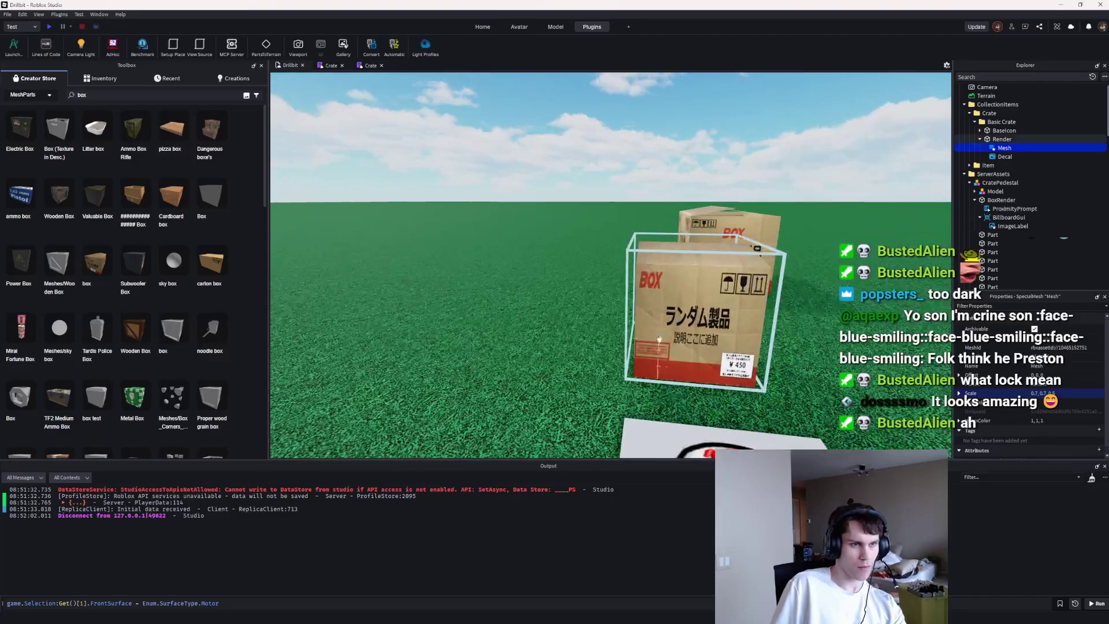
click(1072, 391)
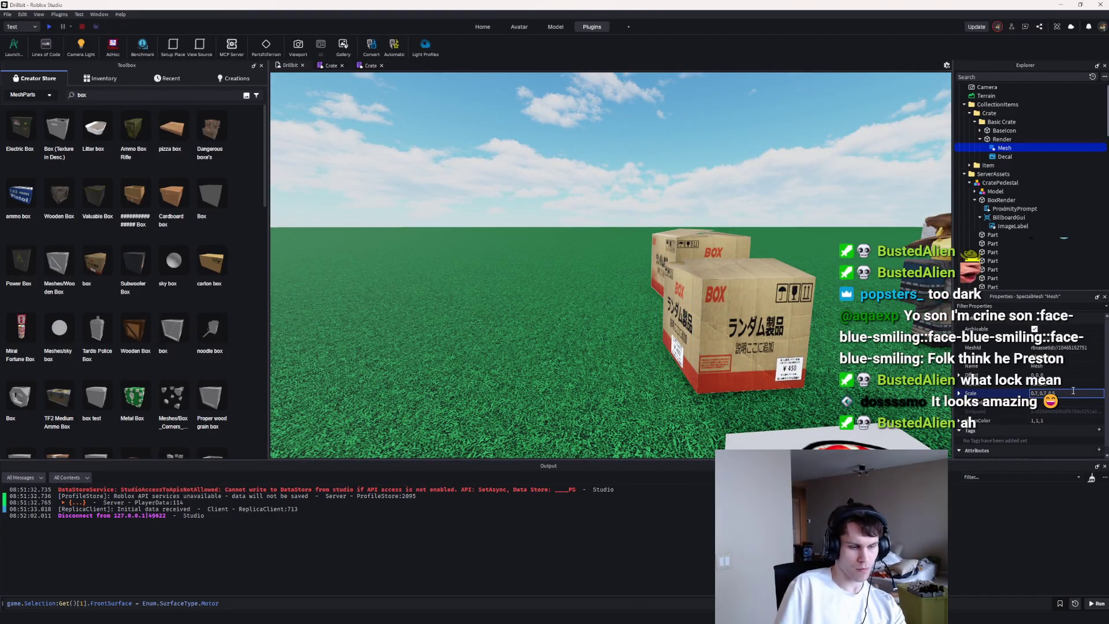
text(5)
key(Return)
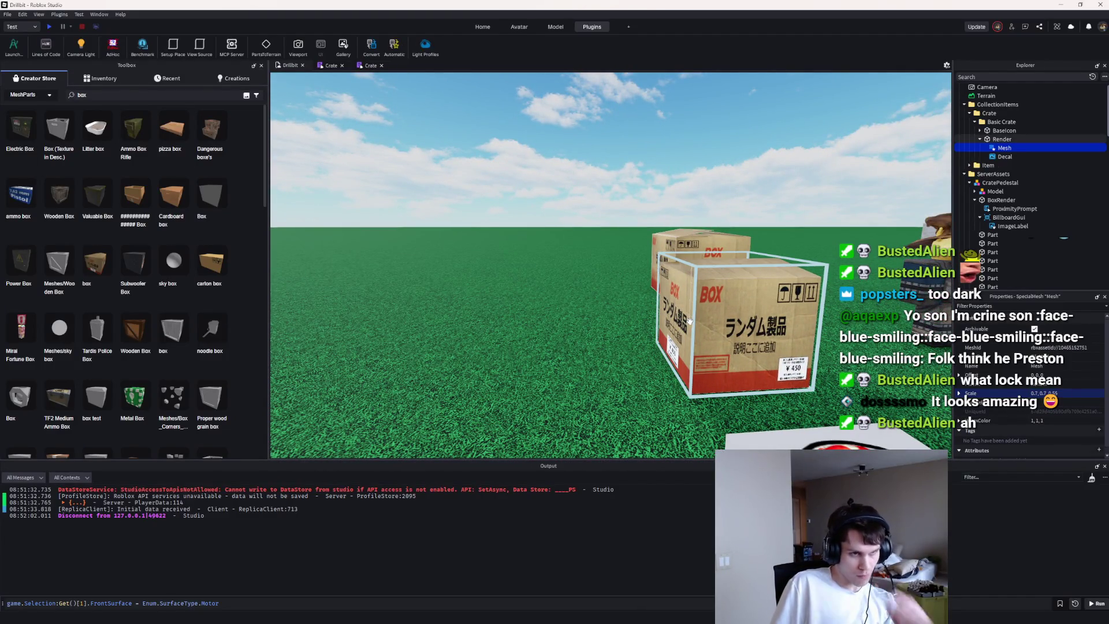
Step: Inspect the cardboard crate's Render properties and start a playtest
scroll(689, 321, down, 3)
click(693, 315)
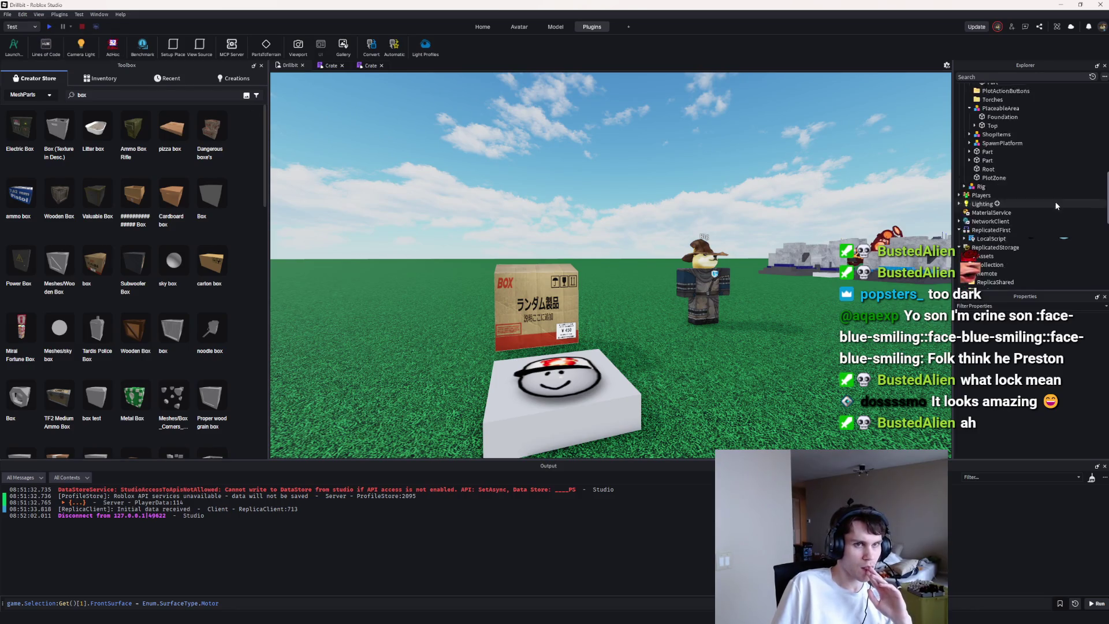
click(498, 304)
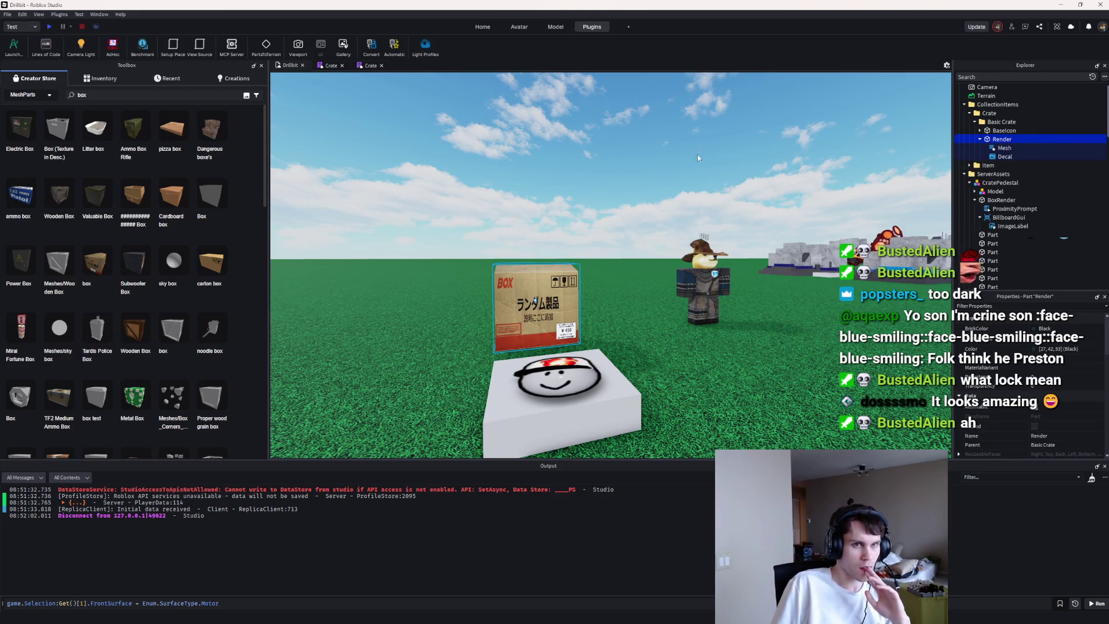
scroll(1060, 435, down, 10)
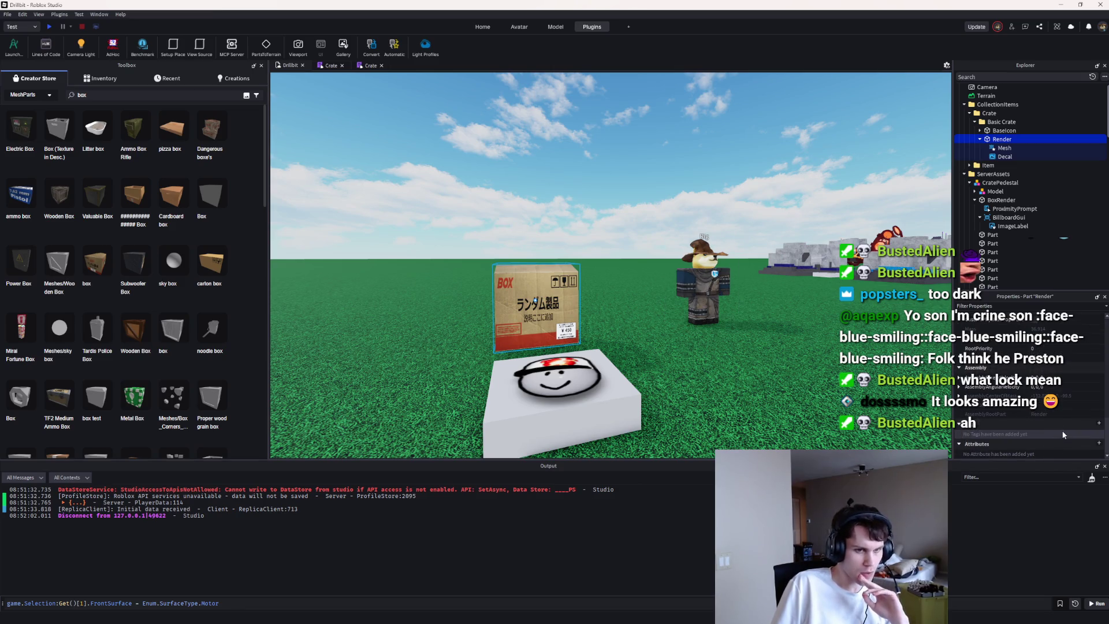
click(50, 26)
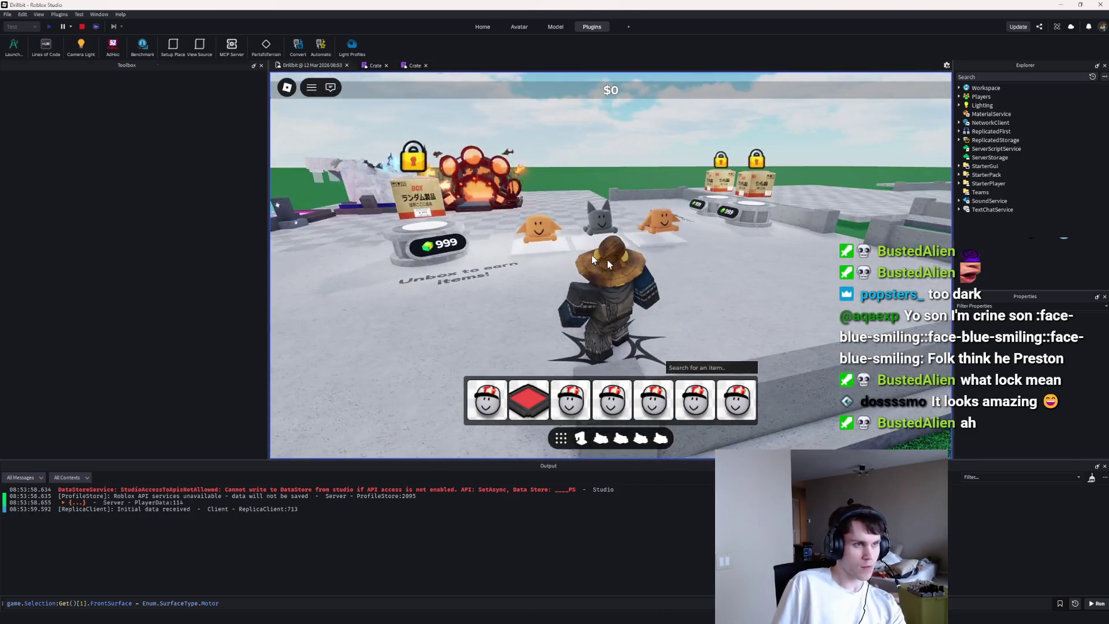
Step: Walk to the cardboard crates, stop the playtest, and reopen the Crate script
key(w)
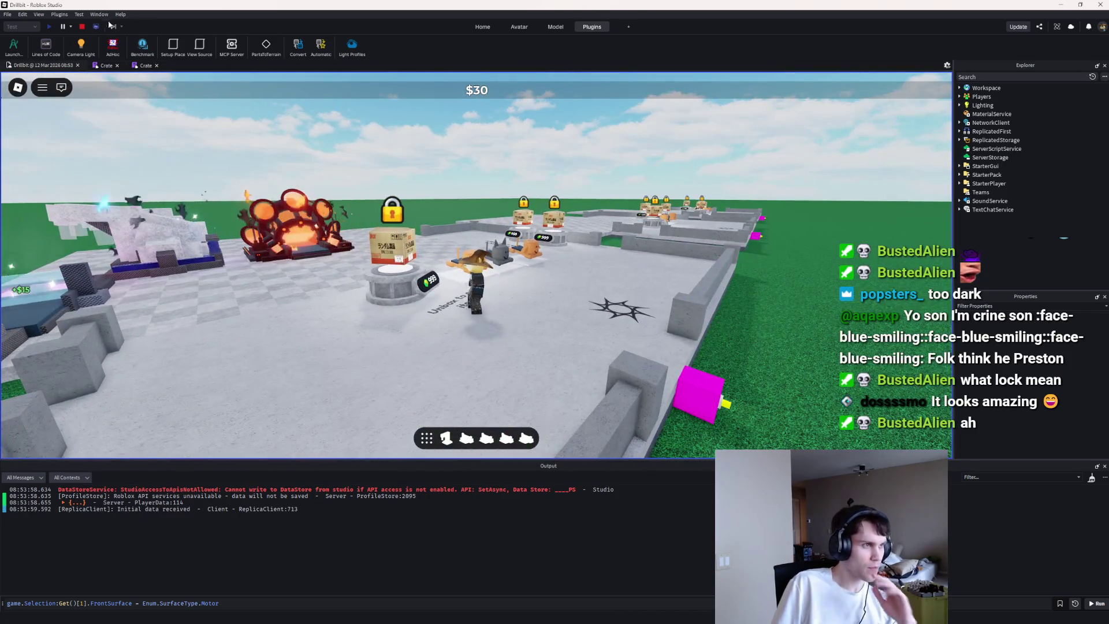
click(91, 26)
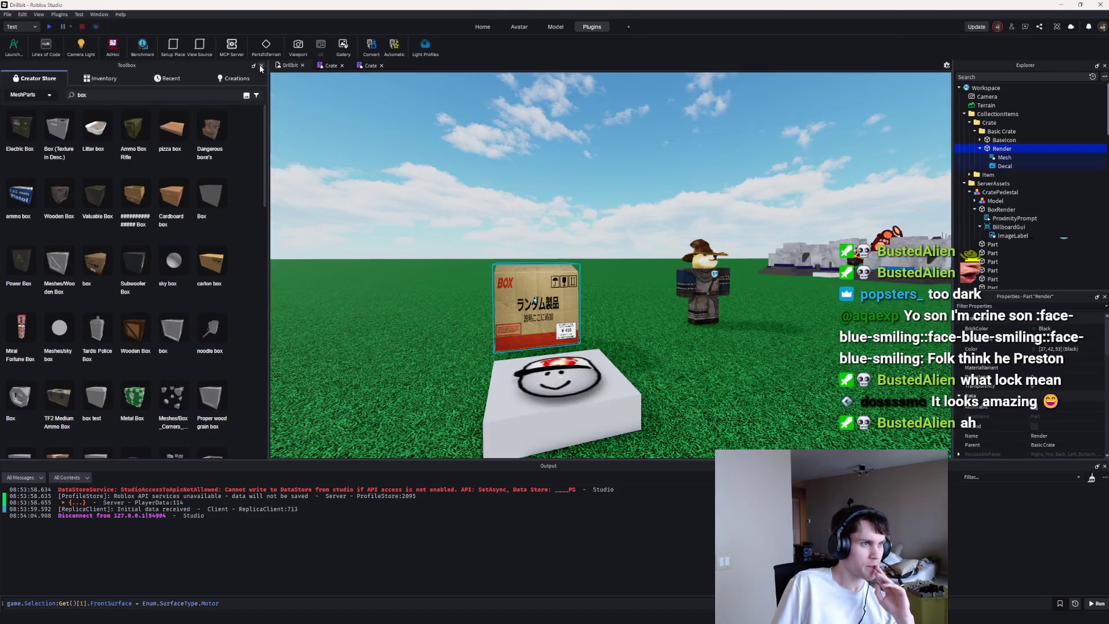
click(260, 65)
click(98, 67)
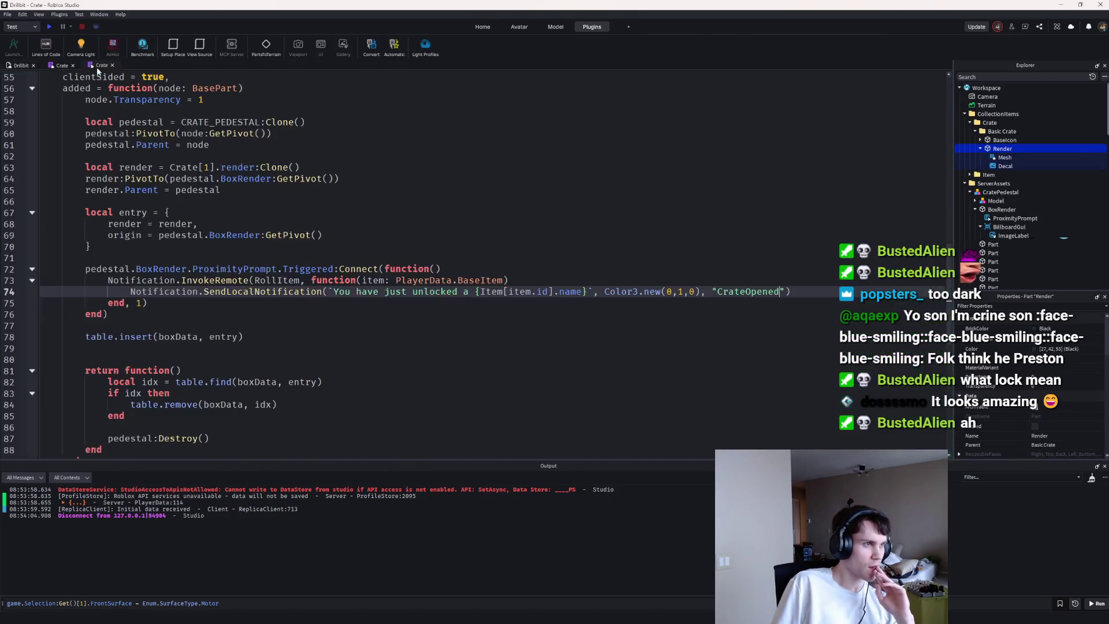
Step: Declare a module-level flag 'local added = false' above the returned table
click(198, 247)
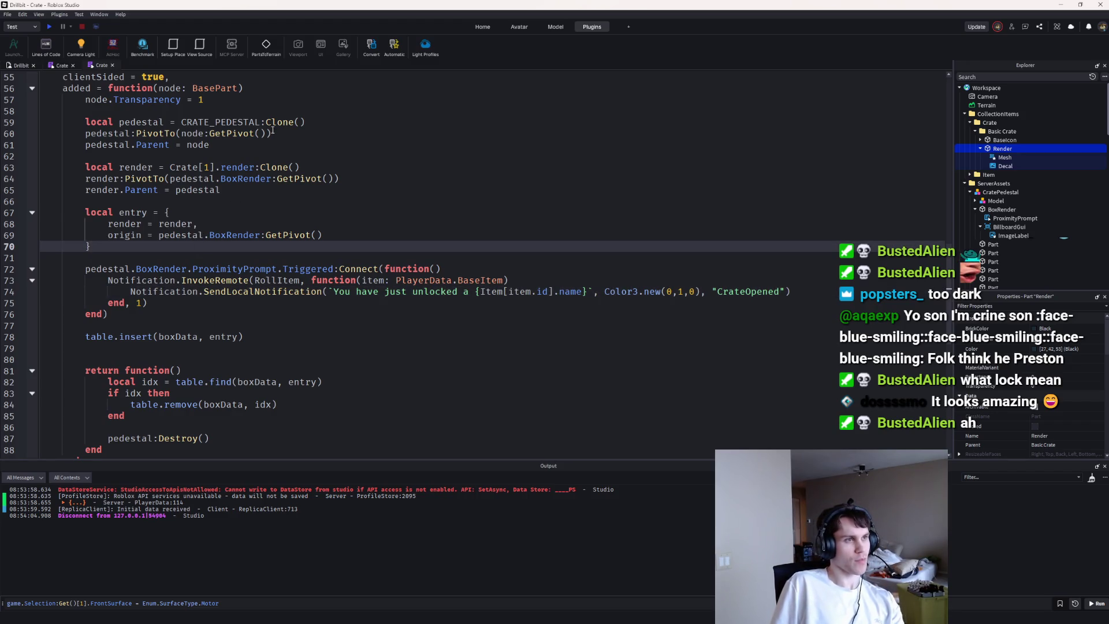
click(277, 110)
key(Return)
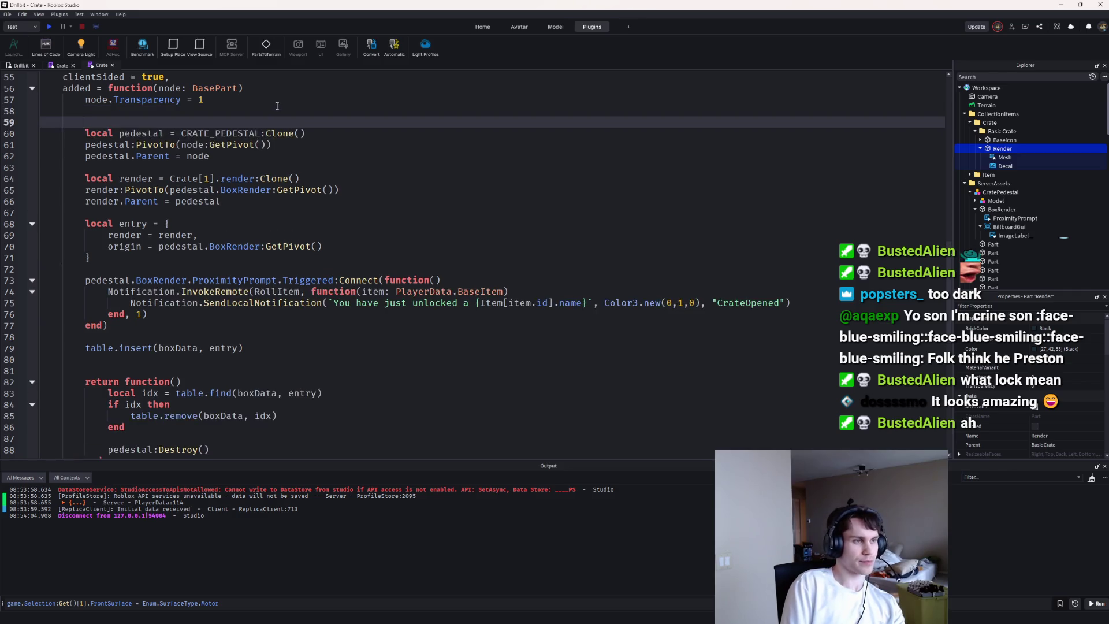
key(BackSpace)
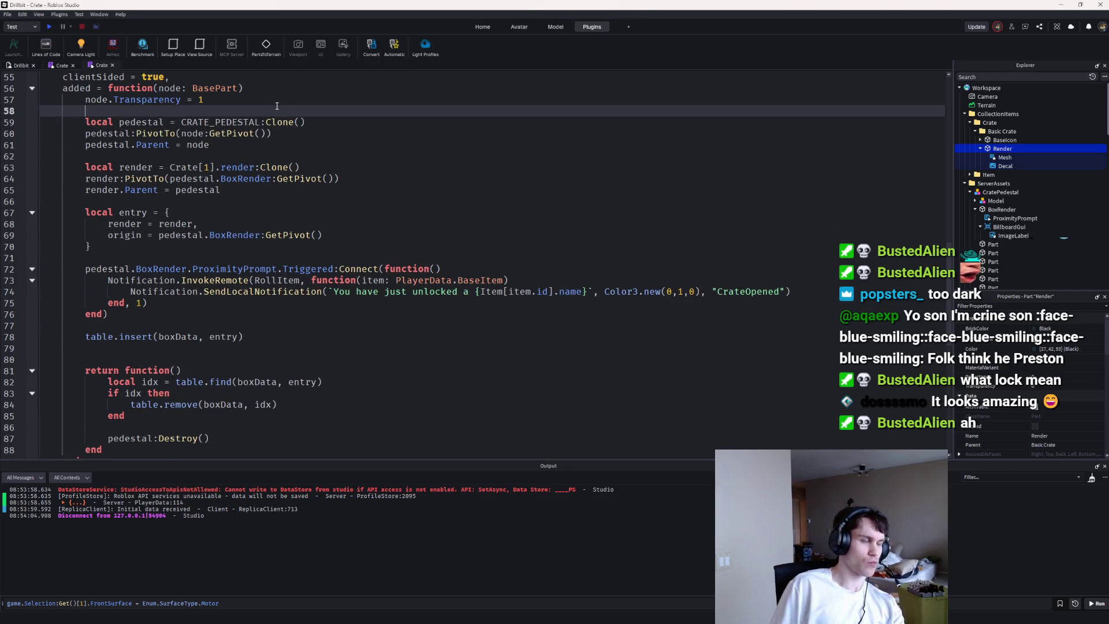
scroll(276, 105, up, 4)
click(127, 188)
key(Return)
key(Return)
key(Up)
text(local added = false)
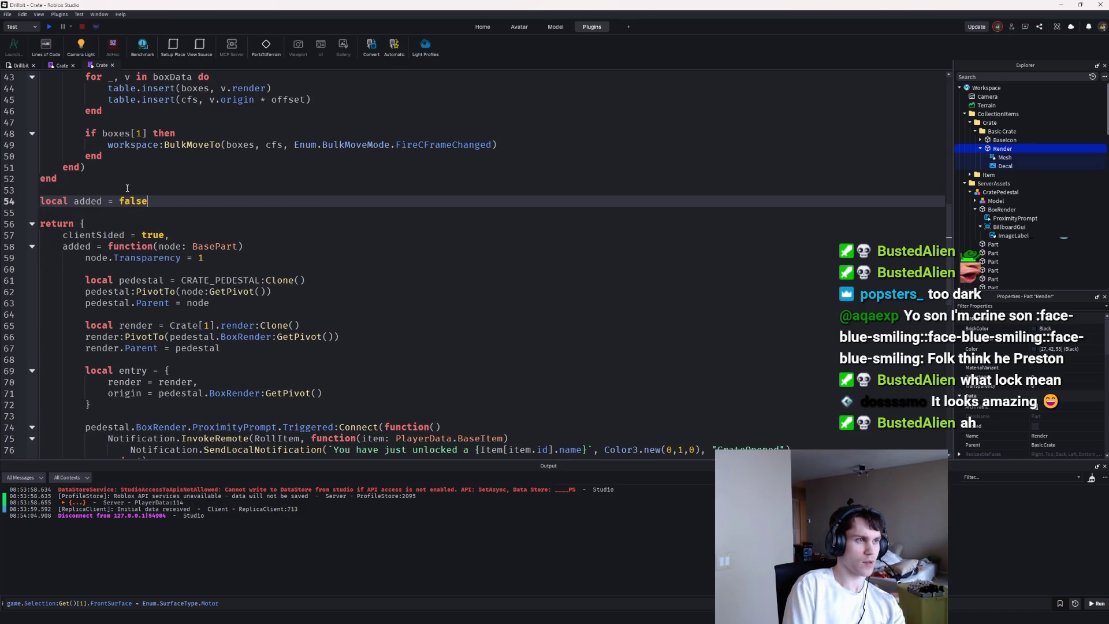
Step: In the added function, write an 'if not added' block that sets added = true
click(287, 269)
key(Return)
key(Return)
key(Up)
text(if )
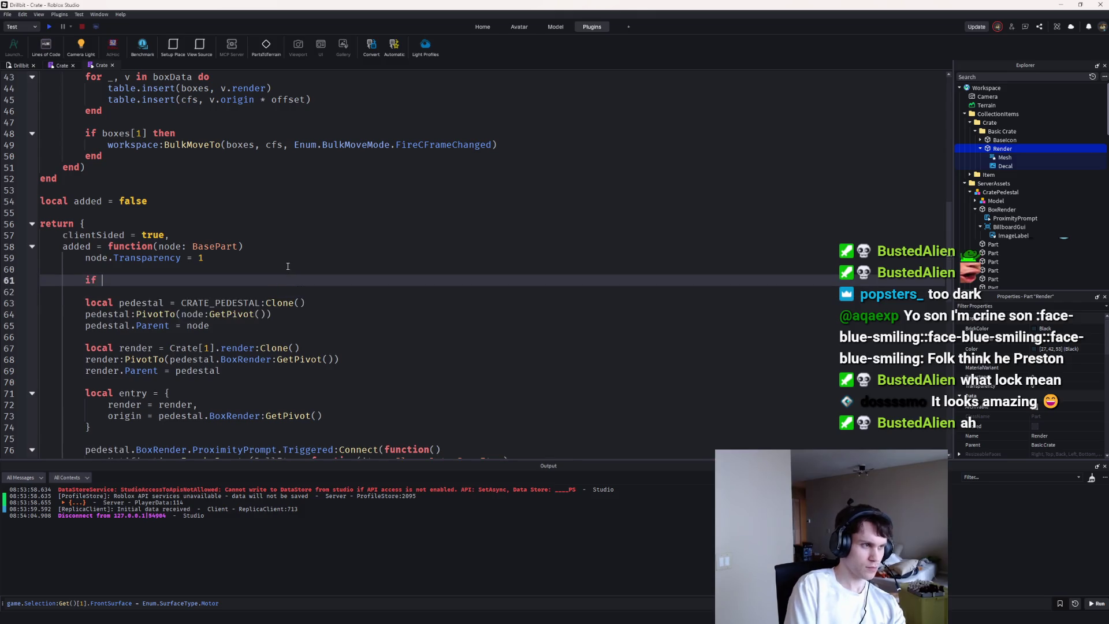
text(added)
key(Return)
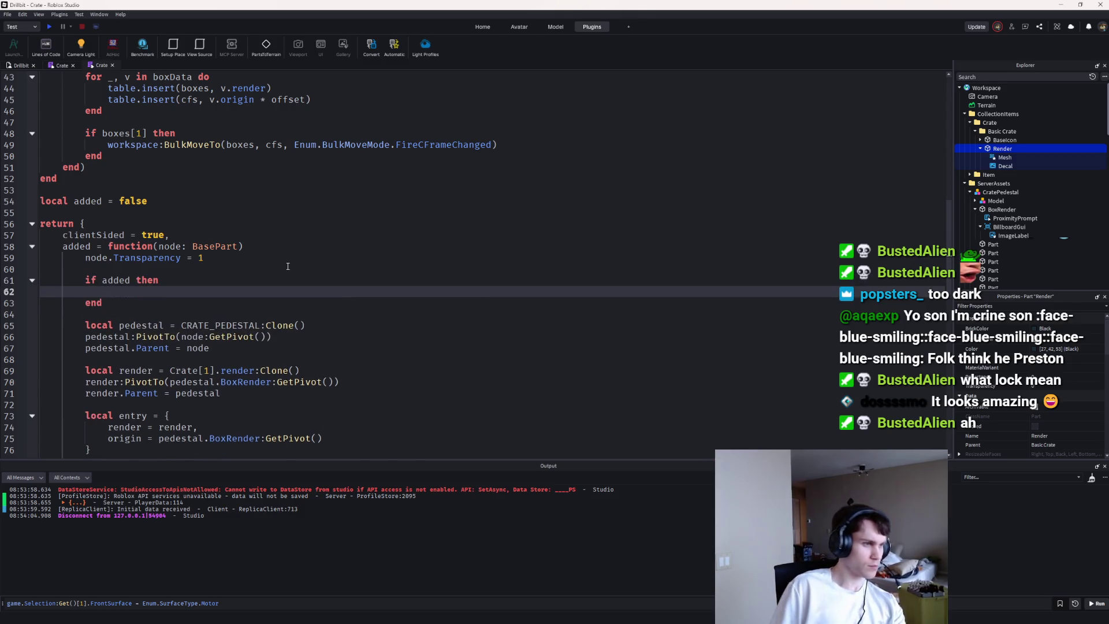
scroll(186, 237, down, 3)
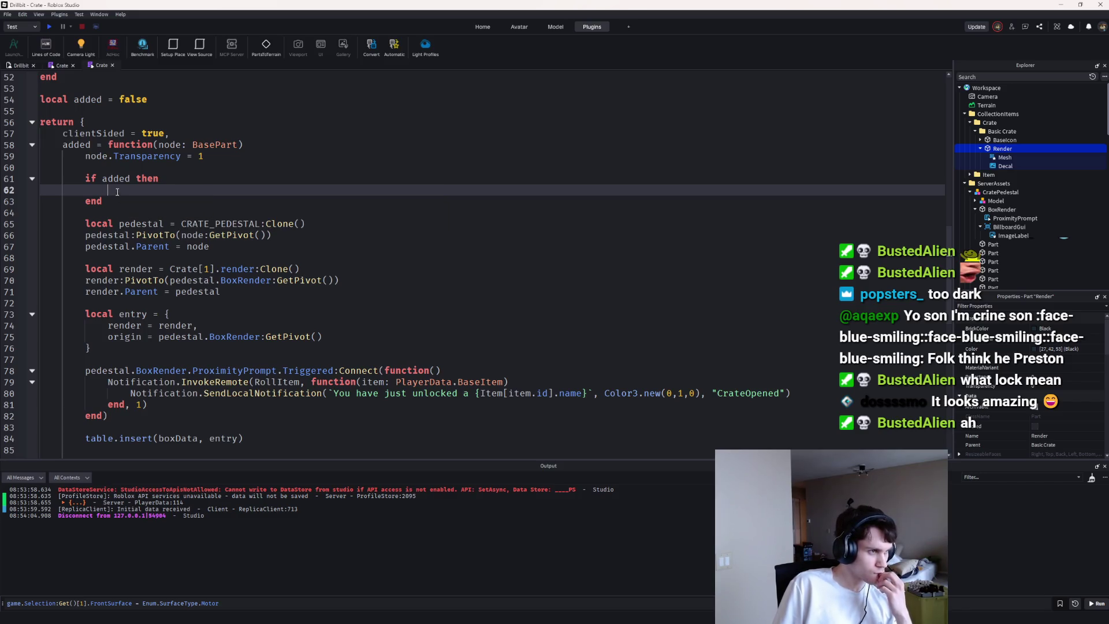
click(104, 177)
text(not)
key(End)
key(Return)
text(added = true)
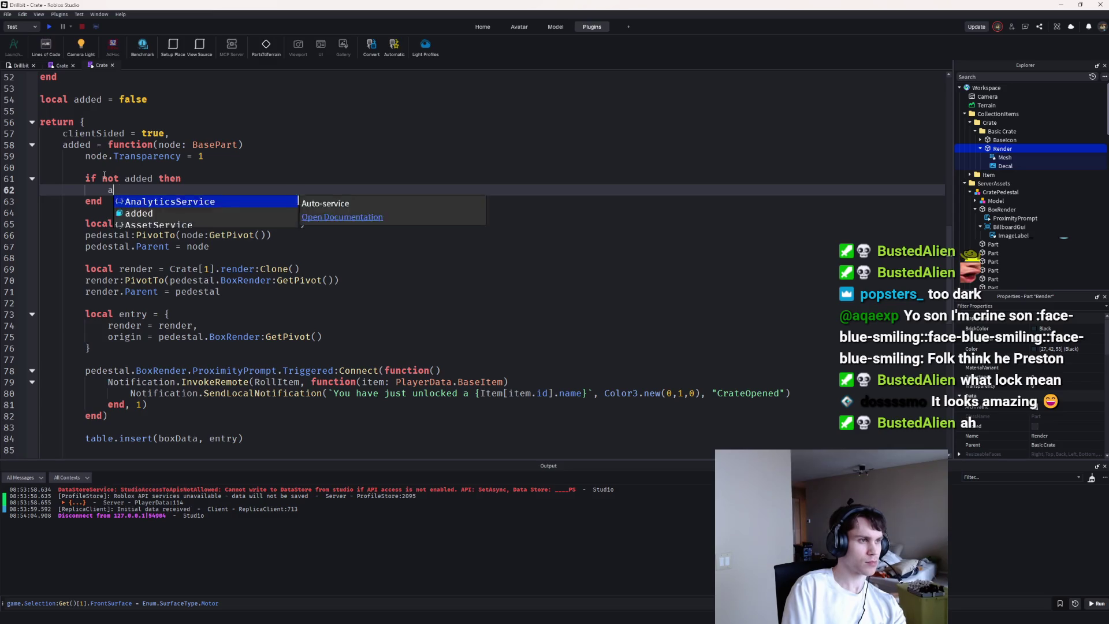
key(Return)
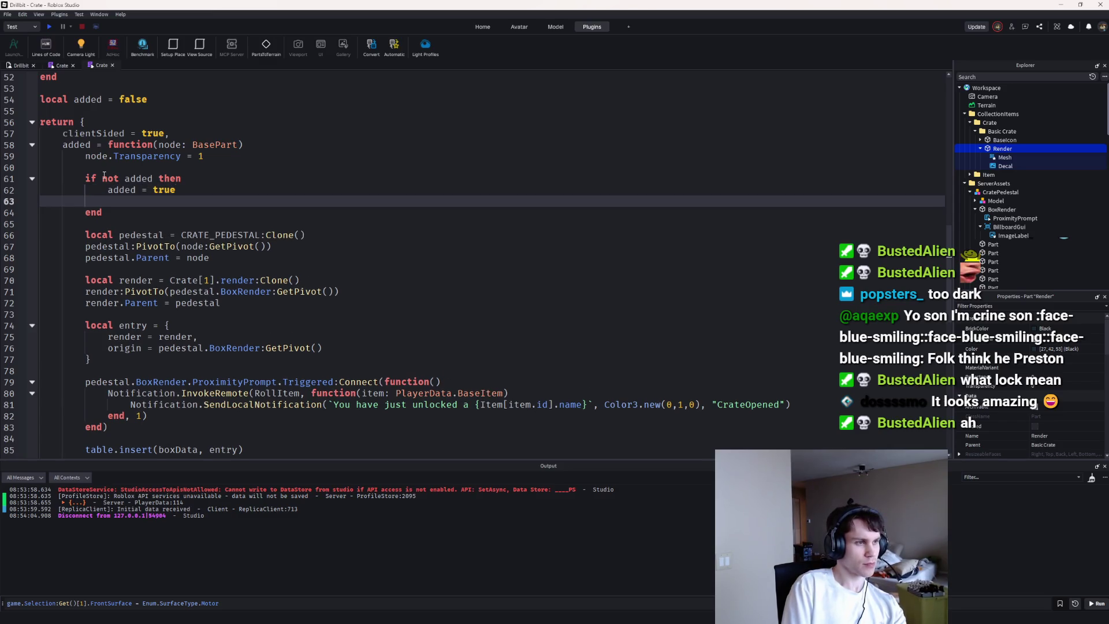
key(Return)
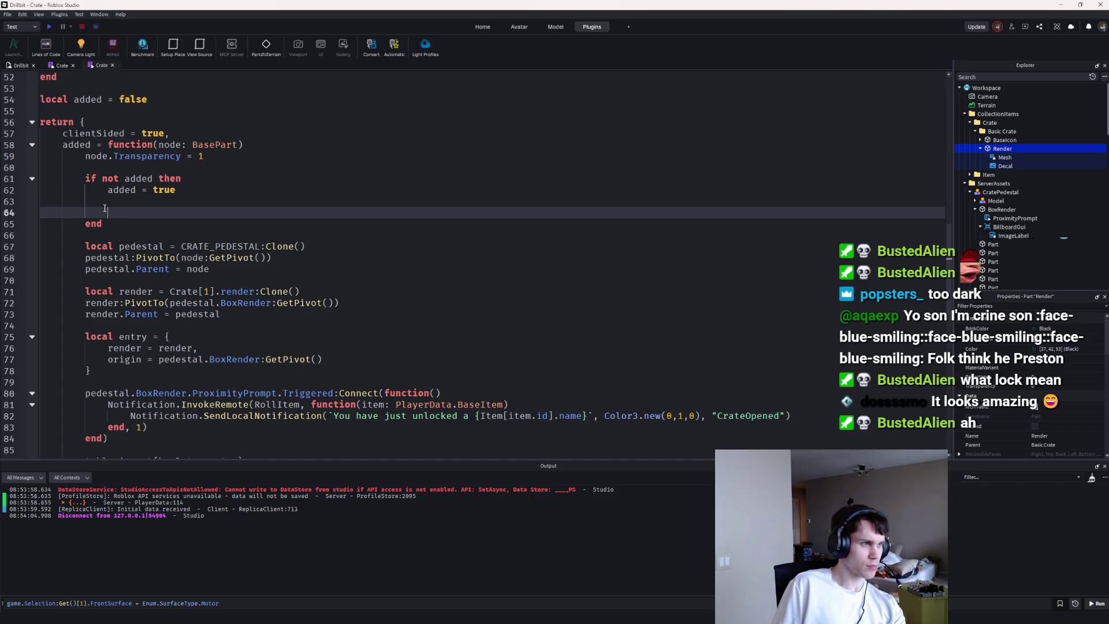
Step: Move the 'if not added' block above the ProximityPrompt hookup code
drag(103, 224, 17, 176)
key(ctrl+c)
key(BackSpace)
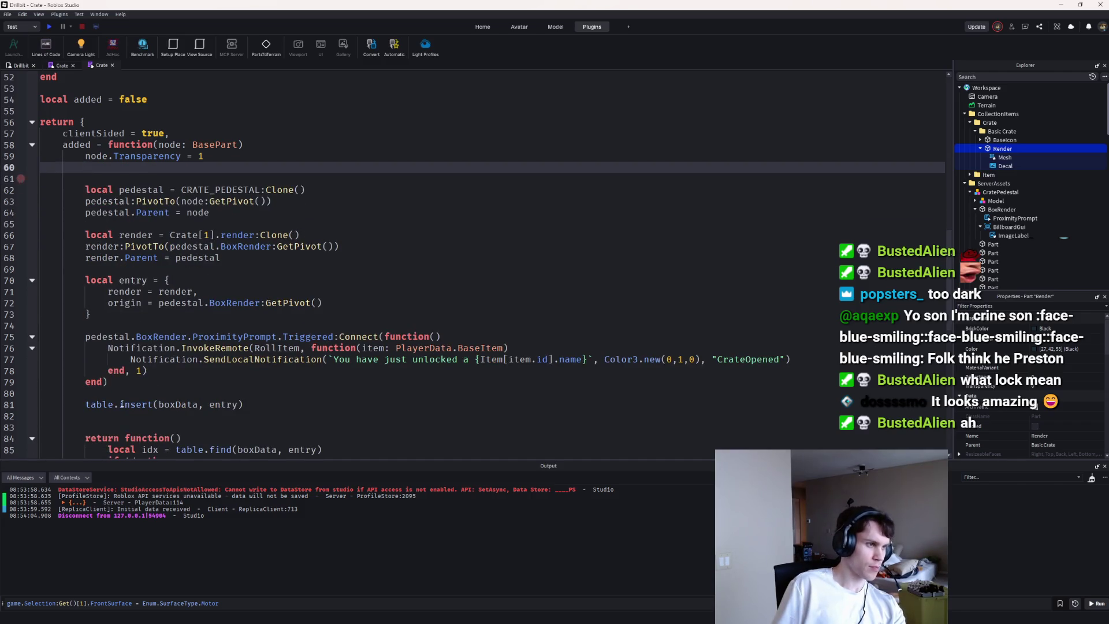
click(127, 322)
key(Return)
key(ctrl+v)
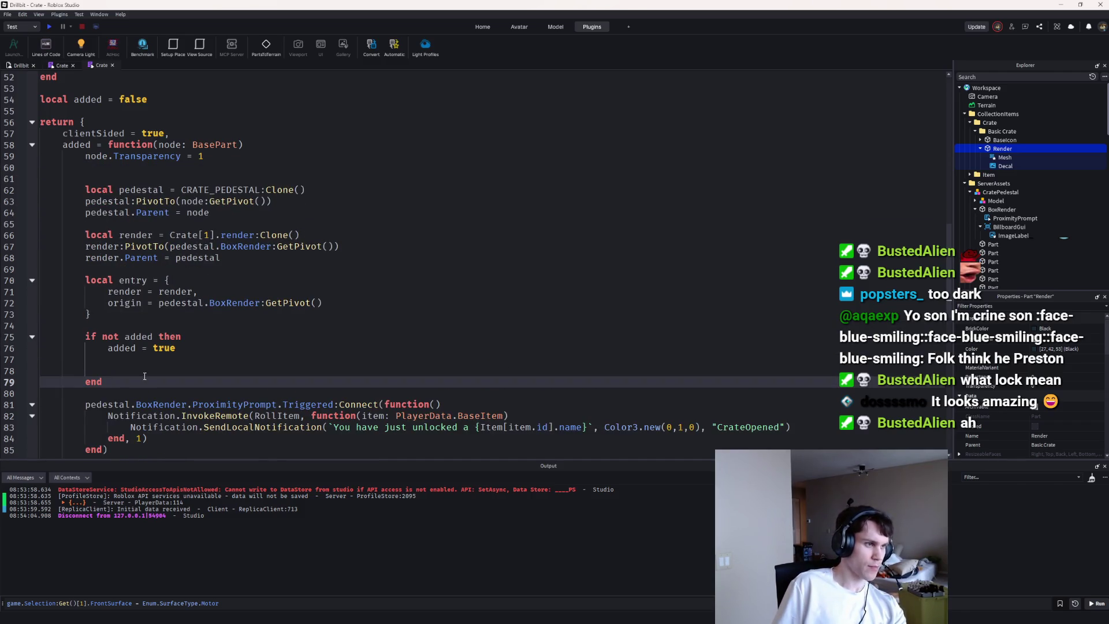
Step: Add a Decal destroy line on render and an else branch to the block
click(142, 360)
key(Tab)
text(render:de)
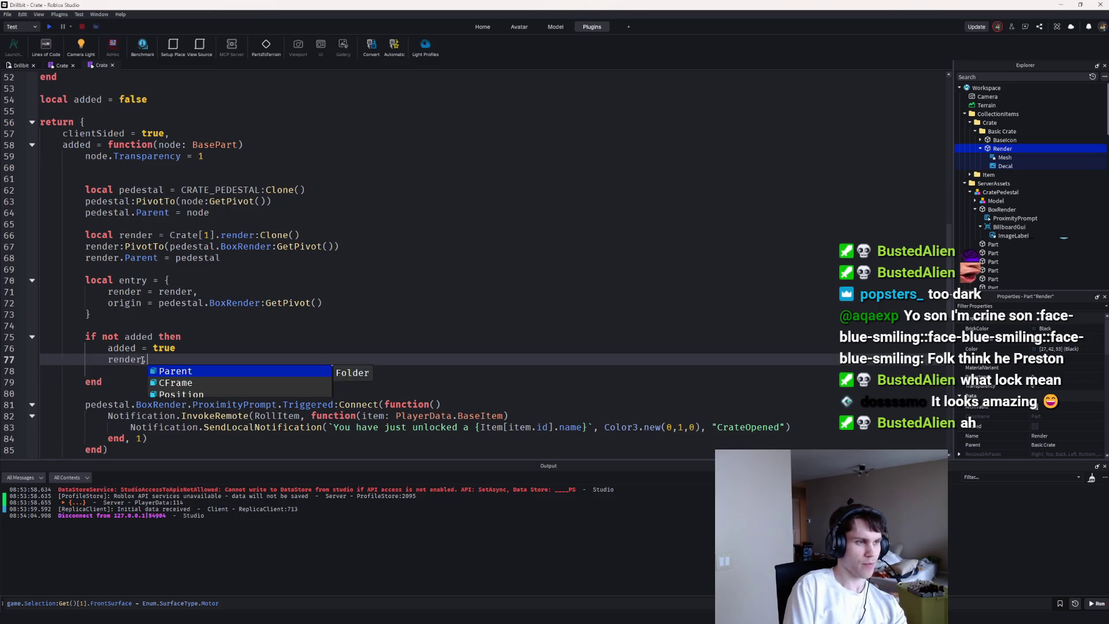
key(BackSpace)
key(BackSpace)
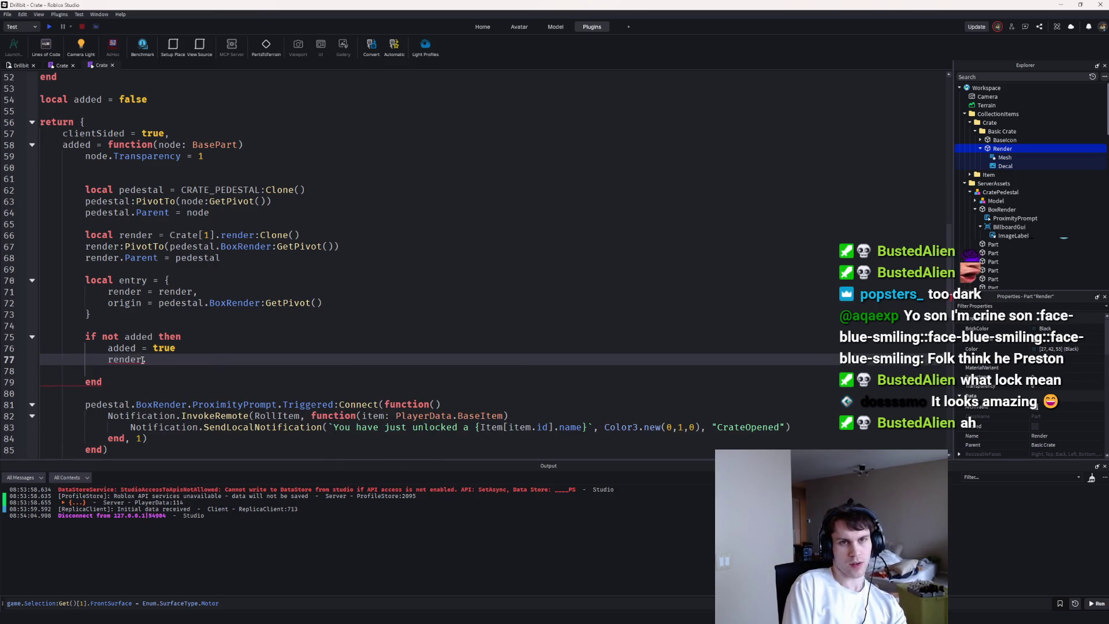
text(.Deca)
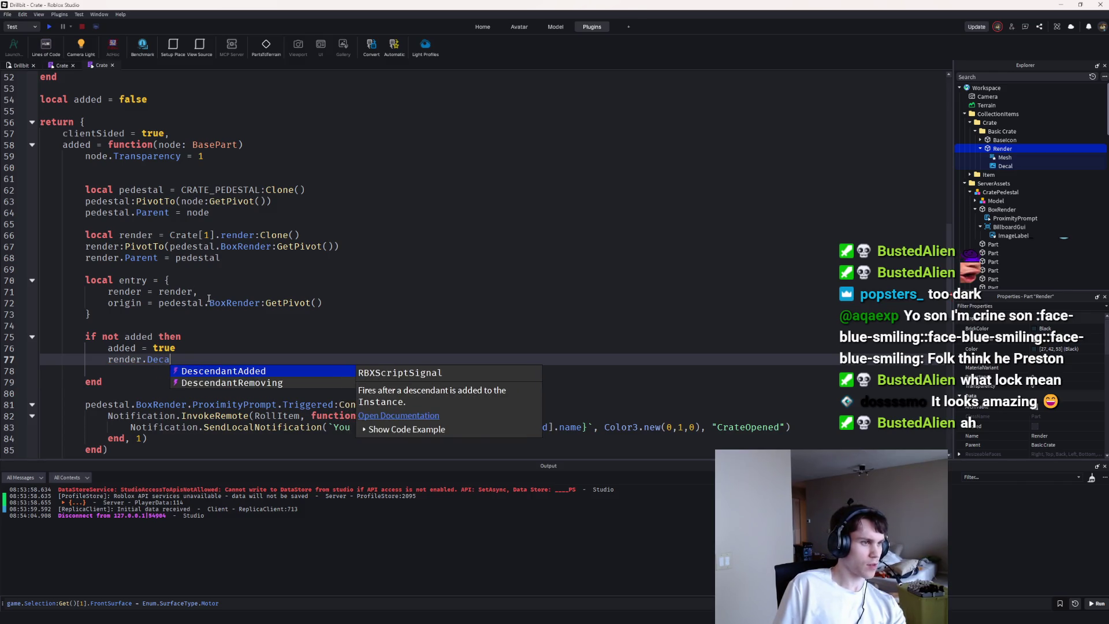
key(BackSpace)
key(BackSpace)
key(BackSpace)
text(.decal)
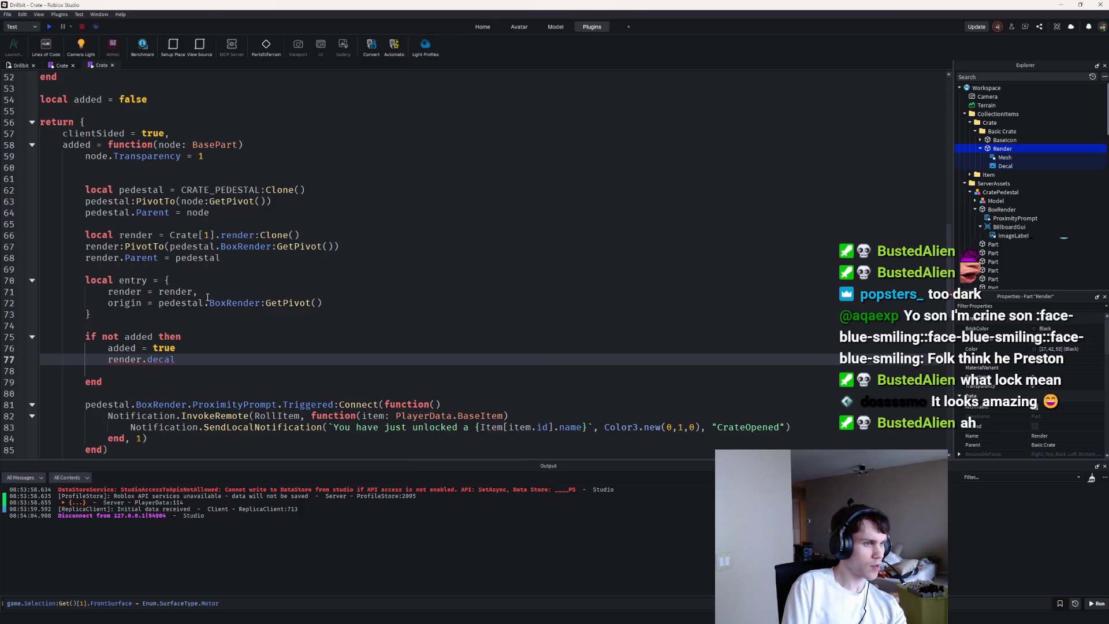
text(Deca)
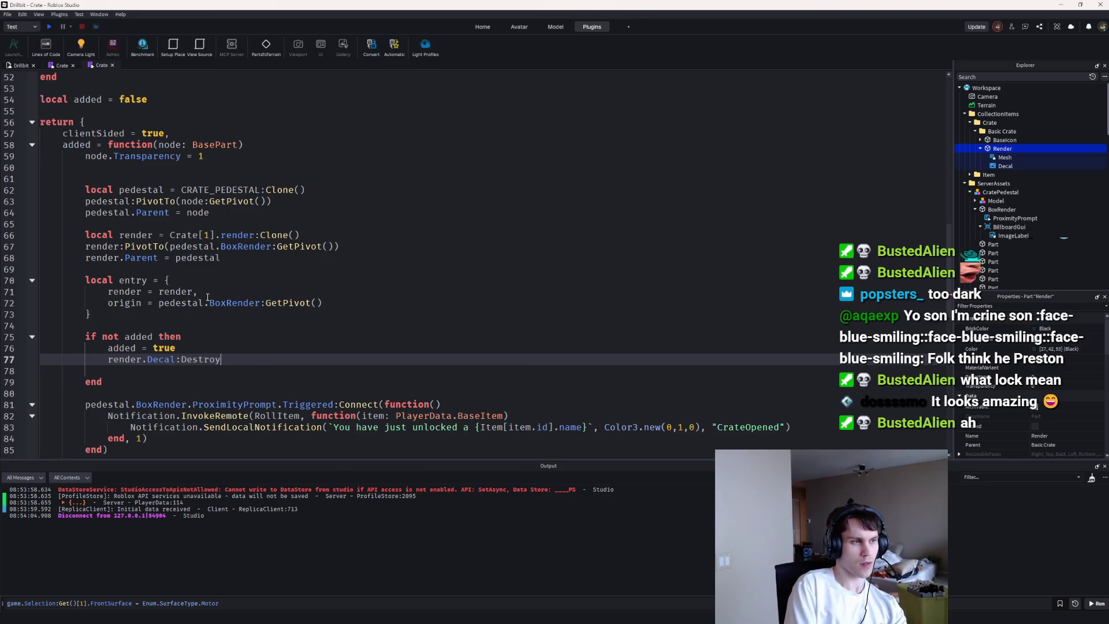
text(())
key(Return)
text(render.)
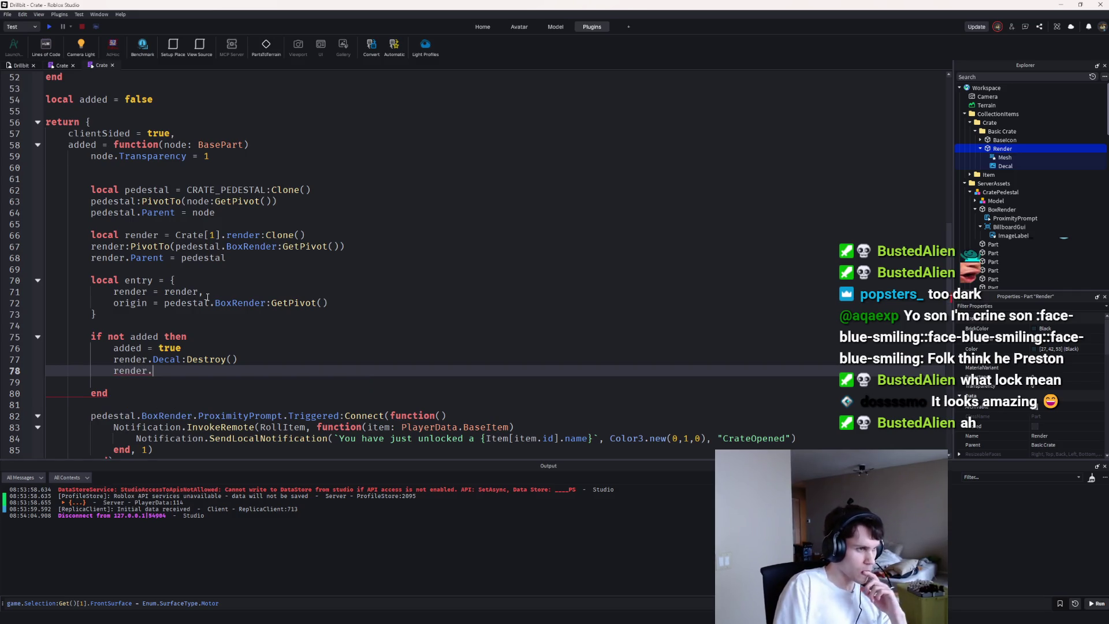
click(165, 335)
click(157, 372)
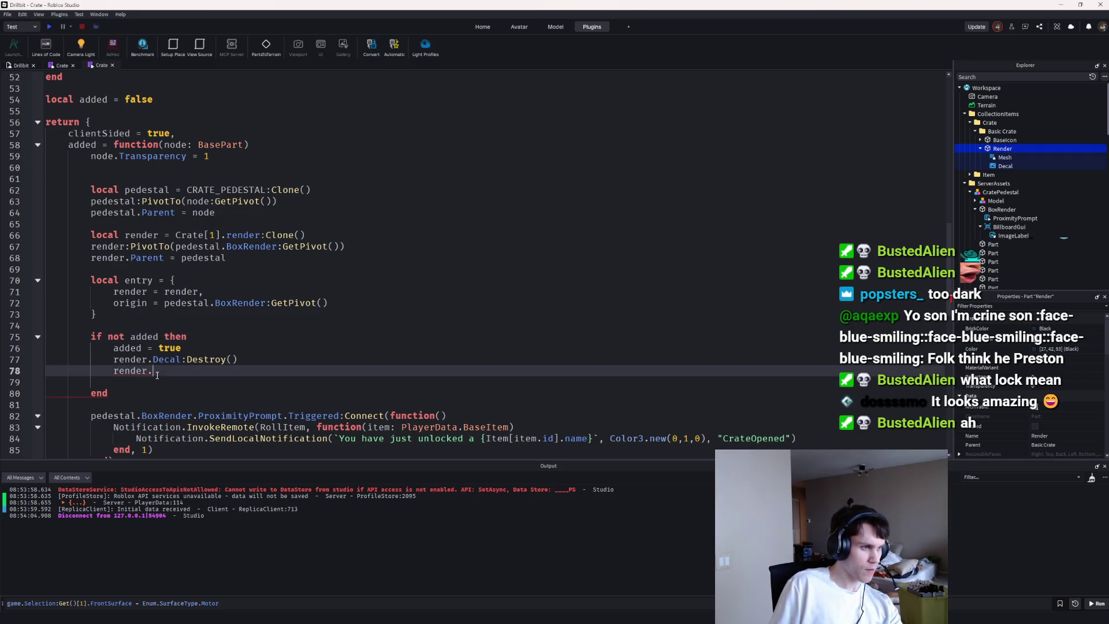
click(158, 382)
text(else)
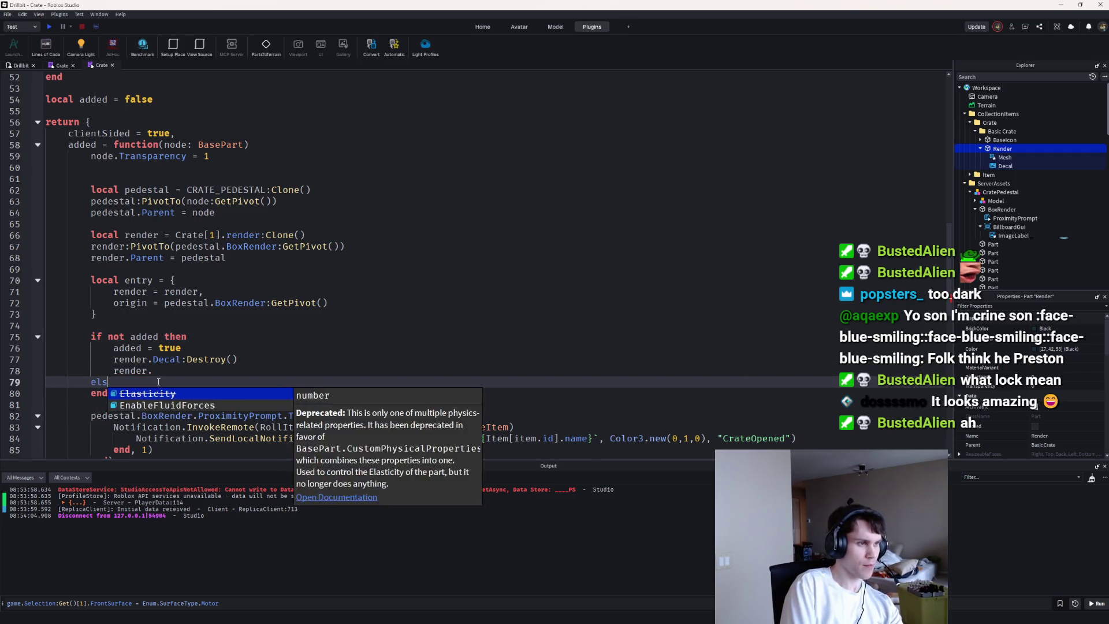
key(Return)
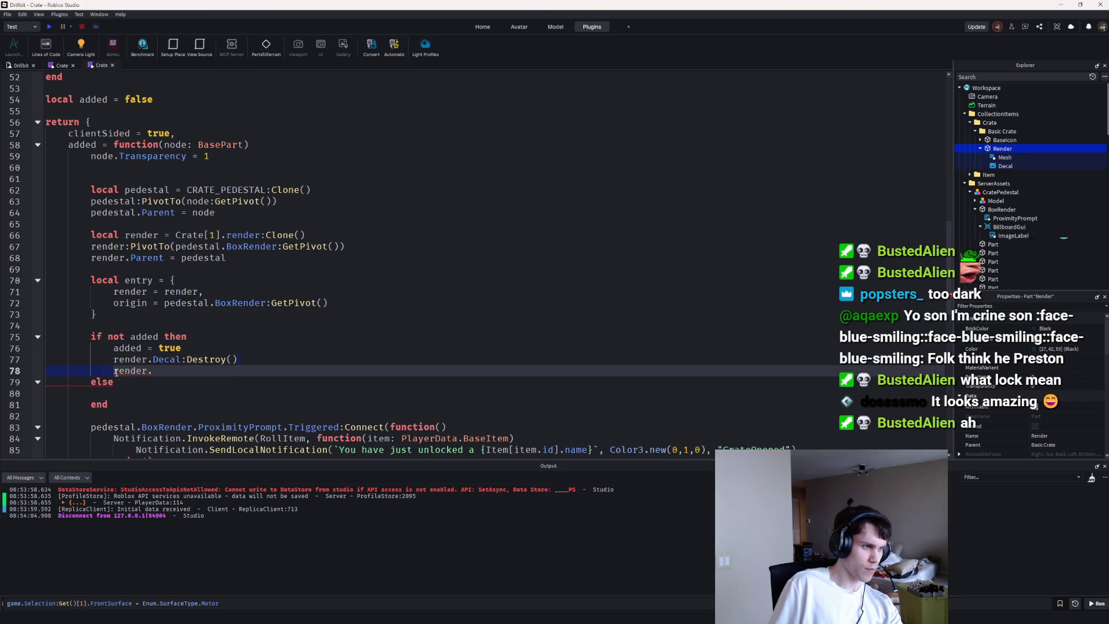
Step: In the else branch, destroy render.Decal and set render.BrickColor to BrickColor.Black()
click(227, 353)
click(255, 358)
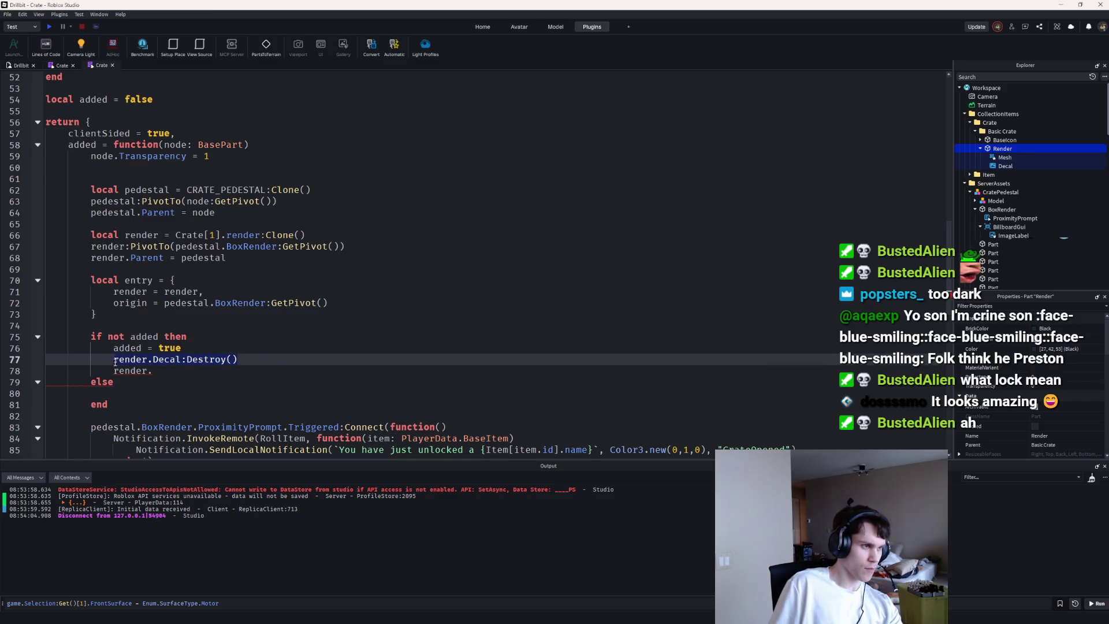
key(ctrl+c)
click(136, 394)
key(ctrl+v)
drag(223, 369, 112, 364)
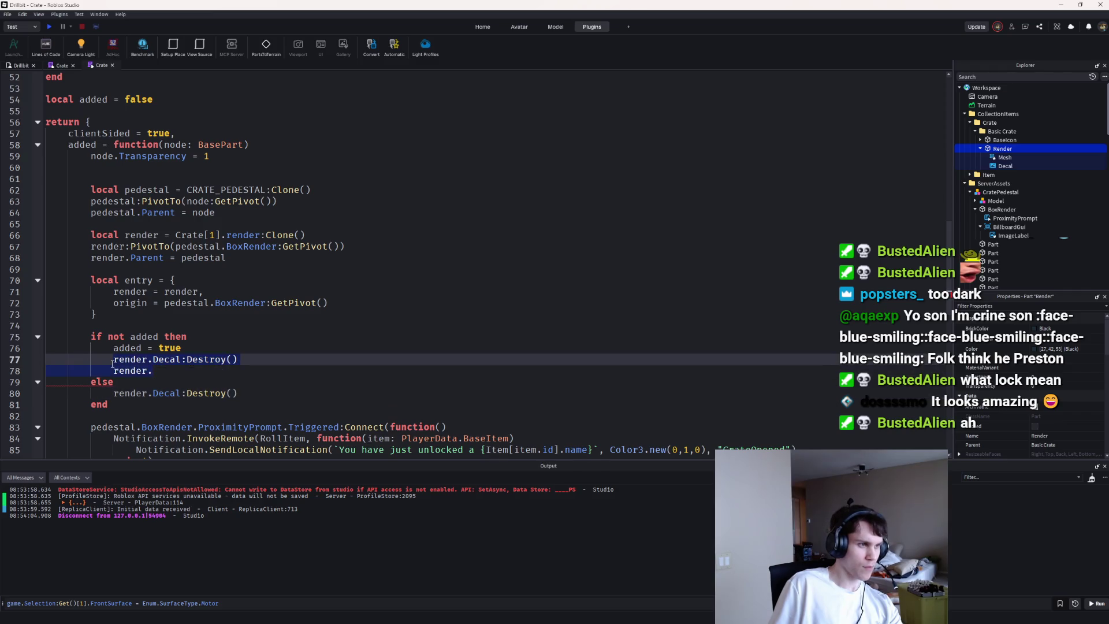
key(BackSpace)
click(250, 378)
key(Return)
text(render.)
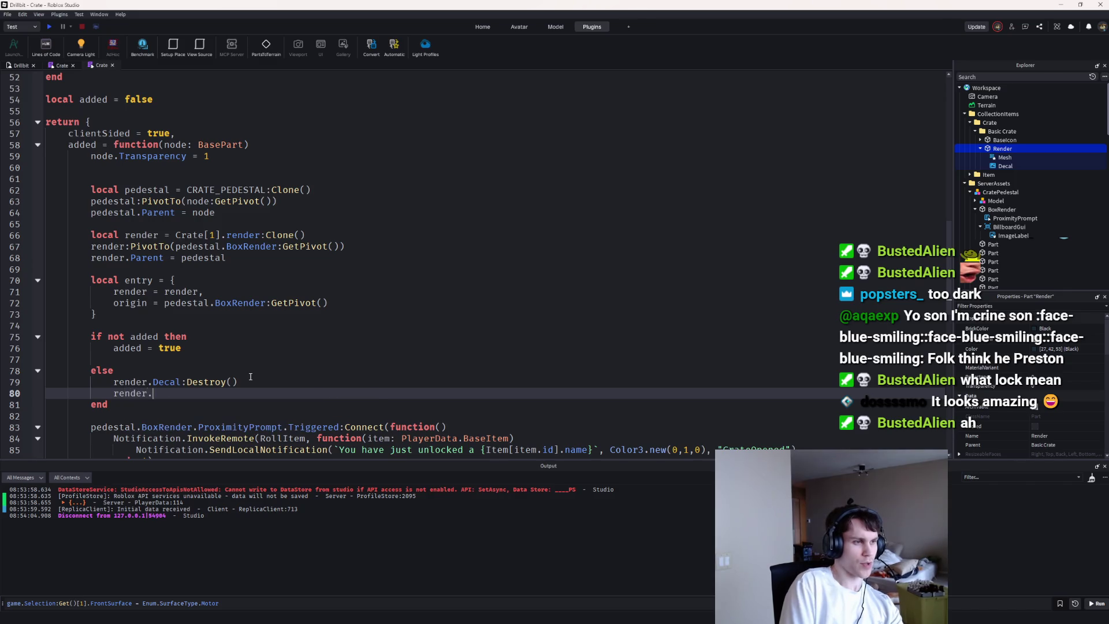
text(BrickColor = BrickColor.n)
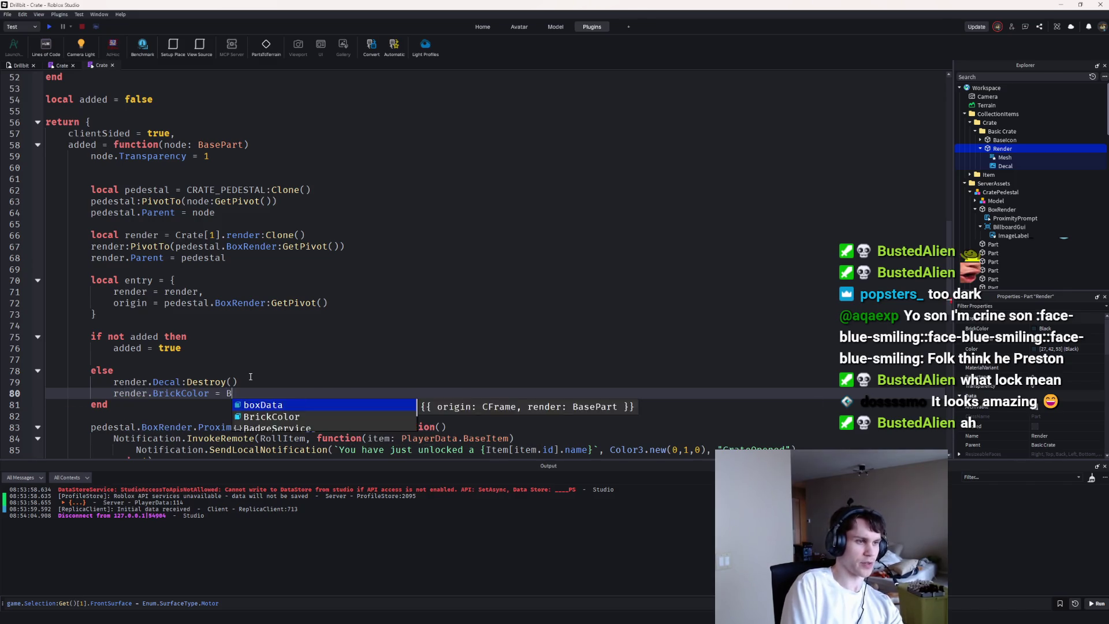
key(BackSpace)
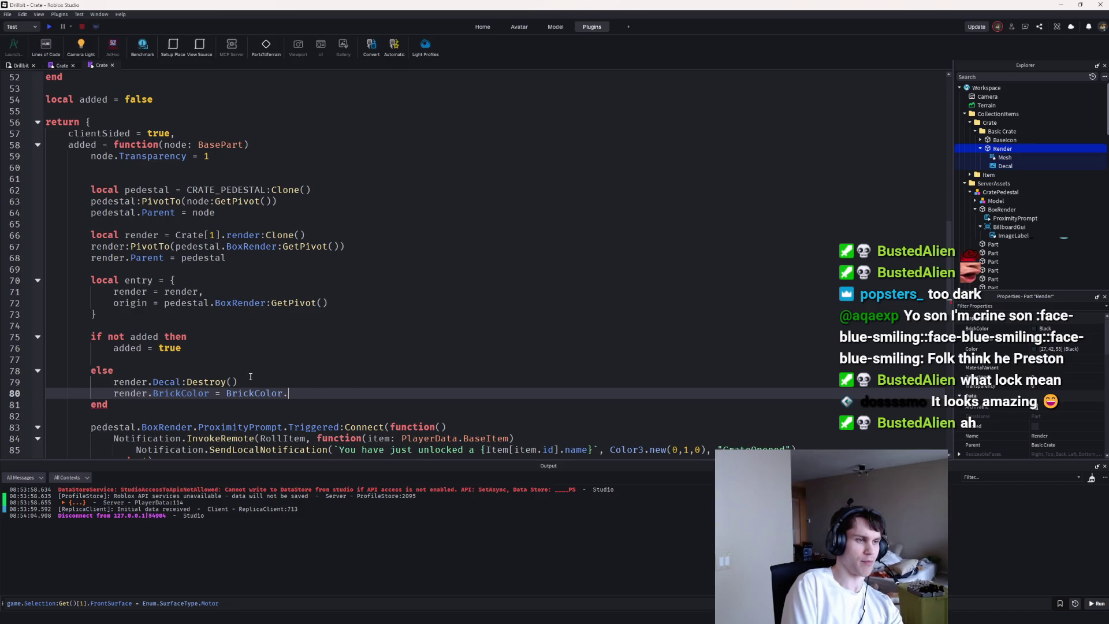
text(B)
Step: In the if branch, call pedestal.BoxRender.BillboardGui:Destroy() for the first crate
key(Up)
key(Up)
key(Up)
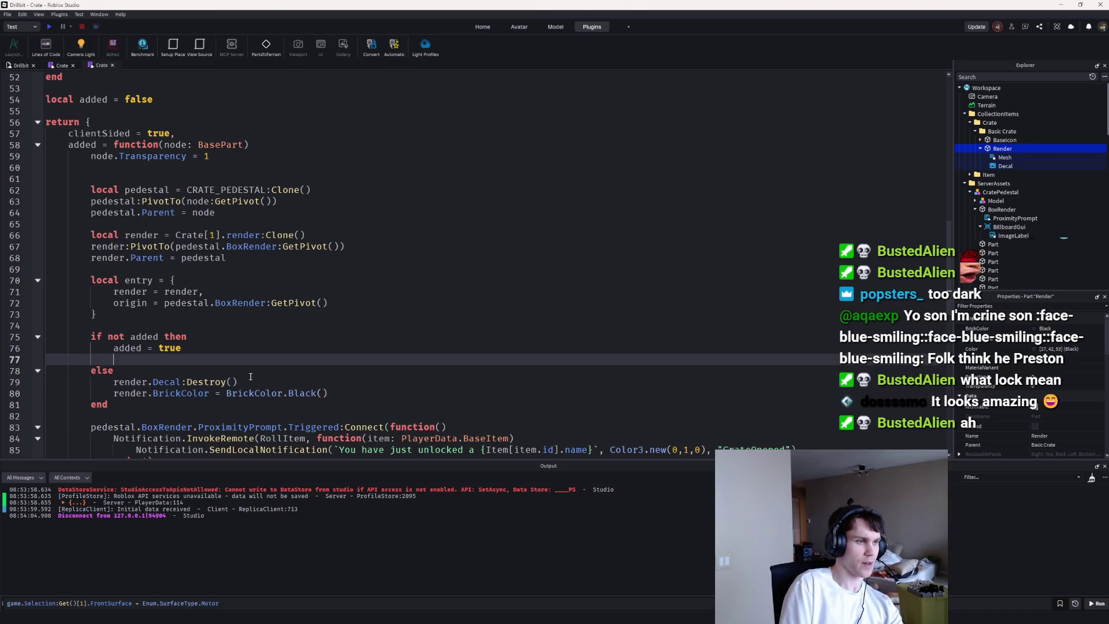
text(rn=)
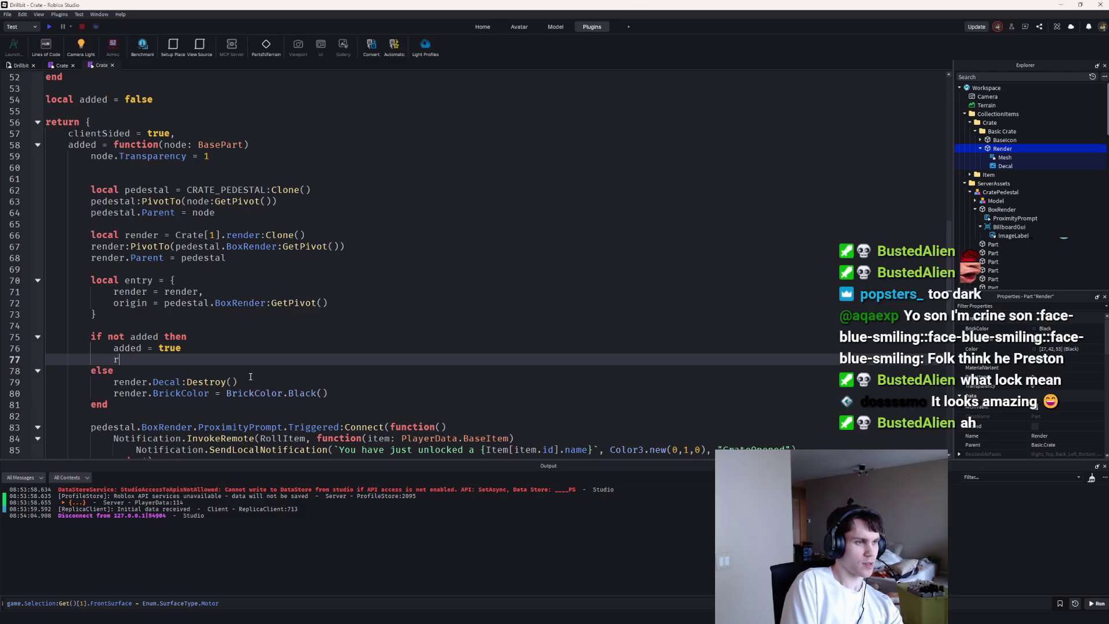
key(BackSpace)
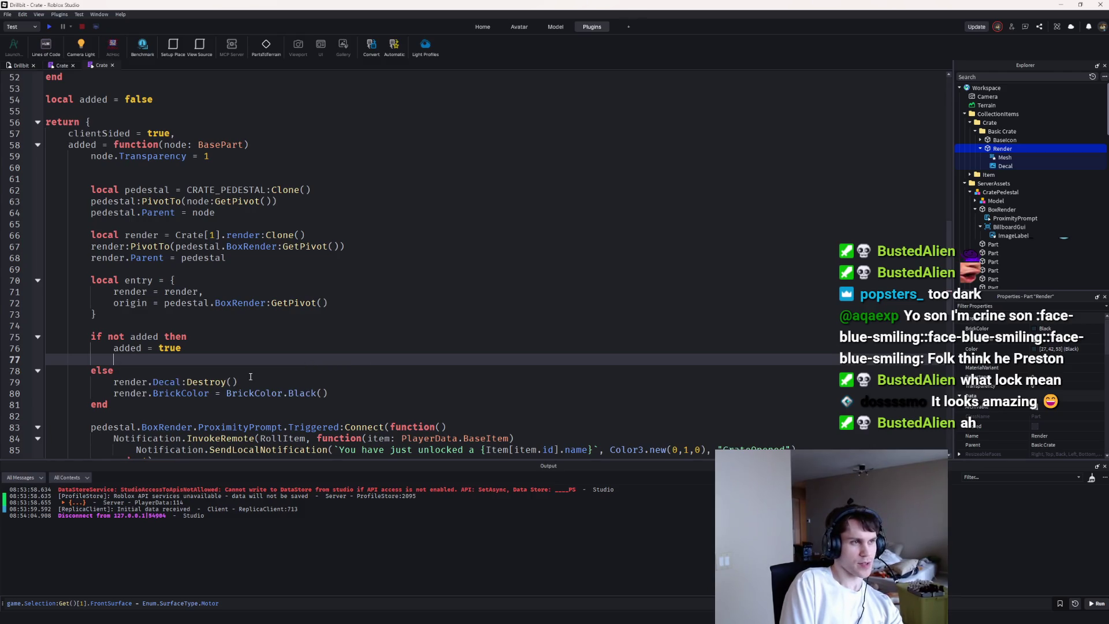
text(pedestal.BV)
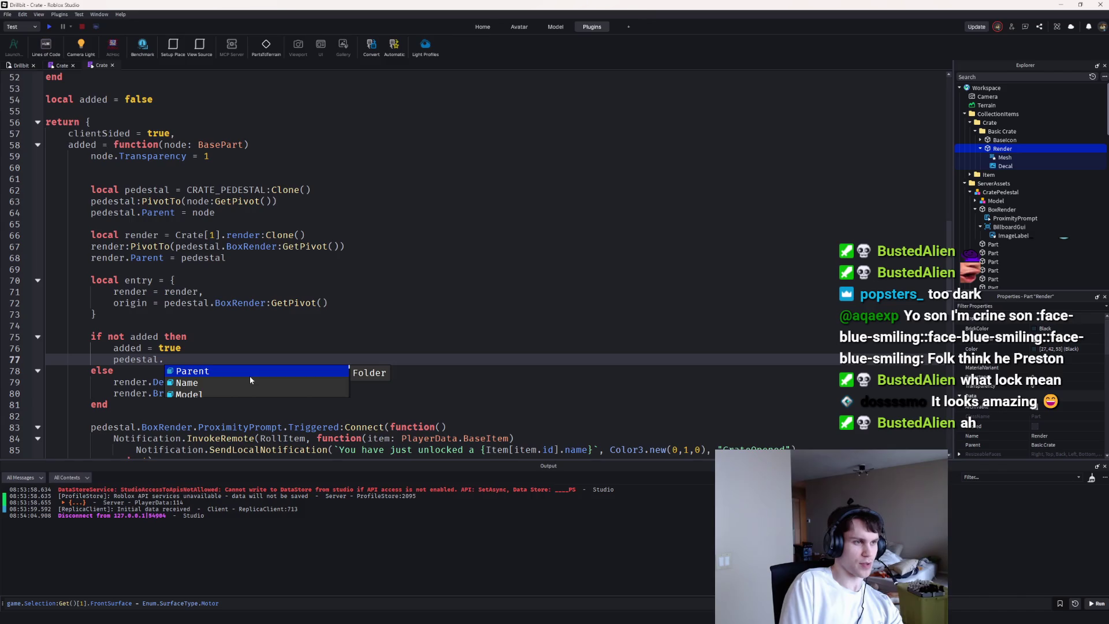
key(Tab)
text(.)
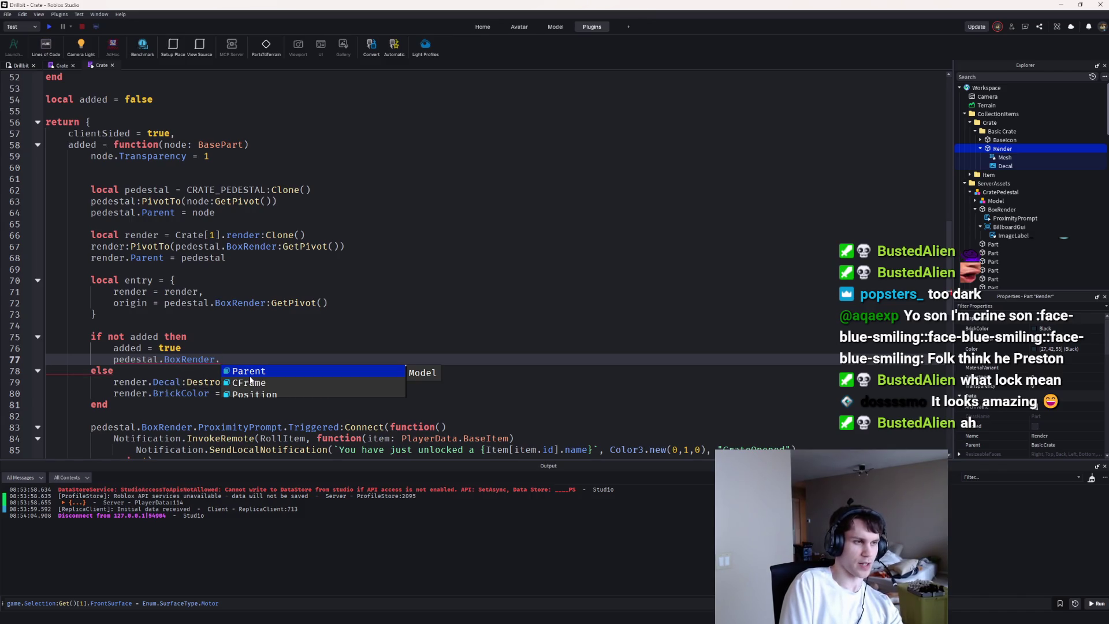
text(Locked:Des)
key(Return)
key(BackSpace)
text(.I)
text(B)
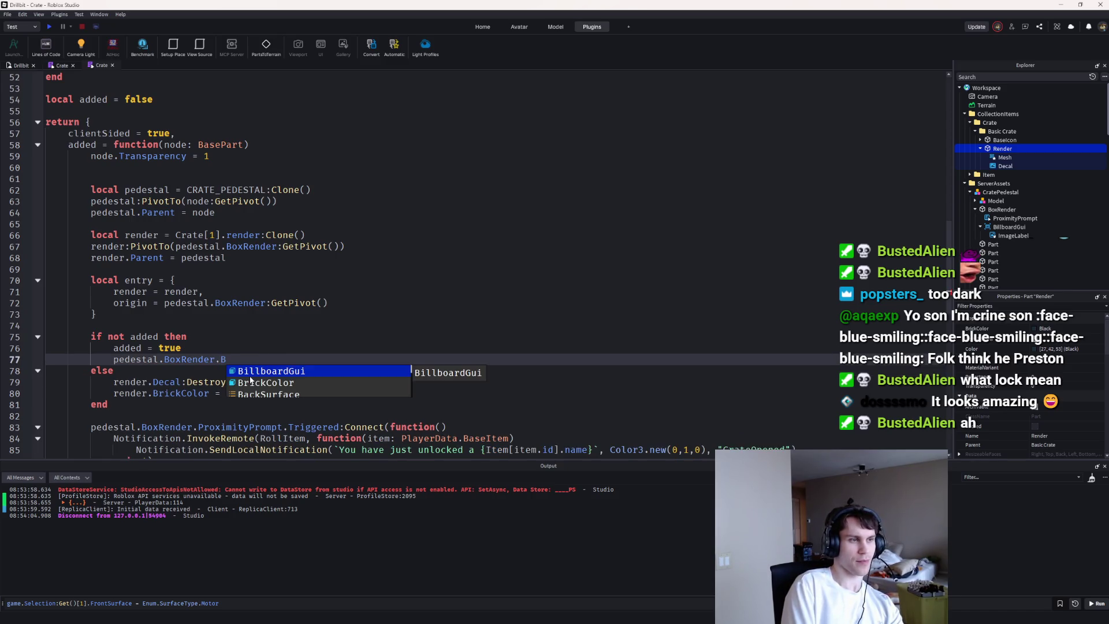
key(Tab)
text(:D)
key(Tab)
scroll(257, 337, down, 2)
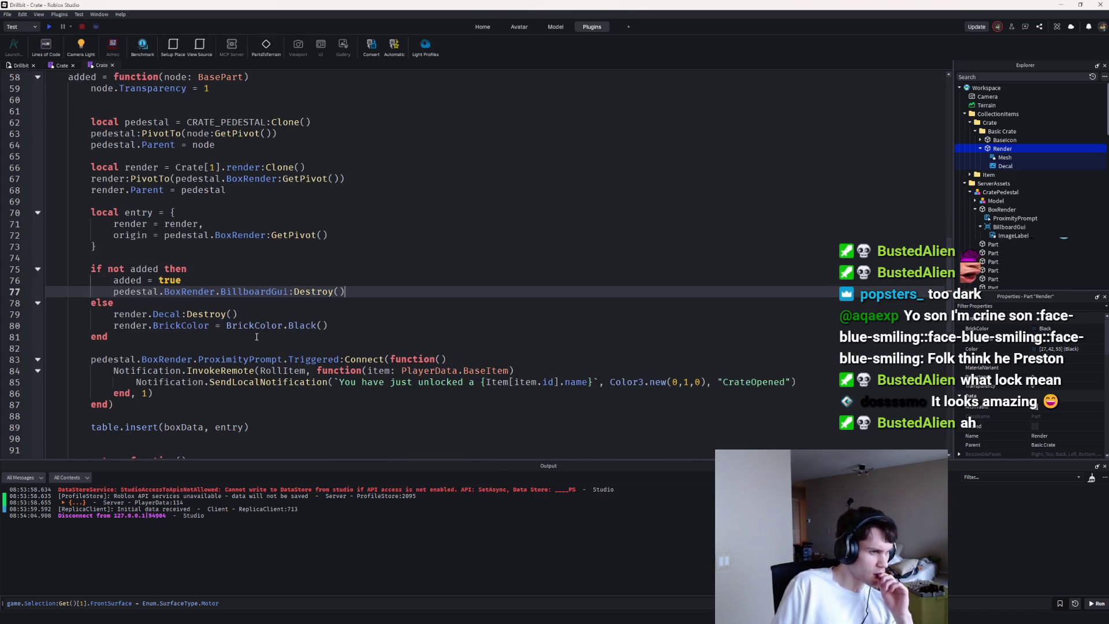
Step: Playtest the game, walking toward the crate pedestals, then stop
click(45, 27)
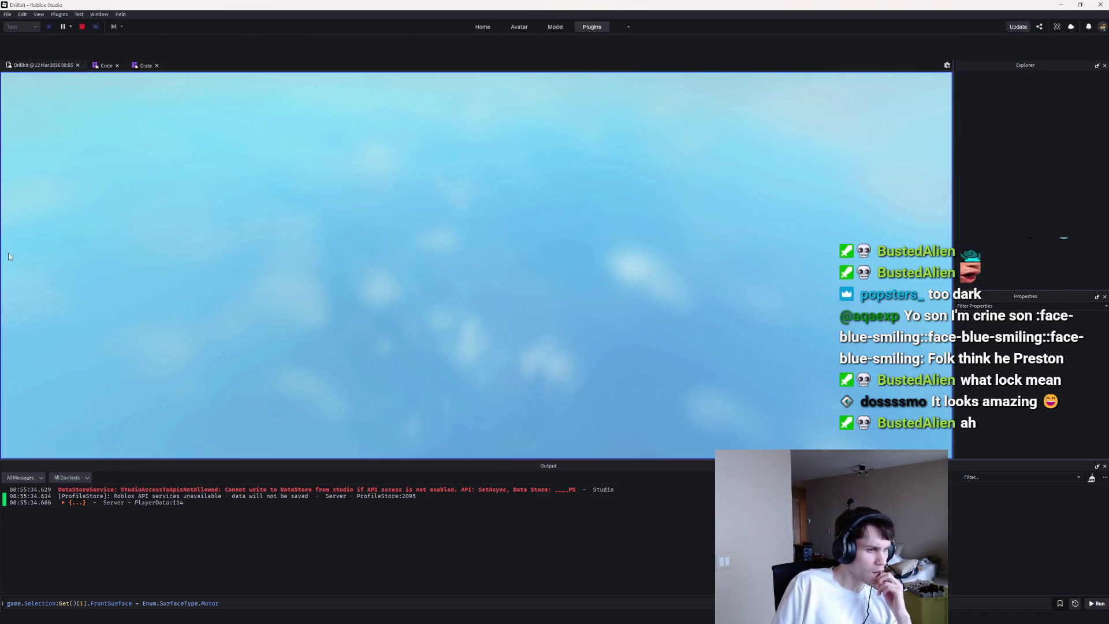
key(w)
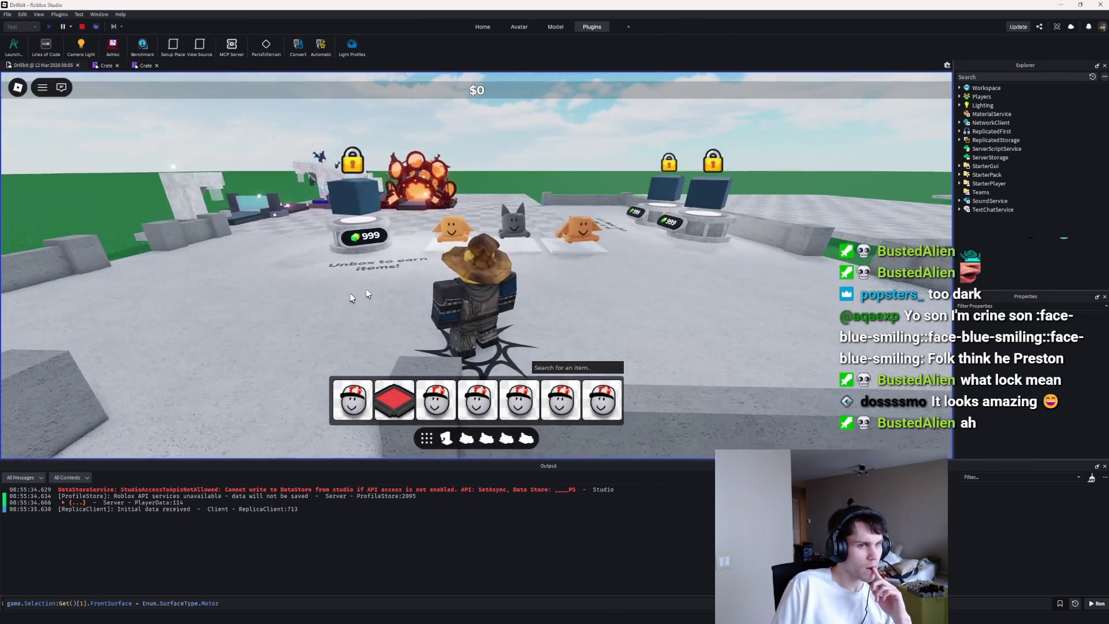
click(82, 26)
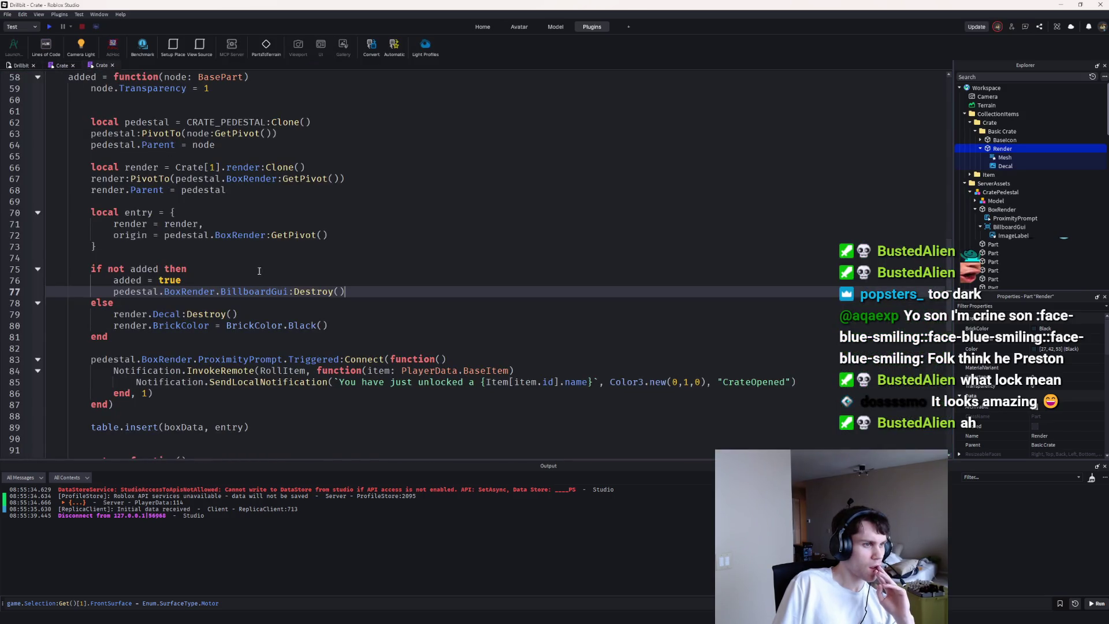
Step: Replace the black BrickColor with render.Color = Color3.fromRGB(27, 42, 53) and playtest again
double_click(292, 326)
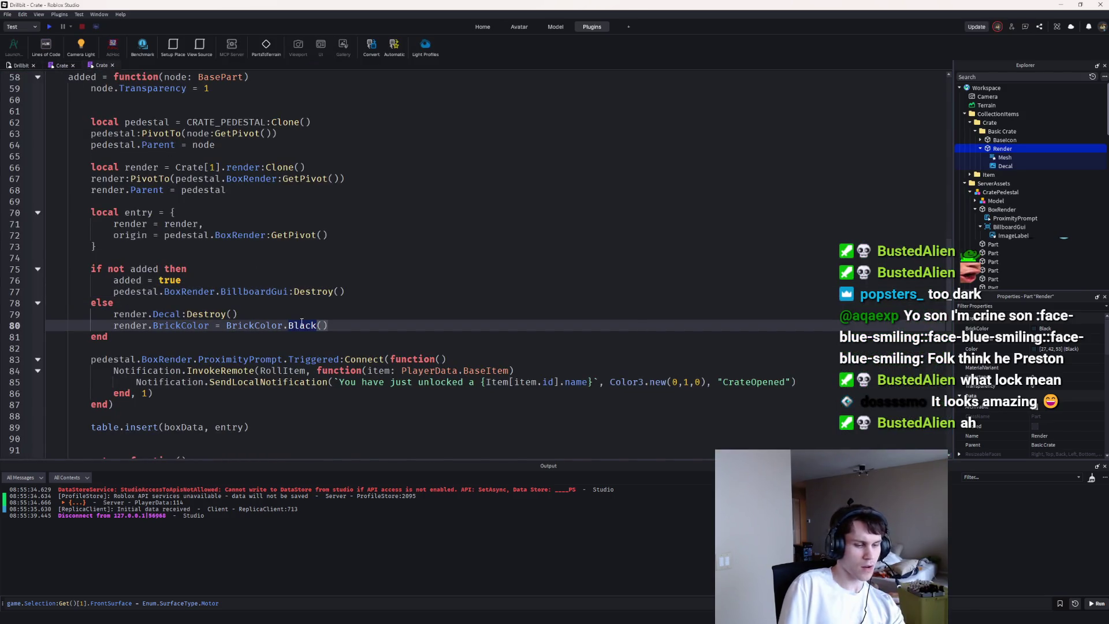
key(Right)
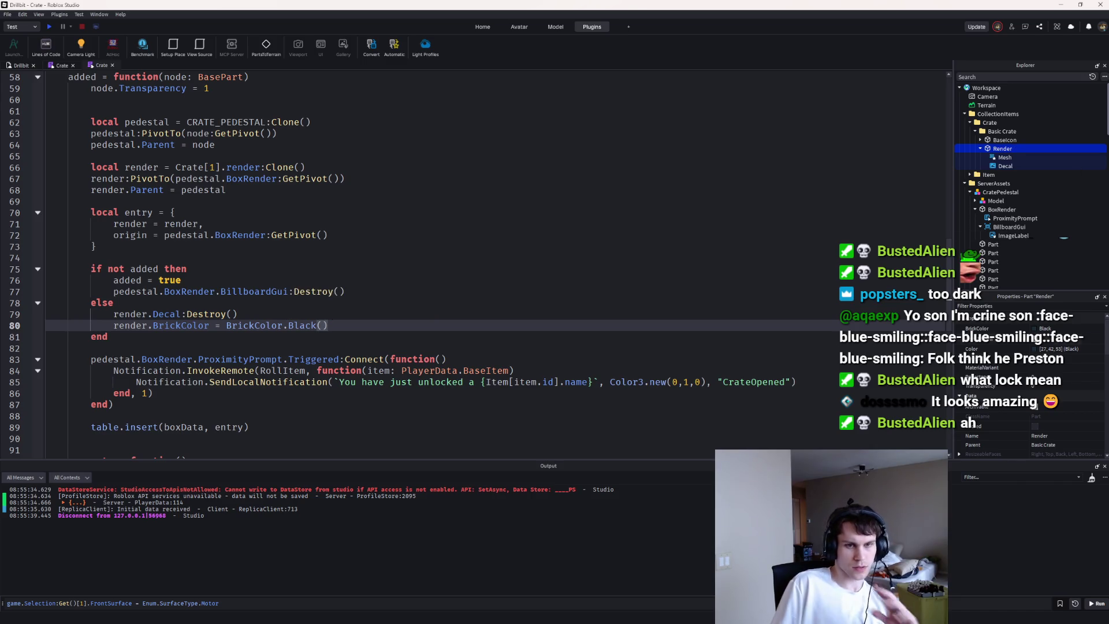
click(1047, 350)
click(291, 327)
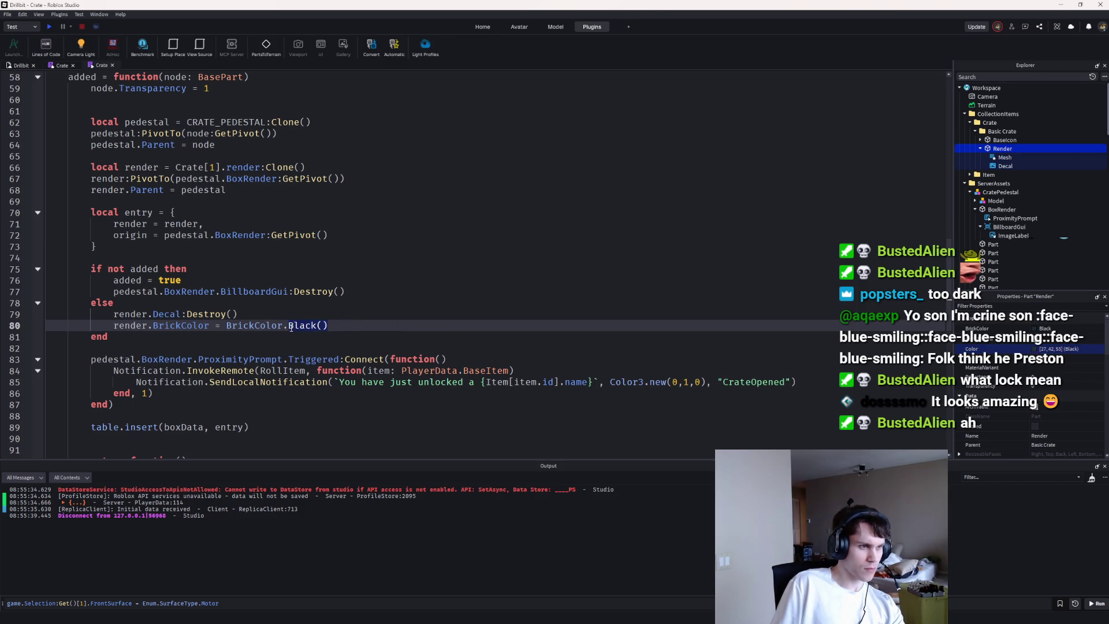
key(shift+End)
text(new)
key(ctrl+BackSpace)
key(ctrl+BackSpace)
key(ctrl+BackSpace)
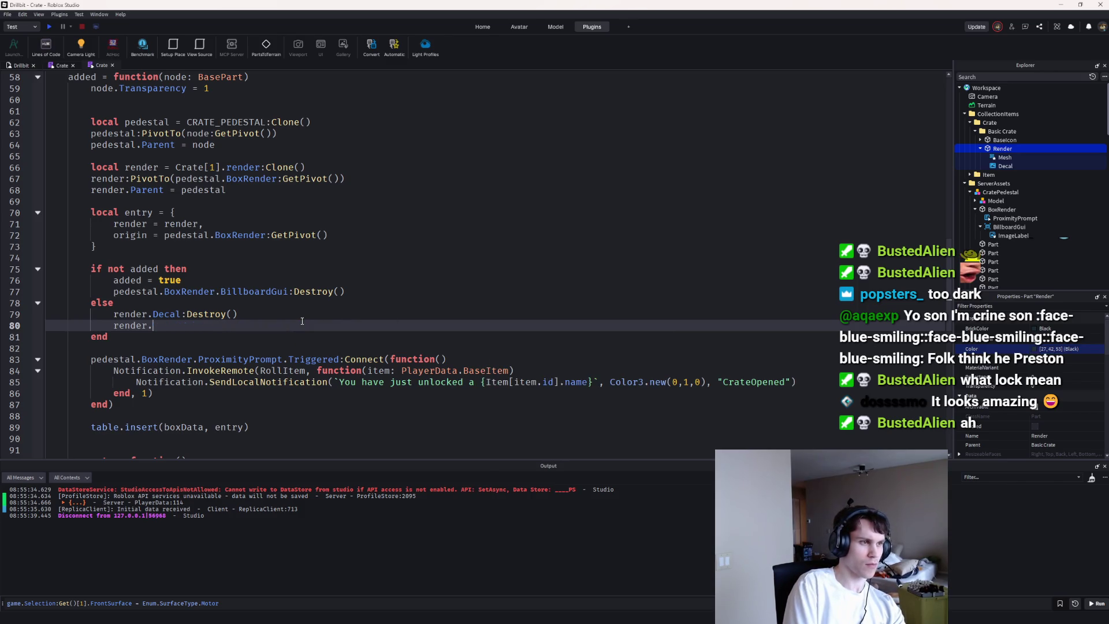
text(.Color = Colo)
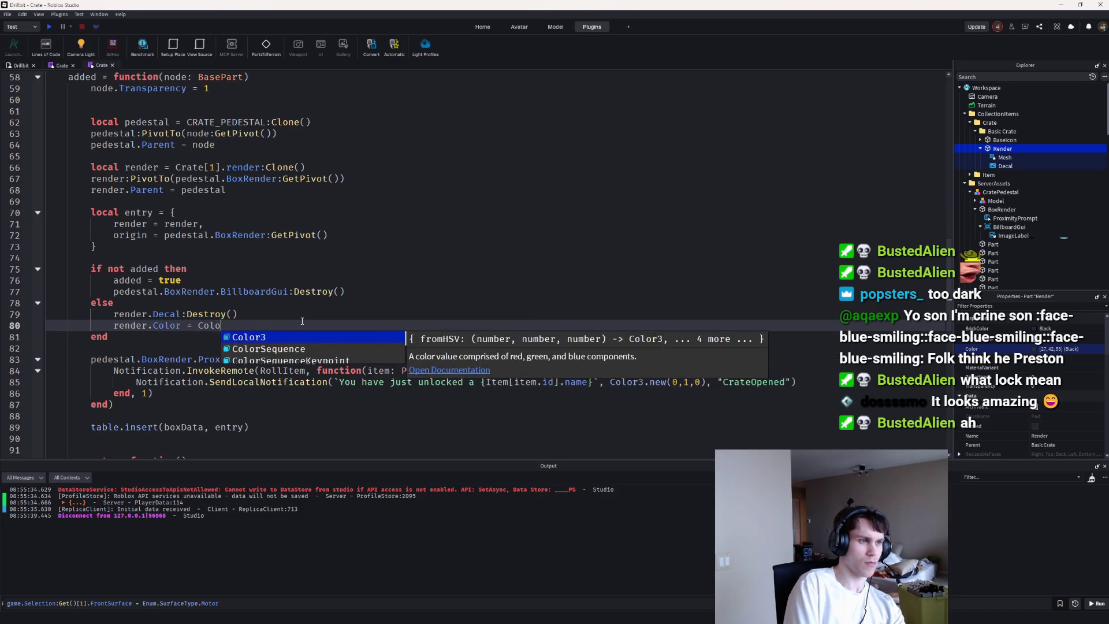
text(r3.fromRGB(27, 42, 53)
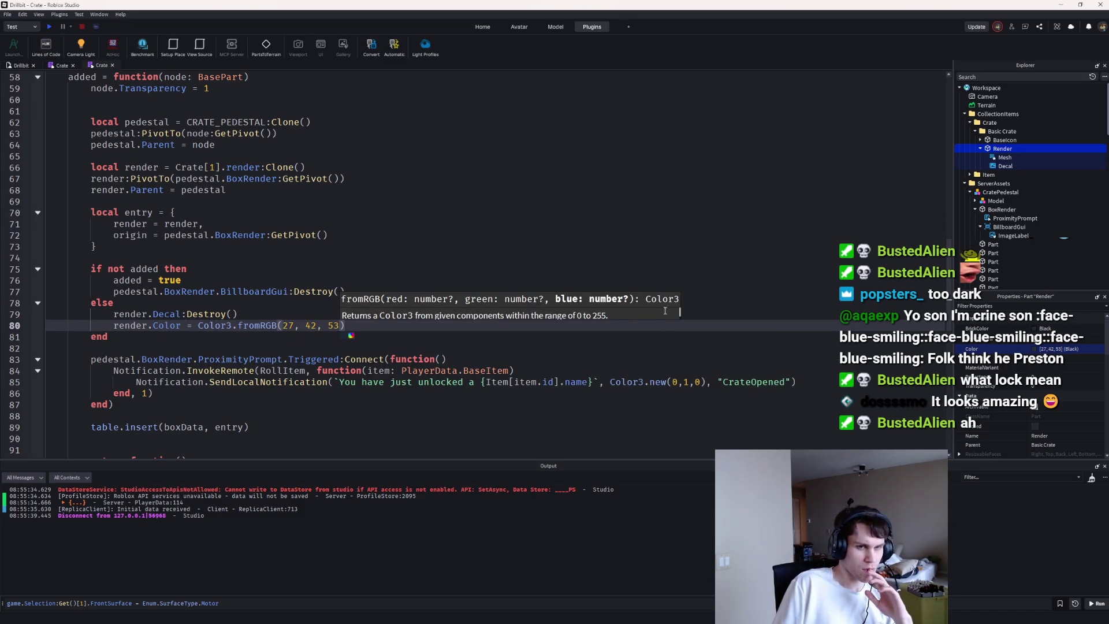
click(266, 317)
key(Return)
text(ren)
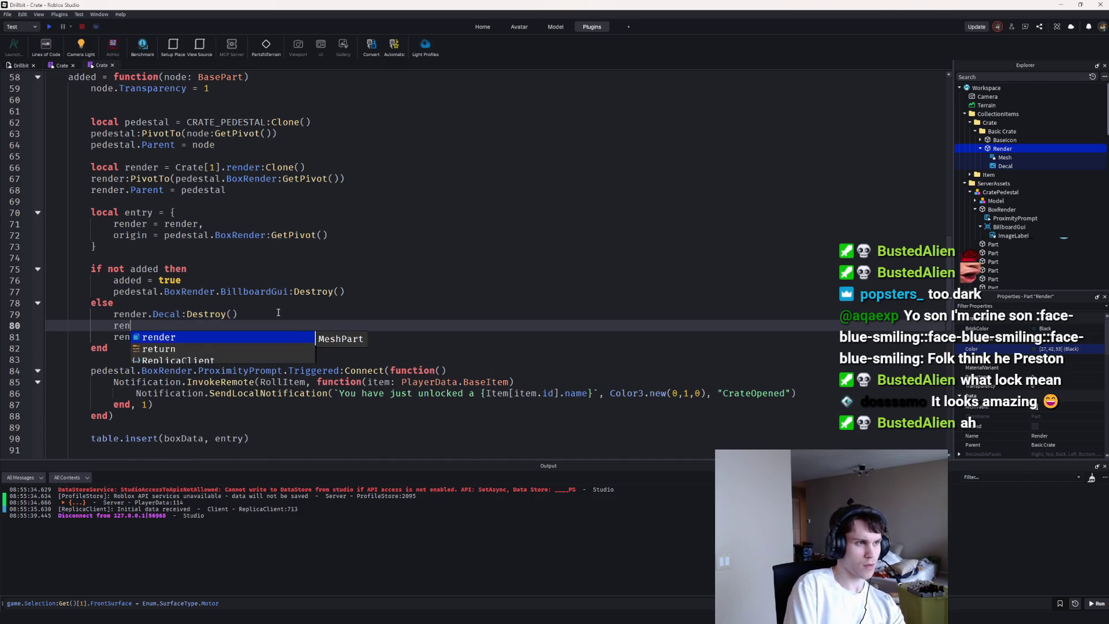
text(der.N)
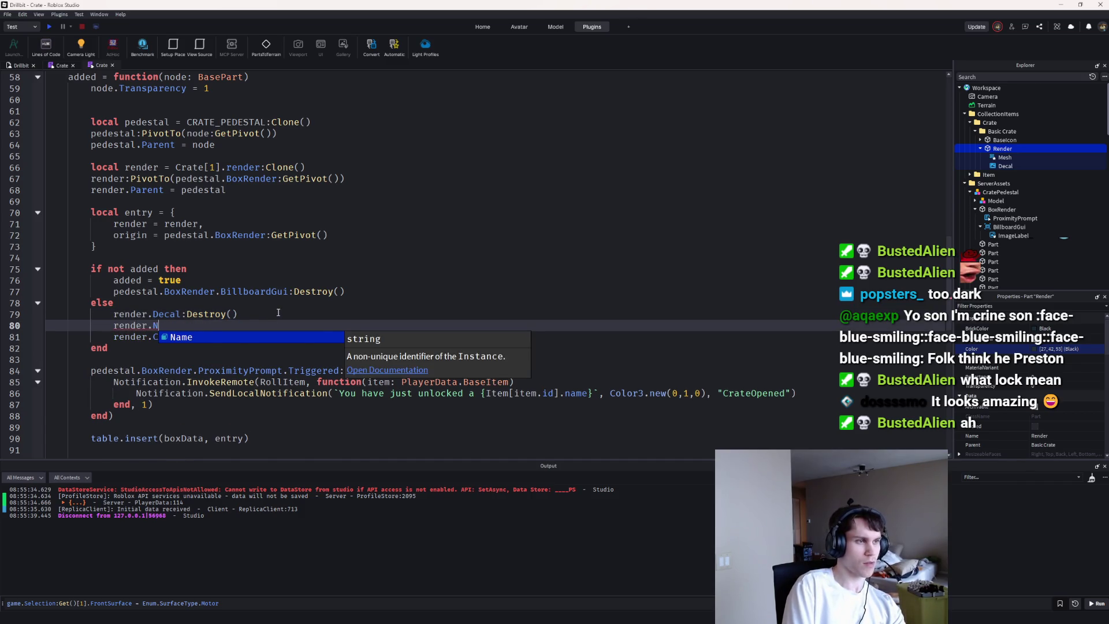
key(BackSpace)
key(BackSpace)
key(BackSpace)
key(BackSpace)
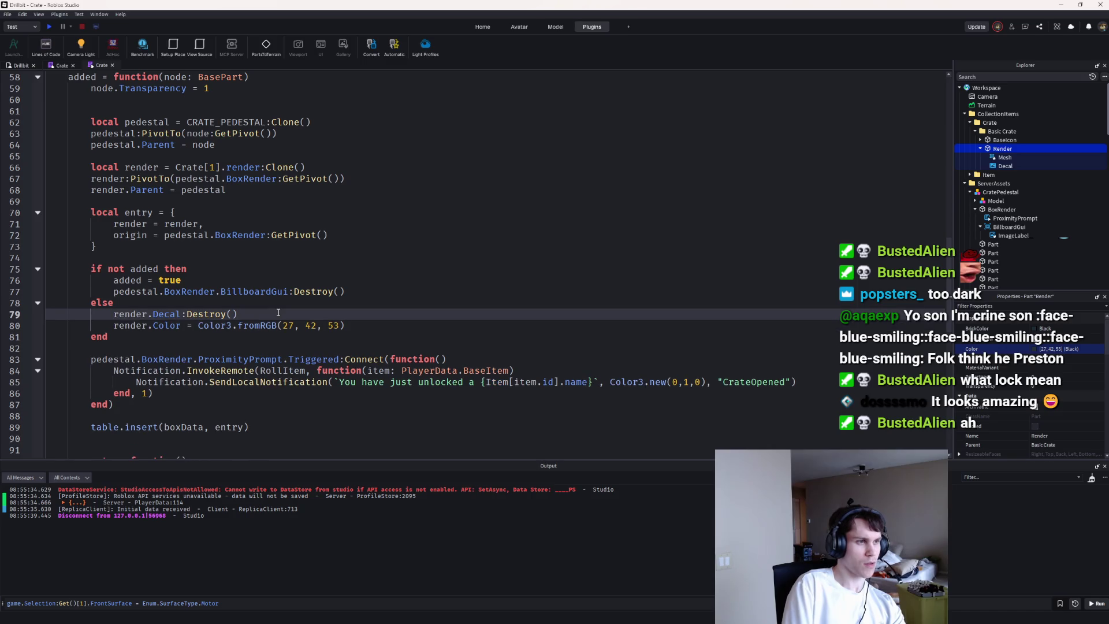
click(48, 27)
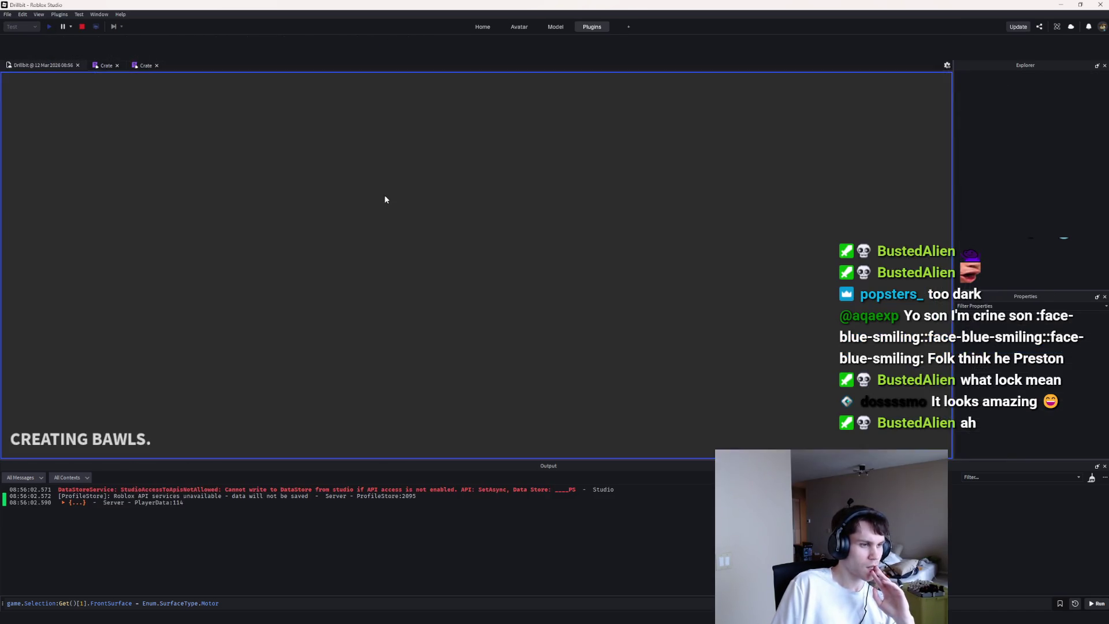
Step: End the playtest and add a Highlight under the crate's Render part
key(w)
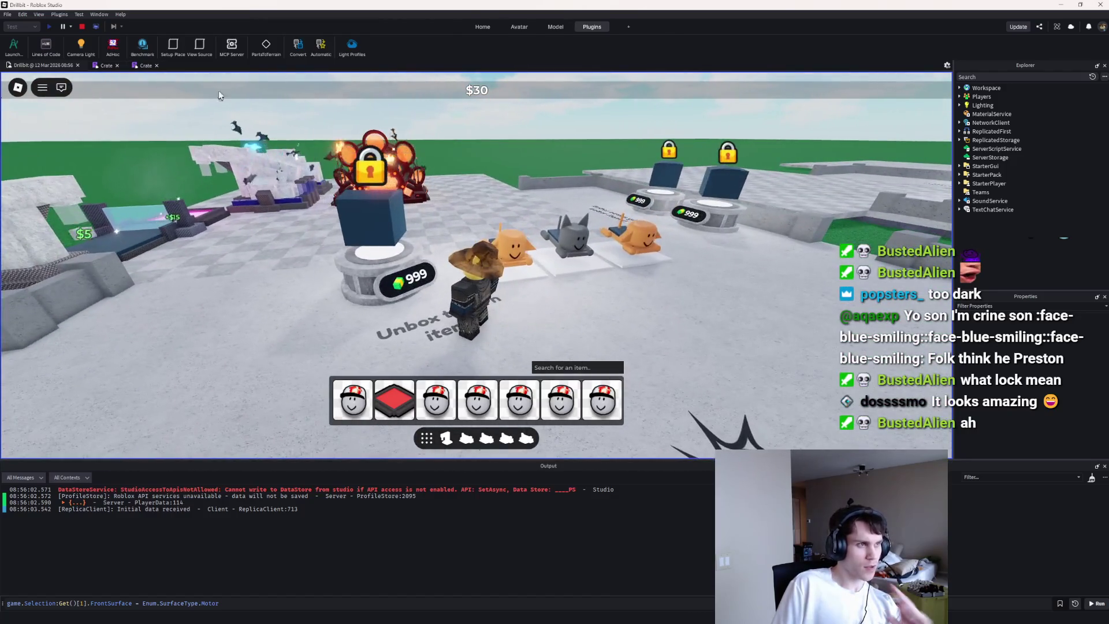
click(82, 27)
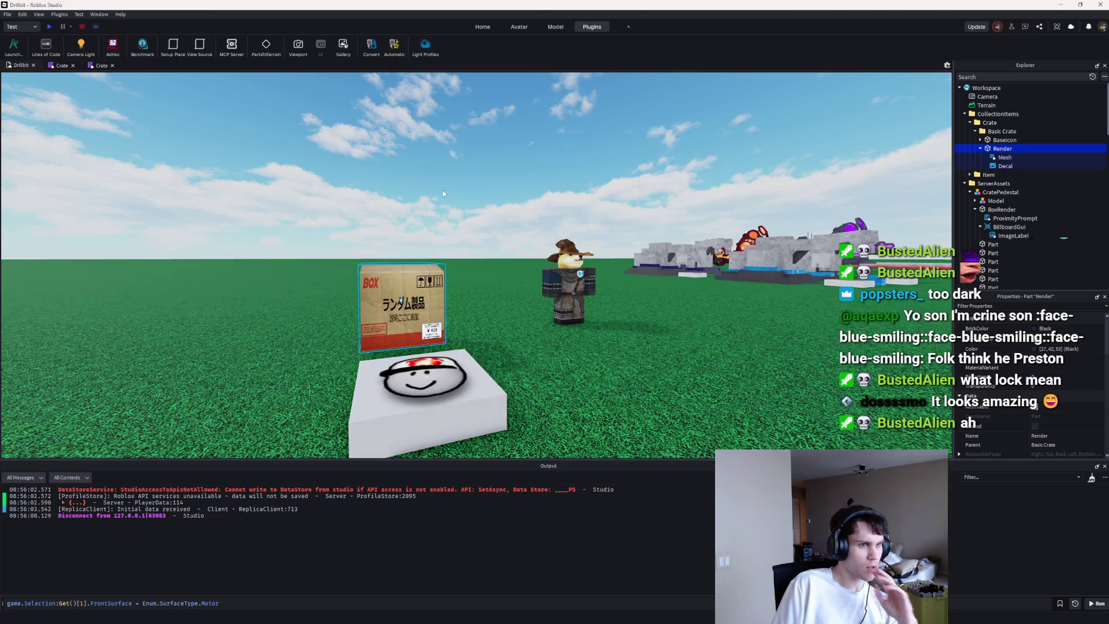
click(1016, 148)
text(highlight)
key(Return)
Step: Give the Highlight a near-black fill, FillTransparency 0 and OutlineTransparency 1
click(1034, 376)
drag(657, 248, 661, 331)
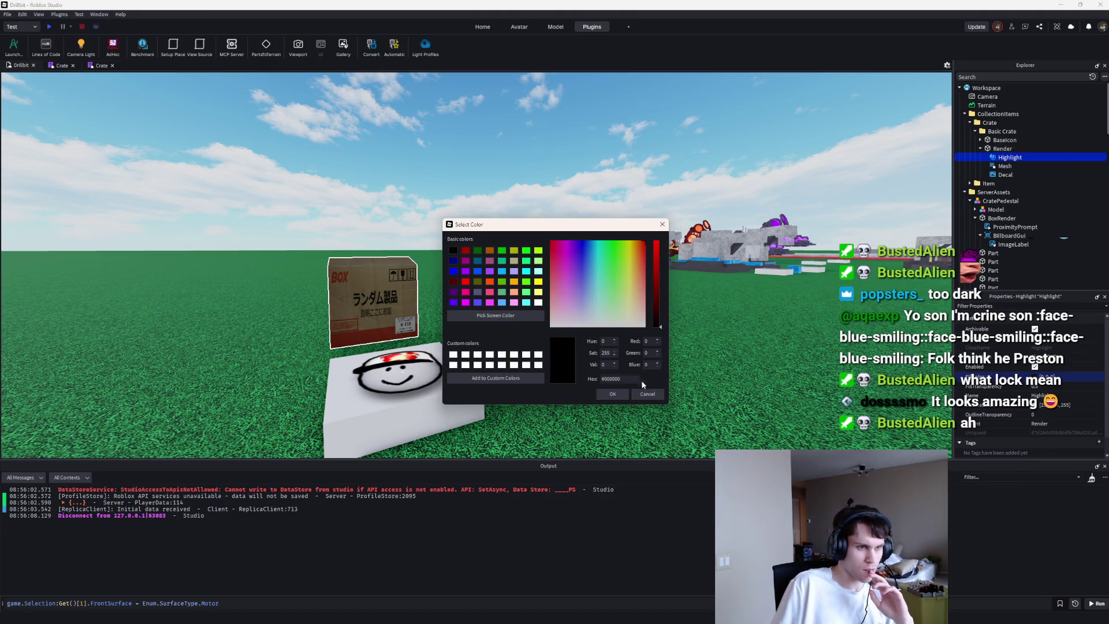
click(612, 394)
click(1037, 386)
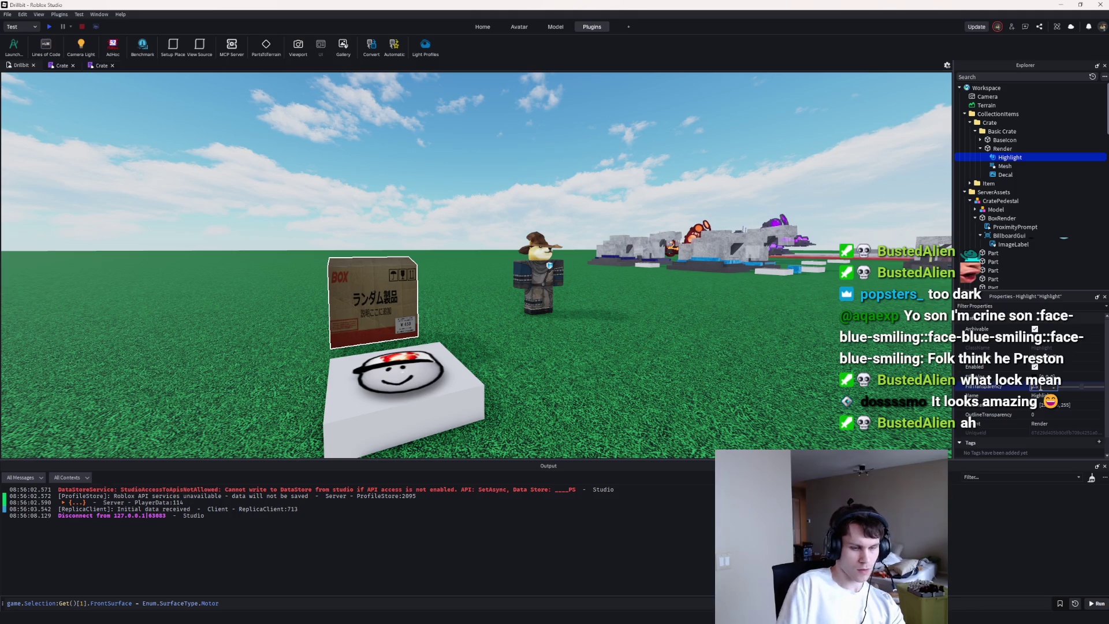
text(0)
key(Return)
click(1036, 414)
text(1)
key(Return)
Step: Pull the camera back to view the crate and collapse the Explorer tree
key(s)
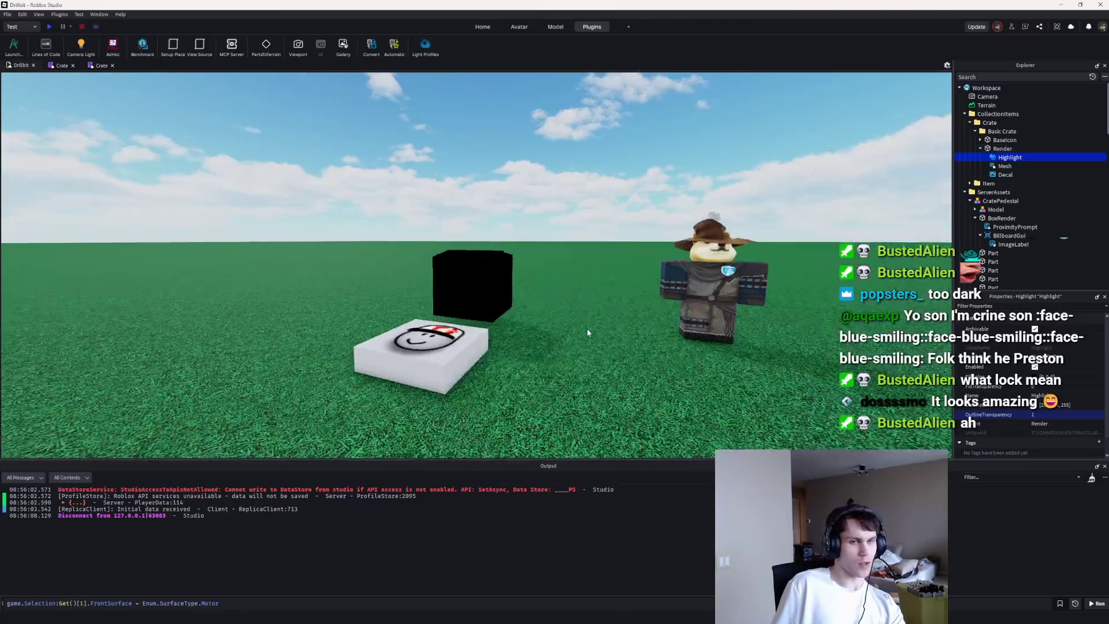
click(970, 122)
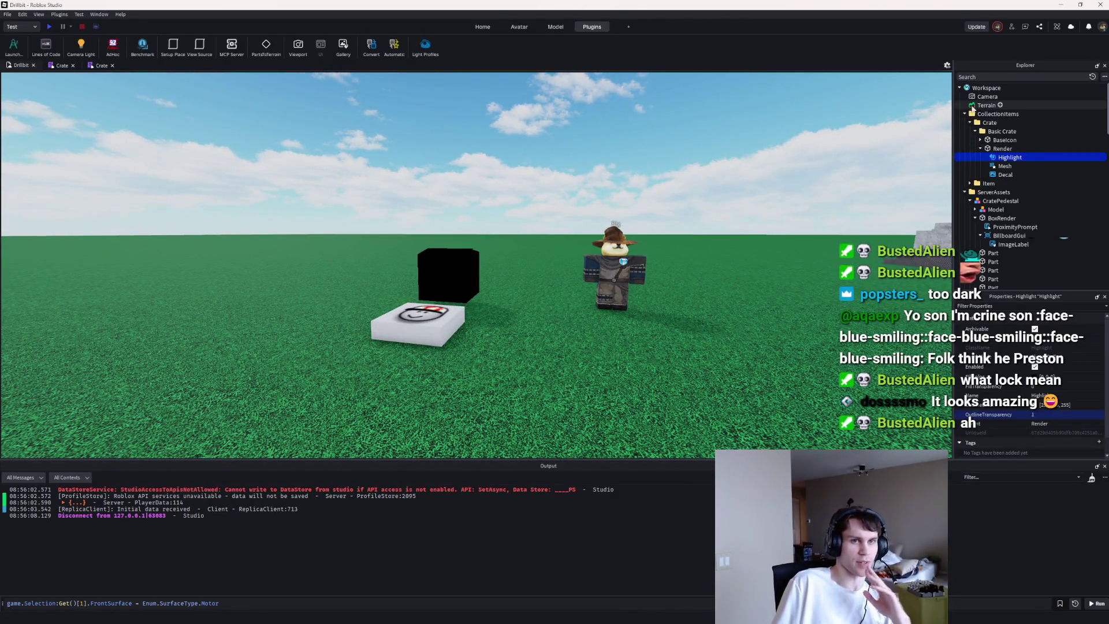
click(965, 114)
click(964, 123)
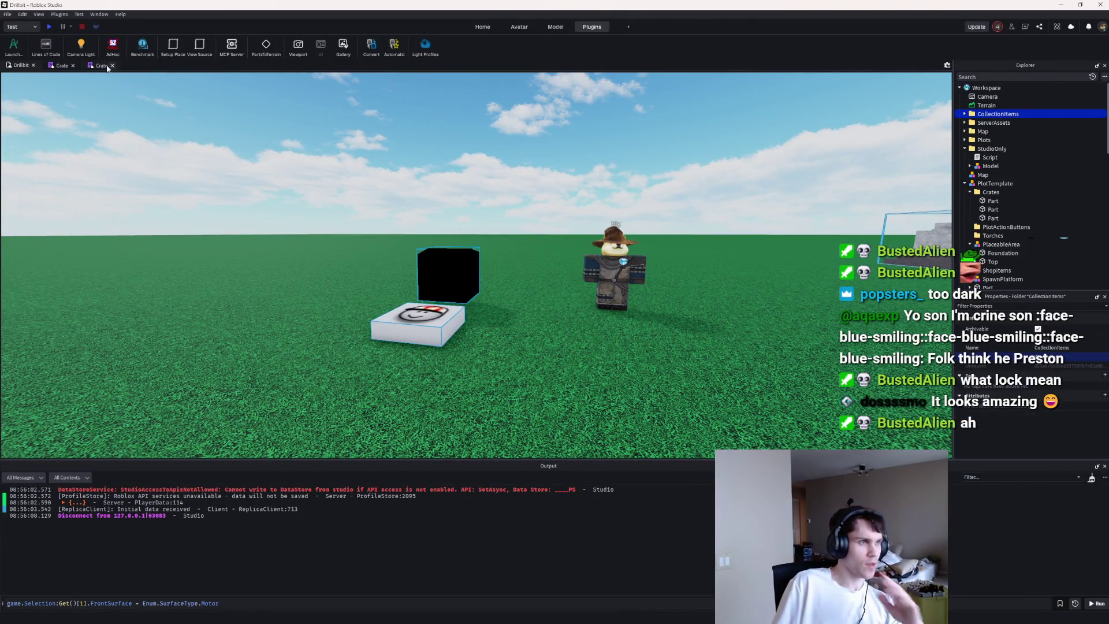
Step: Delete the Highlight from the Basic Crate's Render in CollectionItems
click(965, 114)
click(1009, 157)
key(Delete)
Step: In the Crate script, declare lockedCrates and unlockedCrates as Instance.new("Folder") locals
click(62, 65)
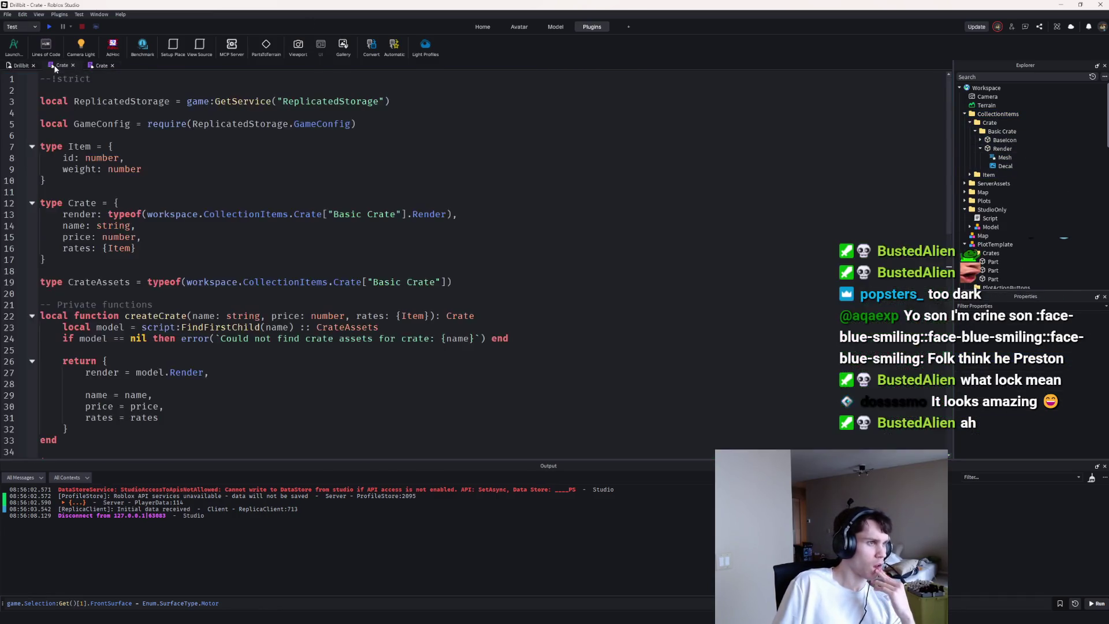
click(101, 66)
scroll(179, 167, up, 5)
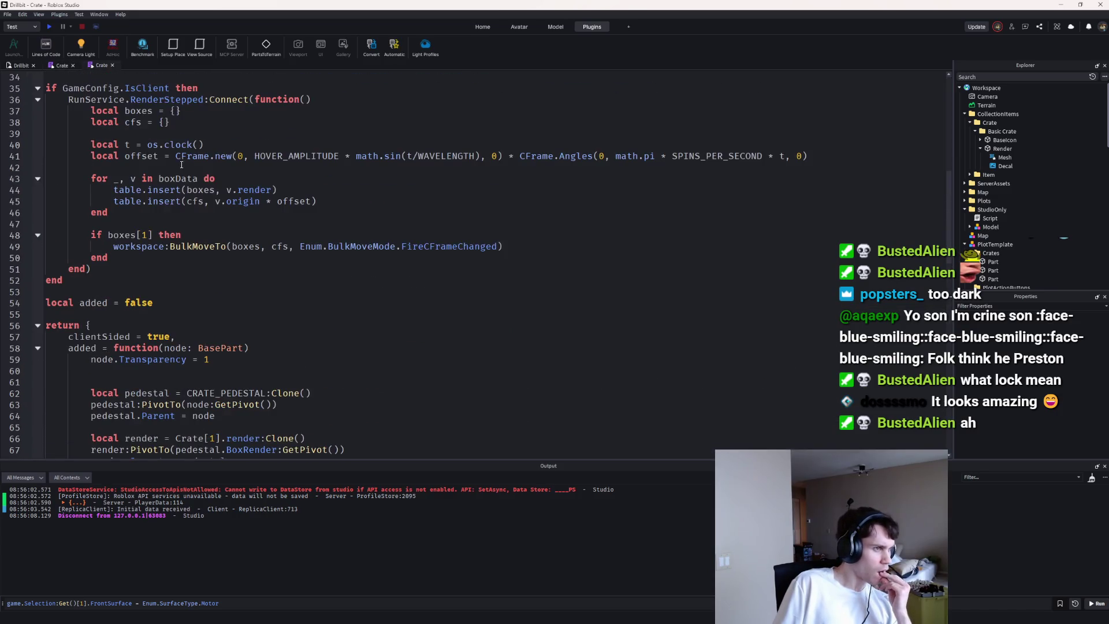
scroll(179, 264, down, 1)
click(181, 261)
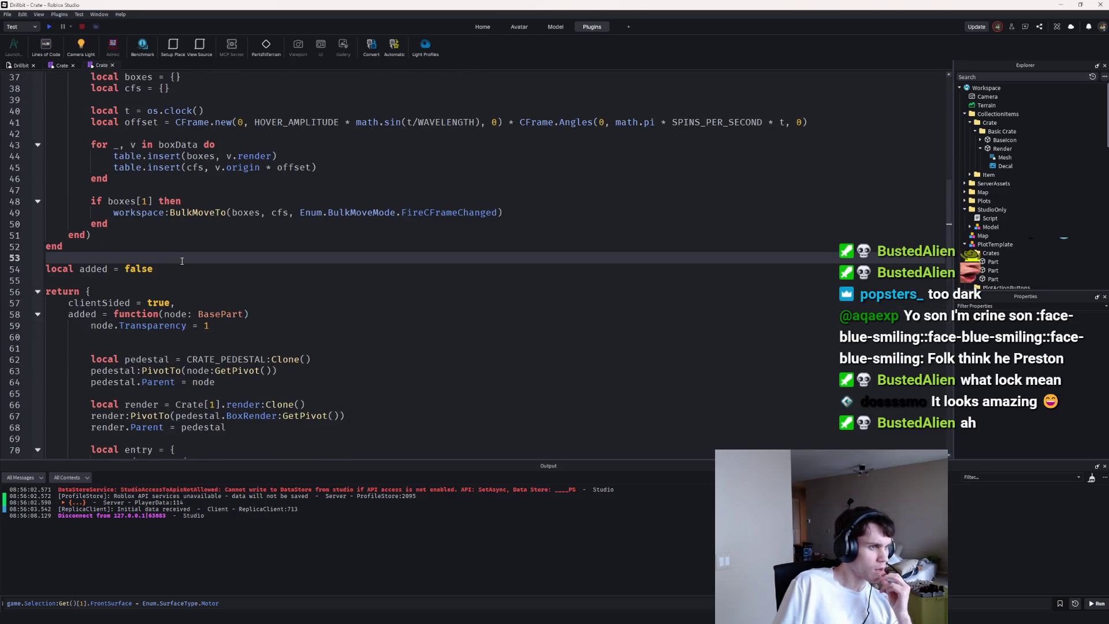
key(Return)
key(Return)
key(Up)
text(local lockedCrates = )
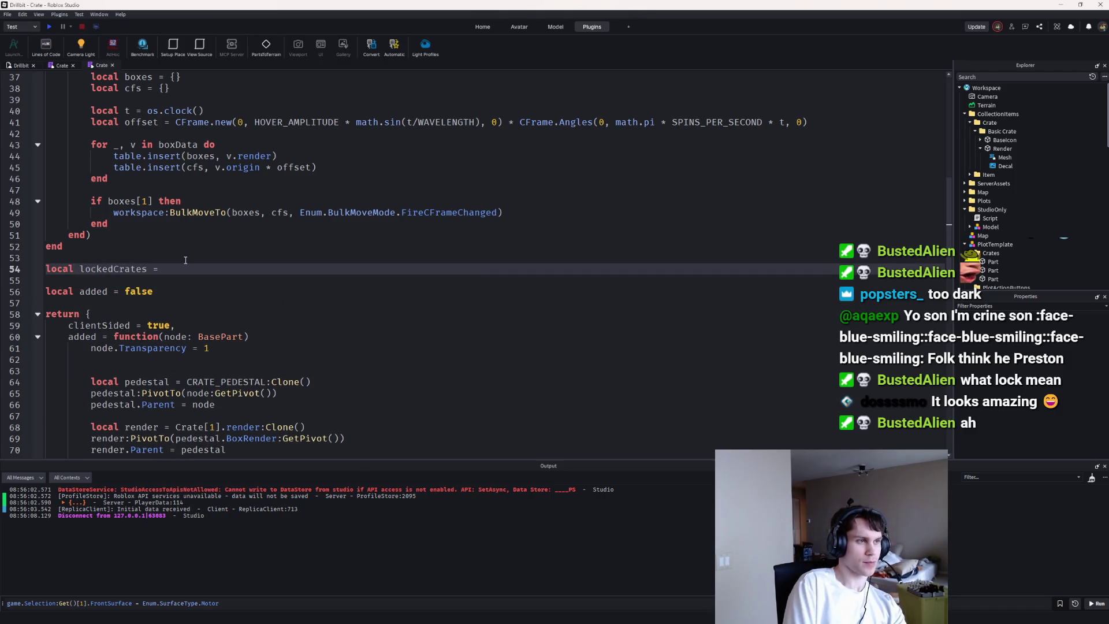
text(Instance.new("Folder"))
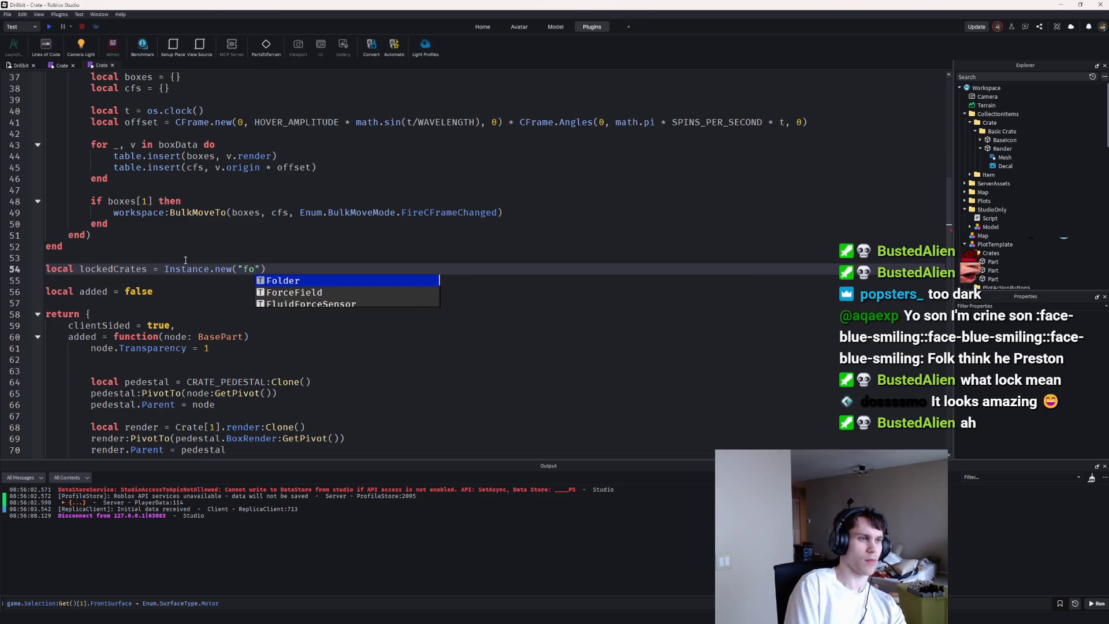
key(Return)
text(local unlock)
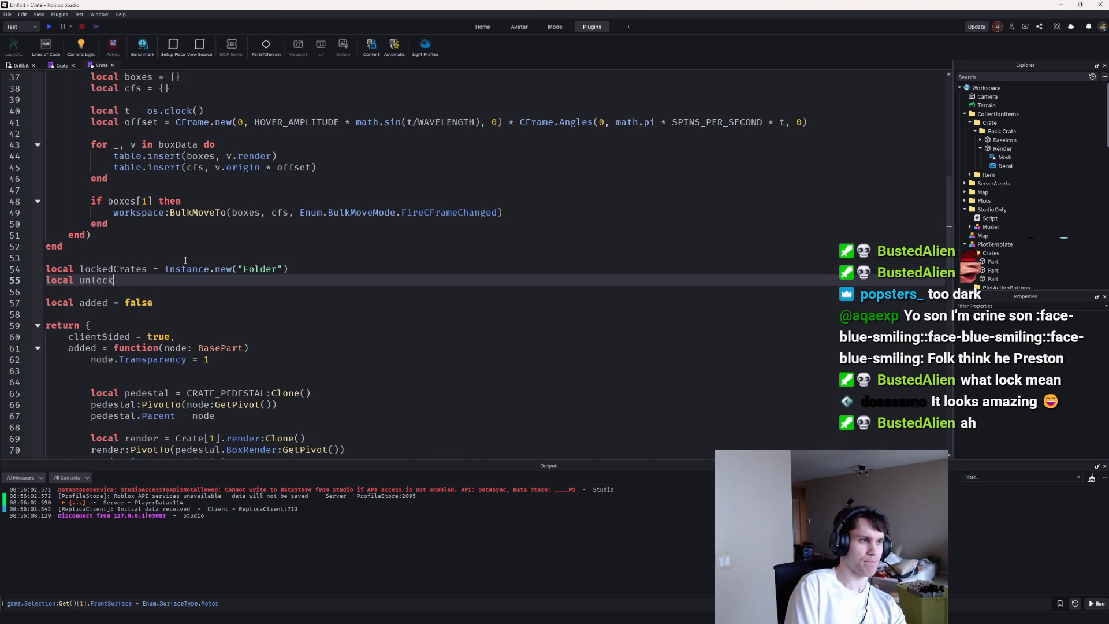
text(edCrates = Instance.new("Frame"))
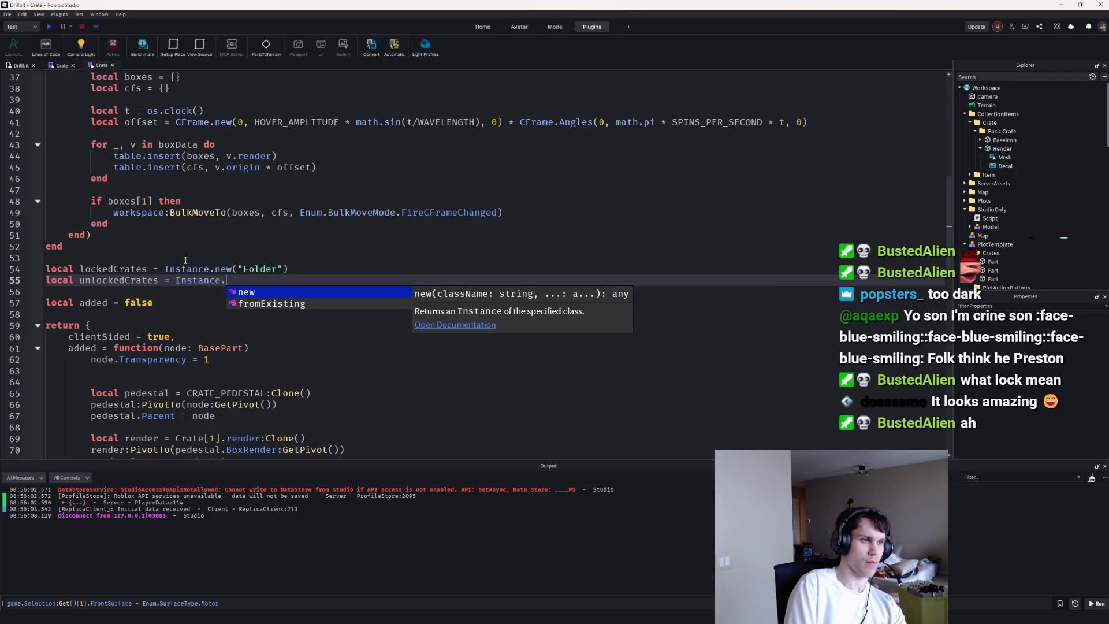
key(BackSpace)
key(BackSpace)
key(BackSpace)
text(Folder"))
key(Return)
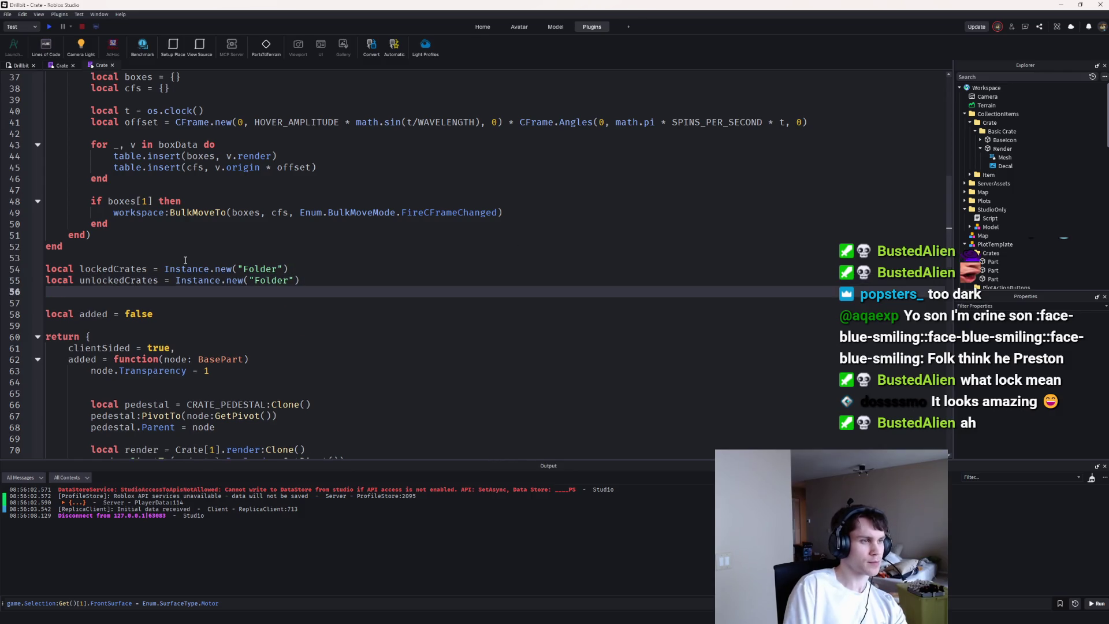
scroll(286, 314, down, 8)
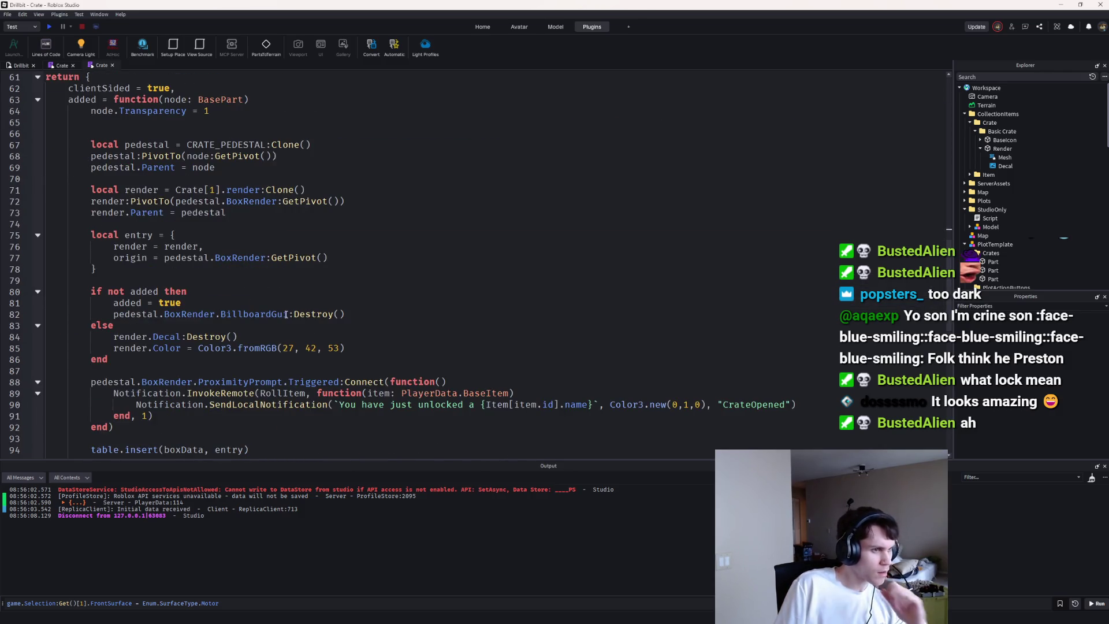
Step: Replace the billboard's Destroy() call on line 82 with BillboardGui.Visible = true
click(289, 315)
key(shift+End)
key(Delete)
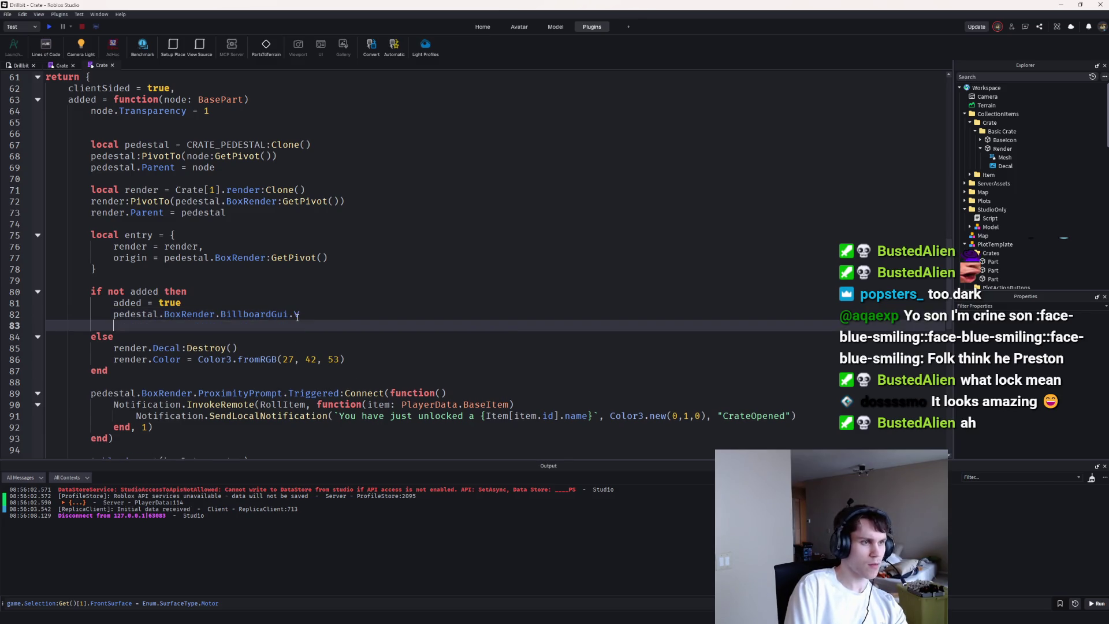
text(.Visible =)
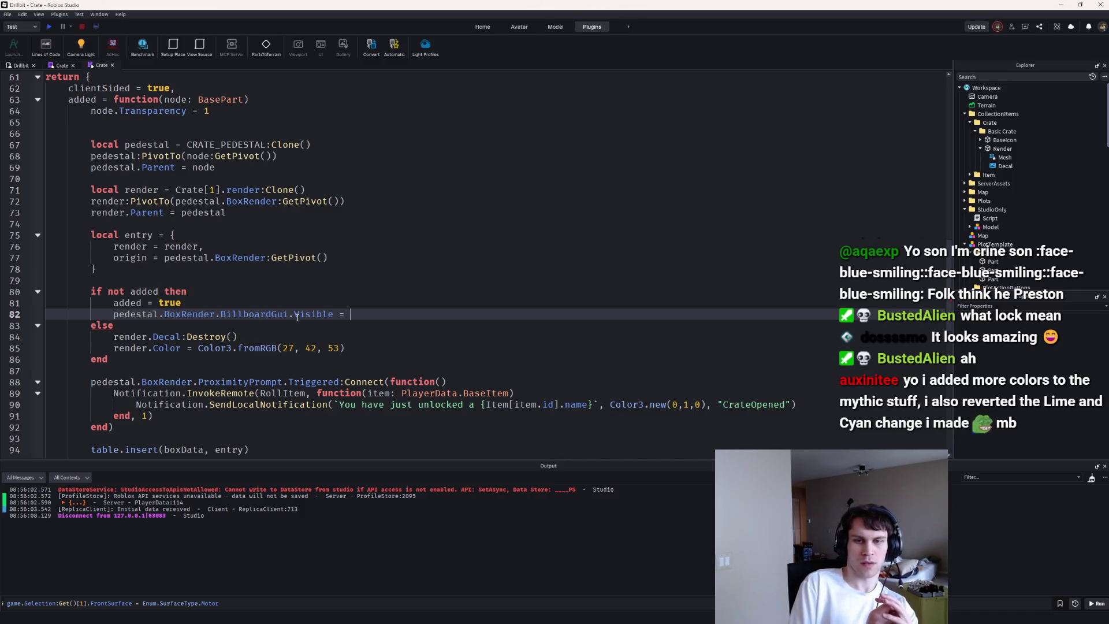
text(true)
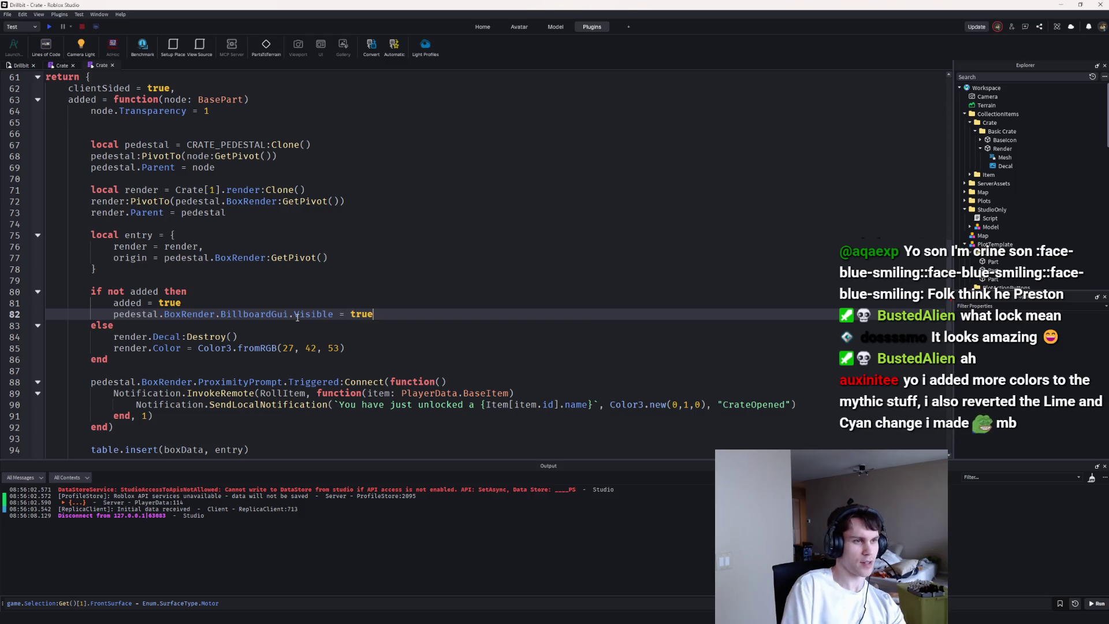
Step: After the entry table, add BillboardGui.Visible = added followed by added = false
drag(406, 313, 105, 313)
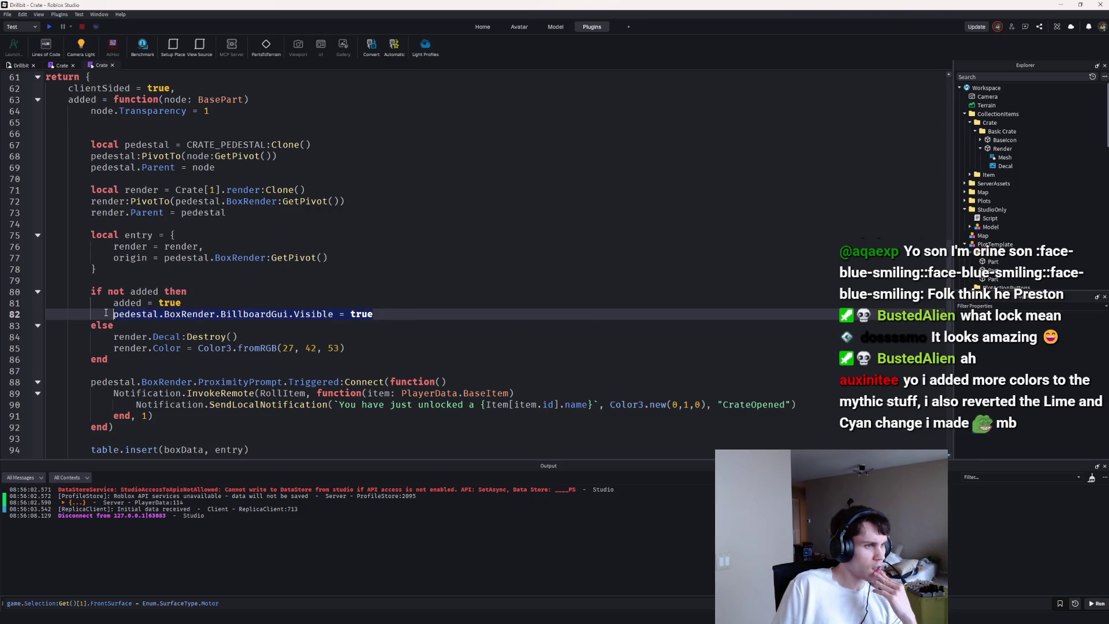
key(ctrl+c)
click(173, 280)
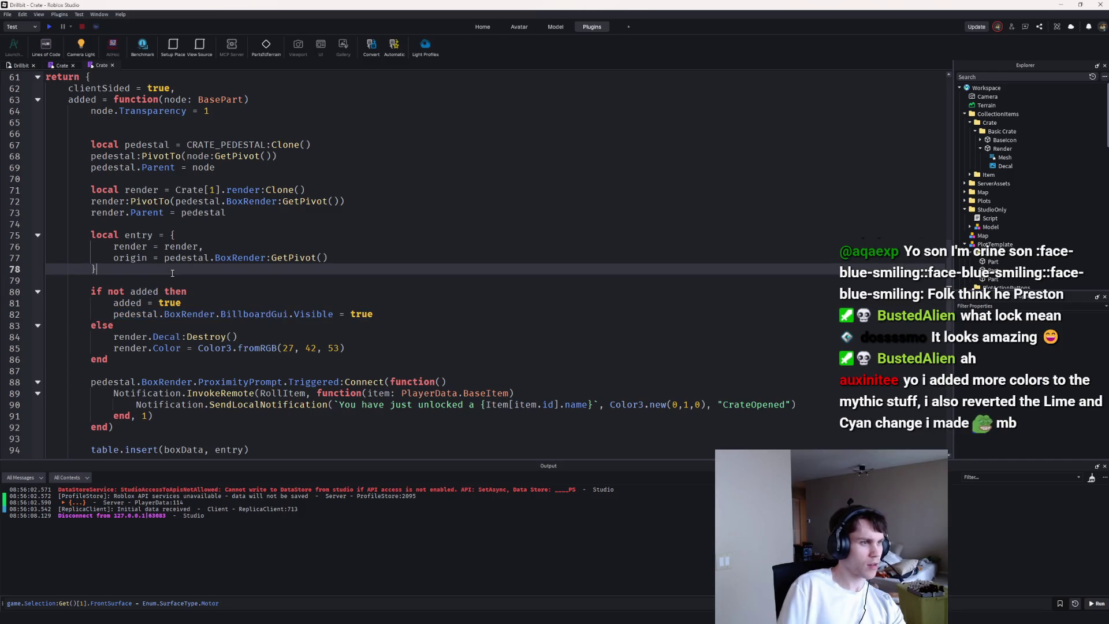
key(Return)
key(ctrl+v)
key(BackSpace)
key(BackSpace)
key(BackSpace)
text(ad)
key(Tab)
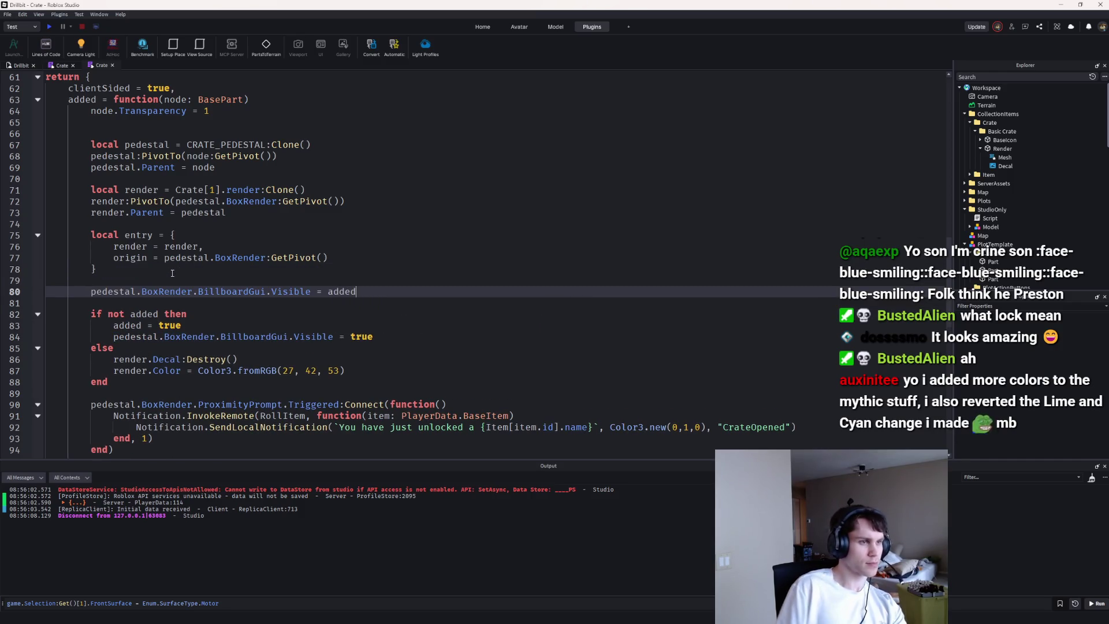
scroll(172, 272, up, 3)
key(Return)
text(added = false)
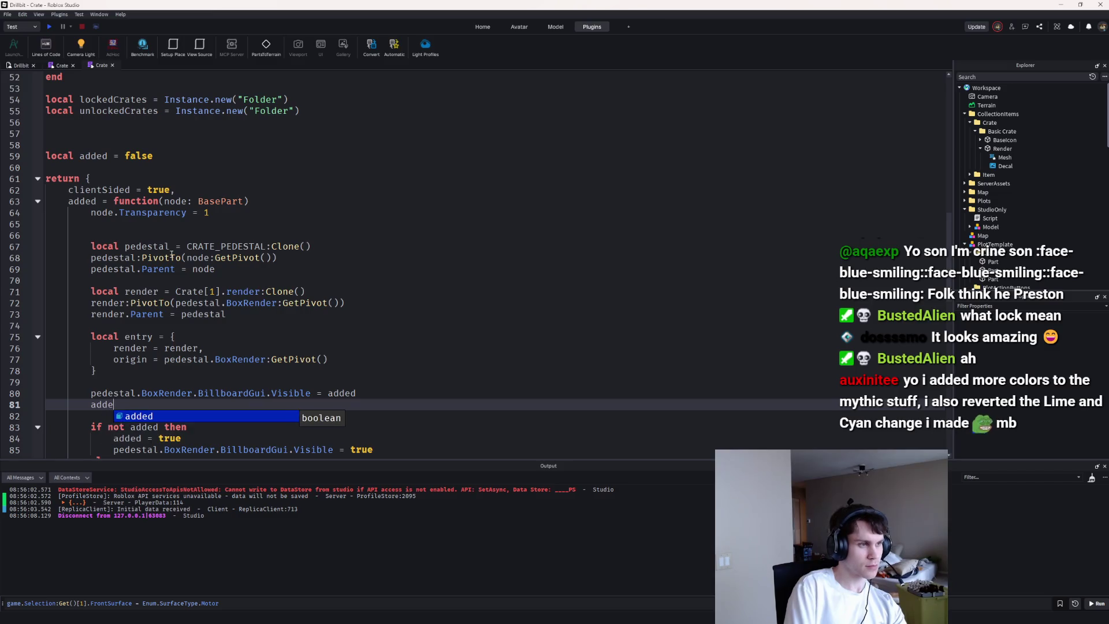
Step: Replace the old local added = false declaration with local added = true above the return table
drag(23, 167, 23, 147)
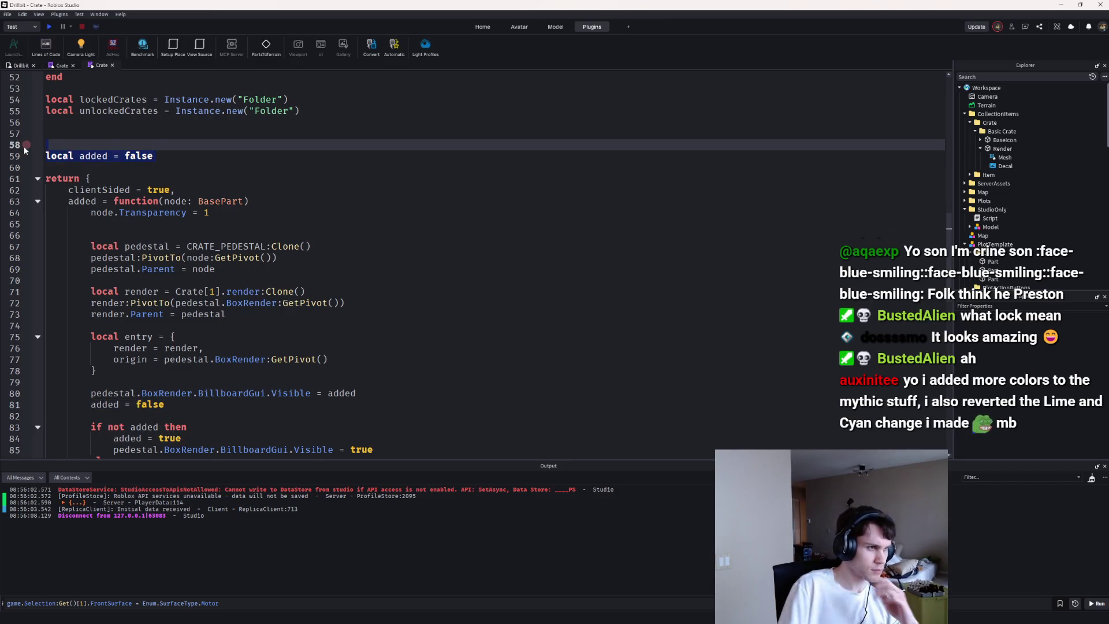
key(ctrl+x)
scroll(139, 155, down, 4)
scroll(125, 235, up, 3)
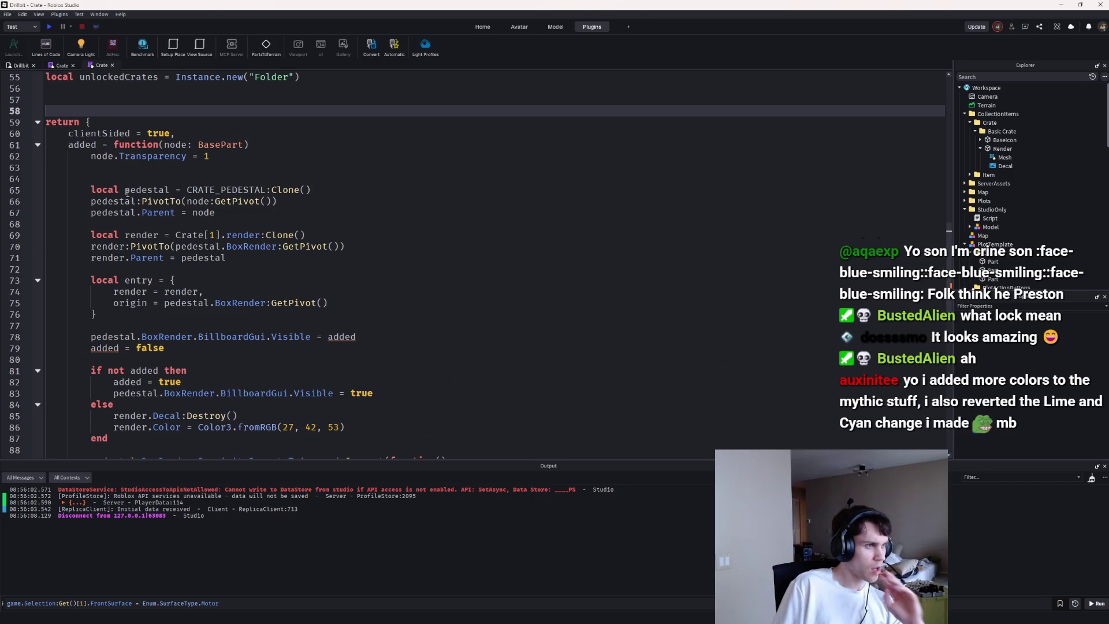
key(Return)
text(local added = true)
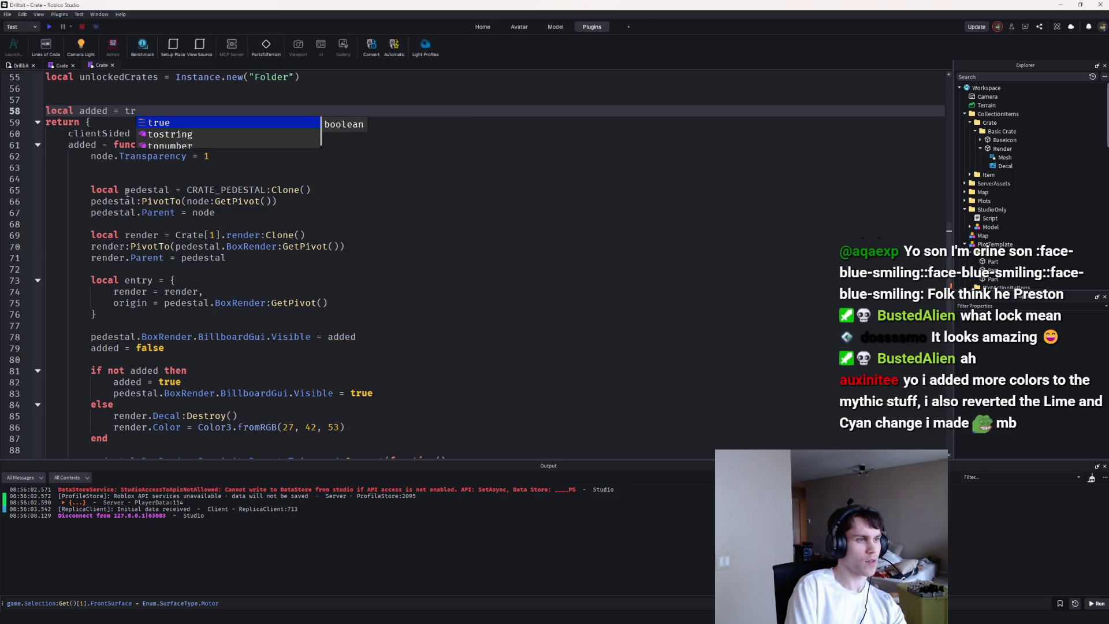
key(Return)
scroll(130, 183, up, 3)
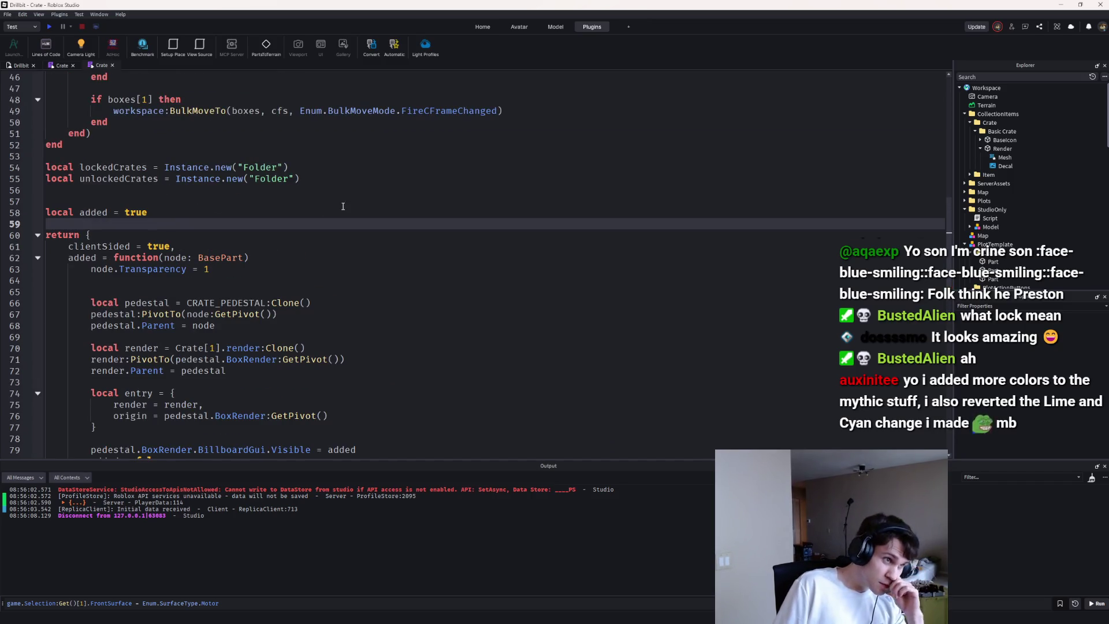
scroll(342, 206, down, 6)
drag(146, 348, 56, 274)
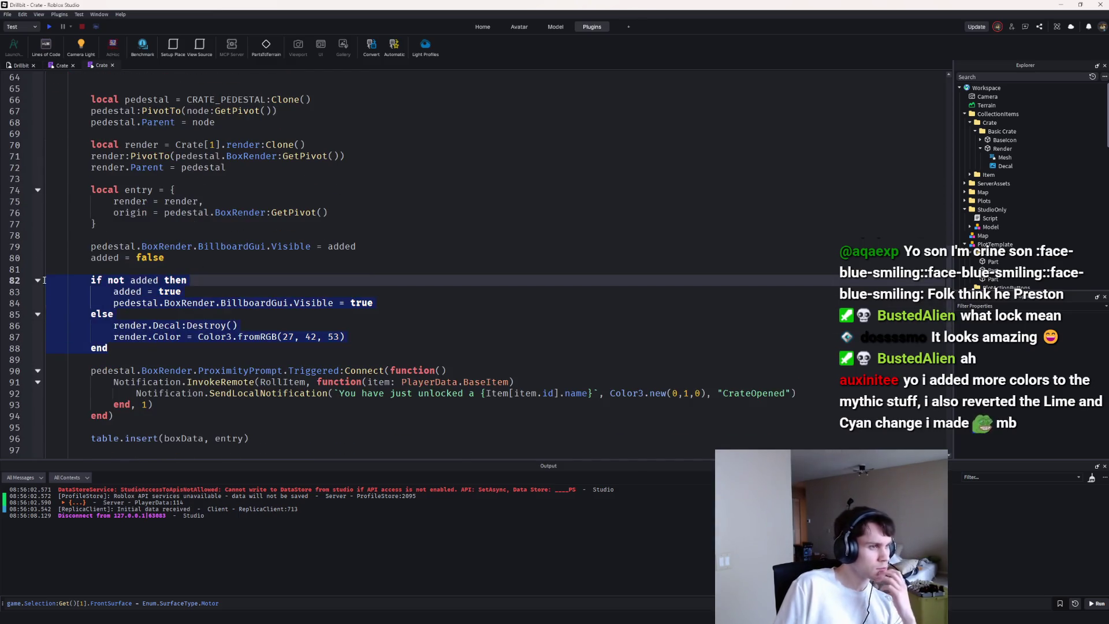
Step: Delete the old if not added block and make room below the BillboardGui.Visible line
key(BackSpace)
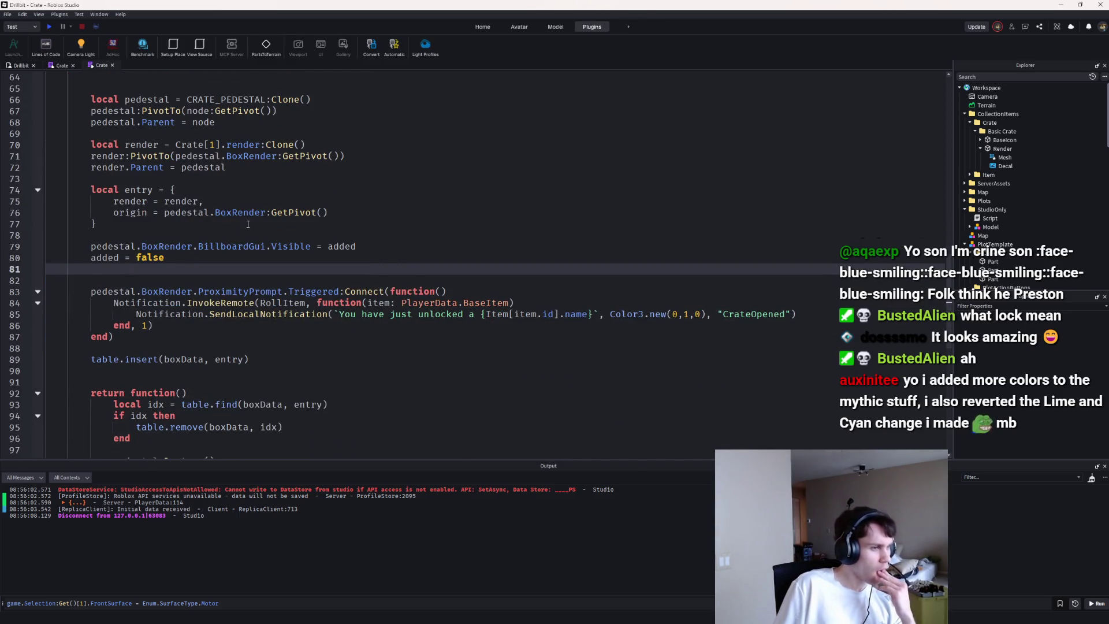
click(286, 237)
click(373, 246)
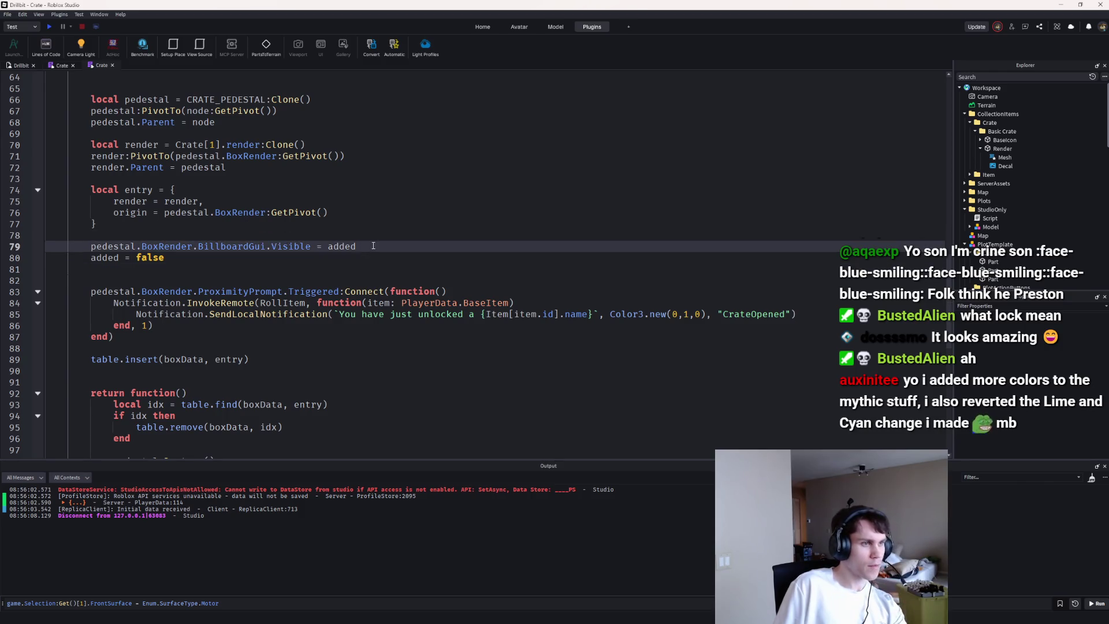
key(Return)
key(Return)
key(Return)
key(Up)
Step: Write render.Parent = if added then unlockedCrates else lockedCrates
text(render.Parent)
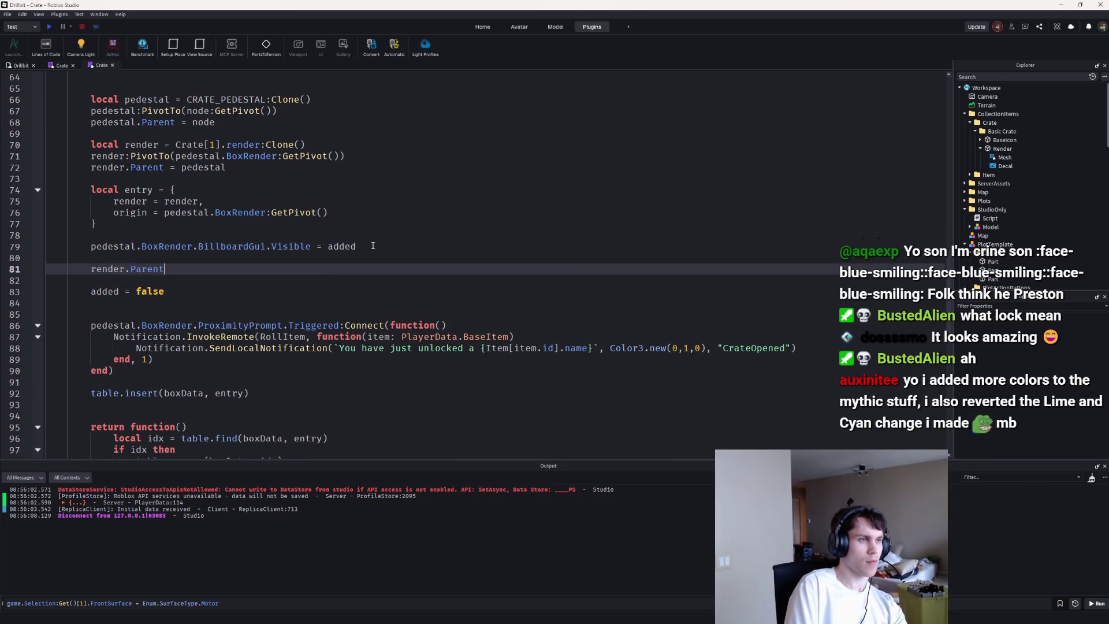
text( = if added then loc)
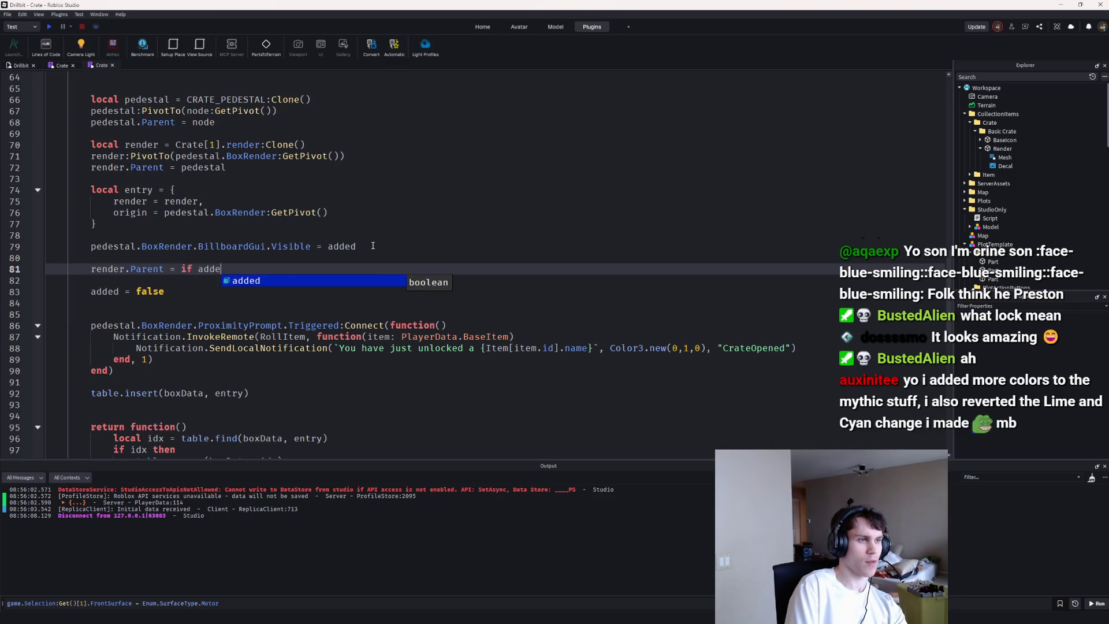
key(Down)
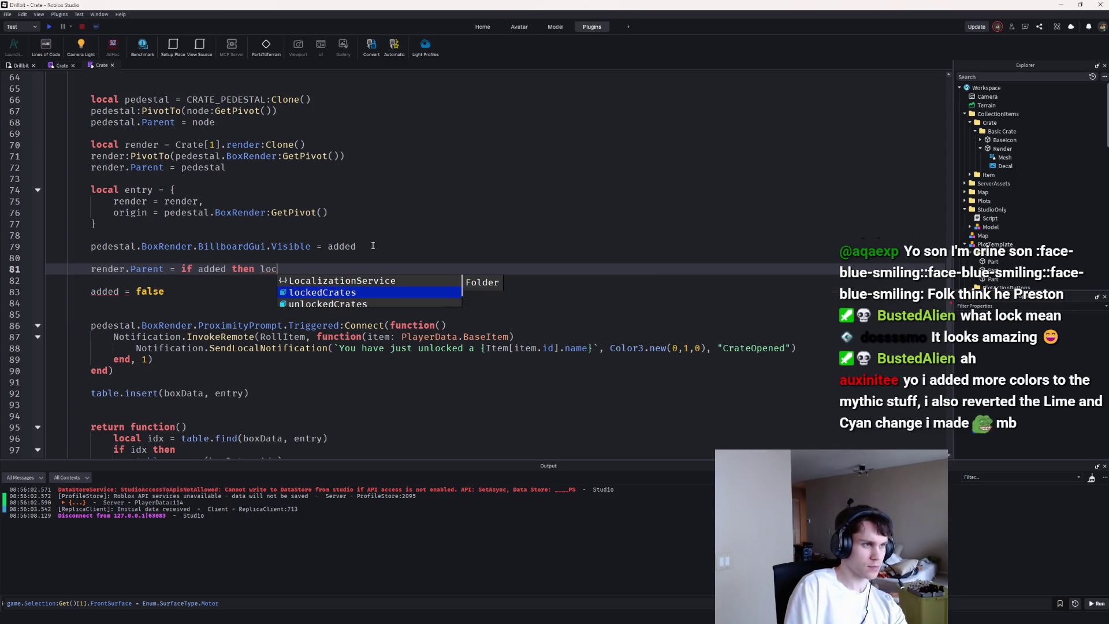
key(BackSpace)
key(BackSpace)
key(BackSpace)
text(unloc)
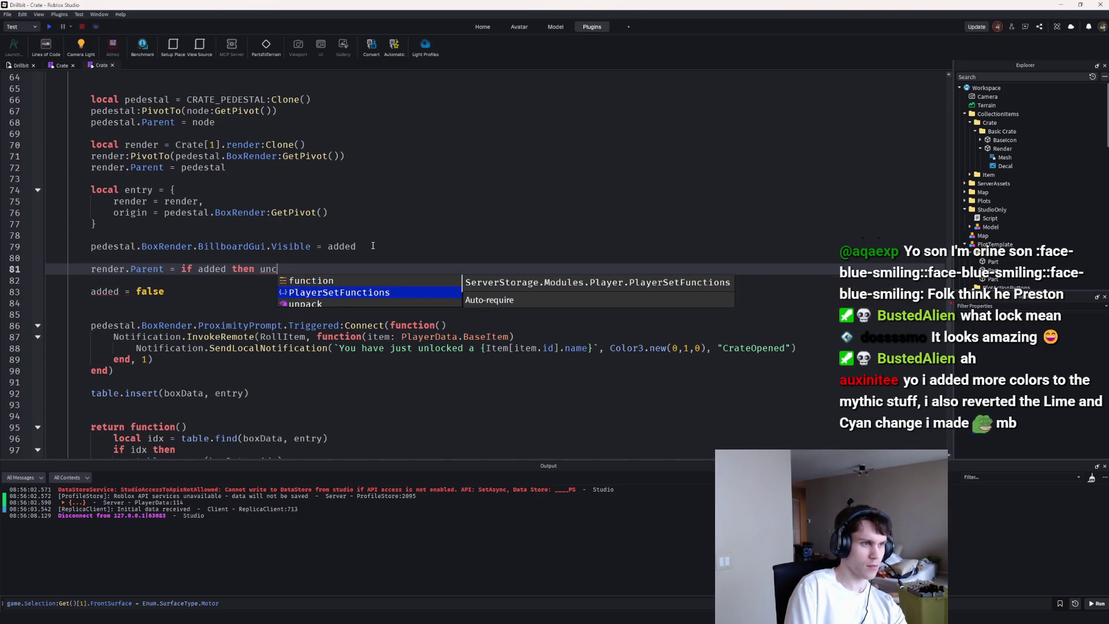
key(Tab)
text(else Lo)
key(Tab)
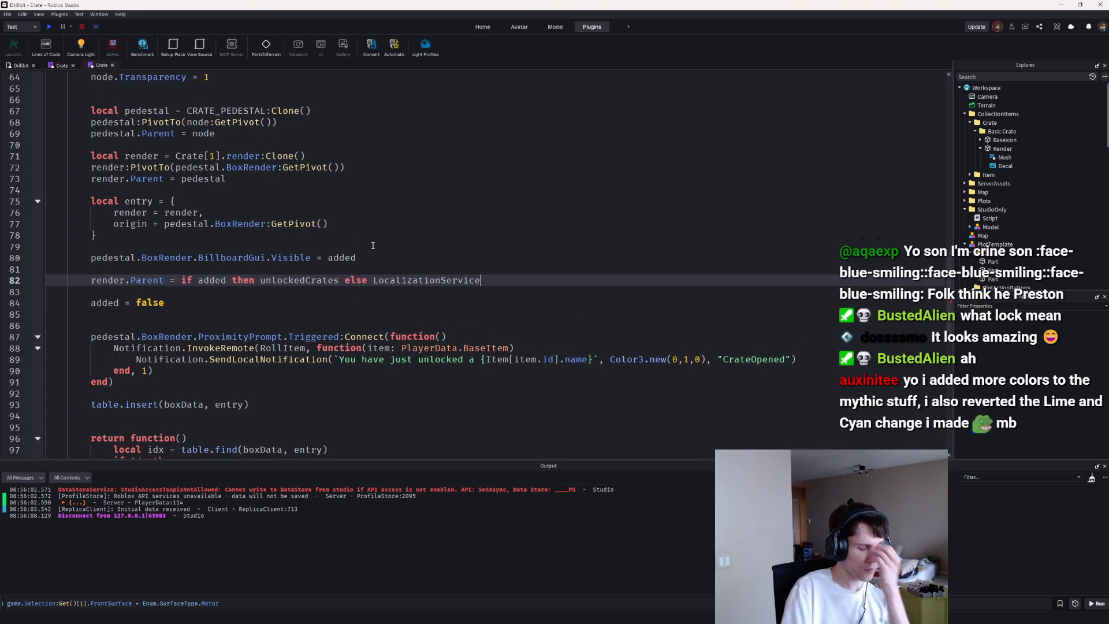
key(ctrl+z)
text(lock)
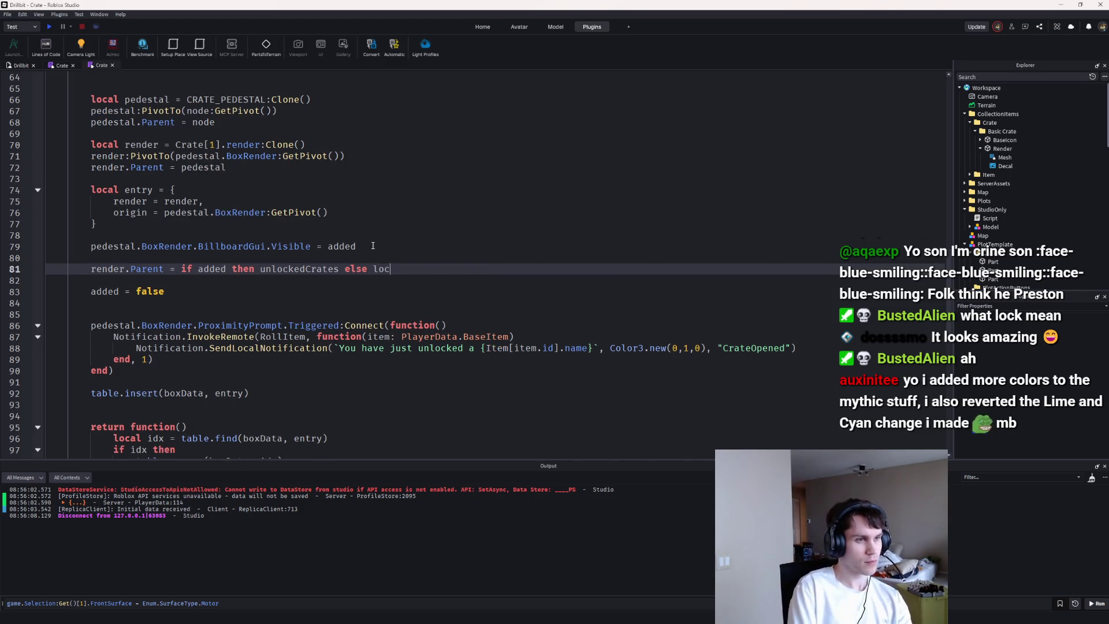
key(Tab)
key(Up)
key(BackSpace)
Step: Scroll back up to the lockedCrates and unlockedCrates folder declarations
scroll(334, 286, down, 1)
scroll(334, 286, up, 6)
scroll(150, 308, down, 3)
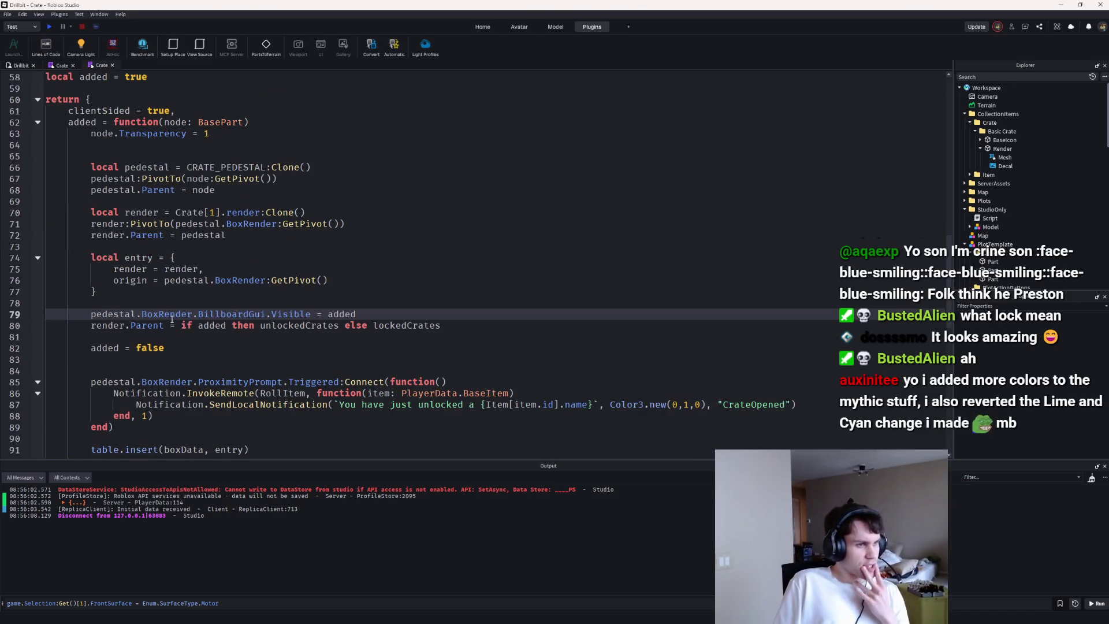
scroll(294, 305, up, 4)
click(161, 152)
click(347, 178)
Step: Add an if GameConfig.IsClient then block above the folder declarations
key(Up)
key(Up)
key(Return)
key(Return)
text(if co)
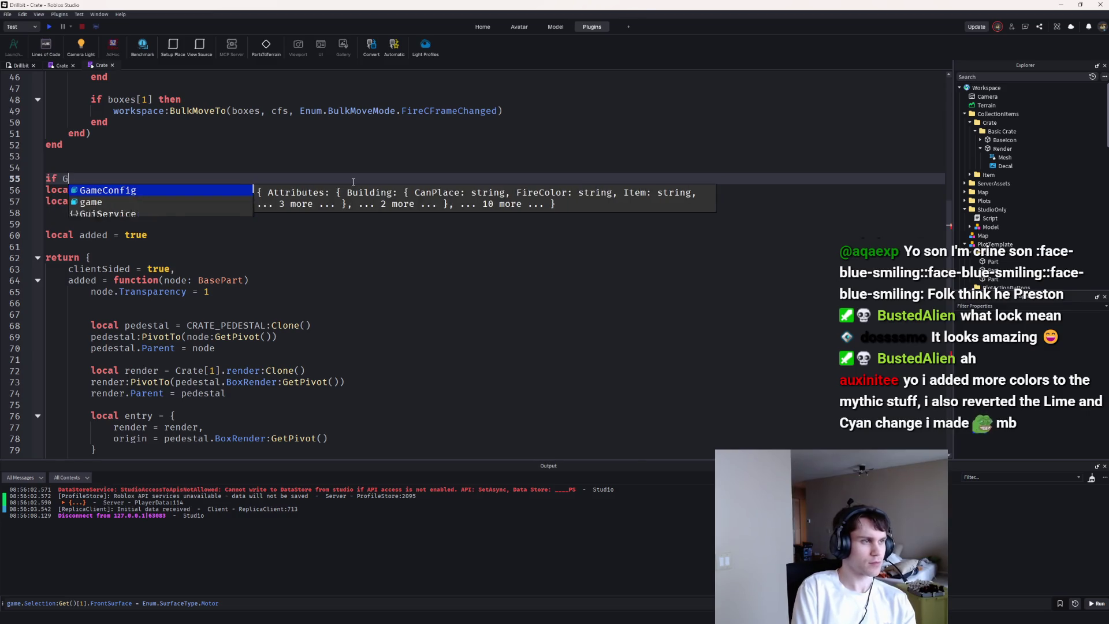
key(BackSpace)
key(BackSpace)
key(BackSpace)
text(if GameConfig.IsClient th)
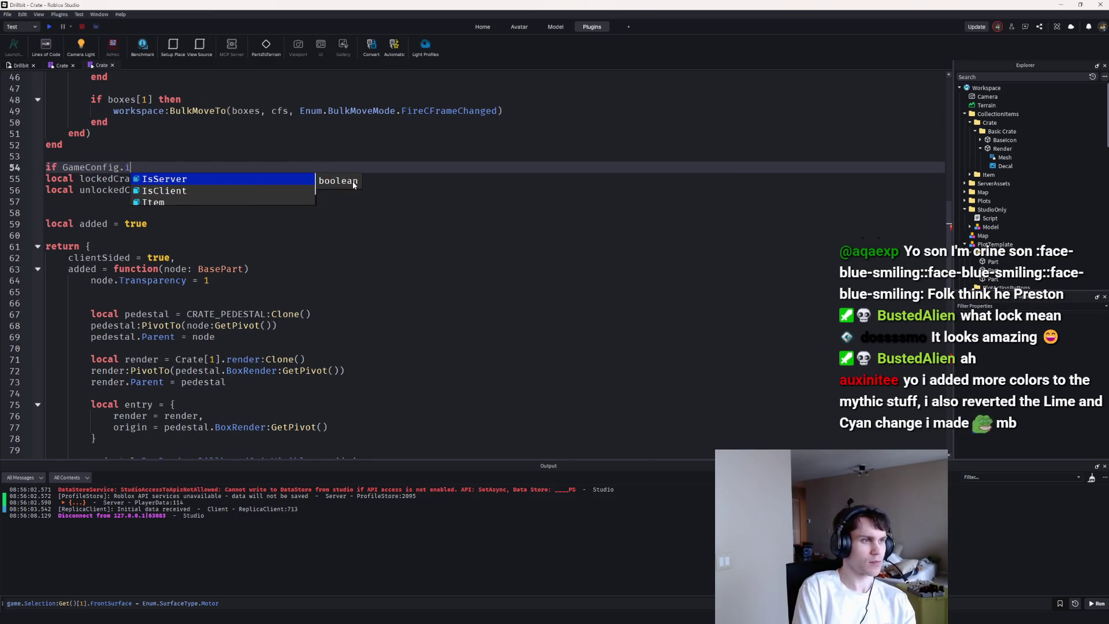
key(Return)
key(Return)
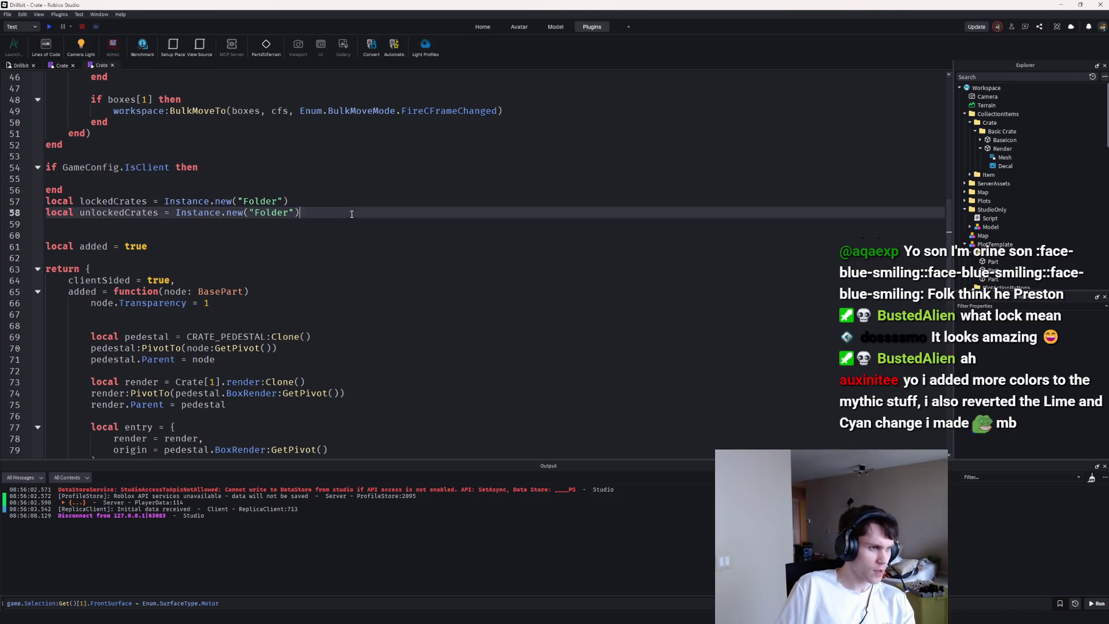
Step: Move folder creation into the client block, leaving bare local lockedCrates and unlockedCrates declarations on top
click(74, 153)
key(Return)
text(local lockedCrates = Instance.new("Folder") local unlockedCrates = Instance.new("Folder"))
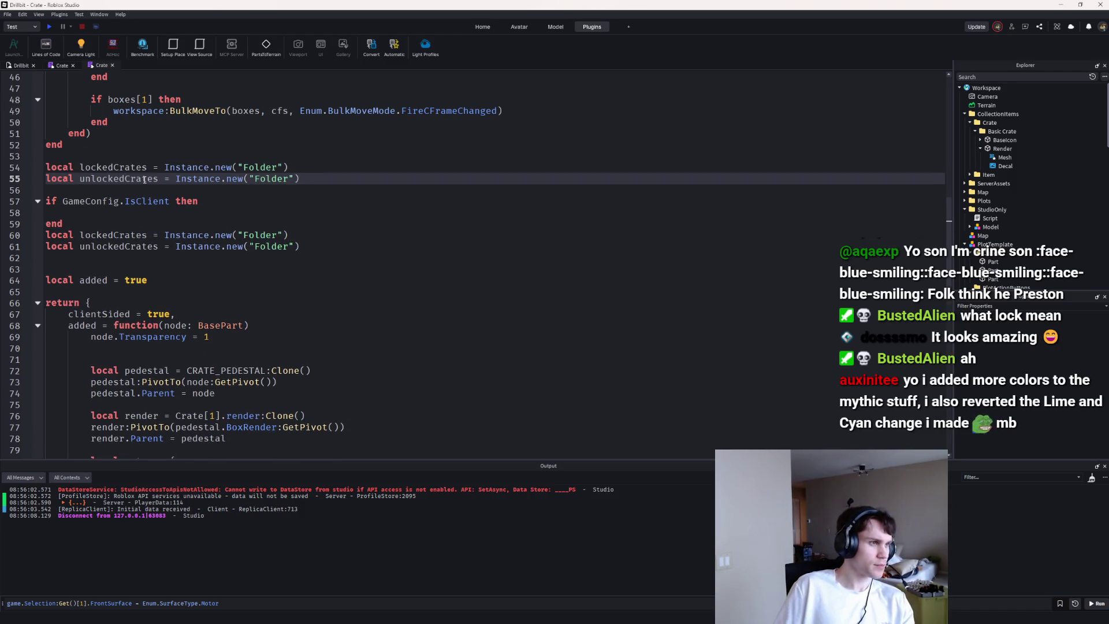
key(Down)
key(Down)
key(Down)
key(Down)
key(Up)
key(Up)
key(Up)
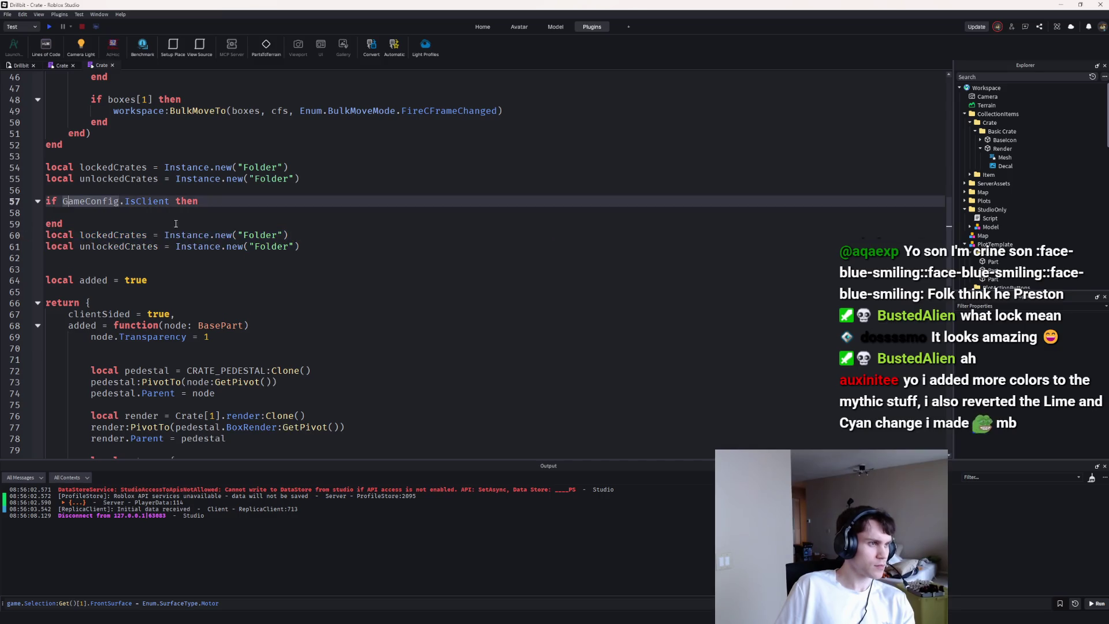
key(Down)
text(local lockedCrates = Instance.new("Folder") 	local unlockedCrates = Instance.new("Folder"))
drag(285, 240, 300, 261)
key(BackSpace)
click(317, 178)
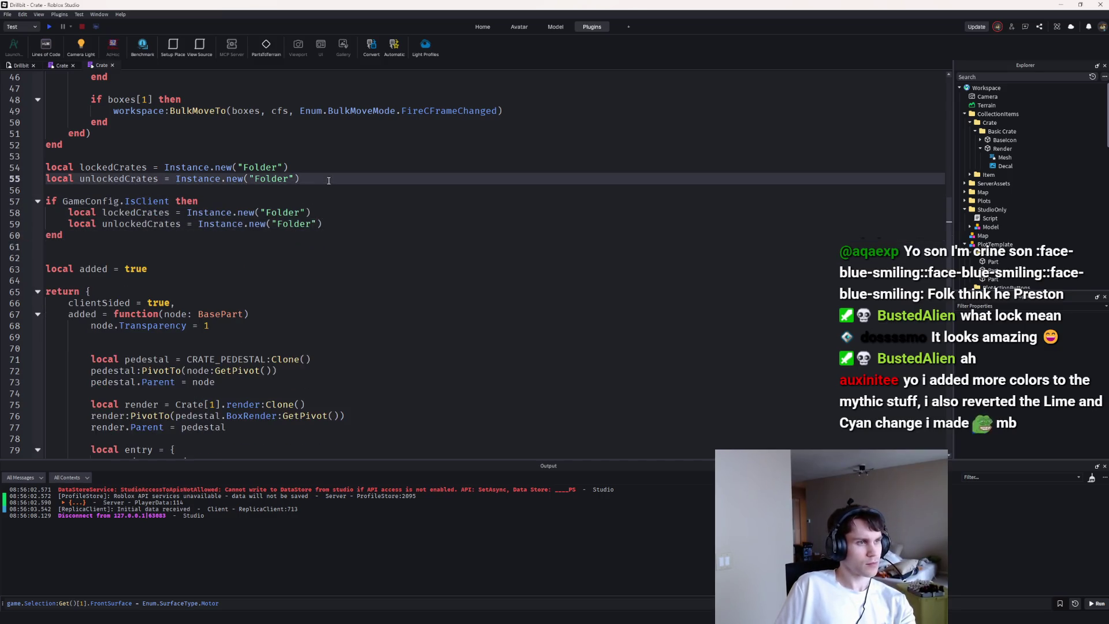
alt+click(318, 167)
key(BackSpace)
key(BackSpace)
key(BackSpace)
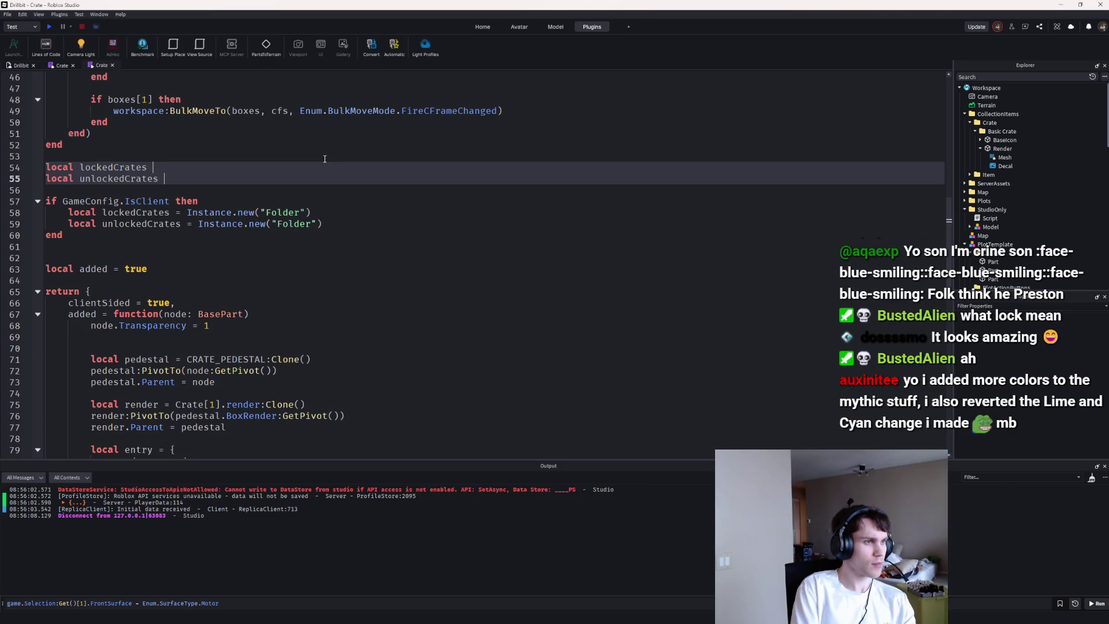
key(Down)
key(Down)
key(Down)
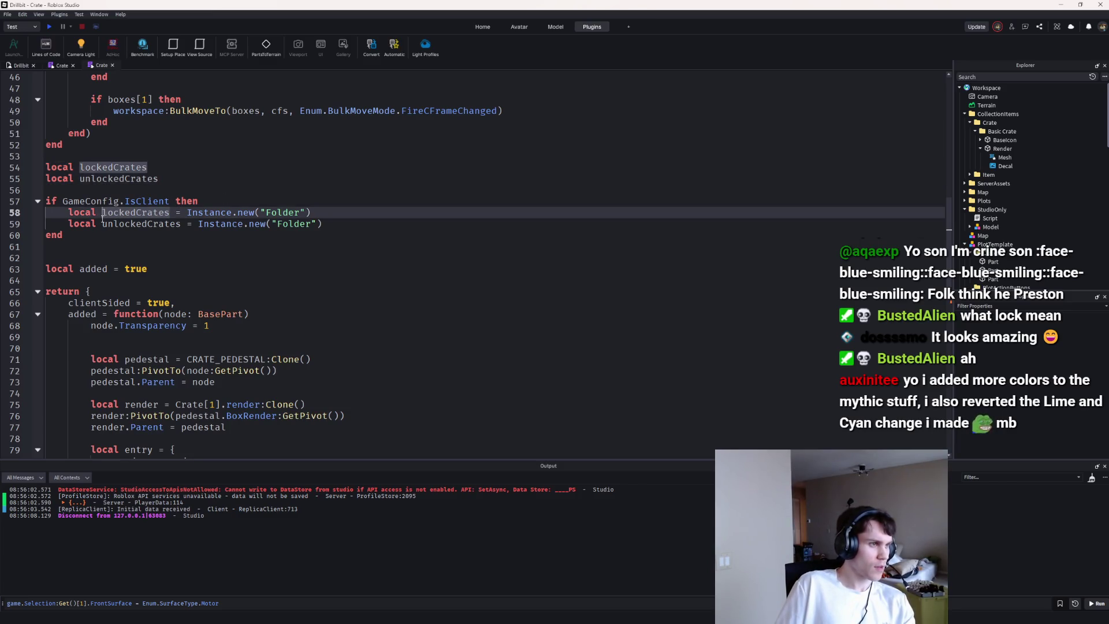
key(Home)
key(ctrl+Delete)
Step: Parent both new crate folders to workspace
click(329, 215)
key(Down)
key(Up)
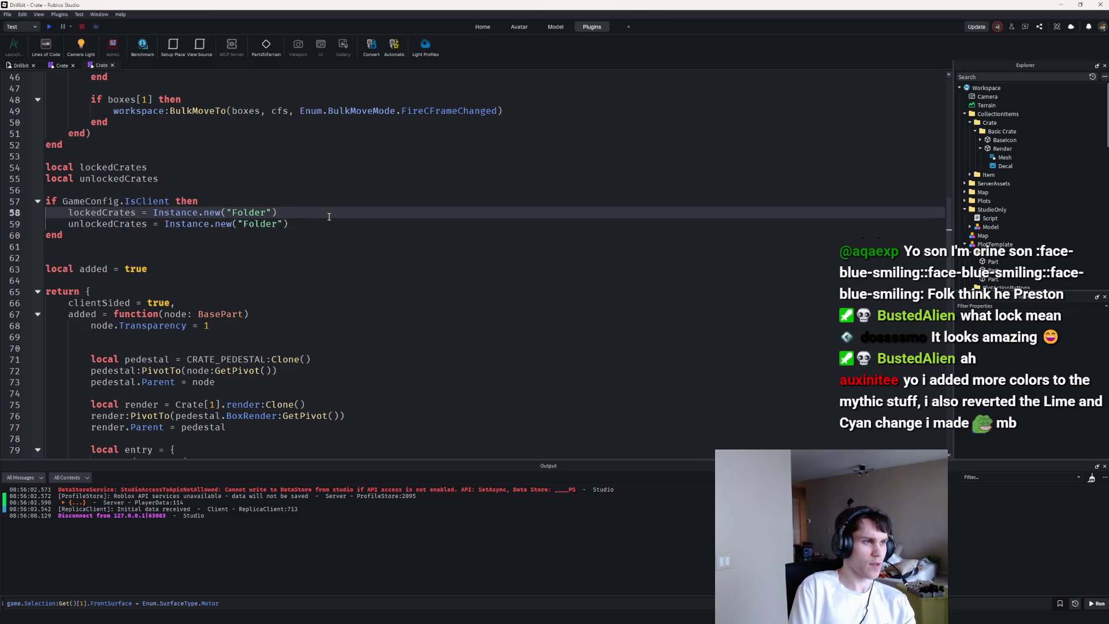
text(workspace)
key(Down)
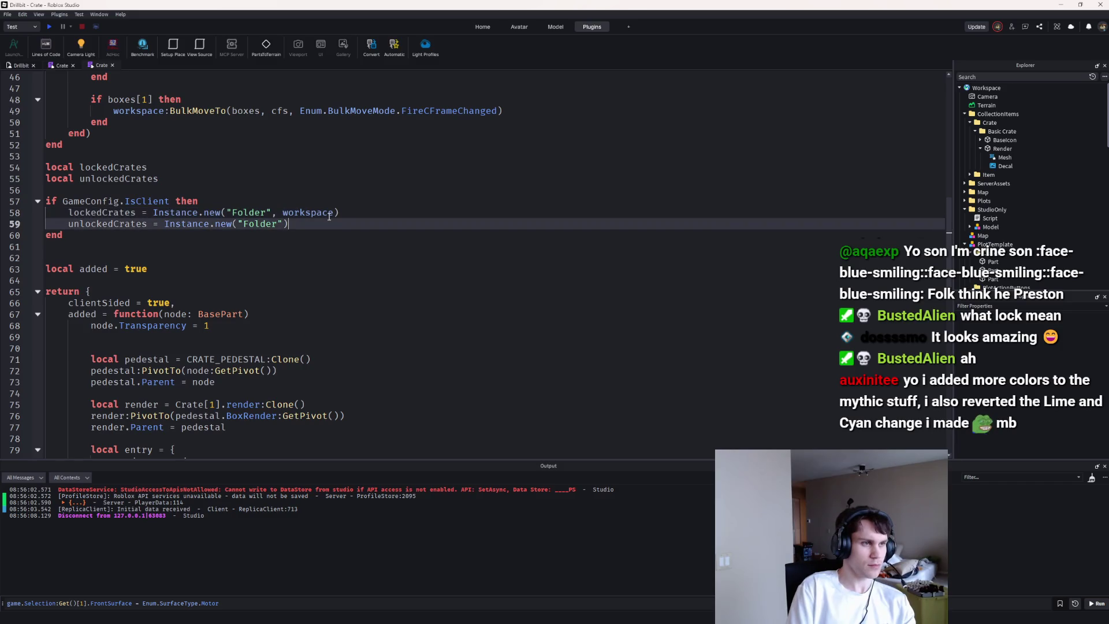
text(work)
key(Tab)
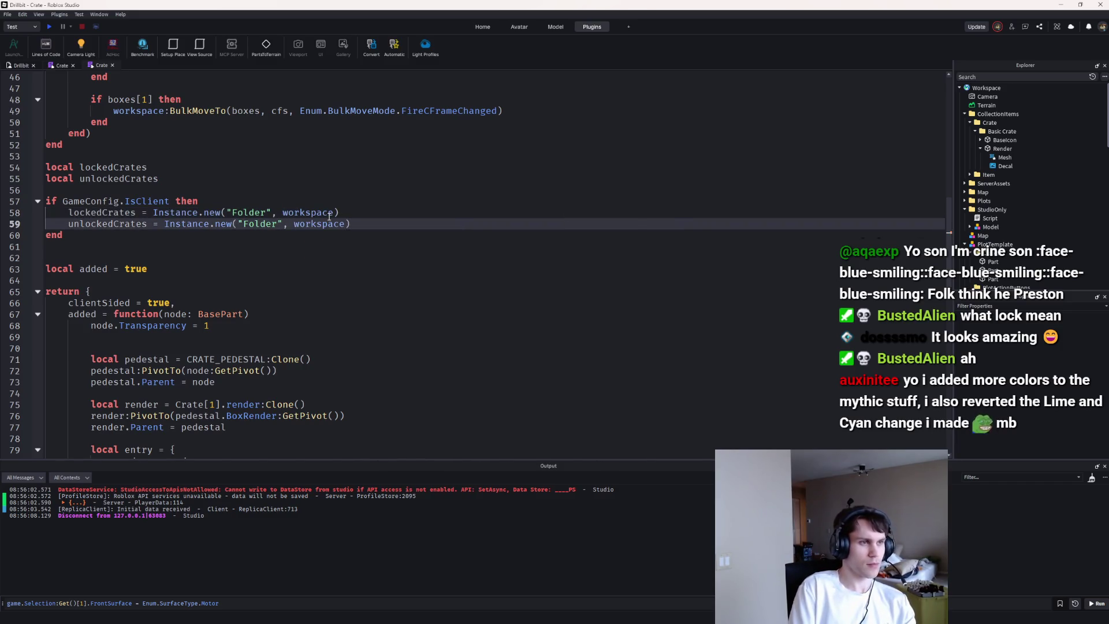
Step: Name the folders "LockedCrates" and "UnlockedCrates"
key(End)
key(Return)
key(Return)
text(lock)
key(Tab)
text(.)
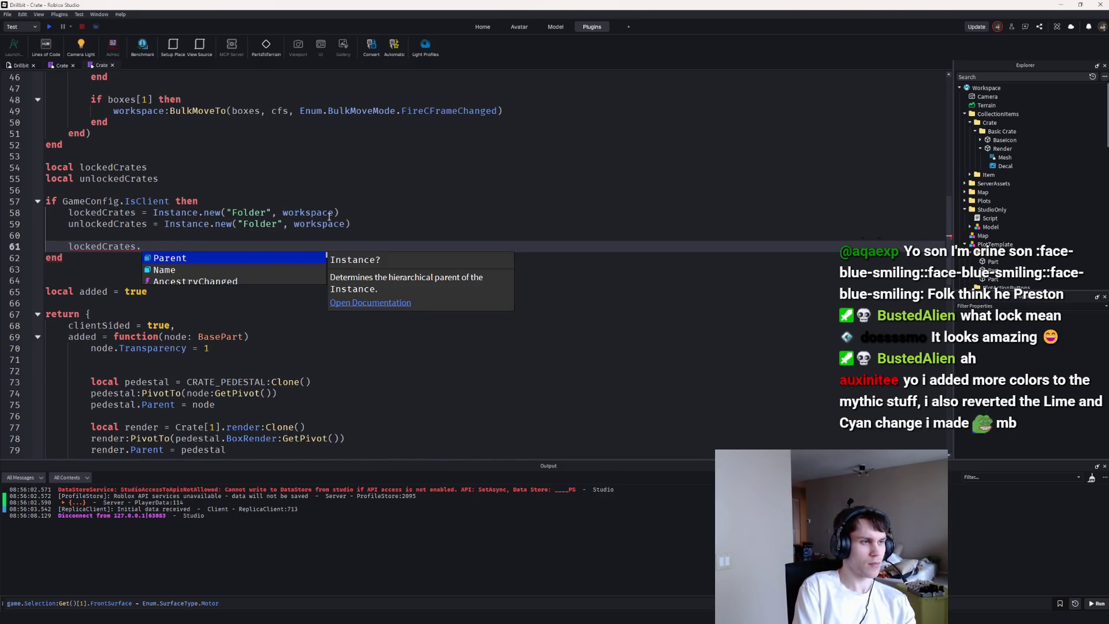
text(Name = "LockedCrates)
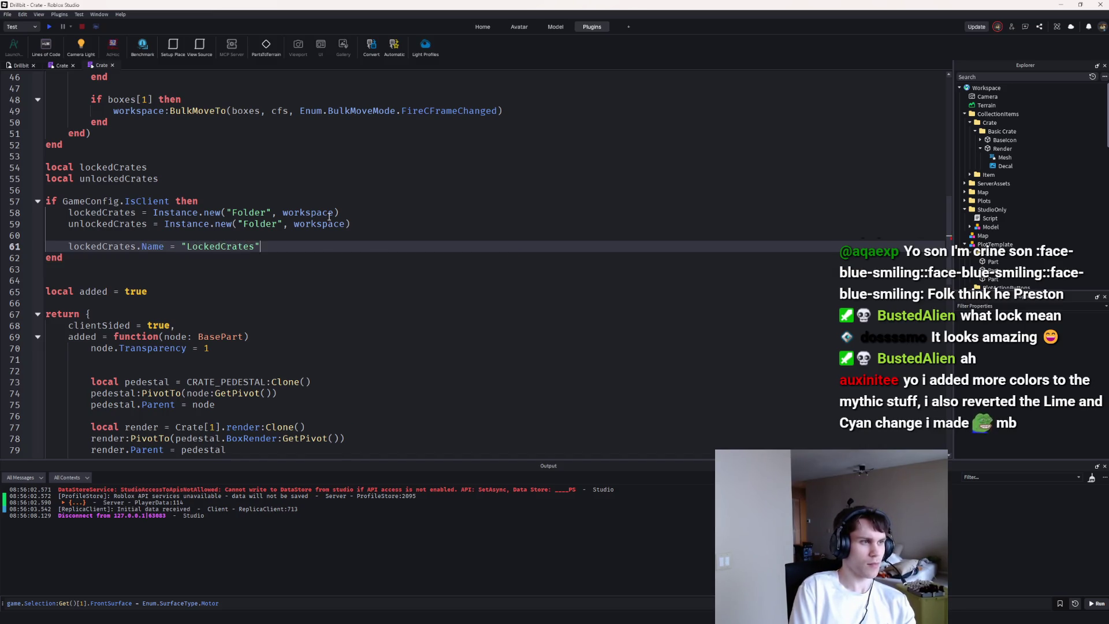
key(Return)
text(unl)
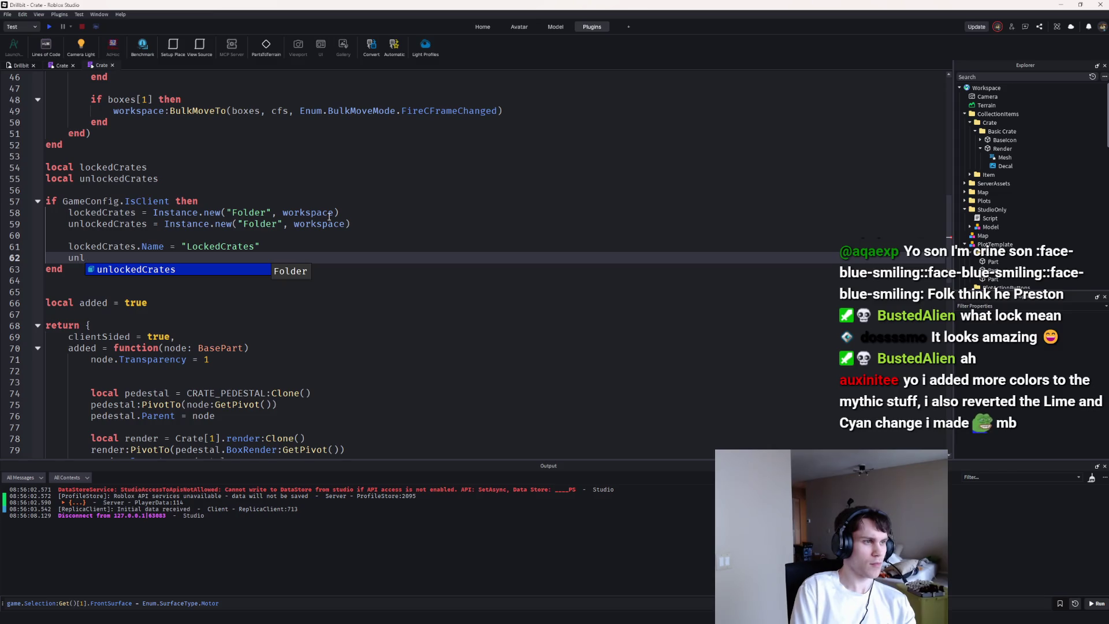
key(Tab)
text(.Na)
key(Tab)
text(= )
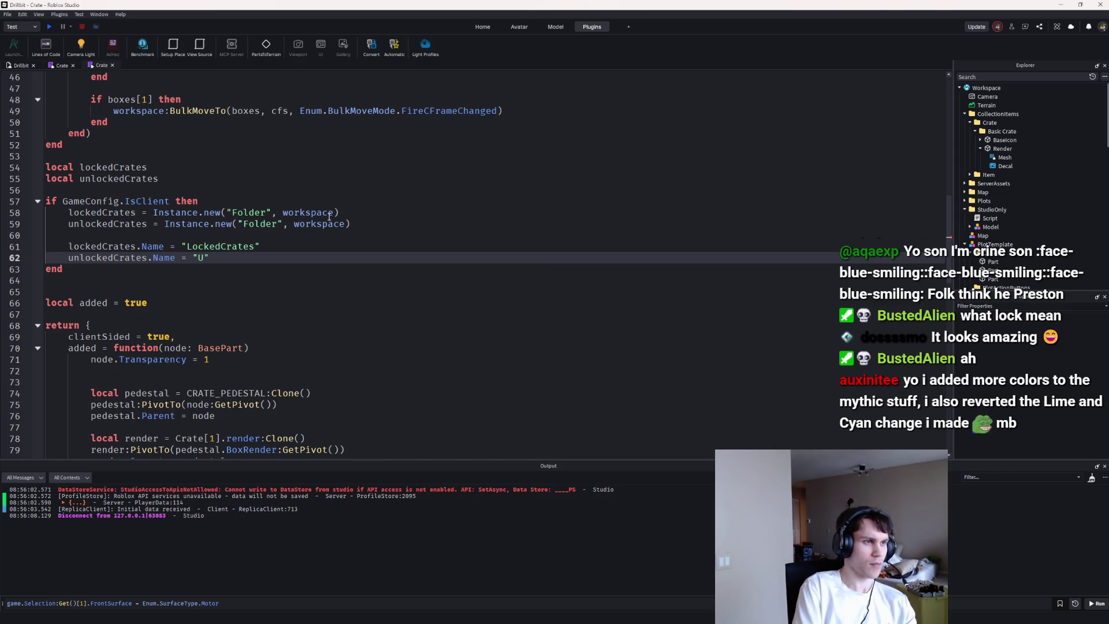
text(s)
key(Return)
key(Return)
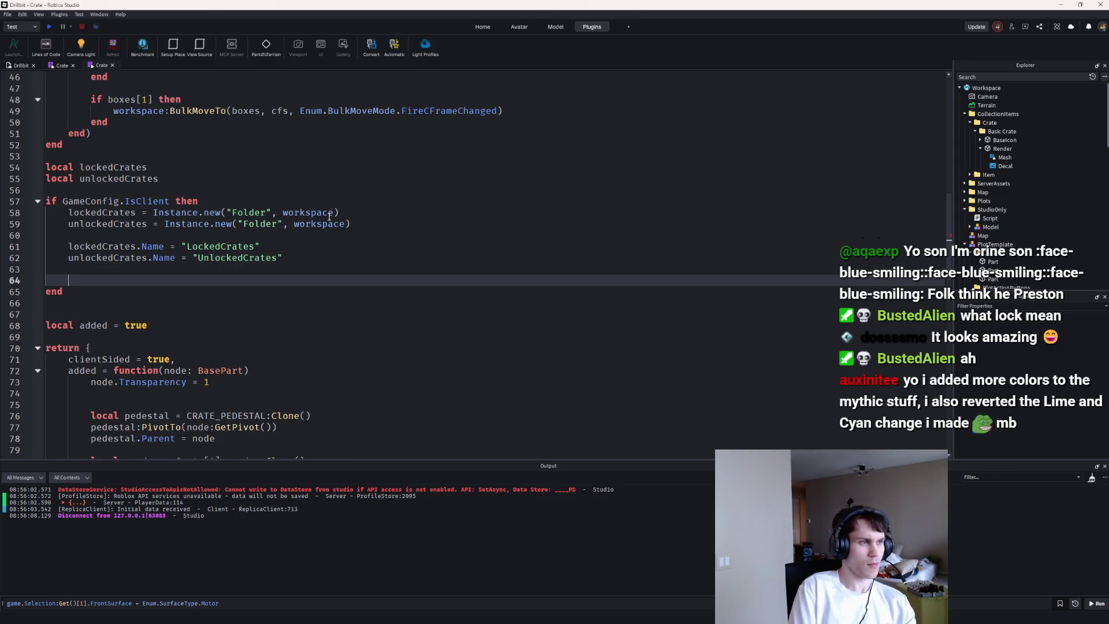
text(local high)
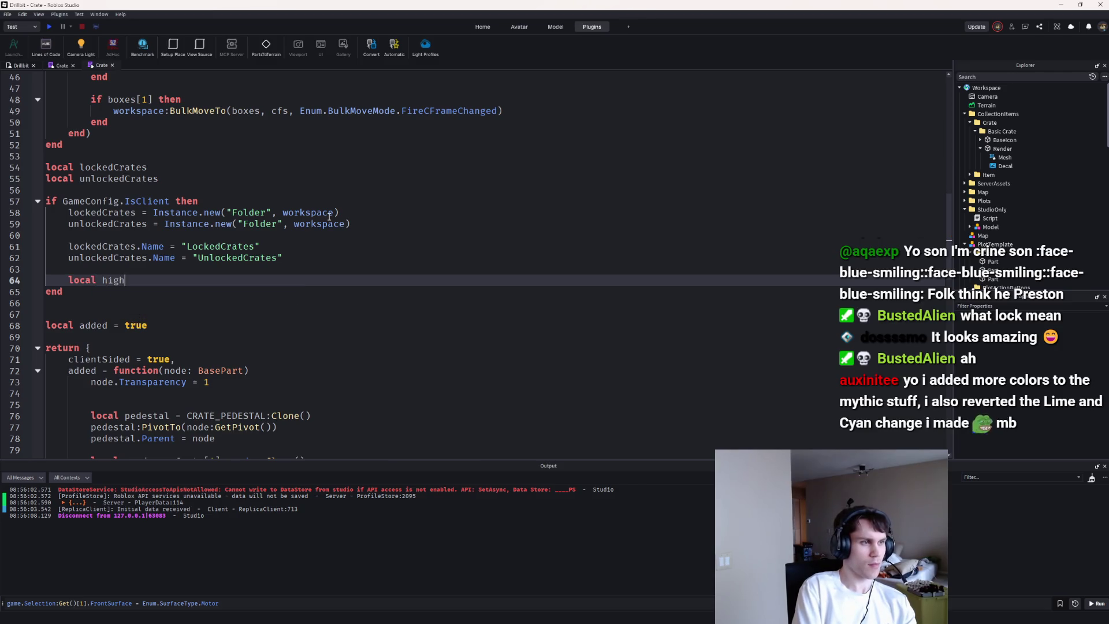
text(Instance.new("Highlight"))
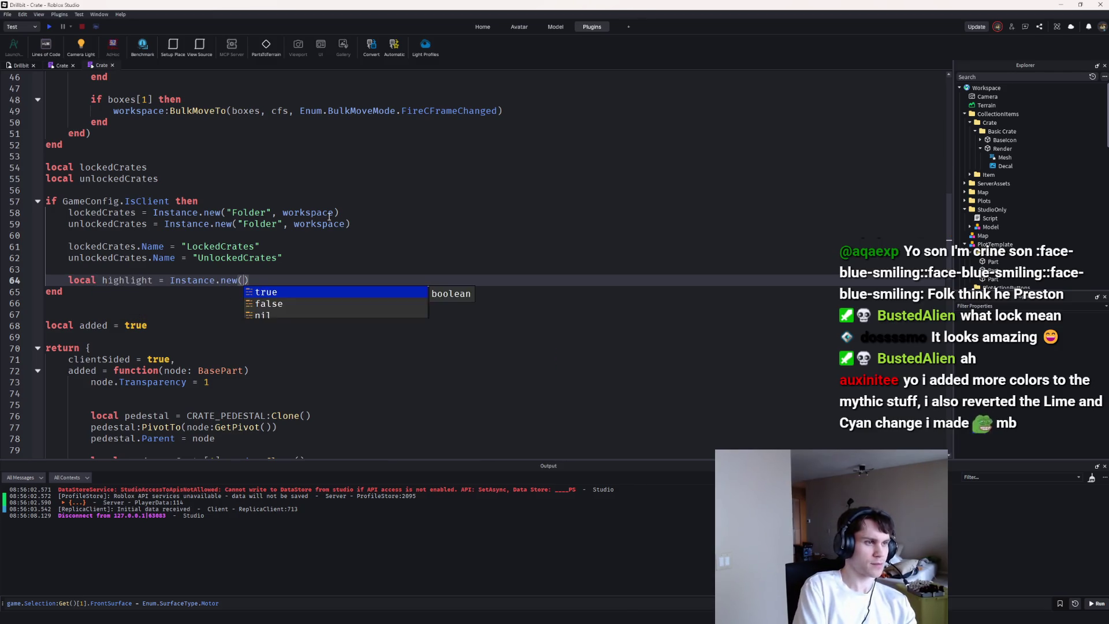
text(oc)
Step: Create local lockedHighlight = Instance.new("Highlight", lockedCrates)
key(Down)
key(Tab)
key(End)
key(Return)
text(lo)
key(Tab)
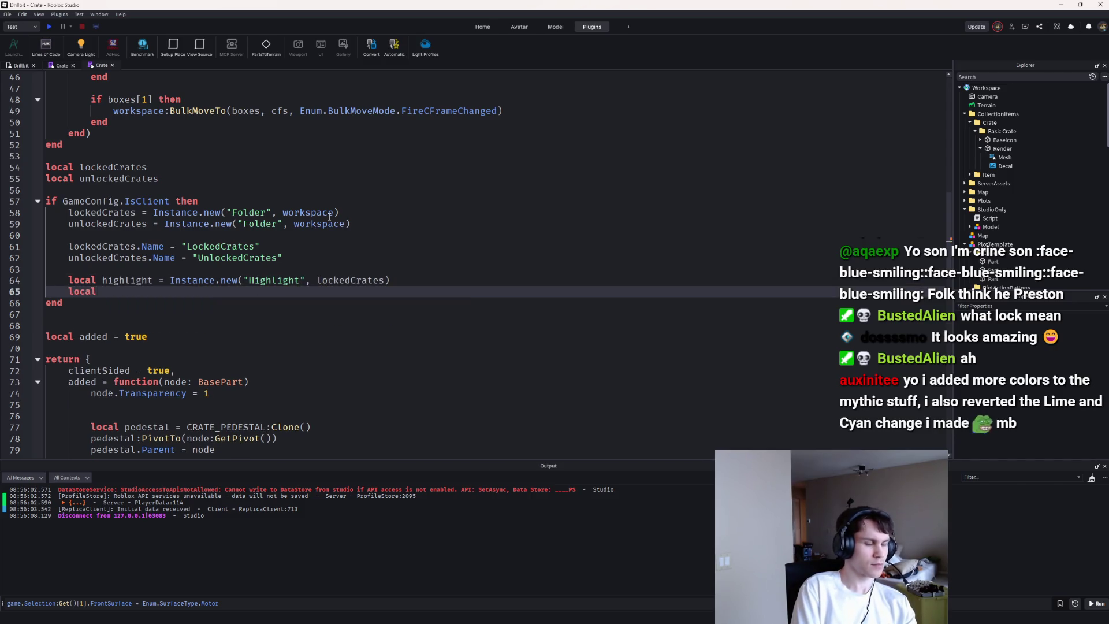
key(BackSpace)
key(BackSpace)
key(BackSpace)
key(ctrl+Left)
key(ctrl+Left)
key(ctrl+Left)
key(ctrl+shift+Left)
key(ctrl+shift+Left)
text(lockedHighlight)
key(Right)
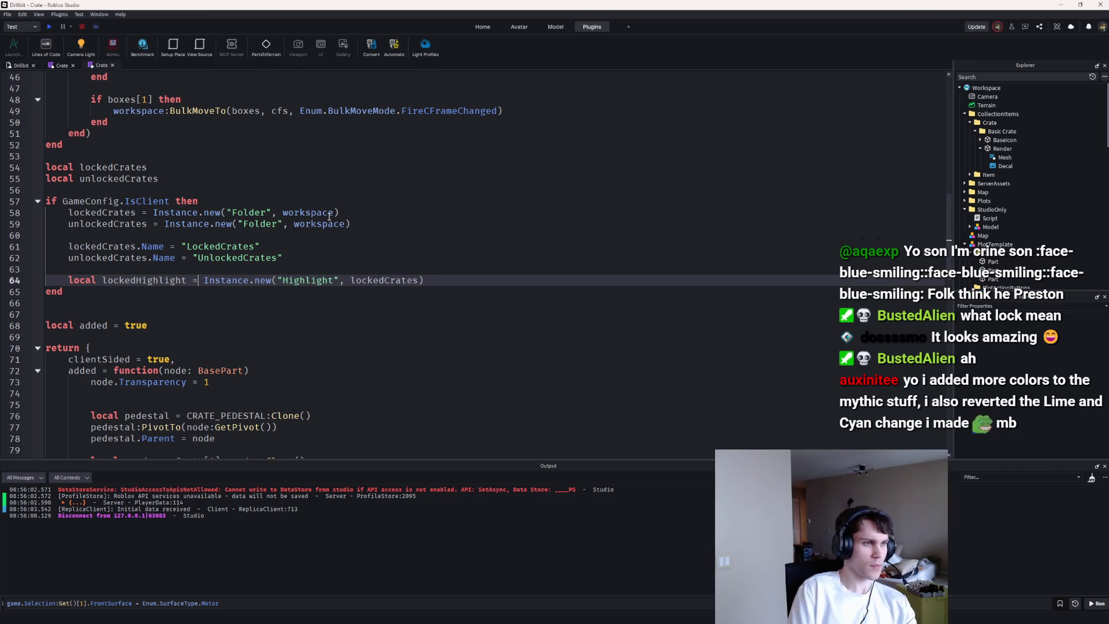
Step: Set lockedHighlight.OutlineTransparency to 1
key(Return)
text(lockedCrates.)
key(ctrl+BackSpace)
key(ctrl+BackSpace)
text(lock)
key(Down)
key(Down)
key(Up)
key(Tab)
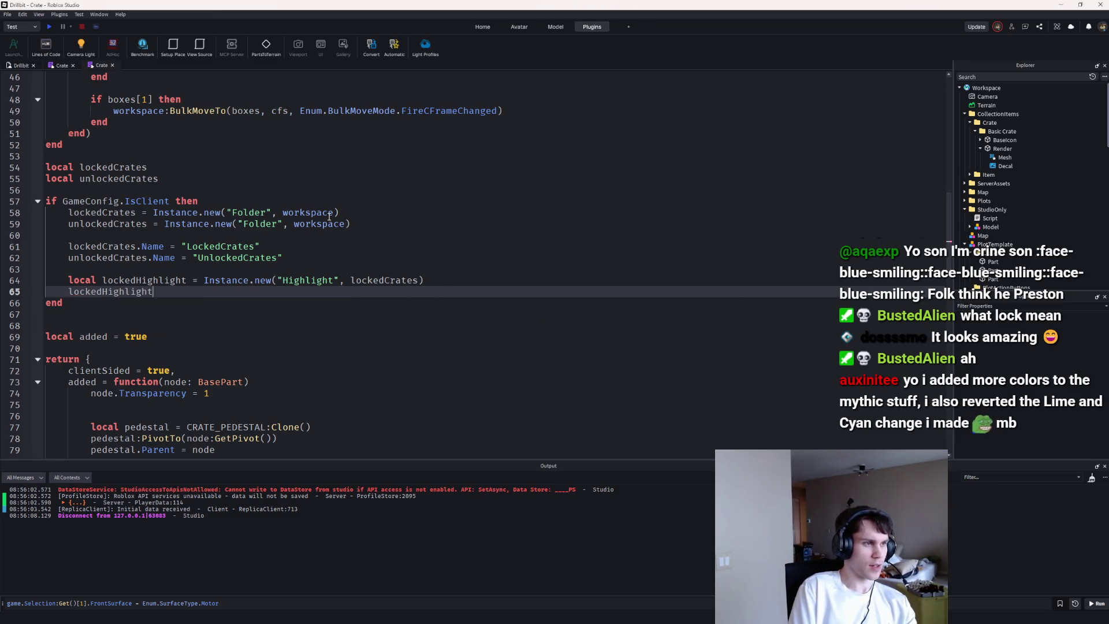
text(.out)
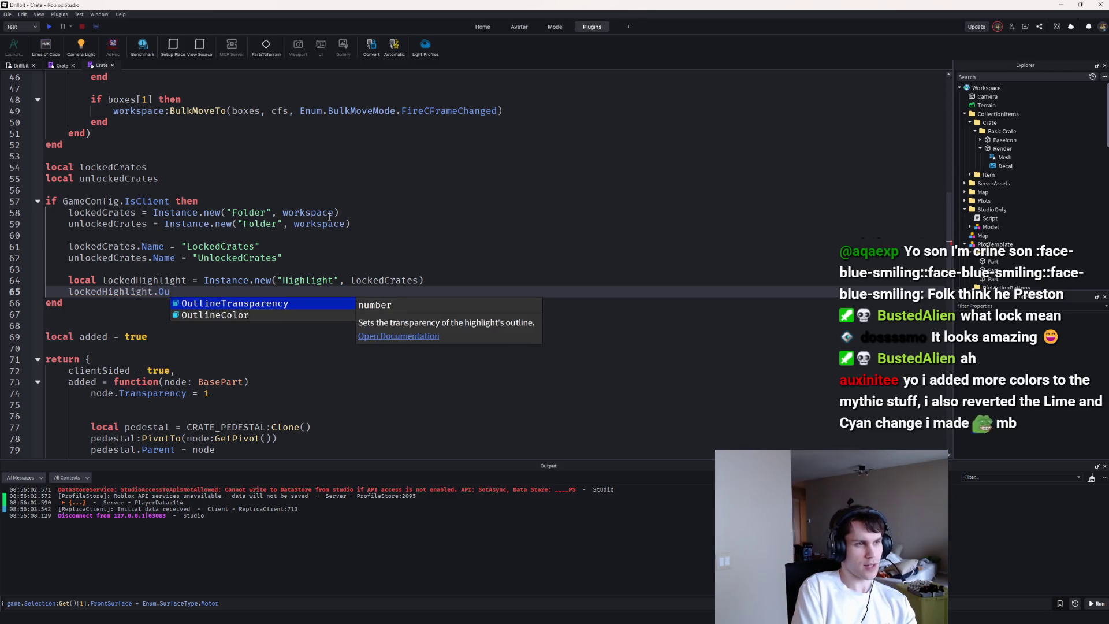
key(Tab)
text(.)
Step: Set lockedHighlight.FillTransparency to 0
key(Return)
text(l)
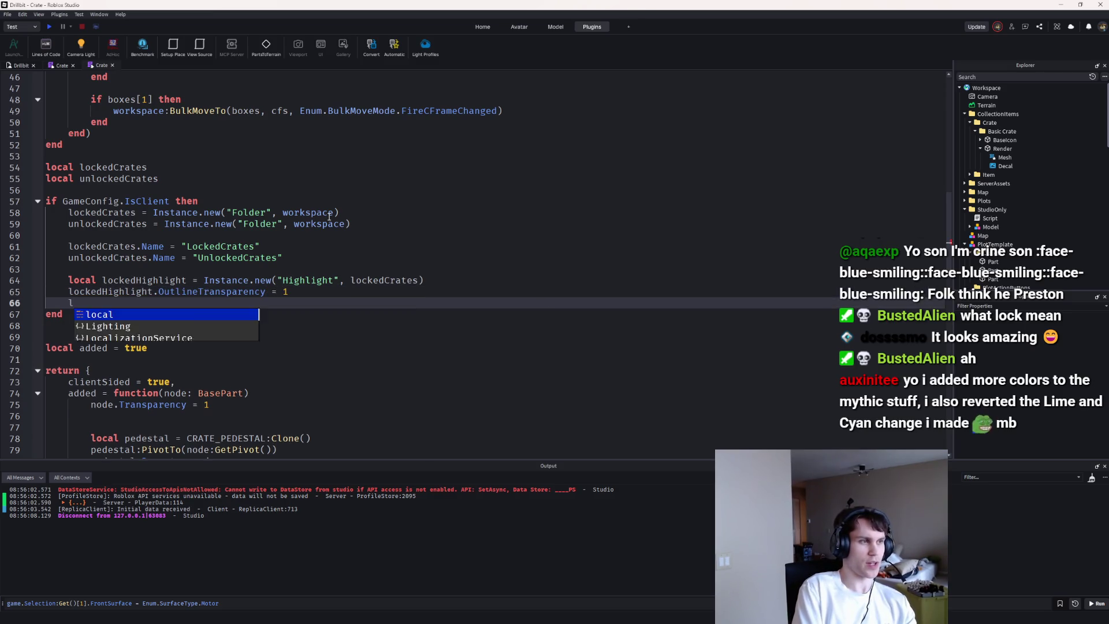
text(ocked)
key(Down)
key(Tab)
text(.Sur)
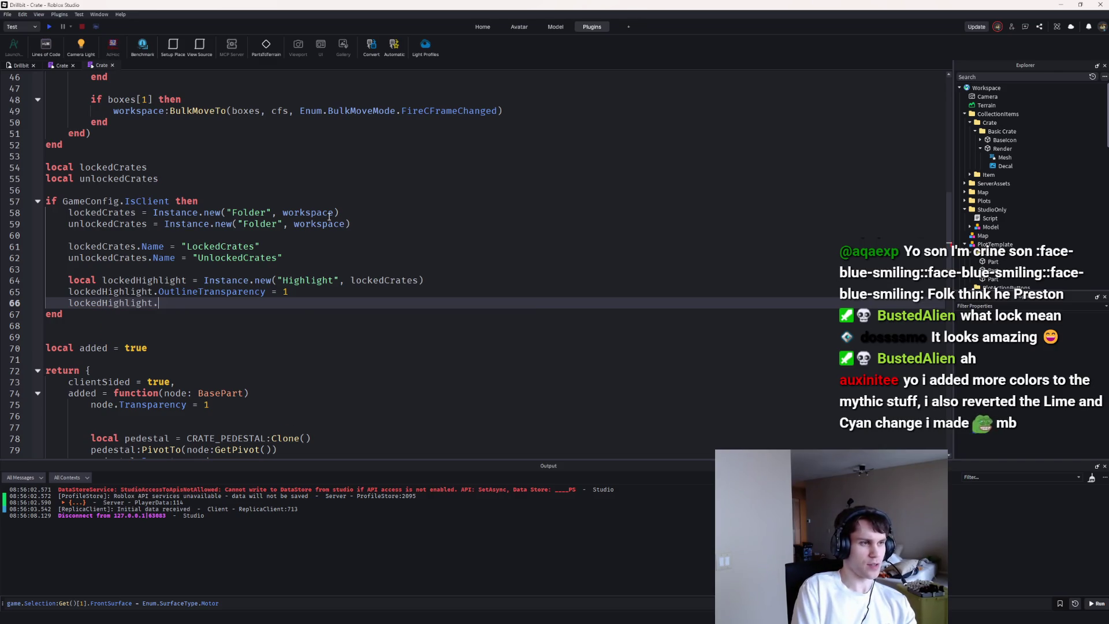
text(ra)
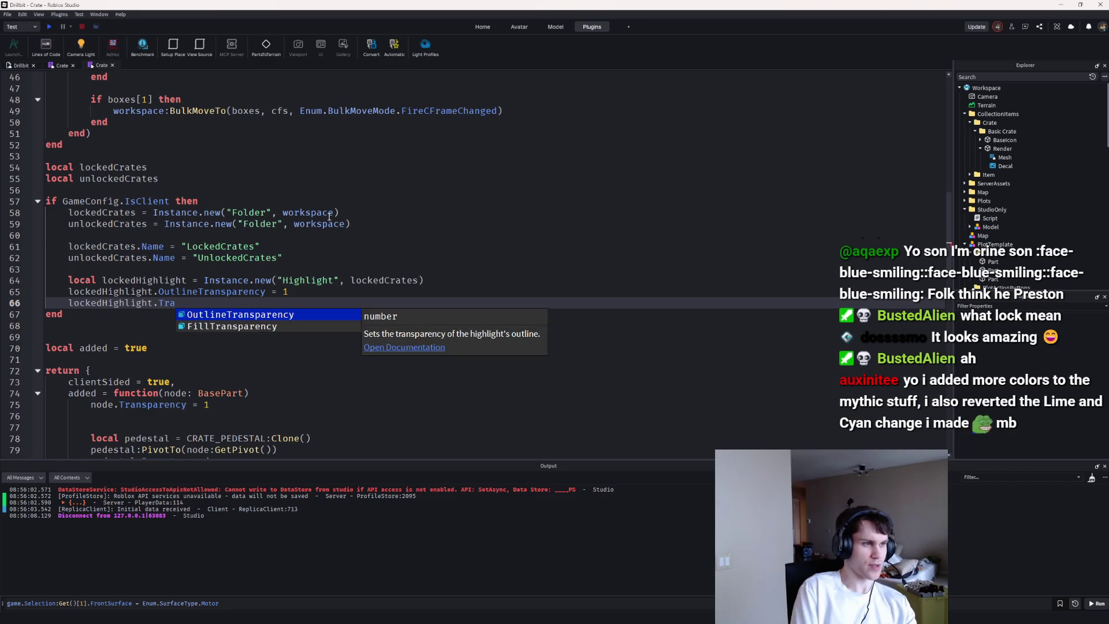
key(Down)
key(Tab)
text(0)
key(Return)
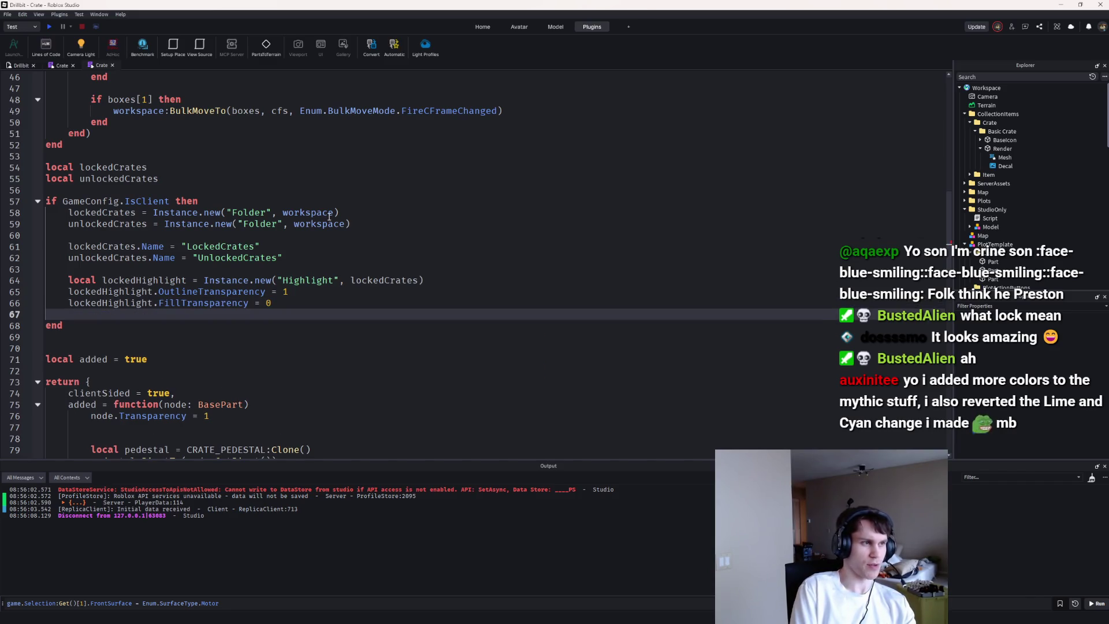
Step: Set lockedHighlight.FillColor to Color3.new(0,0,0)
text(lockedH)
key(Tab)
text(.)
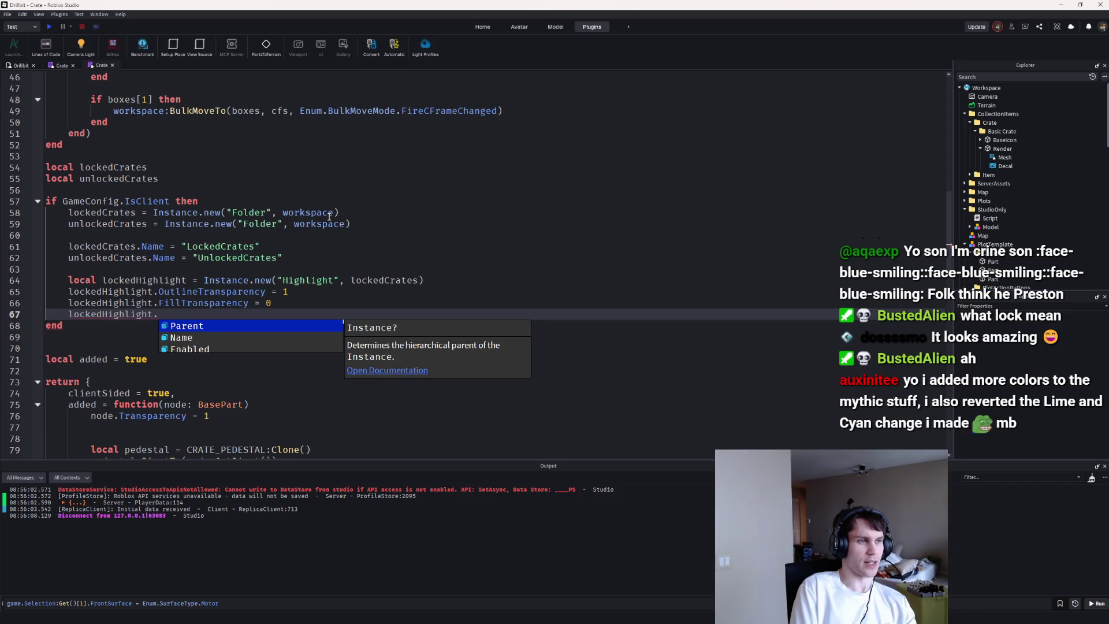
text(FillC)
key(Tab)
text(= CC)
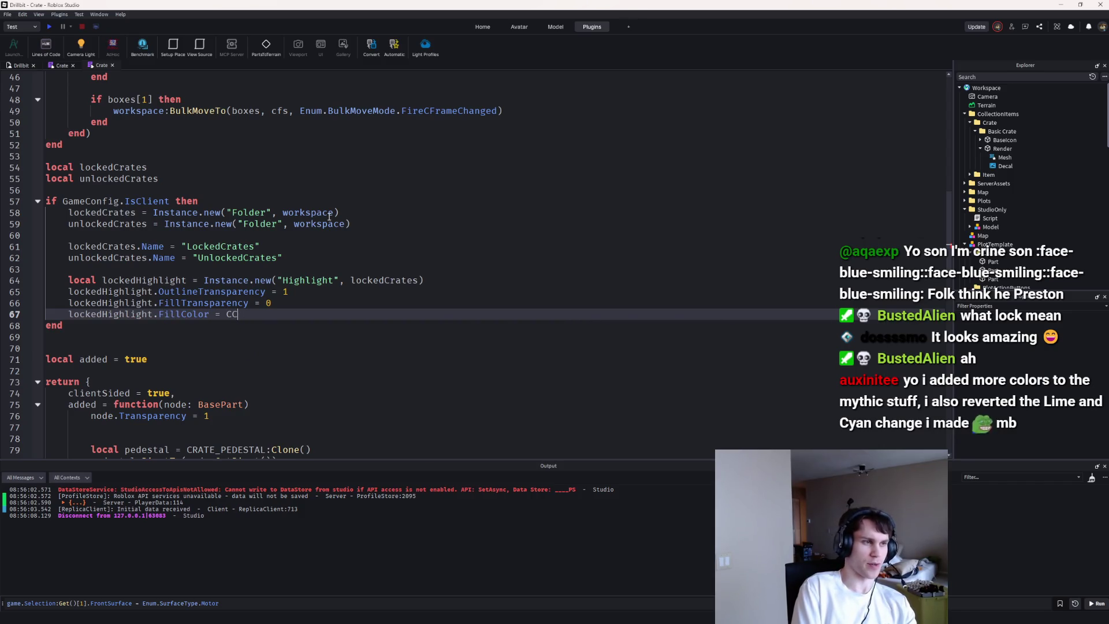
key(Tab)
text(.new(0,0,0)
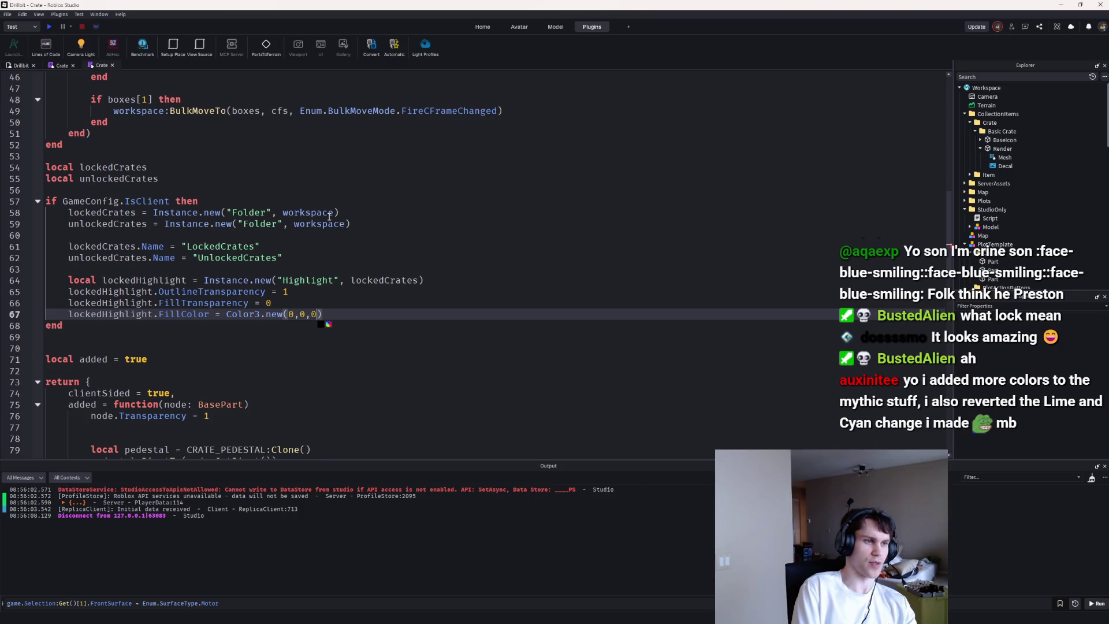
text())
key(Return)
key(Return)
Step: Create local unlockedHighlight = Instance.new("Highlight", unlockedCrates) on line 69
text(lockl)
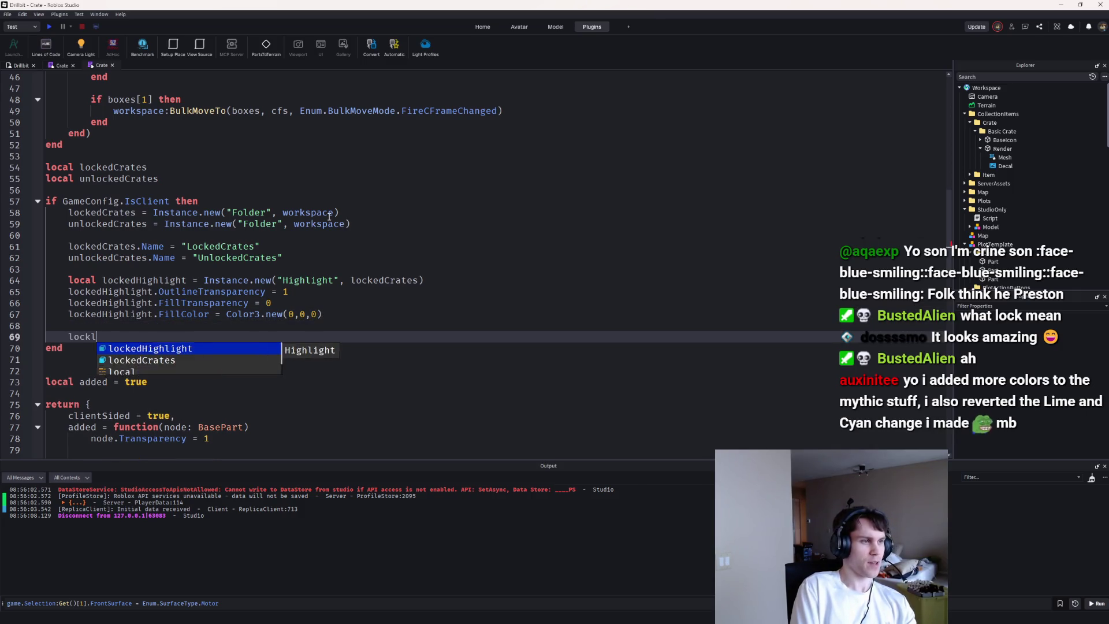
key(BackSpace)
key(BackSpace)
key(Tab)
text(unlo)
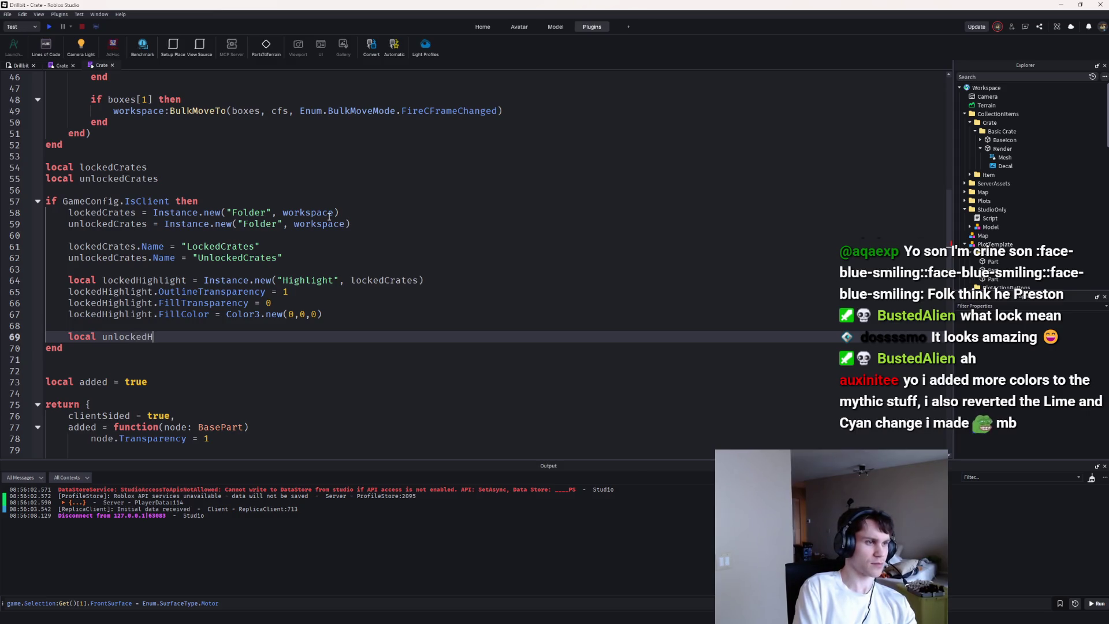
text( = I)
key(BackSpace)
key(BackSpace)
key(BackSpace)
text(Instance.new("h)
key(Down)
key(Tab)
text(, unl)
key(Tab)
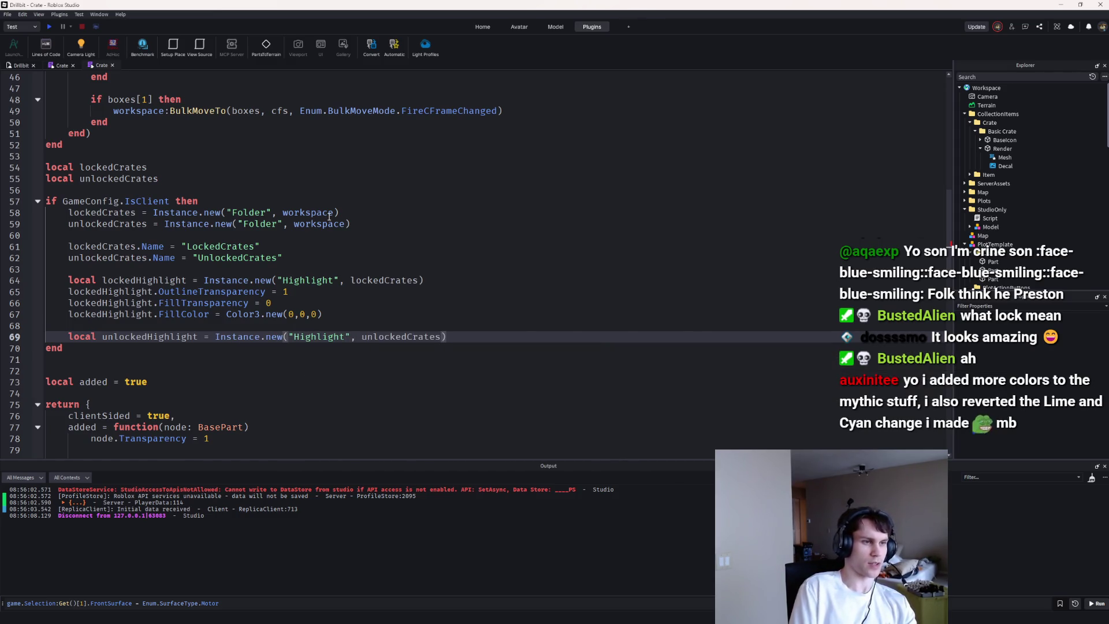
key(Return)
Step: Set unlockedHighlight's OutlineTransparency to .4
text(unl)
key(Down)
key(Tab)
text(.out)
key(Tab)
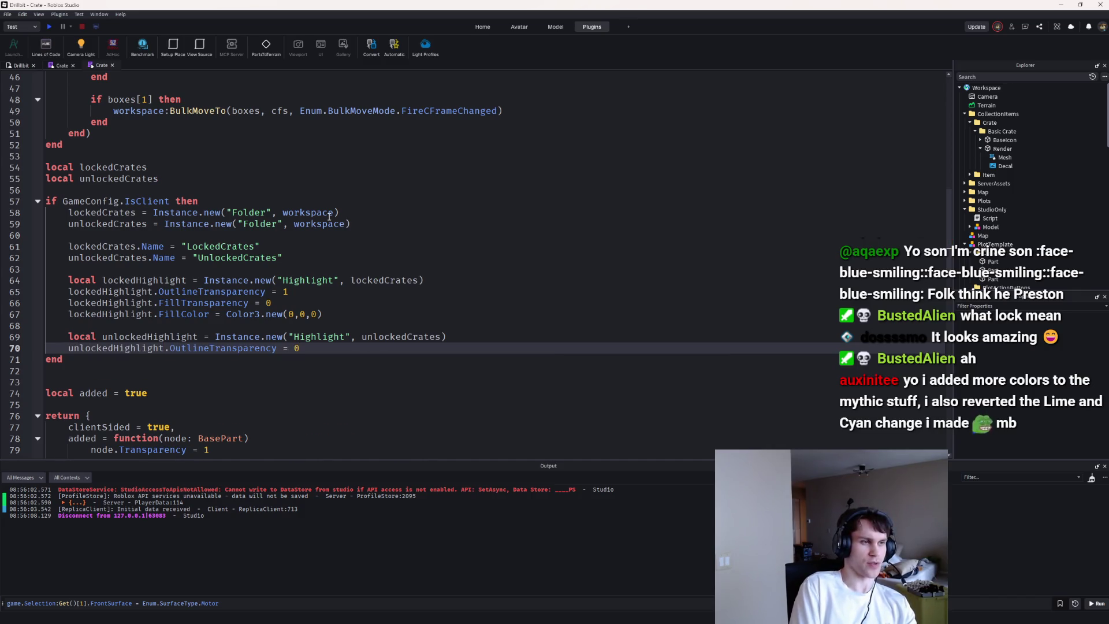
key(BackSpace)
text(.4)
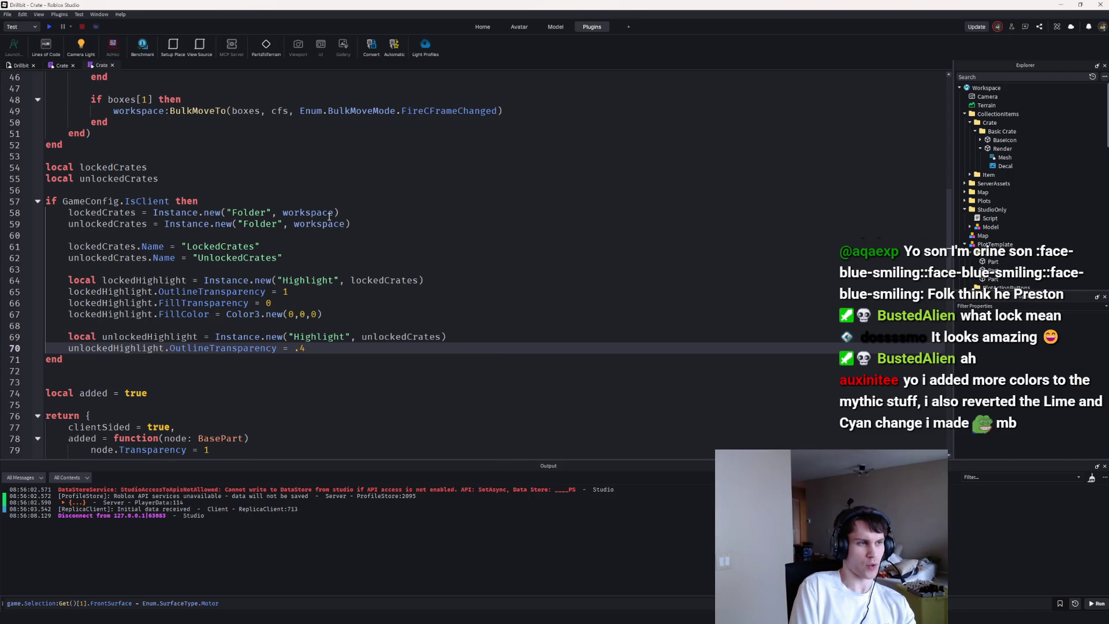
key(Return)
Step: Set unlockedHighlight's FillTransparency to 1
text(lock)
key(BackSpace)
key(BackSpace)
key(BackSpace)
text(unl)
key(Down)
text(.)
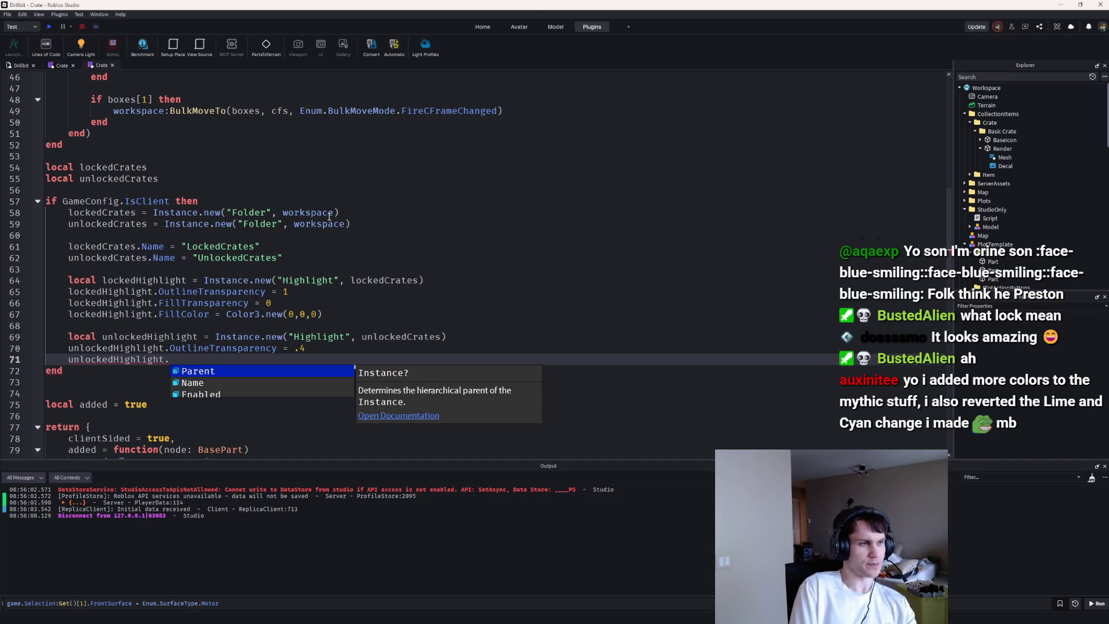
text(Fi)
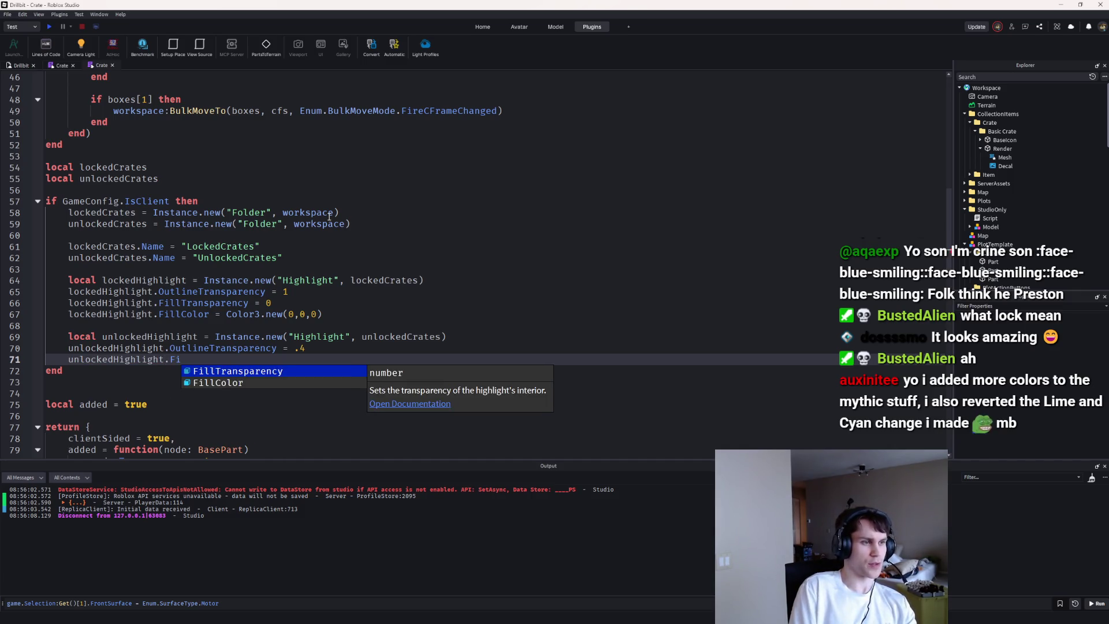
key(Tab)
text(= 1)
key(Return)
Step: Start line 72 on unlockedHighlight and review the highlight setup block, lines 57–72
text(unloc)
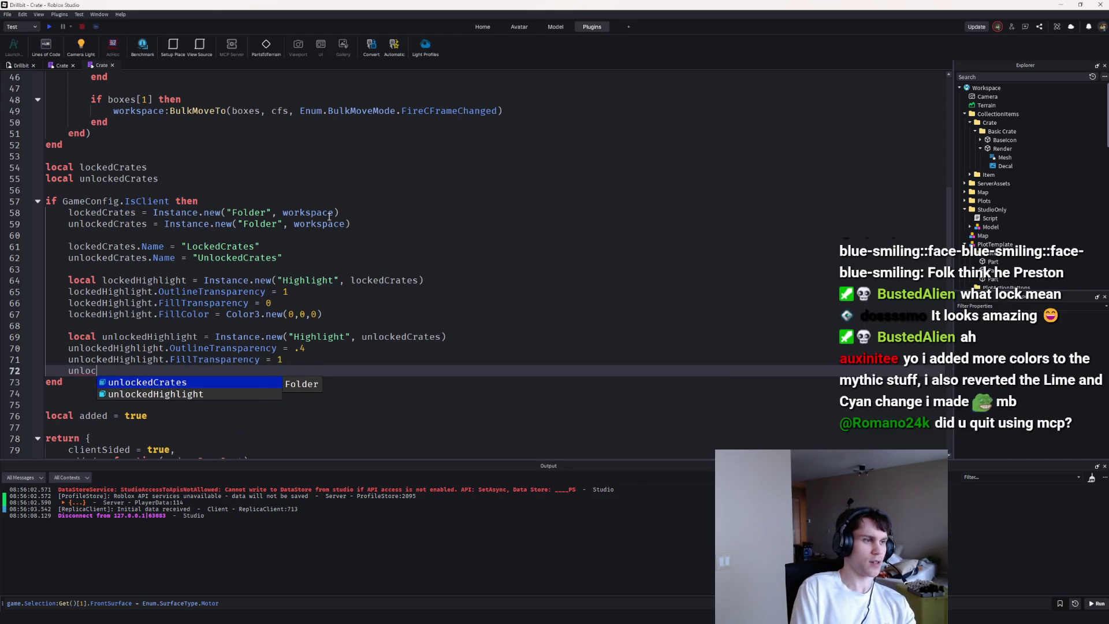
key(Tab)
text(.)
key(ctrl+BackSpace)
key(ctrl+BackSpace)
text(un)
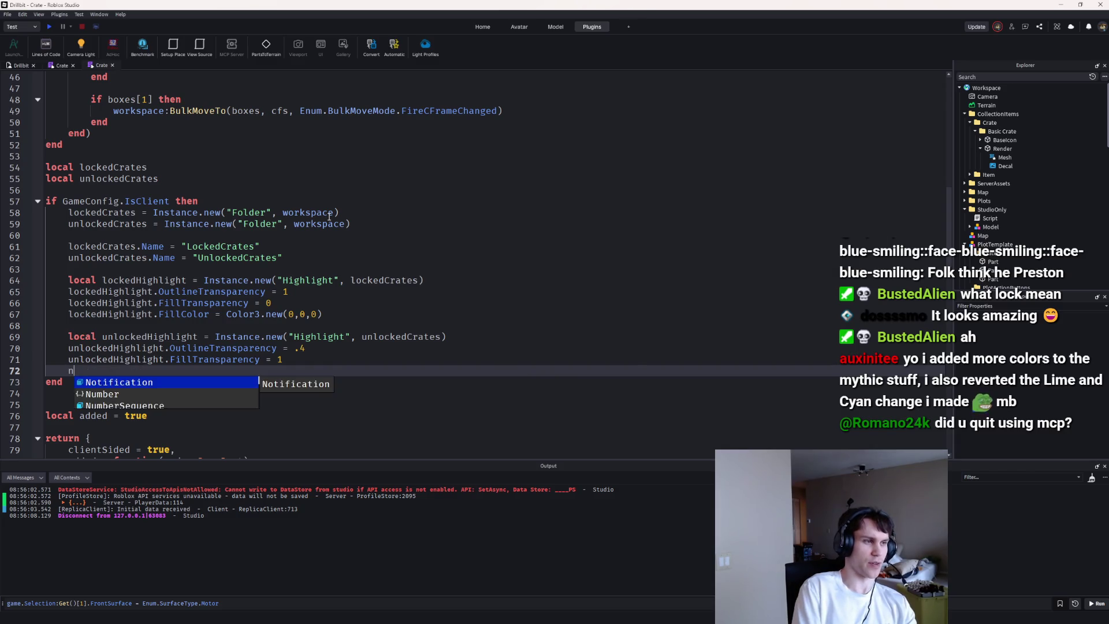
key(Down)
key(Tab)
text(.)
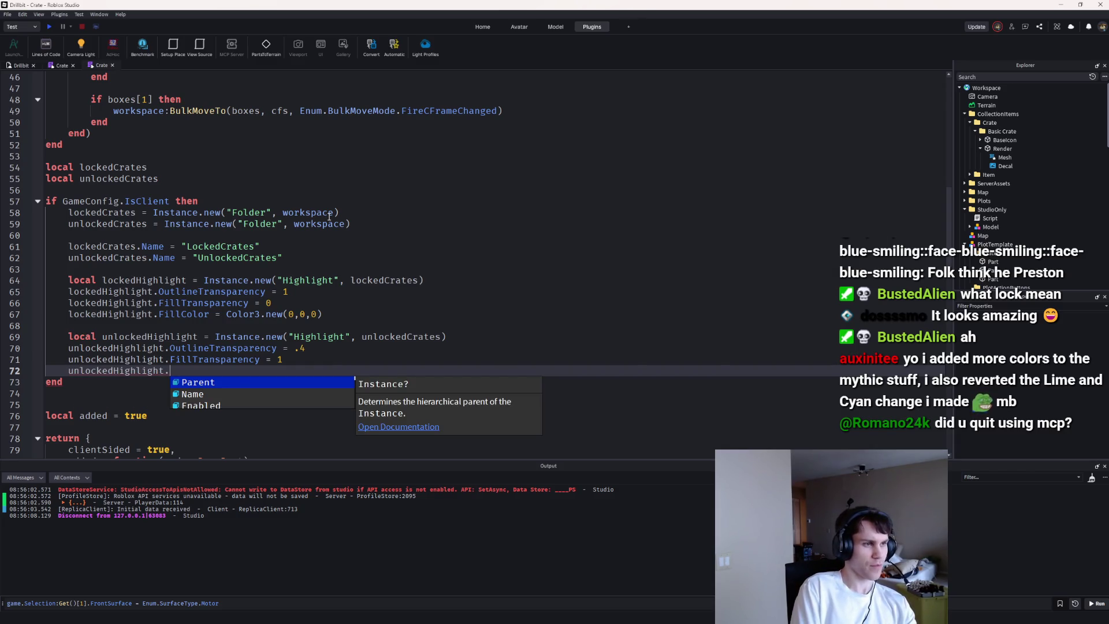
text(Fill)
key(Tab)
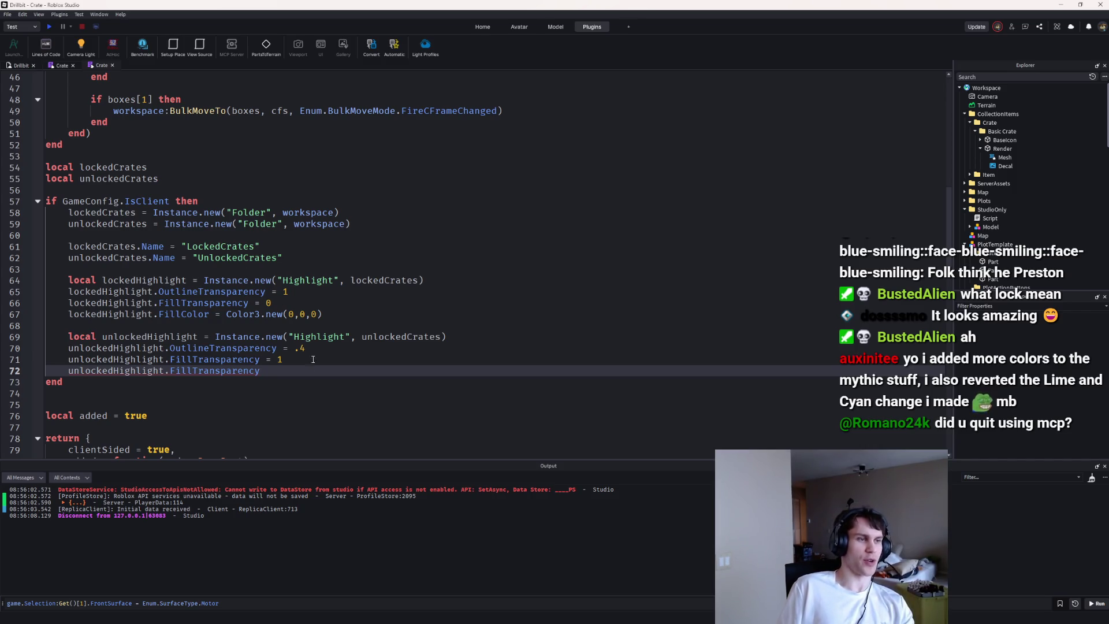
drag(313, 359, 46, 202)
click(227, 283)
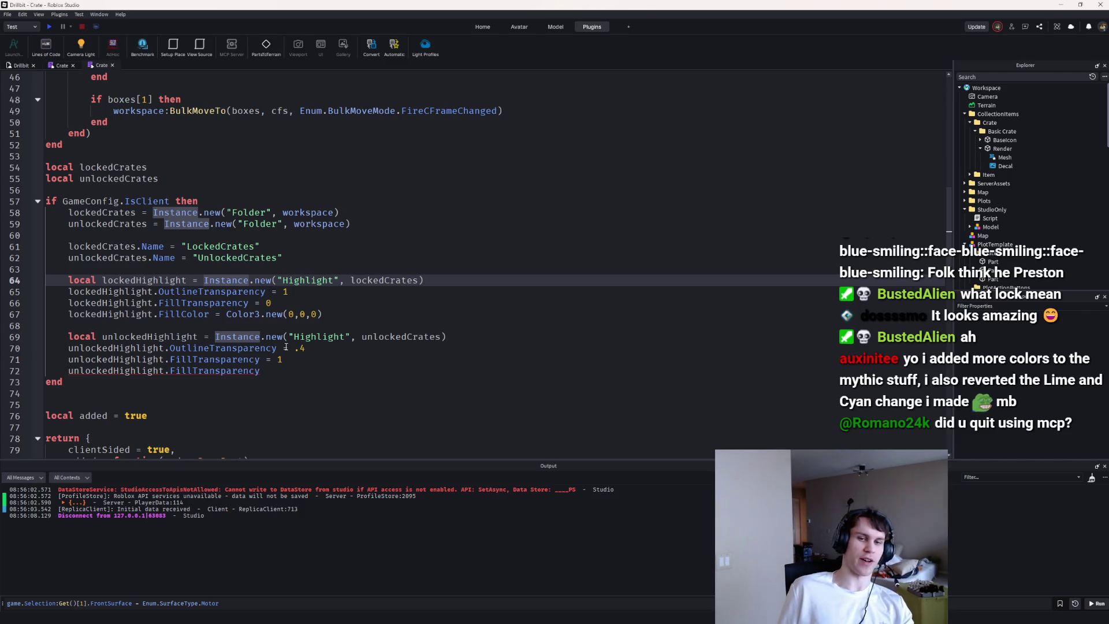
click(309, 367)
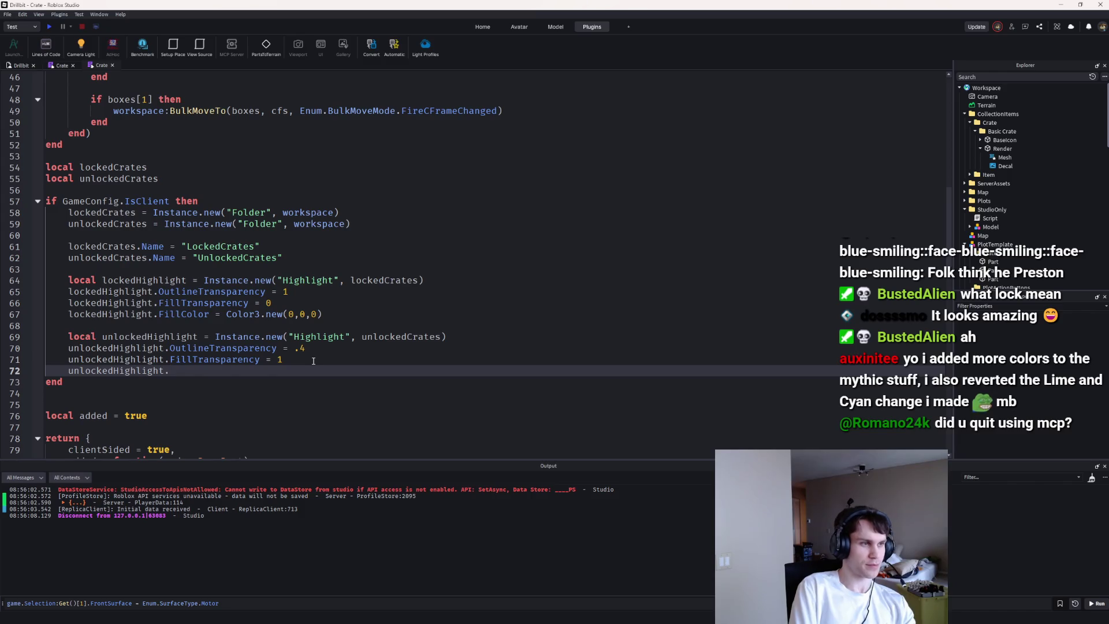
Step: Set unlockedHighlight's OutlineColor to black with Color3.new on line 72
text(.)
key(Down)
key(Down)
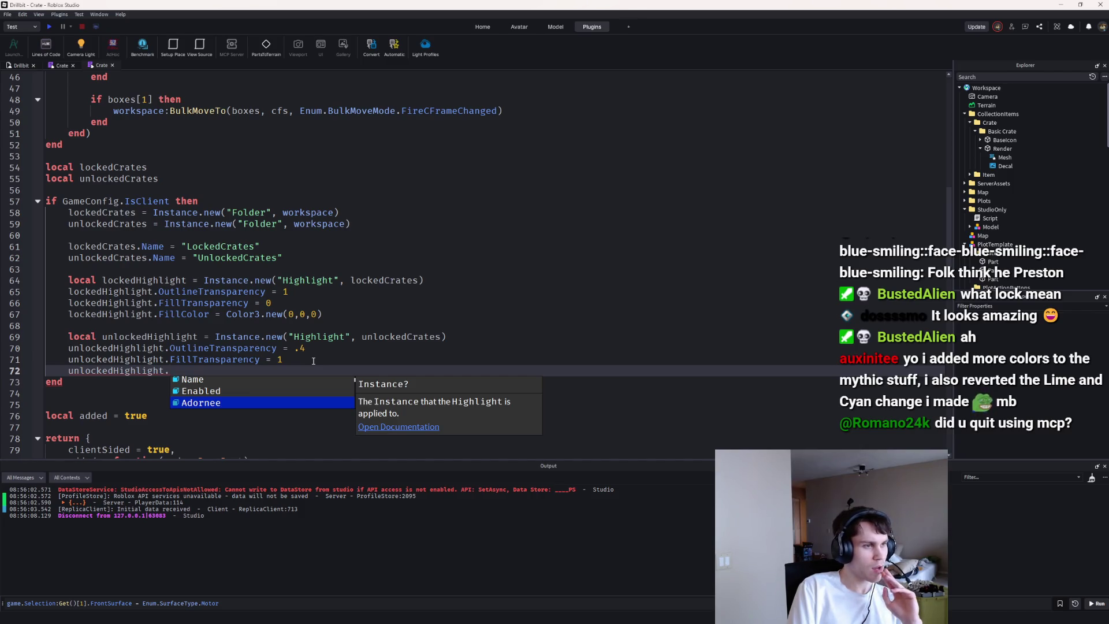
text(Ou)
key(Tab)
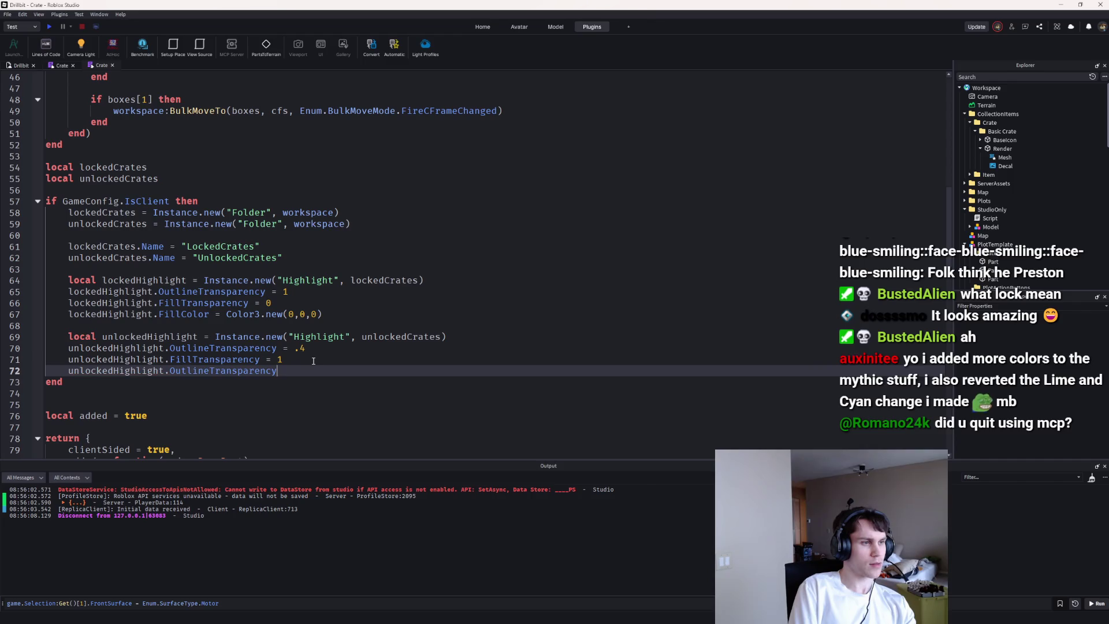
text(u)
key(Down)
key(Tab)
text(= Color3.new(0,0,)
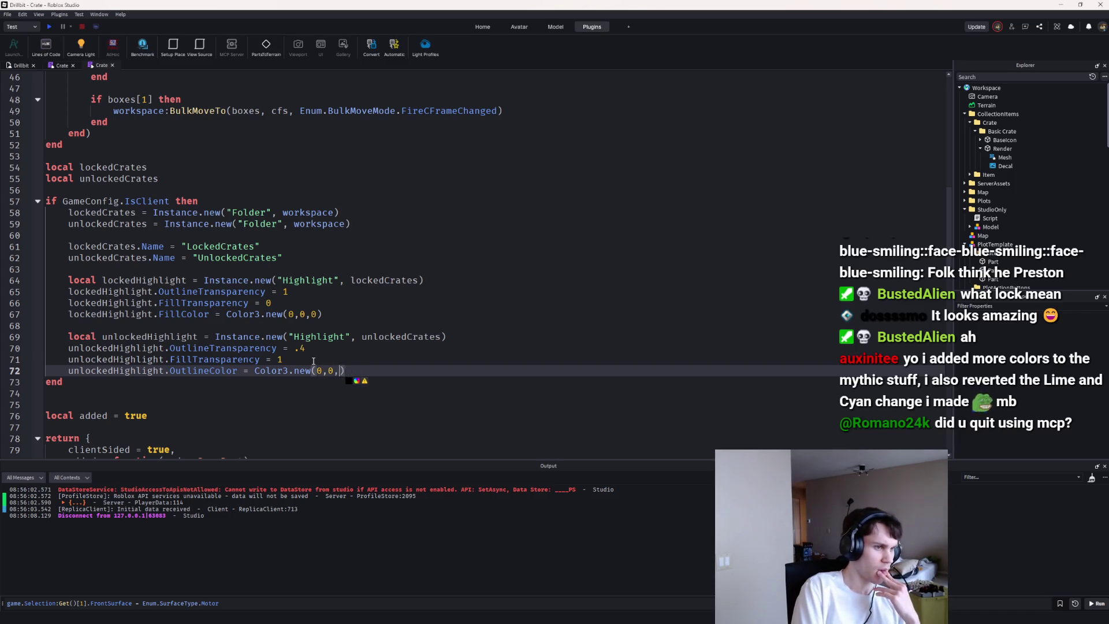
text(0)
scroll(239, 256, down, 14)
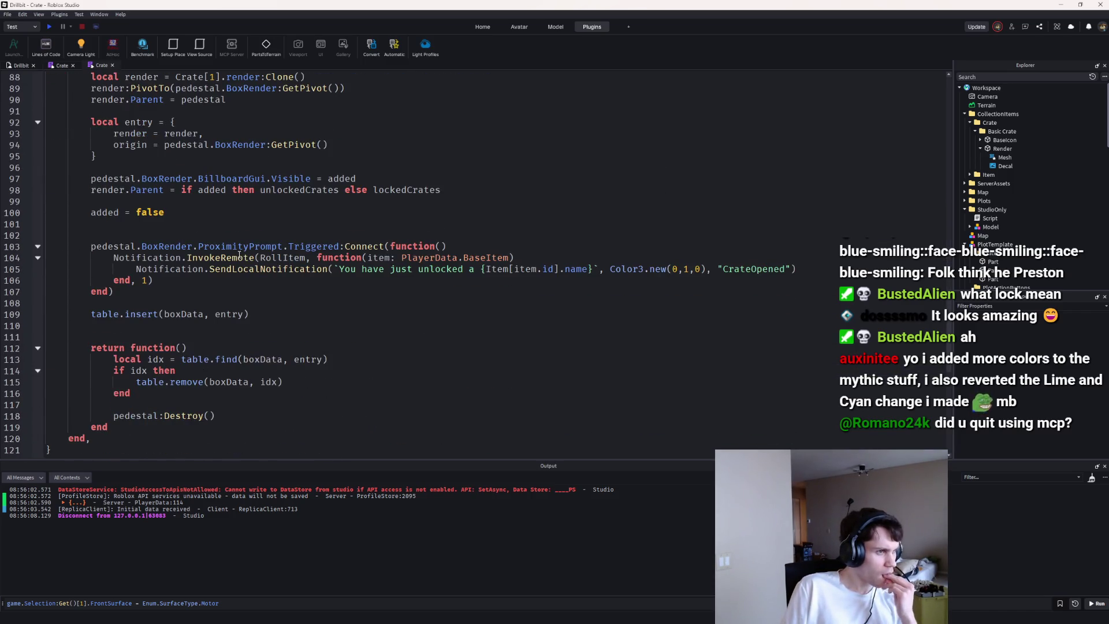
Step: Playtest, jump from the Output error to line 97, and stop the playtest
scroll(240, 256, up, 2)
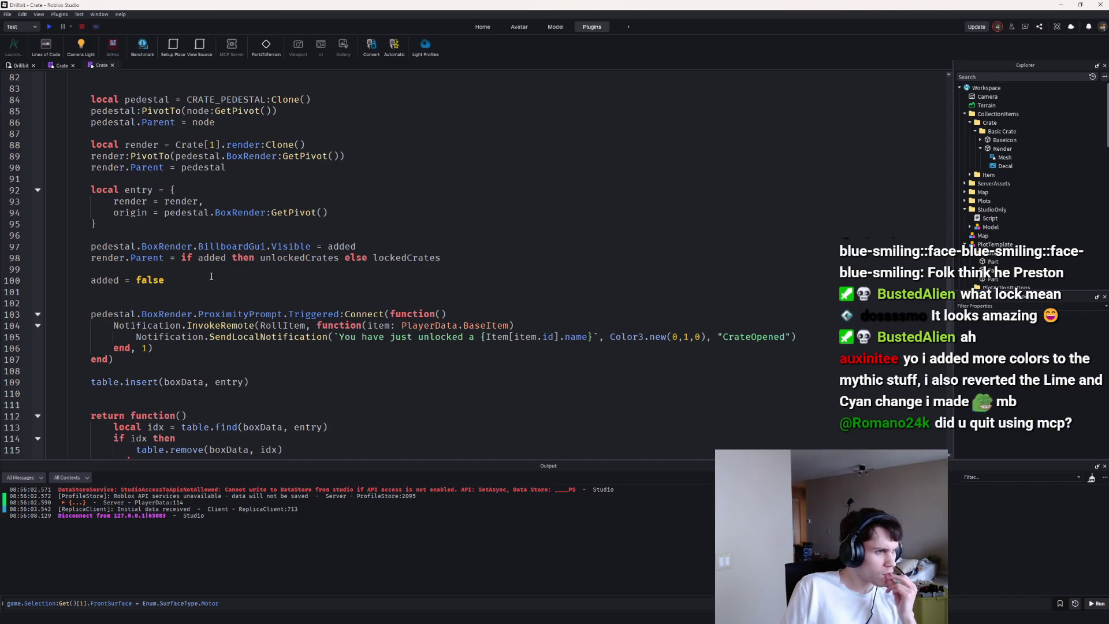
scroll(225, 242, up, 2)
click(50, 26)
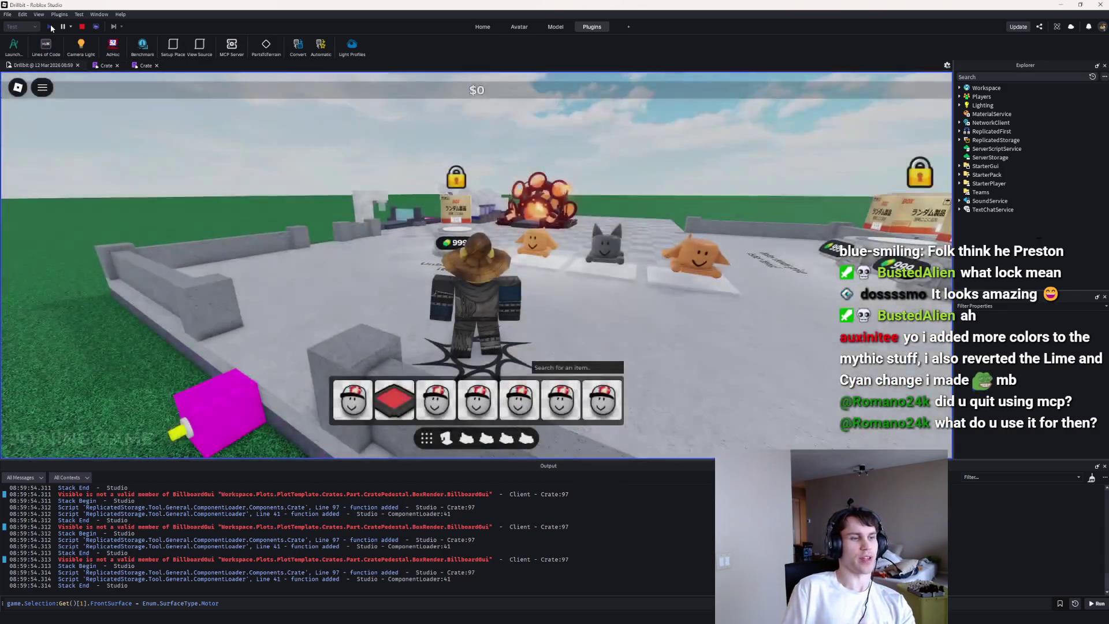
scroll(444, 546, up, 1)
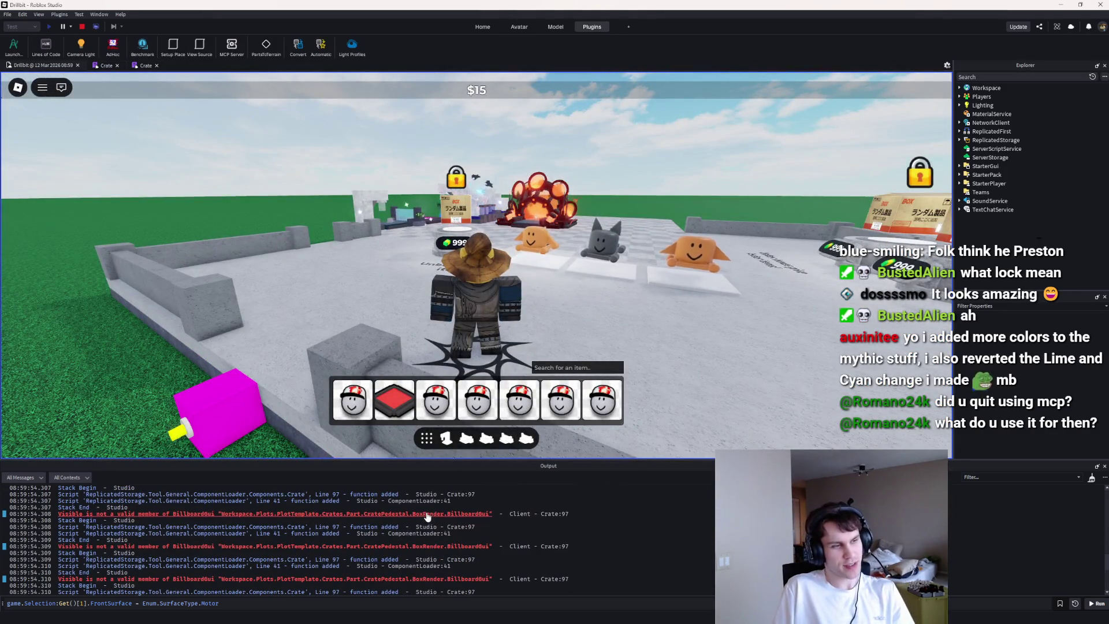
click(451, 513)
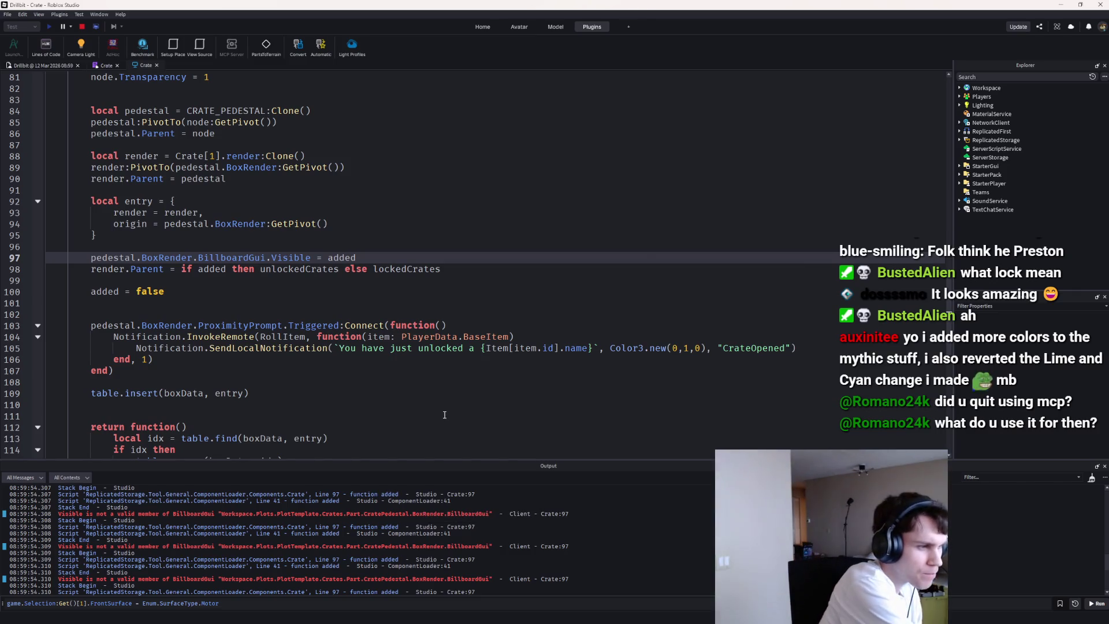
click(82, 27)
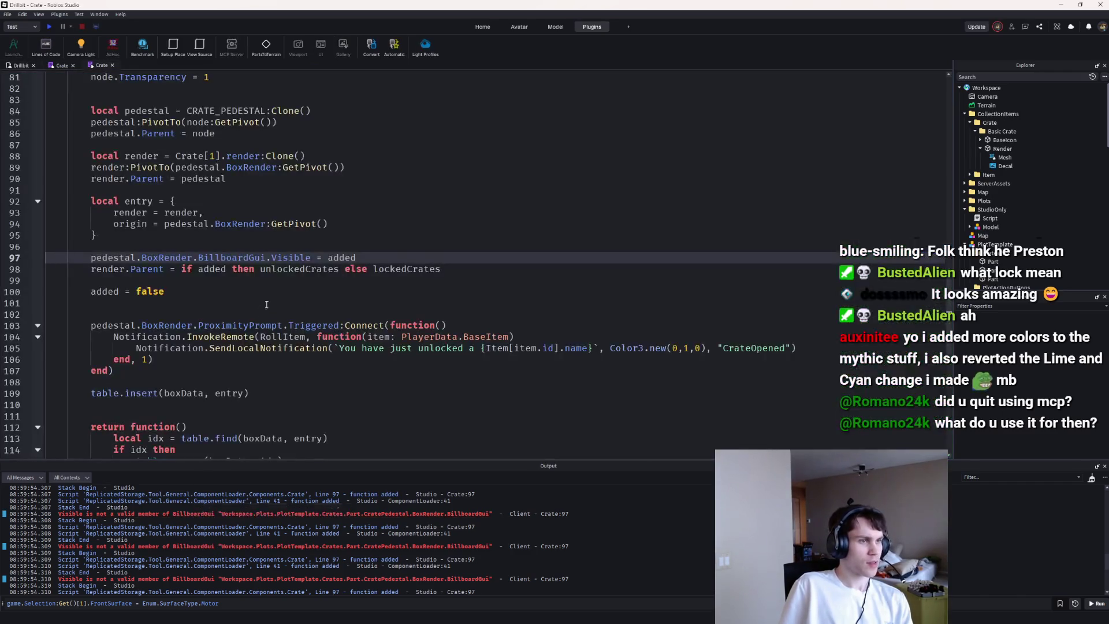
Step: Replace Visible with Enabled on line 97 and start a new playtest
click(289, 267)
click(289, 258)
double_click(287, 258)
key(Return)
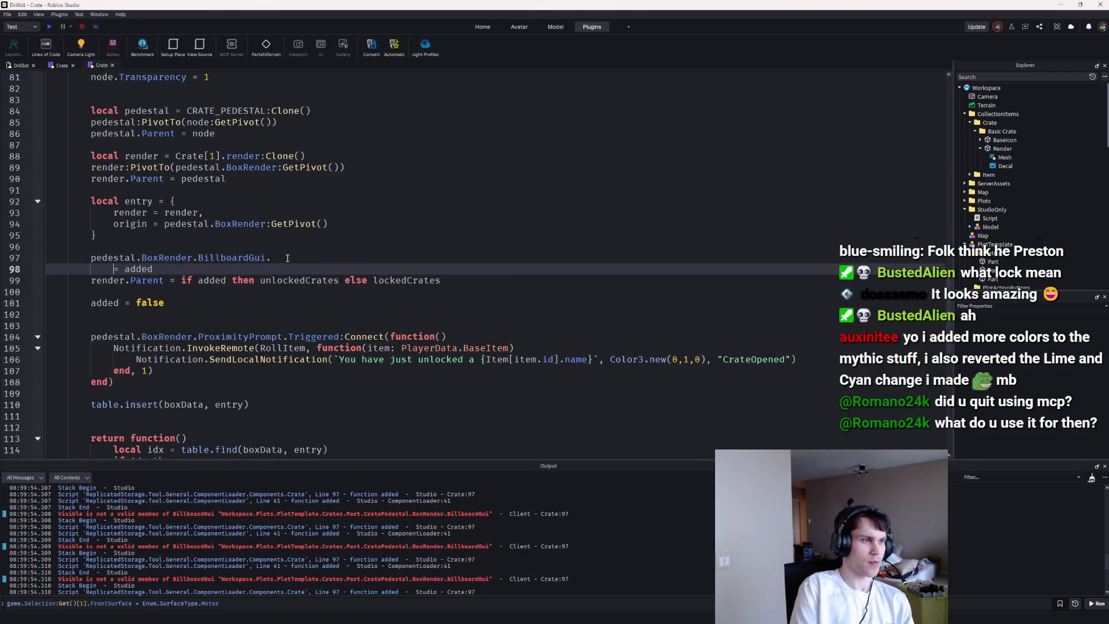
key(BackSpace)
text(Enabled = added)
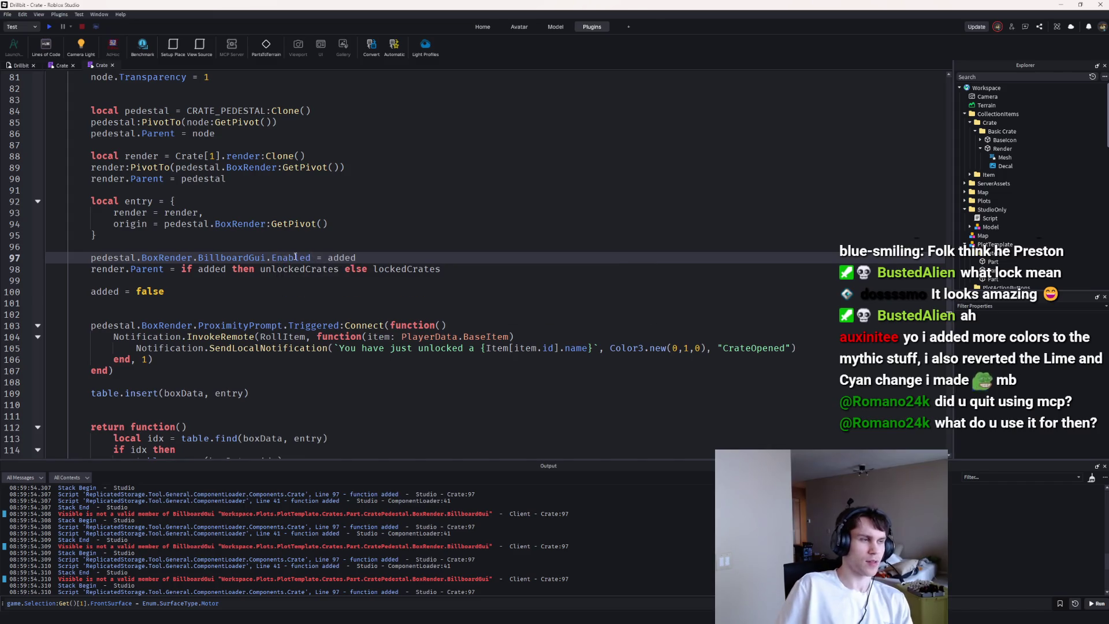
click(48, 29)
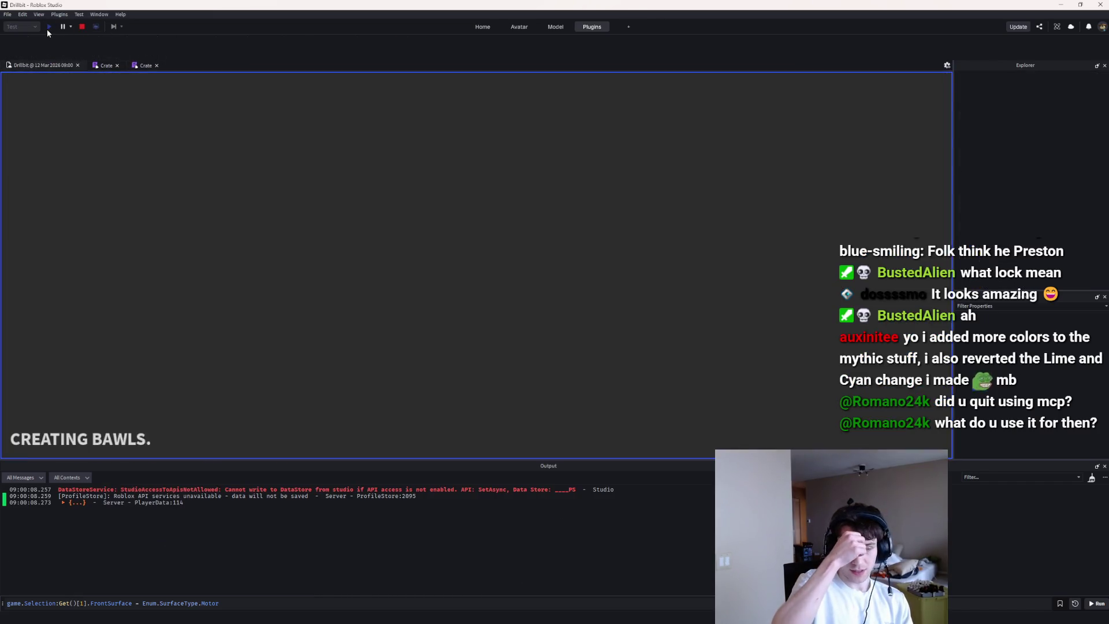
Step: Inspect the Highlight inside Workspace > UnlockedCrates during the playtest, then stop it
key(w)
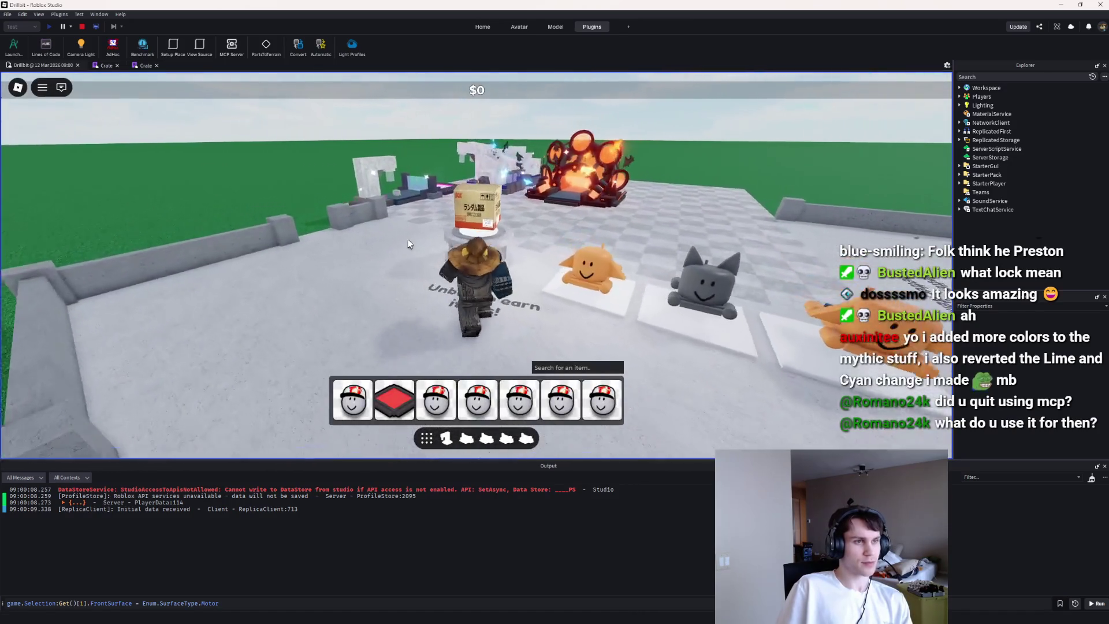
click(959, 88)
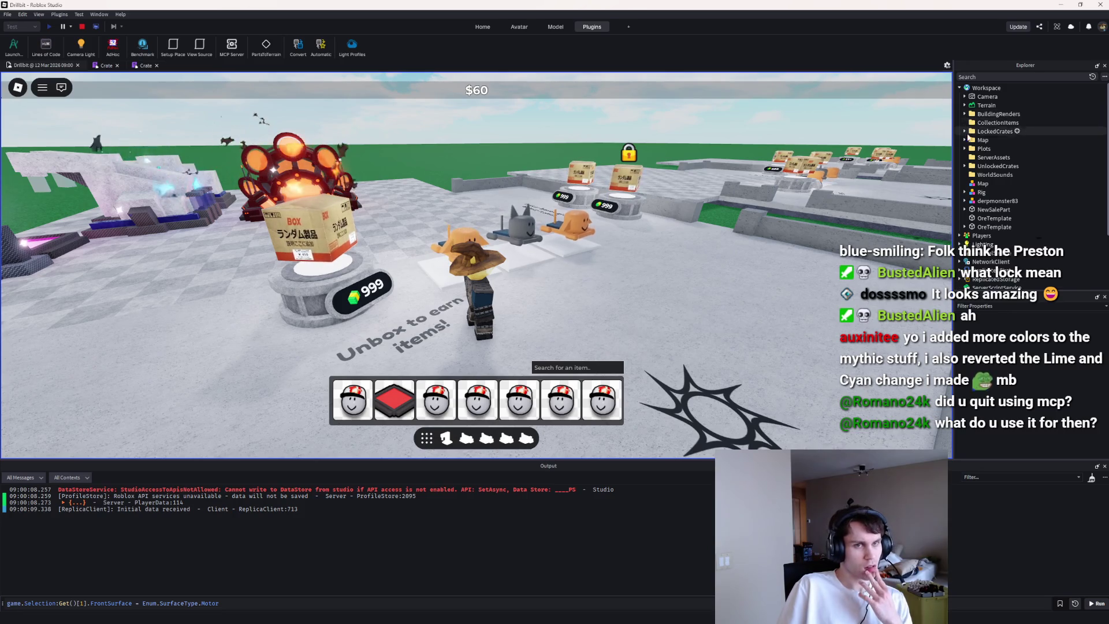
click(964, 166)
click(994, 175)
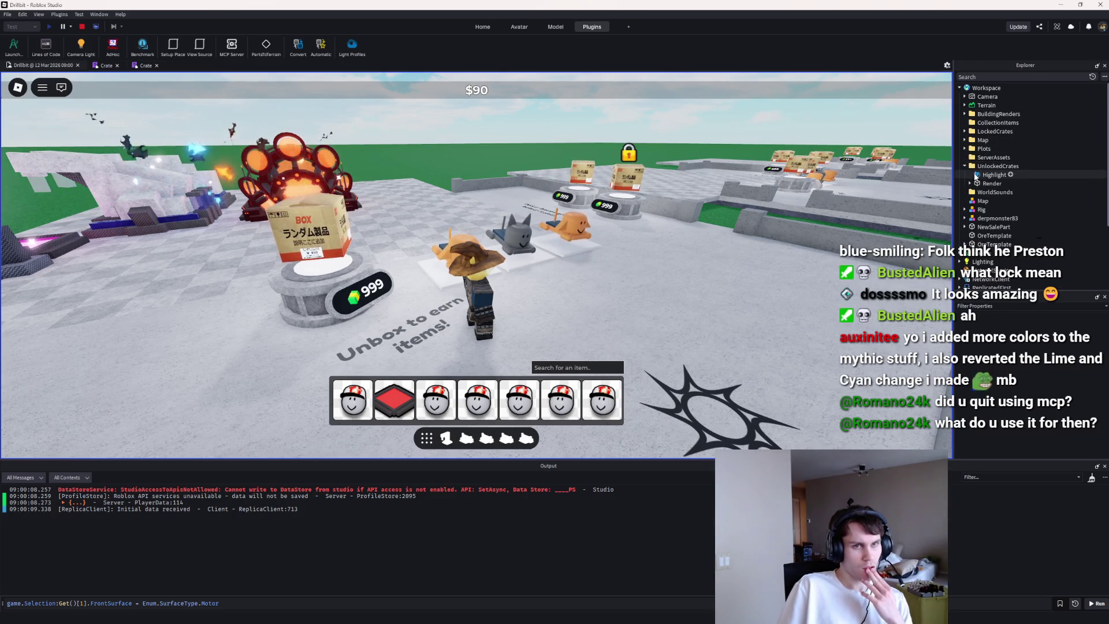
click(82, 26)
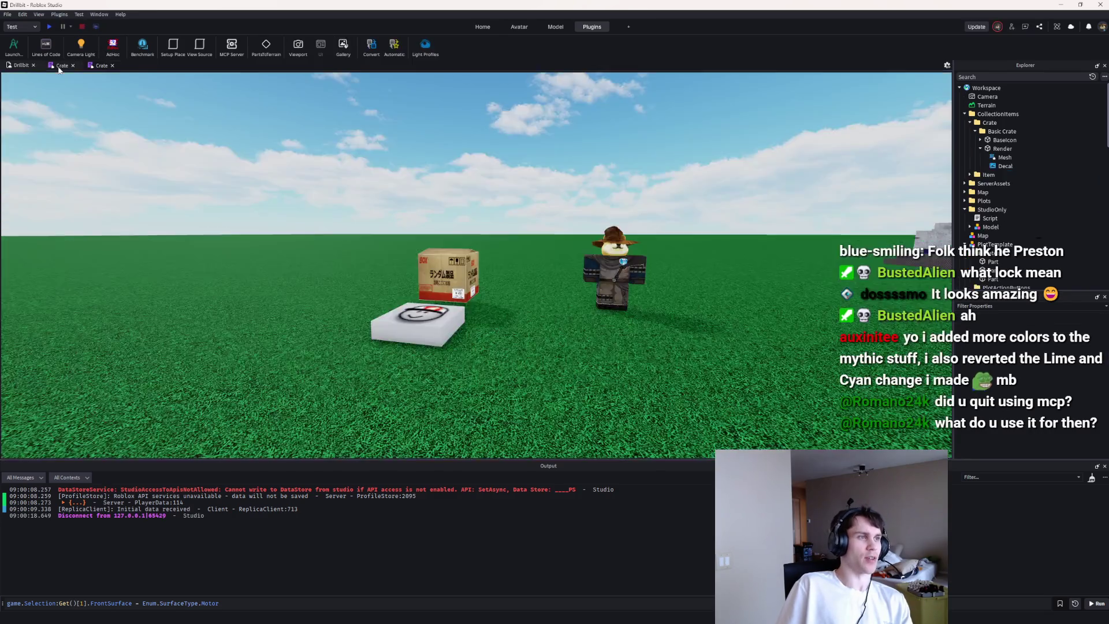
Step: In the second Crate script, place carets on the Folder strings of lines 58 and 59
click(98, 65)
scroll(218, 178, down, 20)
scroll(217, 177, up, 10)
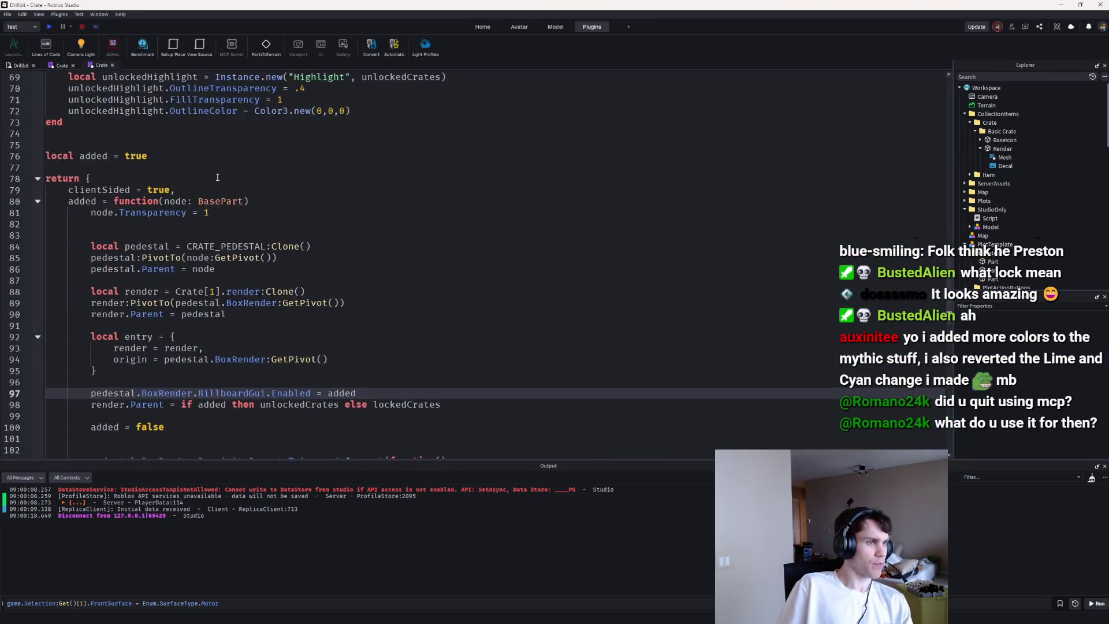
click(271, 167)
alt+click(266, 156)
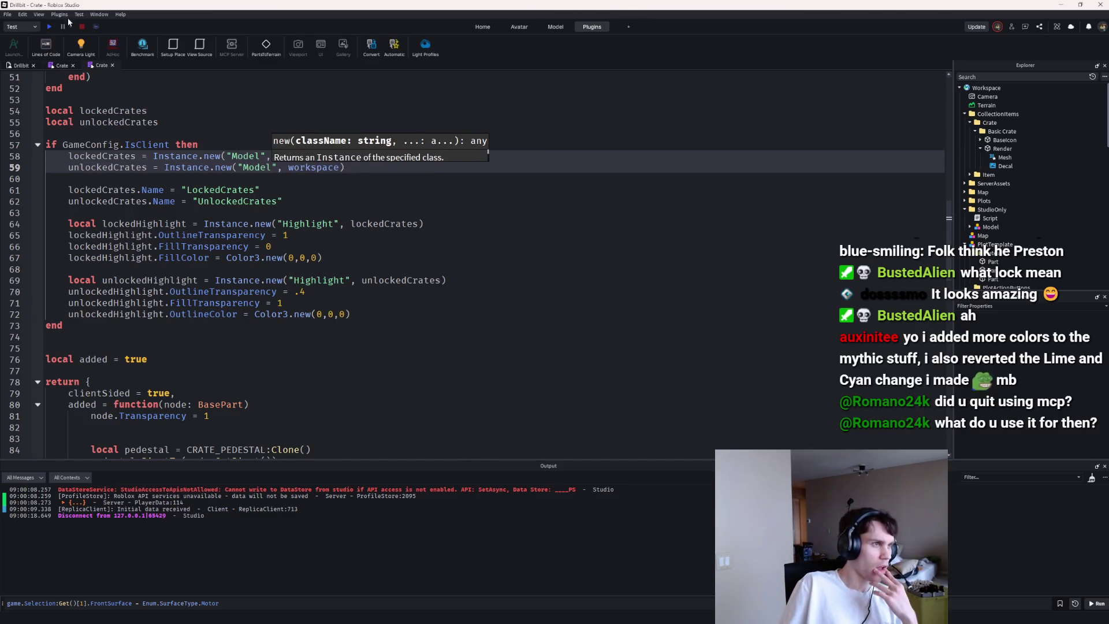
Step: Playtest again, step through the crate renders in UnlockedCrates and LockedCrates, then stop
click(49, 27)
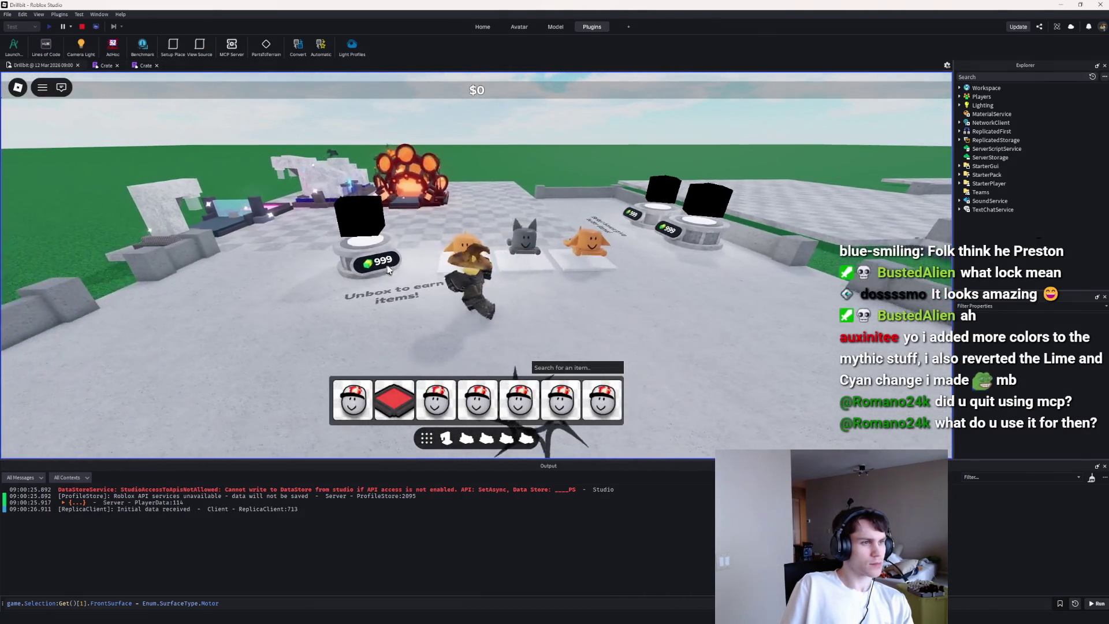
click(959, 88)
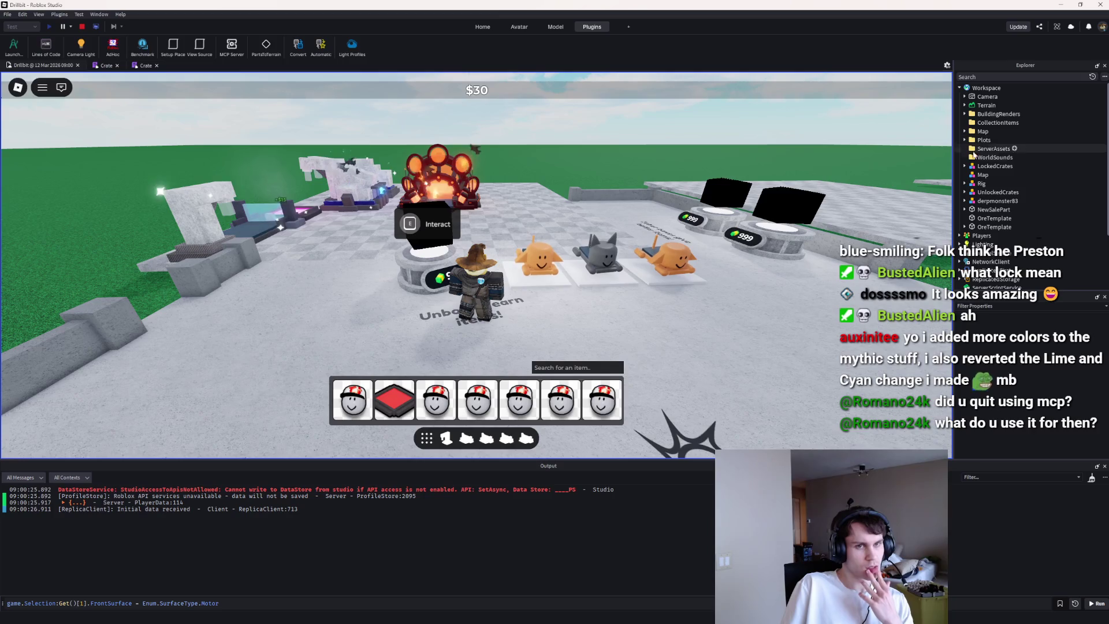
click(965, 193)
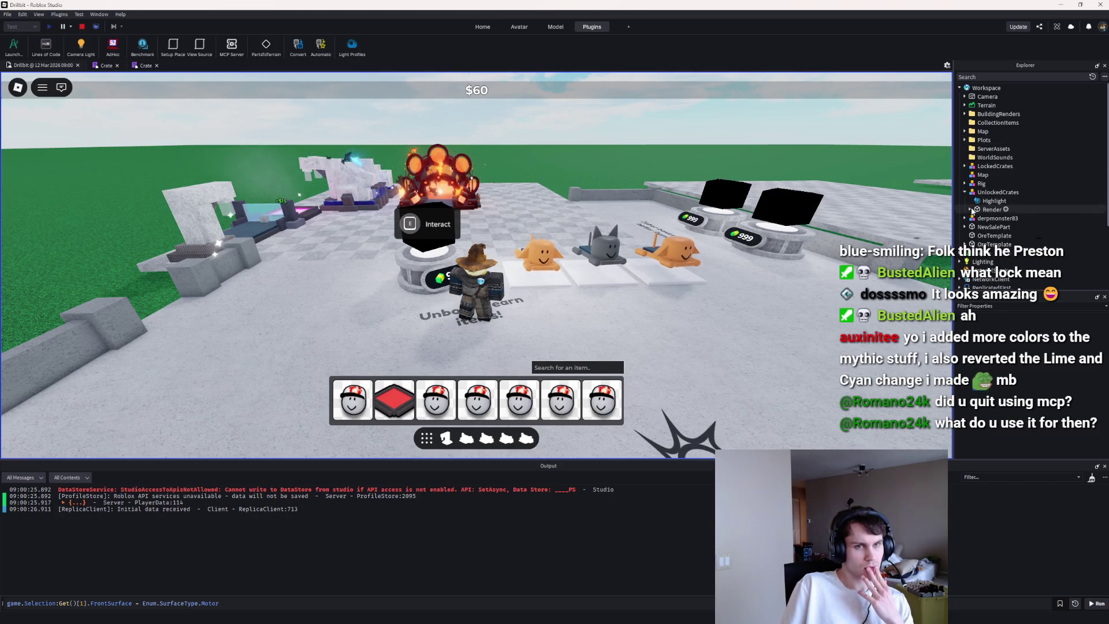
scroll(984, 188, down, 3)
click(988, 187)
click(980, 196)
key(Up)
key(Up)
key(Up)
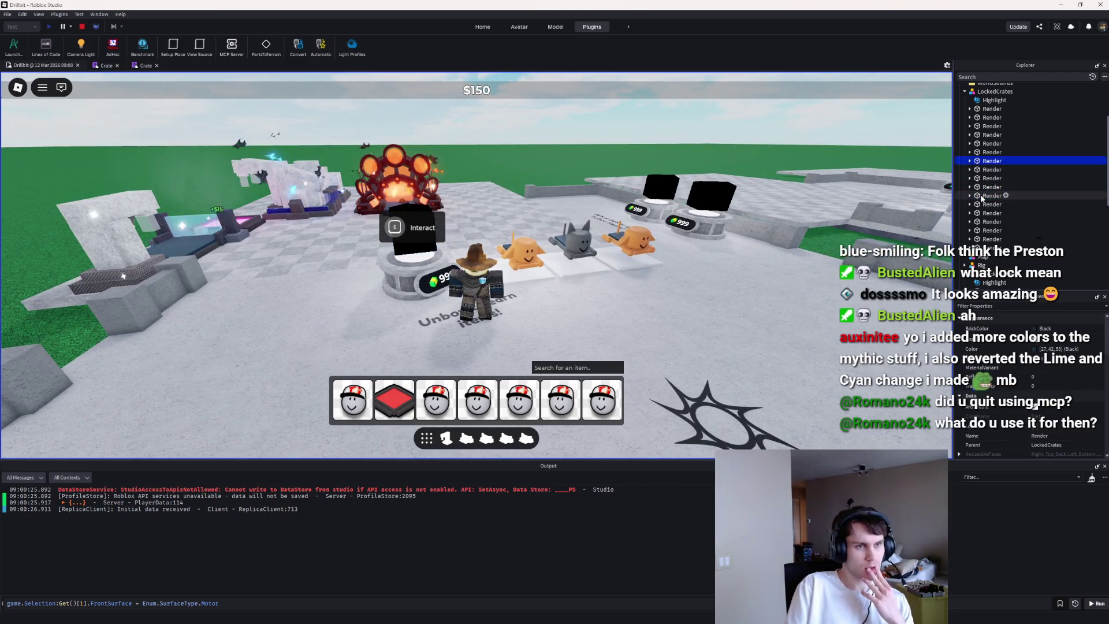
scroll(863, 218, down, 5)
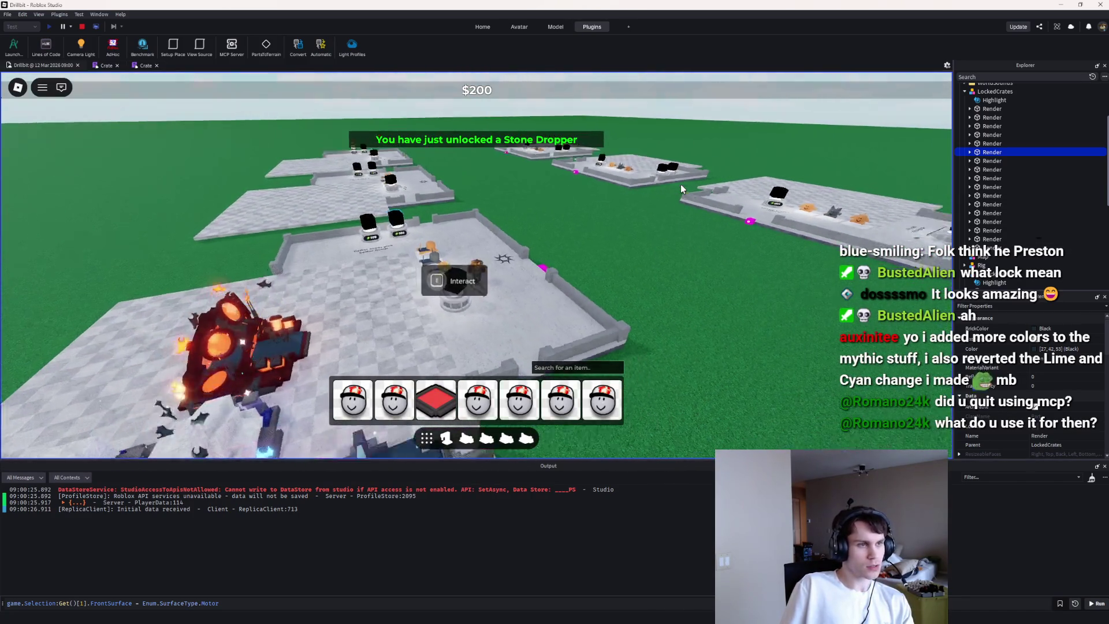
scroll(680, 185, up, 4)
click(97, 27)
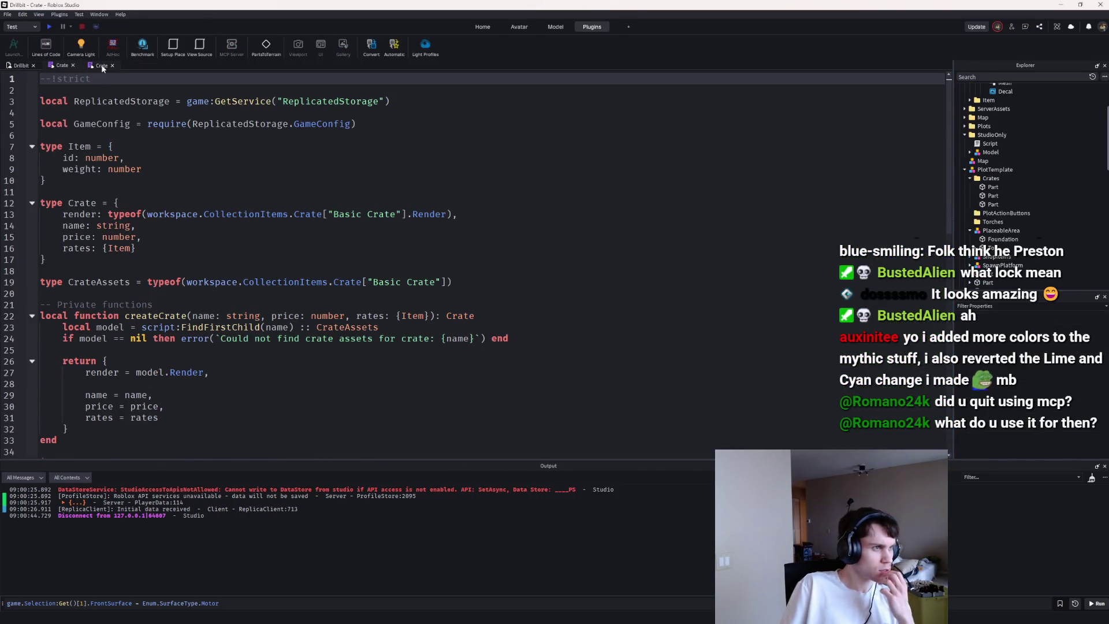
Step: Check the 'added' flag on line 97 of the other Crate script, then playtest
click(61, 65)
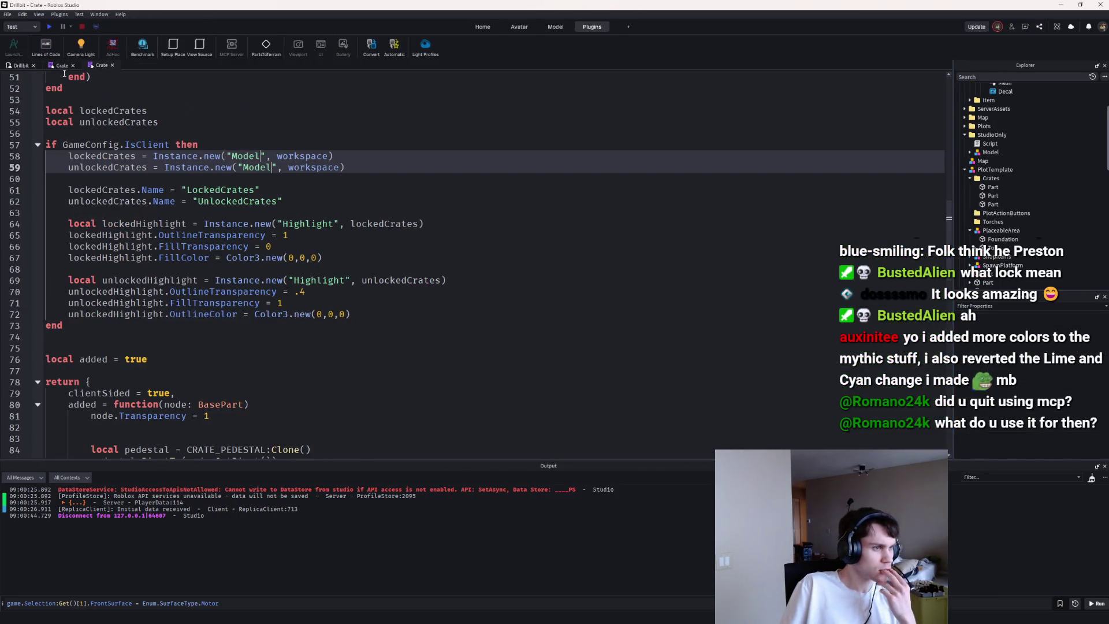
scroll(301, 247, down, 10)
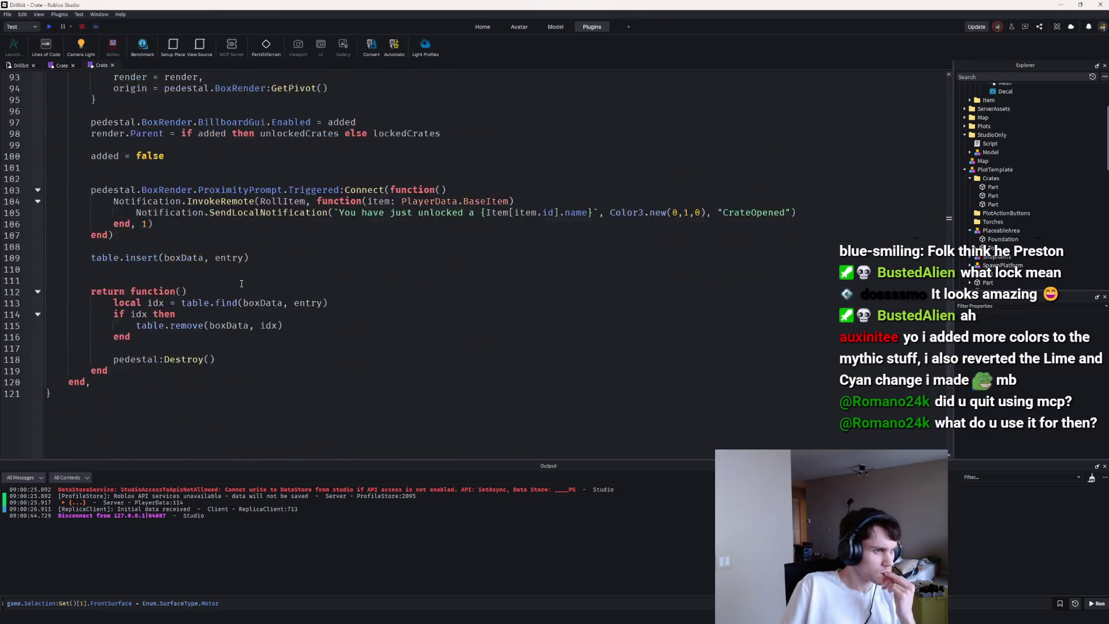
scroll(301, 246, up, 3)
click(329, 257)
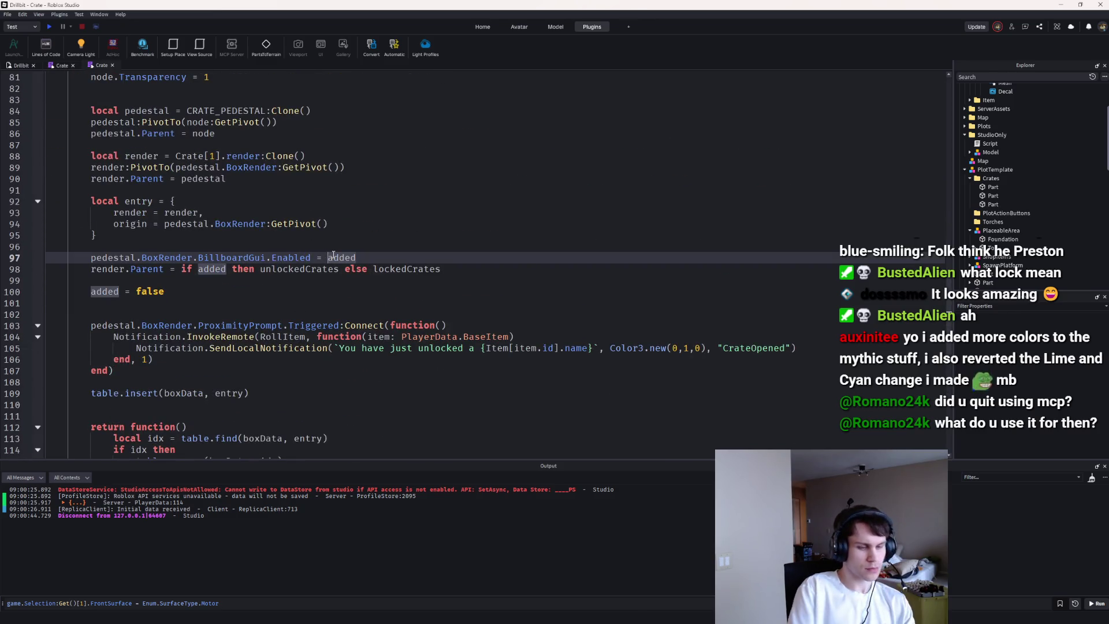
text(not)
click(49, 26)
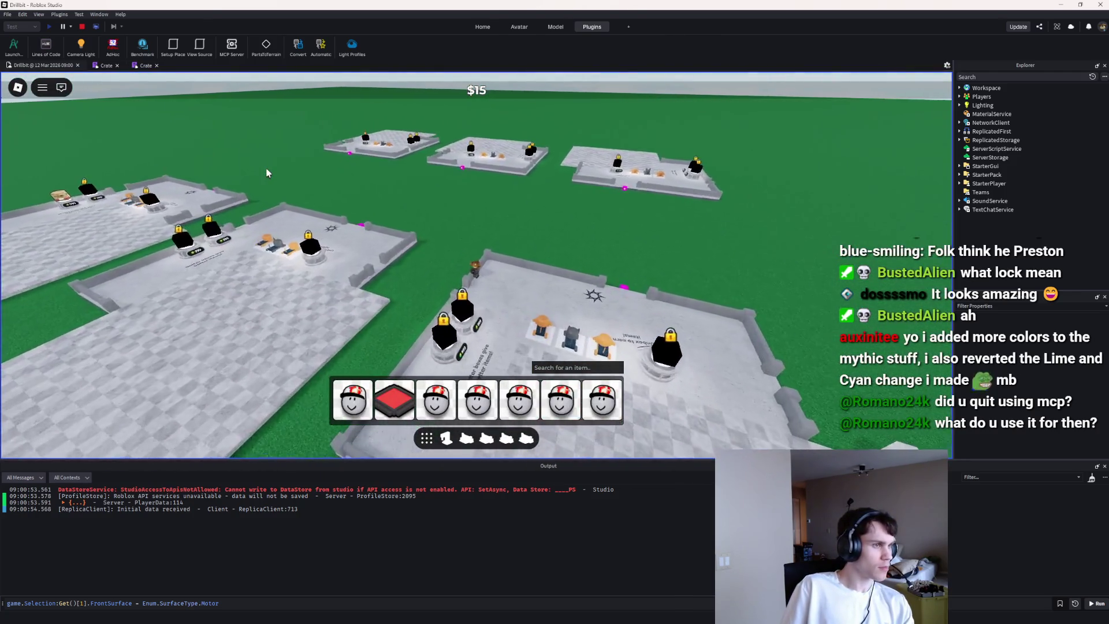
Step: Stop the playtest, start another Studio session from File, and scroll Explorer to ServerStorage
click(84, 27)
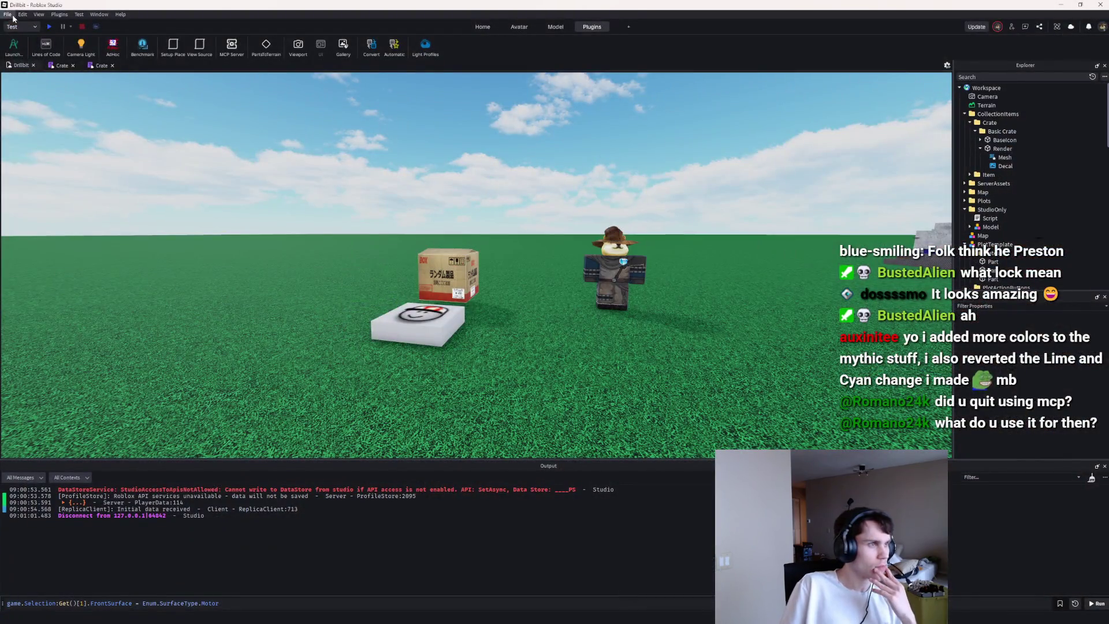
click(8, 15)
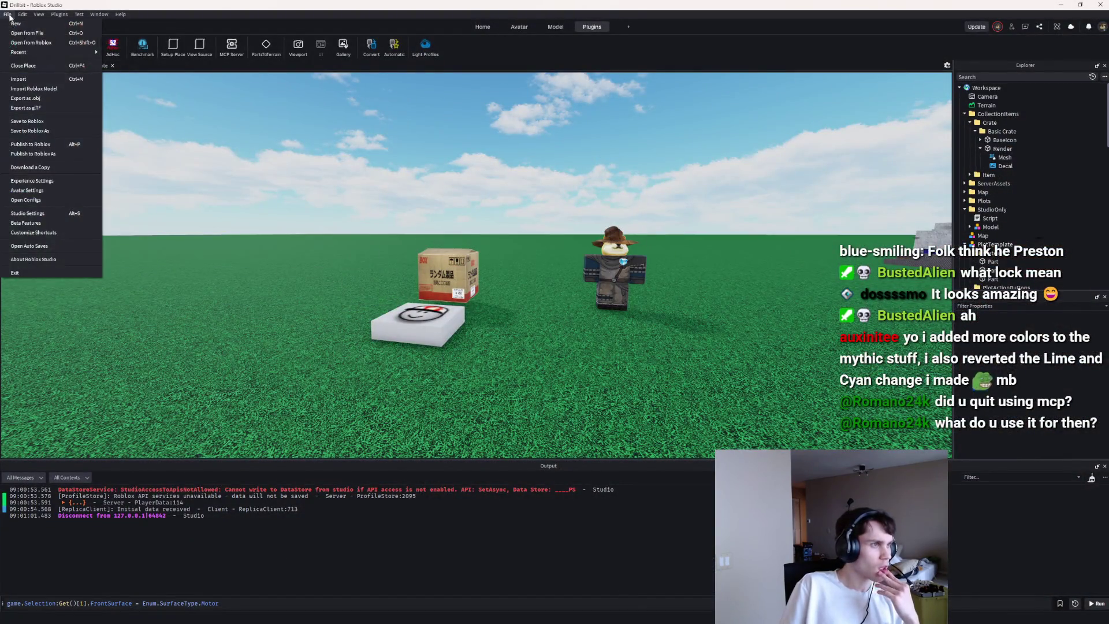
click(24, 44)
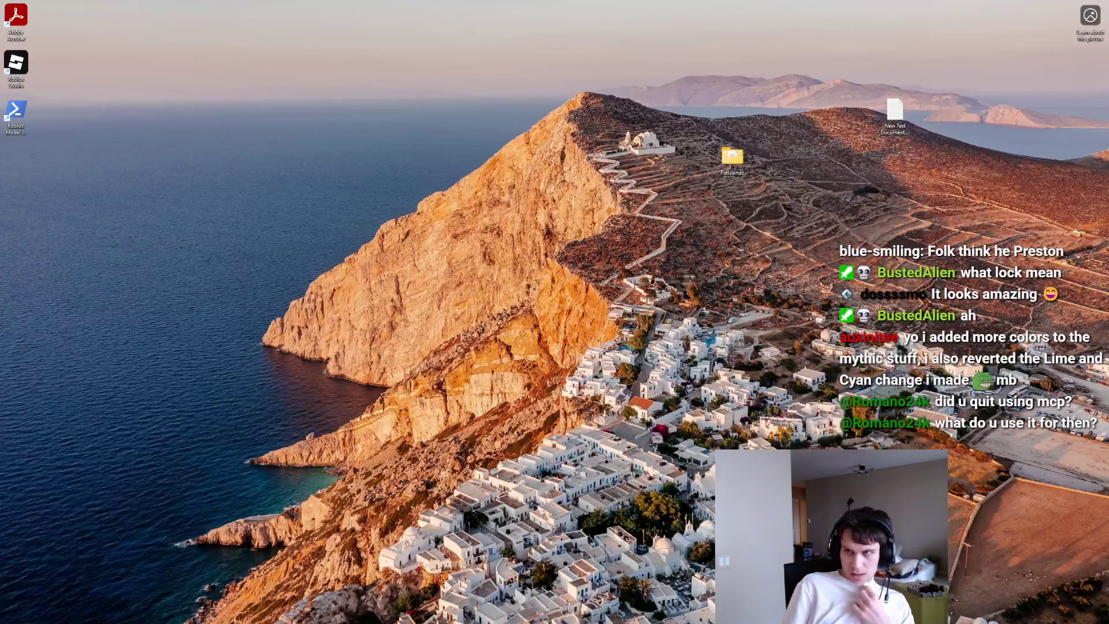
scroll(992, 180, down, 15)
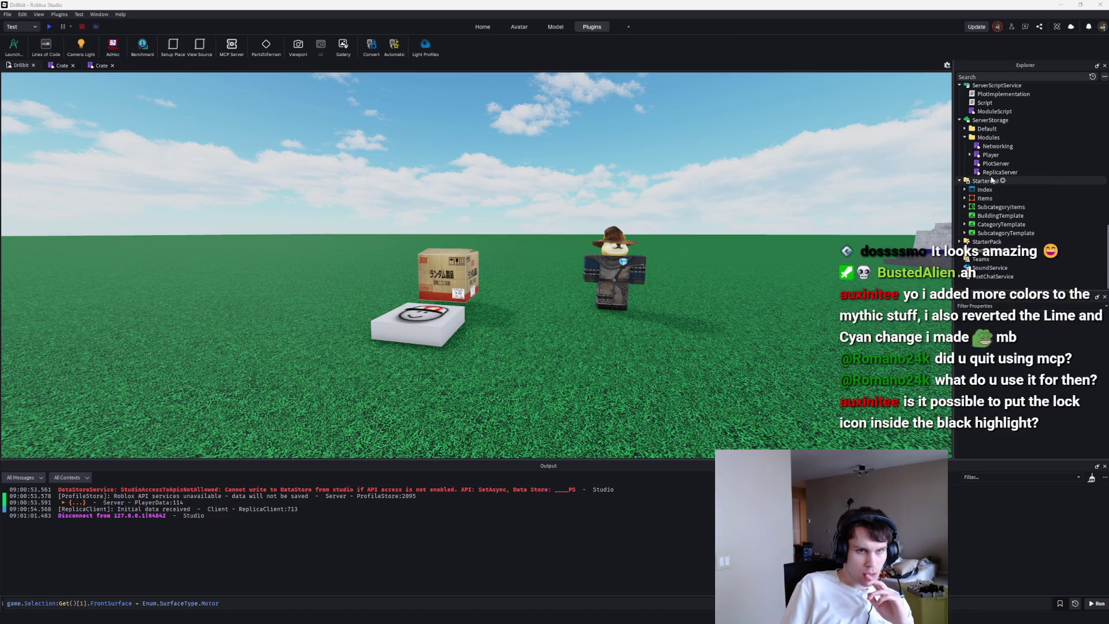
Step: Select flyScript under StarterCharacterScripts, playtest, and try to open a locked crate
click(974, 278)
click(1007, 285)
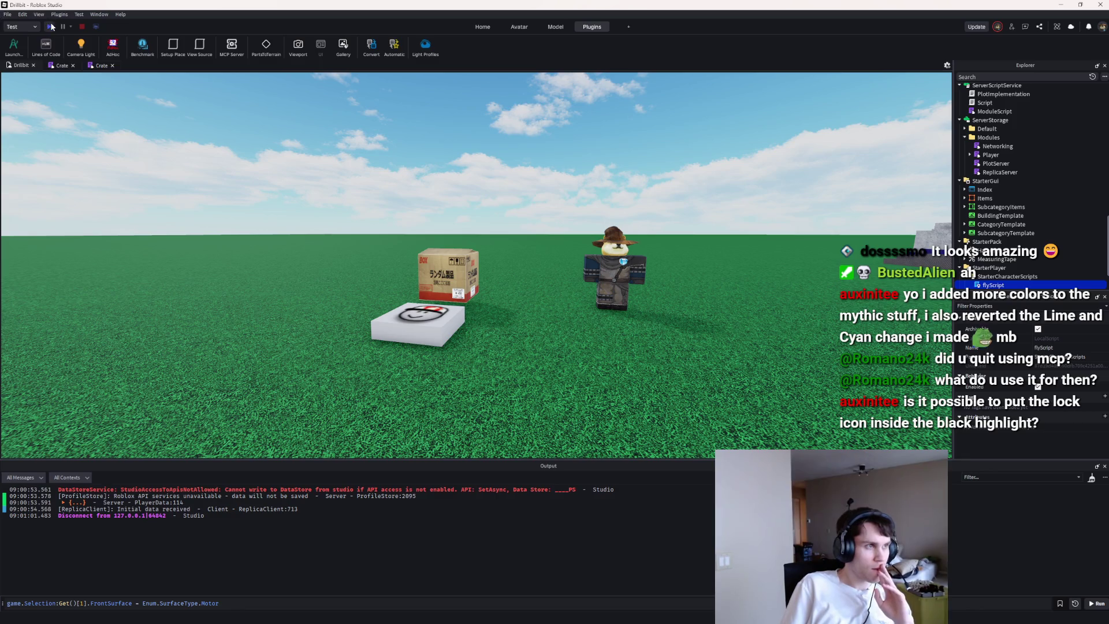
click(50, 27)
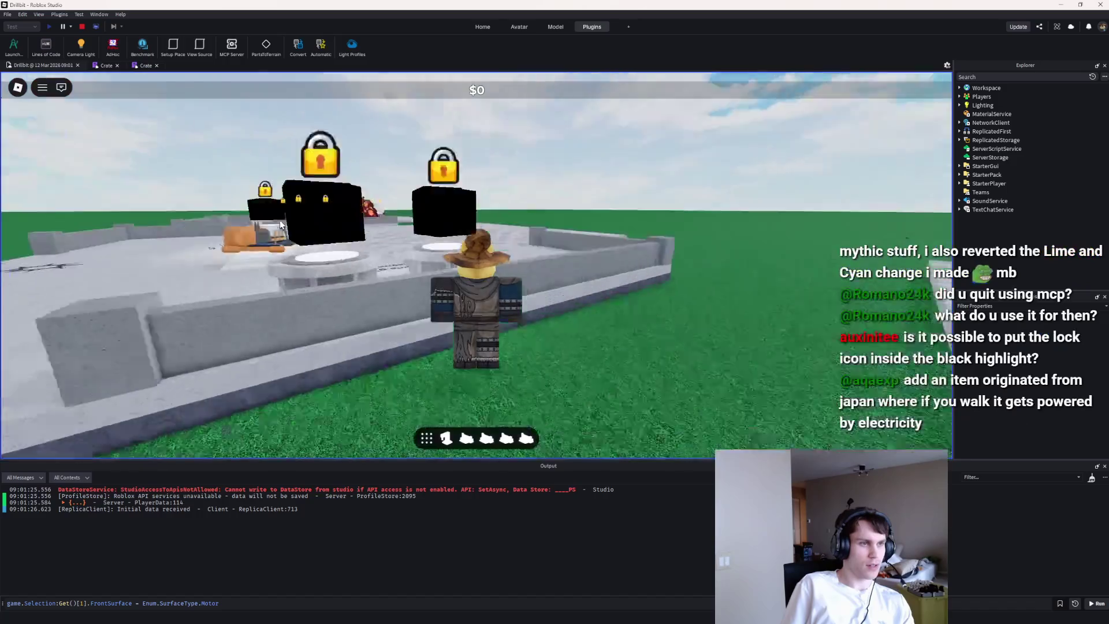
click(279, 224)
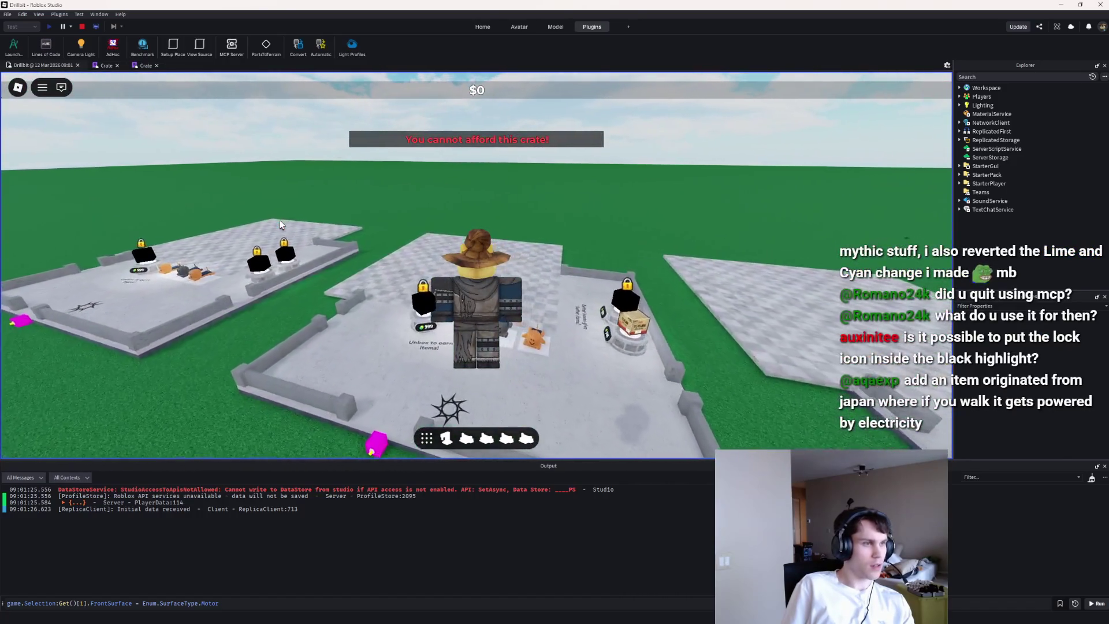
Step: Walk across neighbouring plots to view another padlocked crate, then stop the playtest
key(w)
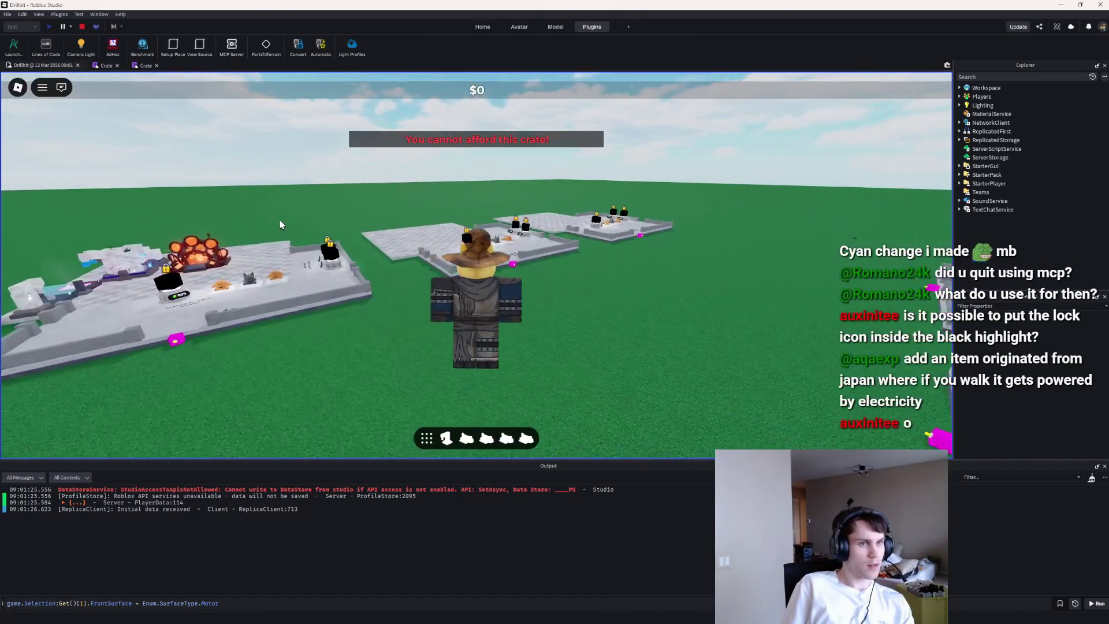
key(w)
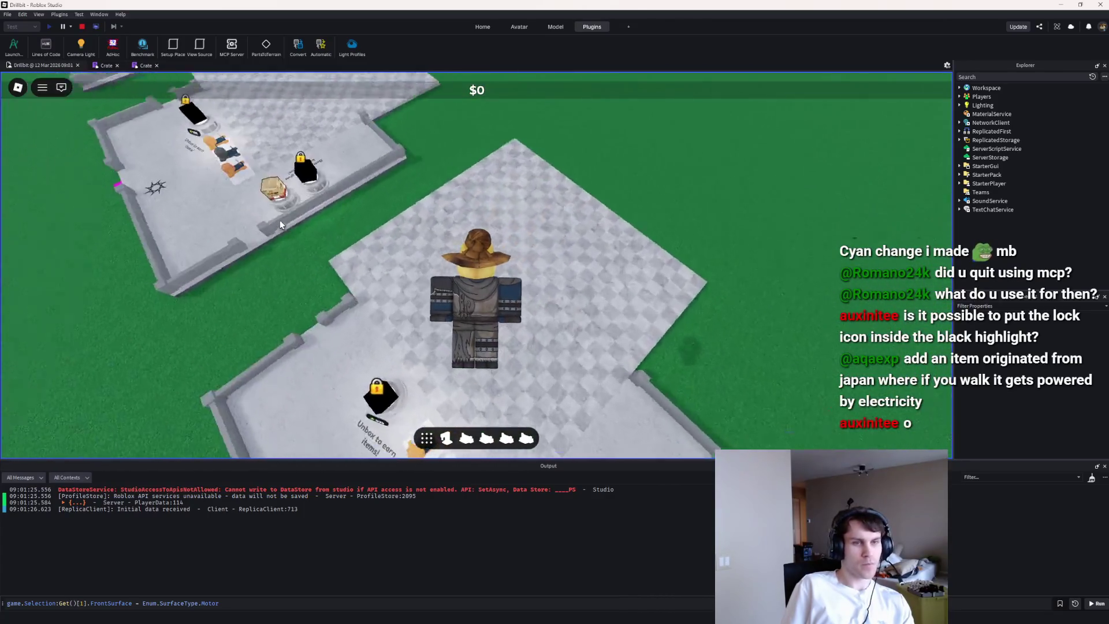
key(w)
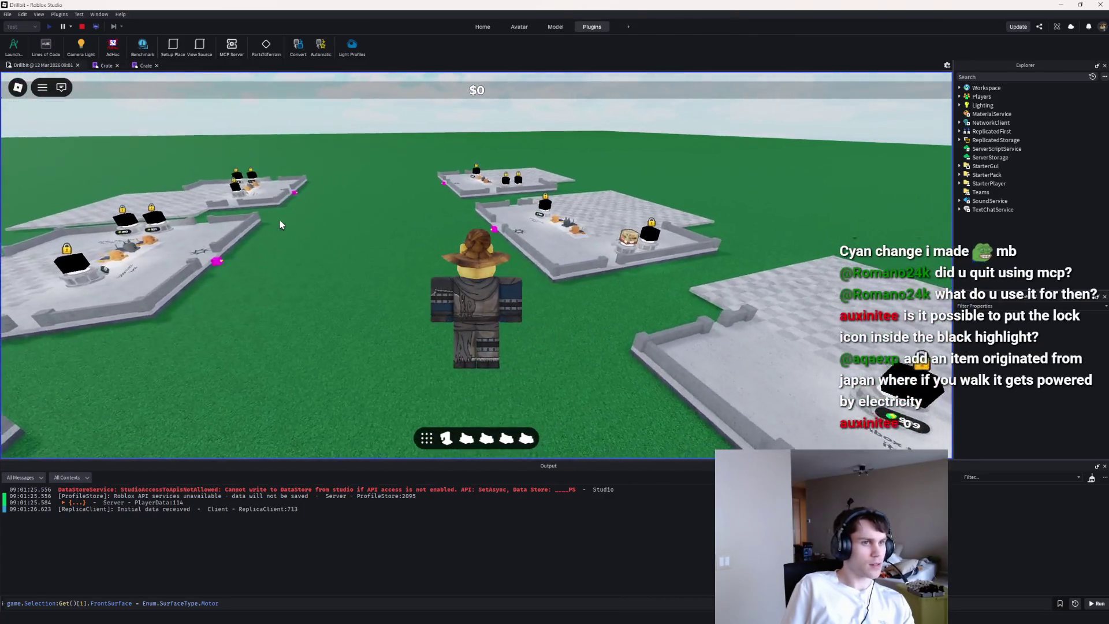
key(w)
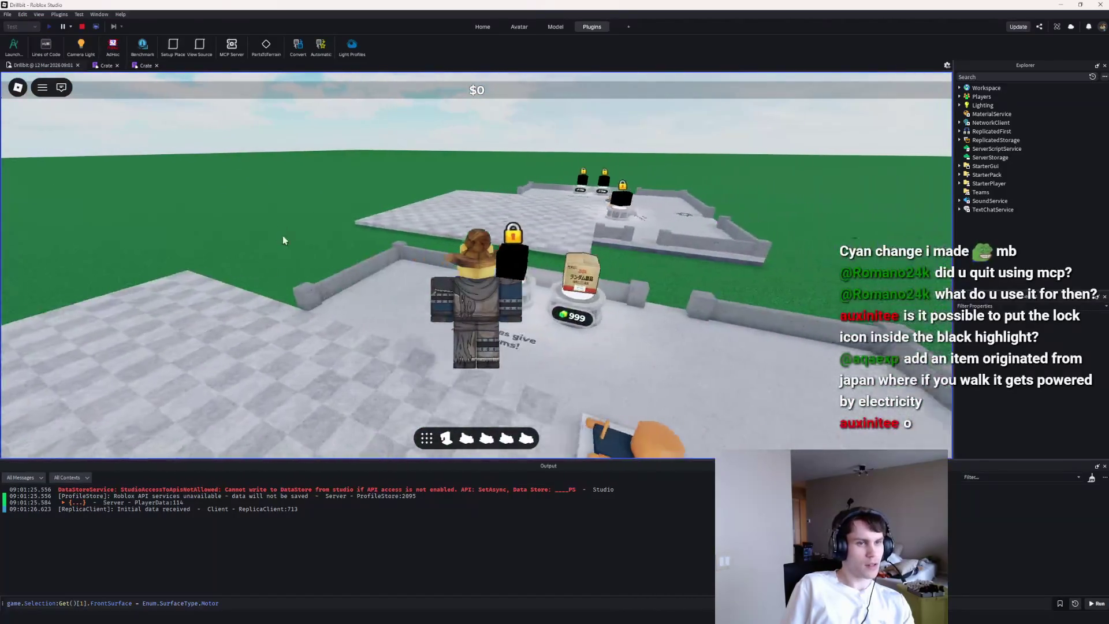
key(d)
click(82, 26)
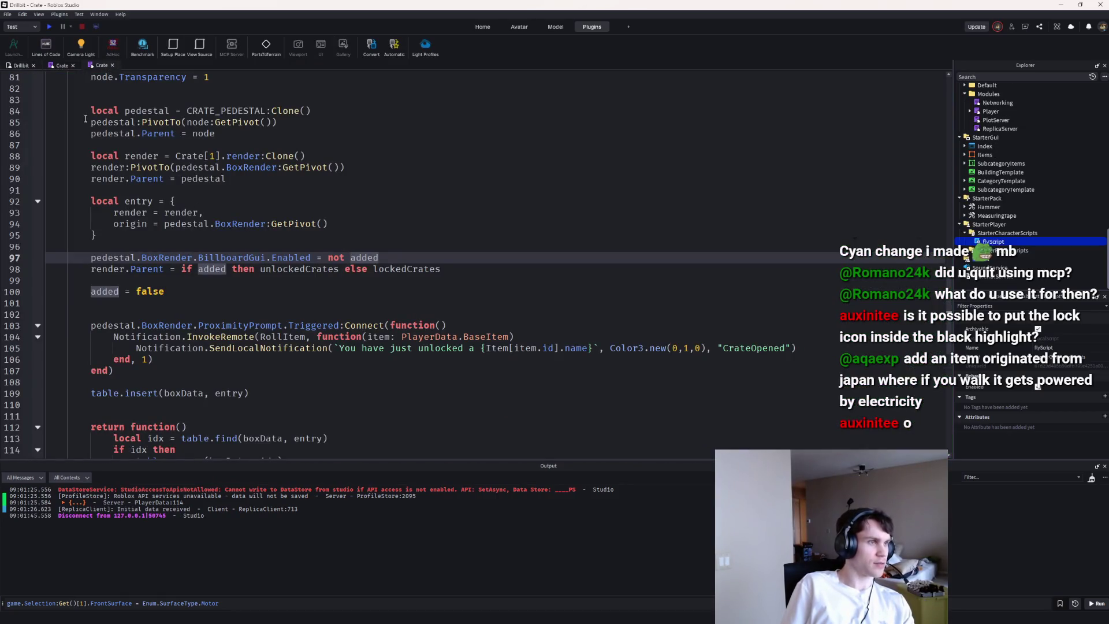
Step: Put carets on the lockedHighlight (line 65) and unlockedHighlight (line 70) lines and insert new property lines
scroll(86, 118, up, 10)
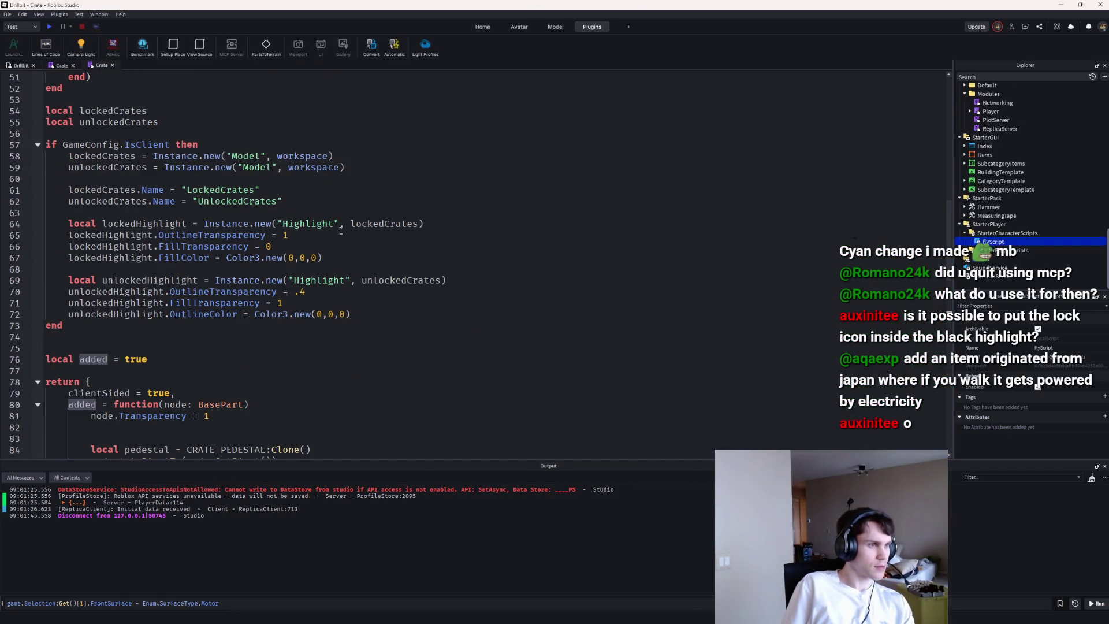
click(152, 234)
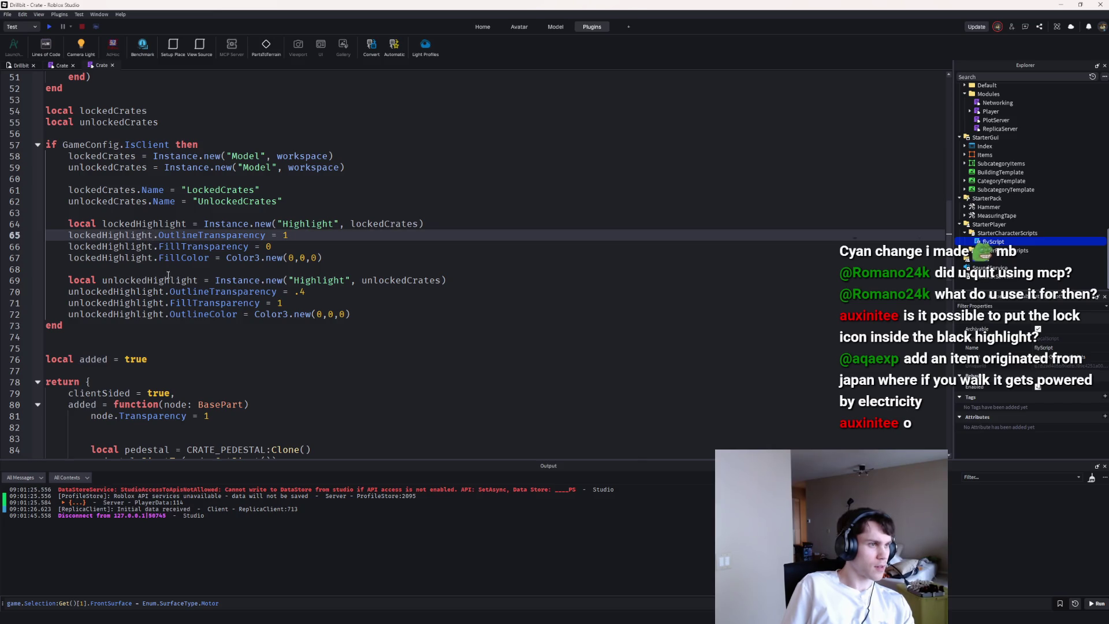
alt+click(163, 285)
key(shift+Home)
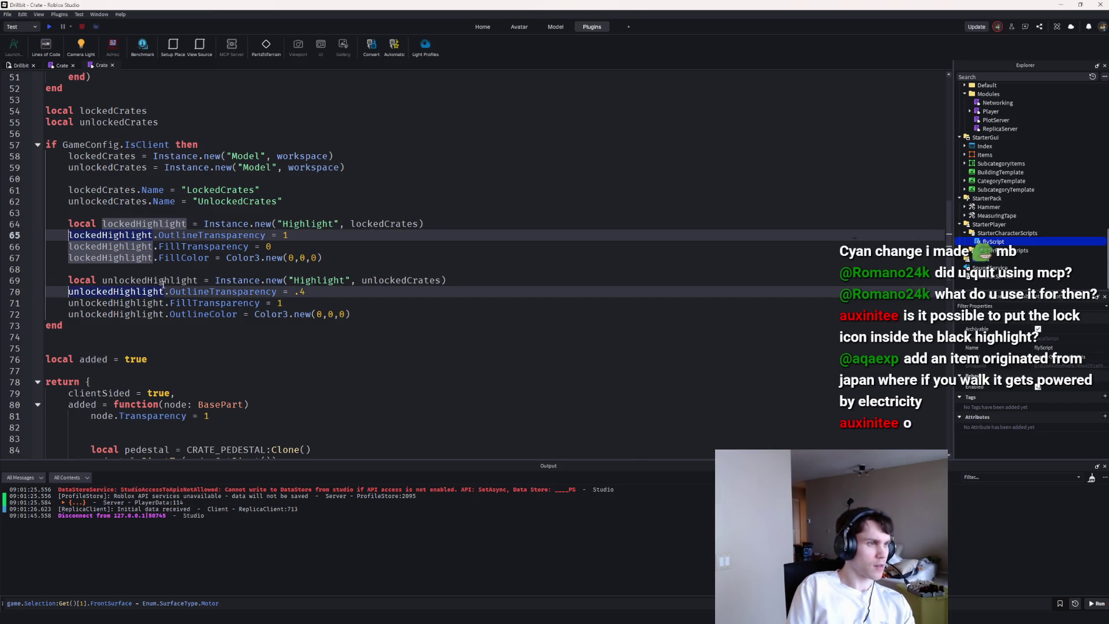
key(Return)
key(Up)
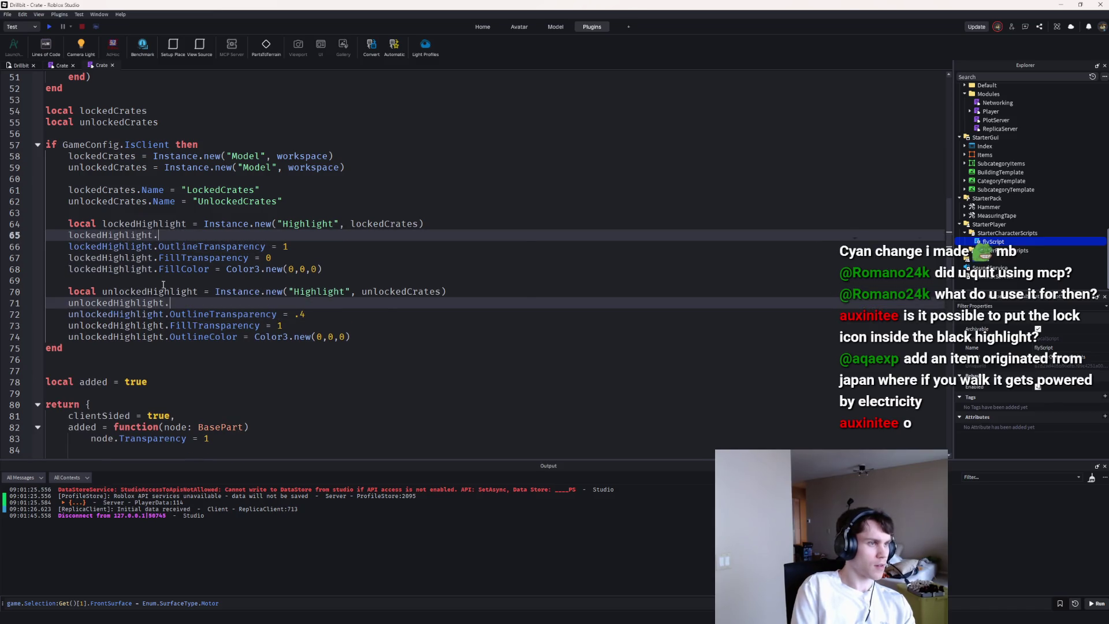
text(Al)
key(BackSpace)
key(BackSpace)
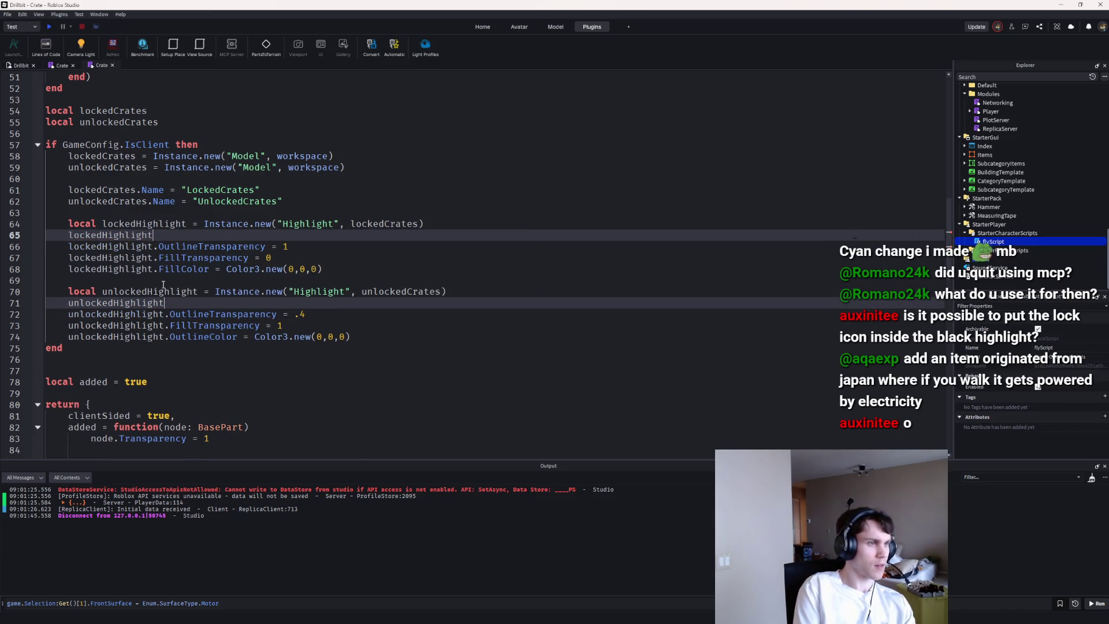
key(Down)
key(Down)
text(O)
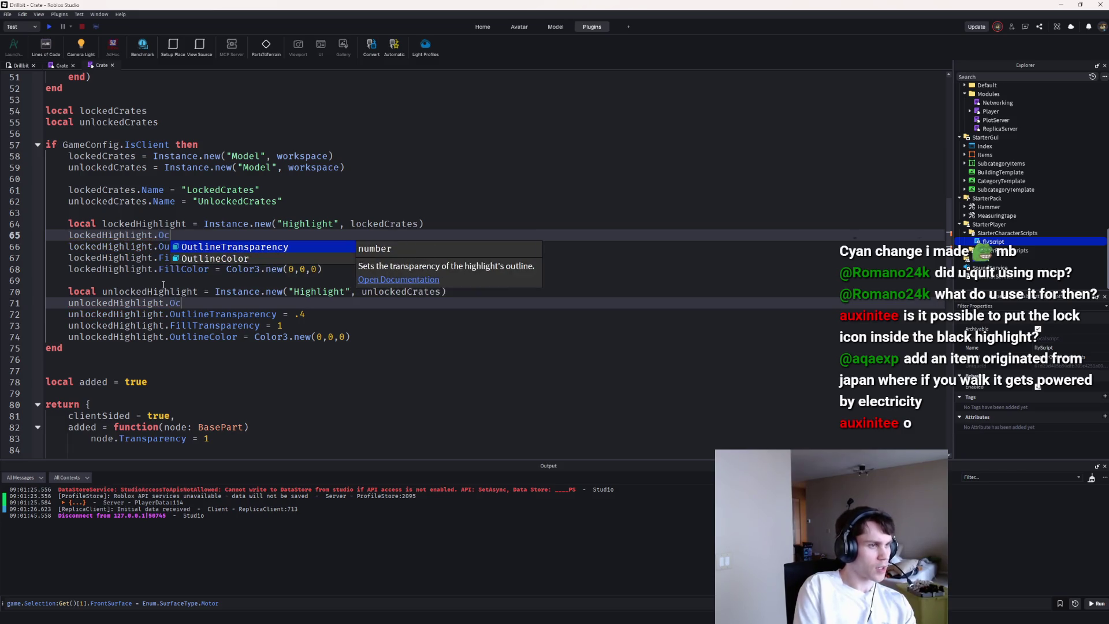
key(Escape)
text(.O)
key(Escape)
key(BackSpace)
text(Al)
key(BackSpace)
key(BackSpace)
text(O)
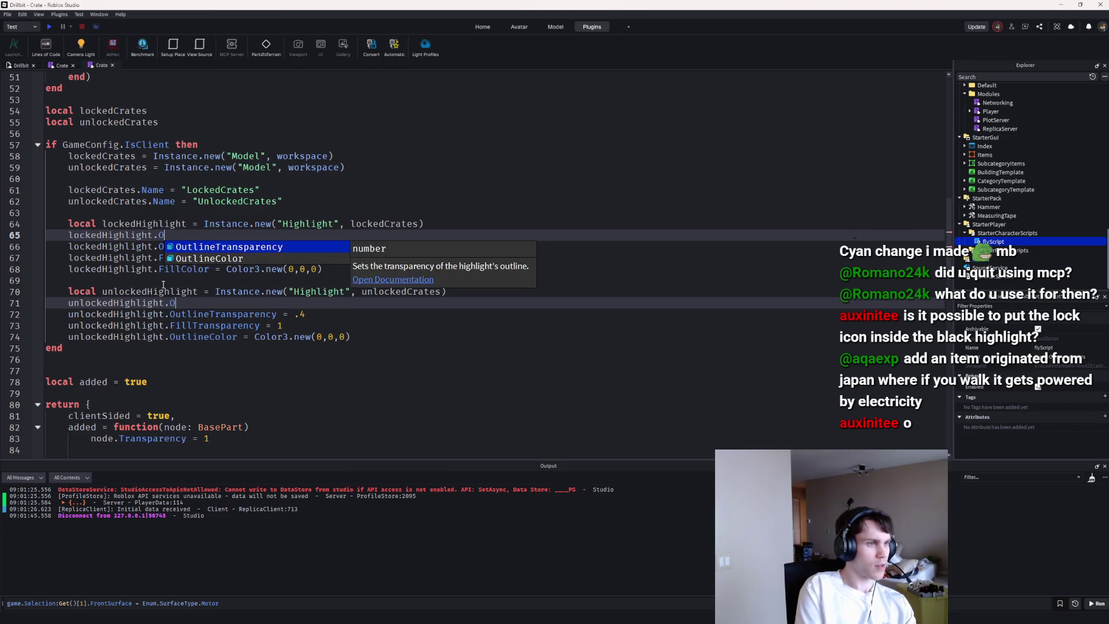
key(BackSpace)
key(BackSpace)
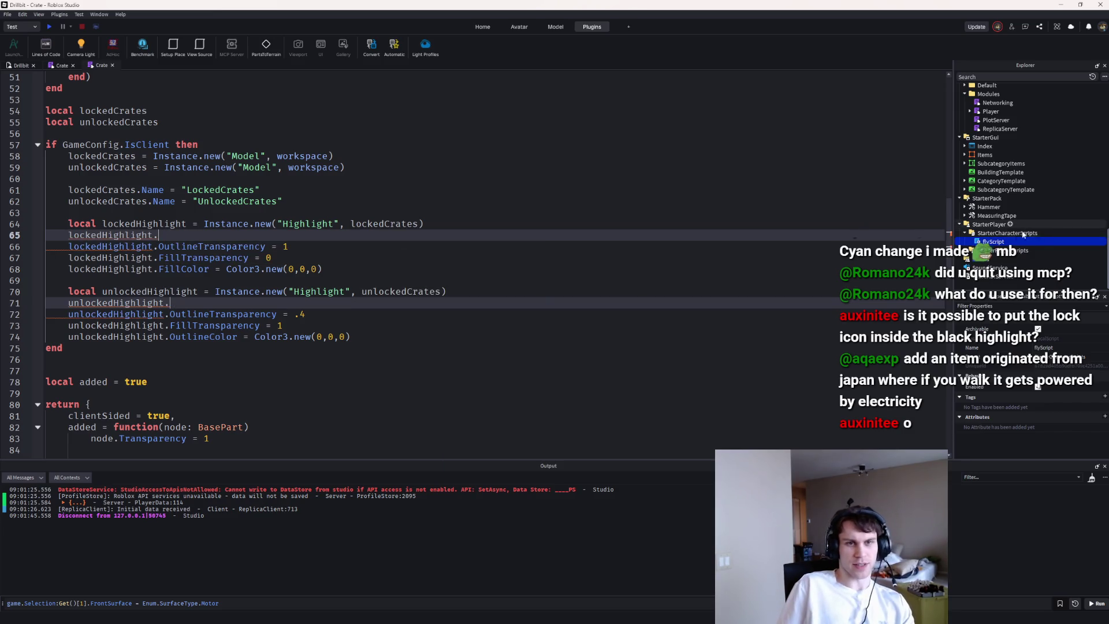
key(ctrl+i)
text(H)
key(Return)
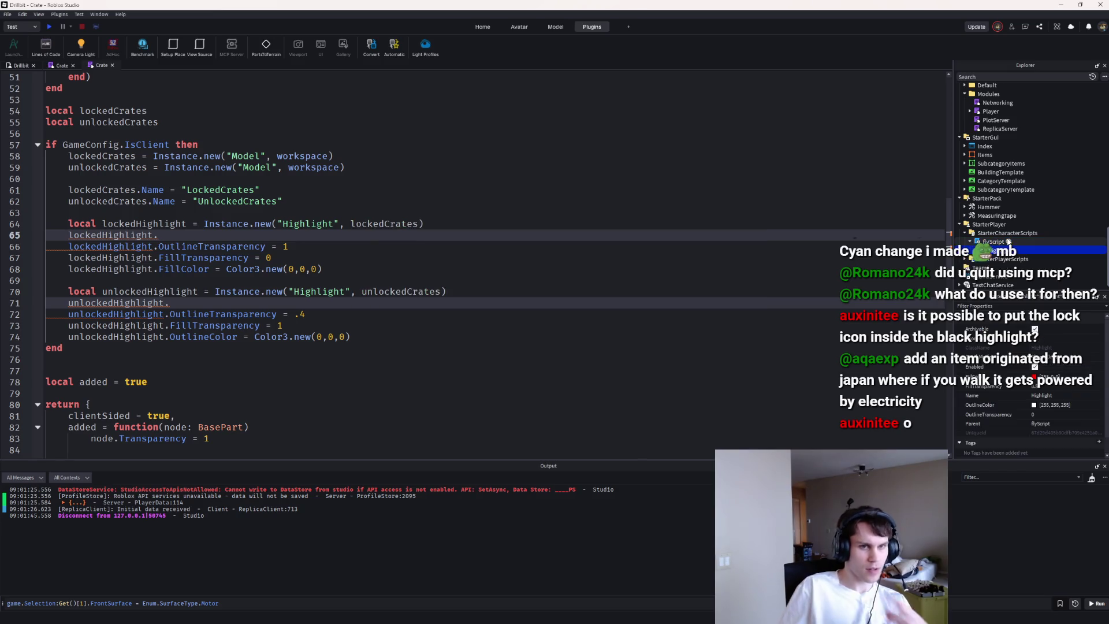
Step: Give both highlights DepthMode = Enum.HighlightDepthMode.Occluded, then start a playtest
click(254, 303)
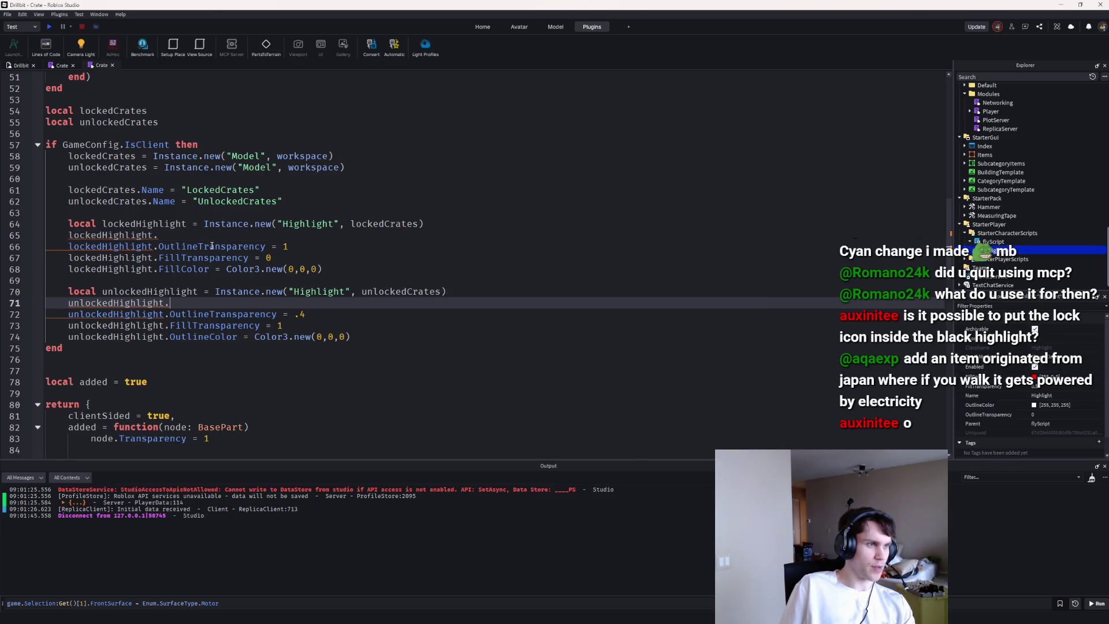
alt+click(207, 234)
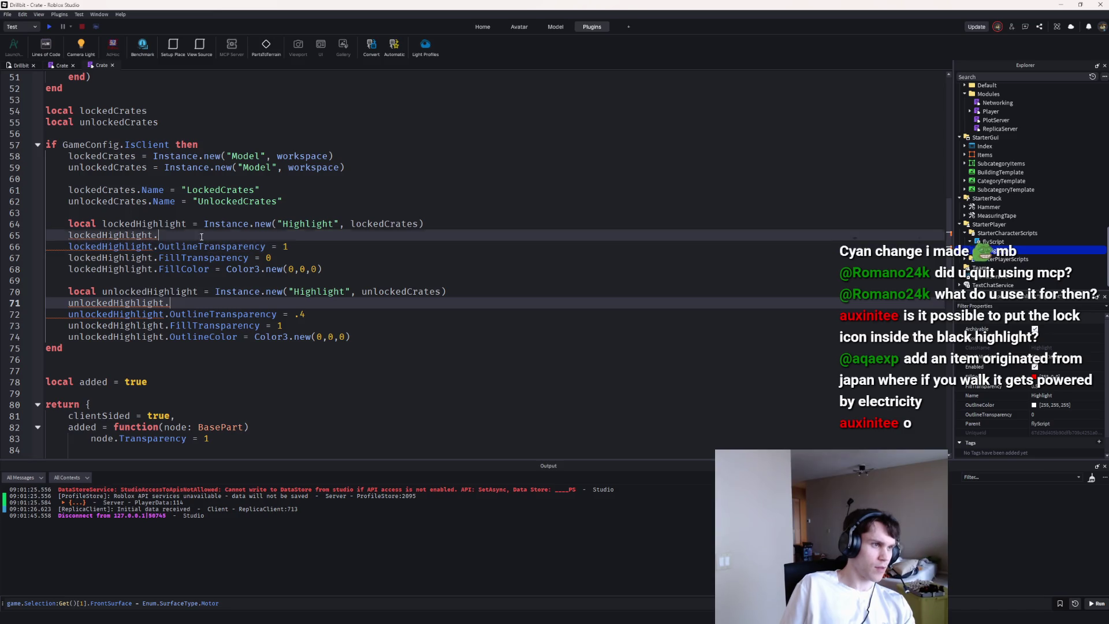
text(D)
key(Down)
key(Down)
key(Tab)
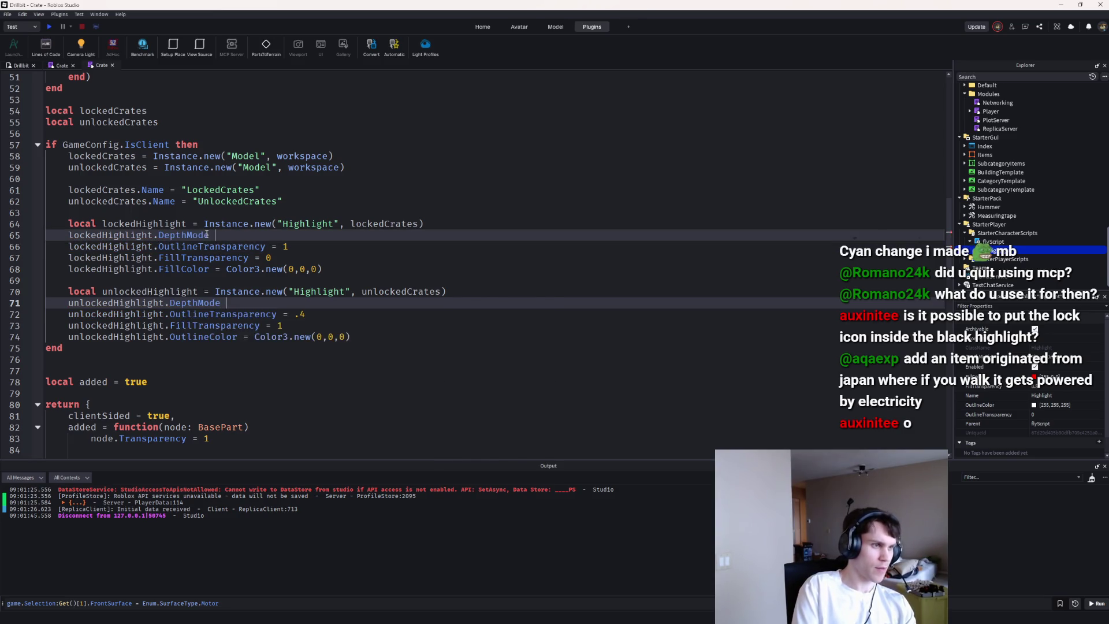
text(= Enum.)
text(De)
key(Down)
key(Up)
text(p)
key(Tab)
text(.)
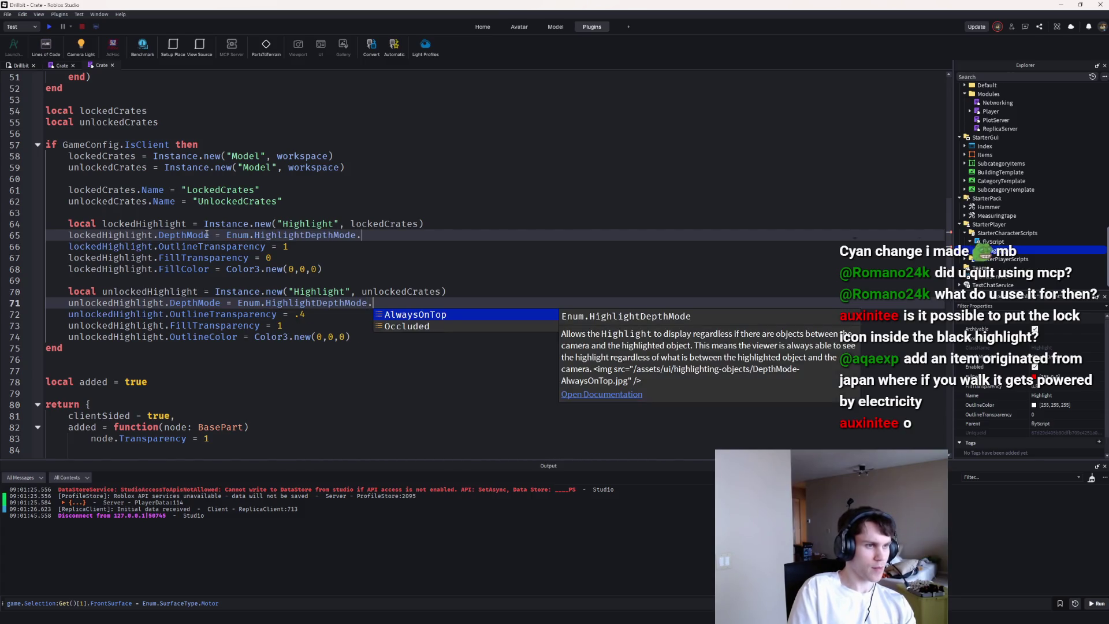
key(Down)
key(Tab)
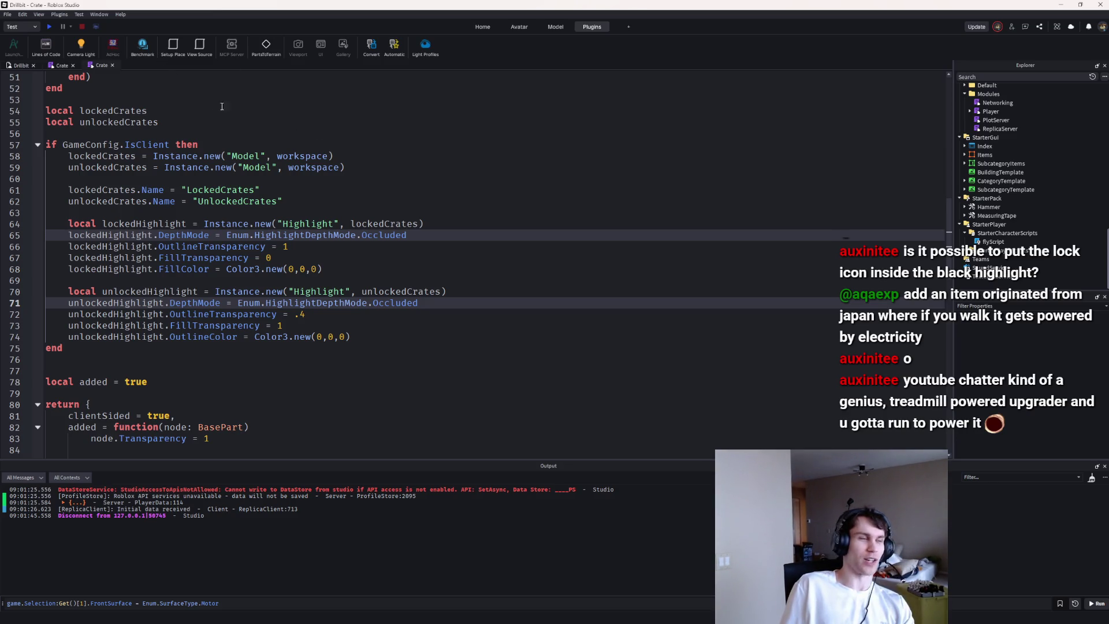
click(63, 27)
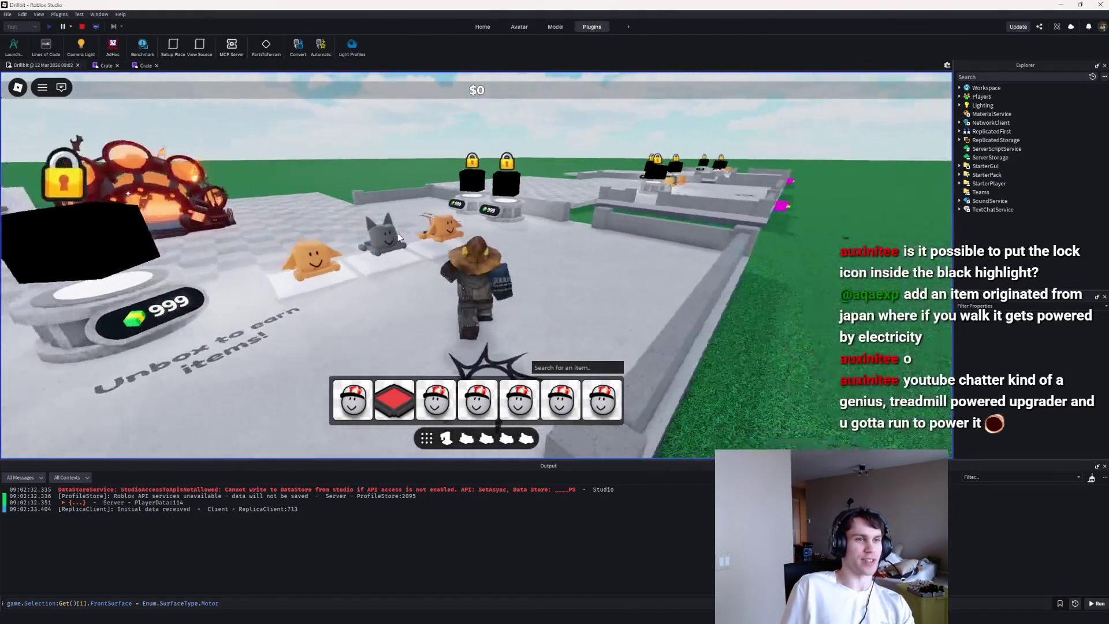
Step: Walk the avatar over to the crate pedestals and the item area to view the locked crates
key(grave)
key(w)
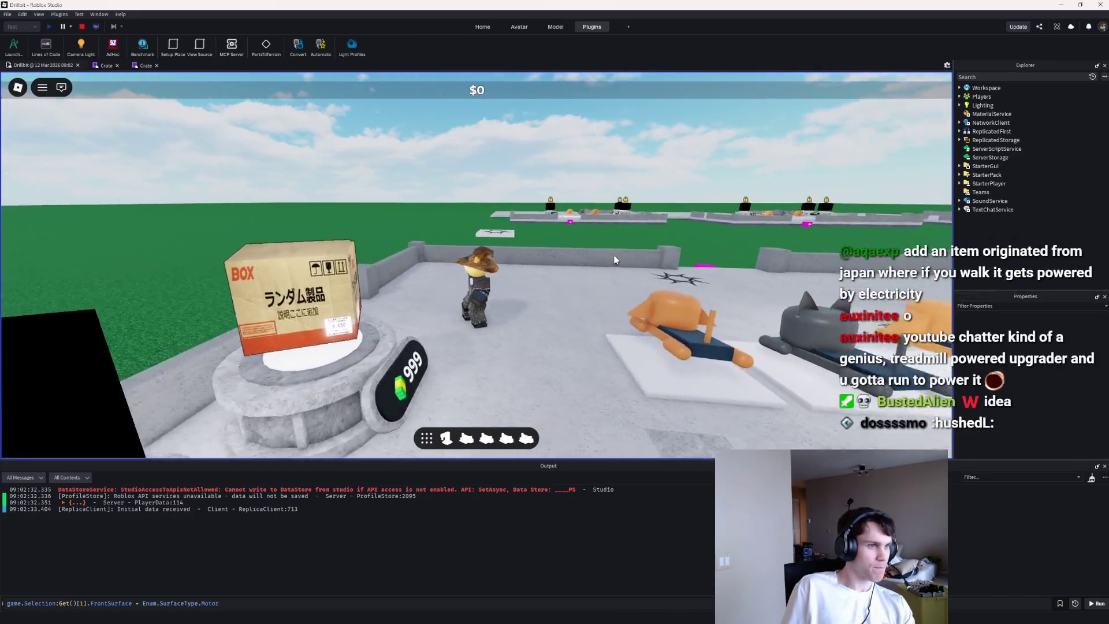
key(a)
key(space)
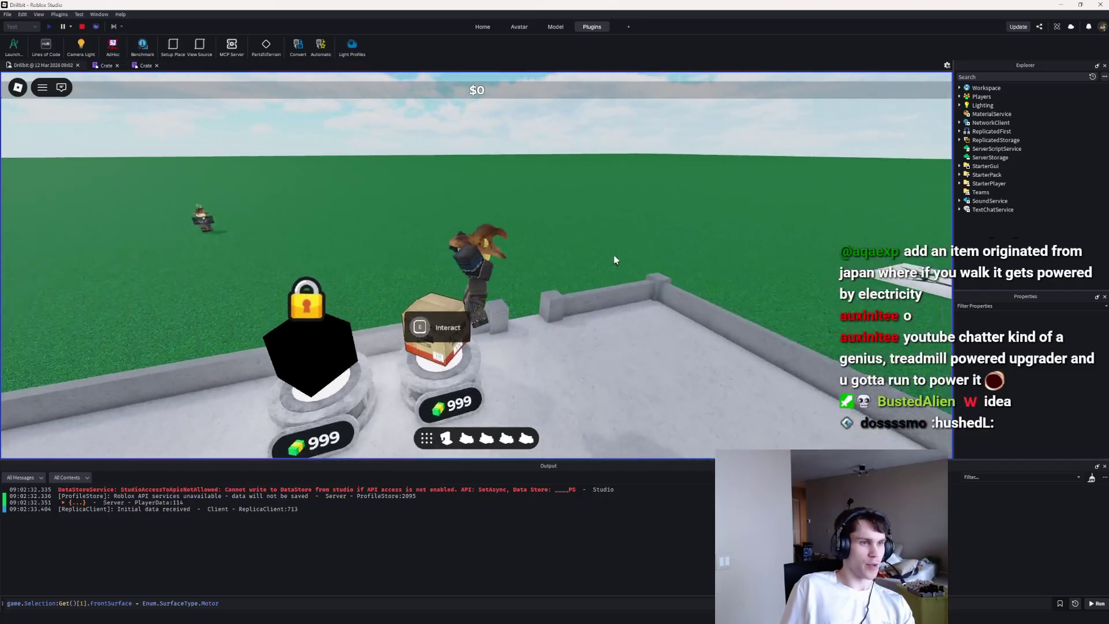
key(w)
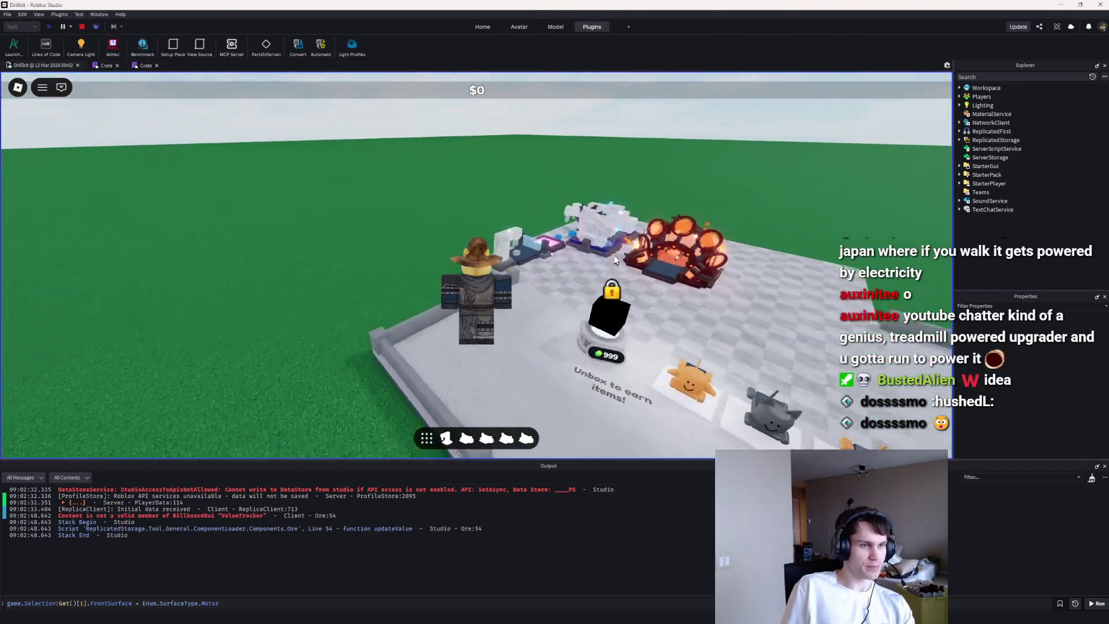
key(w)
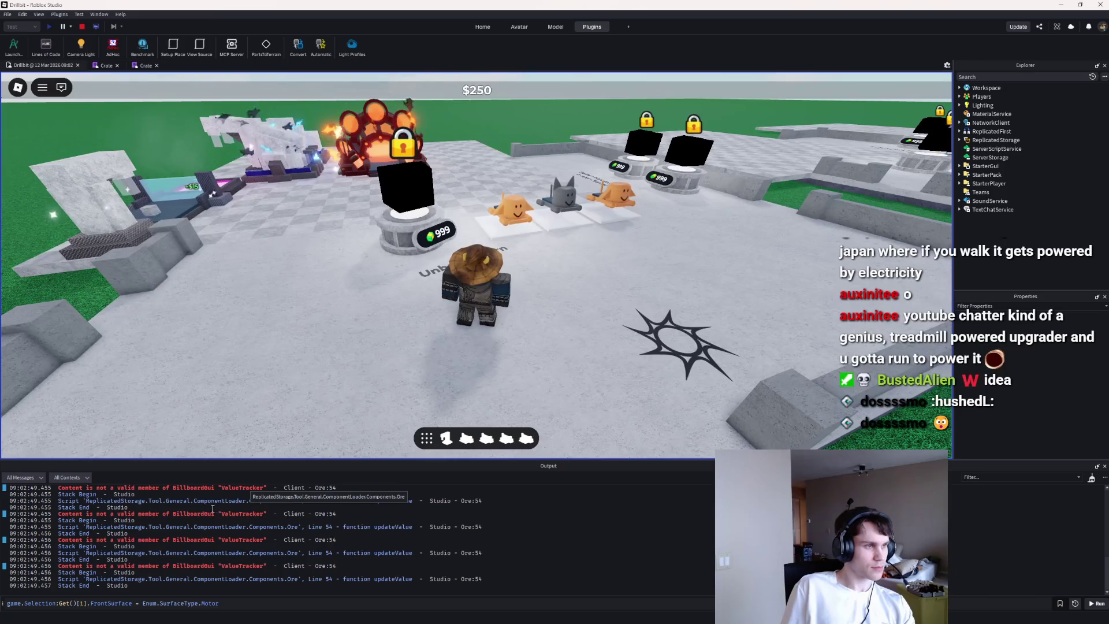
Step: Check the Ore script's error line, return to the running game, and clear the output log
click(220, 492)
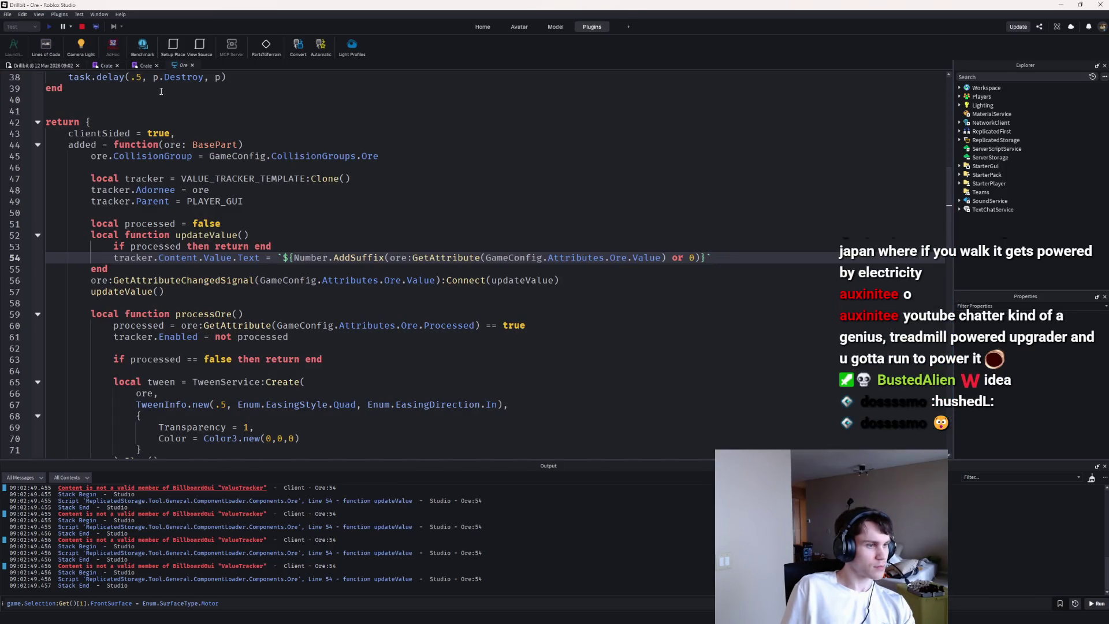
click(73, 67)
scroll(345, 256, down, 5)
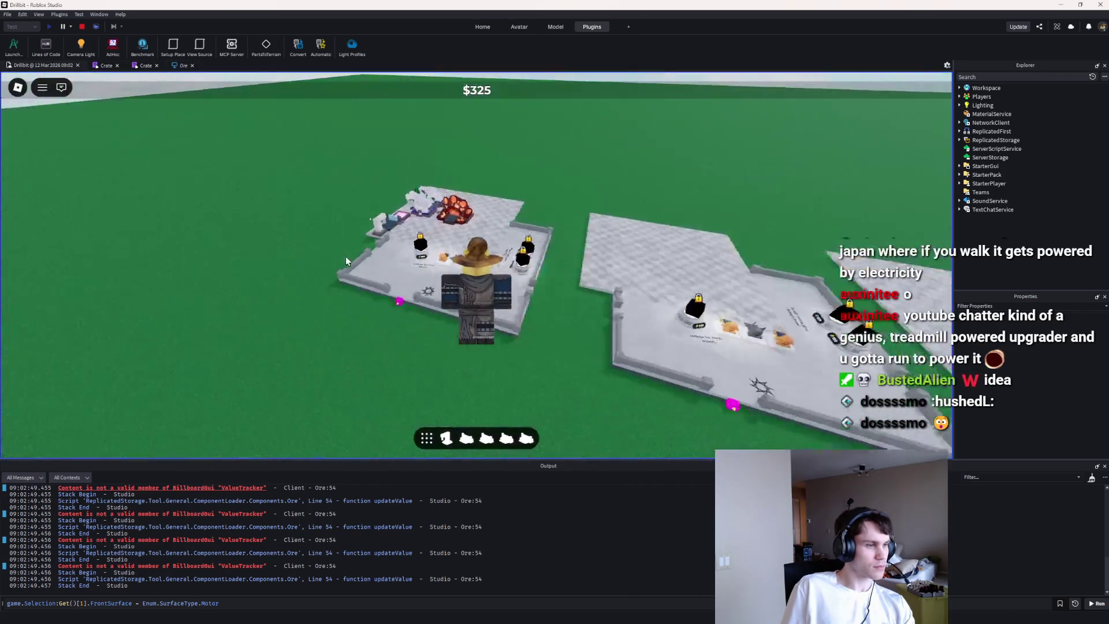
scroll(345, 260, up, 3)
scroll(346, 260, down, 3)
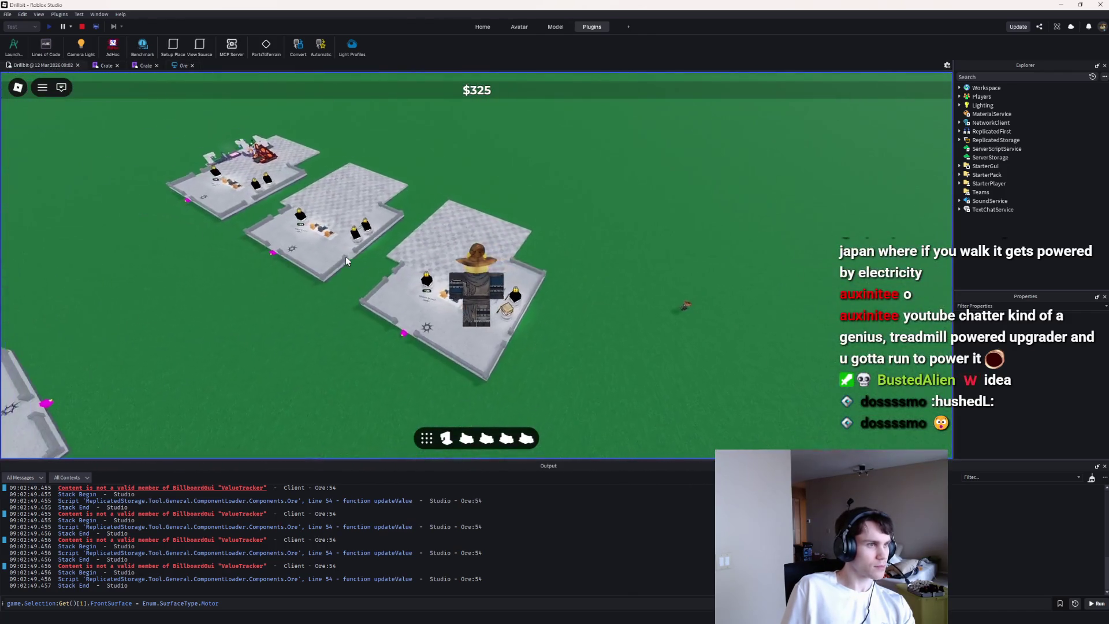
scroll(345, 256, up, 5)
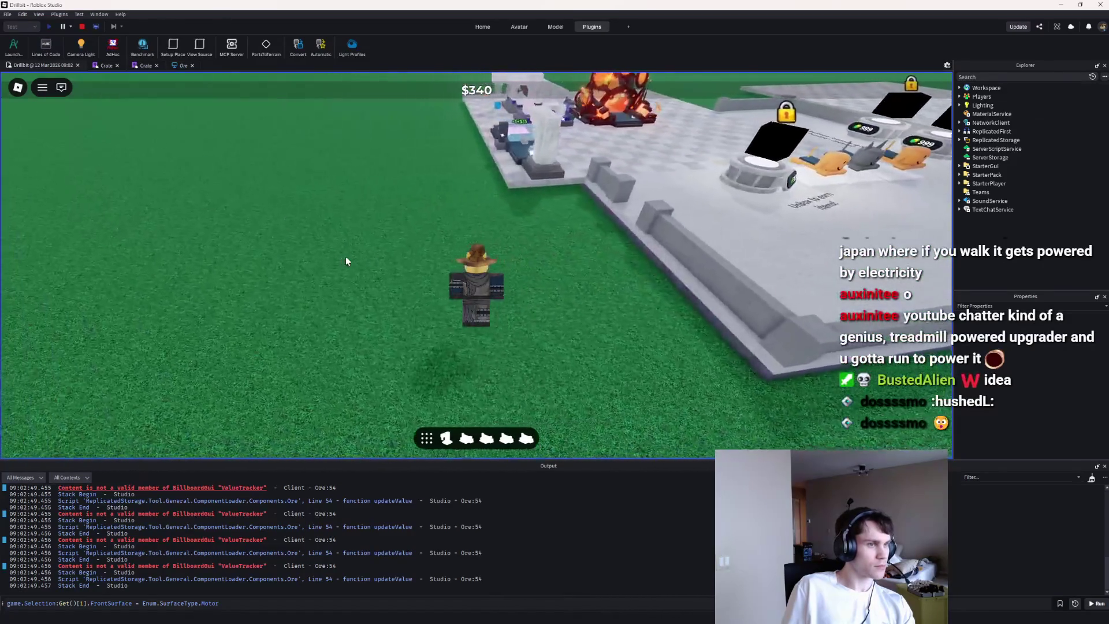
scroll(345, 261, down, 5)
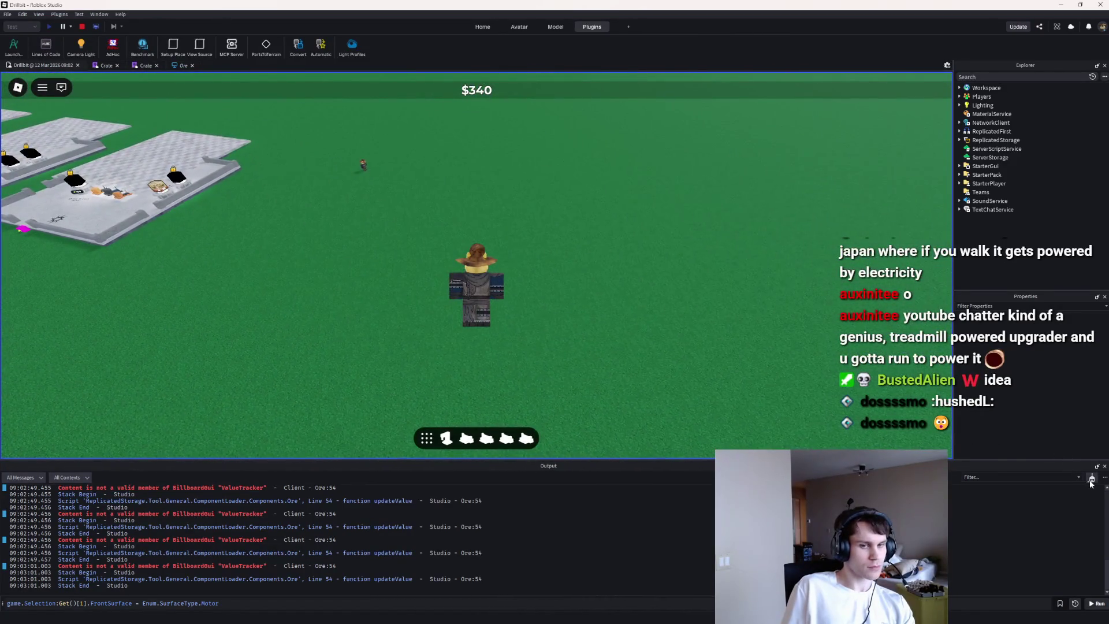
click(1091, 479)
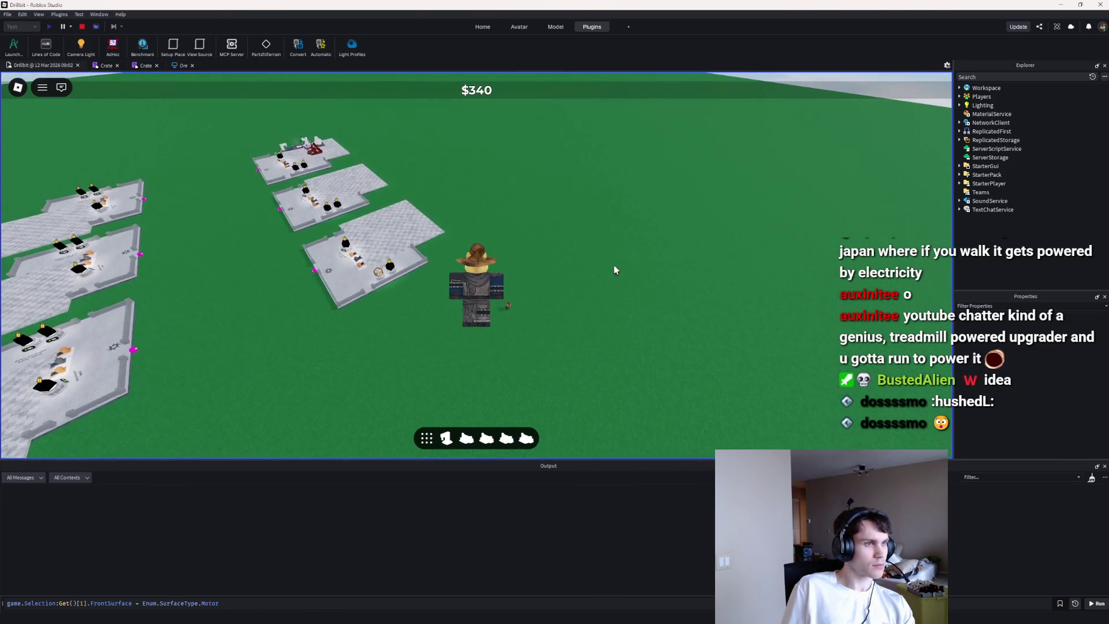
Step: Orbit the camera across the plots, walk between the upgrader and locked crates, then stop the playtest
key(Left)
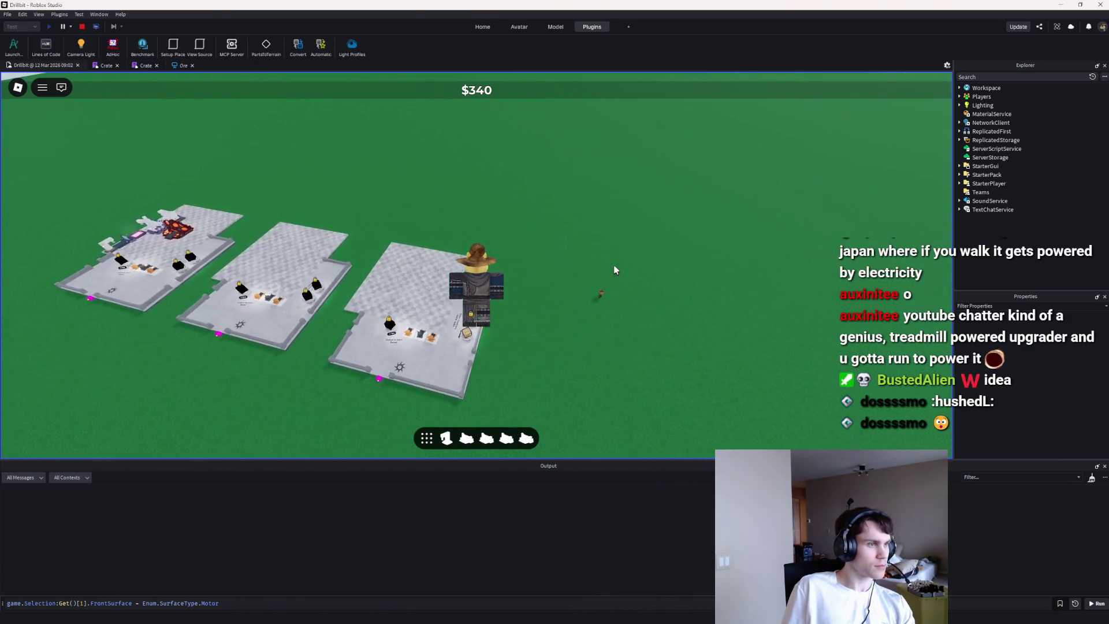
key(Left)
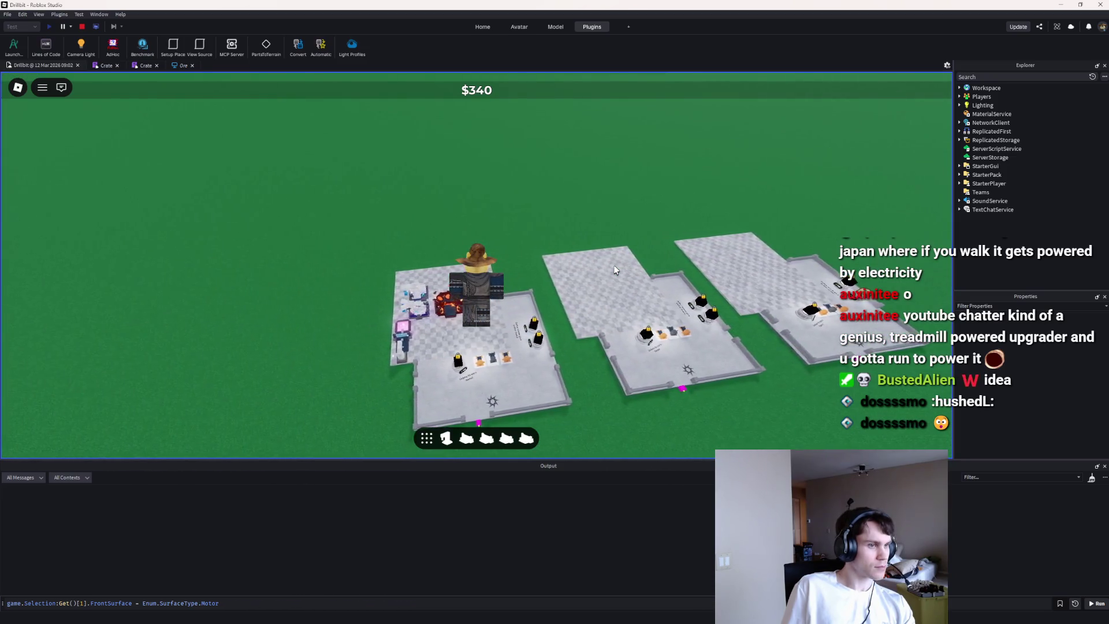
scroll(615, 271, up, 5)
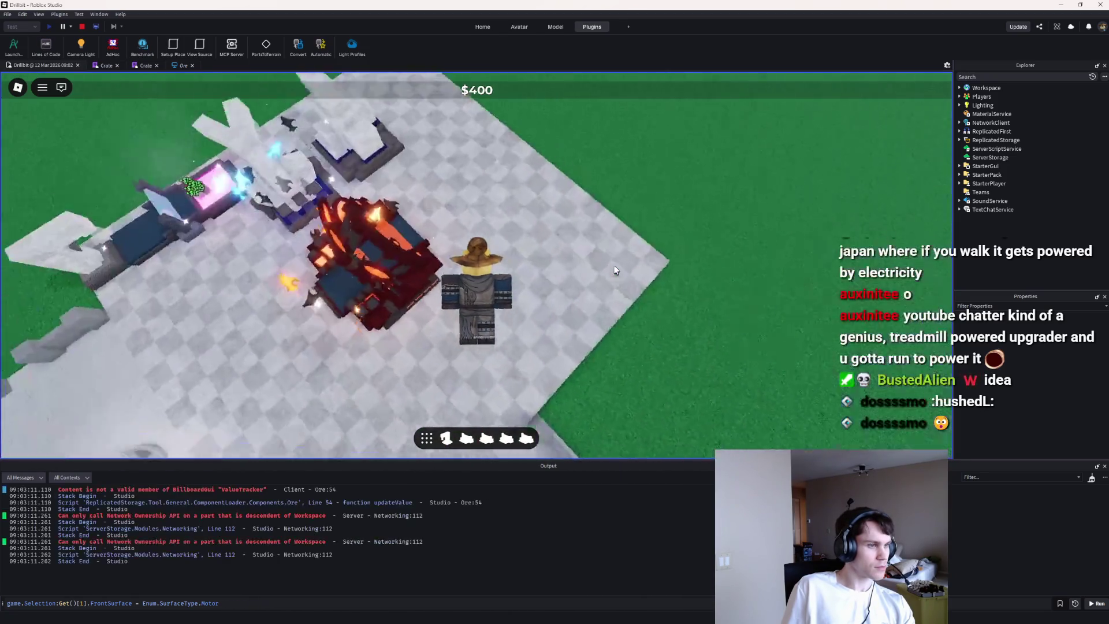
key(Page_Up)
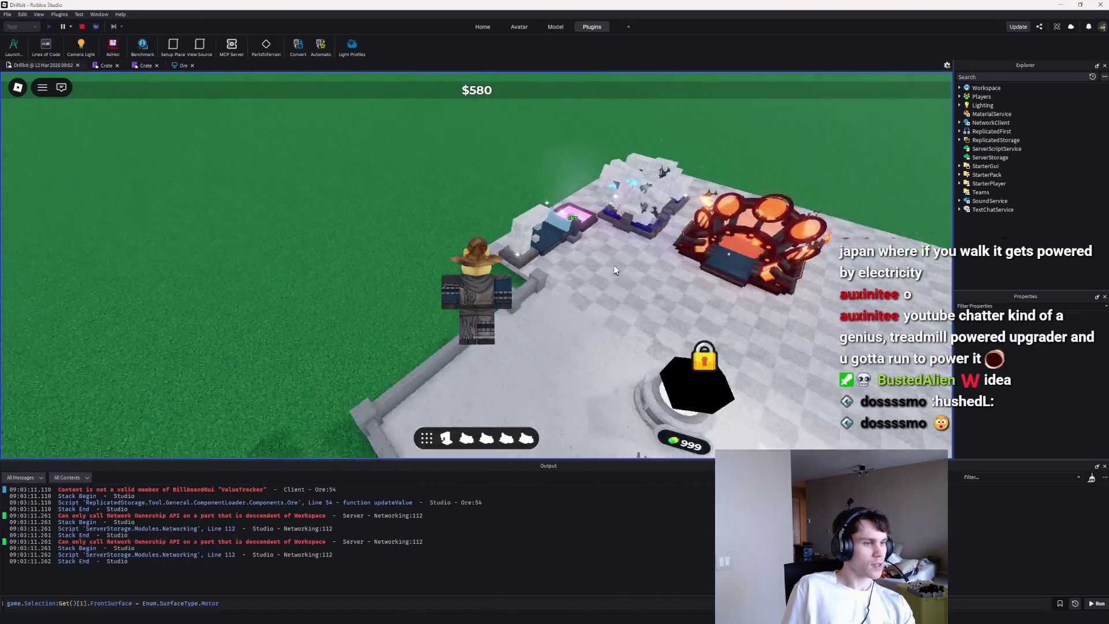
key(Right)
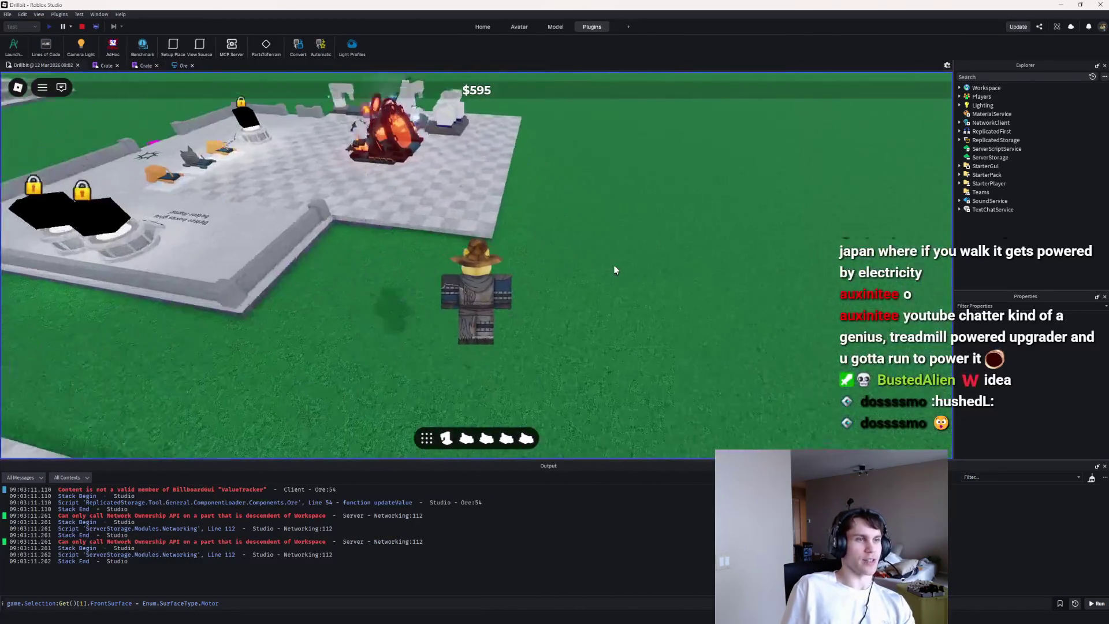
key(Right)
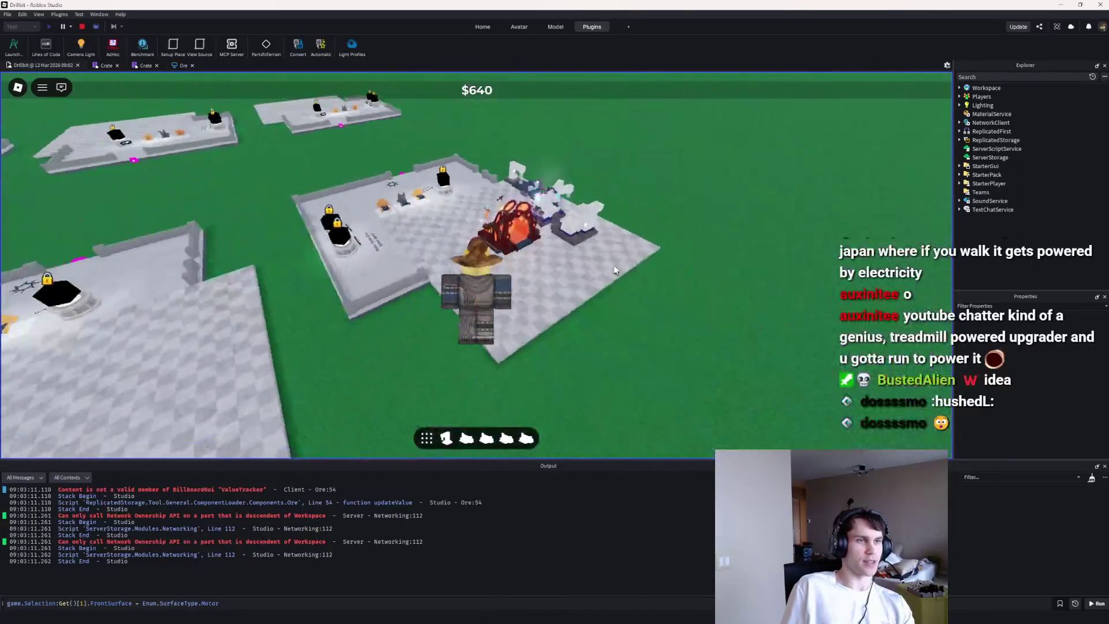
key(w)
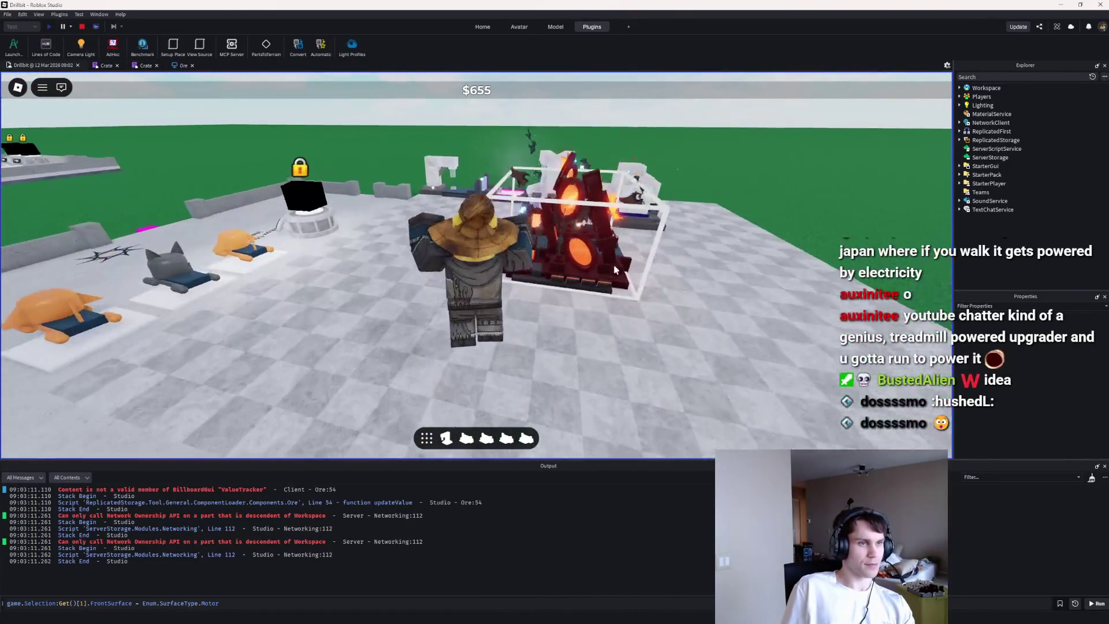
key(w)
key(Left)
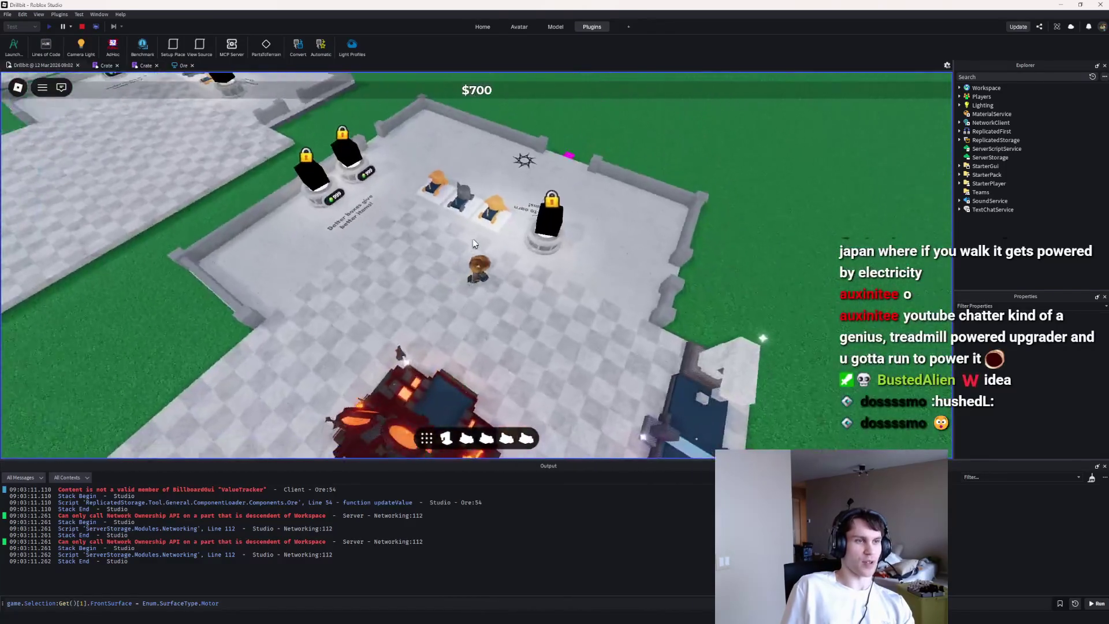
key(Right)
key(w)
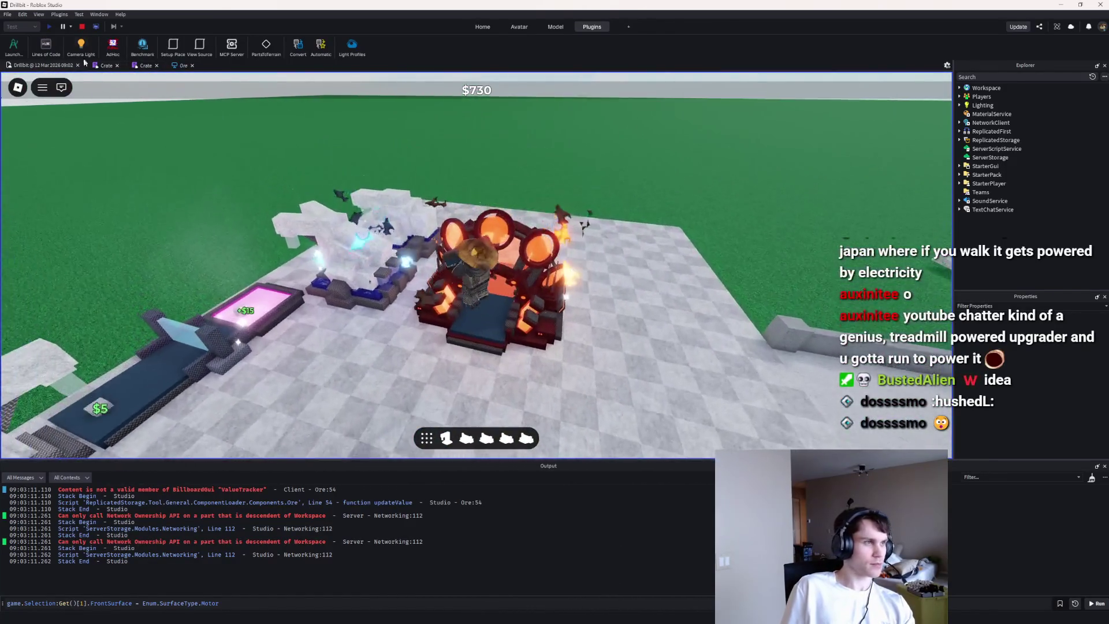
click(84, 27)
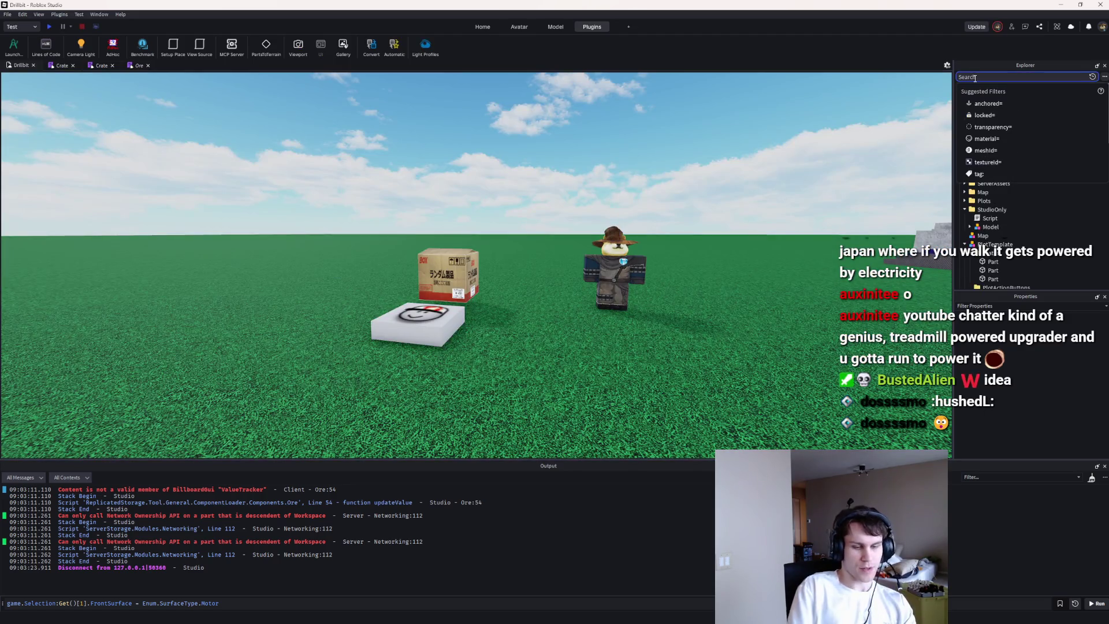
Step: Filter the Explorer for 'plot' and open the PlotServer script, scrolling down its code
text(plot)
double_click(980, 116)
scroll(417, 301, down, 10)
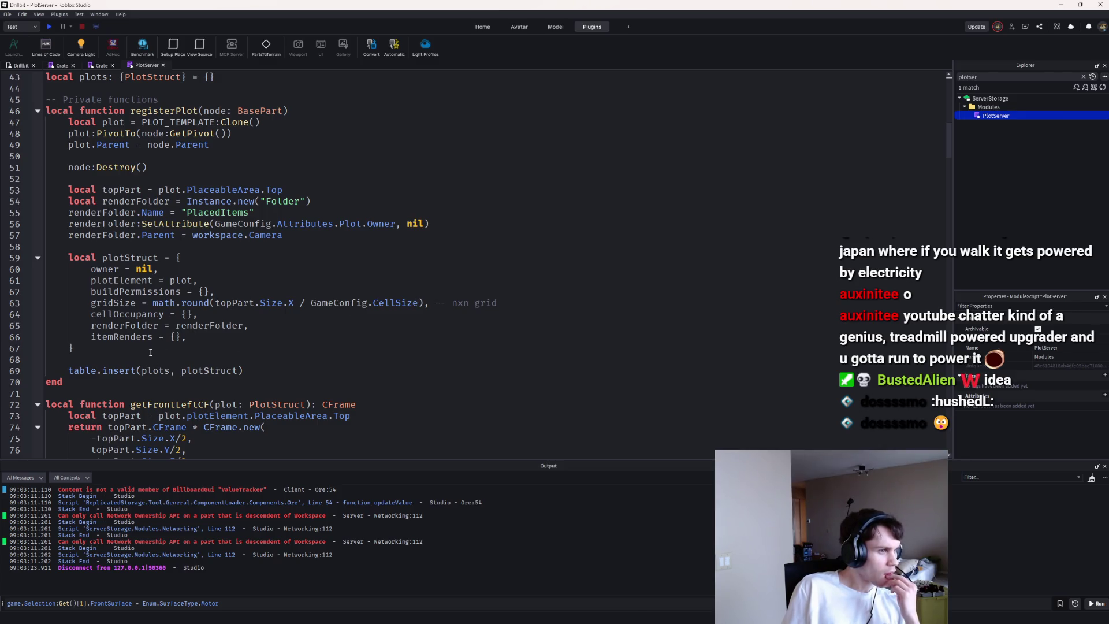
scroll(150, 352, down, 20)
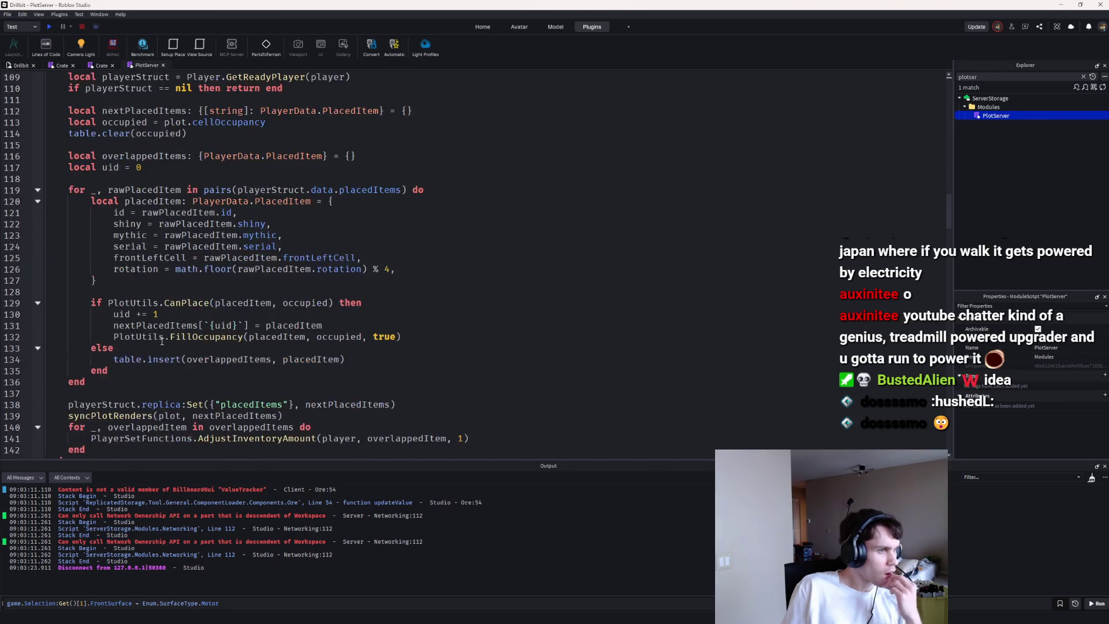
scroll(162, 342, down, 11)
scroll(191, 287, down, 12)
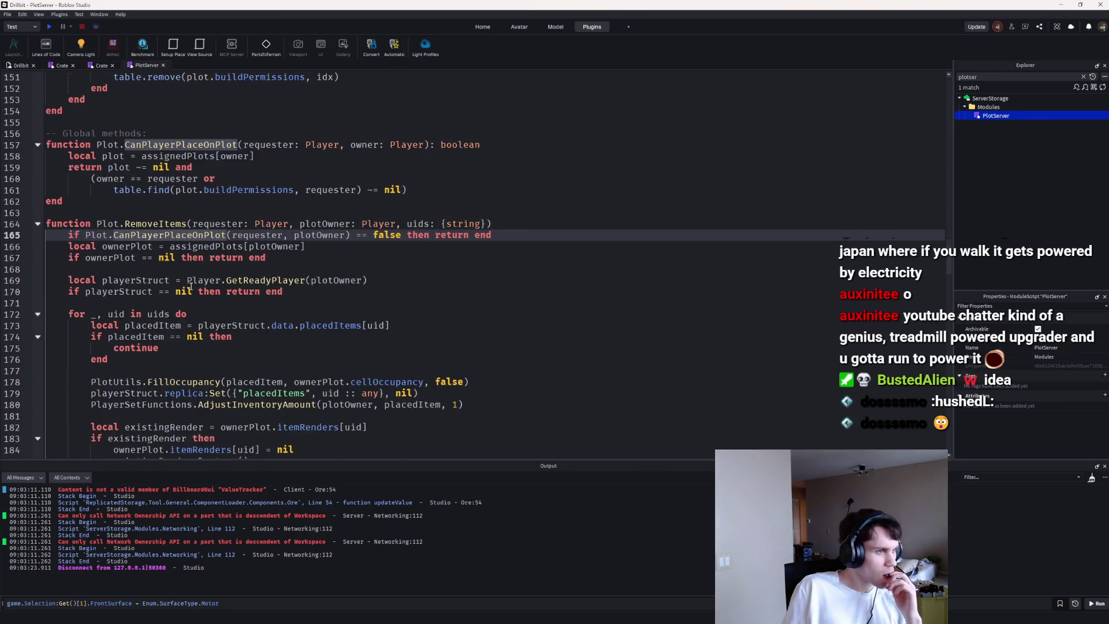
click(192, 286)
Step: Find Plot.Assign via 'assi' and insert blank lines above the SetAttribute owner calls
text(assi)
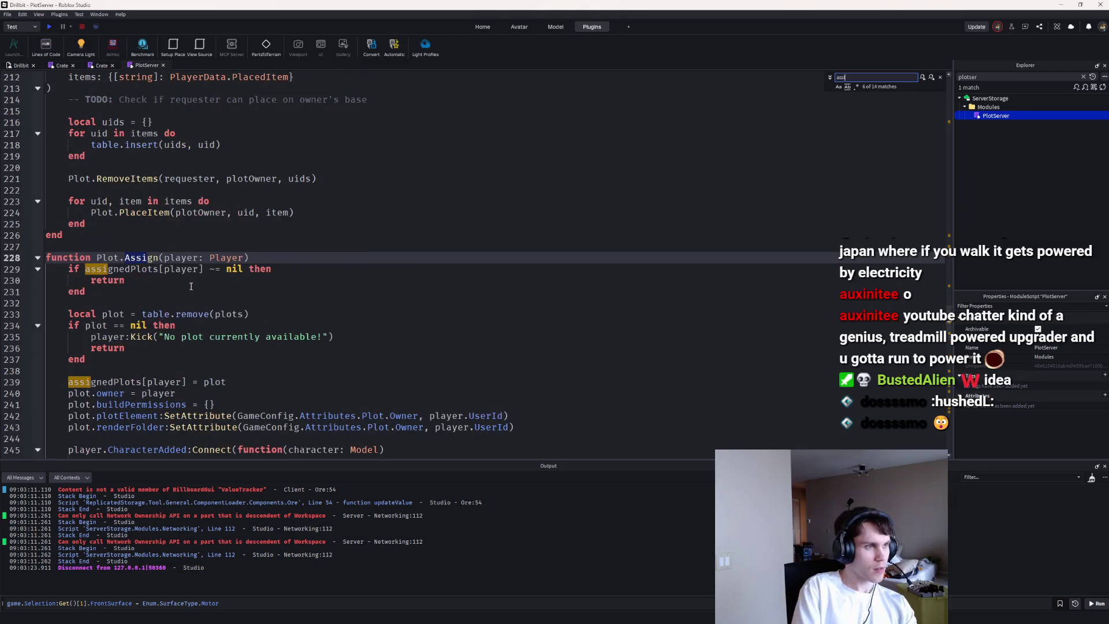
scroll(191, 287, down, 4)
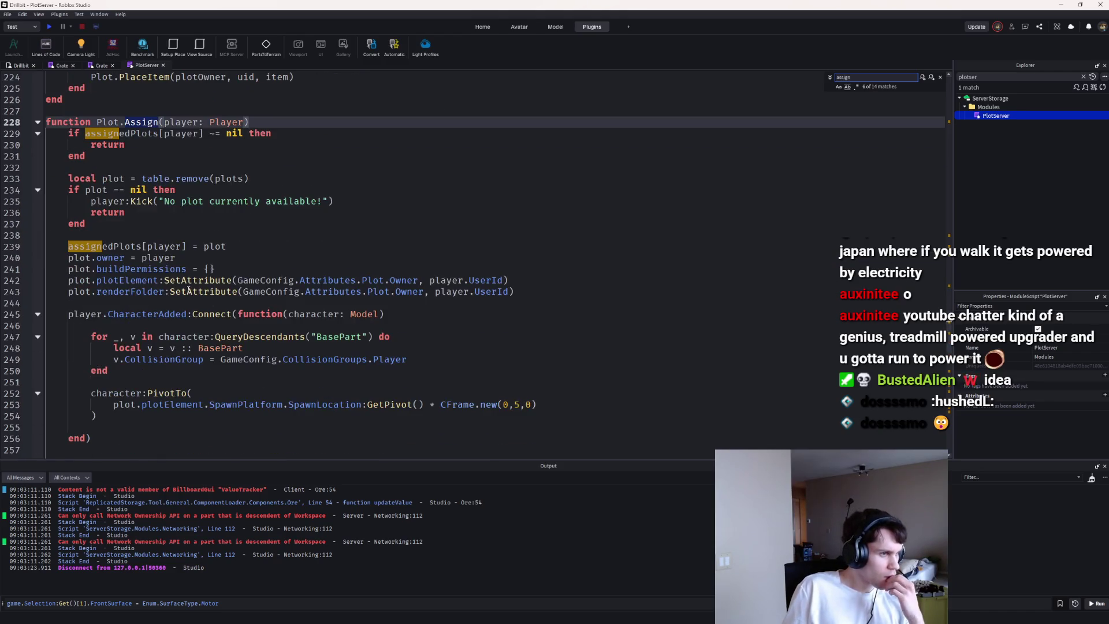
click(227, 300)
key(Return)
key(Return)
key(Up)
key(Up)
key(alt+Up)
key(alt+Up)
key(Return)
Step: Begin the new line with 'plot.plotElement.' using autocomplete
text(plot)
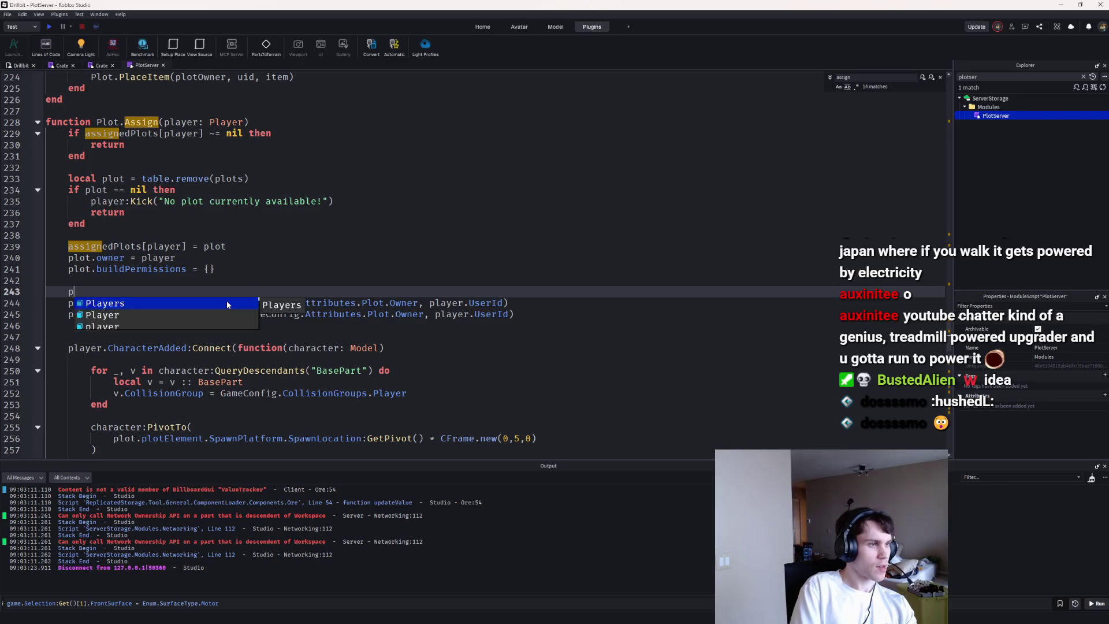
text(.plo)
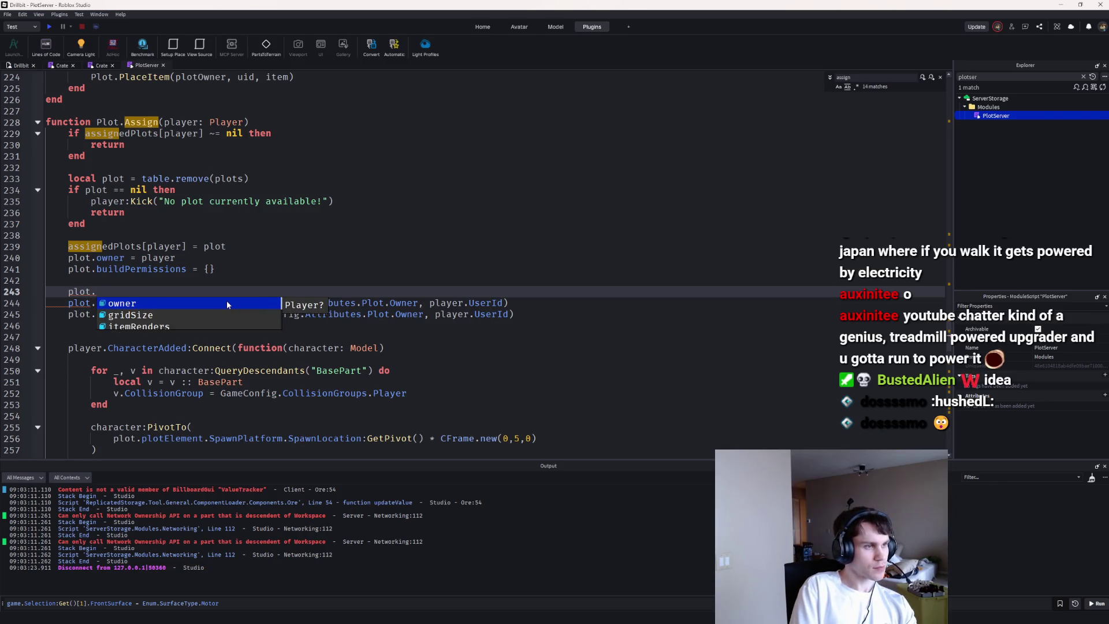
key(Tab)
text(.)
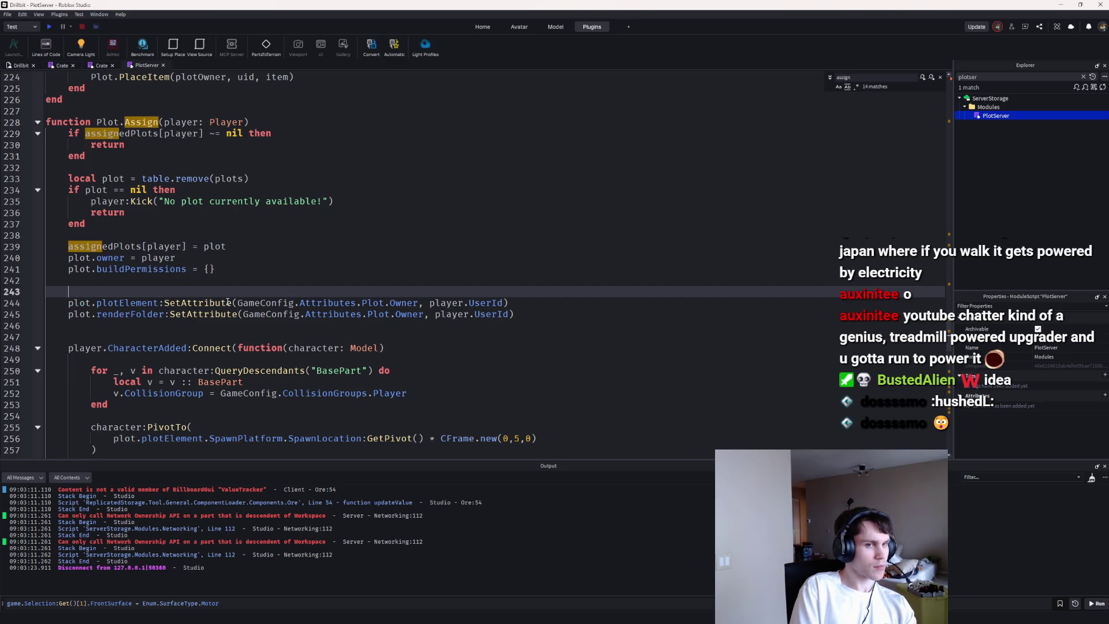
mouse_move(949, 335)
mouse_down()
mouse_move(948, 102)
mouse_move(798, 92)
mouse_up()
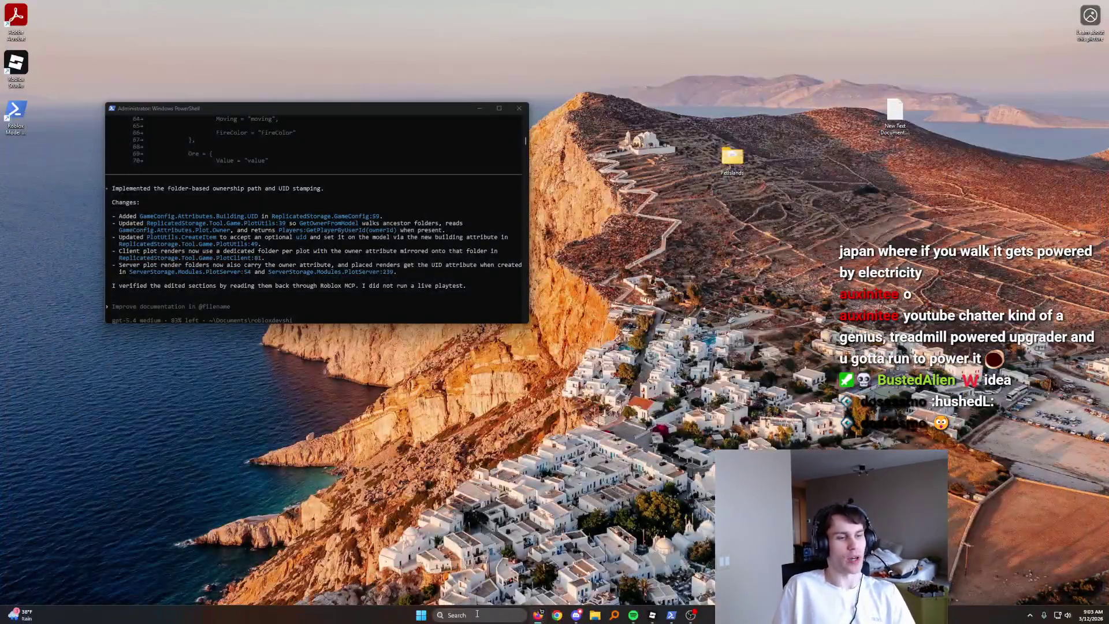
Step: Search 'roblox st' in the taskbar search and launch Roblox Studio
click(477, 613)
text(robox s)
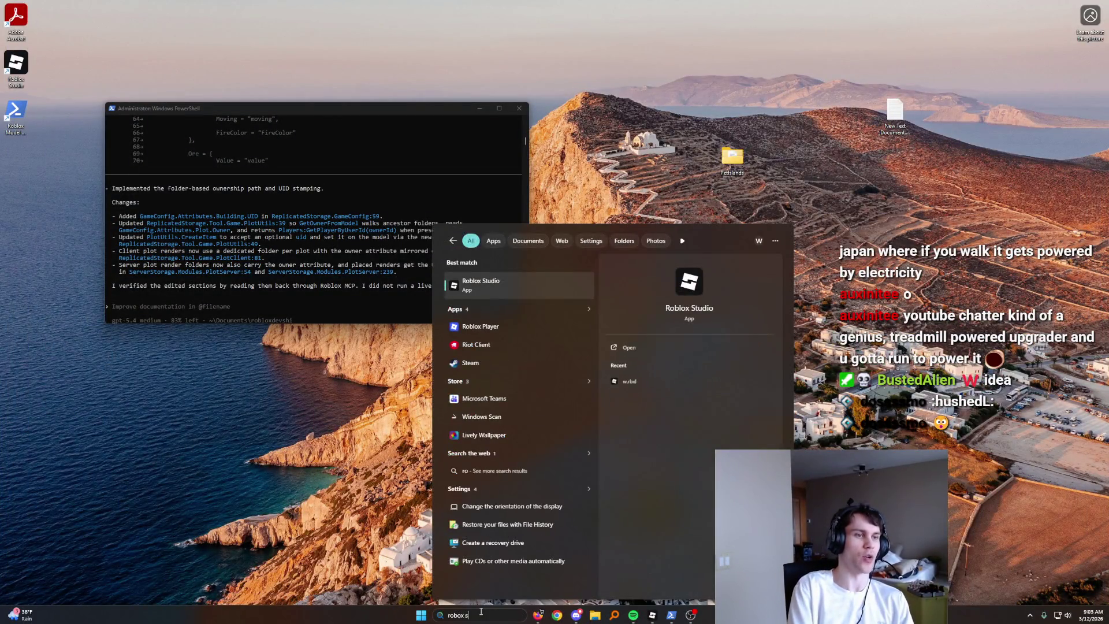
key(Return)
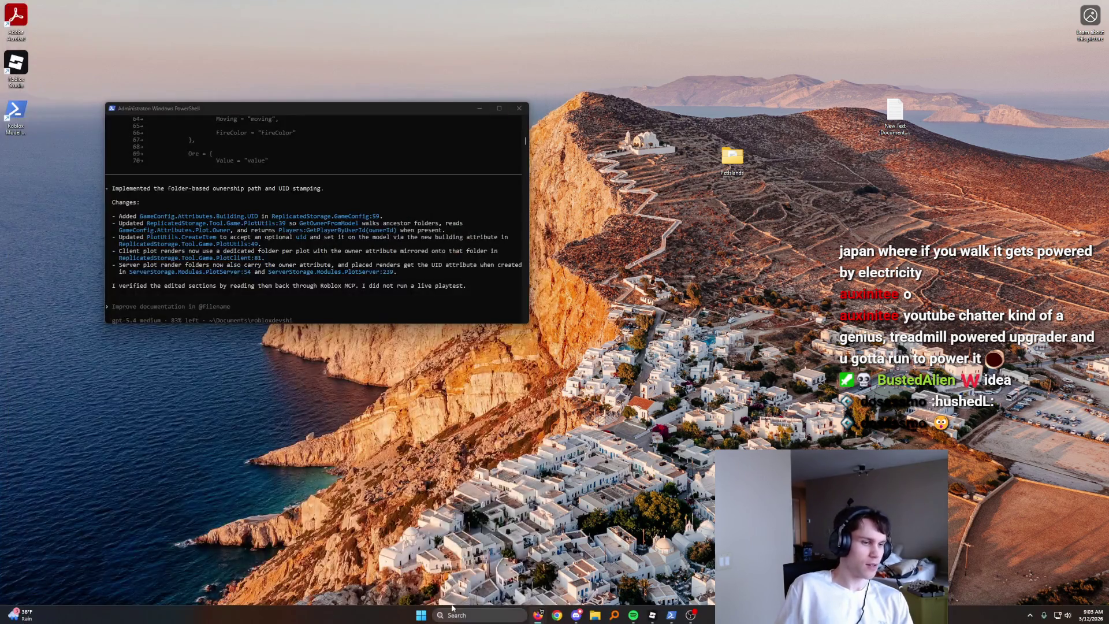
click(464, 612)
text(roblox st)
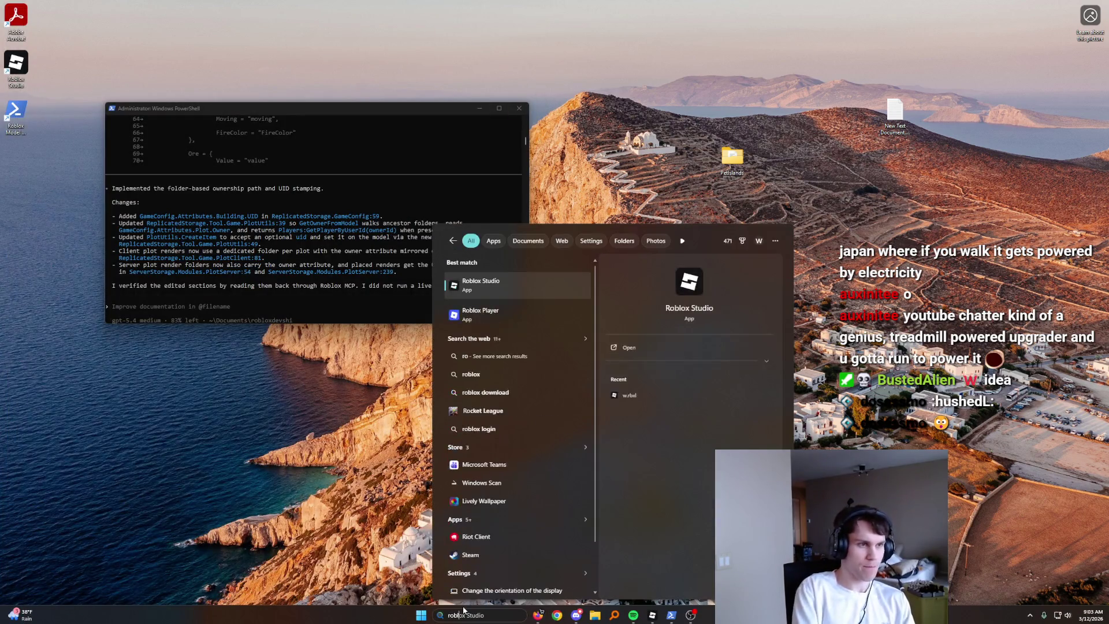
key(Return)
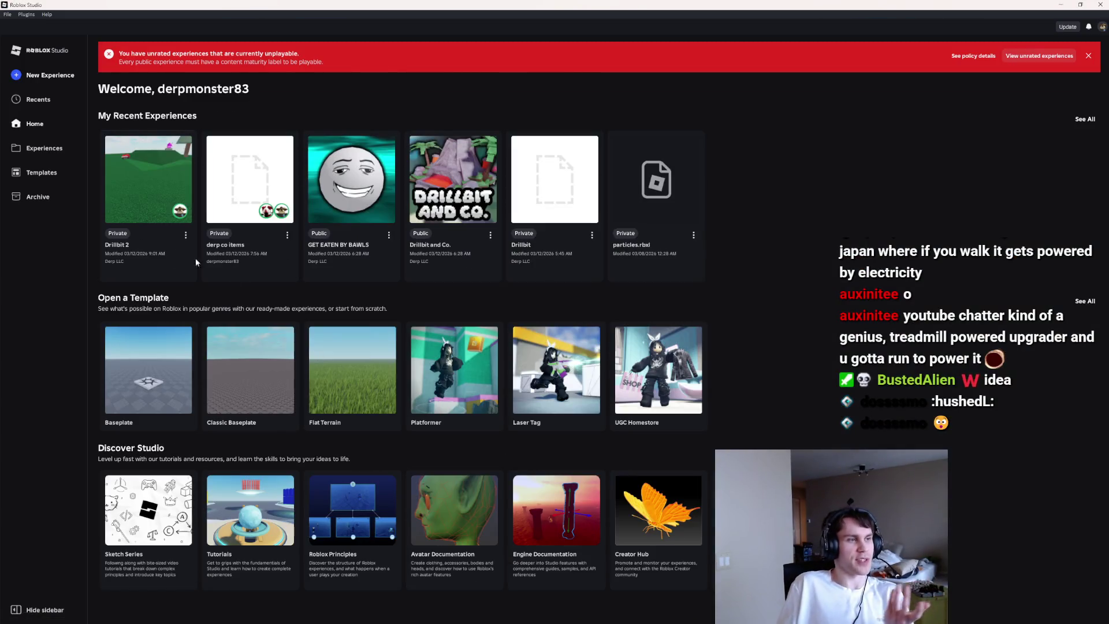
Step: Close the mistakenly opened Drillbit 2 place, relaunch Studio, and open the Drillbit experience
click(137, 245)
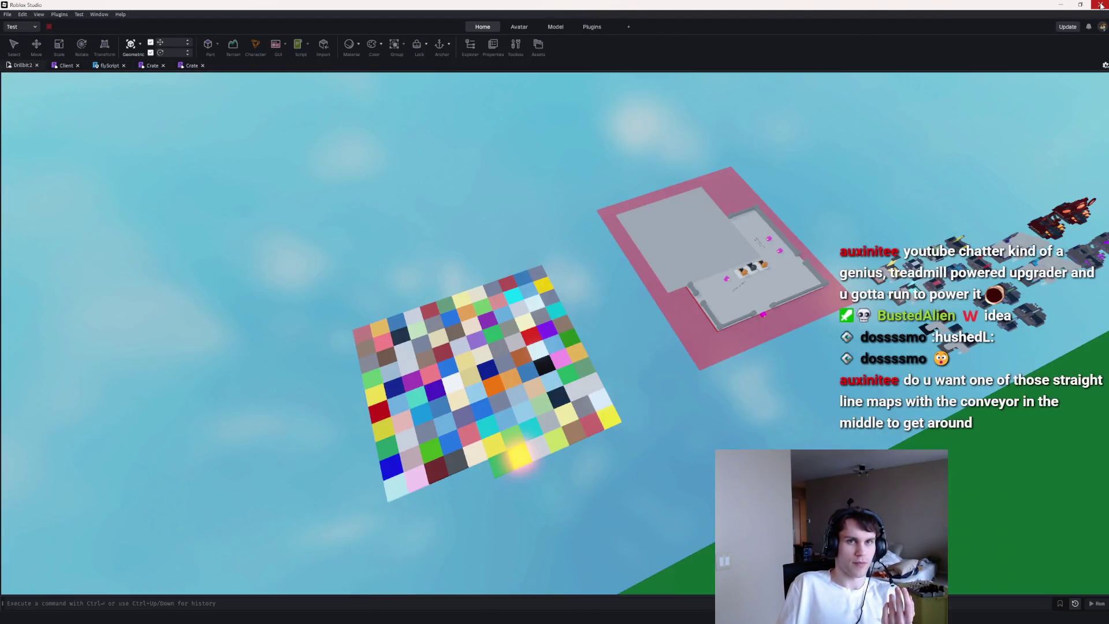
click(1101, 6)
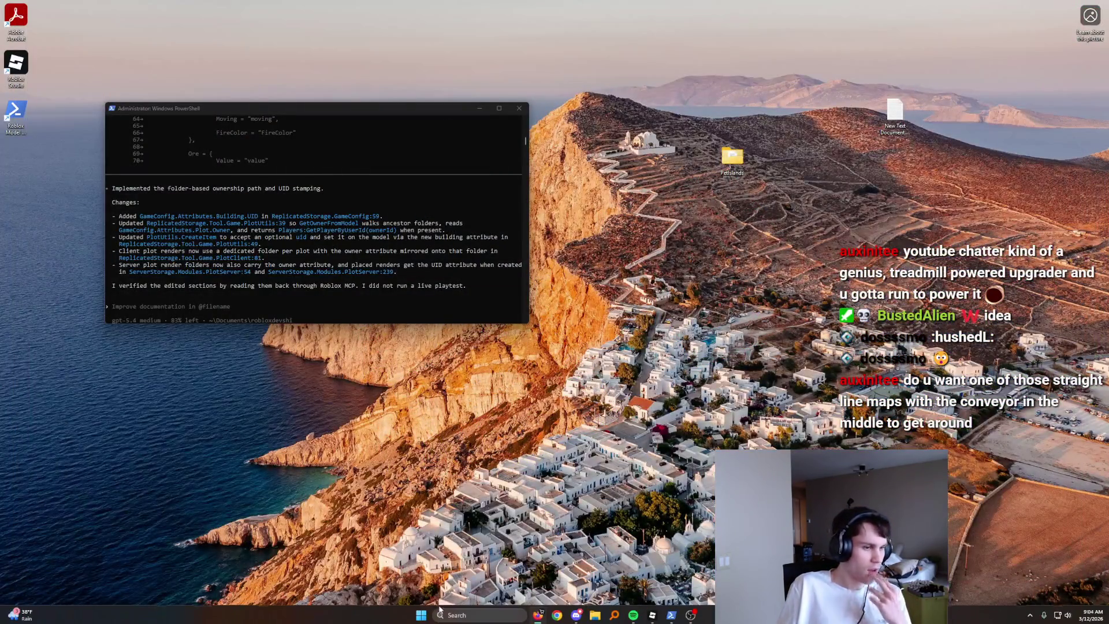
click(446, 615)
text(ro)
text( studio)
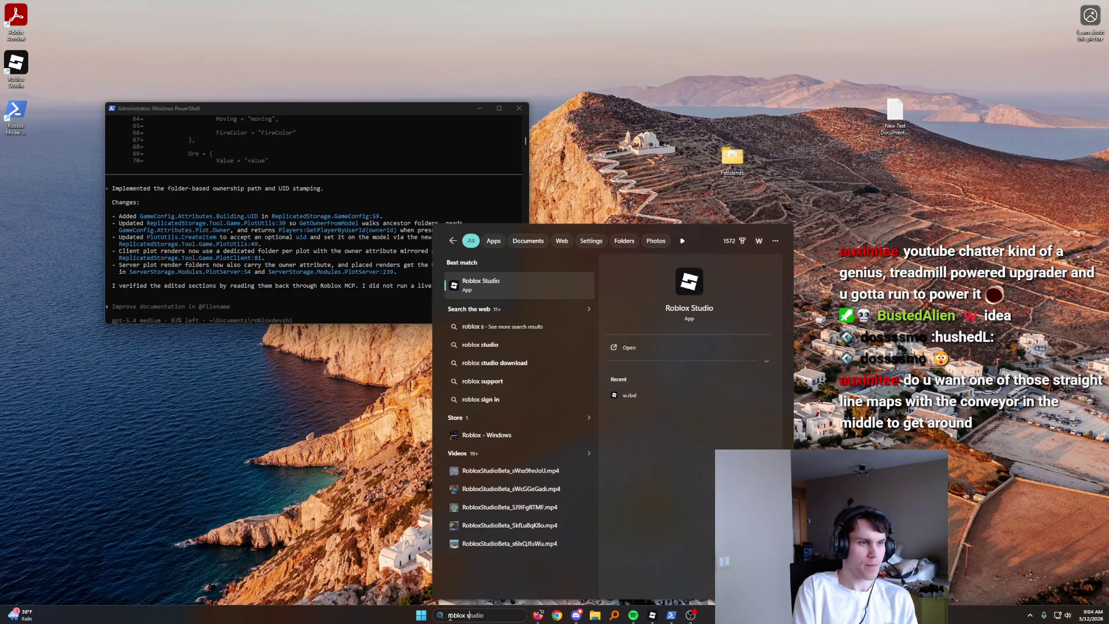
key(Return)
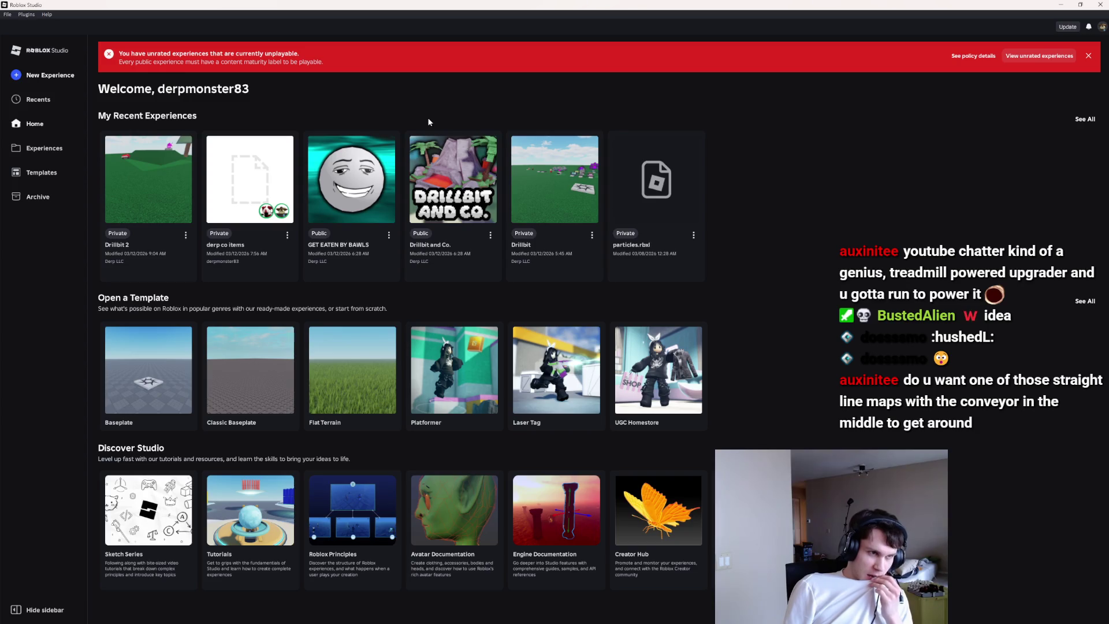
click(548, 181)
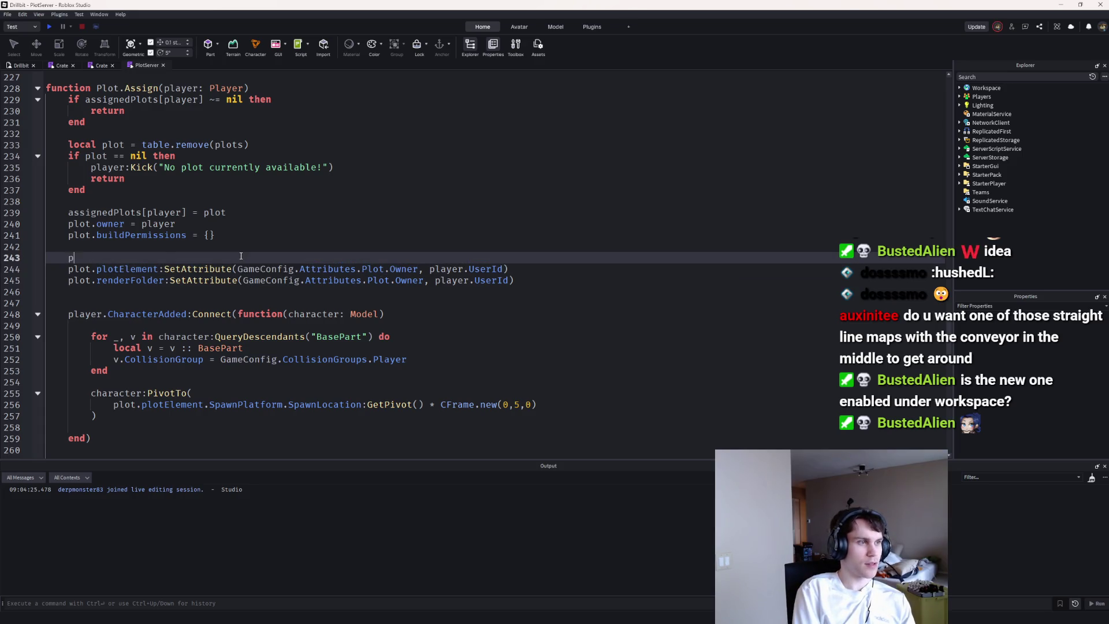
Step: Write a player:AddReplicationFocus call on line 243 of Plot.Assign using autocomplete
text(ol)
text(t.plotElement.PlaceableArea.)
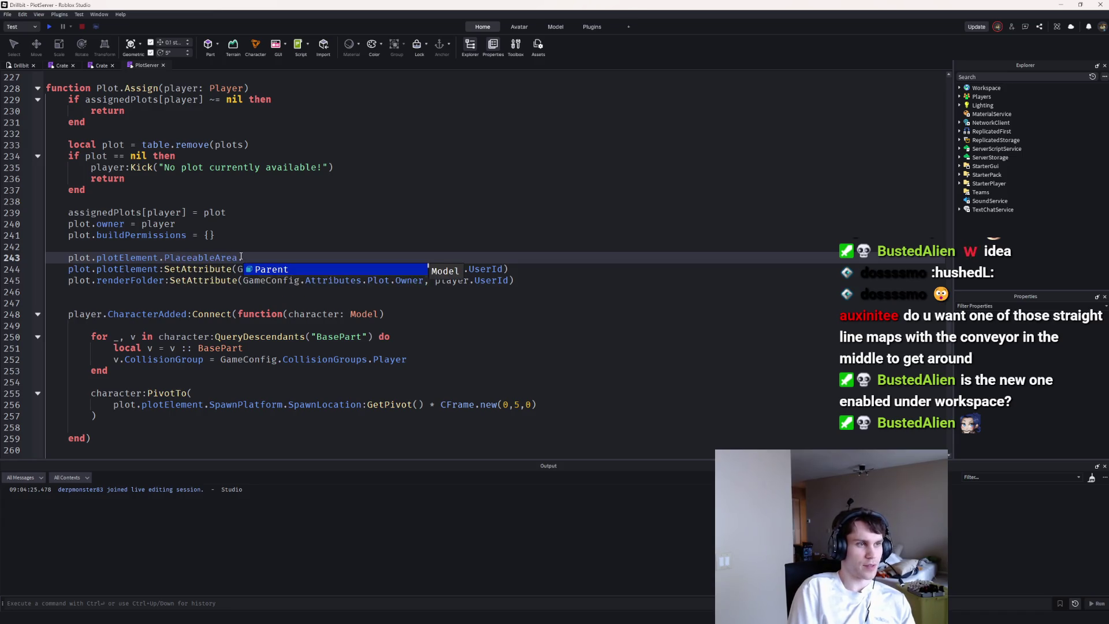
text(:)
key(BackSpace)
text(.Po)
key(BackSpace)
key(BackSpace)
key(BackSpace)
text(:Pers)
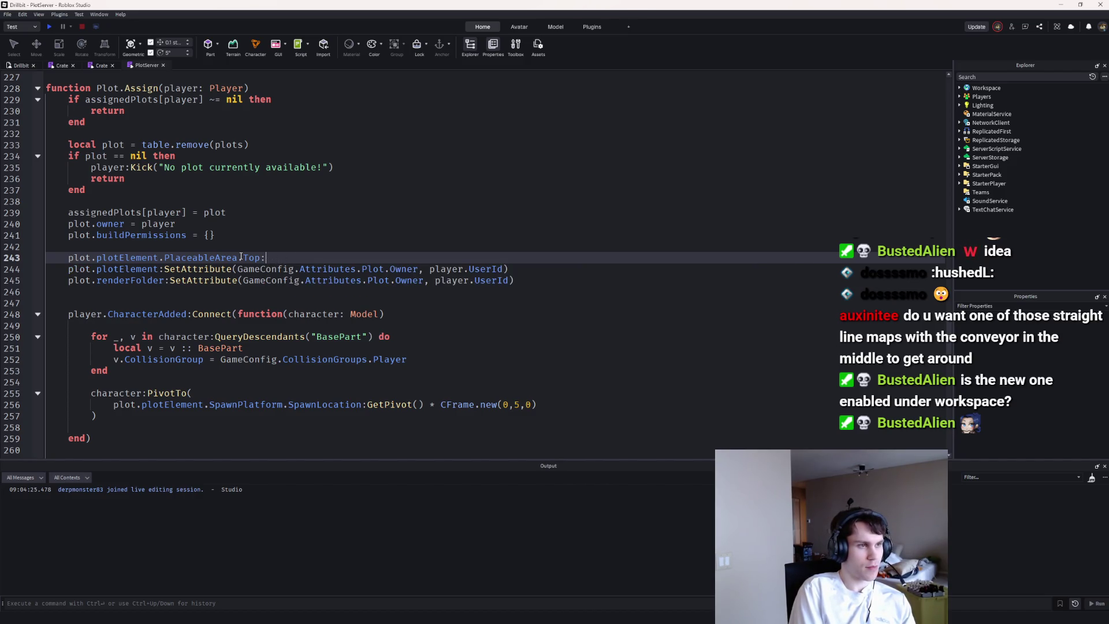
key(Return)
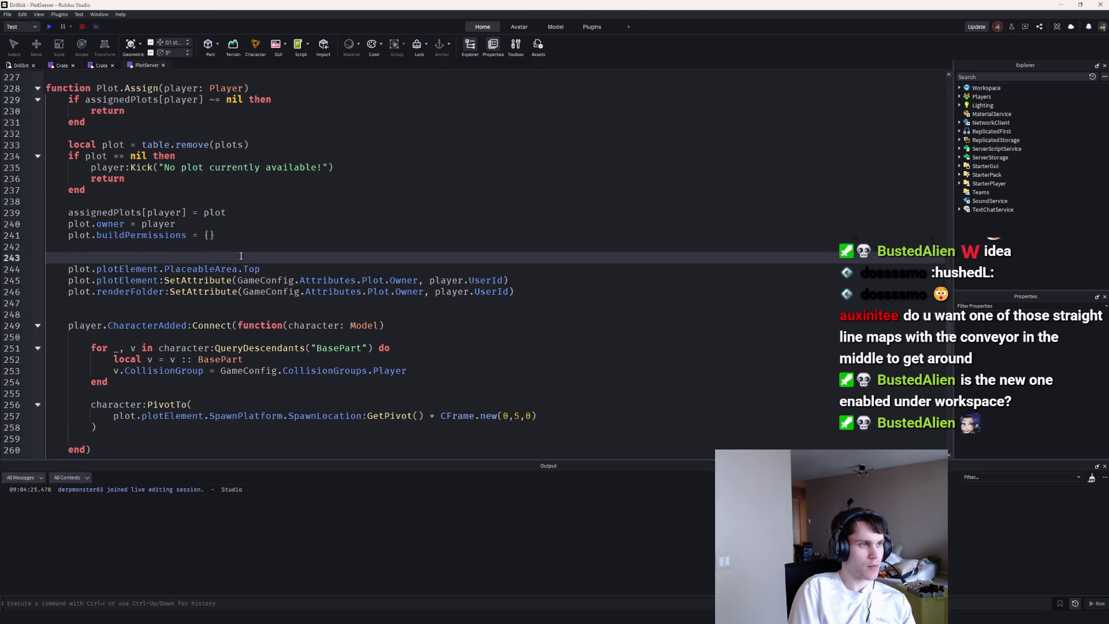
text(player:Add)
key(Down)
key(Return)
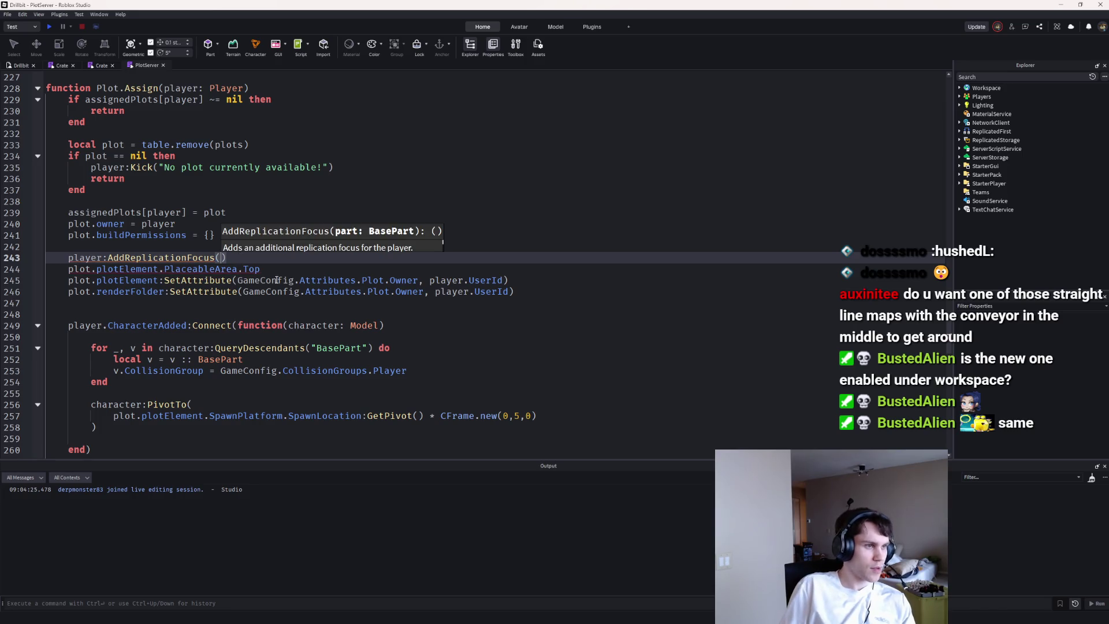
Step: Pass plot.plotElement.PlaceableArea.Top as the call's argument, then start a playtest
key(Down)
key(End)
key(shift+Up)
key(BackSpace)
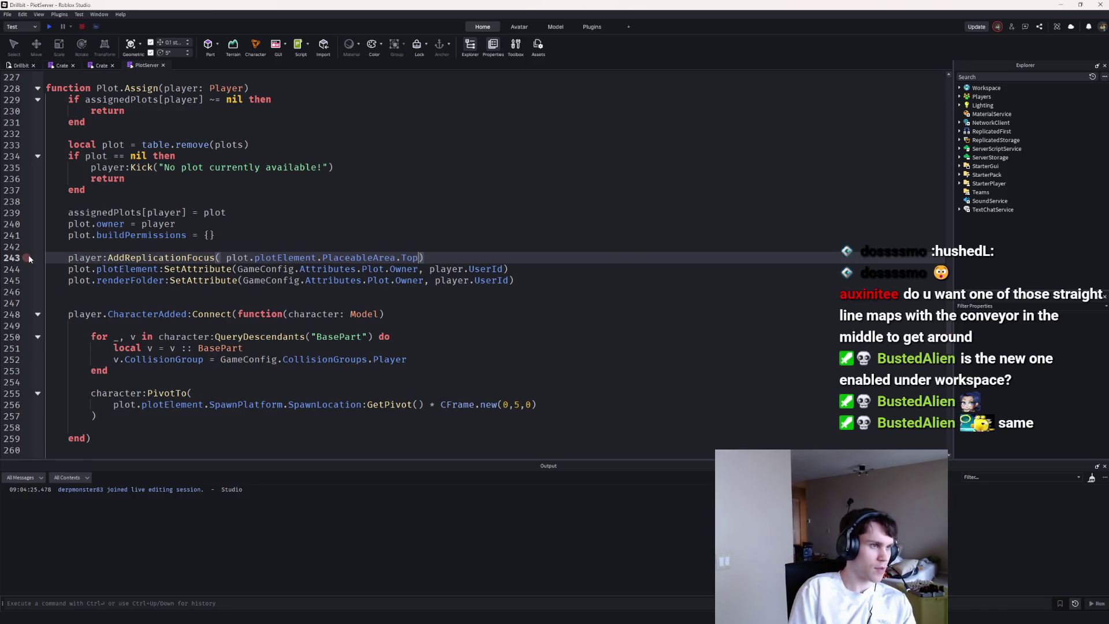
click(227, 257)
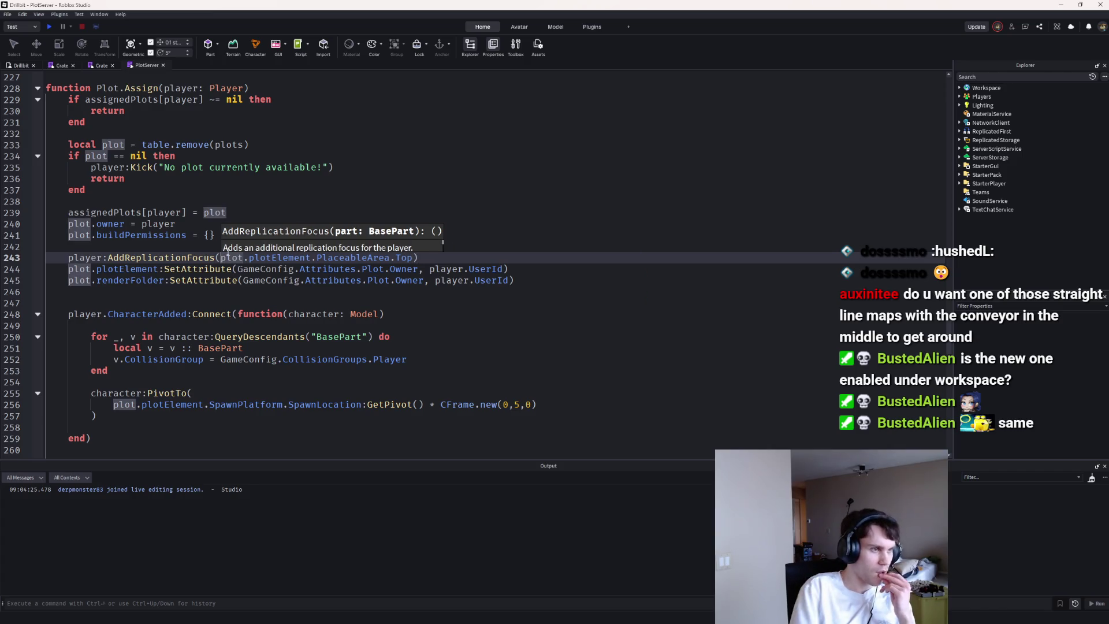
click(49, 27)
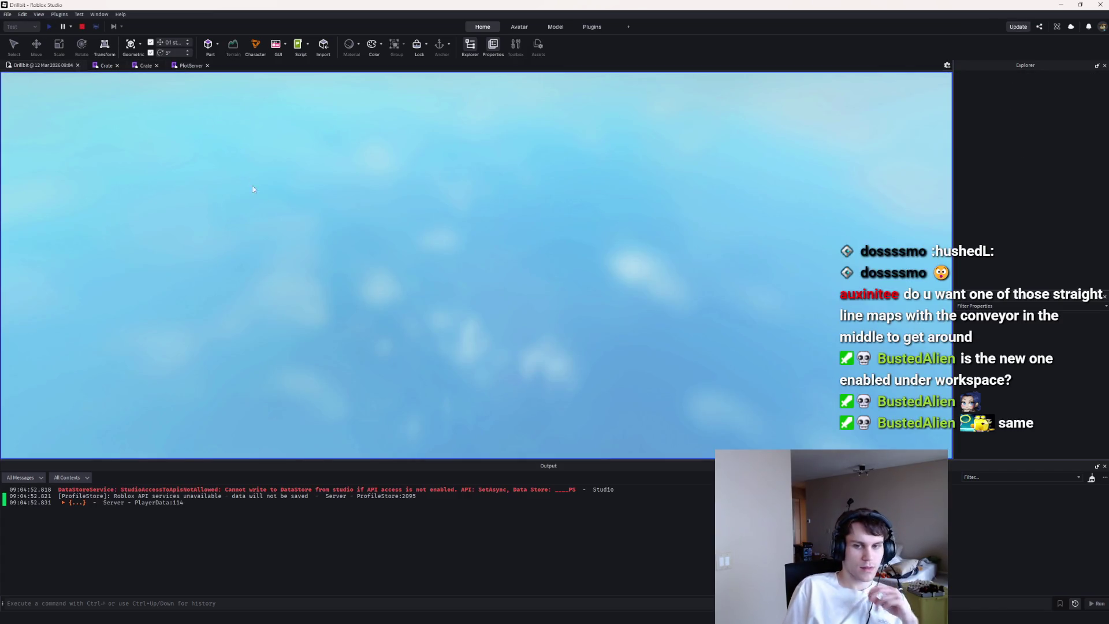
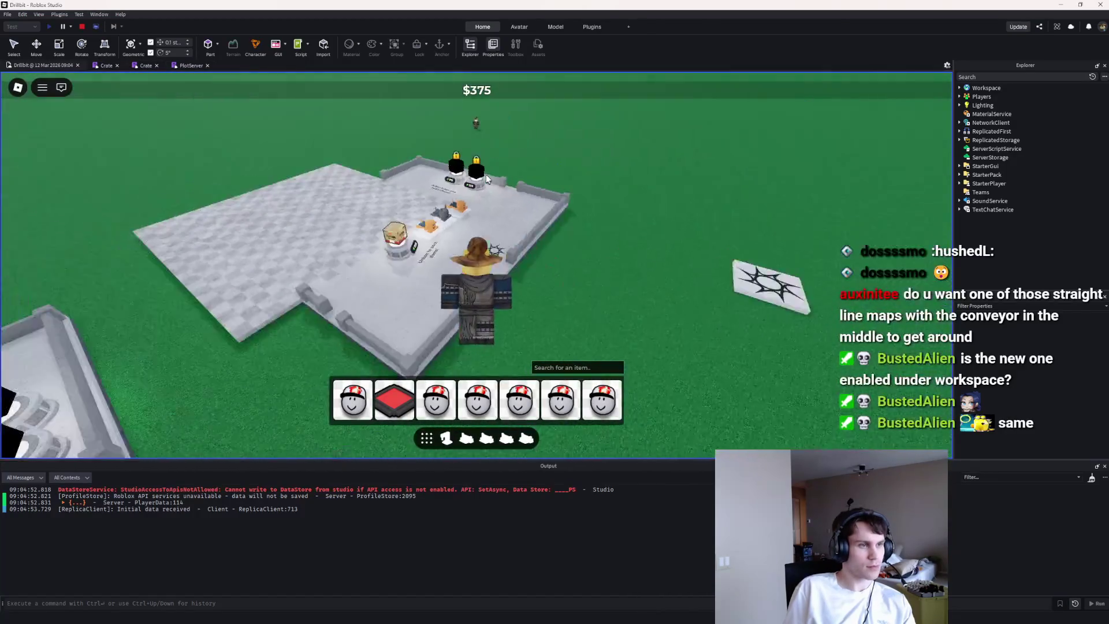
Step: Walk the character from the crate pedestal through the neighbouring plot onto the furnace plot
key(d)
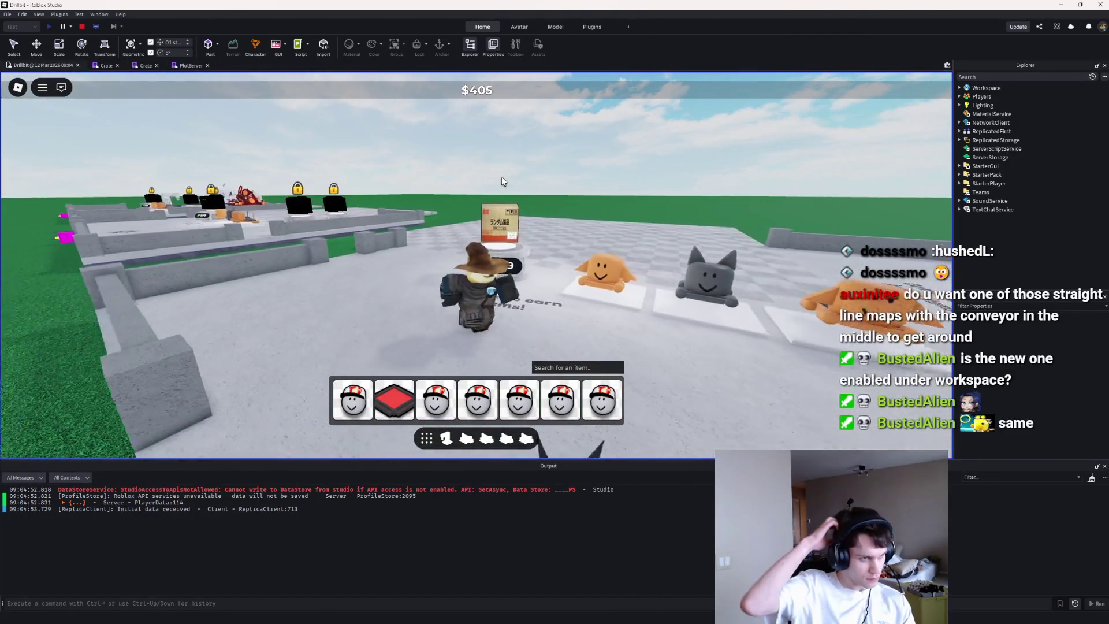
key(a)
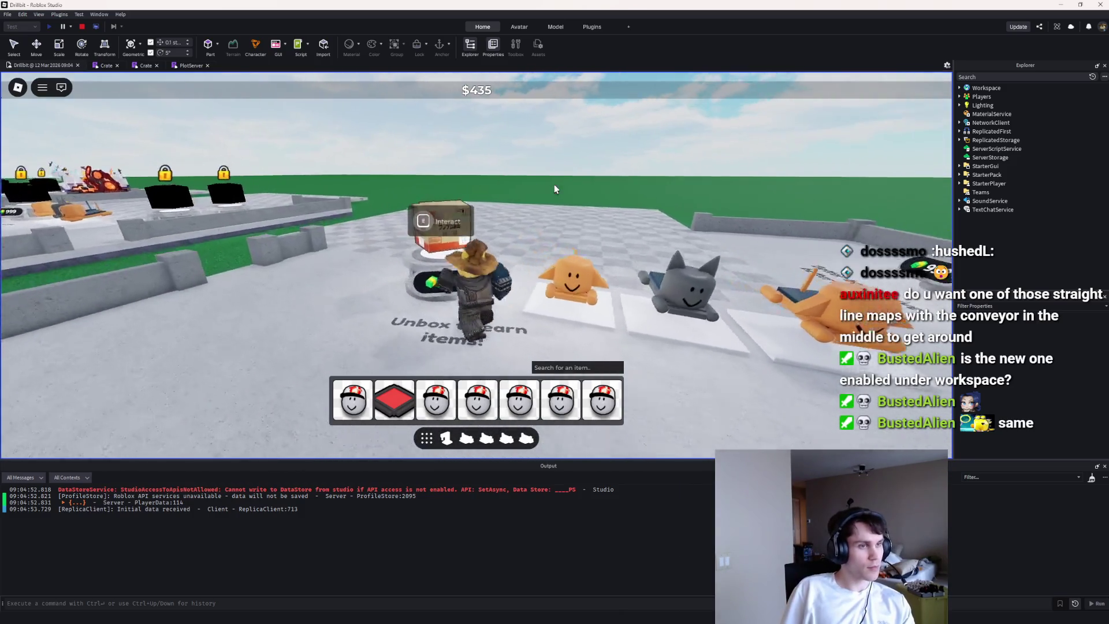
key(w)
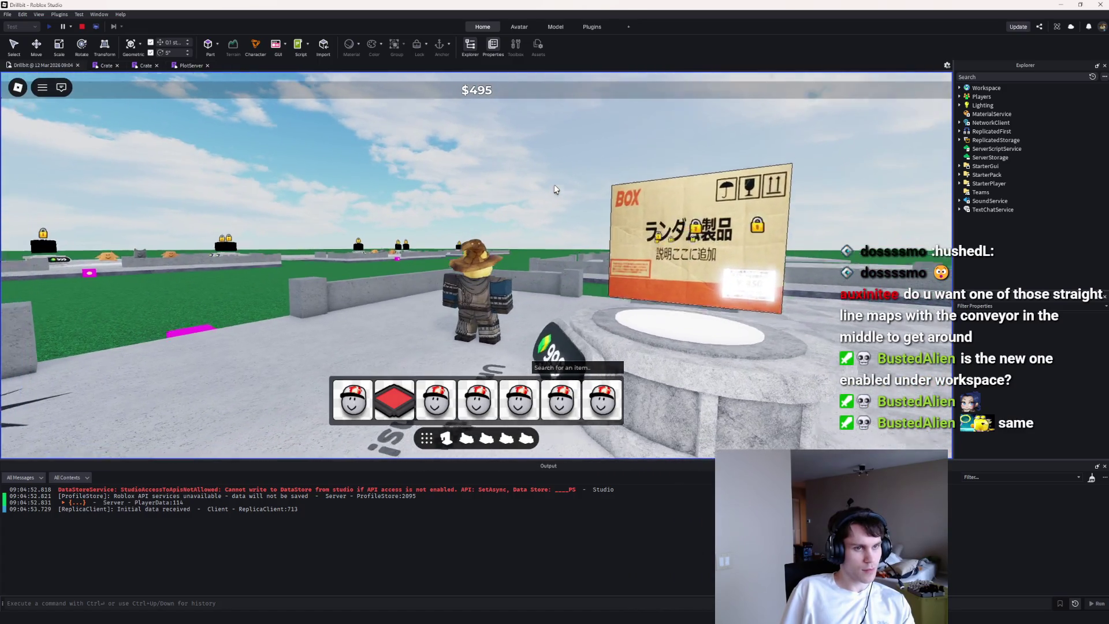
key(a)
key(w)
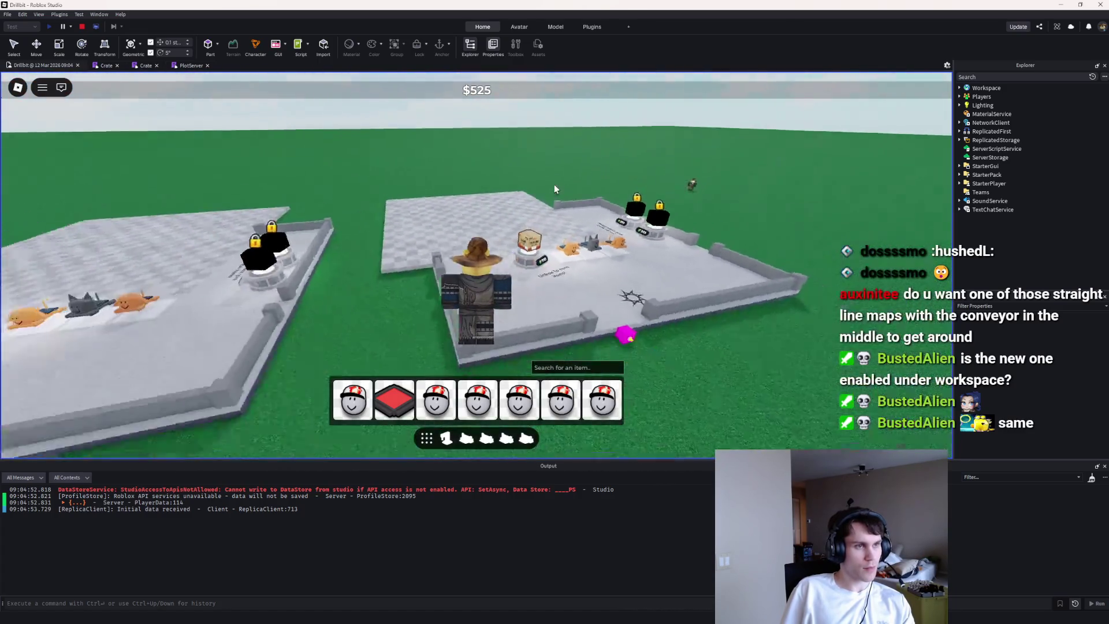
key(w)
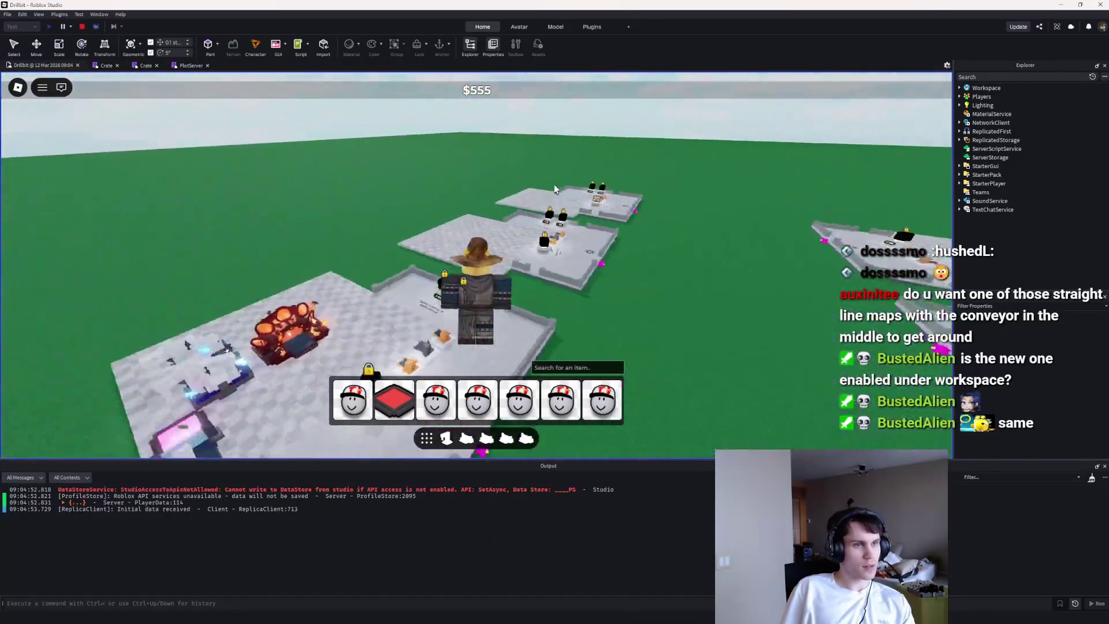
key(w)
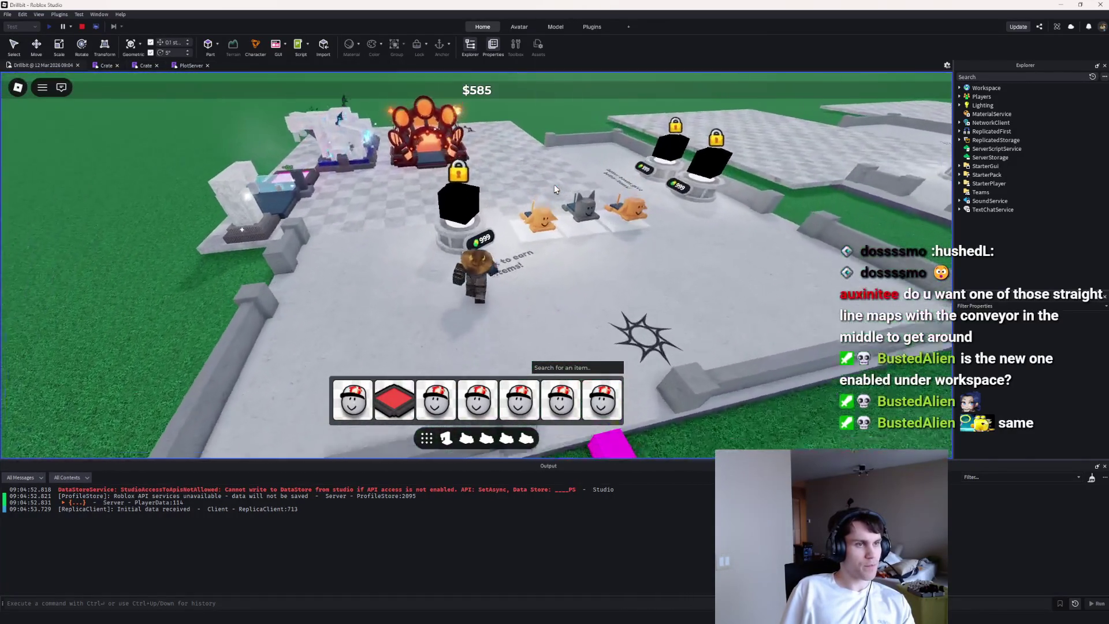
key(w)
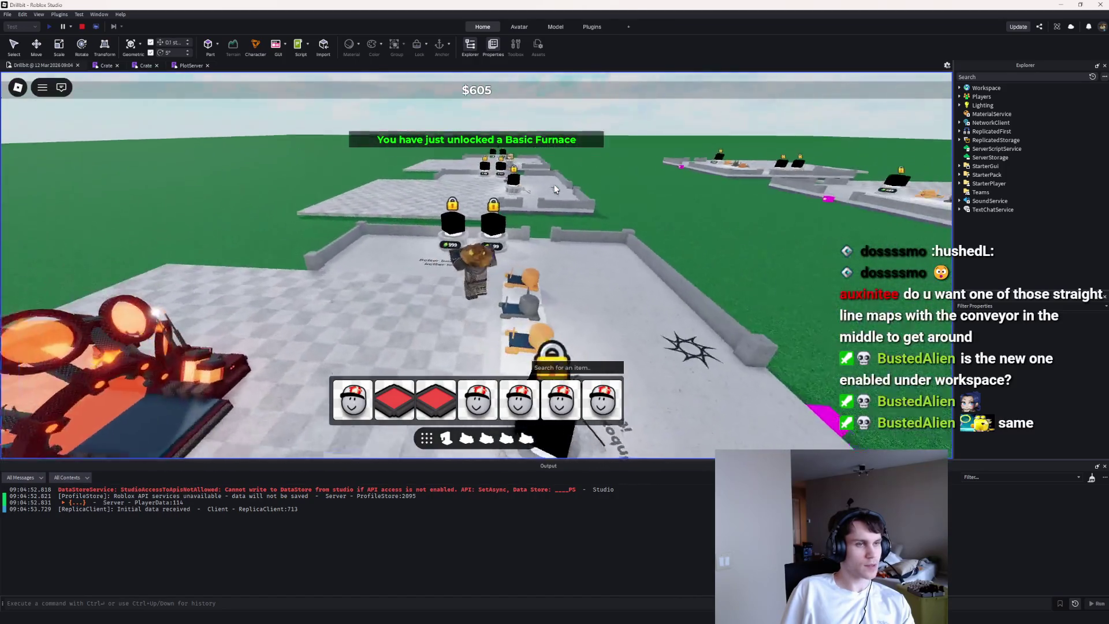
key(w)
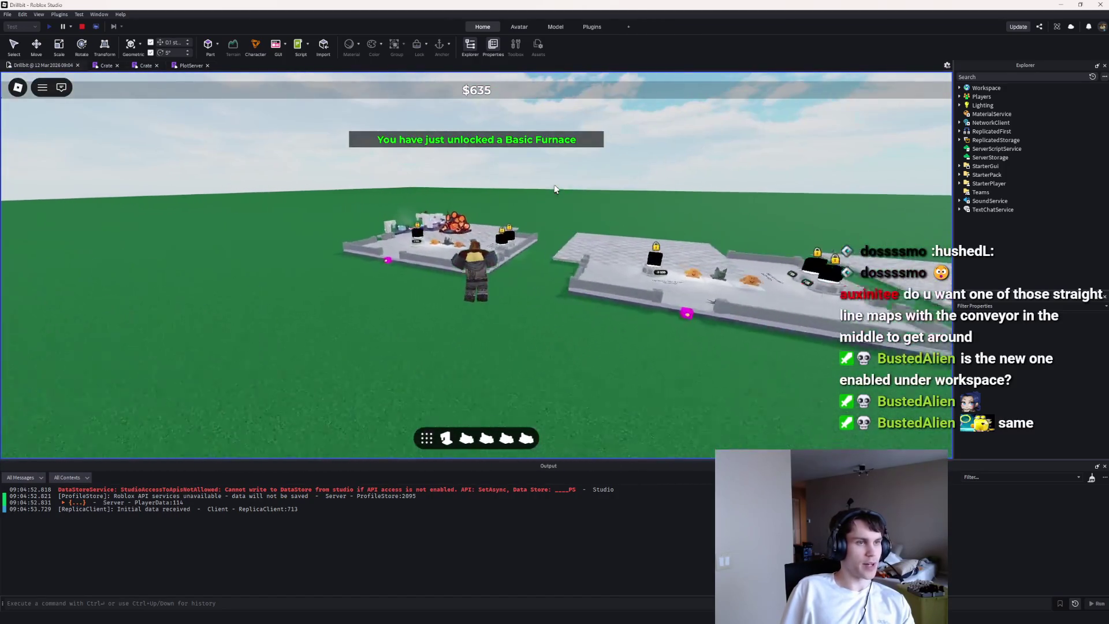
key(w)
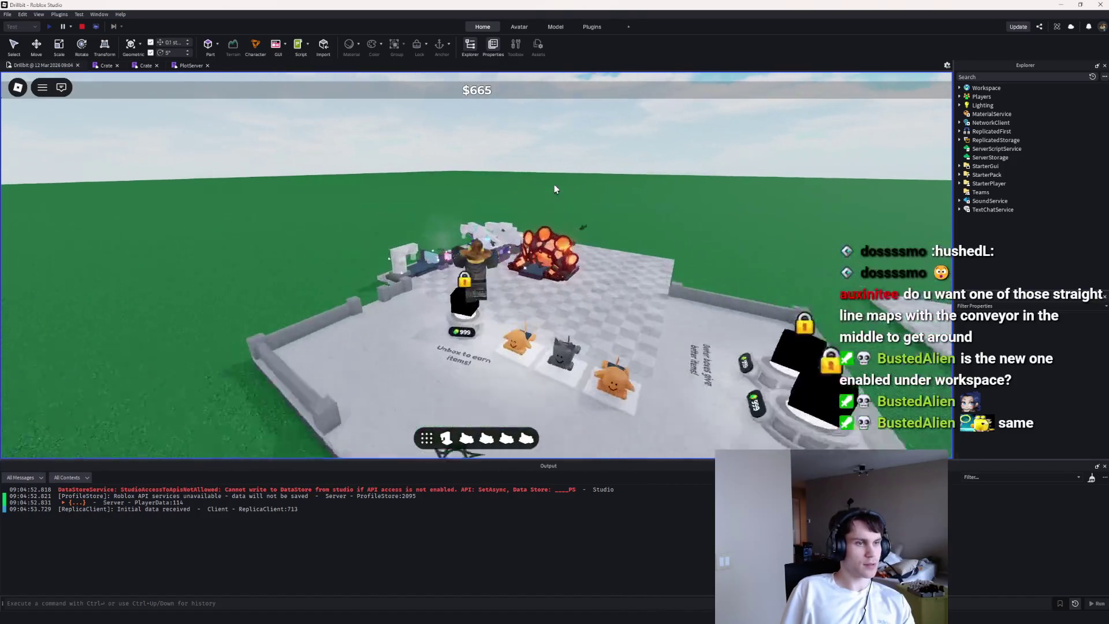
key(w)
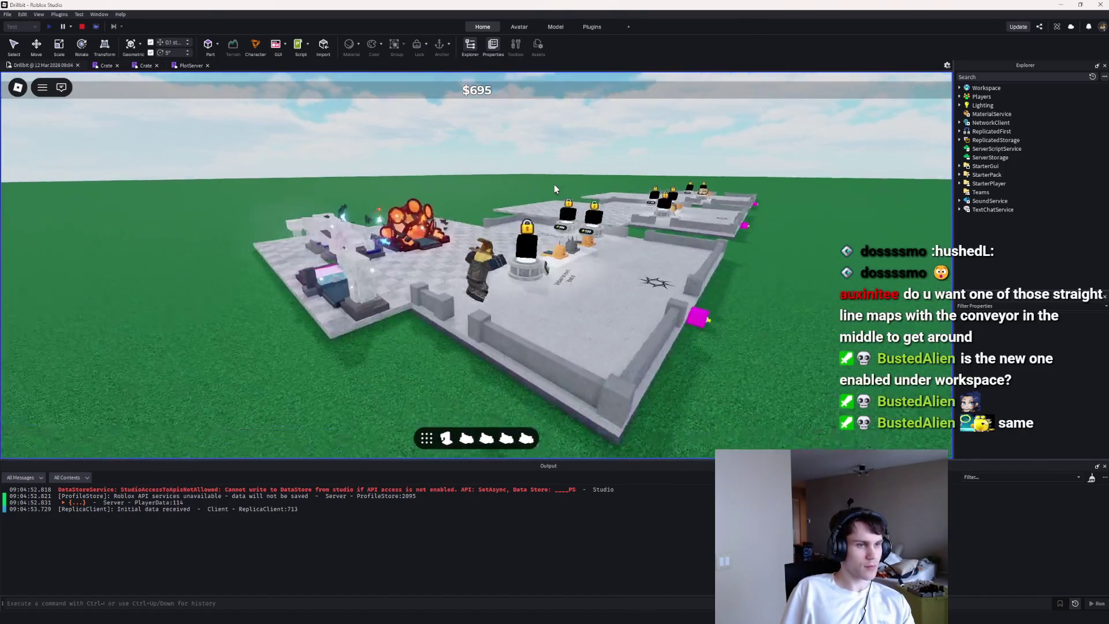
key(w)
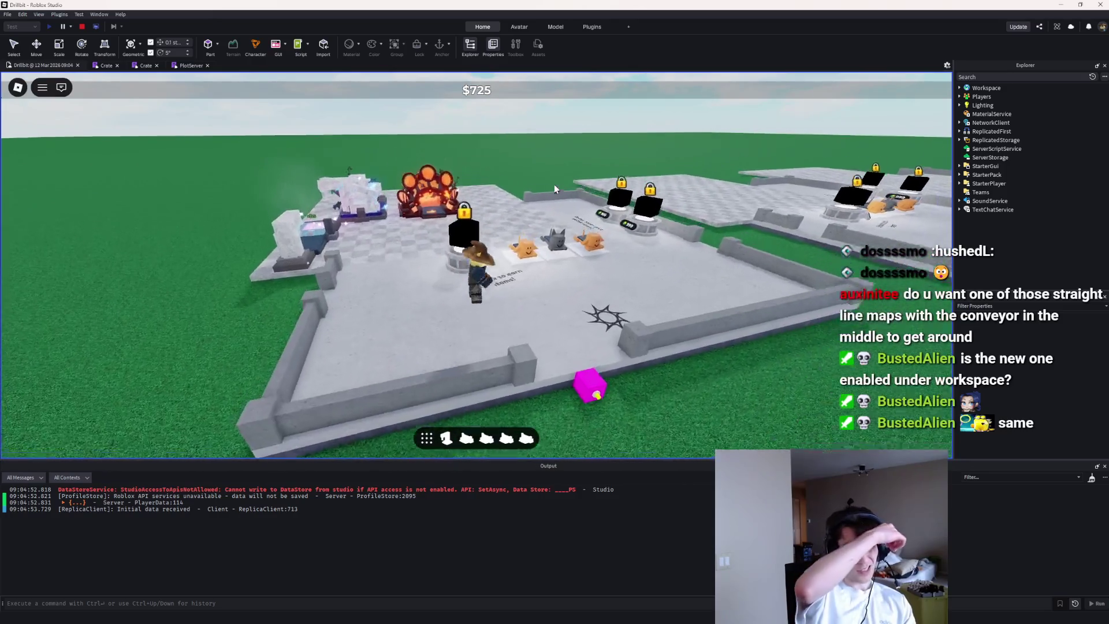
Step: Zoom and orbit the game camera while walking around the pets on the plot
scroll(535, 194, down, 5)
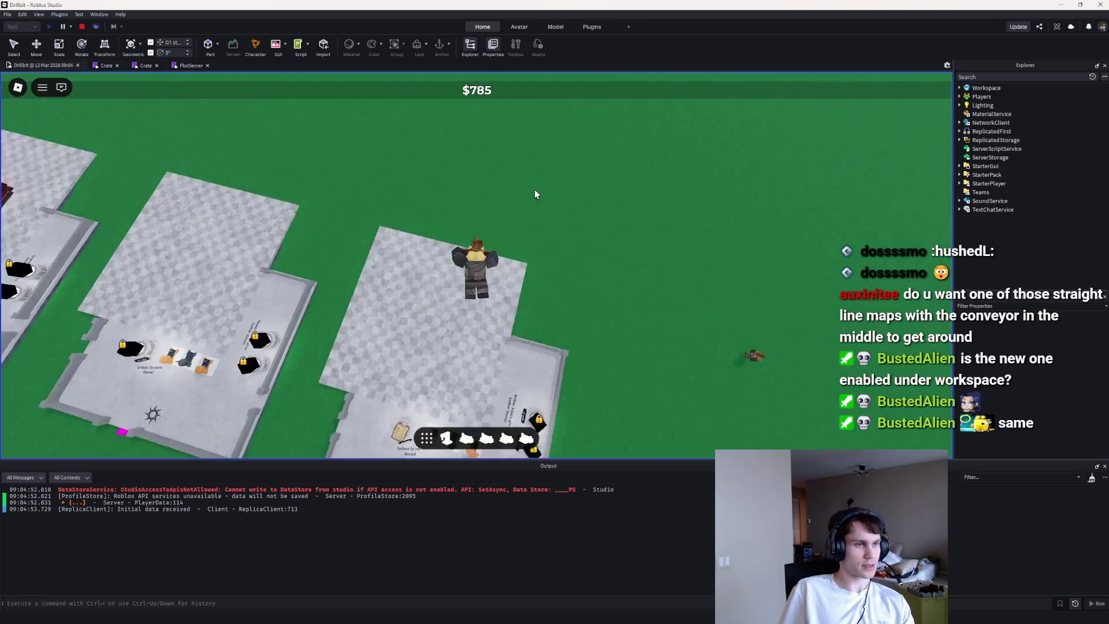
scroll(535, 194, up, 3)
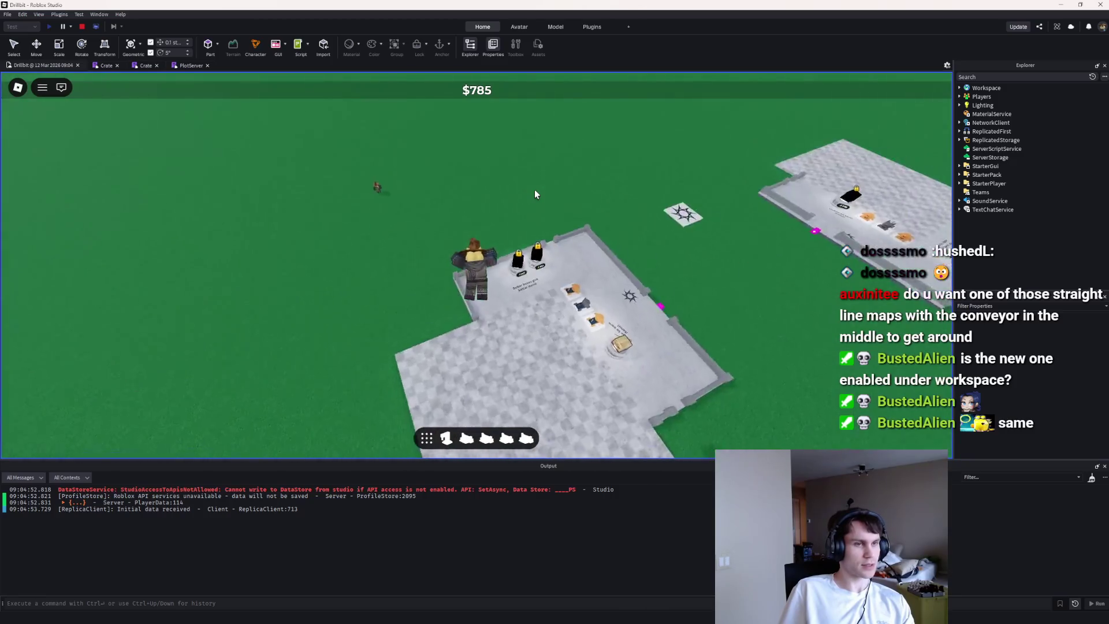
scroll(535, 194, up, 4)
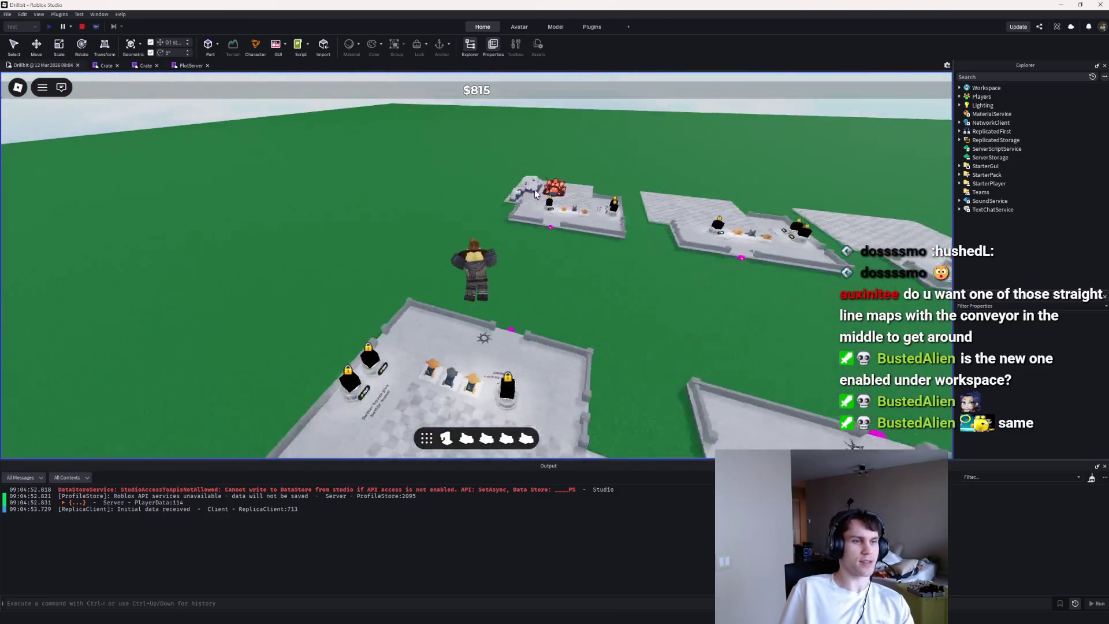
key(Left)
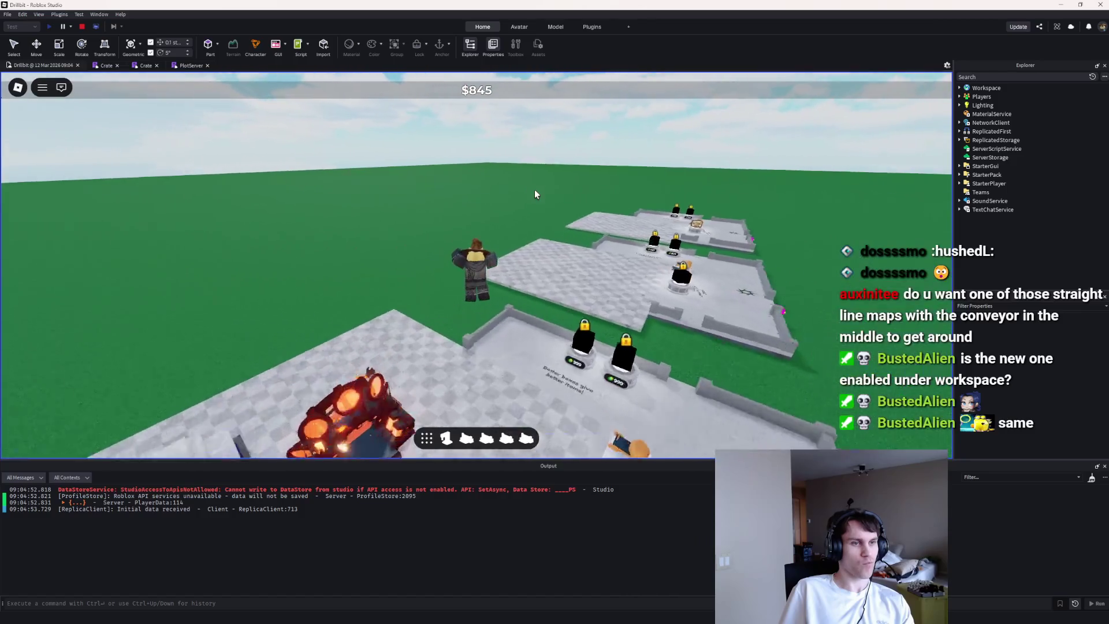
key(w)
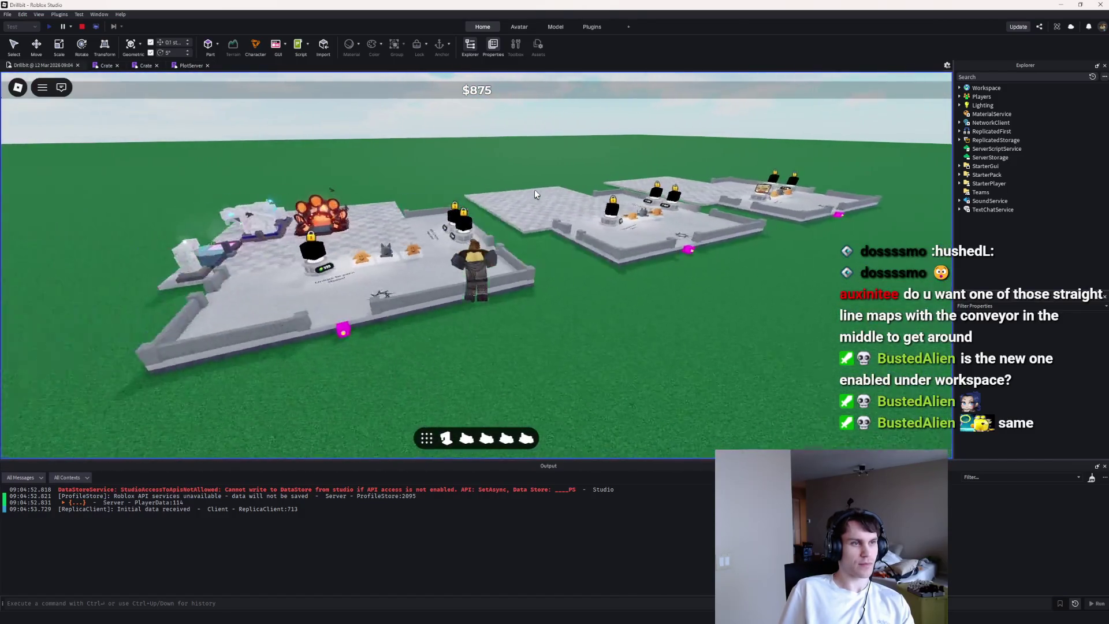
scroll(534, 194, up, 2)
key(s)
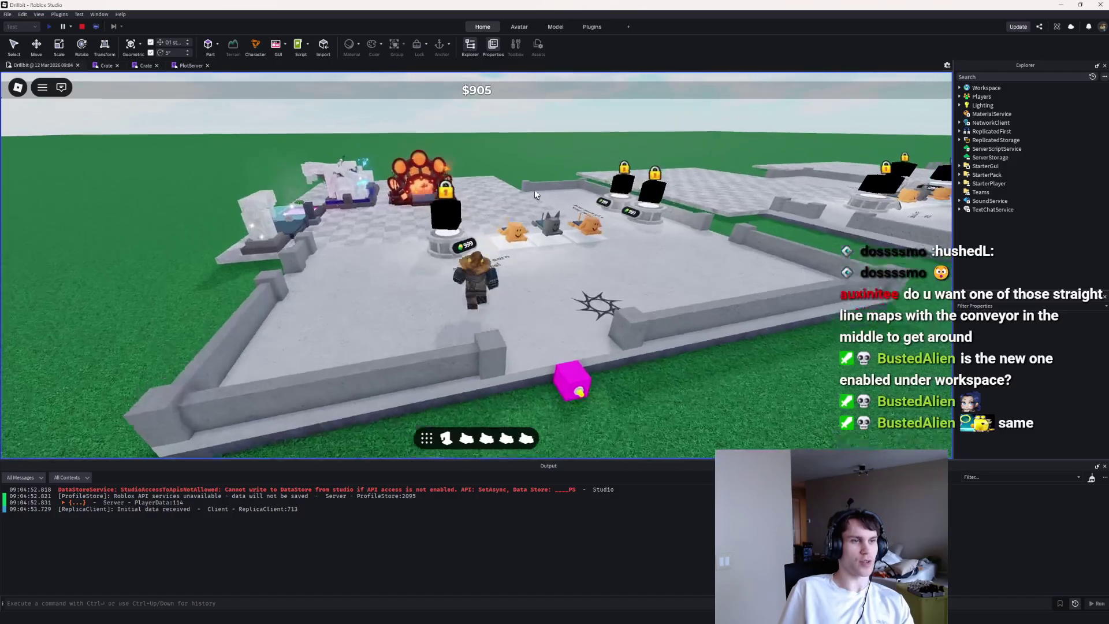
key(Left)
key(w)
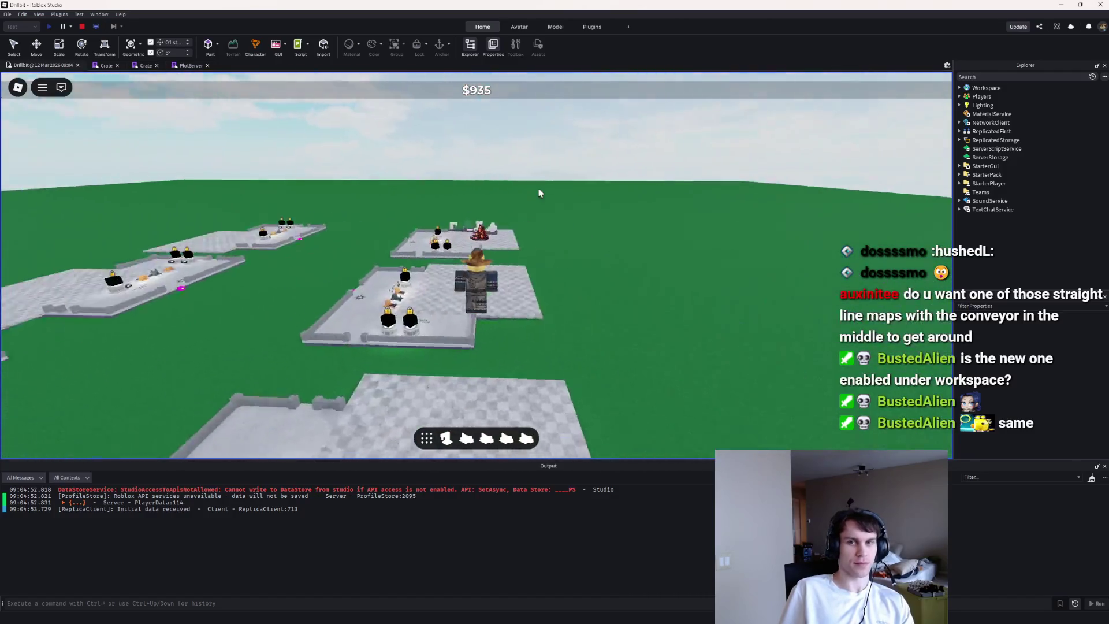
scroll(538, 192, up, 2)
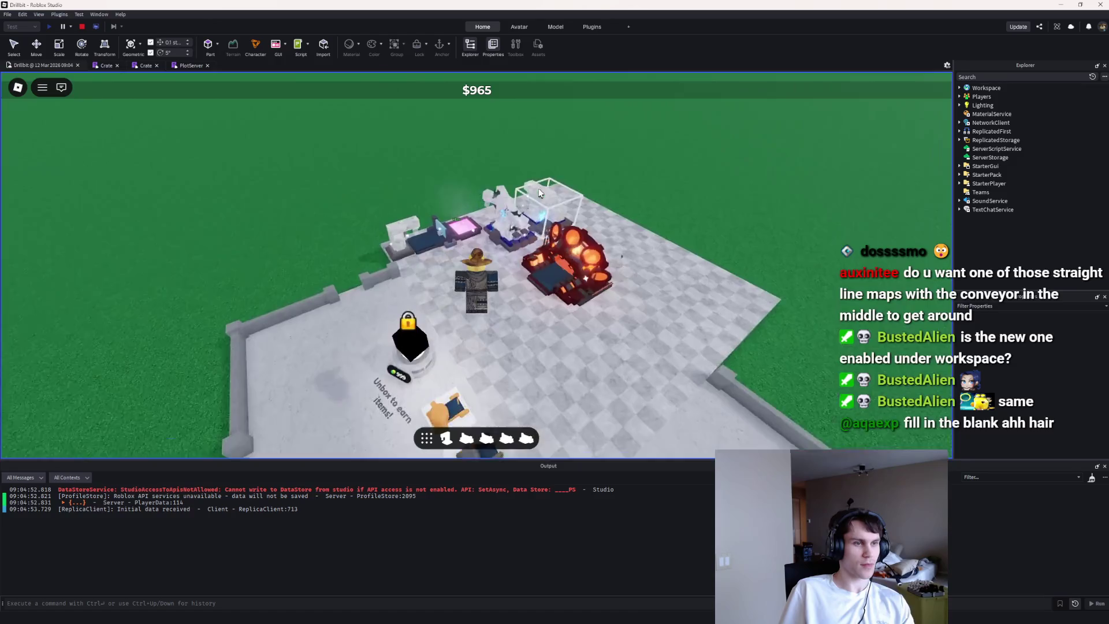
key(Left)
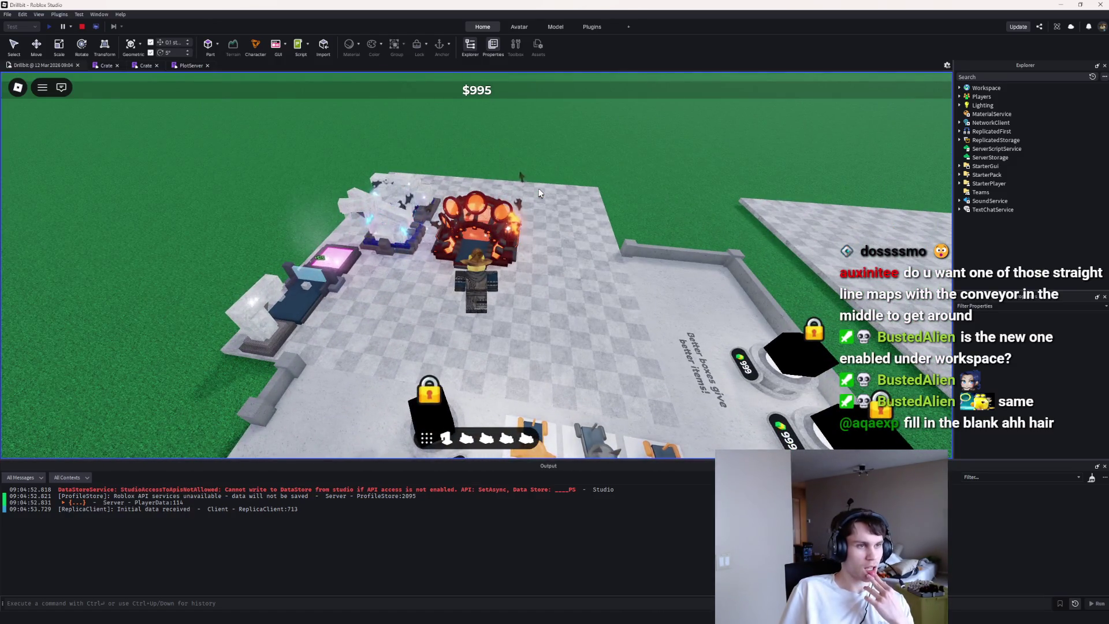
Step: Stop the playtest and look over the PlotServer and both Crate scripts
click(82, 26)
click(148, 66)
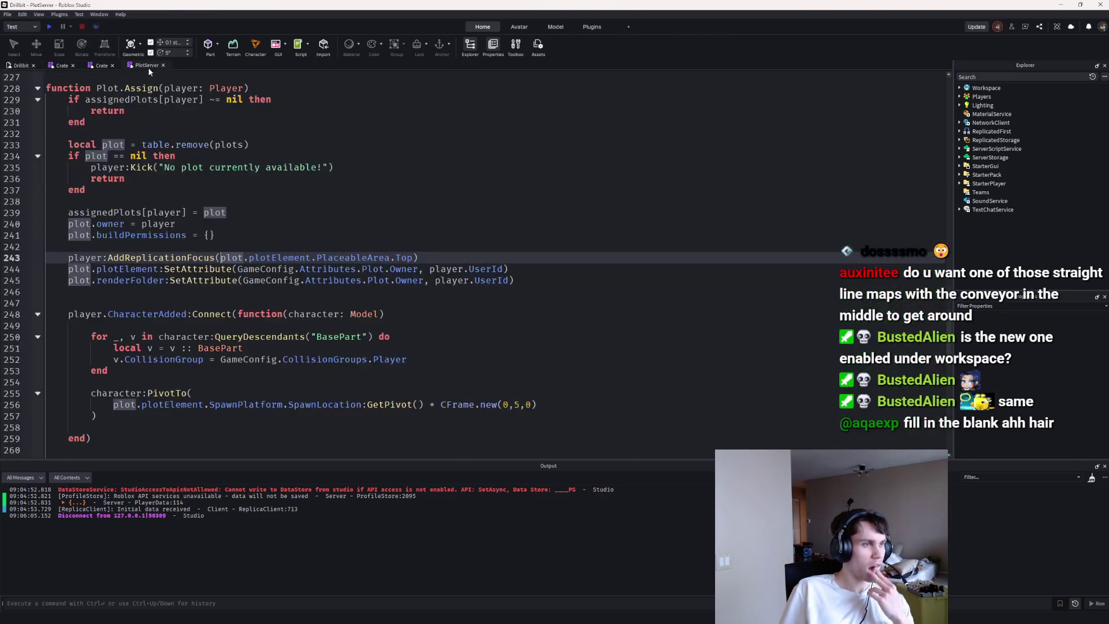
click(93, 66)
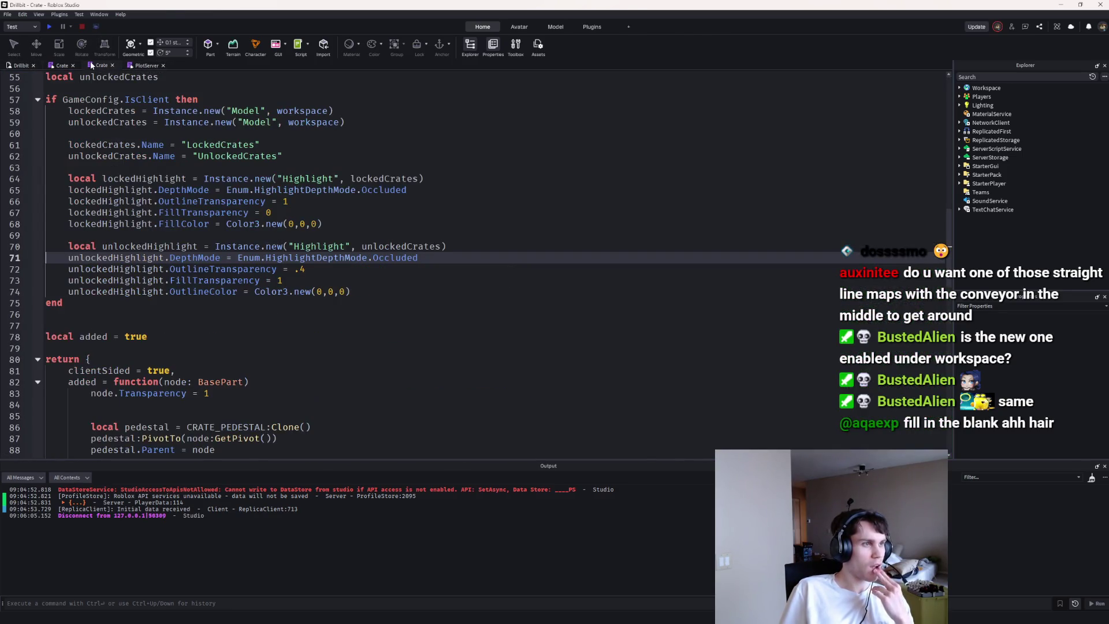
click(55, 65)
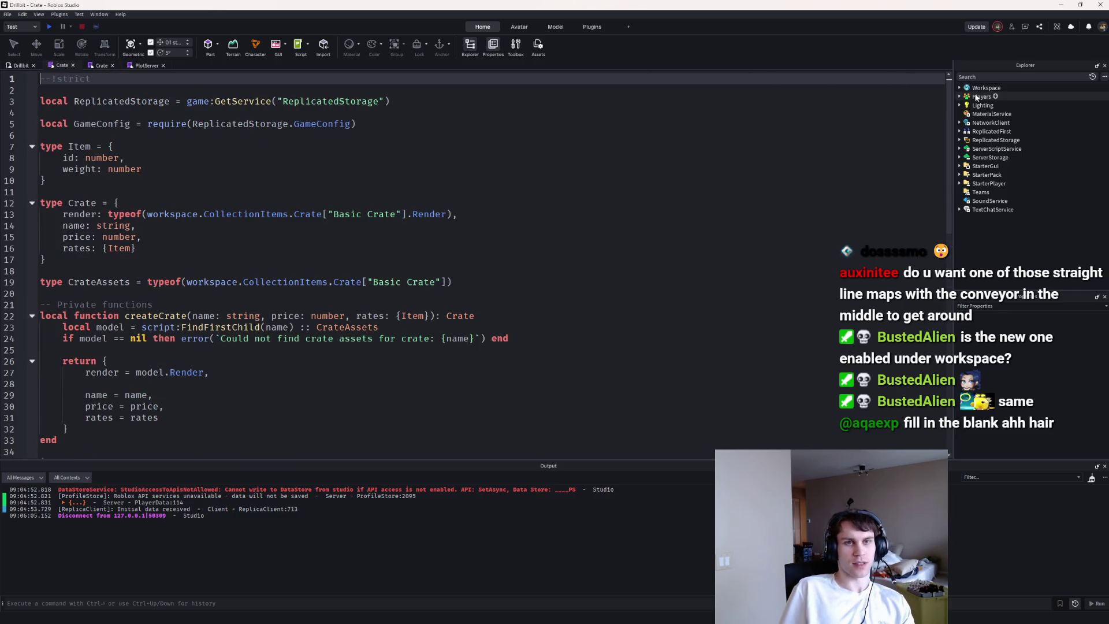
Step: Filter Explorer by 'clientdata' and open the ClientData and PlayerData scripts
text(clientdata)
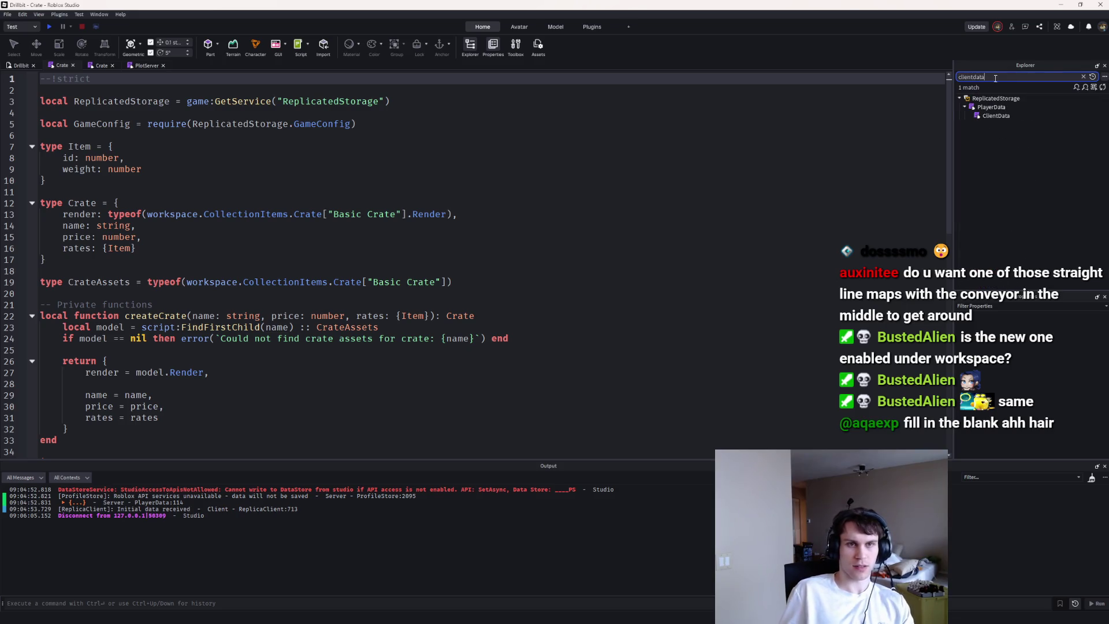
double_click(999, 116)
scroll(487, 341, down, 10)
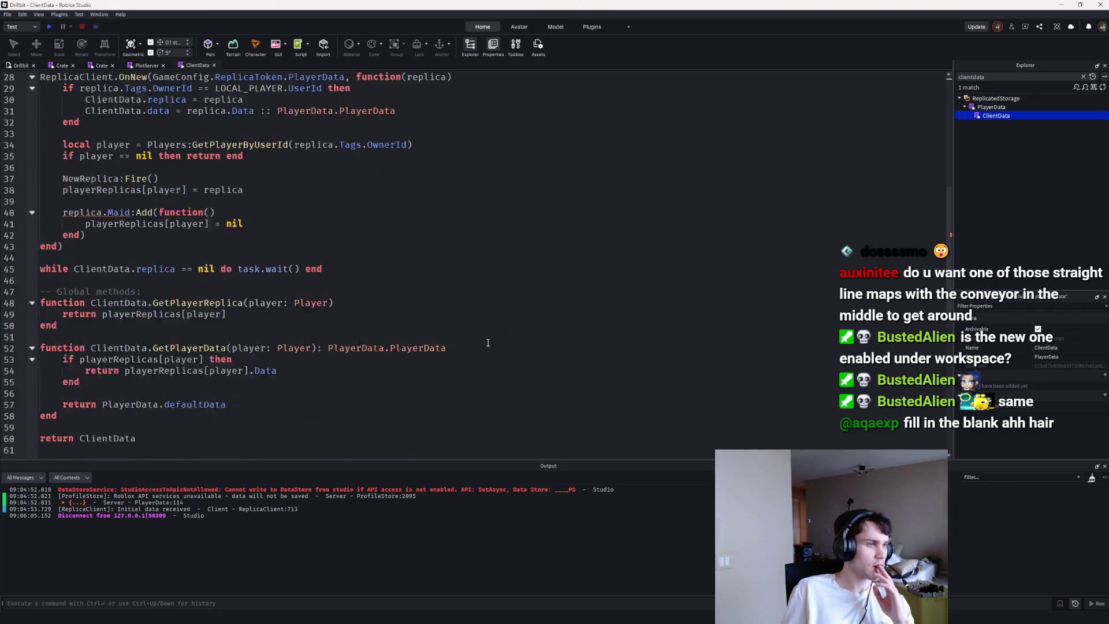
scroll(640, 269, up, 4)
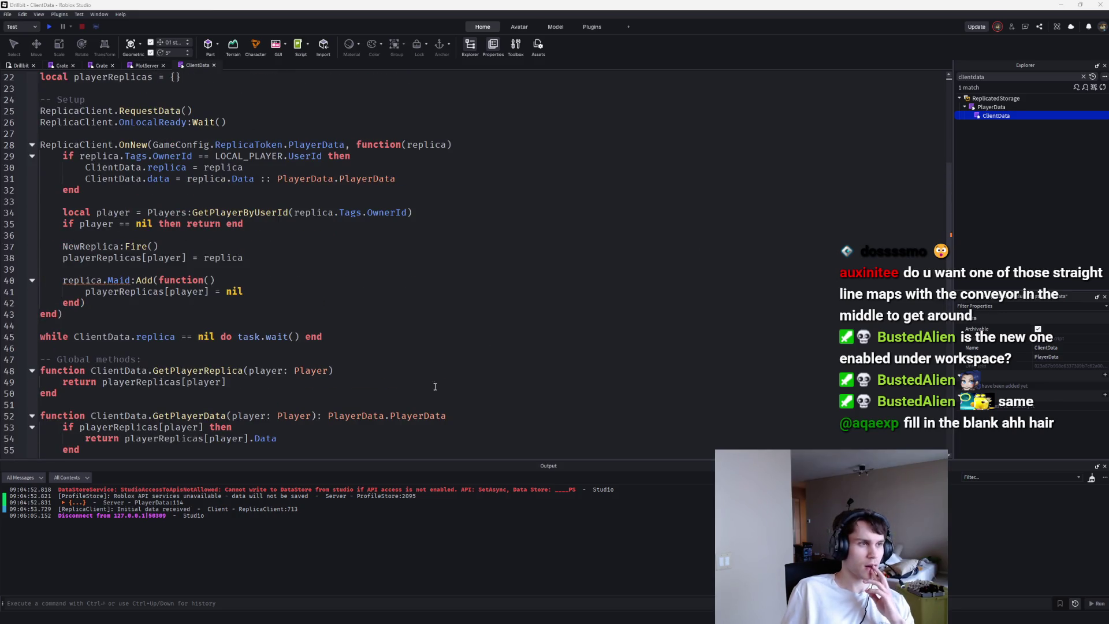
scroll(435, 386, up, 7)
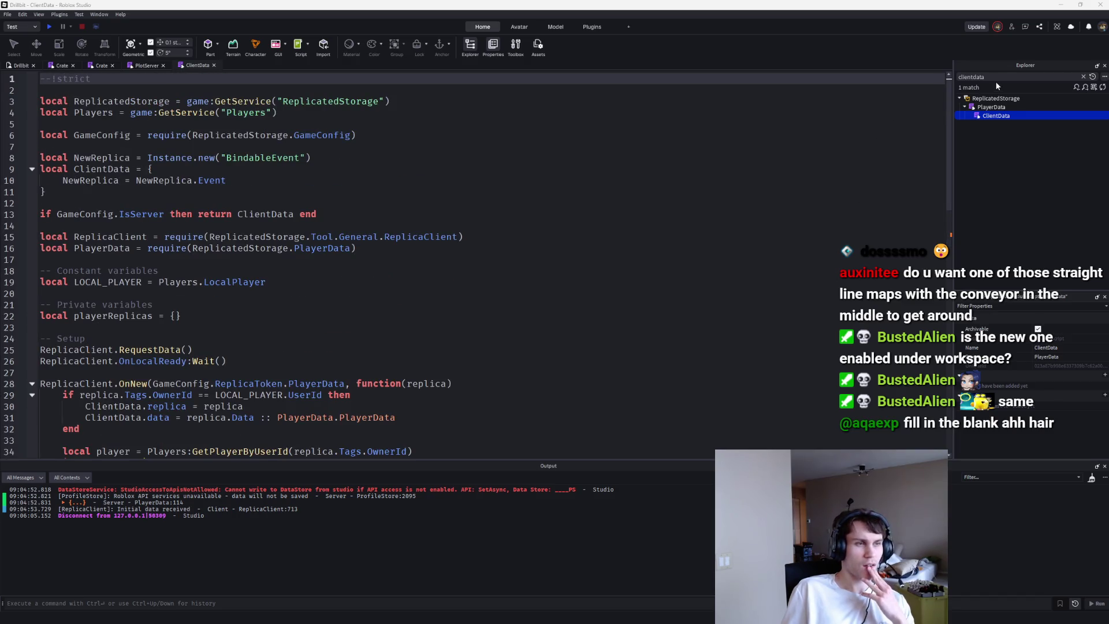
double_click(977, 109)
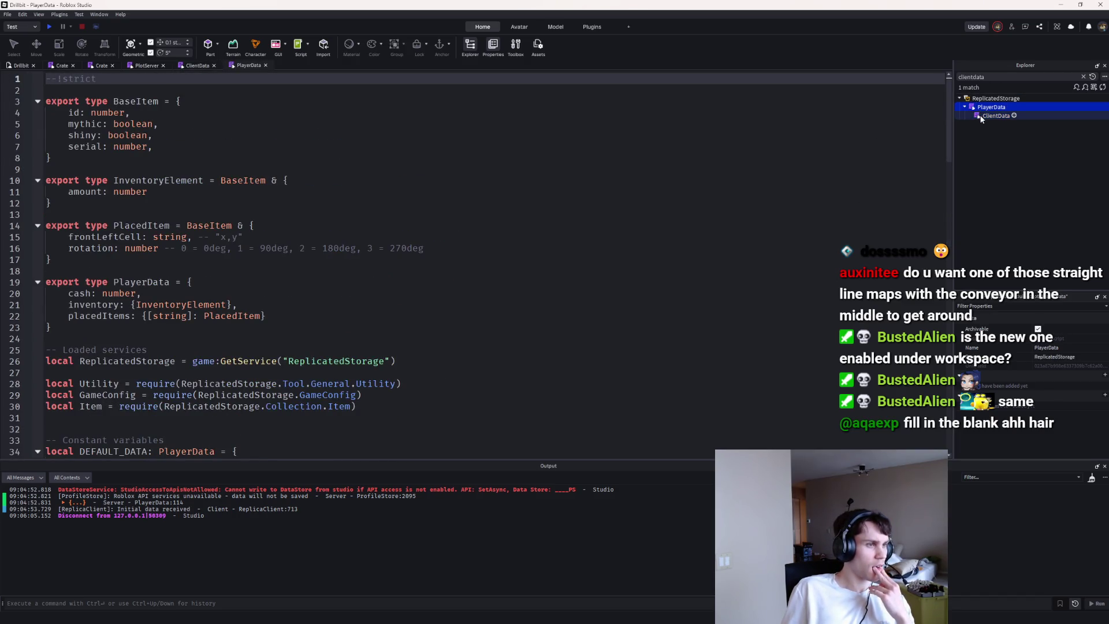
Step: Add an unlockedCrates: {number} field to the PlayerData type definition
scroll(785, 274, down, 4)
scroll(682, 352, up, 3)
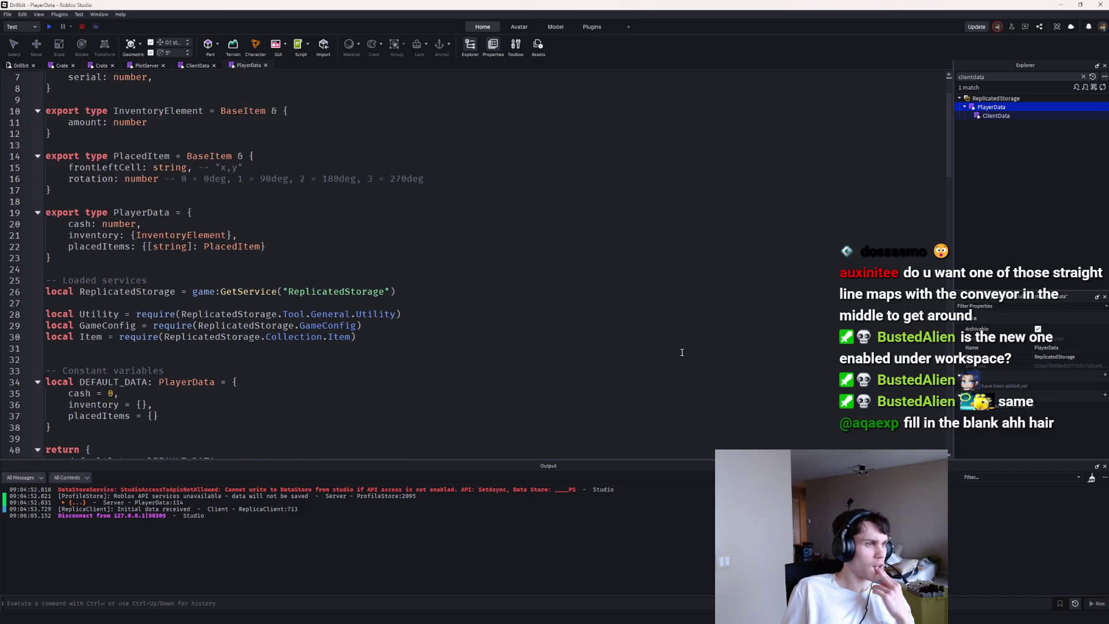
click(301, 264)
key(Return)
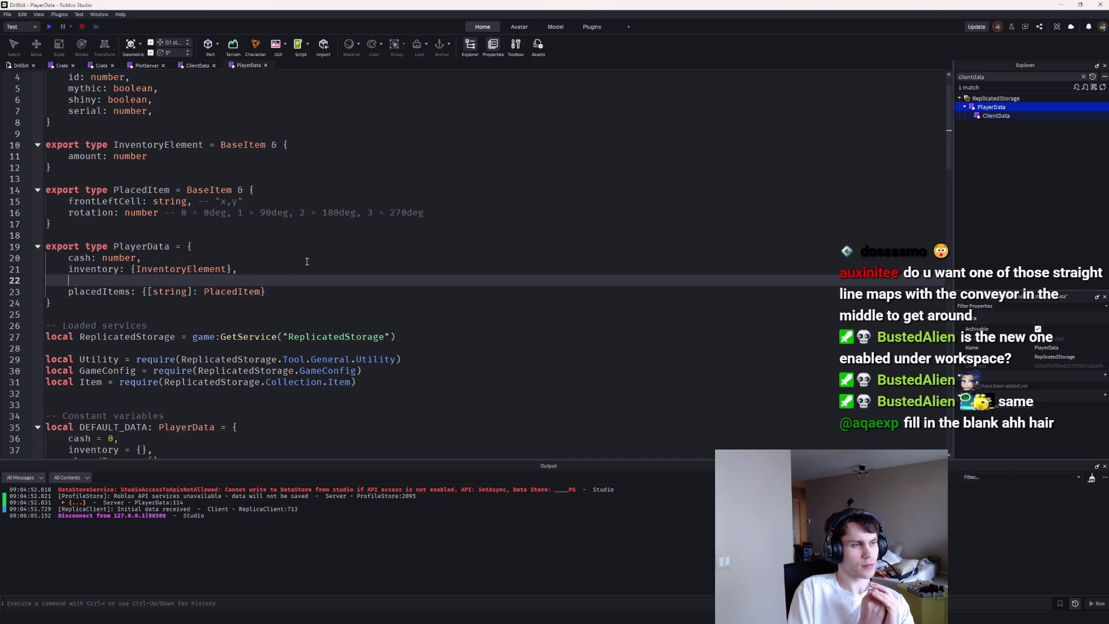
text(unlockedC)
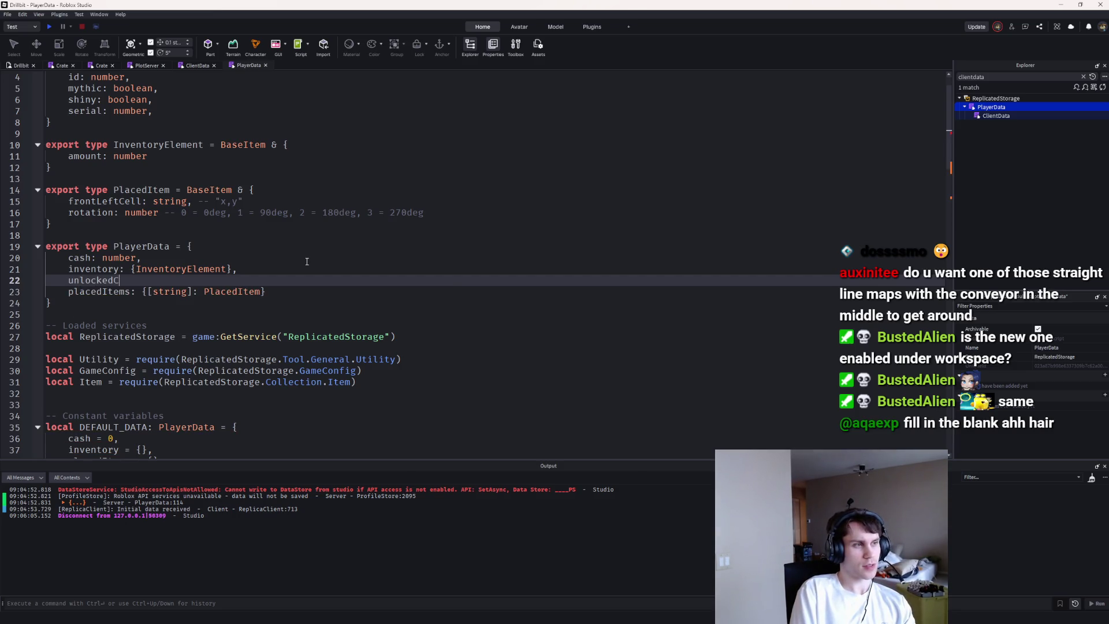
text(rates: {number},,)
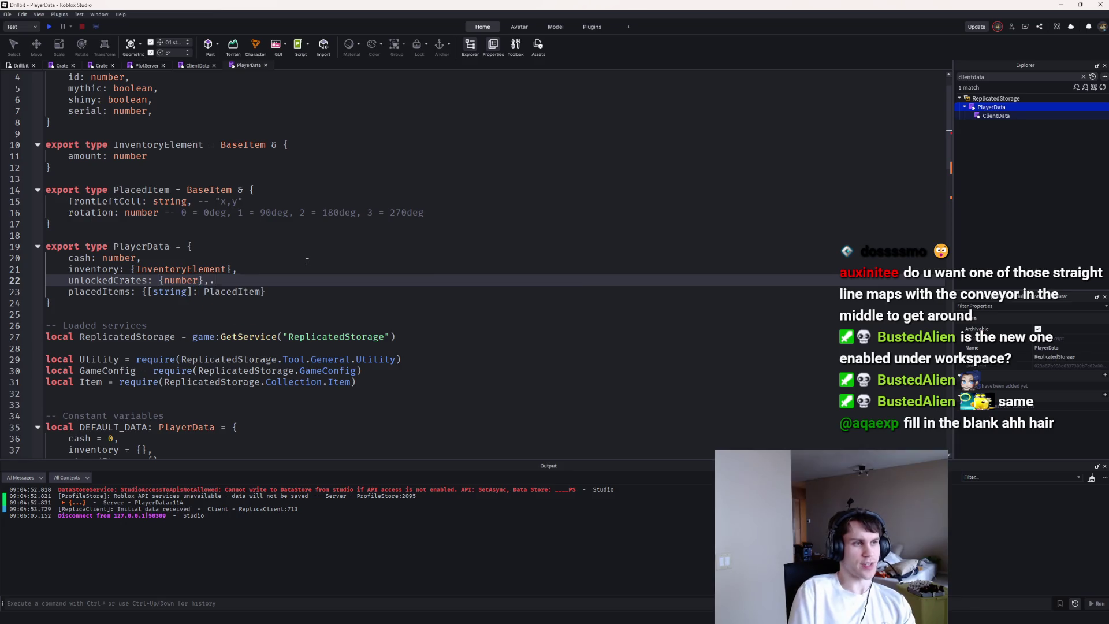
Step: Default unlockedCrates to {1} in DEFAULT_DATA
scroll(254, 278, down, 3)
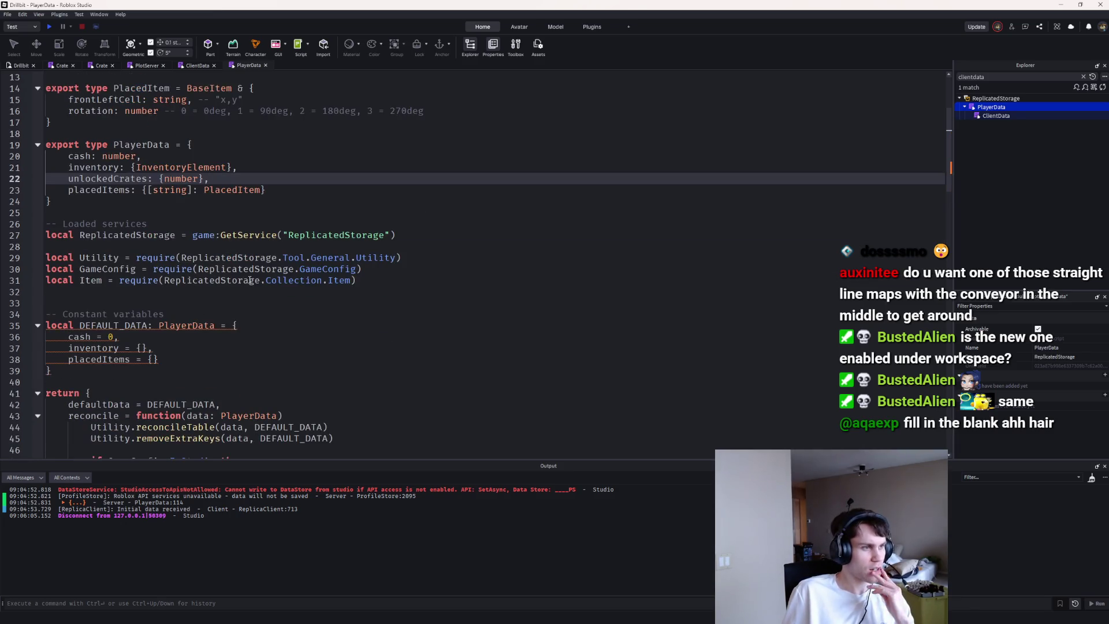
click(166, 346)
key(Return)
text(unlockedCrates = {1},)
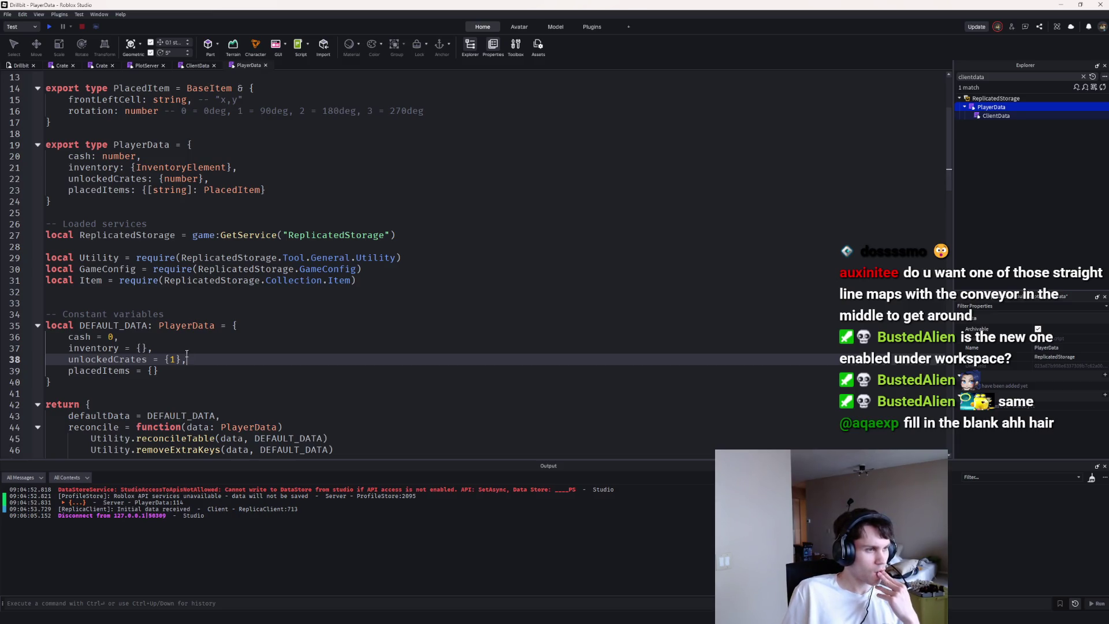
drag(182, 359, 70, 362)
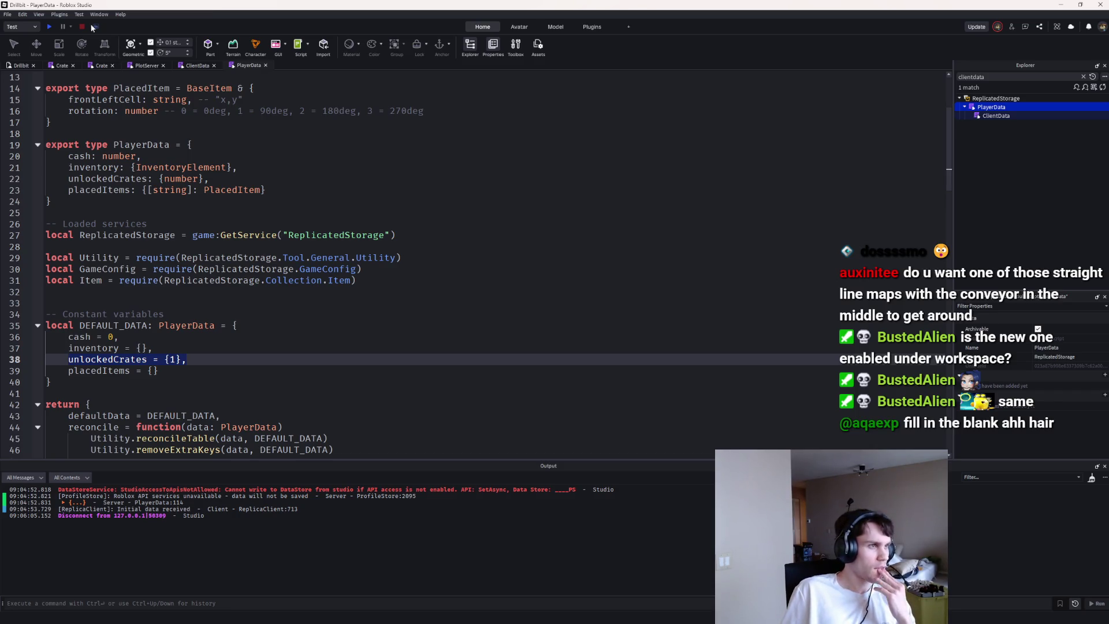
click(46, 67)
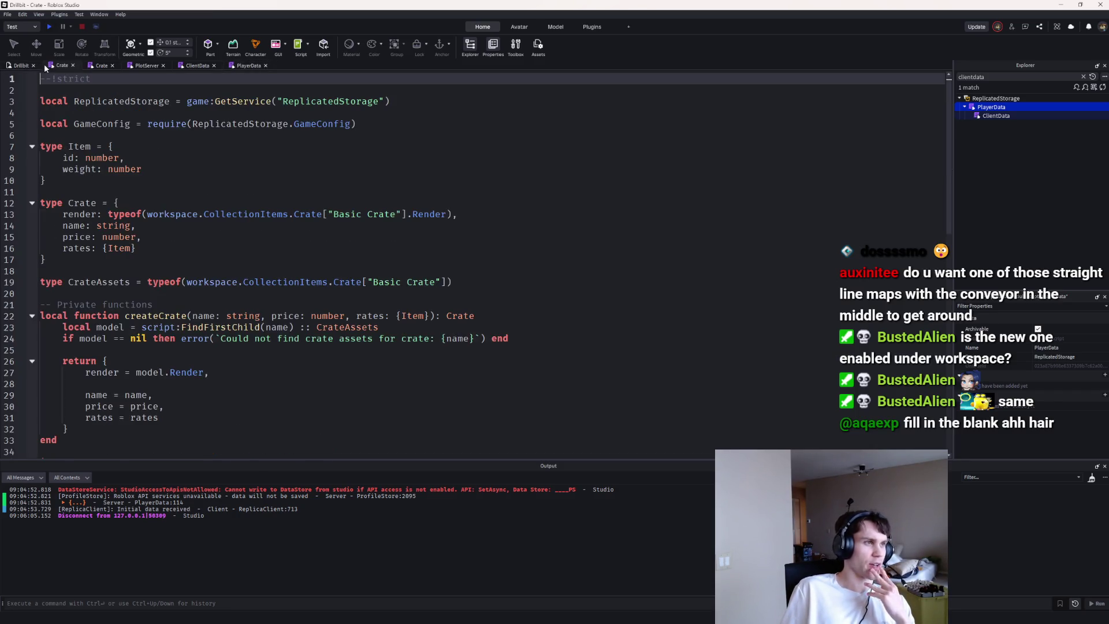
Step: Look over the PlotServer and ClientData scripts, then return to the Crate script
click(140, 65)
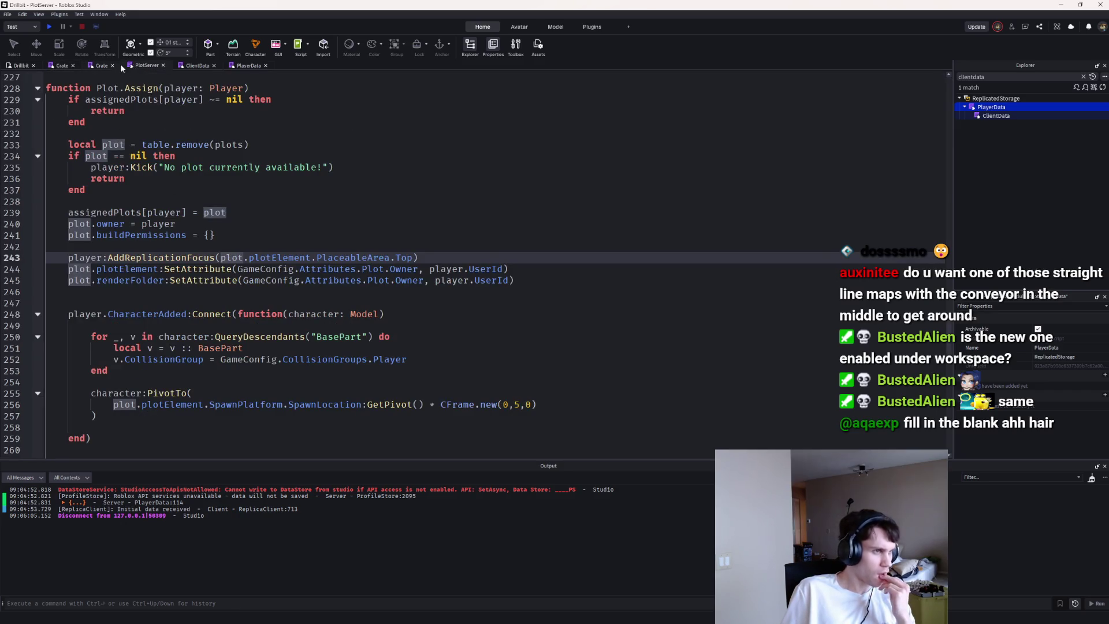
click(191, 65)
click(102, 66)
scroll(192, 199, down, 7)
scroll(193, 199, down, 5)
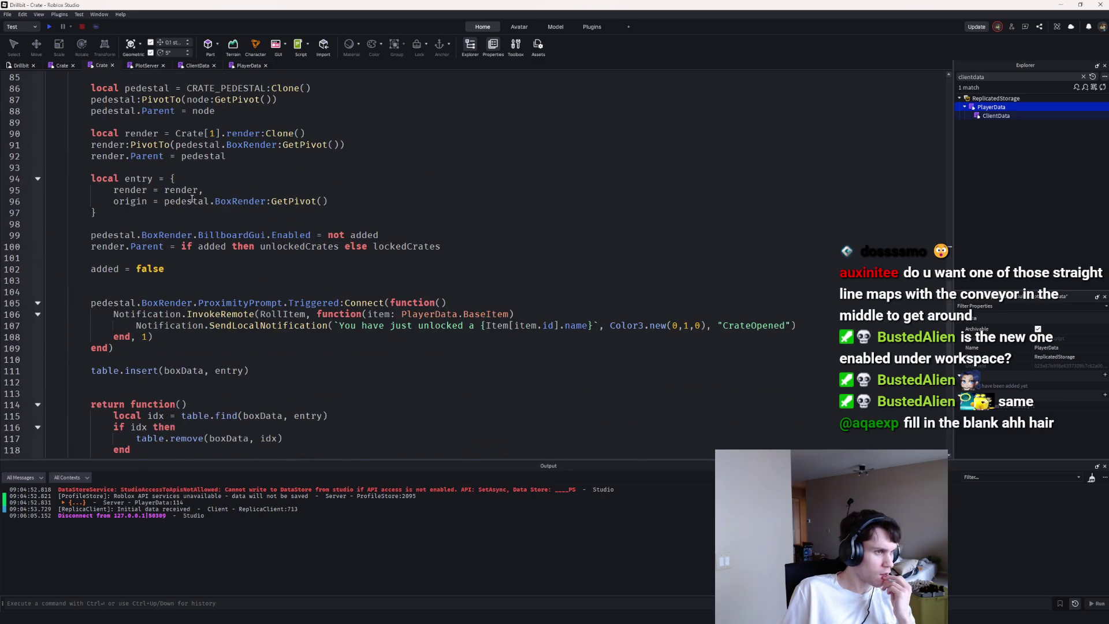
scroll(194, 200, up, 4)
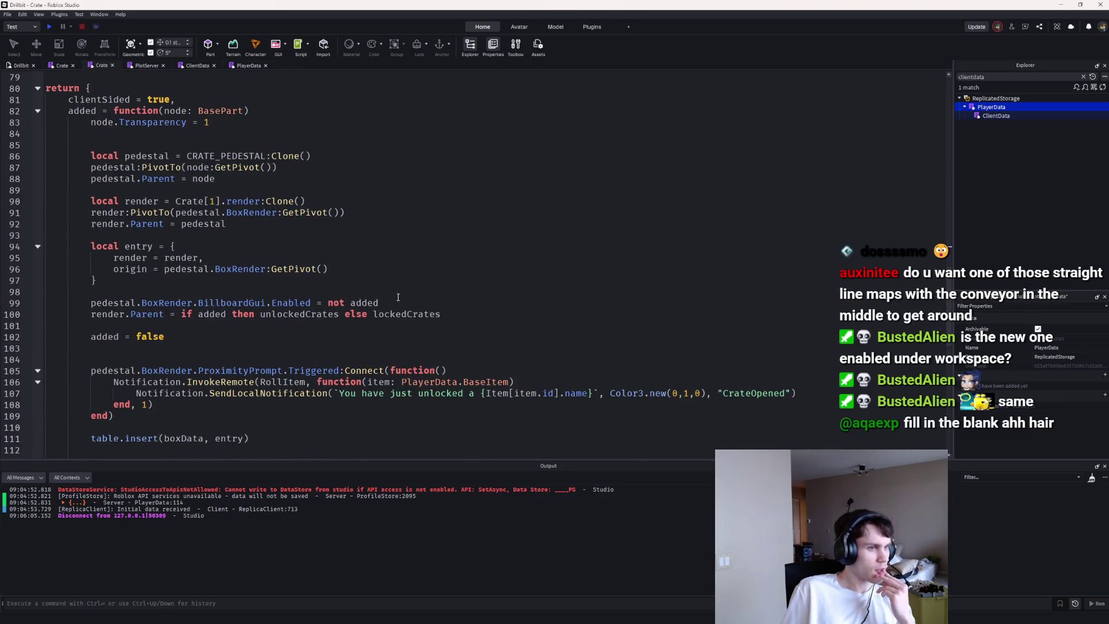
Step: Add local unlocked = table.find(ClientData.data.unlockedCrates, ...) after the entry table
click(352, 288)
key(Return)
text(local unlocke)
text(d = tablef.din)
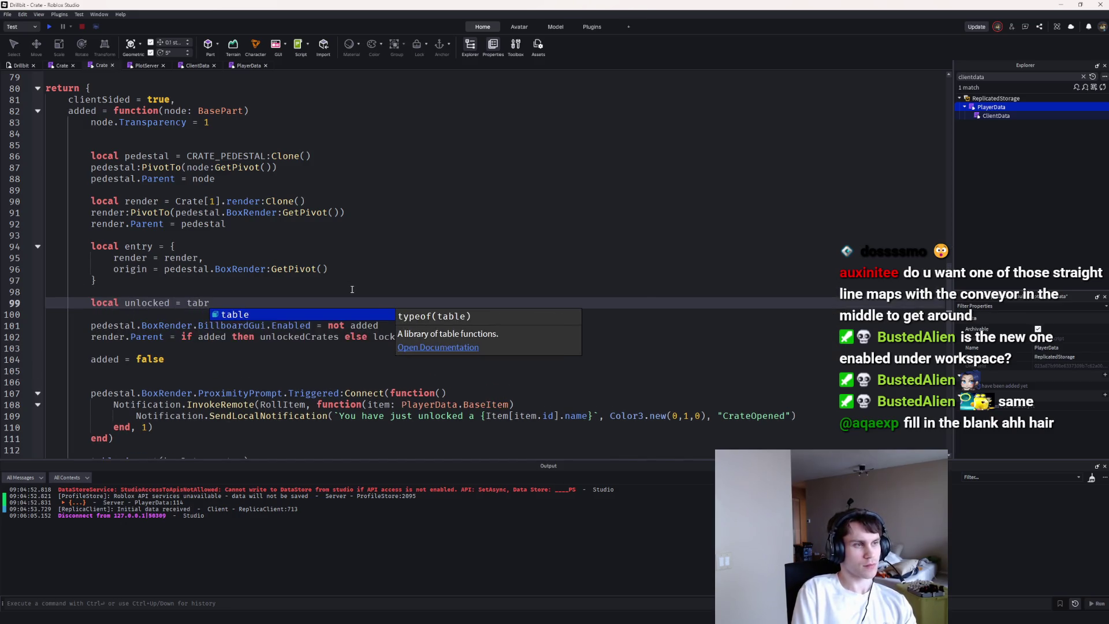
key(BackSpace)
key(BackSpace)
text(.f)
key(Tab)
text(Cl)
key(Tab)
text(.data.)
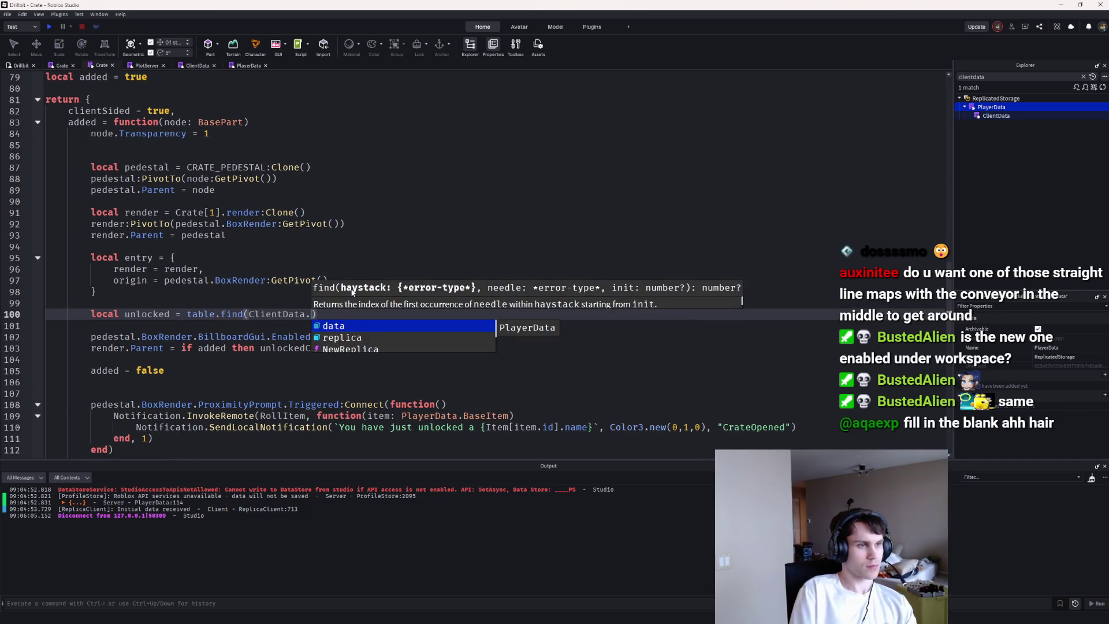
key(Down)
key(Down)
key(Tab)
text(,)
Step: Add a crateId line from node:GetAttribute and pass crateId into the table.find call
key(Home)
key(Return)
key(Up)
text(local crateId)
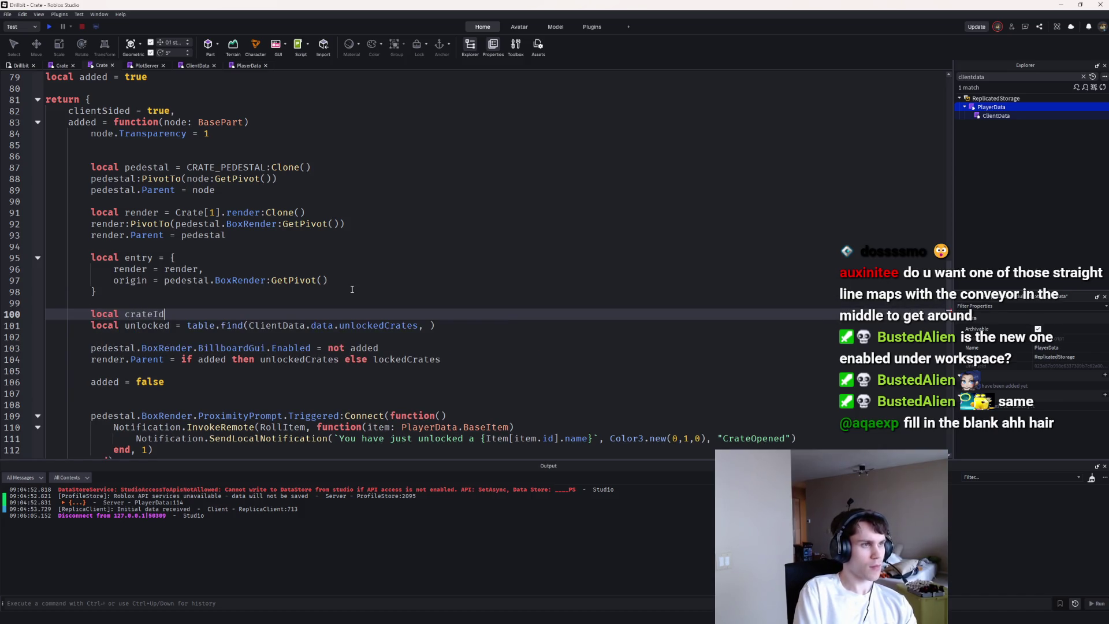
text( = node:GetAtt)
key(Tab)
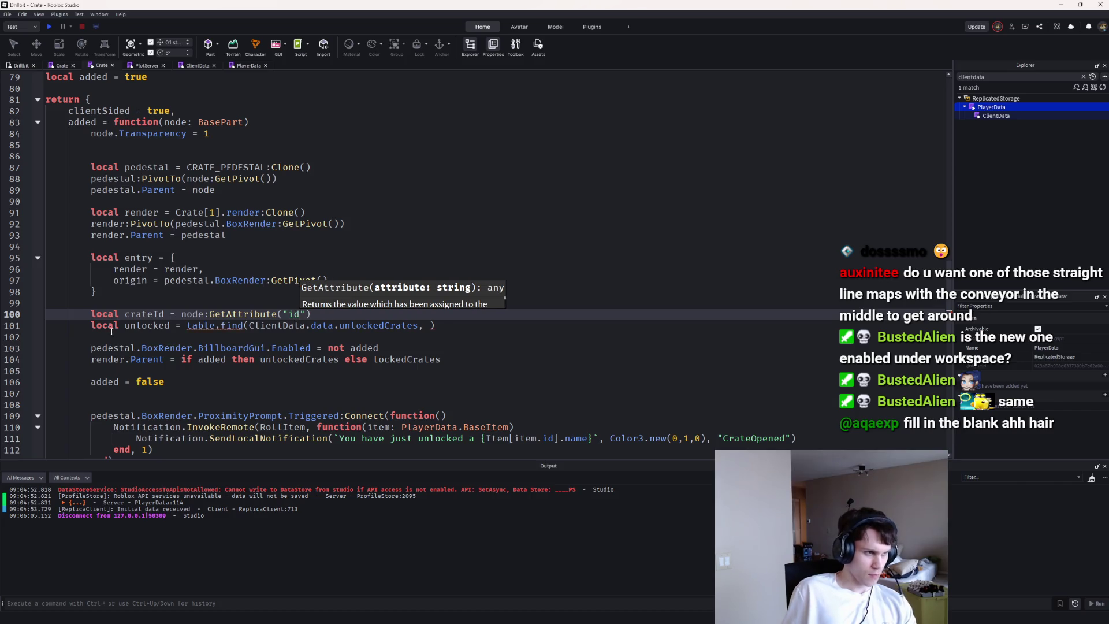
click(144, 313)
click(430, 326)
text(crateId)
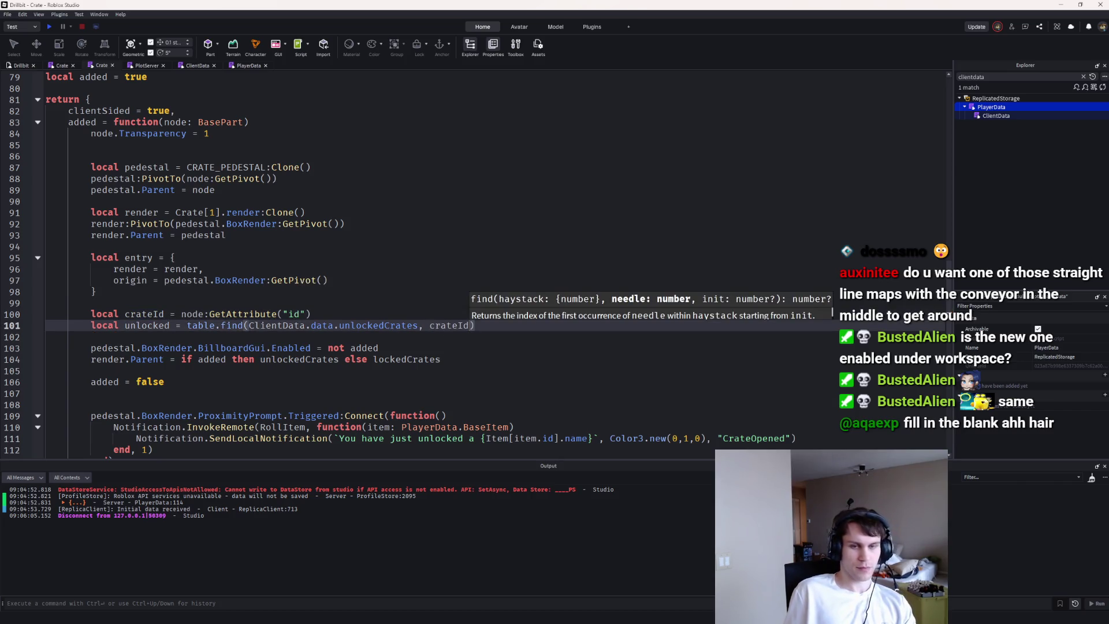
click(508, 328)
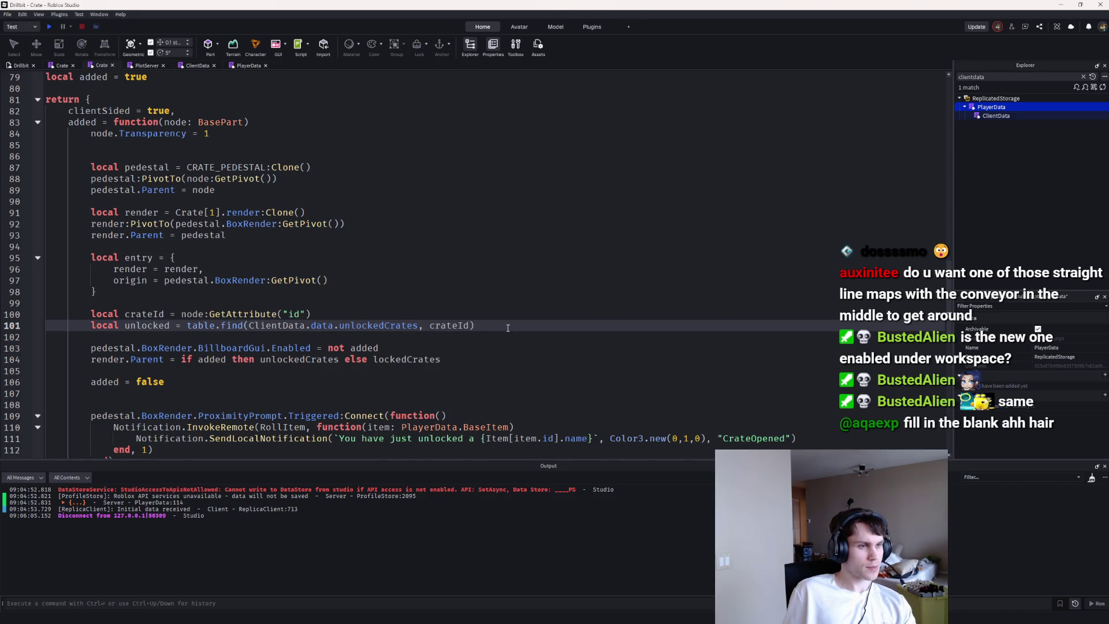
text(~=nil)
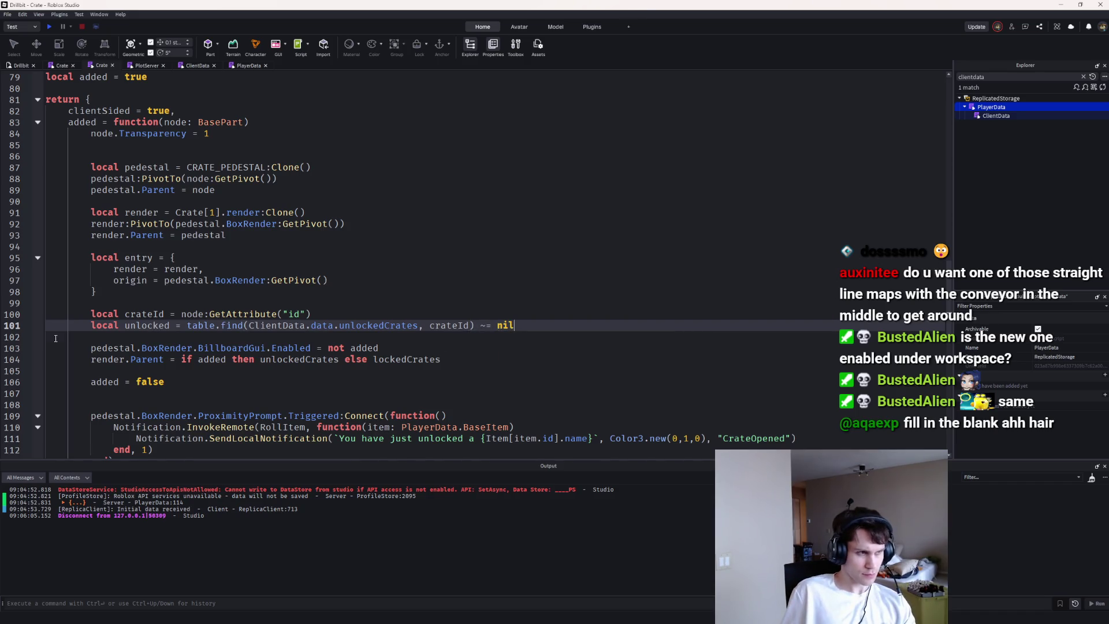
Step: Replace the added flag with unlocked in the render condition, delete the added lines, and playtest
click(408, 350)
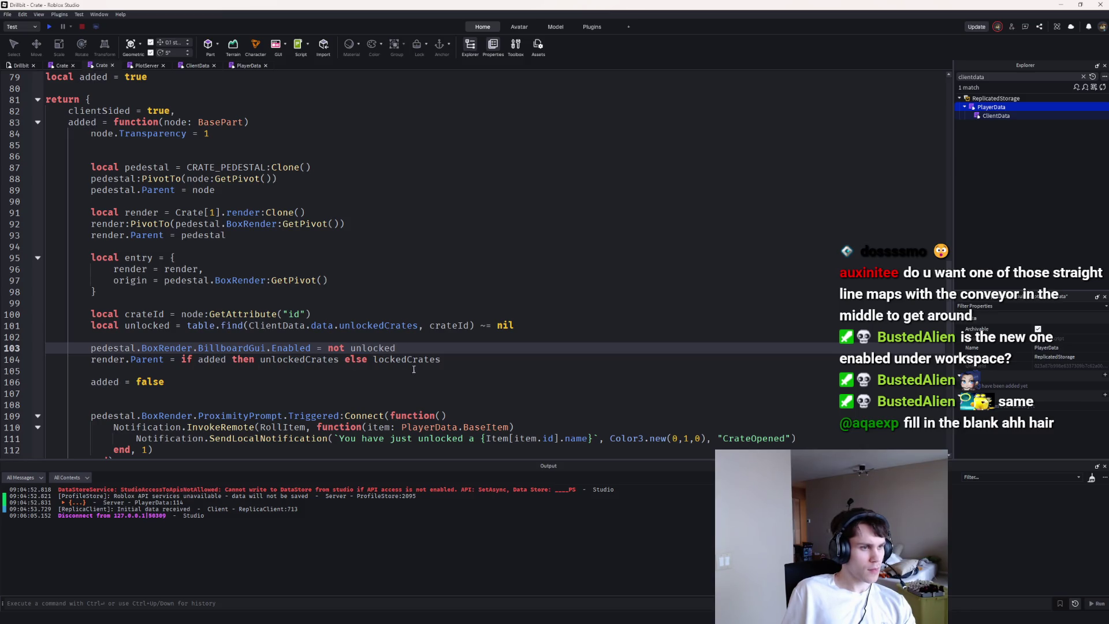
double_click(209, 359)
text(unlocked)
key(End)
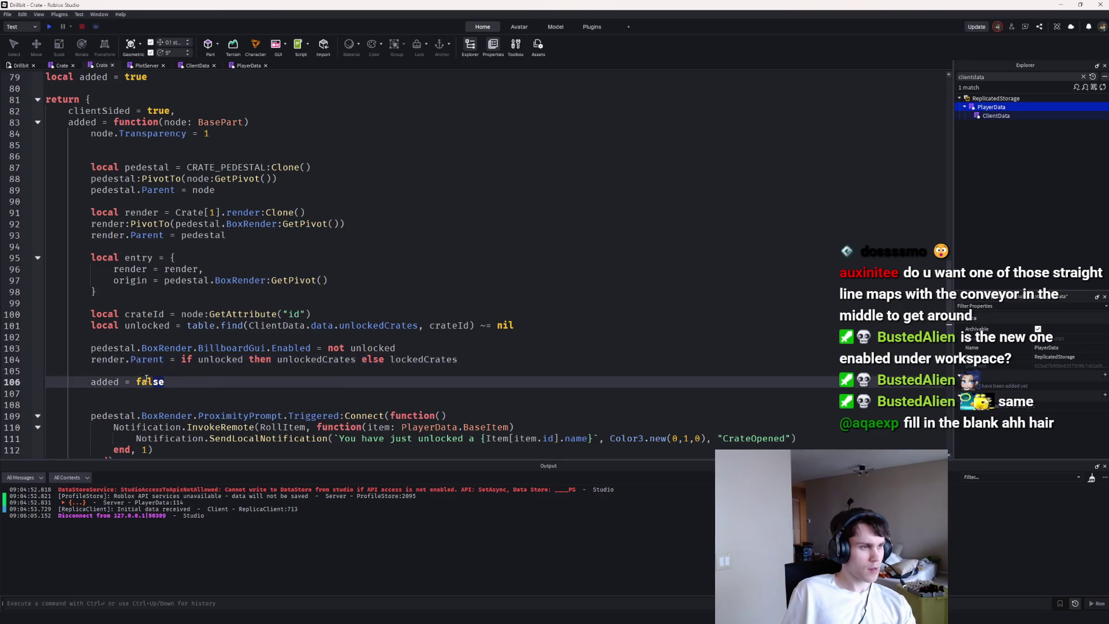
key(shift+Down)
key(shift+Down)
key(BackSpace)
triple_click(115, 77)
key(BackSpace)
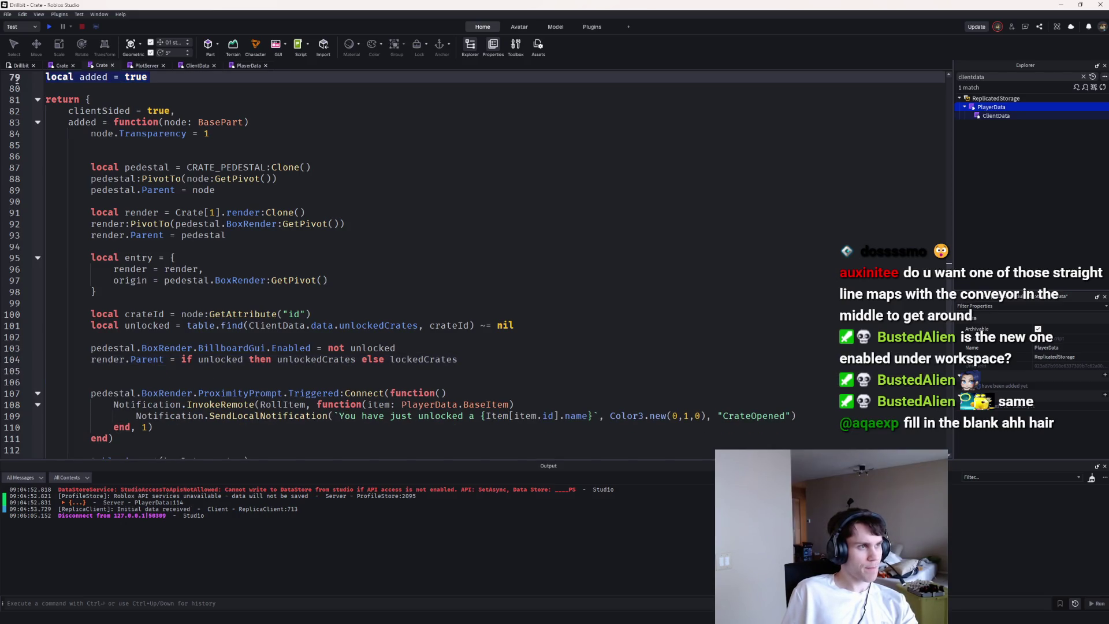
scroll(287, 258, up, 3)
key(BackSpace)
key(BackSpace)
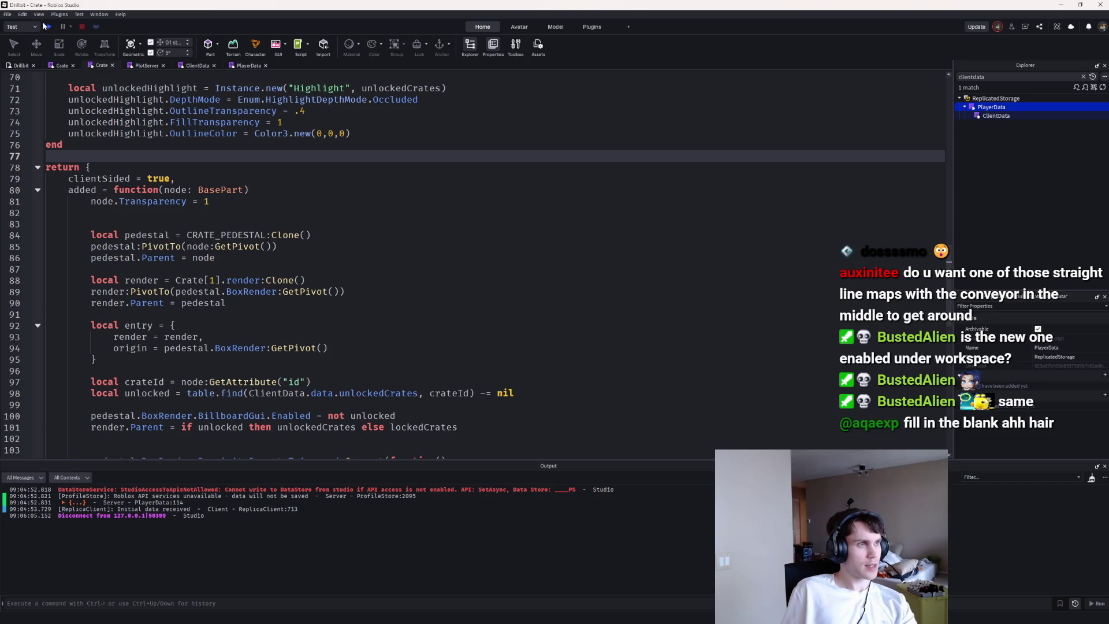
click(48, 27)
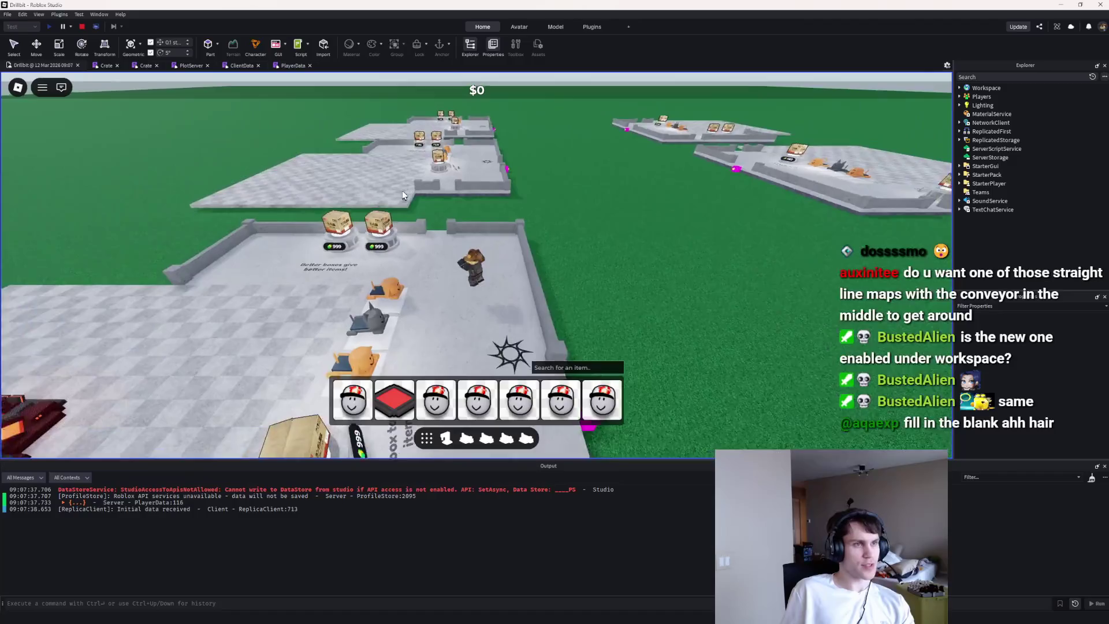
Step: Stop the playtest, inspect both pink crate markers' Properties and Tags, and playtest again
key(shift+F5)
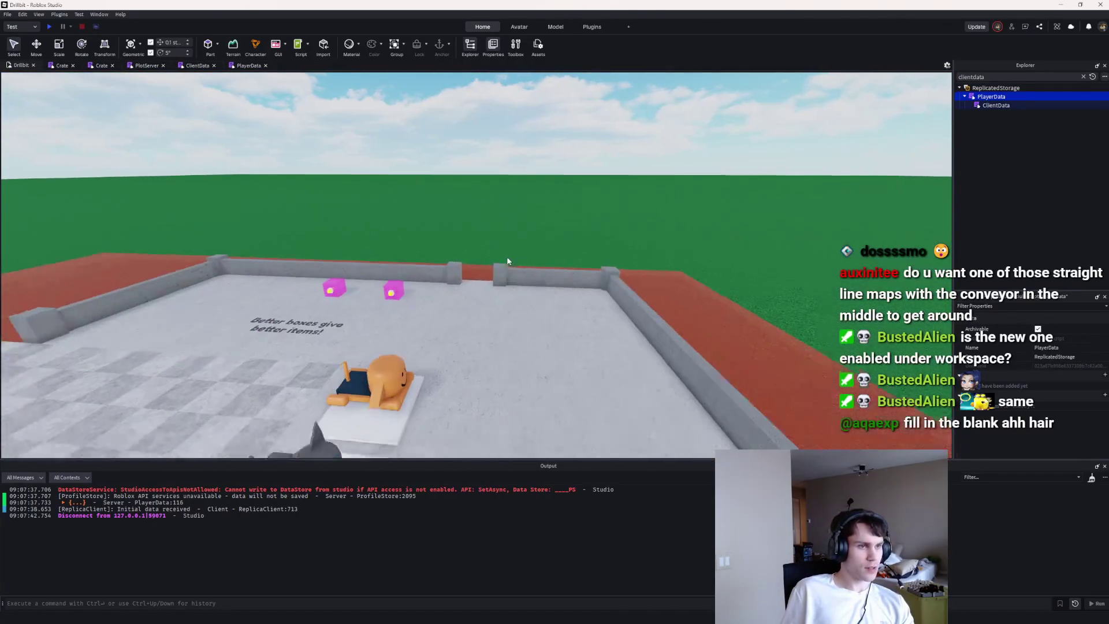
click(392, 292)
scroll(1049, 404, down, 5)
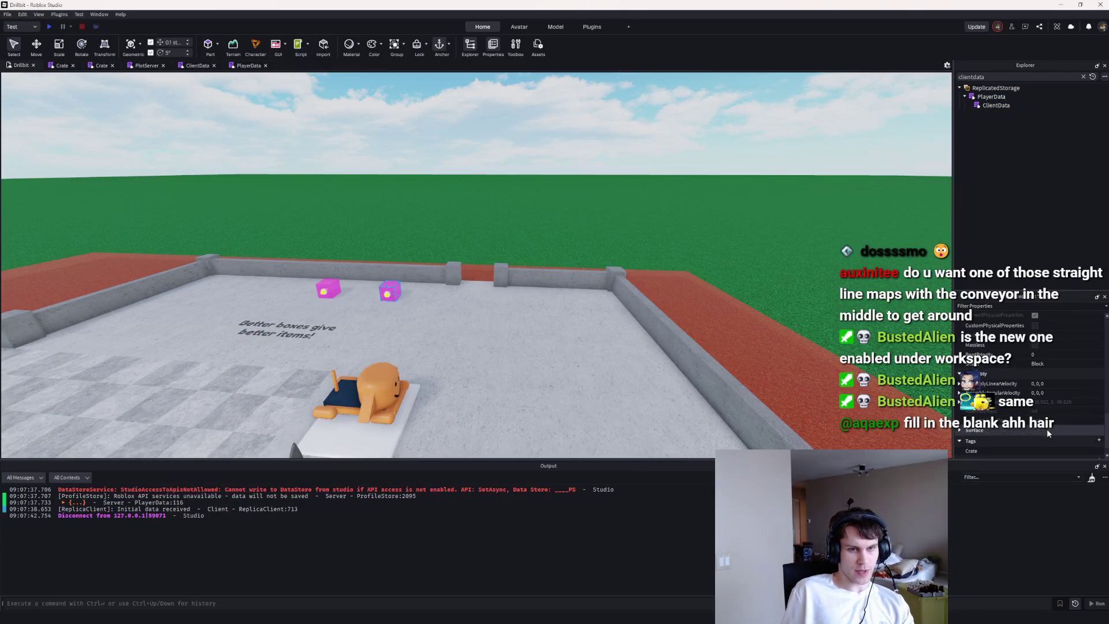
click(328, 288)
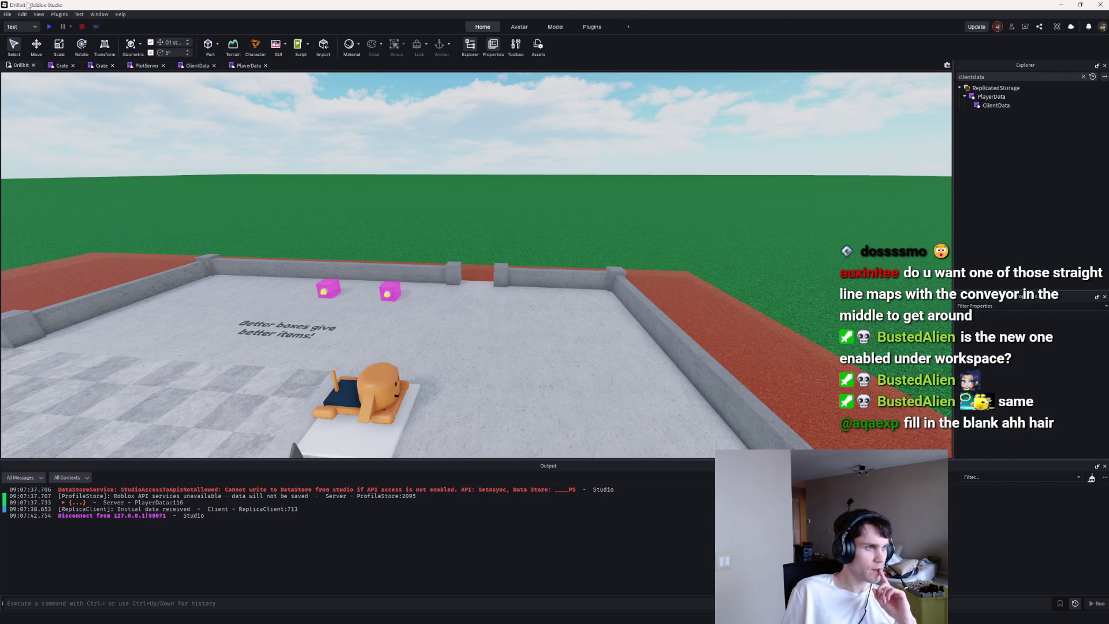
click(49, 27)
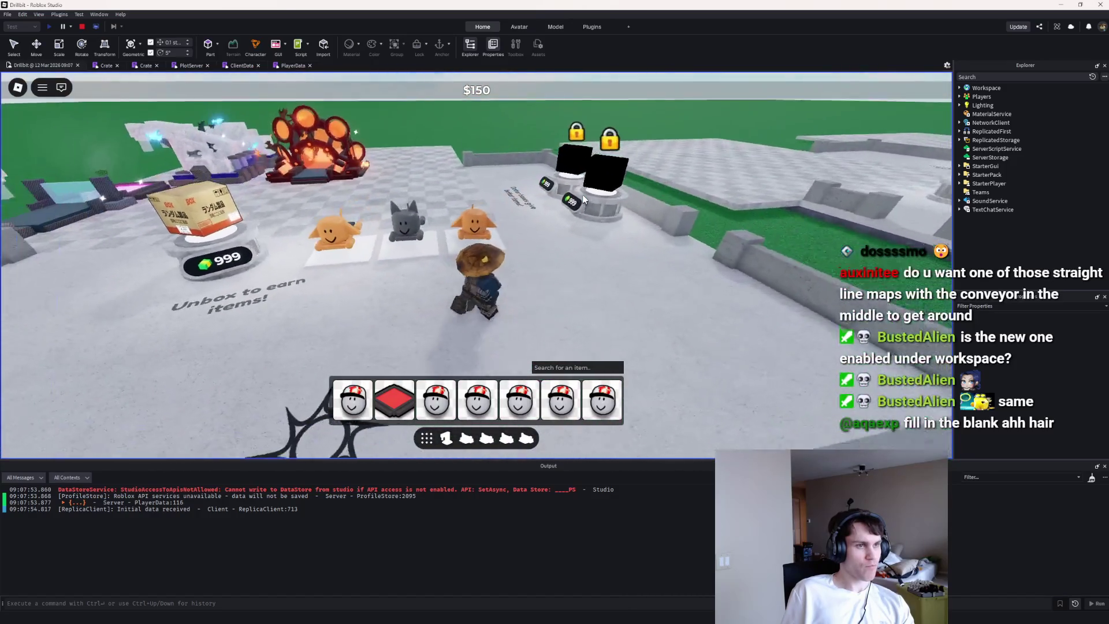
Step: Walk to the padlocked 999 crate pedestals, circle the camera around them, then stop the playtest
key(w)
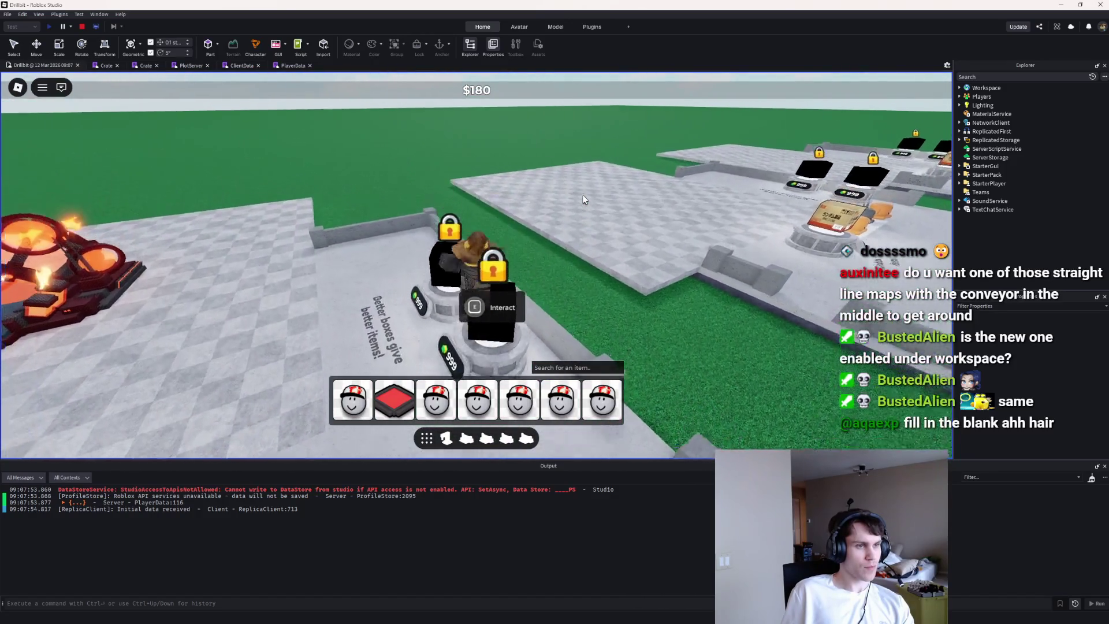
key(s)
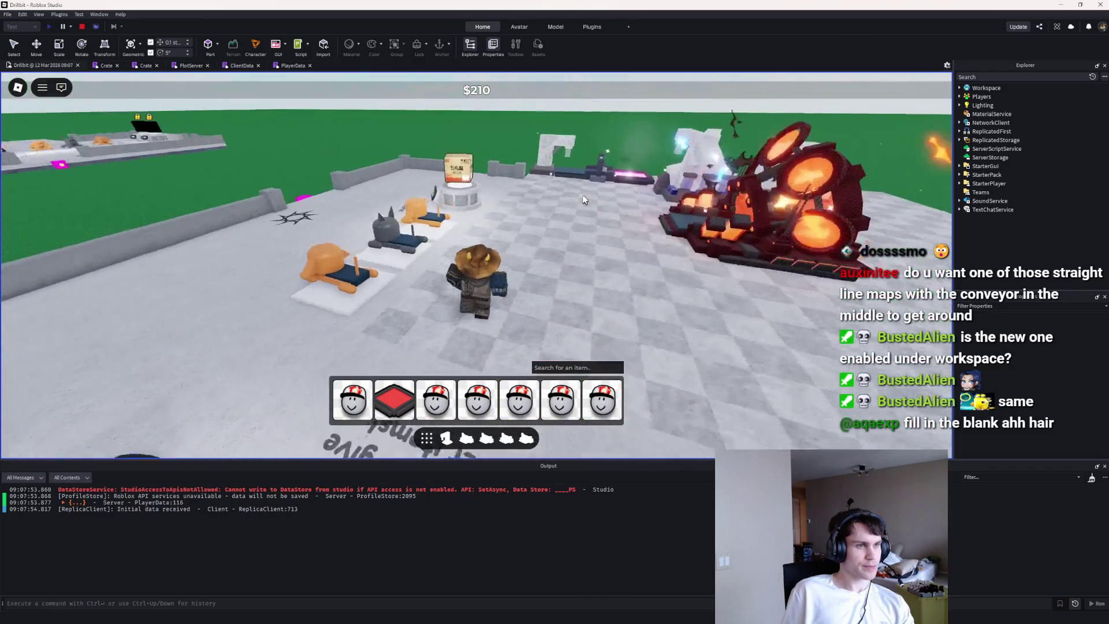
key(w)
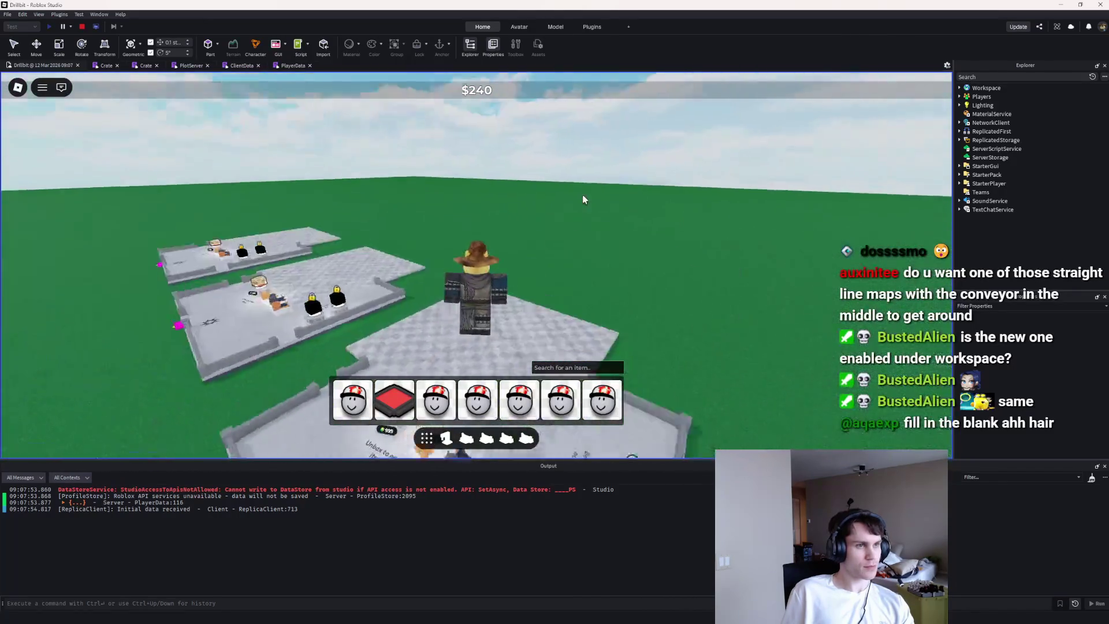
key(Left)
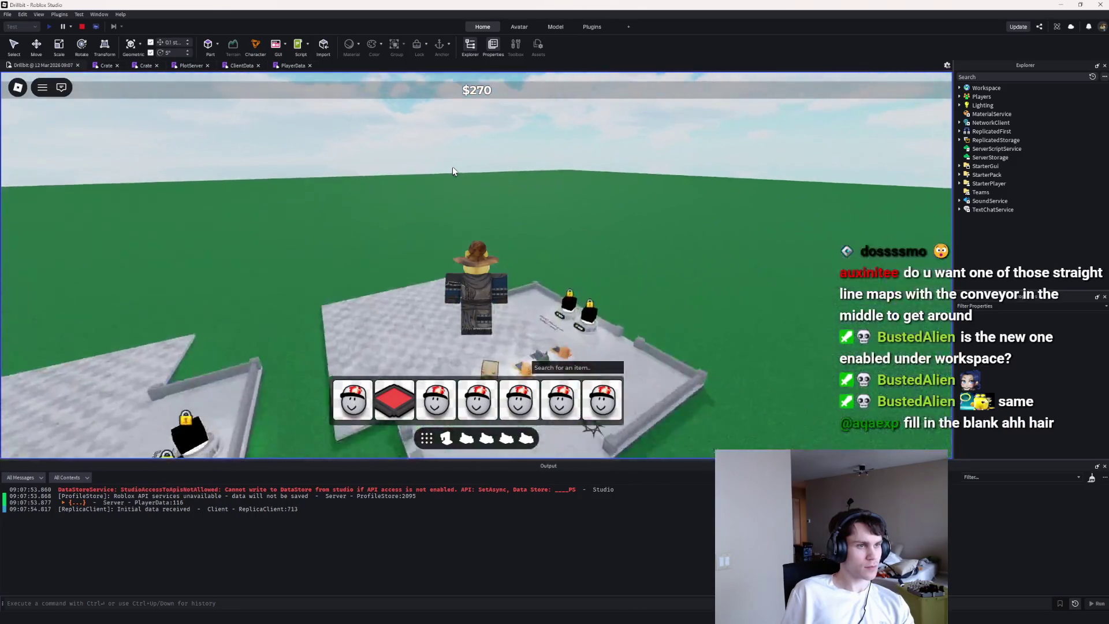
key(Left)
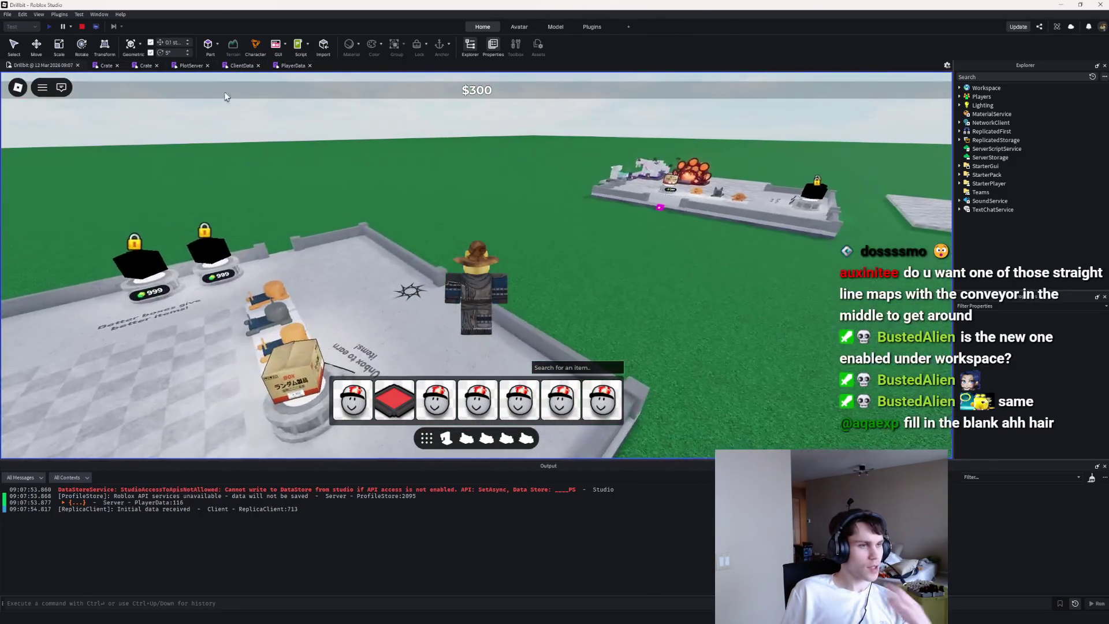
key(Left)
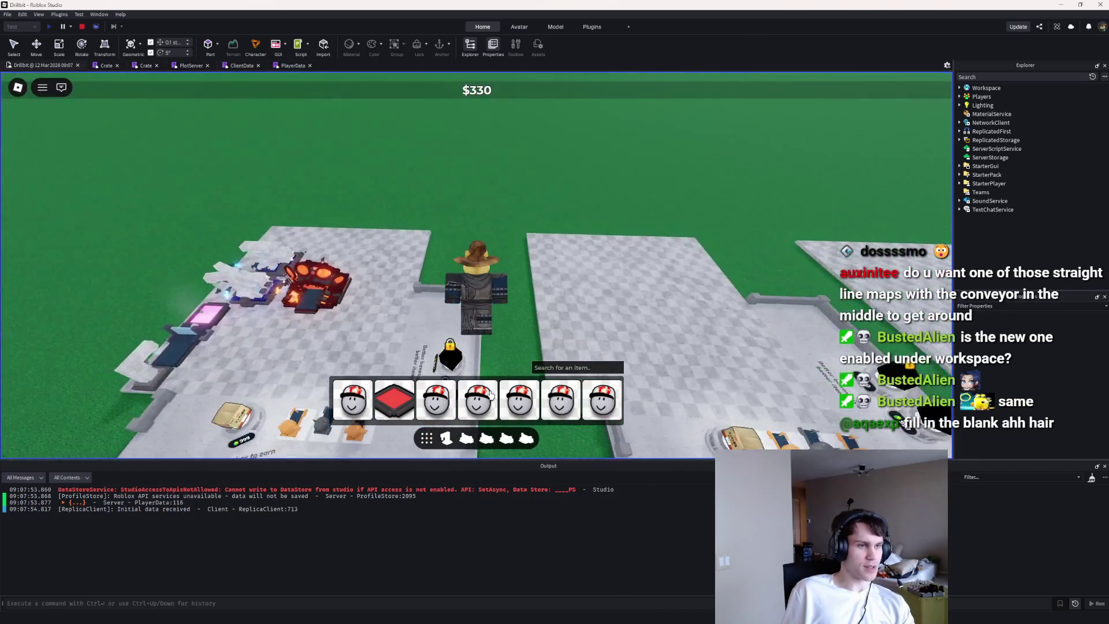
key(Left)
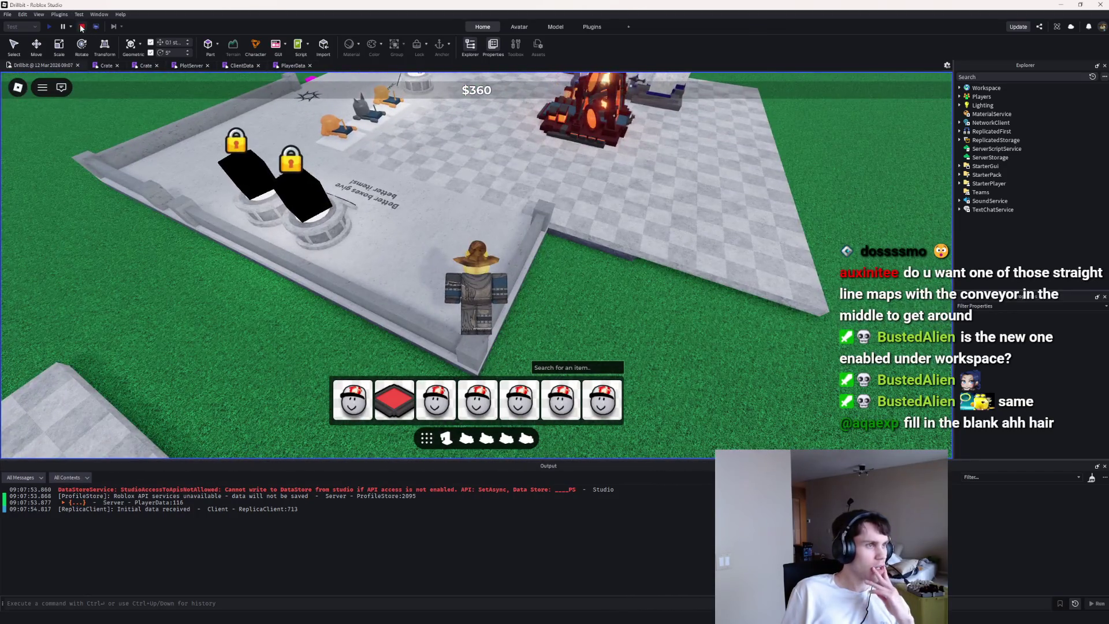
key(Left)
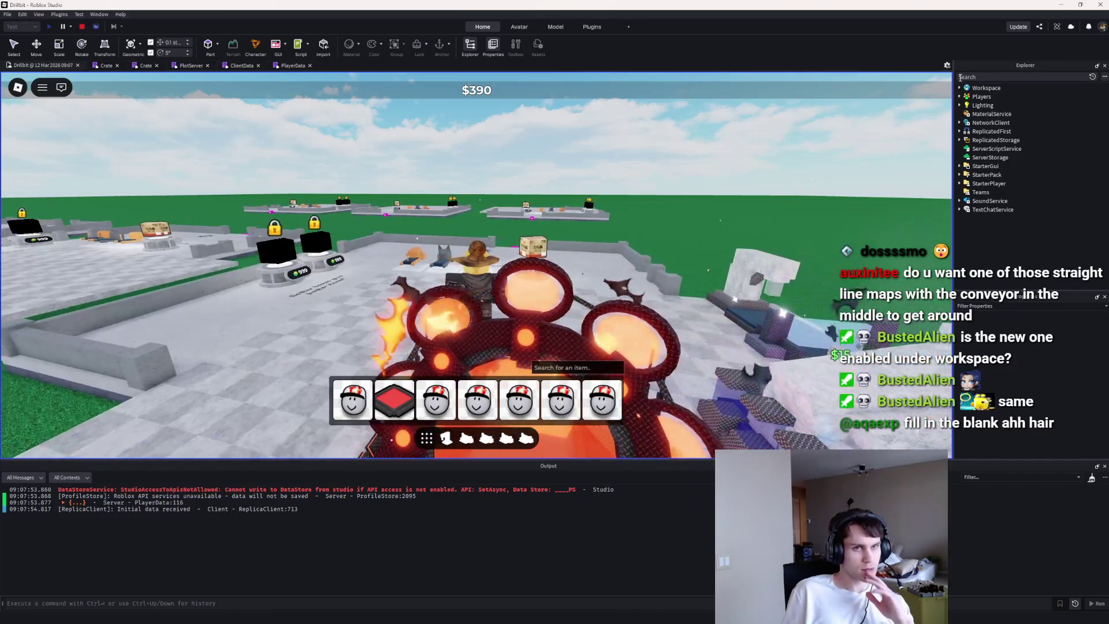
key(shift+F5)
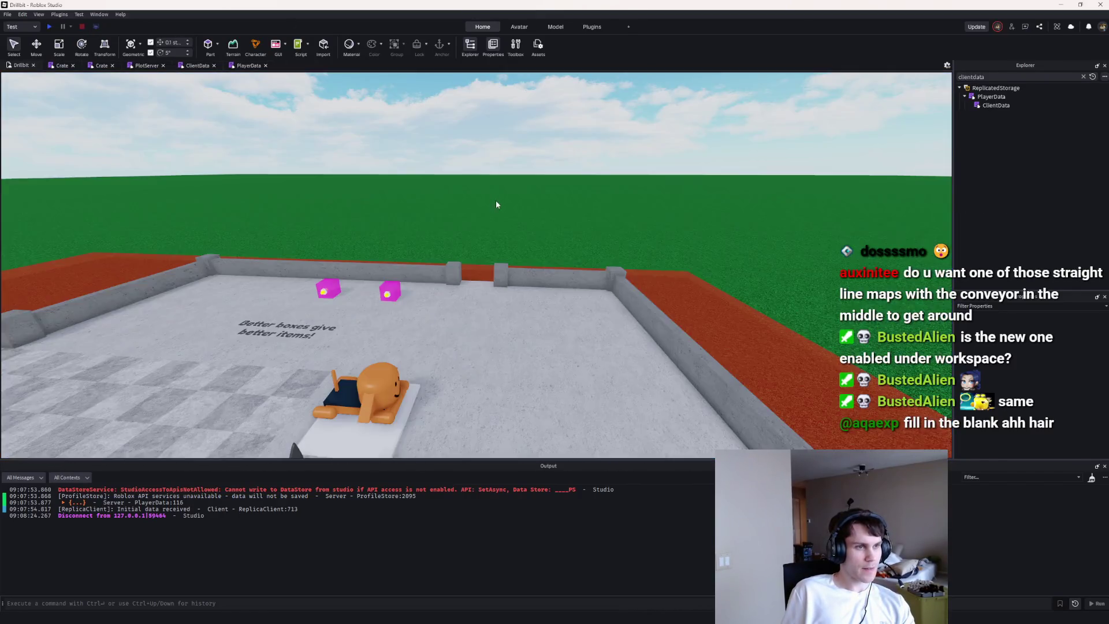
Step: Clear the 'client' Explorer filter, collapse the Crates folder, and briefly filter by 'plot'
scroll(491, 211, up, 5)
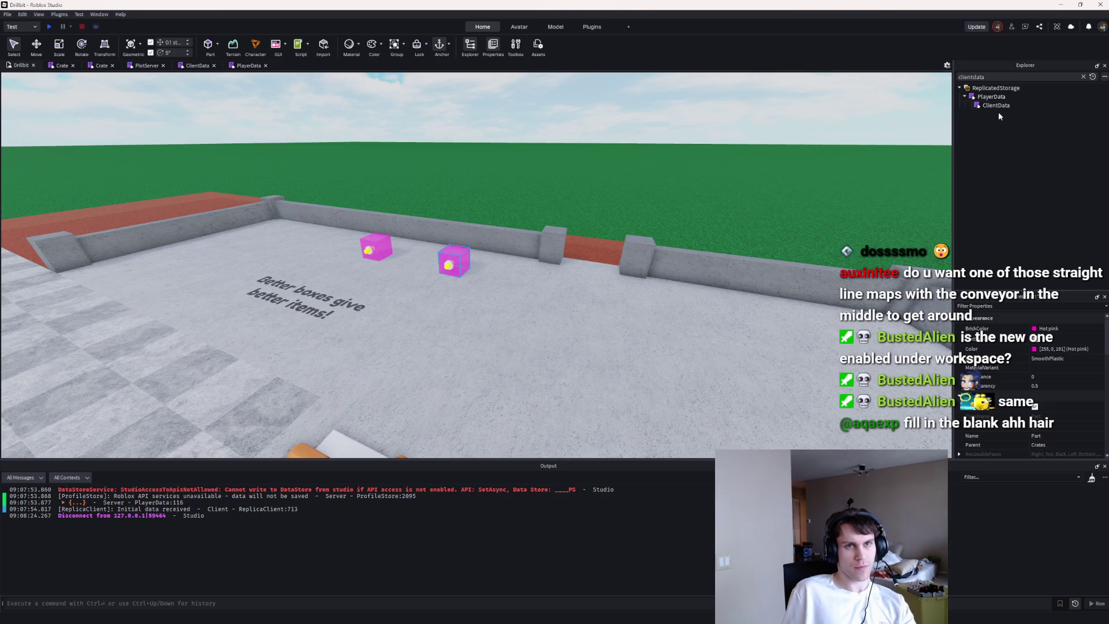
key(ctrl+a)
key(BackSpace)
click(970, 175)
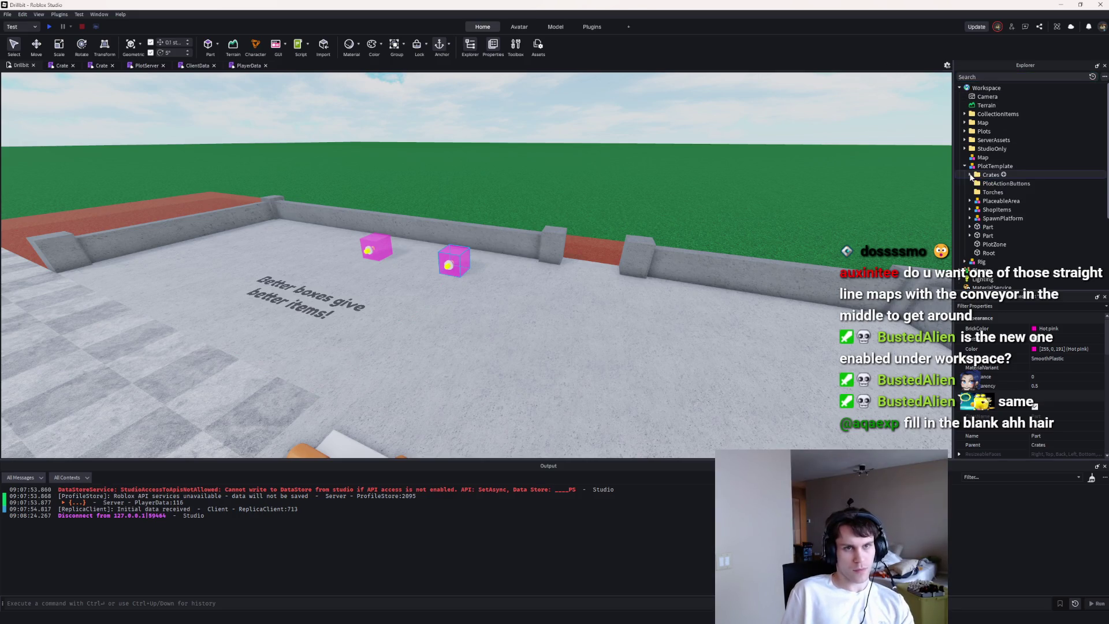
text(plottem)
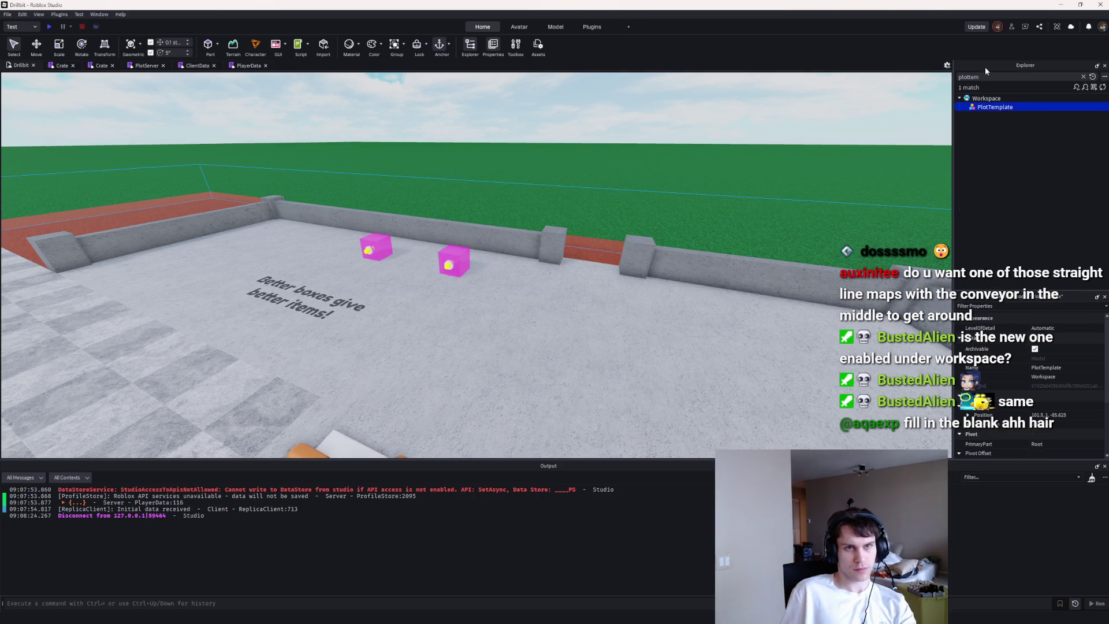
key(BackSpace)
scroll(991, 213, down, 5)
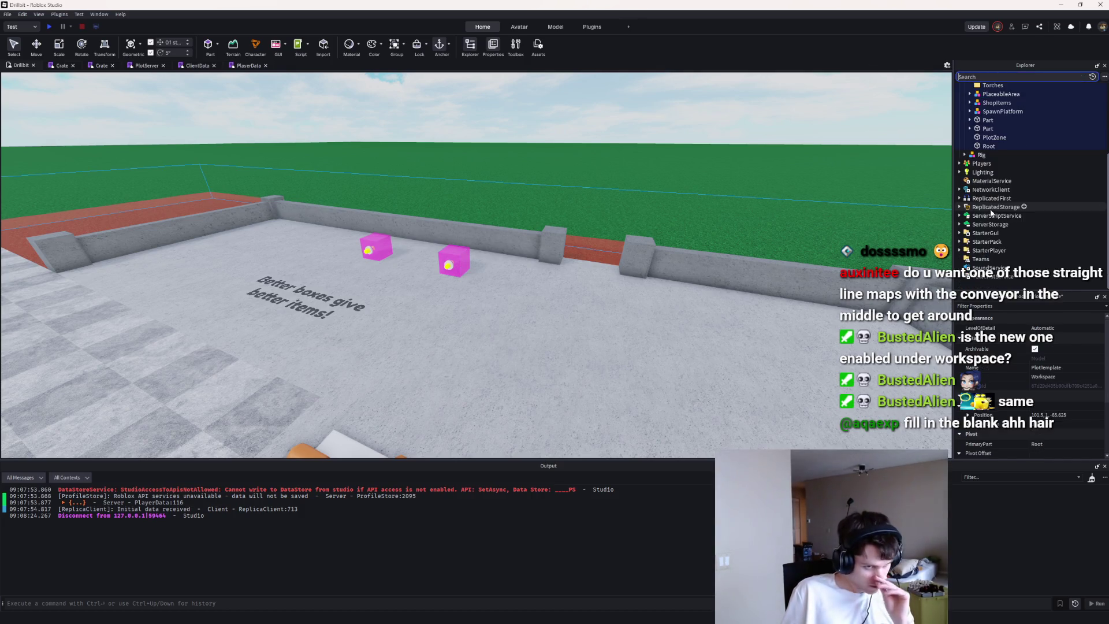
scroll(983, 213, up, 5)
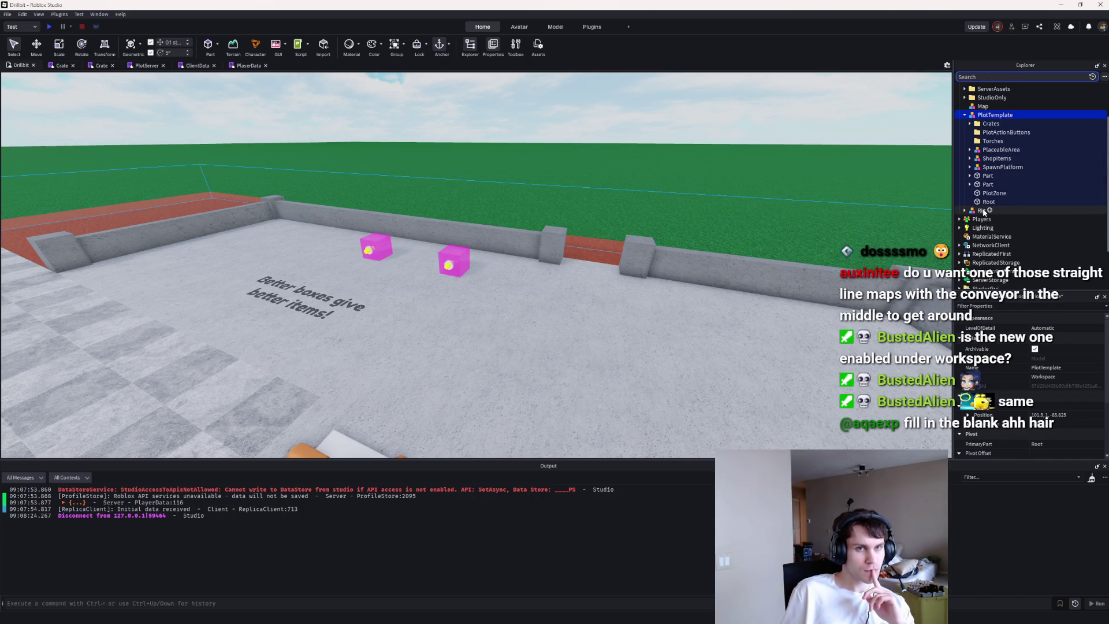
Step: Review PlotServer, then filter Explorer for 'plotc' and open the PlotClient script
click(144, 67)
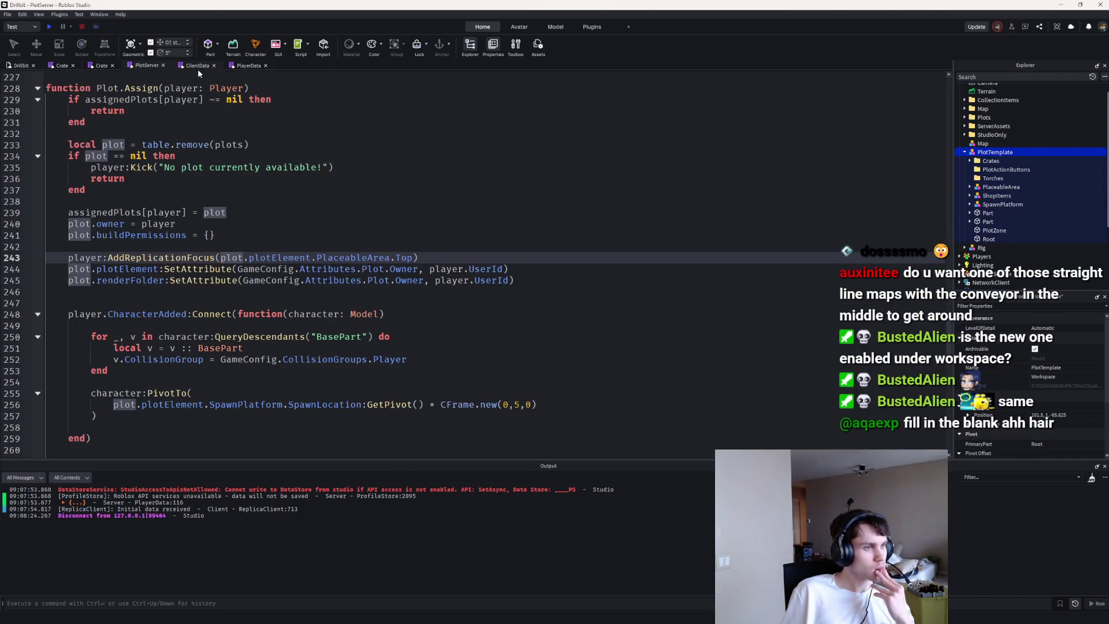
click(1016, 77)
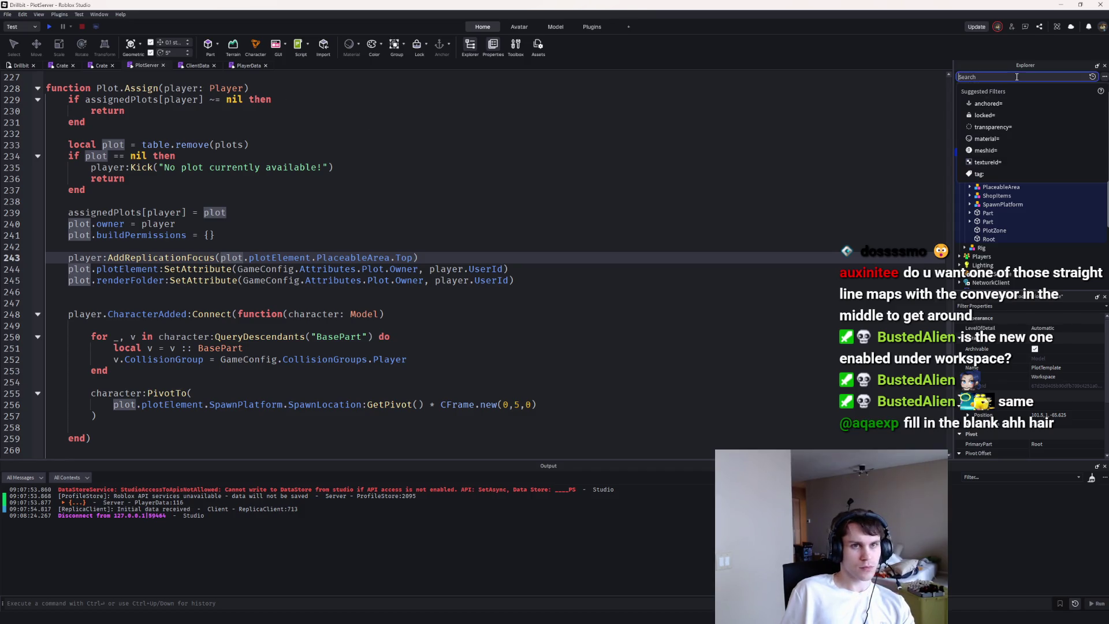
text(plotcl)
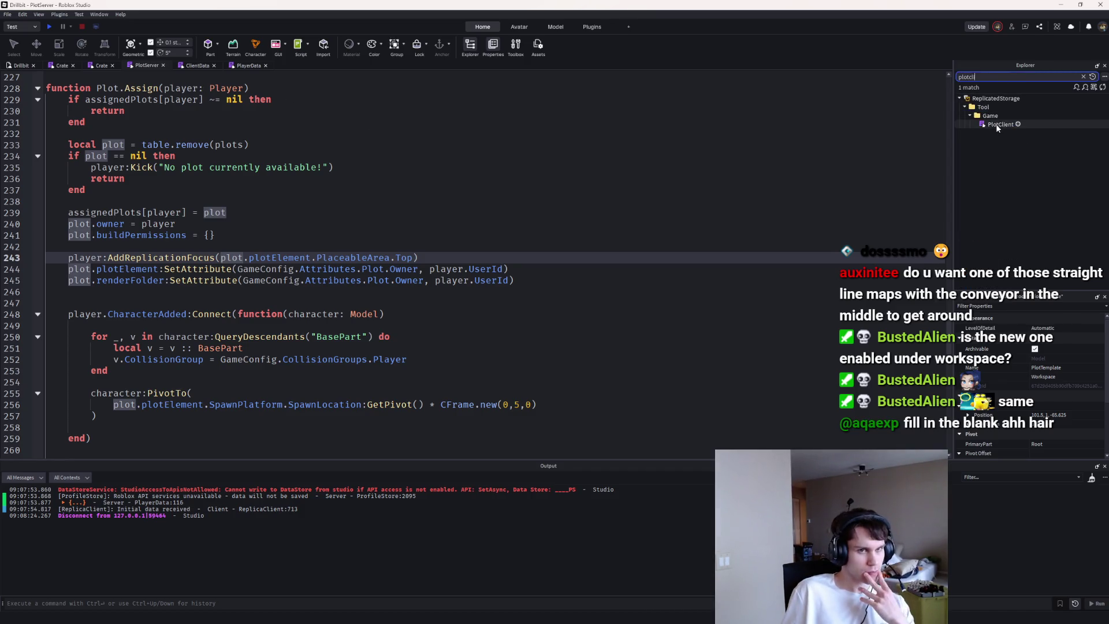
double_click(996, 124)
scroll(464, 236, down, 20)
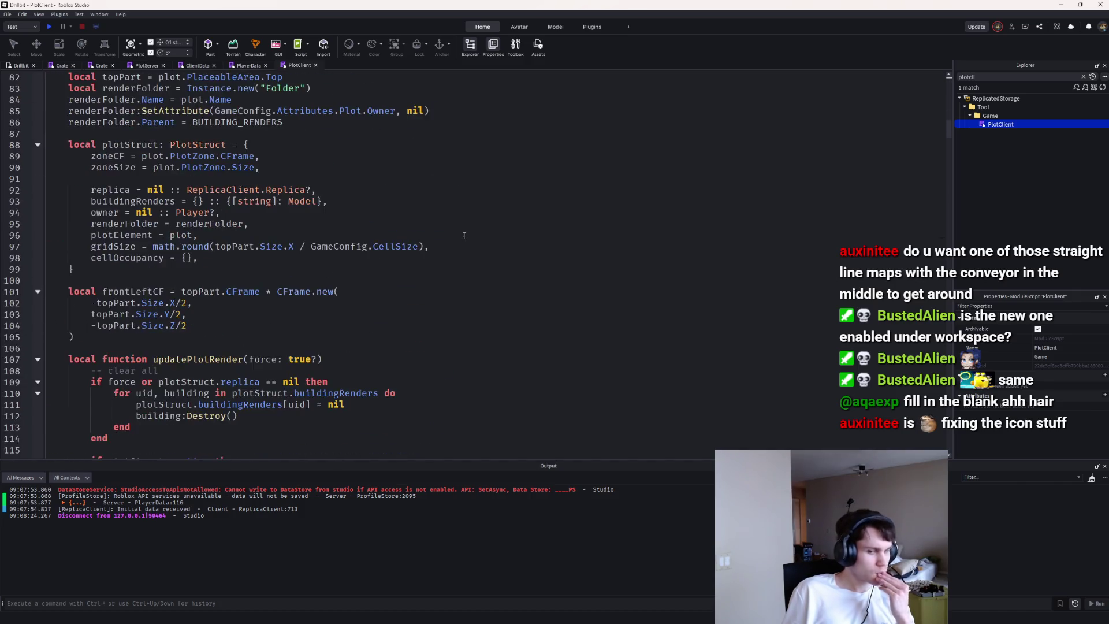
Step: Fold the updateOwner function and scroll through PlotClient to find the cleanup code
scroll(464, 235, down, 20)
scroll(466, 228, down, 8)
scroll(466, 222, up, 8)
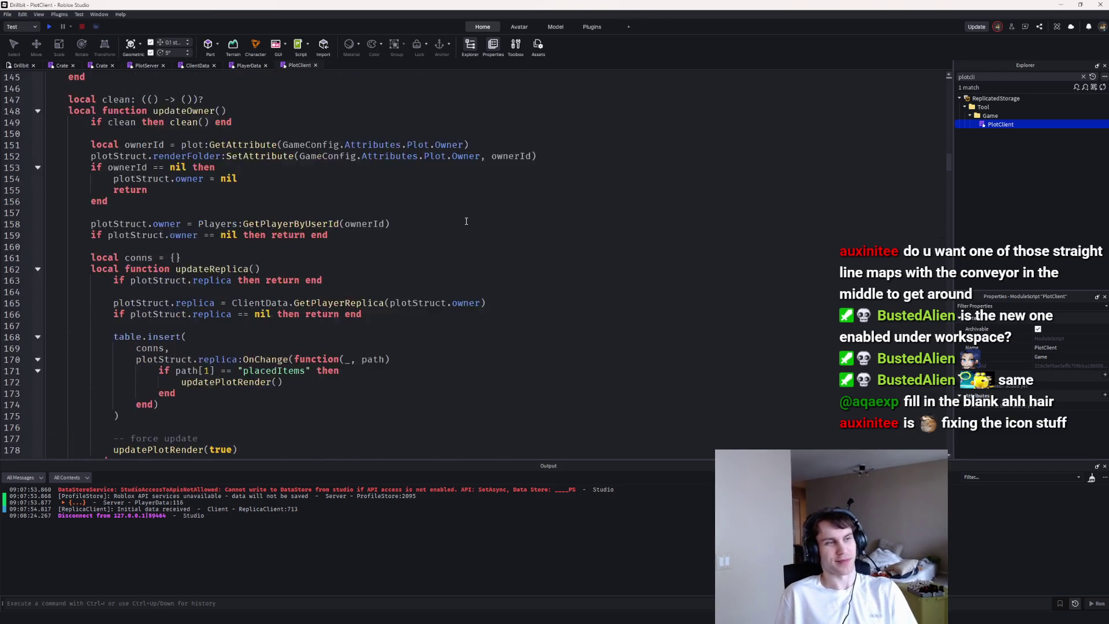
scroll(466, 221, up, 1)
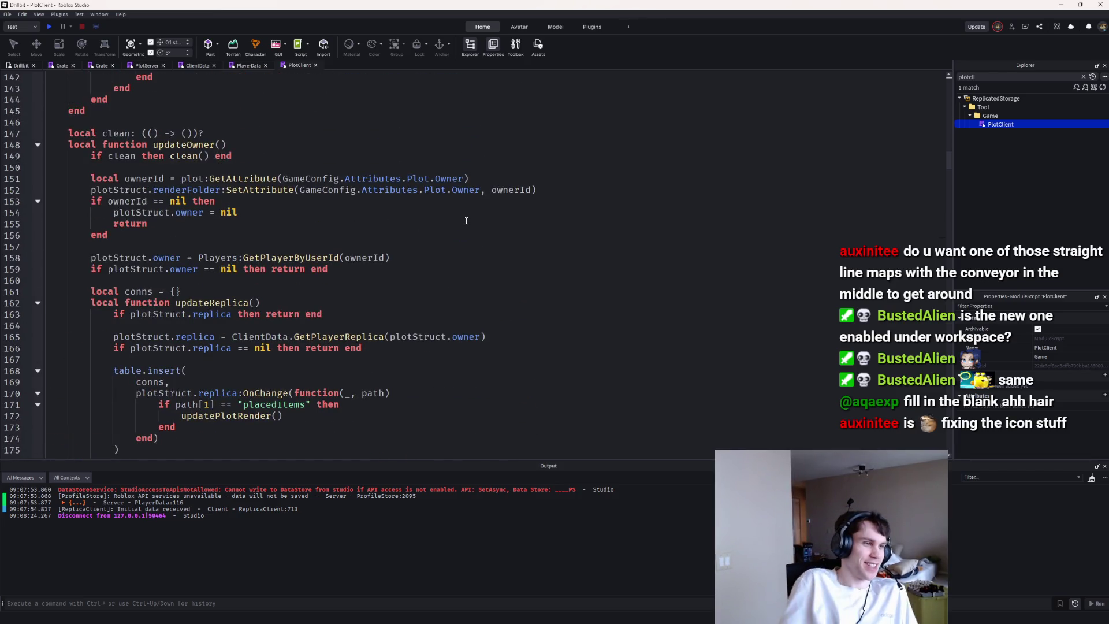
scroll(413, 151, up, 5)
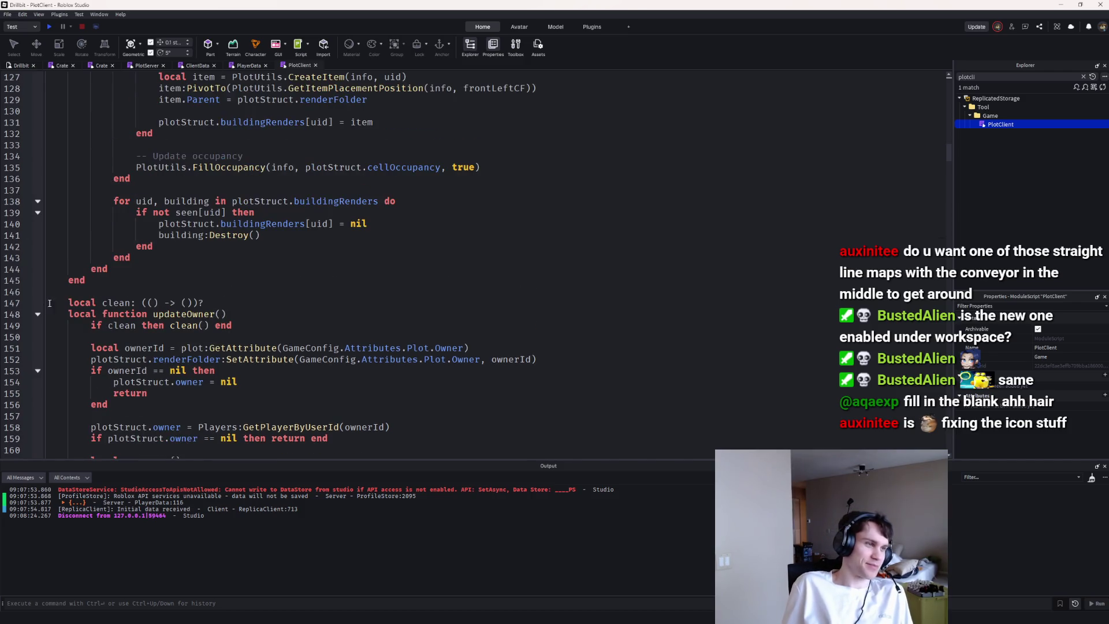
click(39, 314)
scroll(226, 260, up, 8)
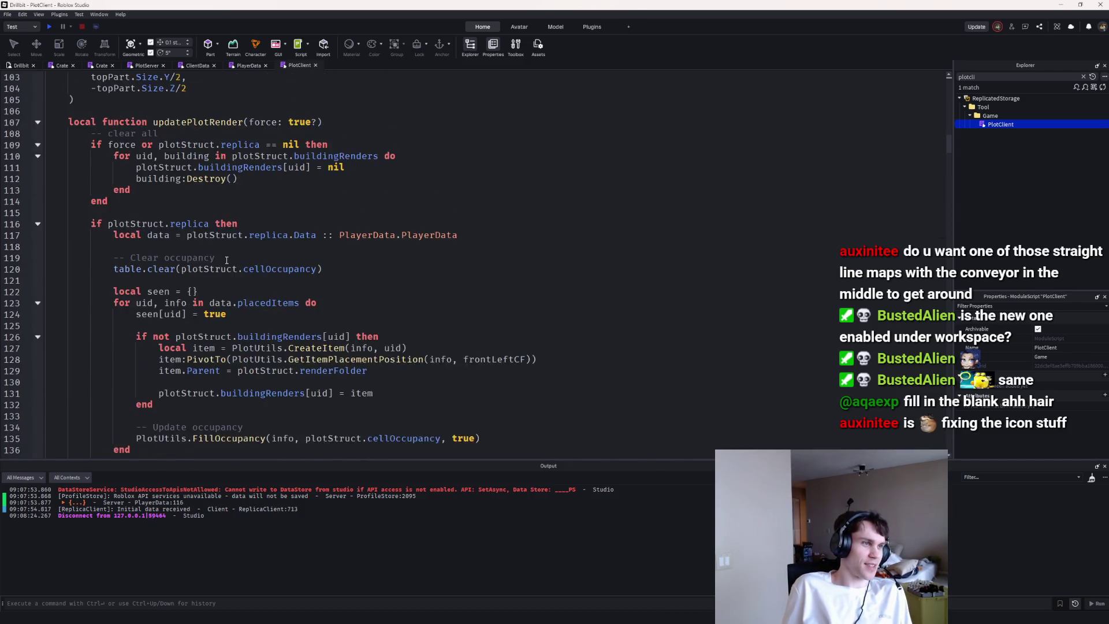
scroll(227, 260, up, 4)
scroll(227, 258, up, 7)
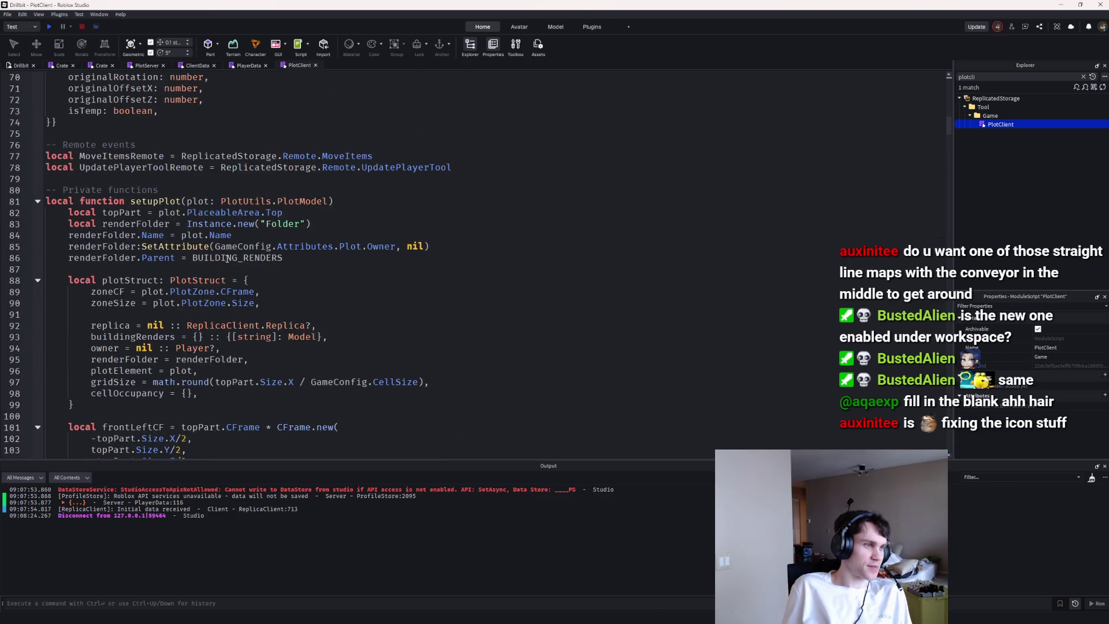
scroll(227, 258, down, 4)
scroll(227, 258, down, 19)
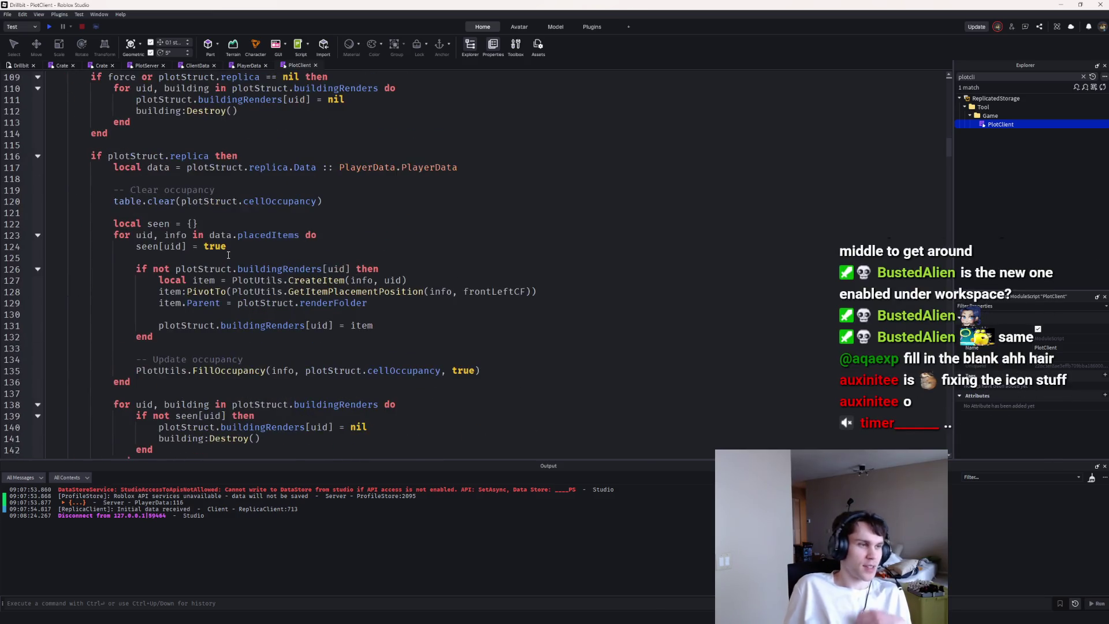
scroll(229, 249, down, 5)
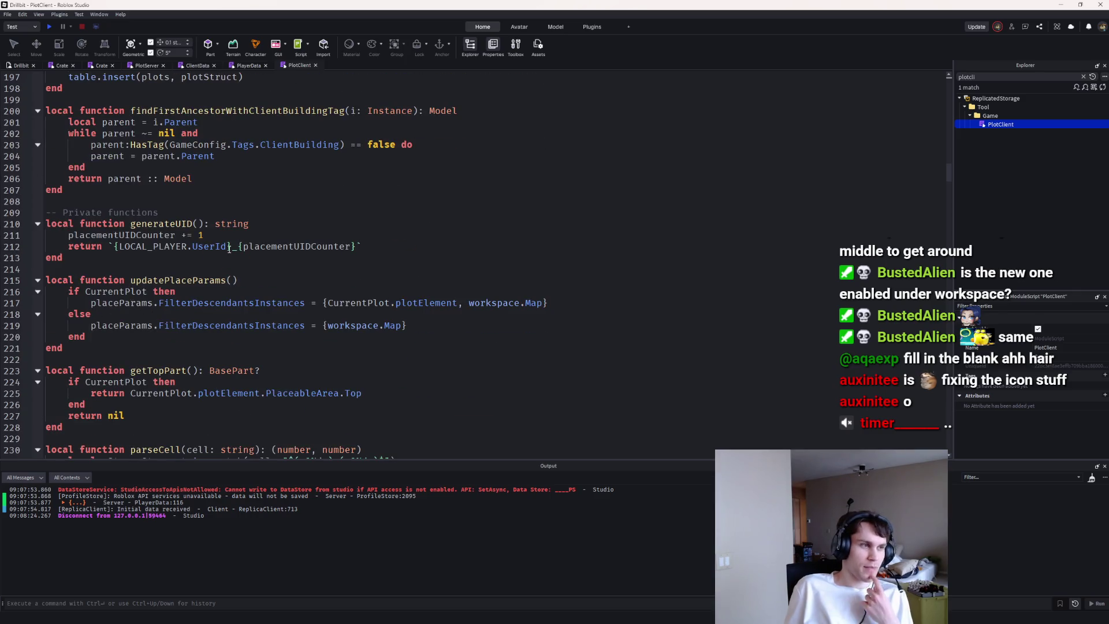
scroll(230, 249, up, 20)
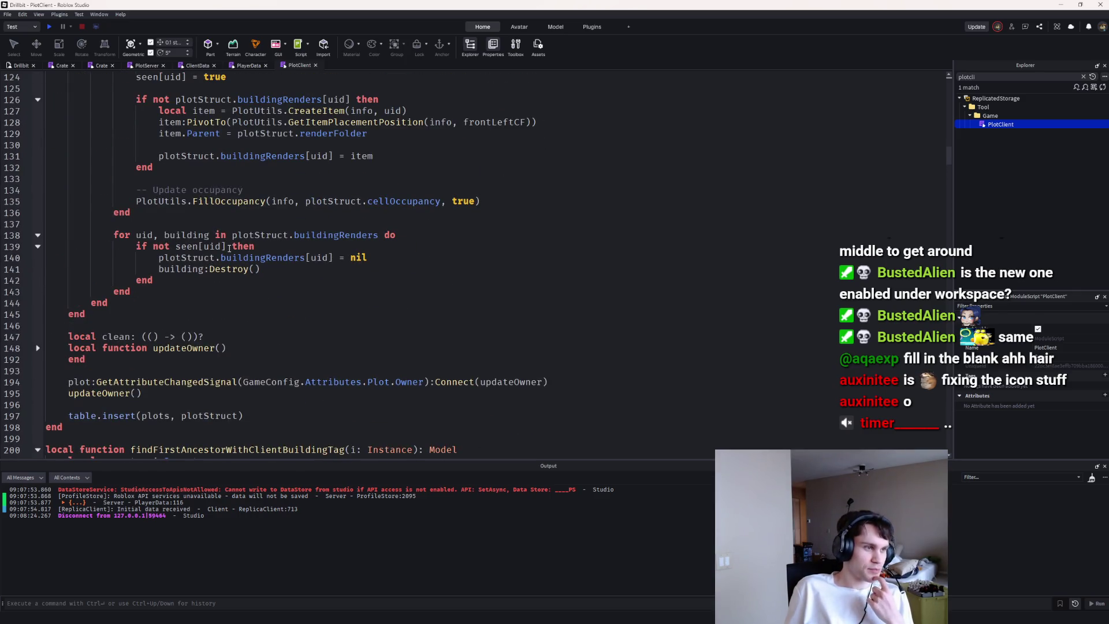
scroll(230, 247, up, 5)
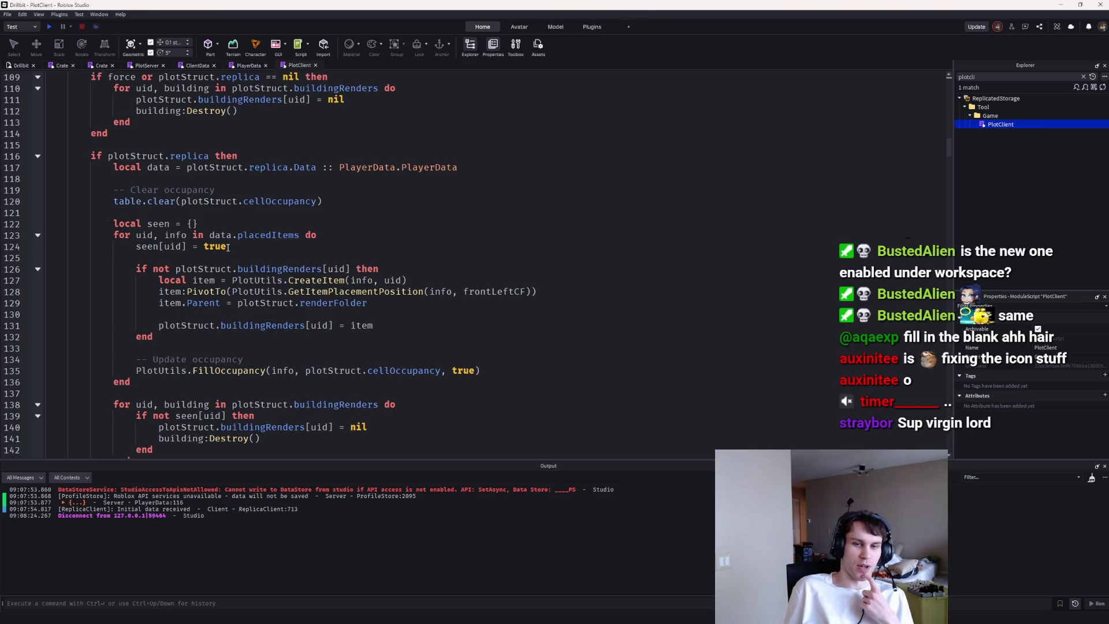
scroll(228, 247, up, 3)
scroll(228, 247, up, 10)
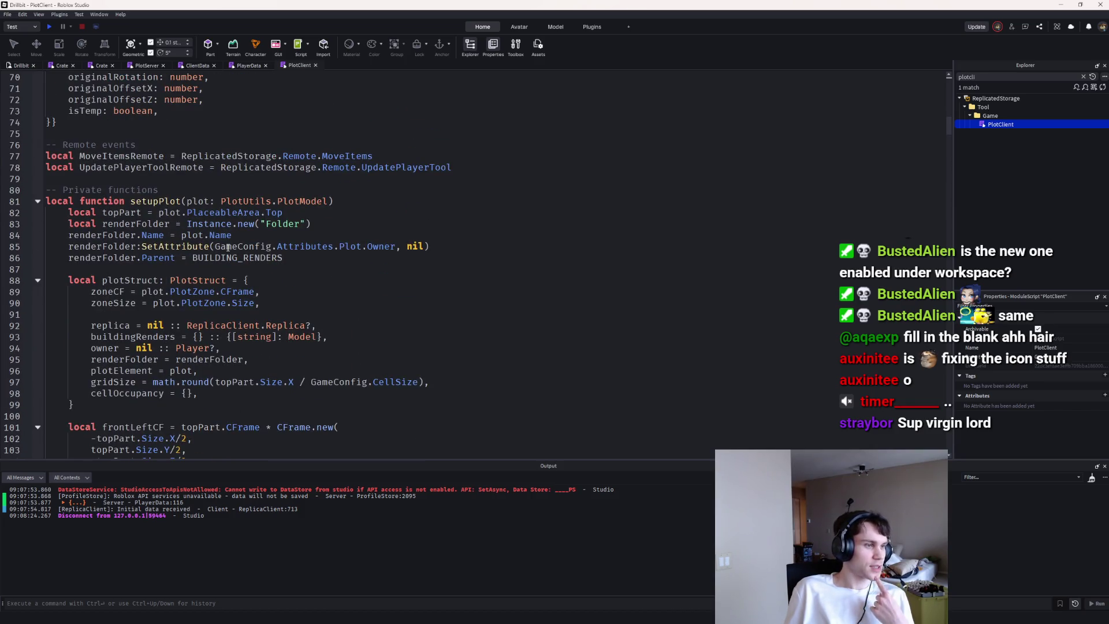
scroll(228, 247, down, 20)
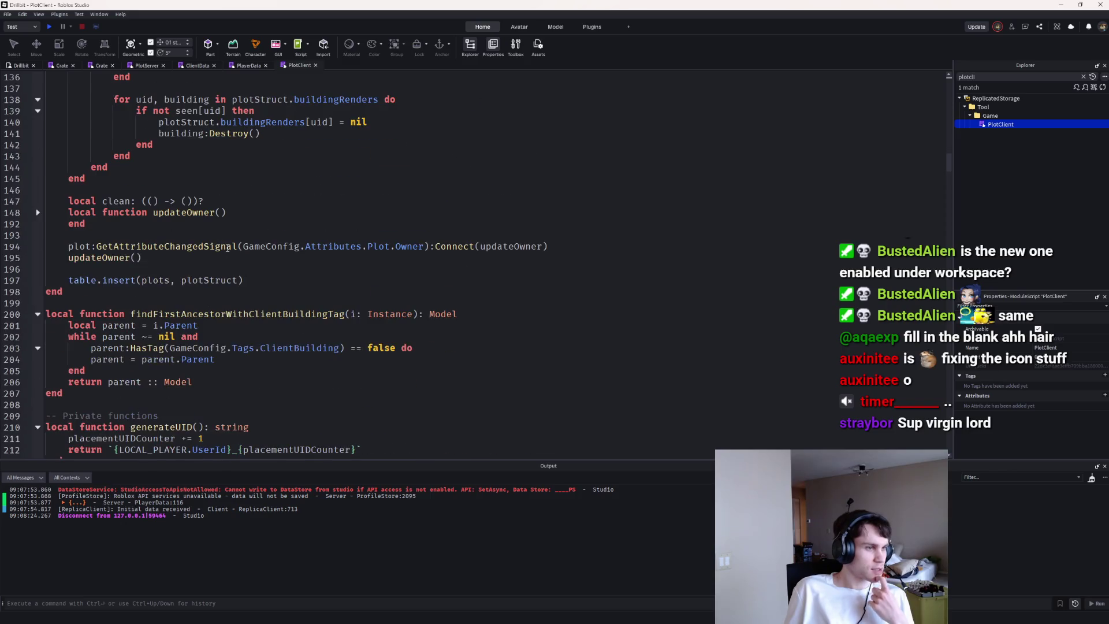
scroll(228, 247, down, 20)
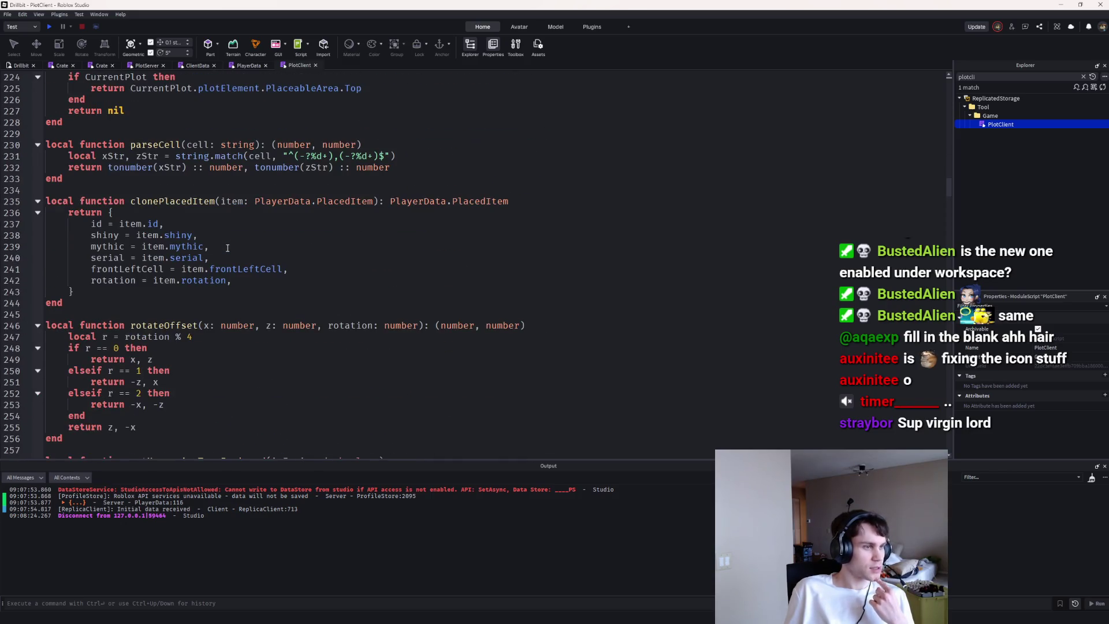
scroll(228, 248, down, 4)
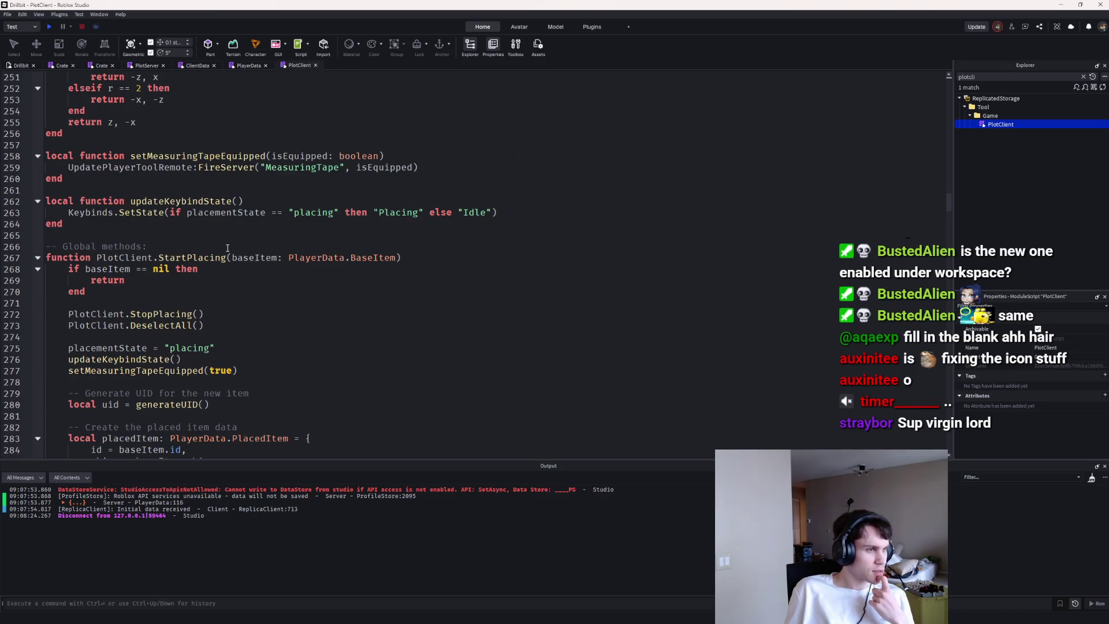
scroll(227, 248, up, 3)
scroll(227, 248, down, 5)
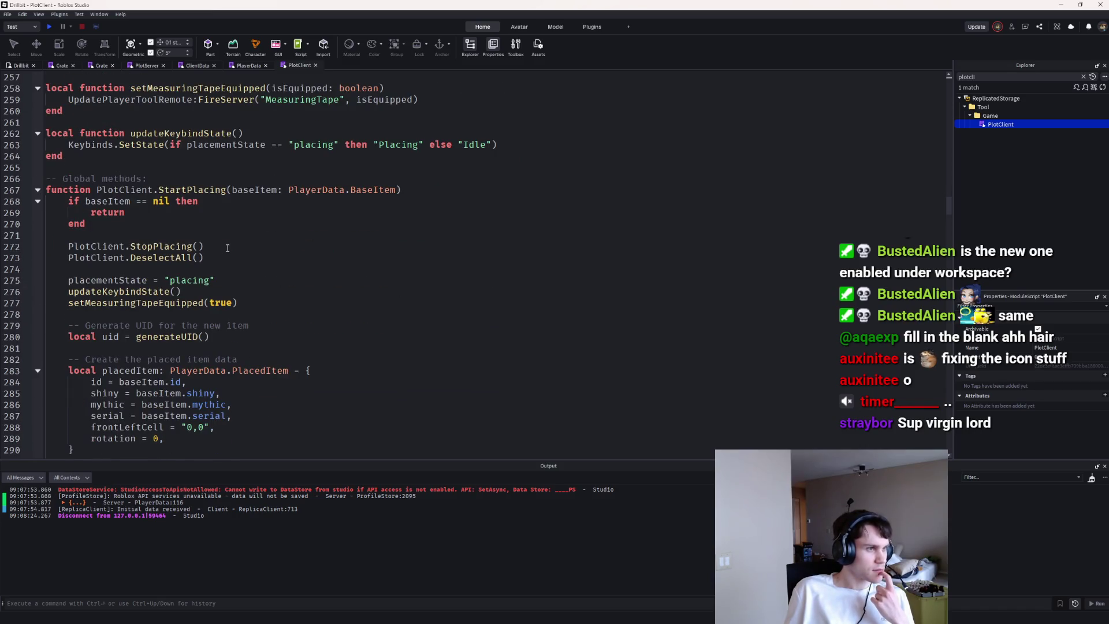
scroll(228, 248, down, 5)
scroll(354, 310, up, 20)
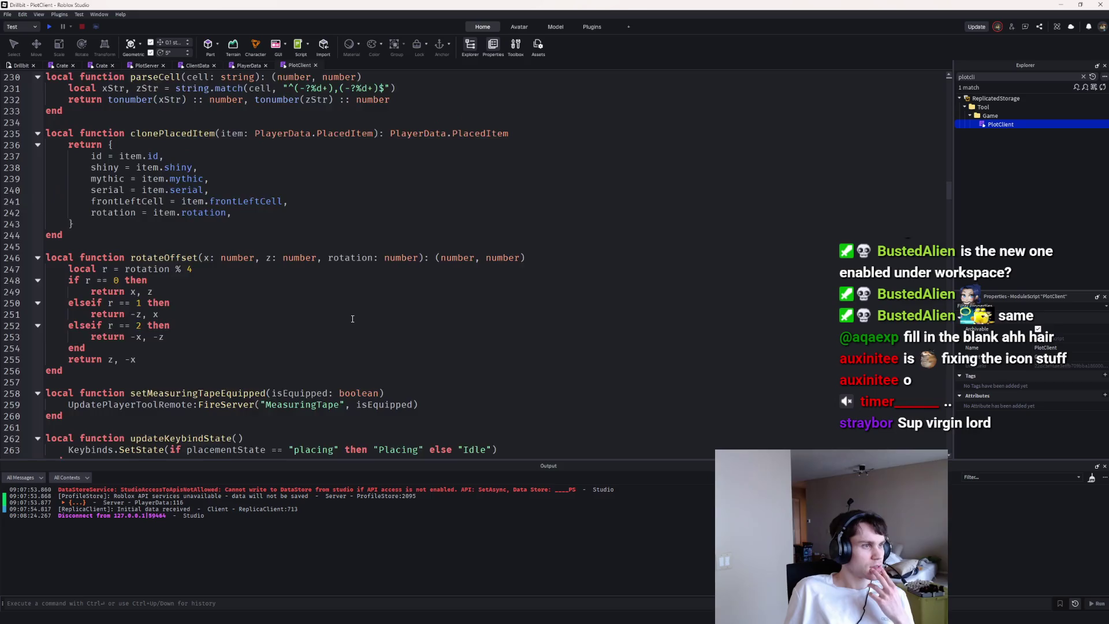
scroll(67, 221, up, 20)
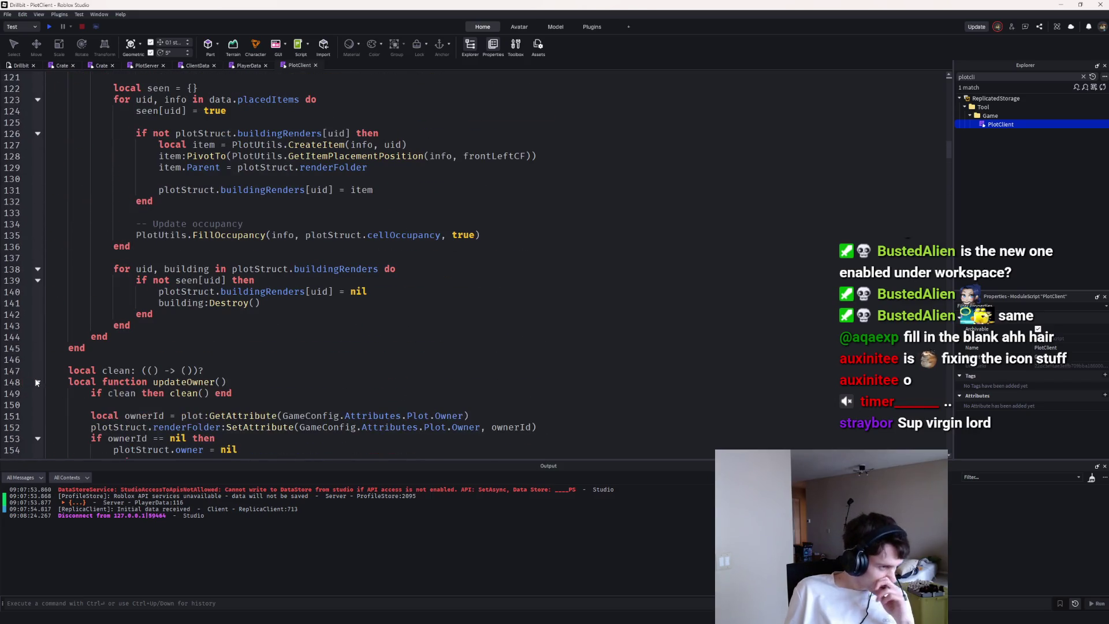
scroll(140, 327, down, 8)
scroll(164, 313, up, 5)
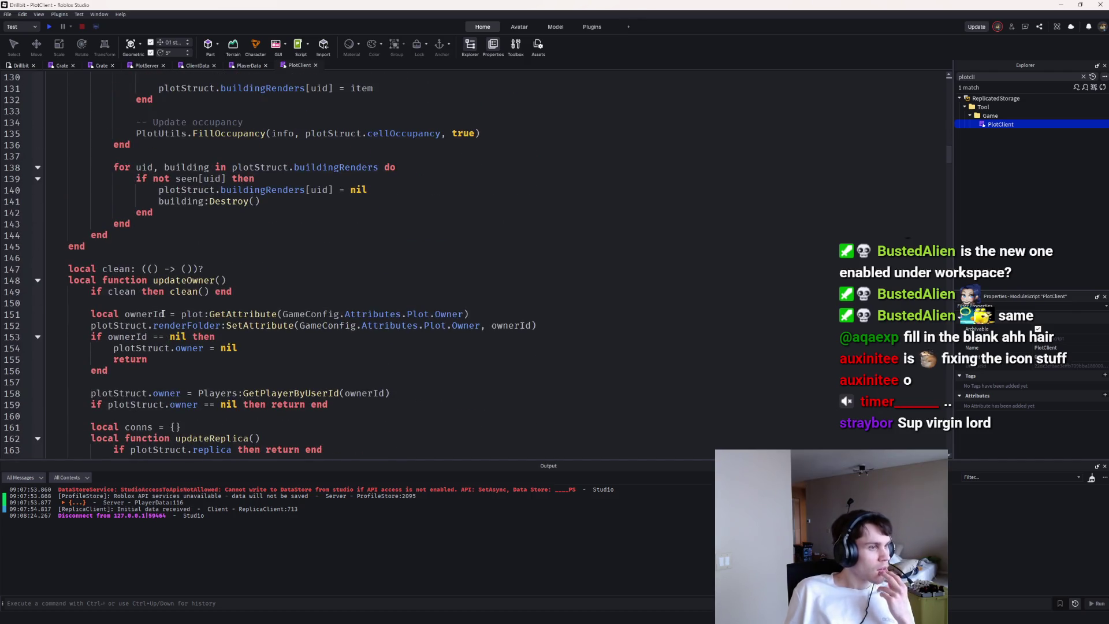
scroll(202, 314, down, 3)
scroll(202, 315, down, 3)
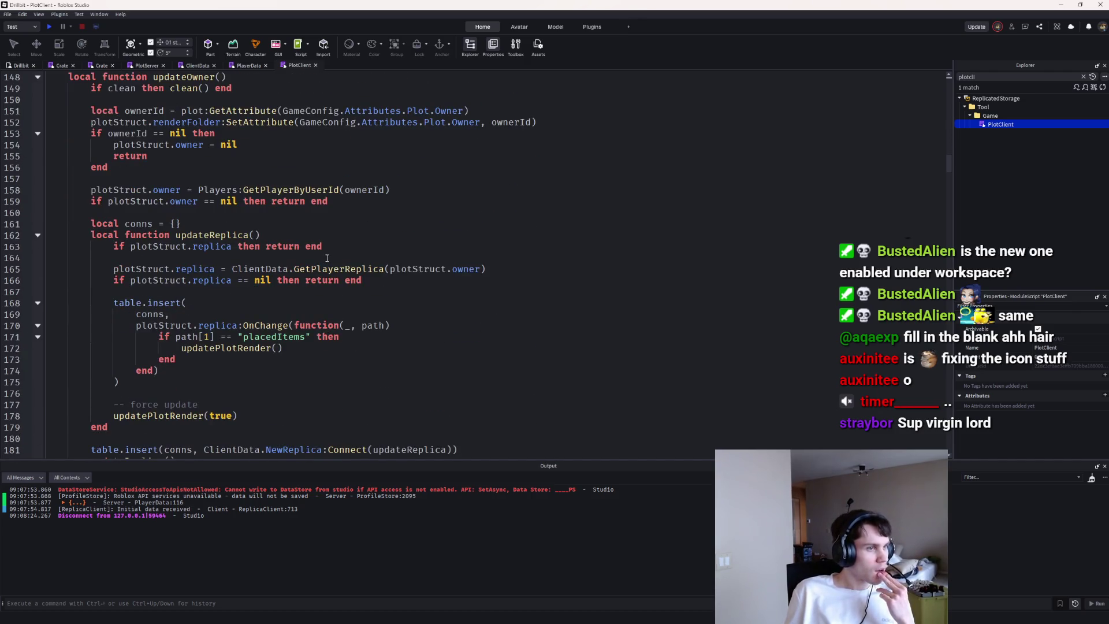
Step: Insert a blank line after 'clean = nil' on line 186 of the cleanup function
click(314, 215)
scroll(312, 210, up, 4)
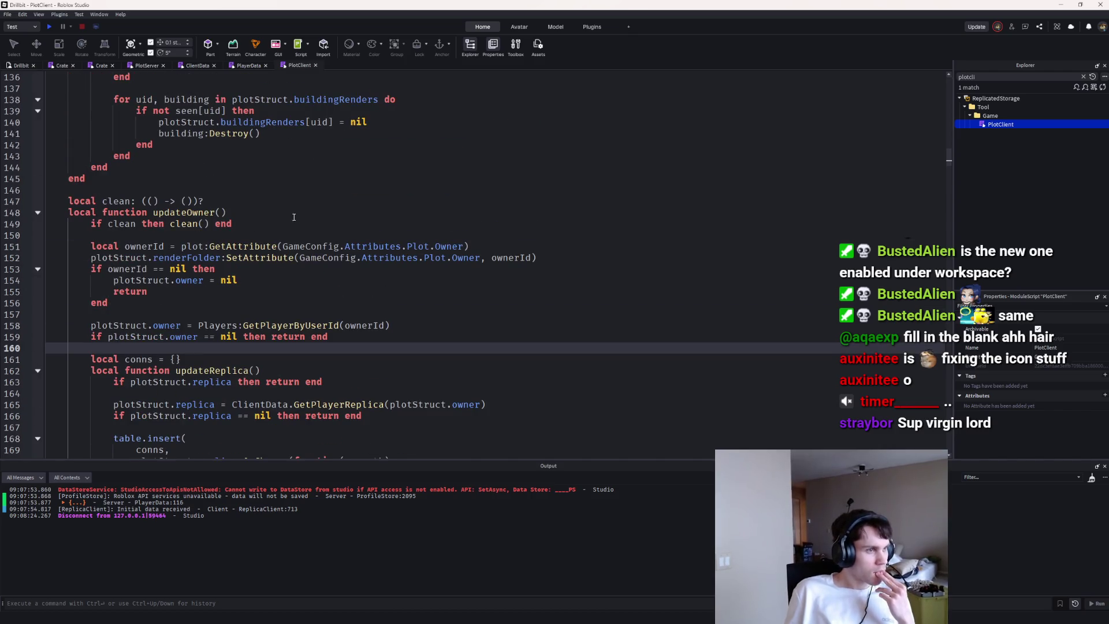
click(294, 223)
scroll(295, 242, down, 5)
scroll(298, 258, down, 3)
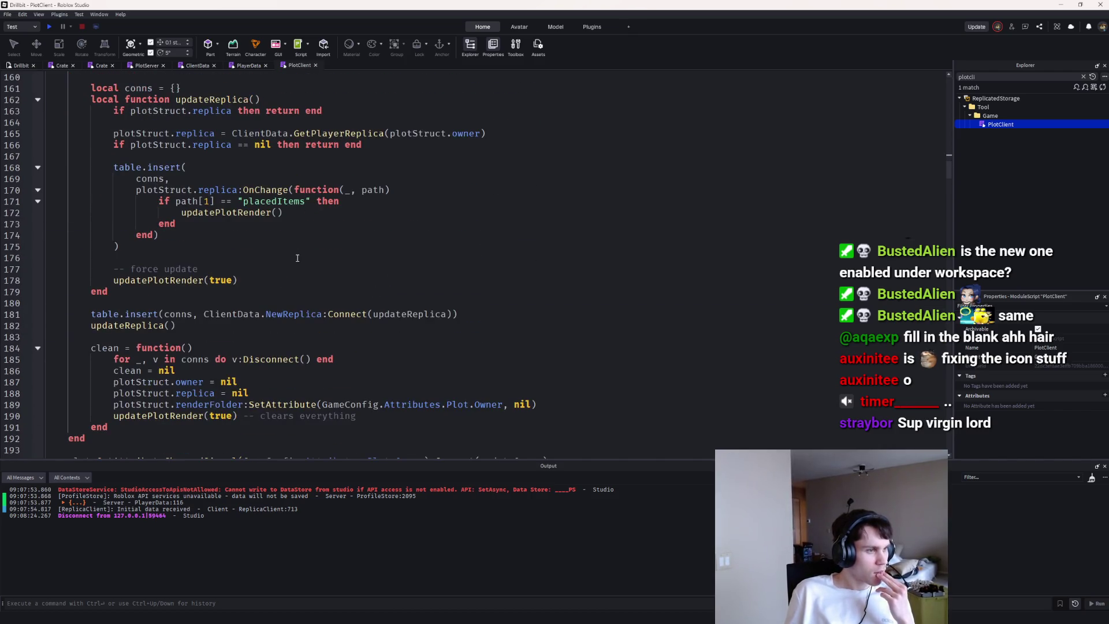
click(277, 367)
key(Return)
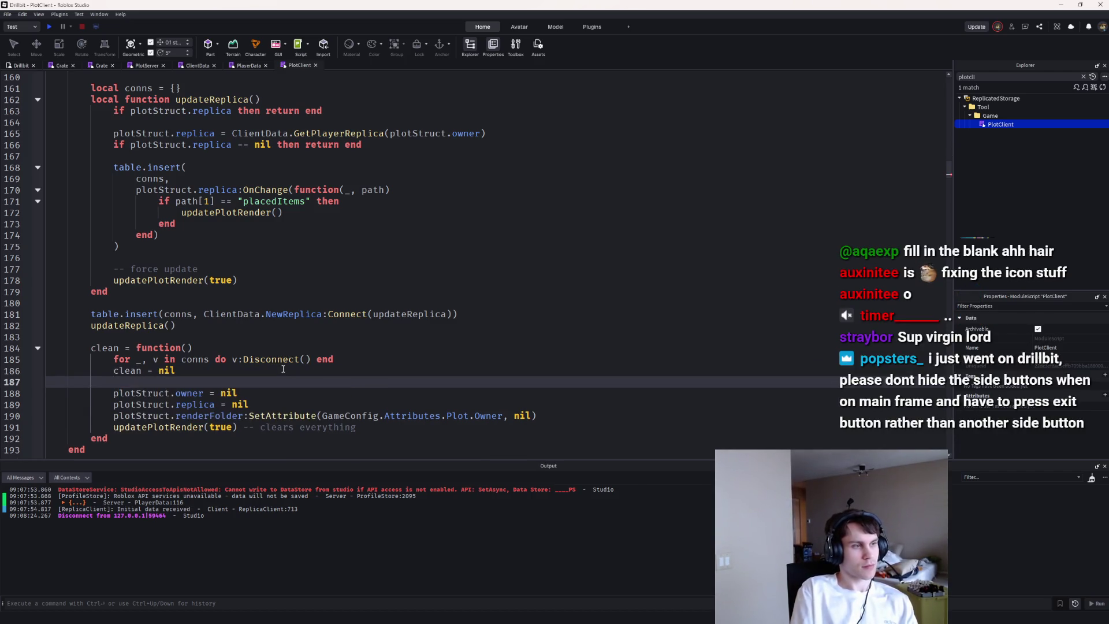
scroll(291, 365, up, 9)
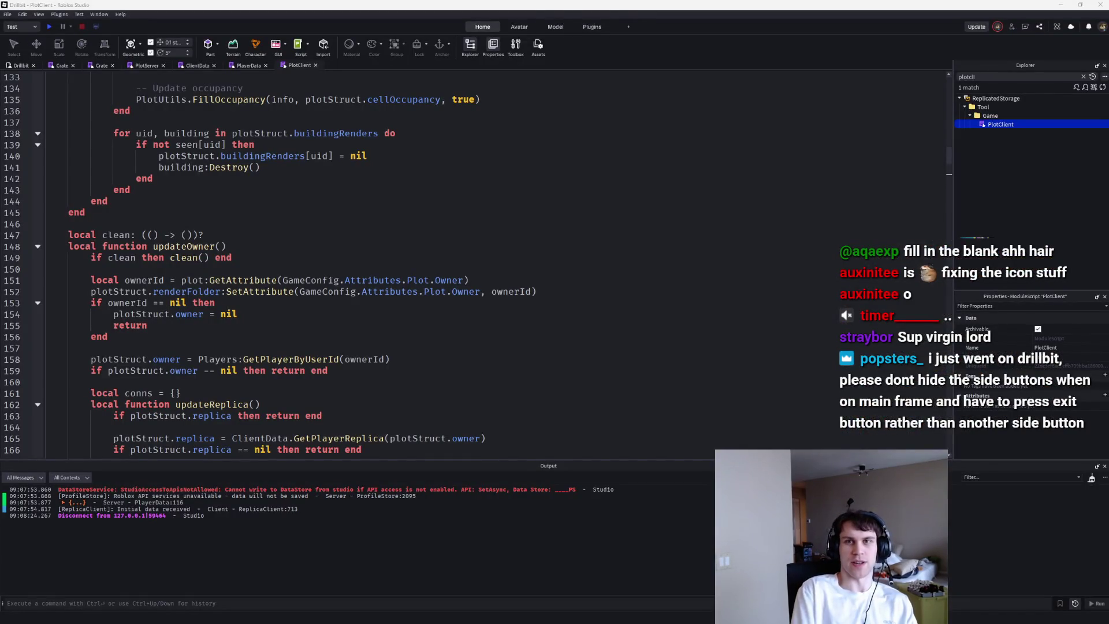
Step: Launch Drillbit and Co. from its Roblox website page and bring the game window forward
key(alt+Tab)
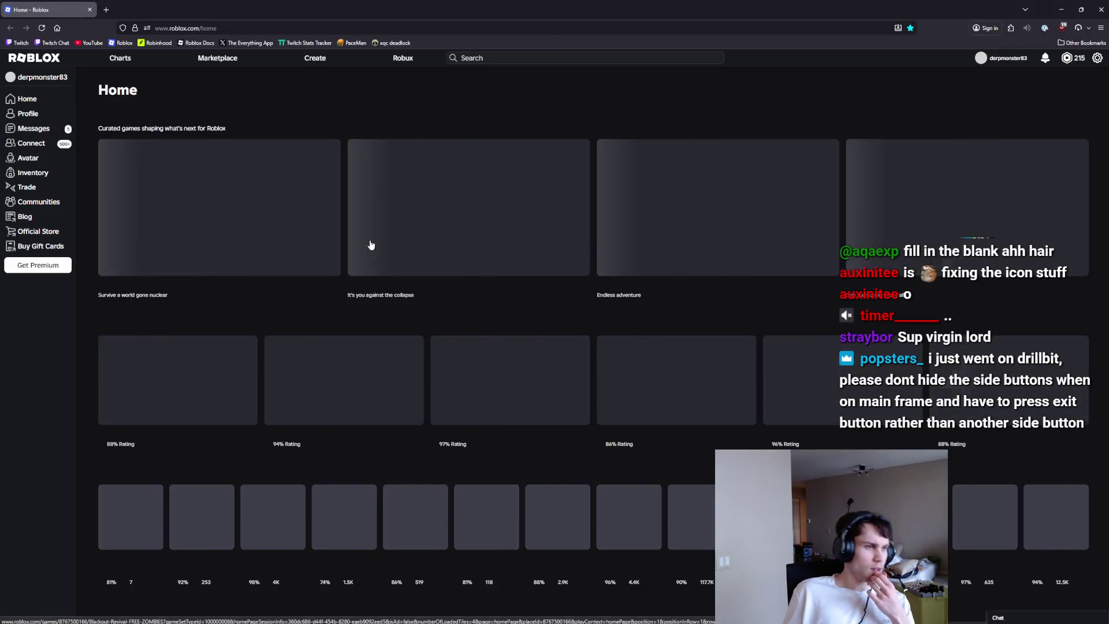
scroll(262, 240, down, 3)
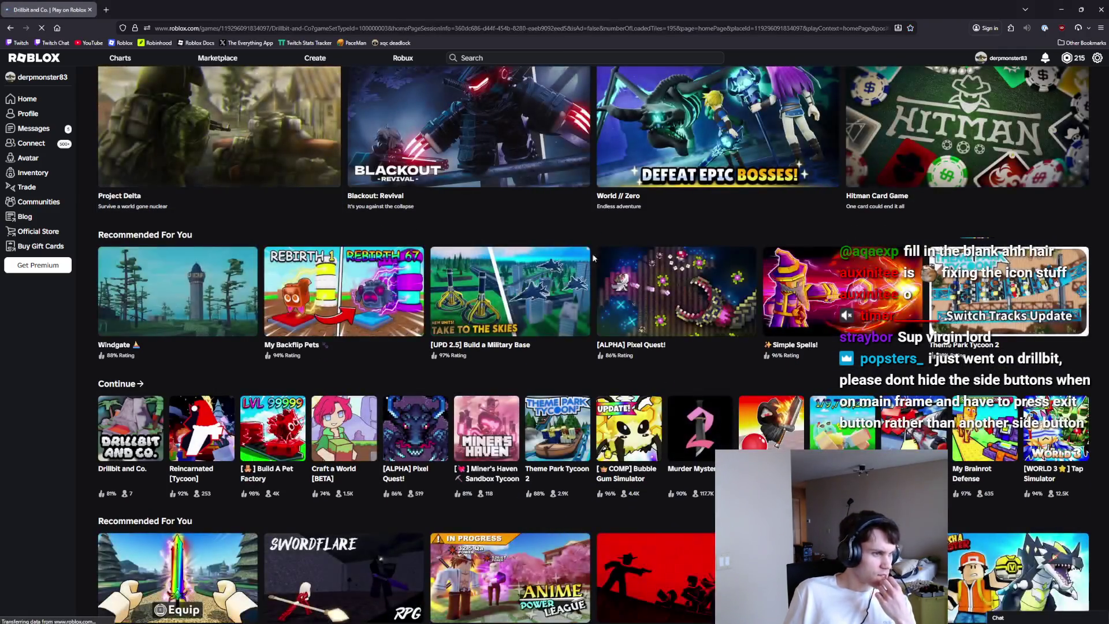
click(117, 458)
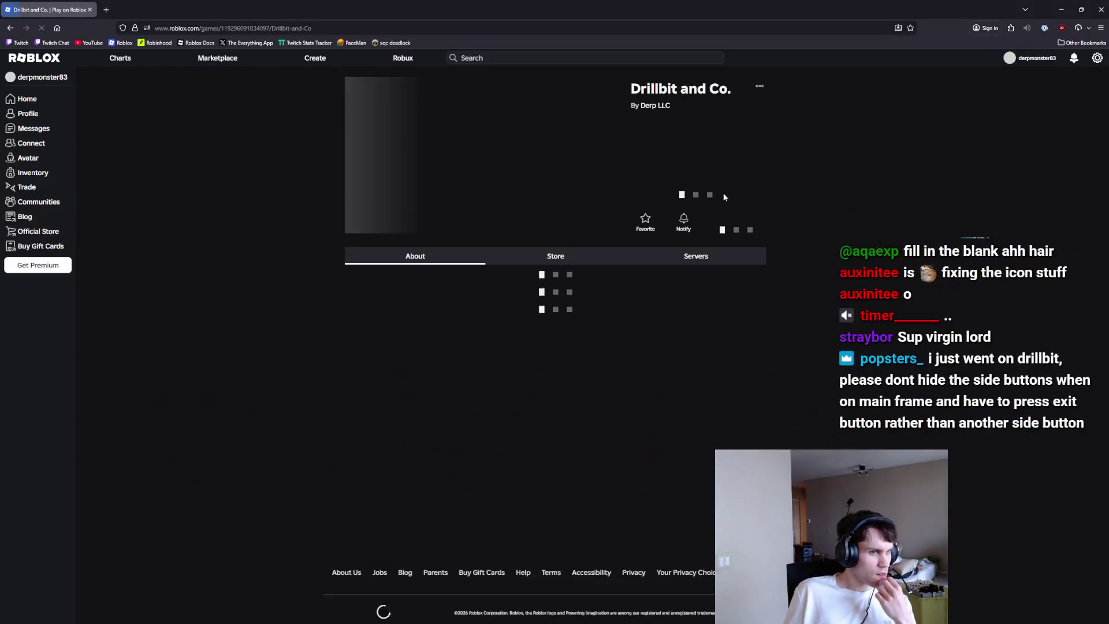
click(702, 194)
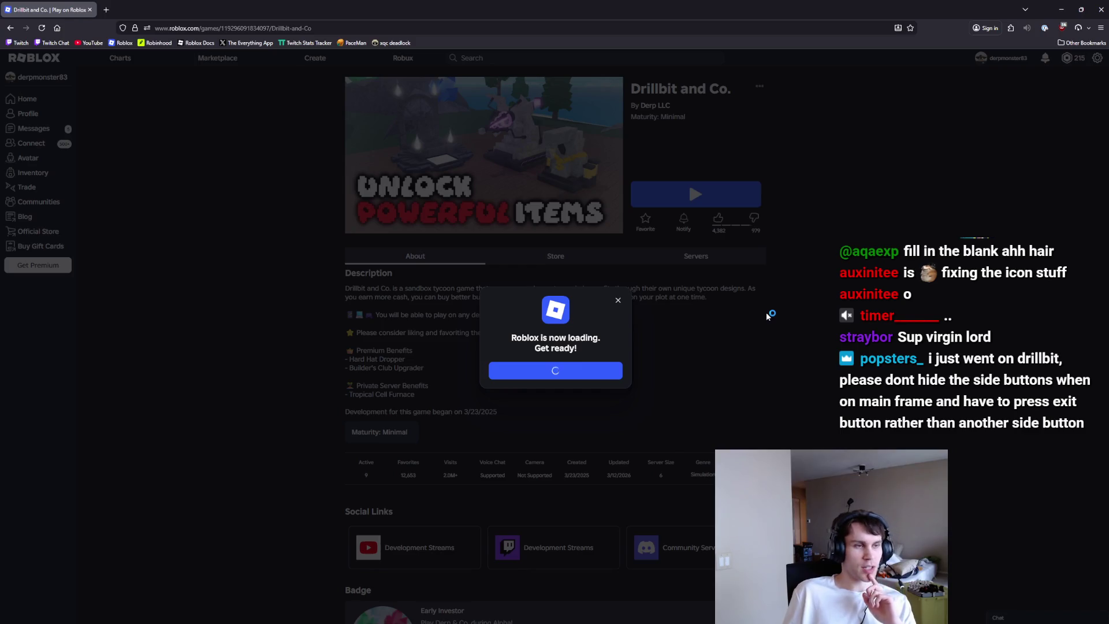
mouse_move(702, 619)
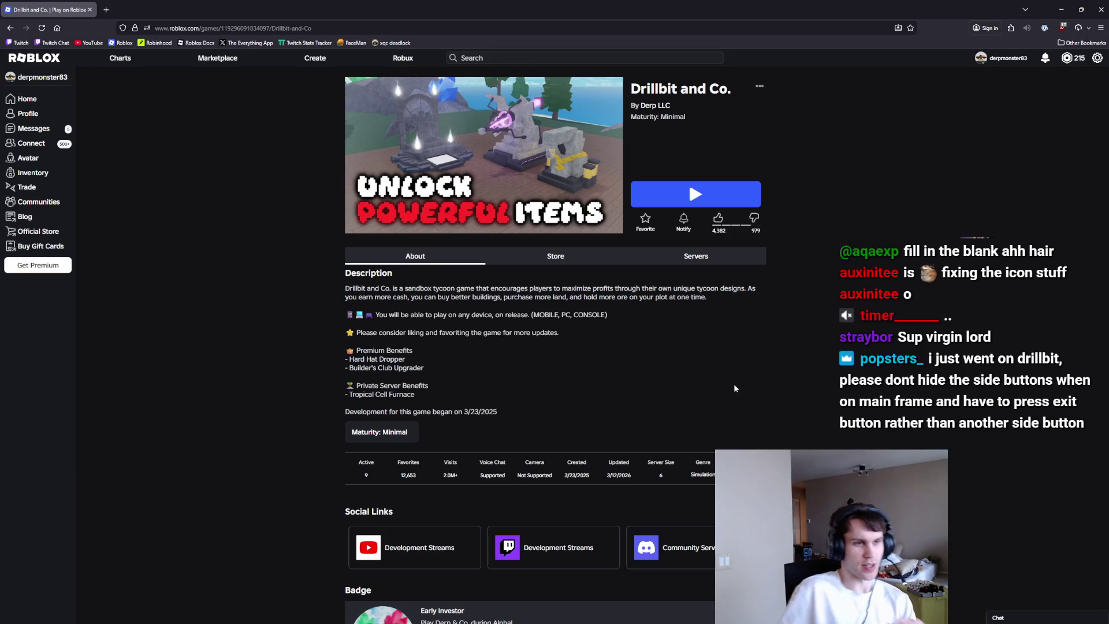
click(701, 614)
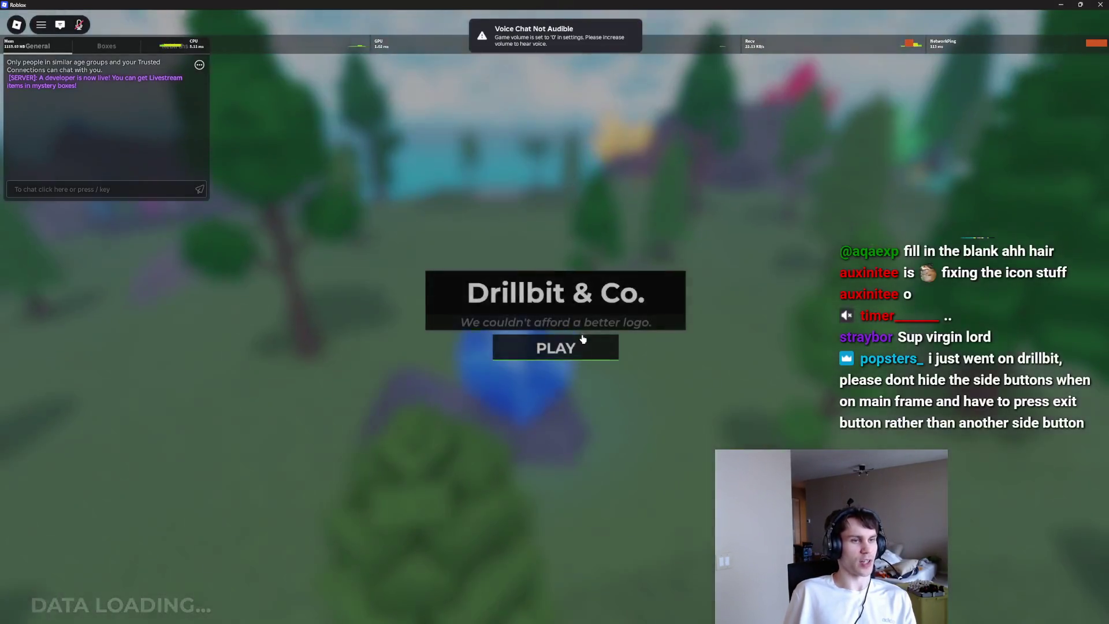
Step: Enter Drillbit and Co. and toggle build mode with a dropper from the Dropper category
click(537, 345)
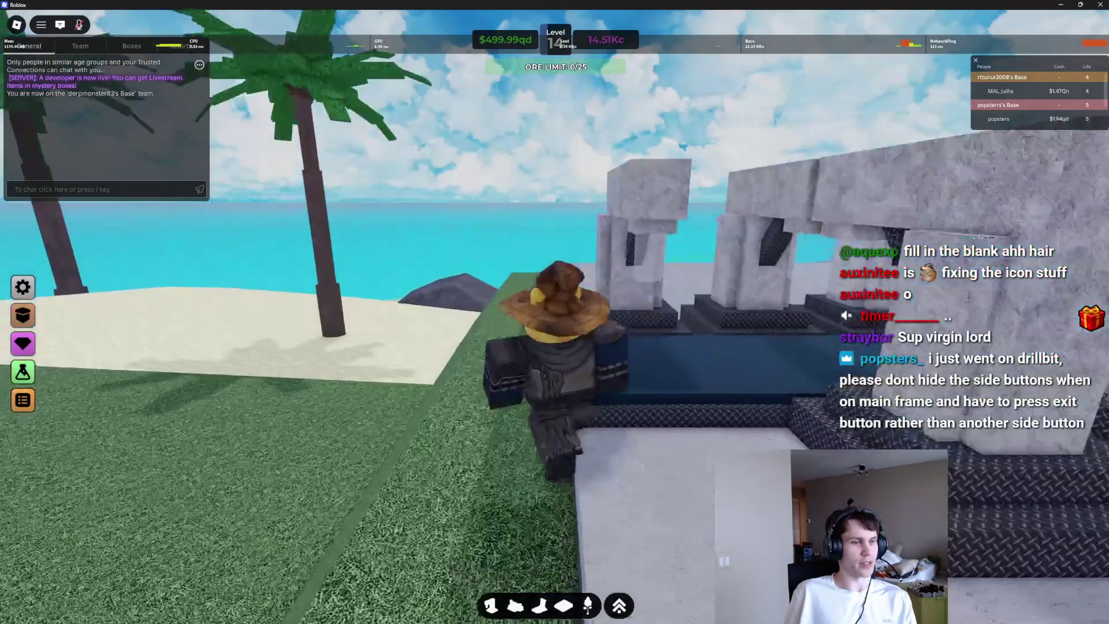
key(b)
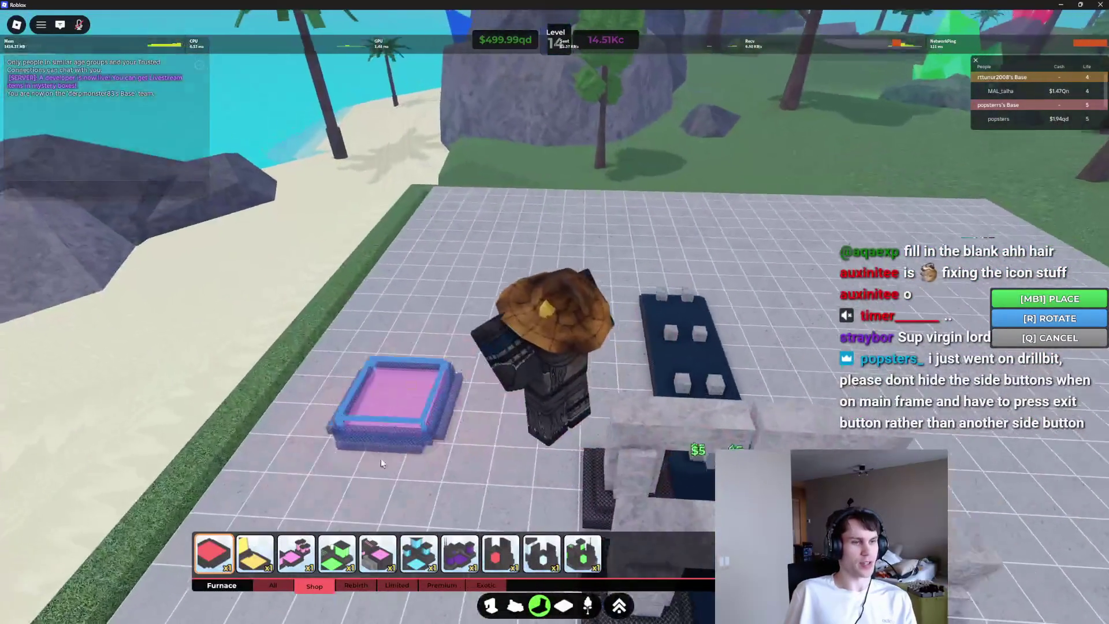
click(539, 605)
click(491, 605)
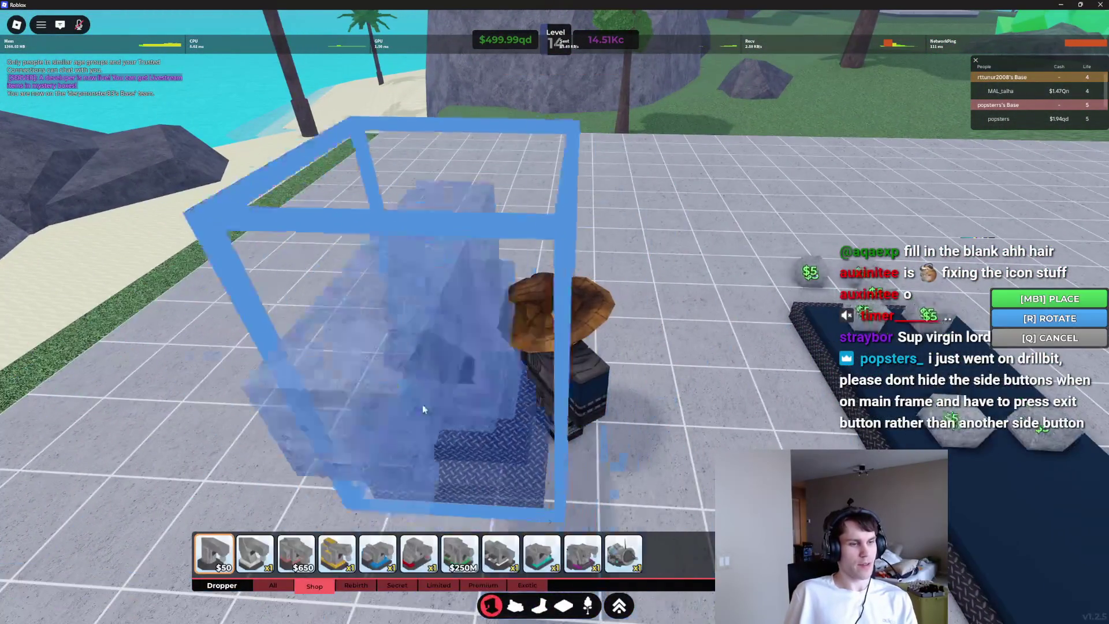
key(b)
key(b)
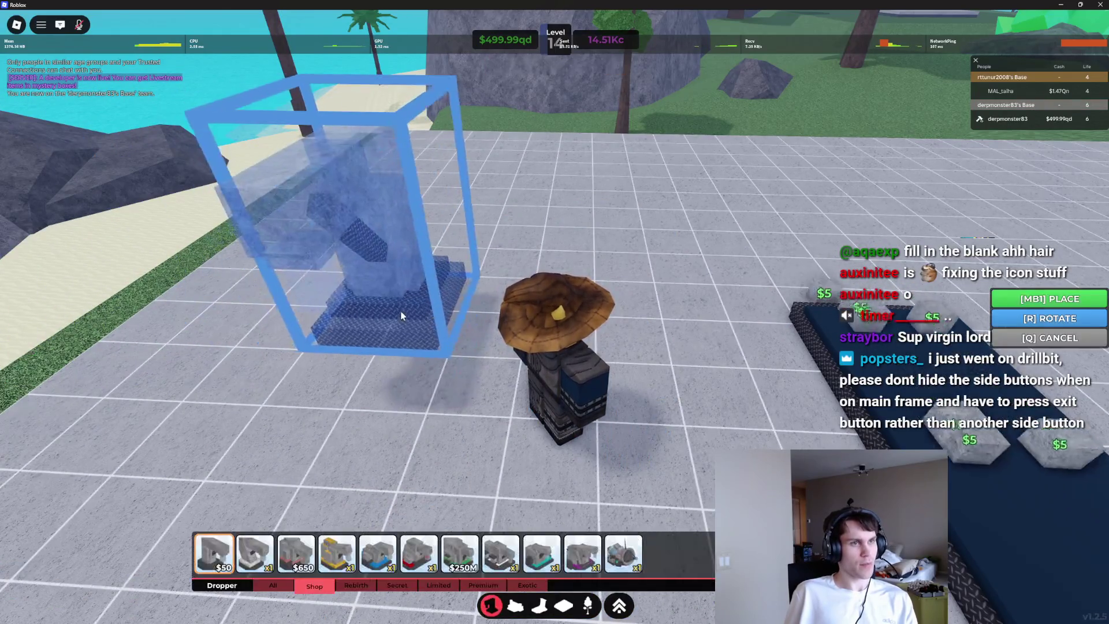
key(b)
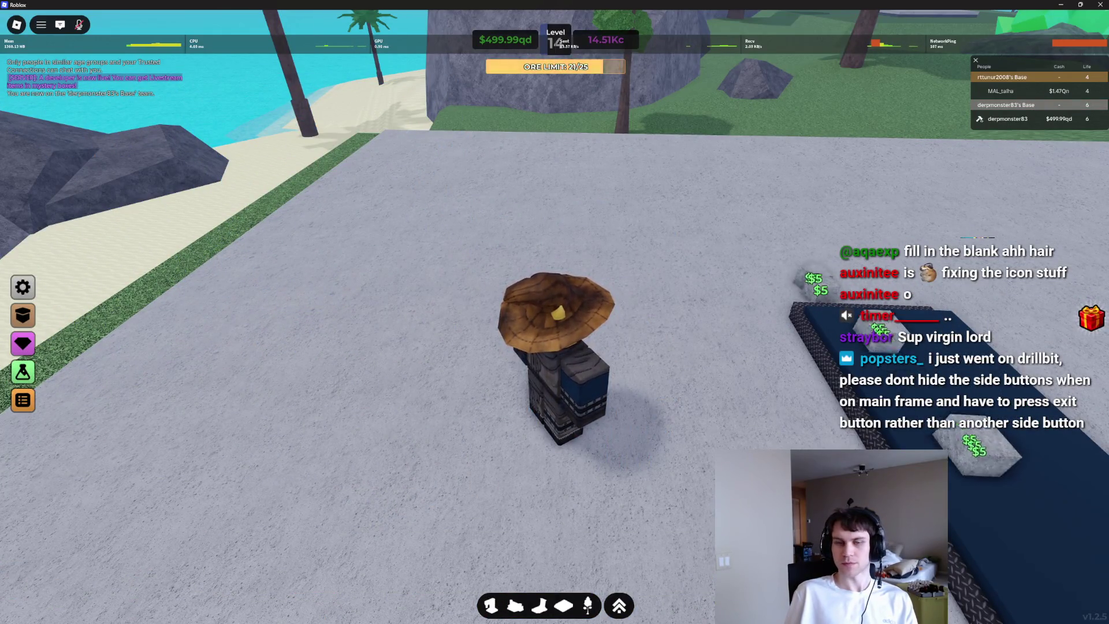
Step: Leave build mode on the grid plot, then open and close the Mystery Boxes window twice
key(b)
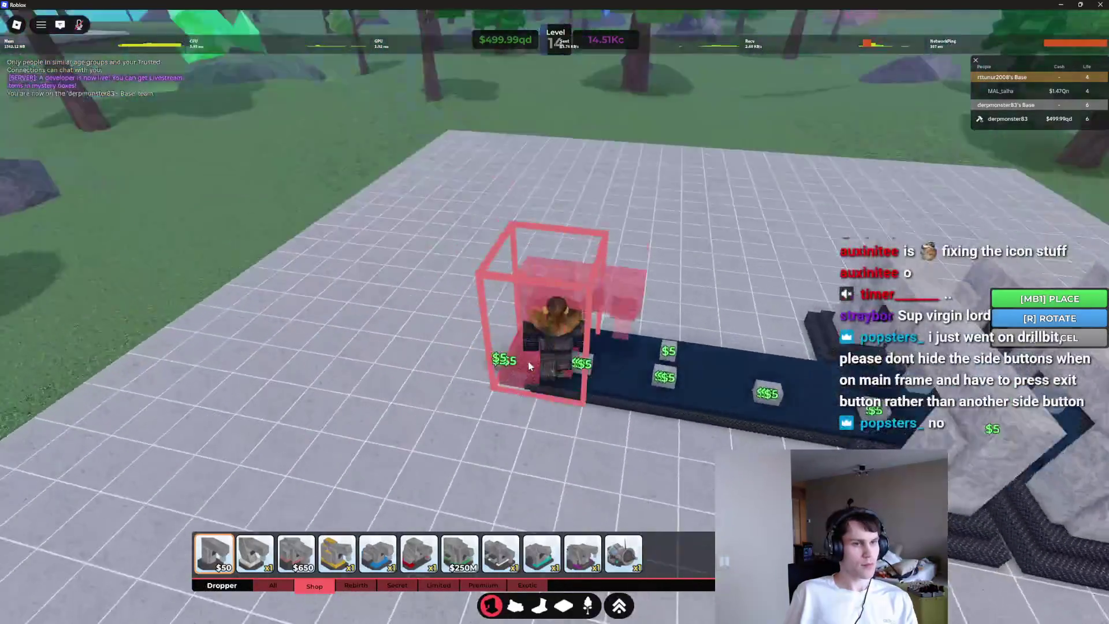
key(w)
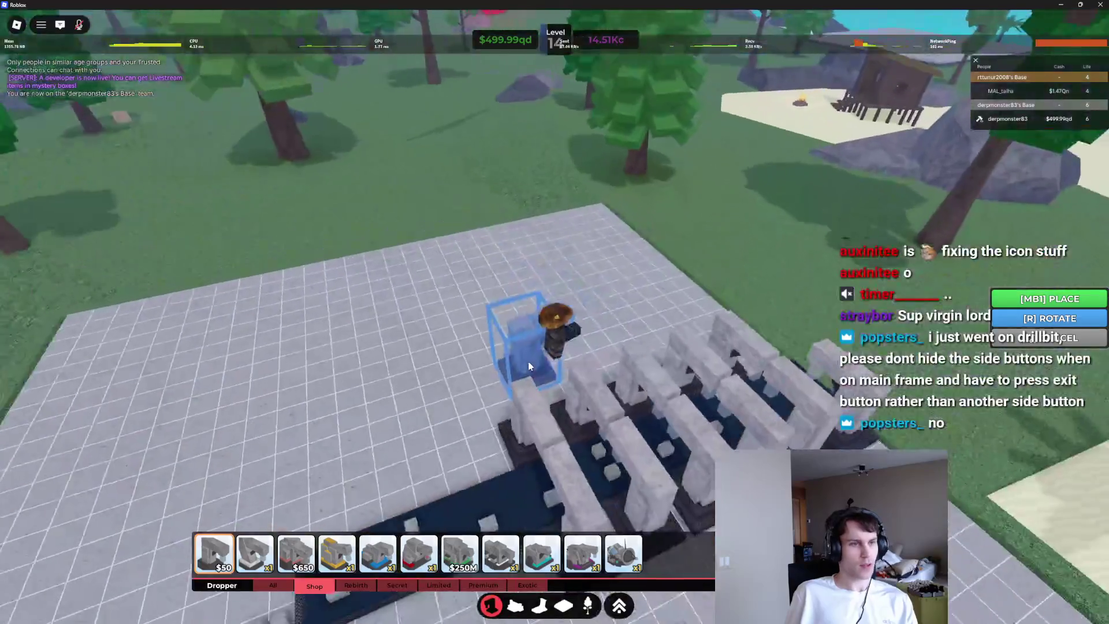
key(b)
click(29, 311)
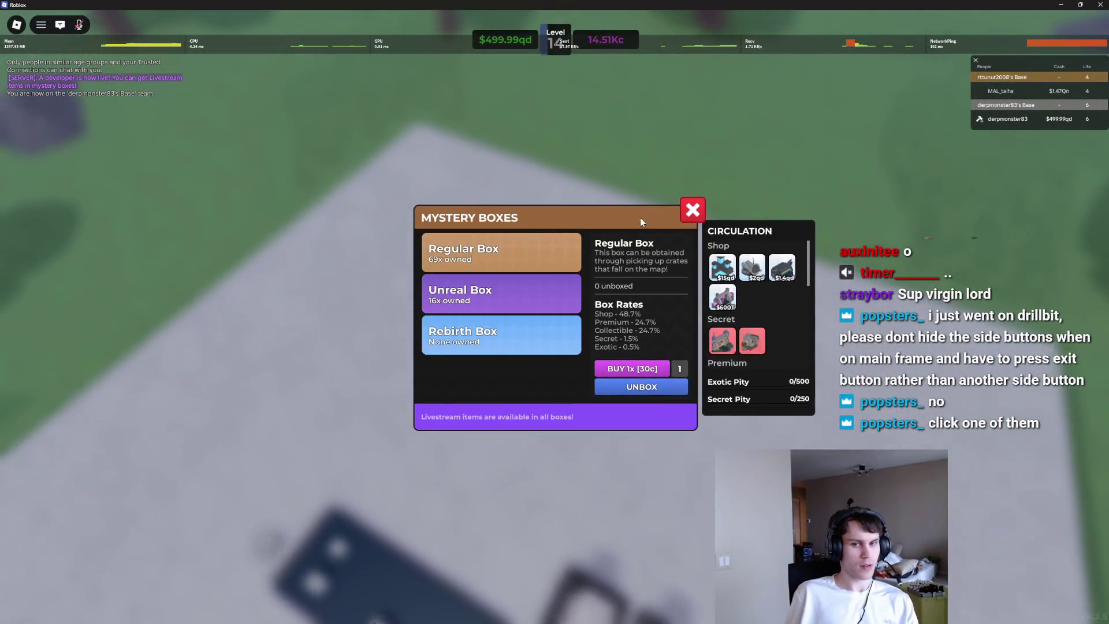
click(693, 210)
click(29, 310)
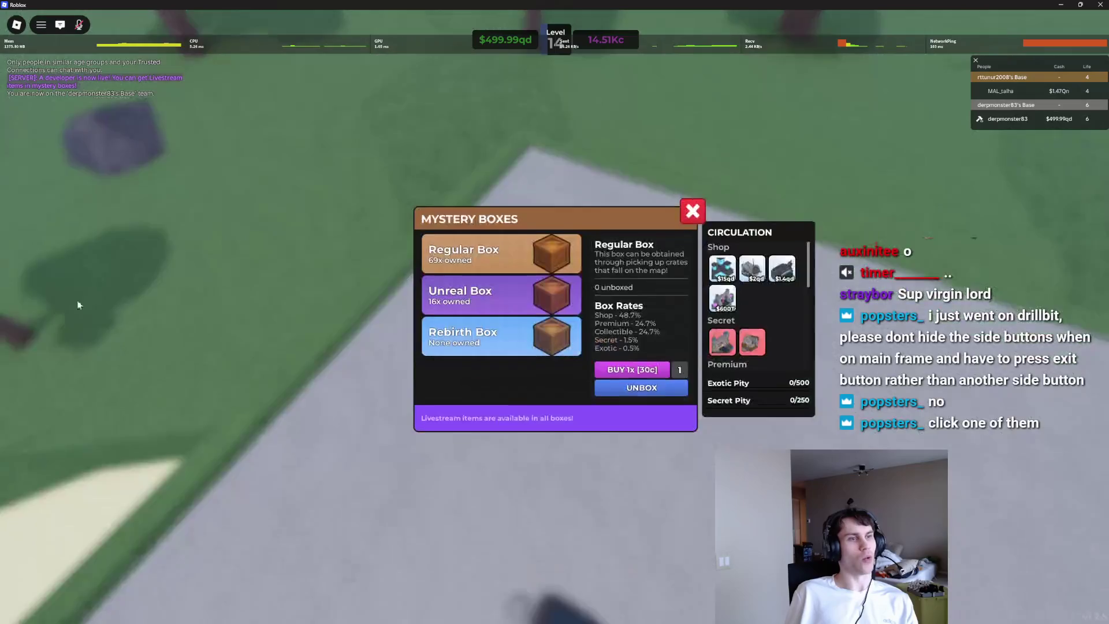
click(692, 210)
Step: Open and close the rebirth index, premium shop and Mystery Boxes windows
click(20, 344)
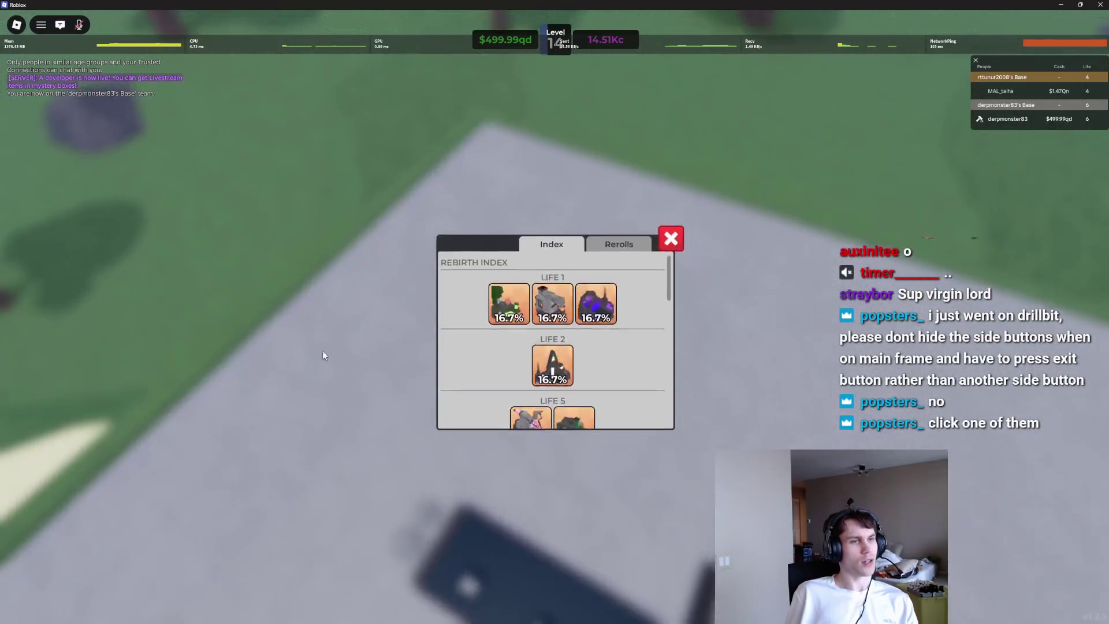
click(670, 239)
click(20, 280)
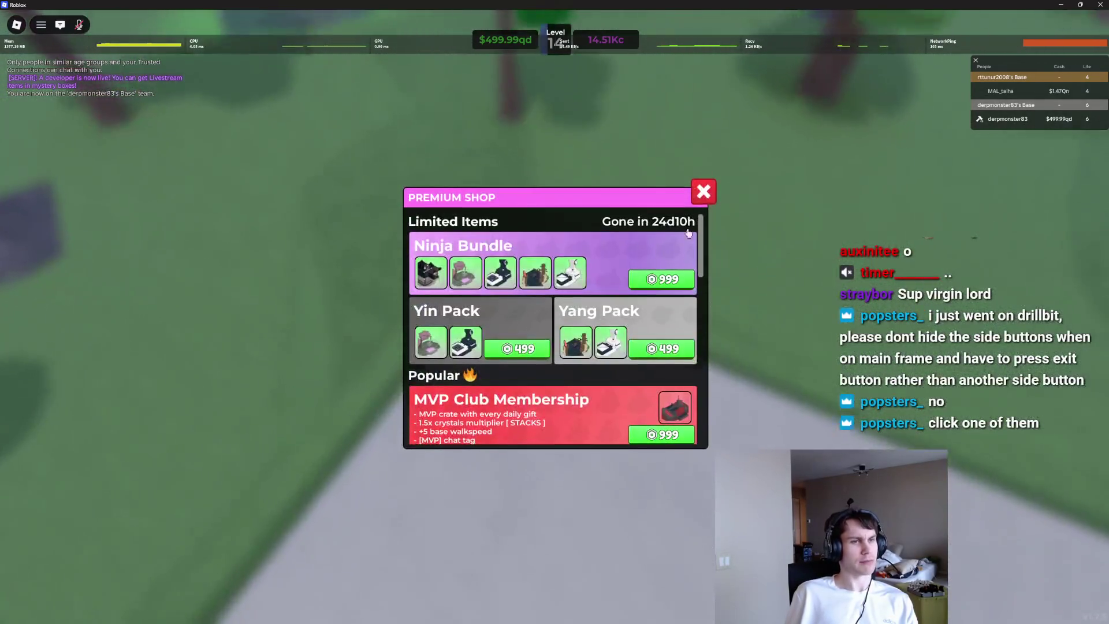
click(702, 191)
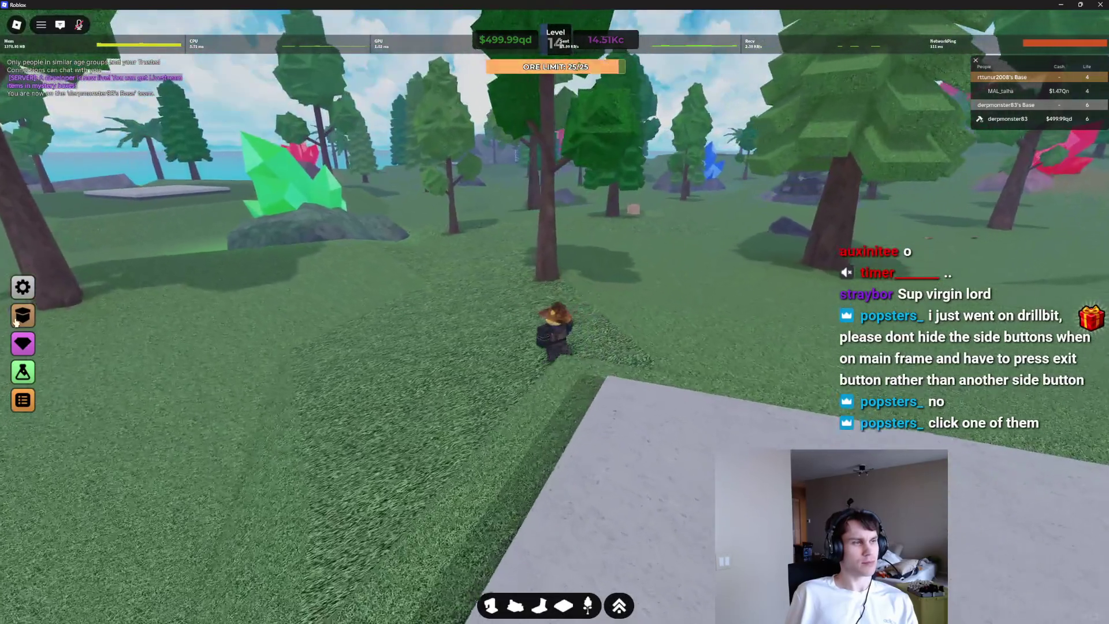
click(21, 316)
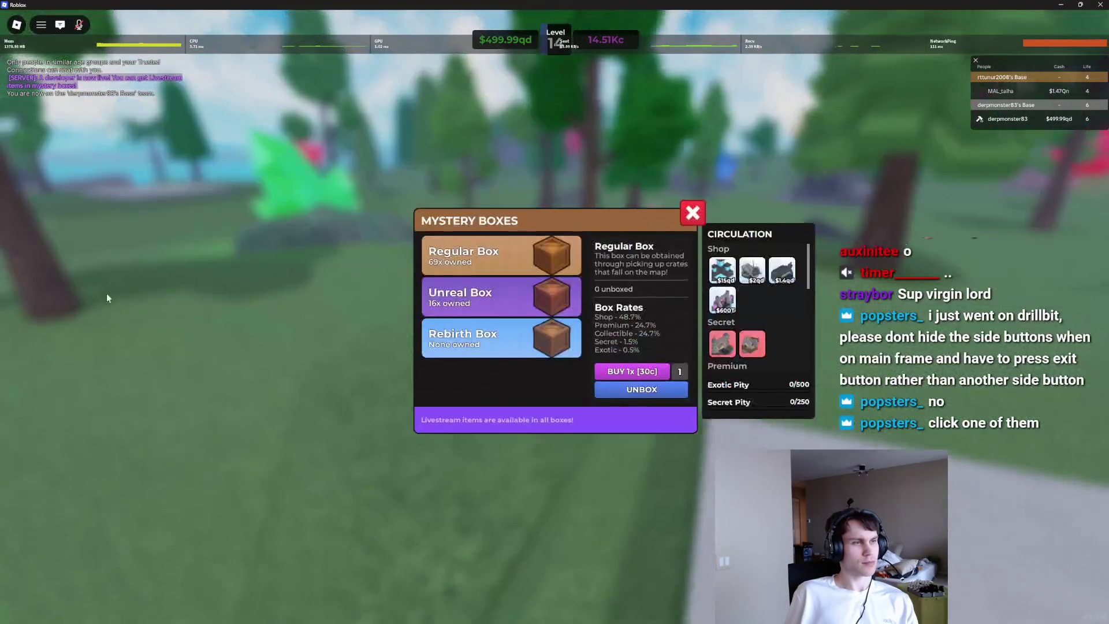
click(692, 213)
Step: Open and close the game settings three times, then the Plot Actions window
click(20, 402)
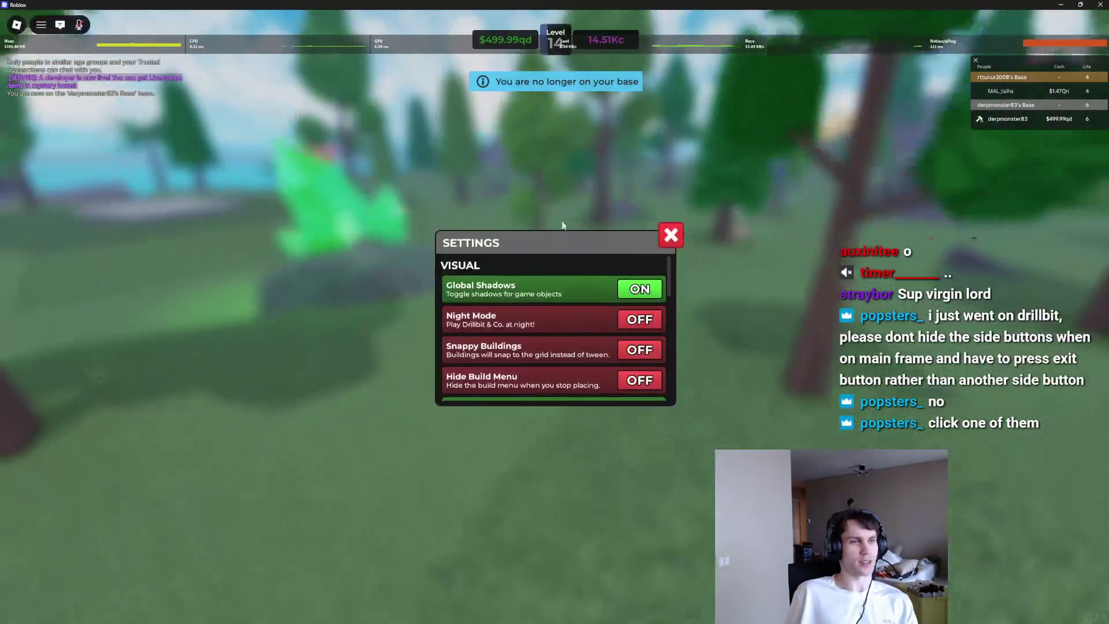
click(671, 235)
click(19, 401)
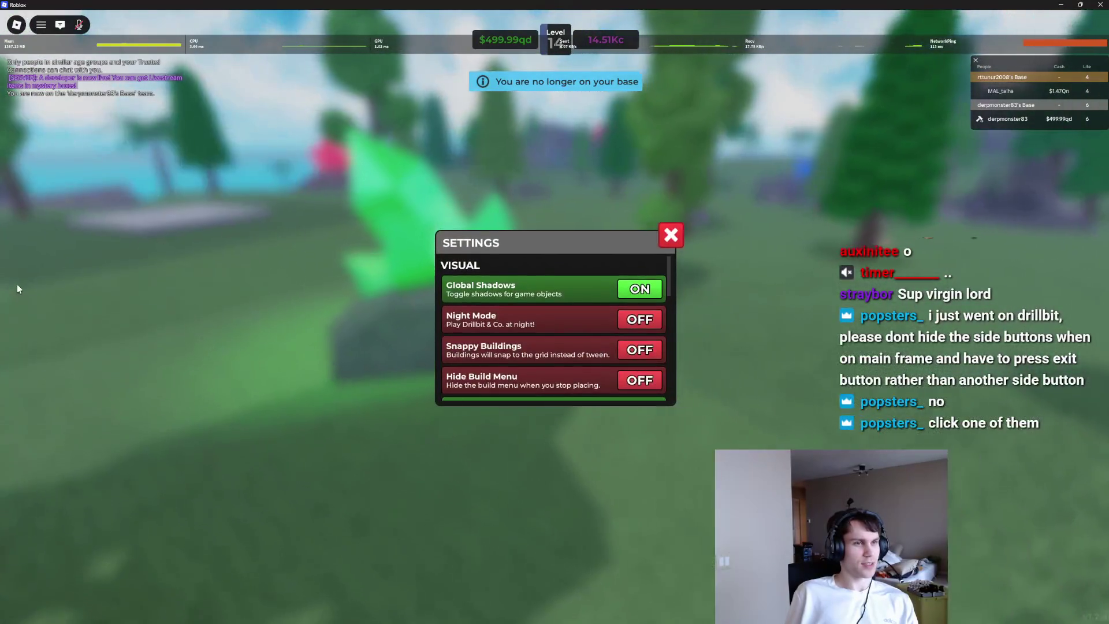
click(671, 235)
click(25, 293)
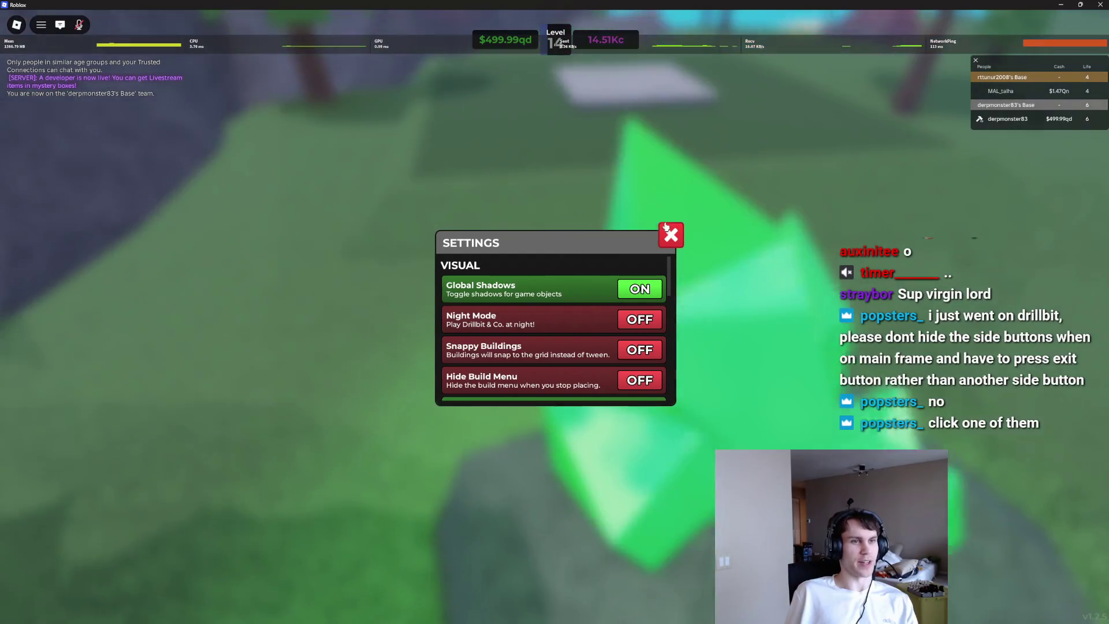
click(671, 235)
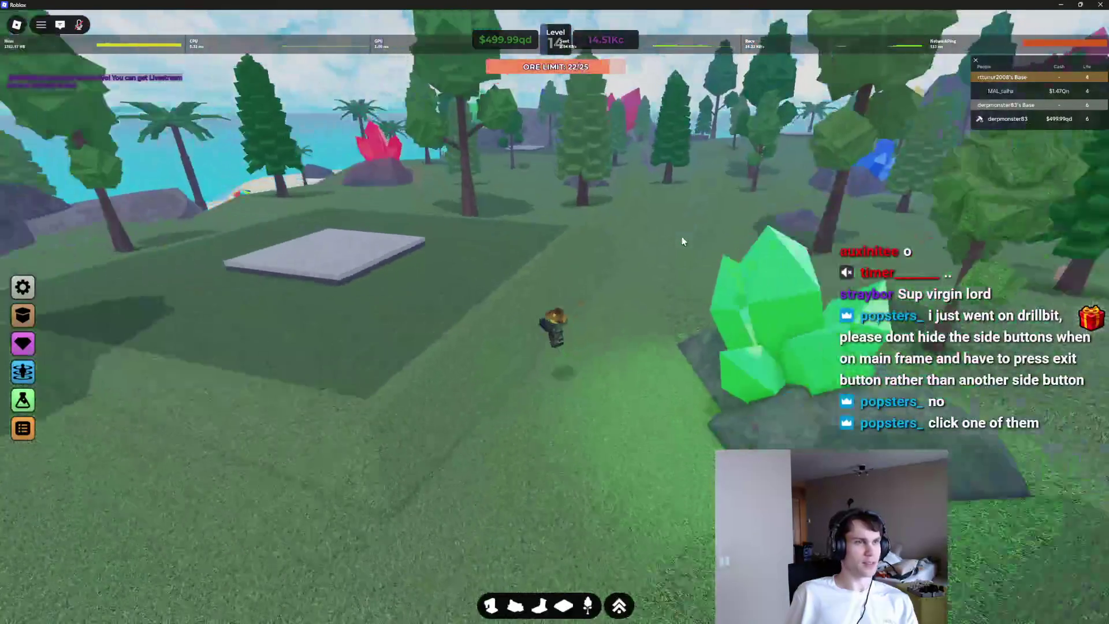
key(e)
click(693, 190)
text(globalcratestor)
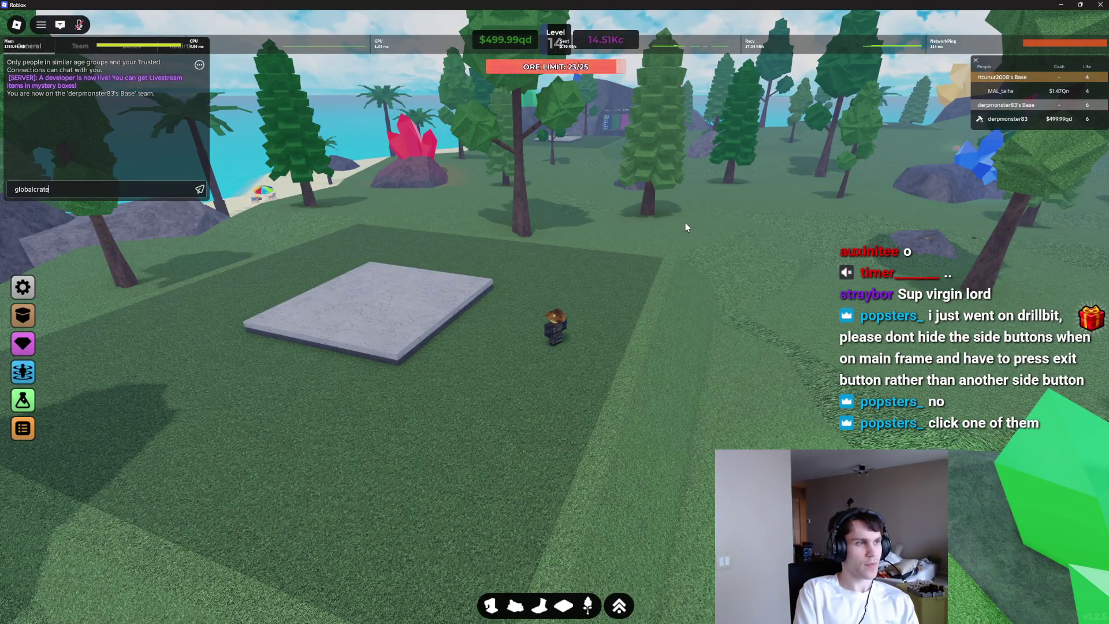
Step: Send the globalcratestorm chat command, then check and close the Mystery Boxes window
text(m)
key(Return)
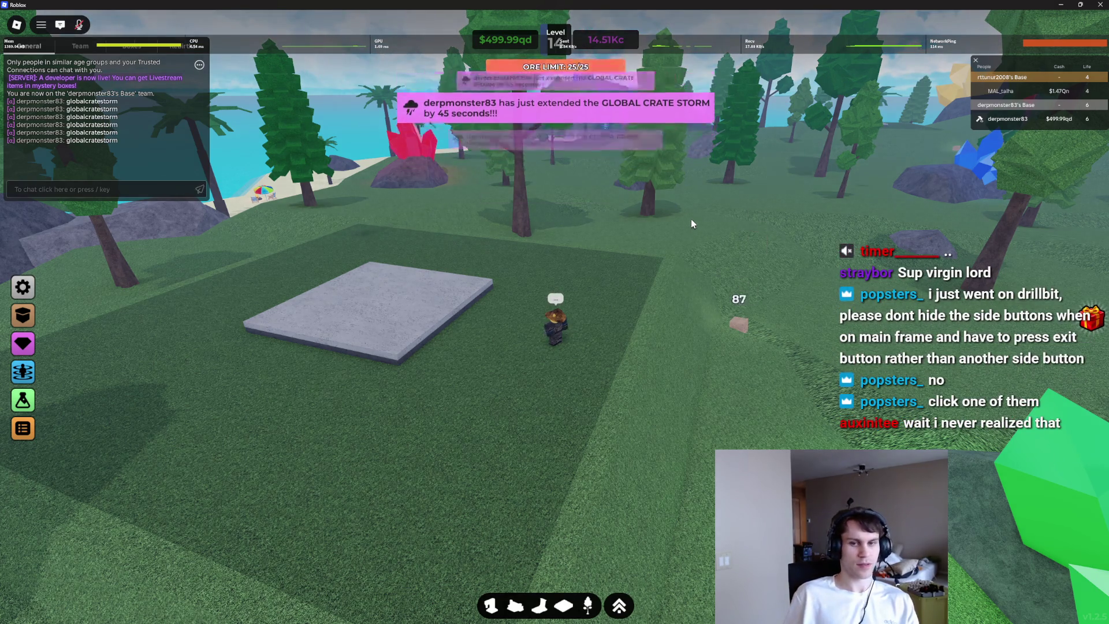
key(period)
key(b)
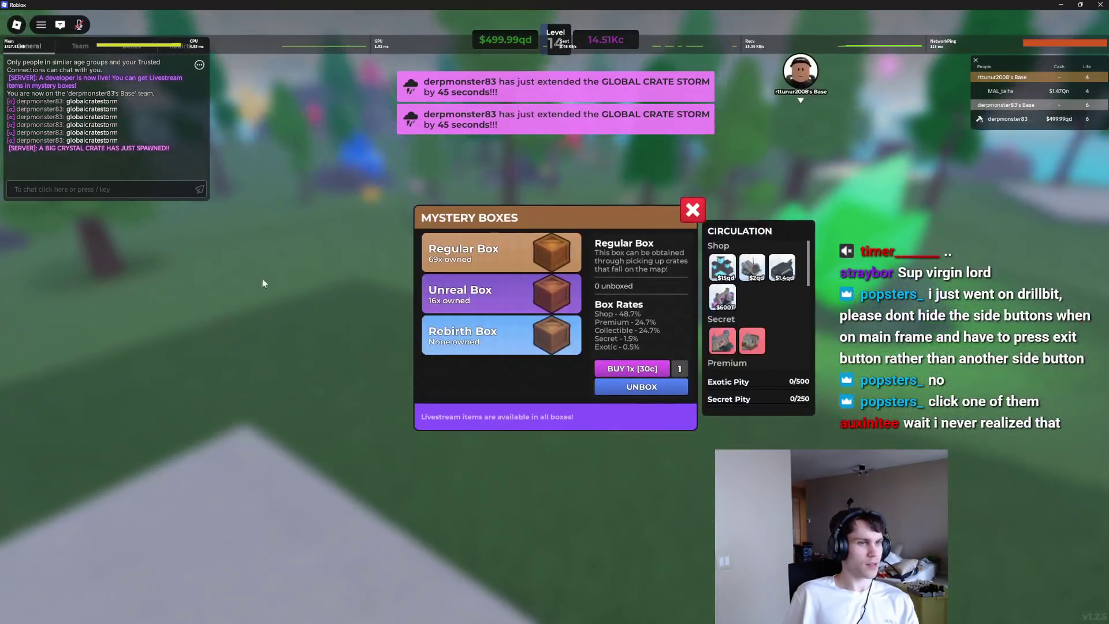
scroll(790, 322, down, 5)
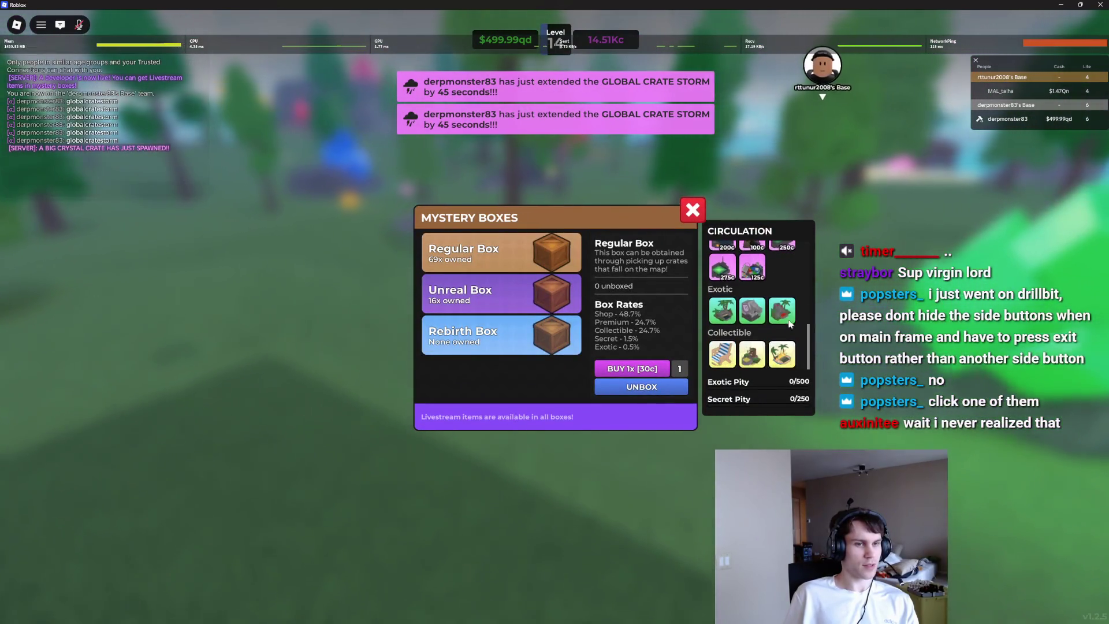
scroll(788, 324, up, 5)
click(684, 210)
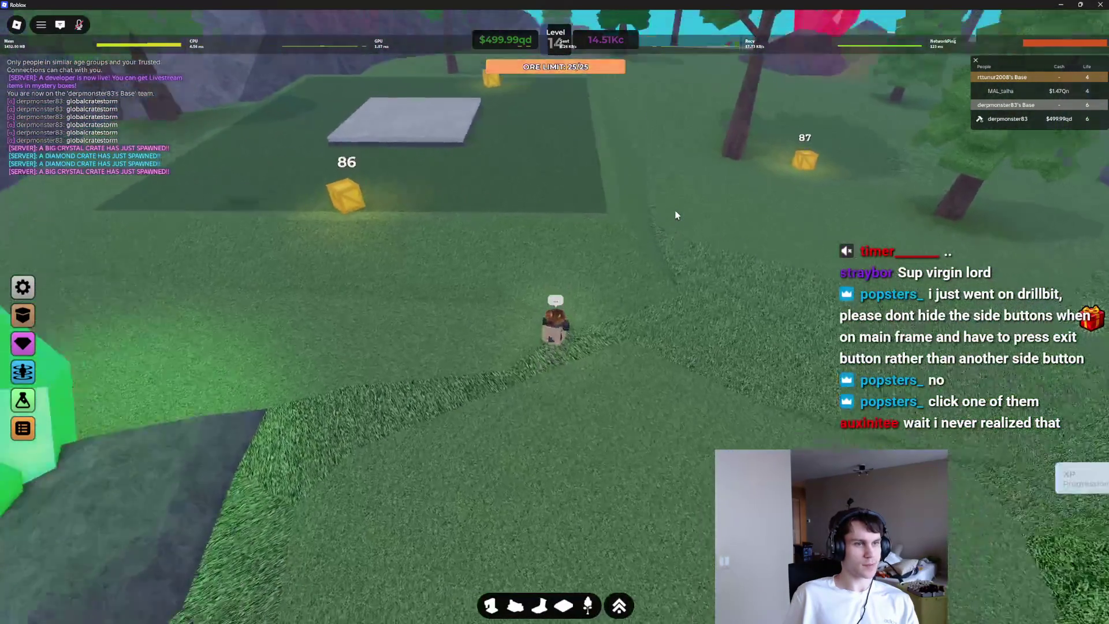
Step: Orbit and tilt the camera to locate the grey base platform
key(Left)
key(Left)
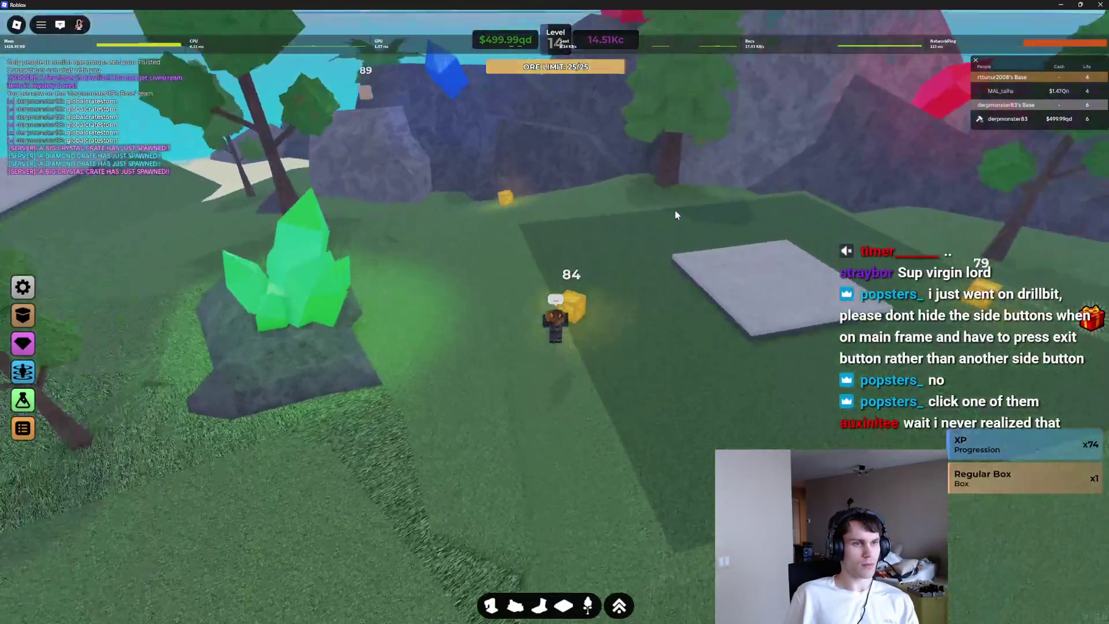
key(Right)
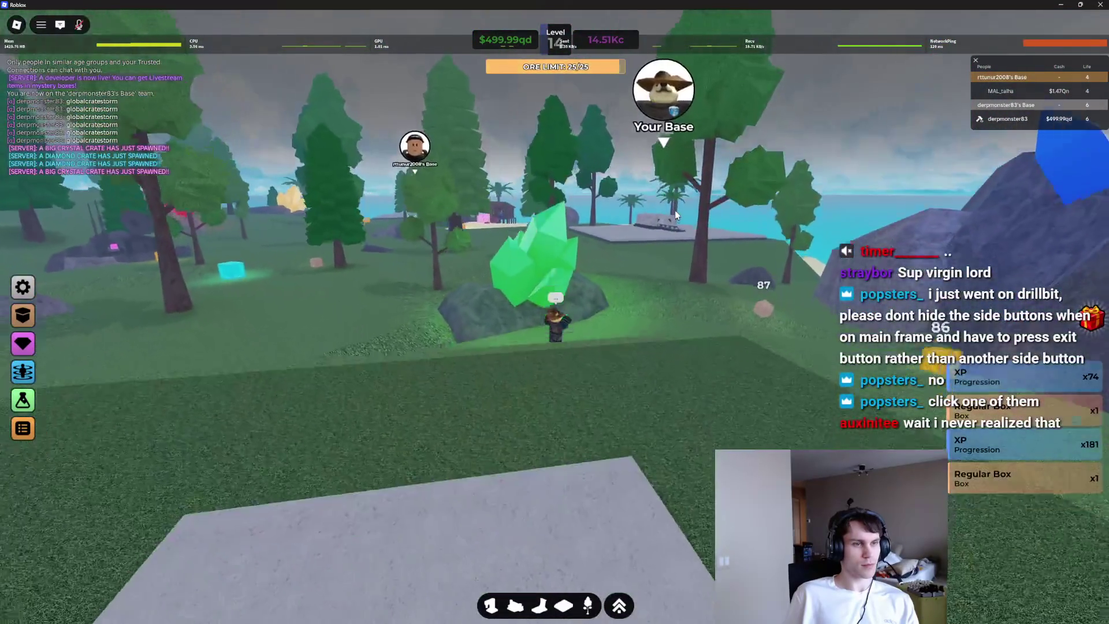
key(Left)
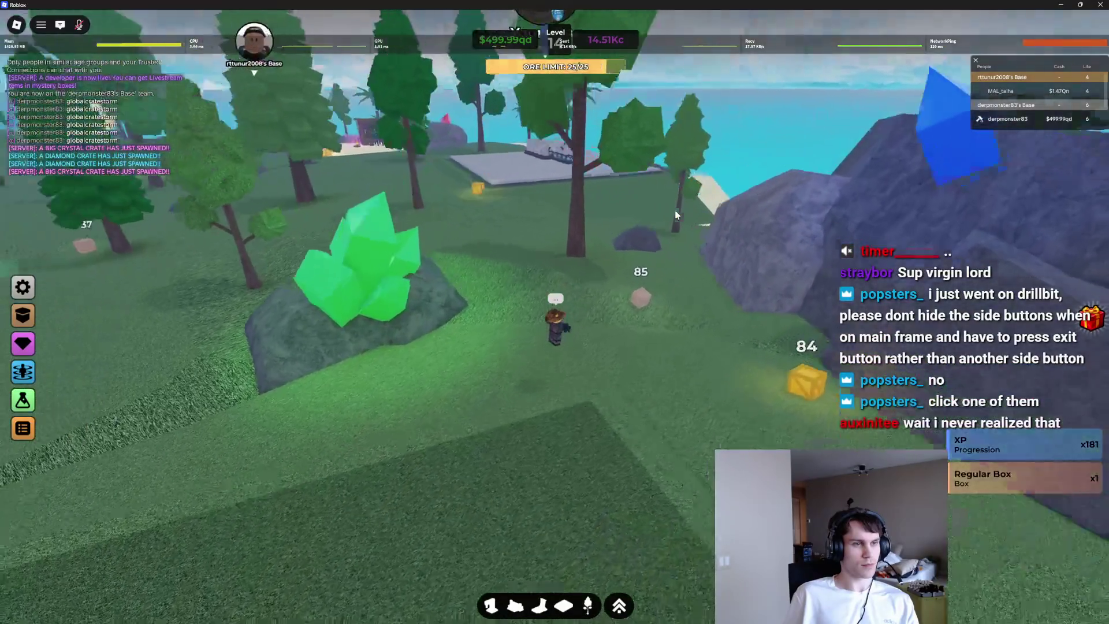
key(Left)
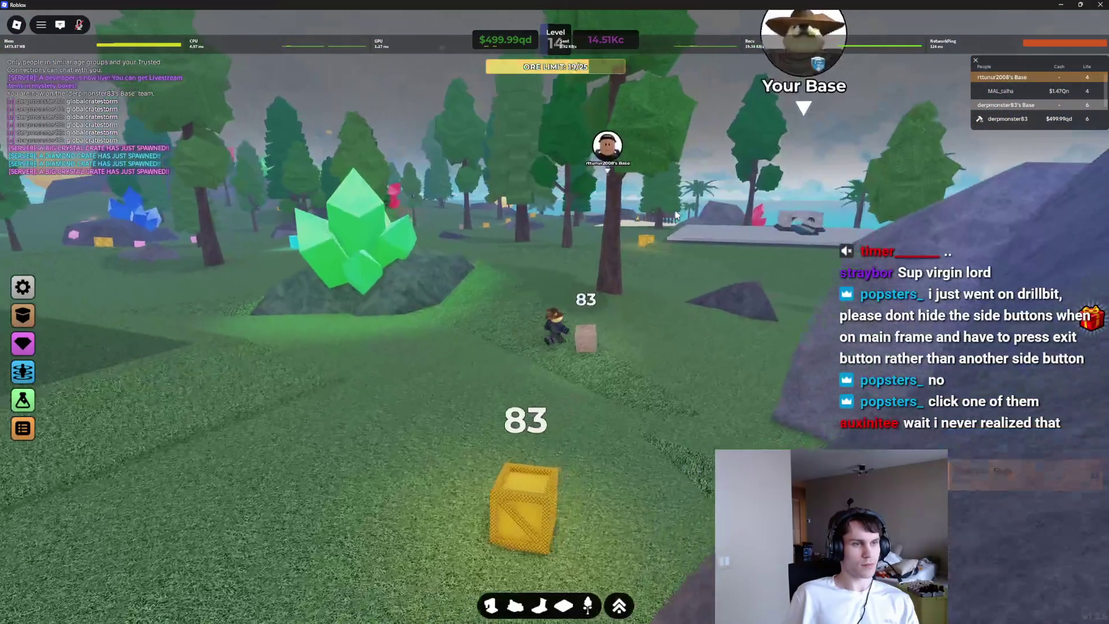
key(Right)
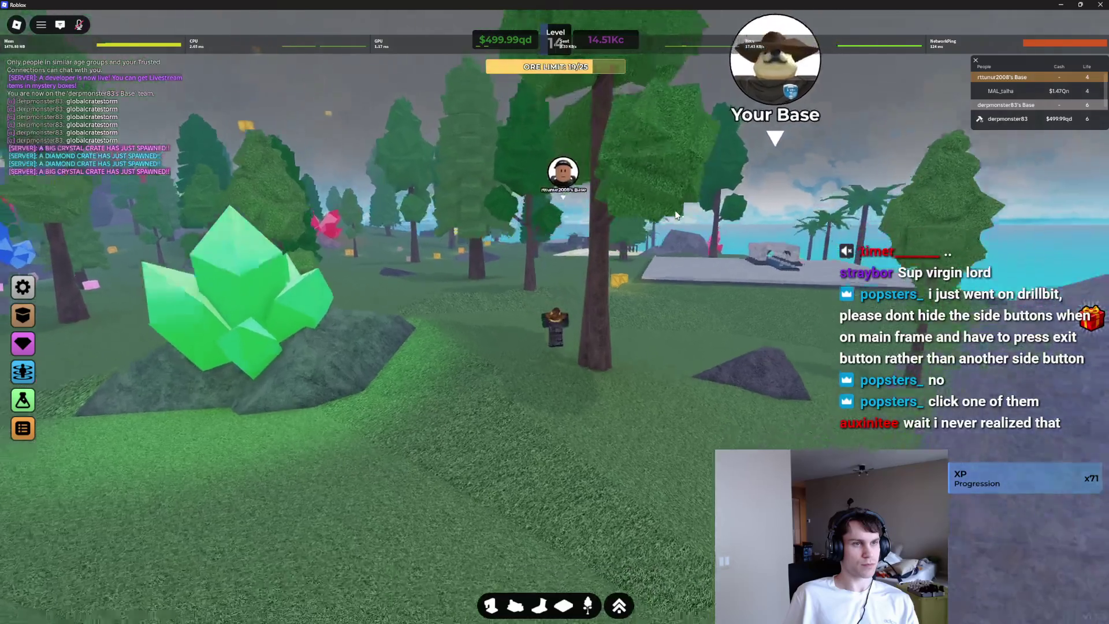
key(Page_Down)
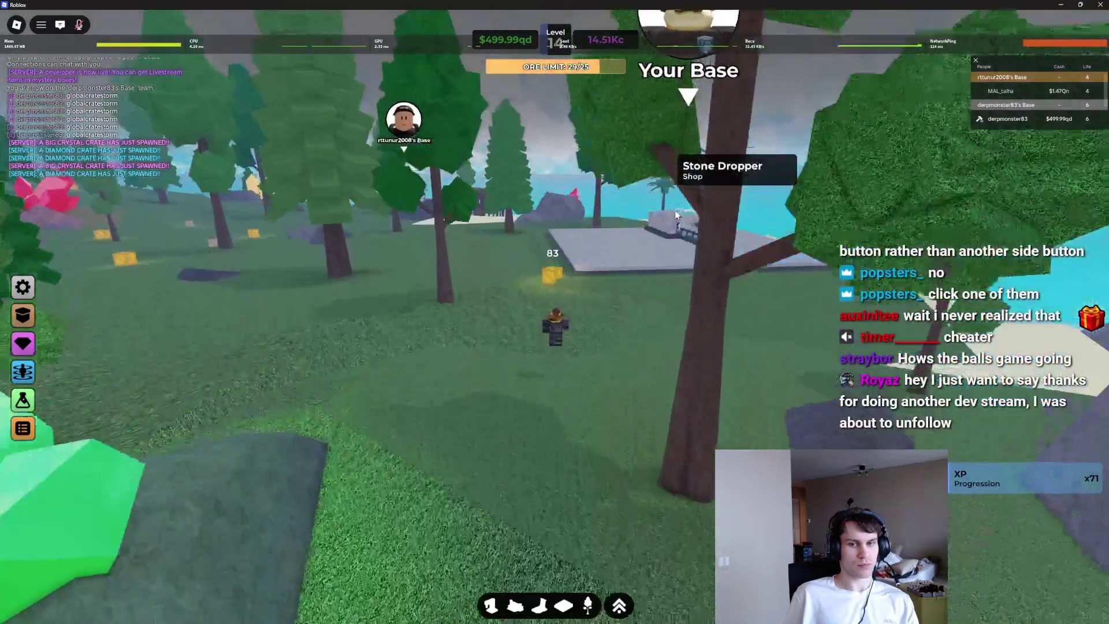
key(Right)
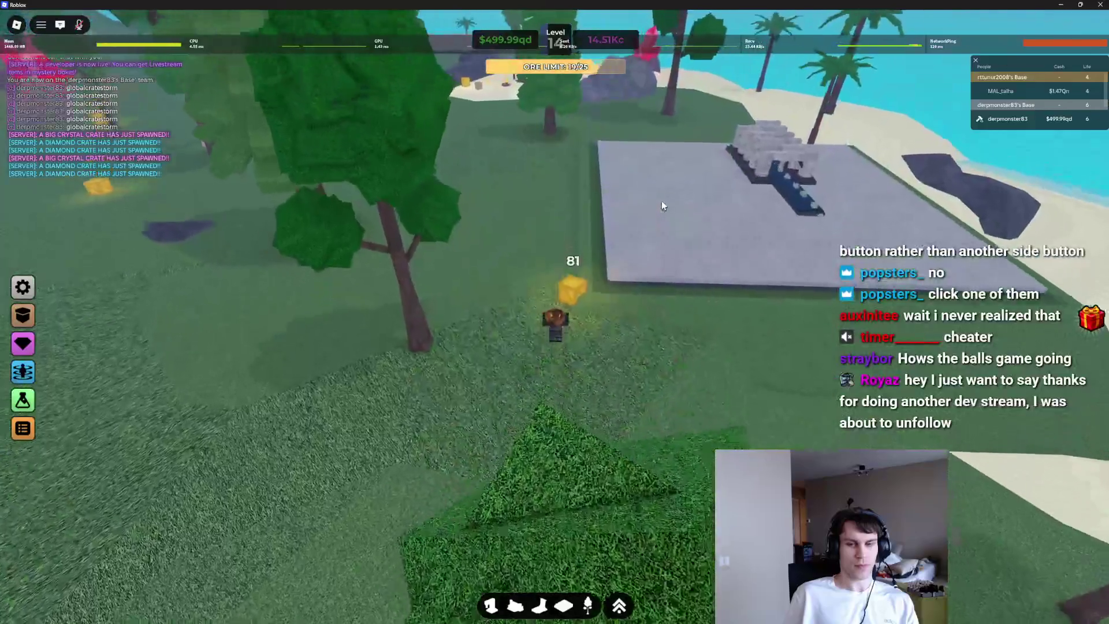
Step: Walk onto your base, drag-select its 19 wall blocks and conveyors, then clear the selection
key(d)
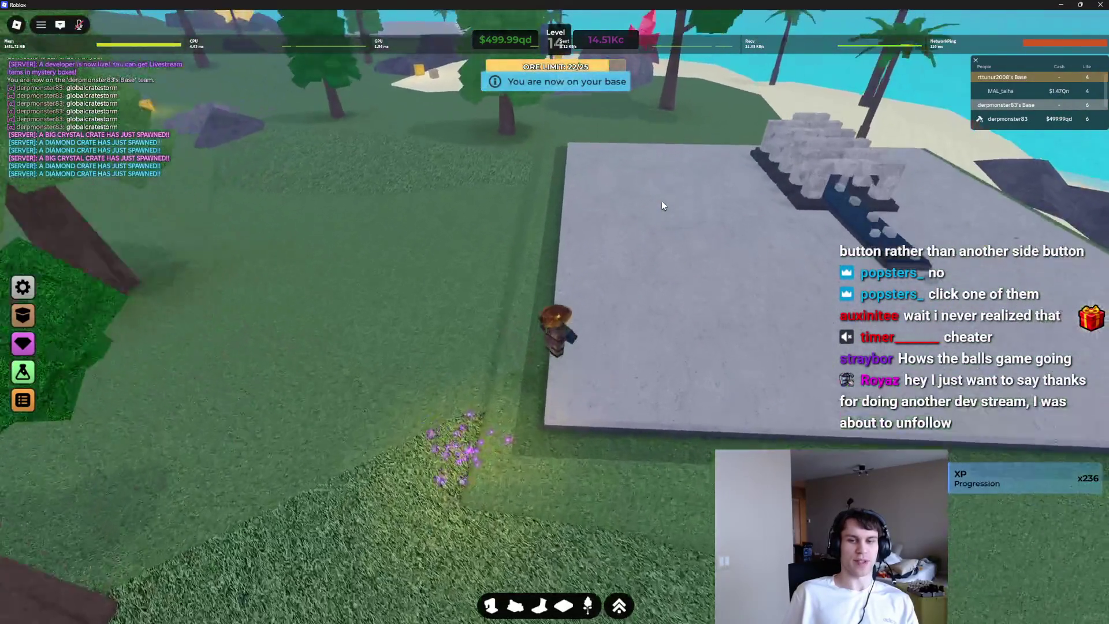
key(Right)
key(Page_Down)
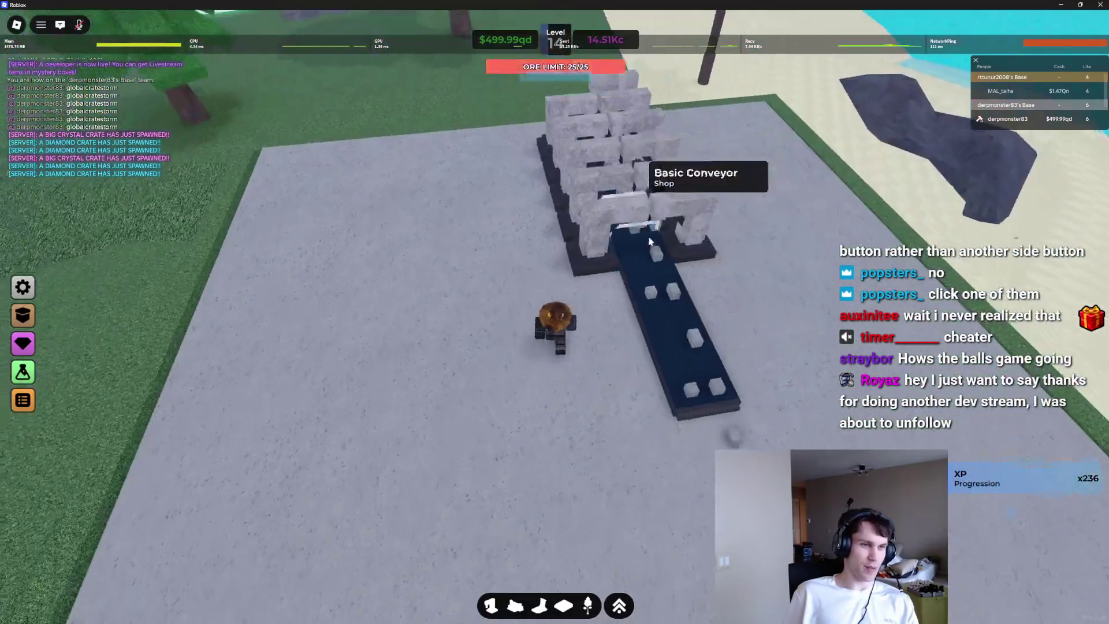
drag(649, 241, 563, 410)
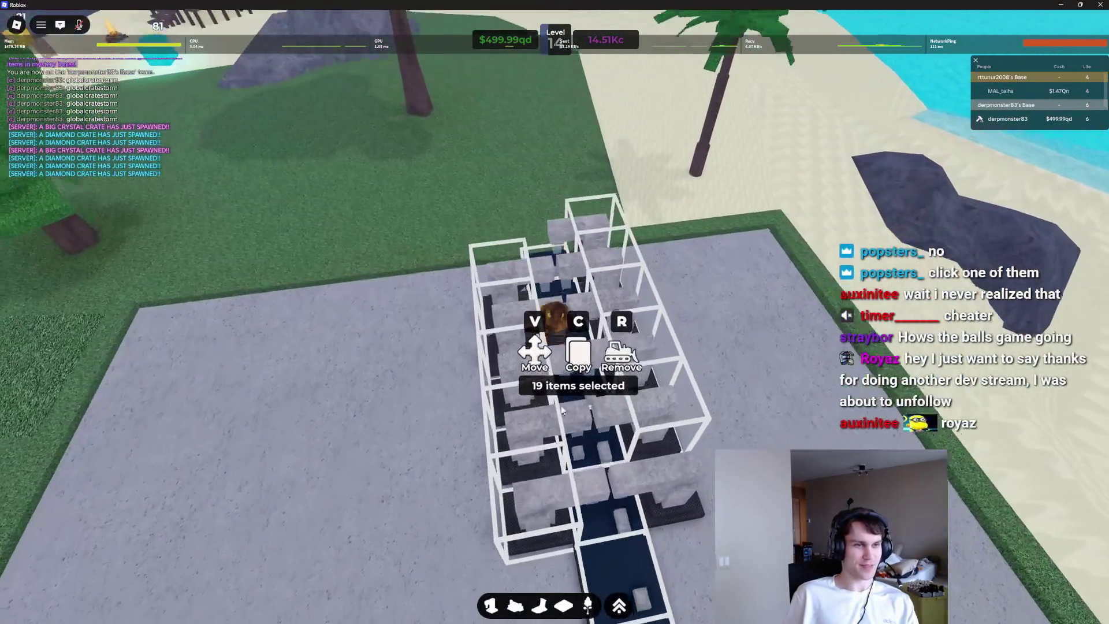
key(Left)
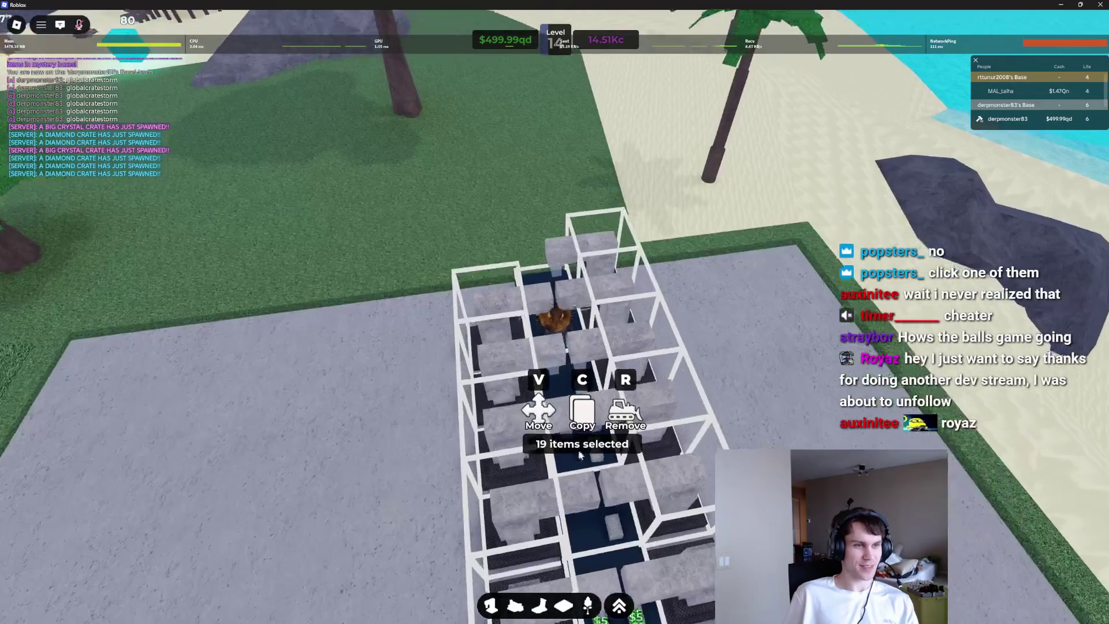
key(Escape)
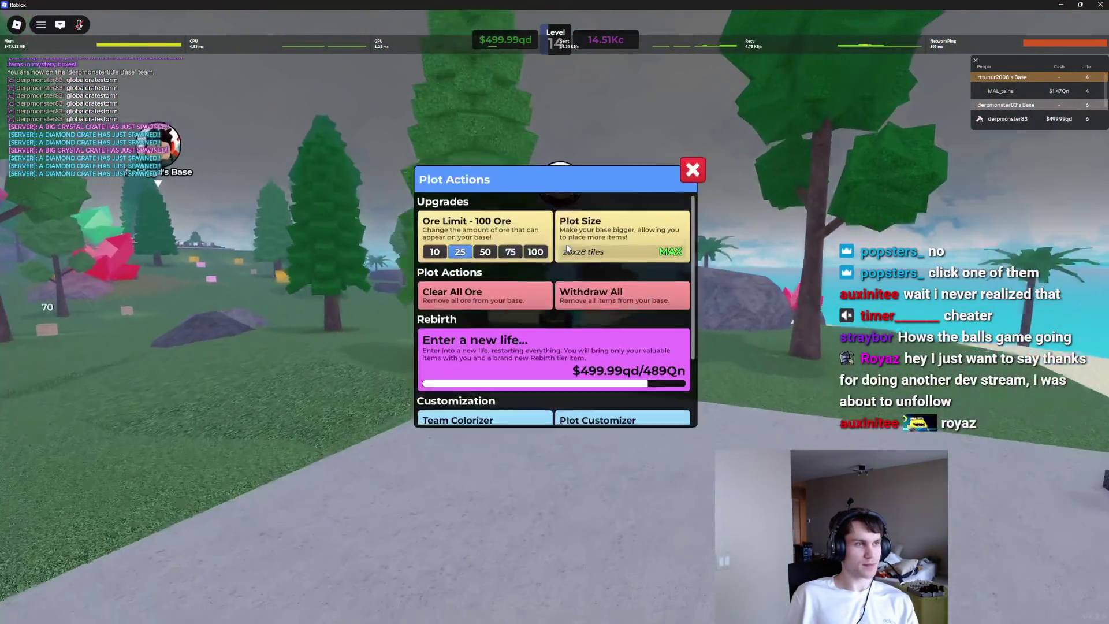
Step: Enable flying with the 'fly' chat command and fly over the forest onto the neighbouring base
key(slash)
text(fly)
key(Return)
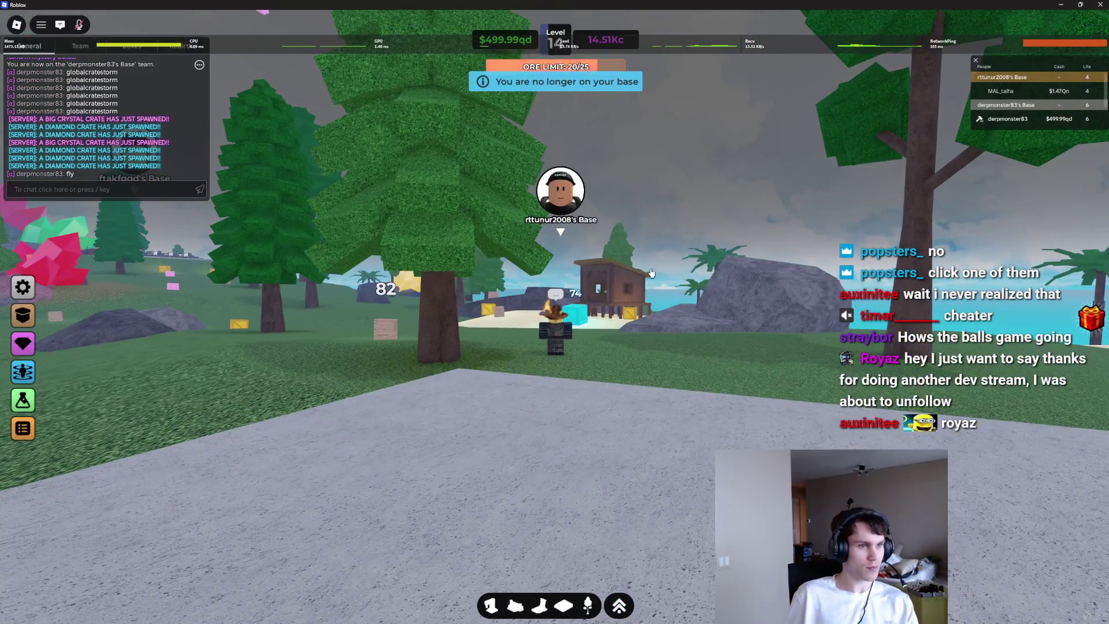
key(w)
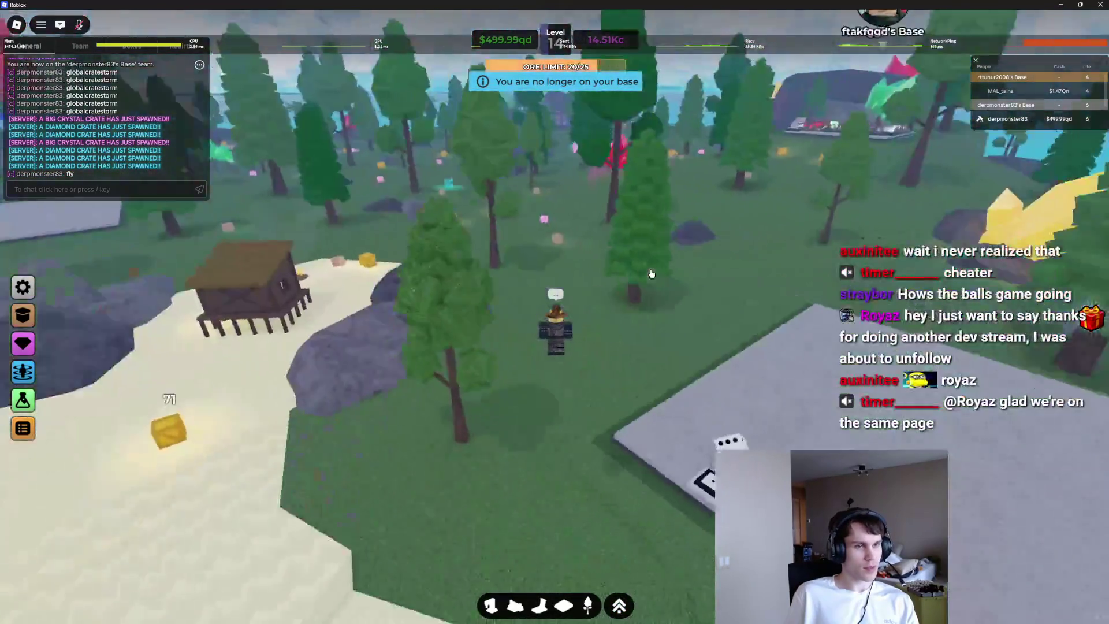
key(w)
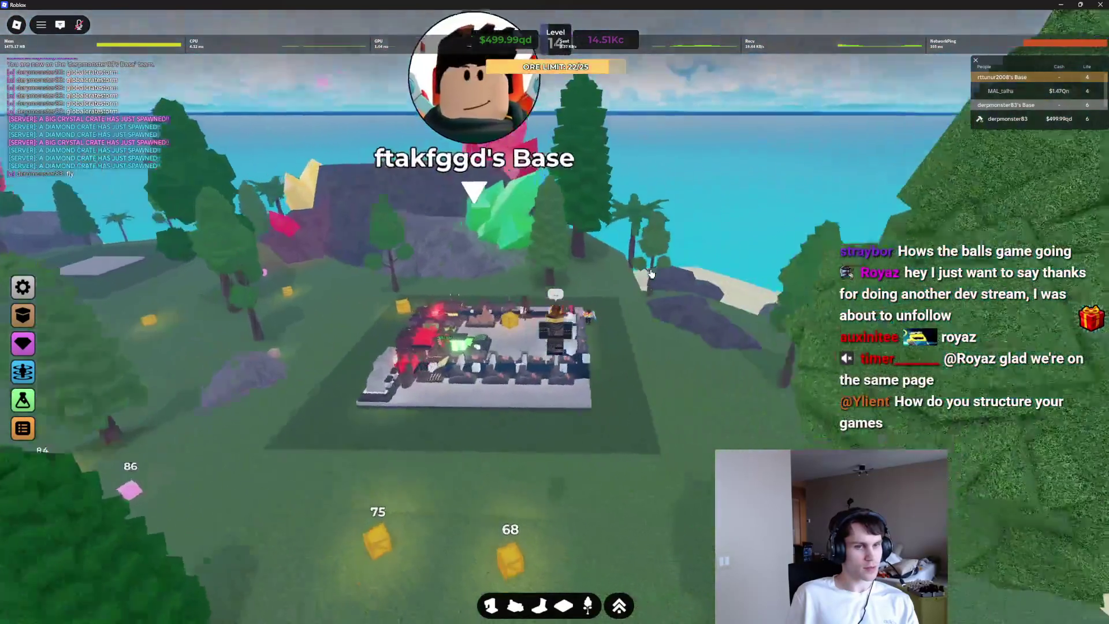
key(w)
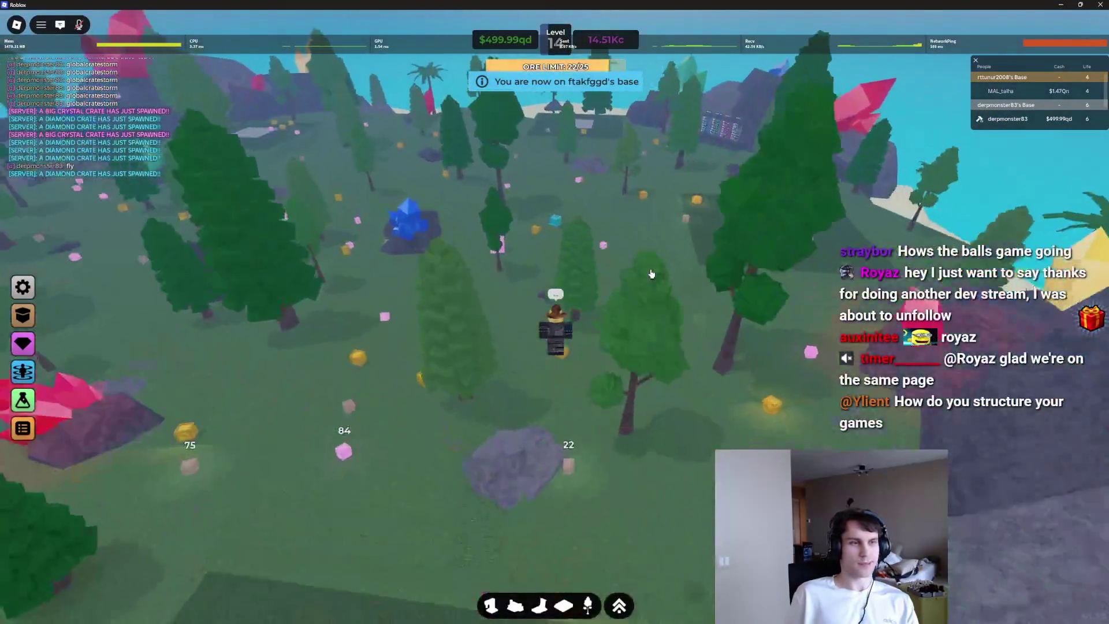
key(w)
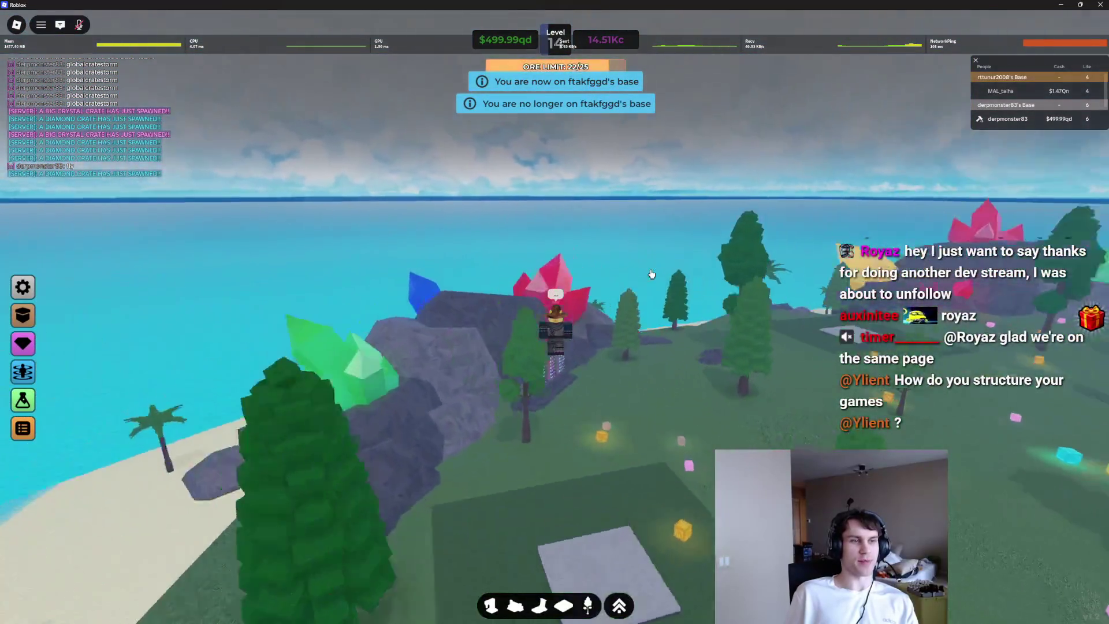
key(w)
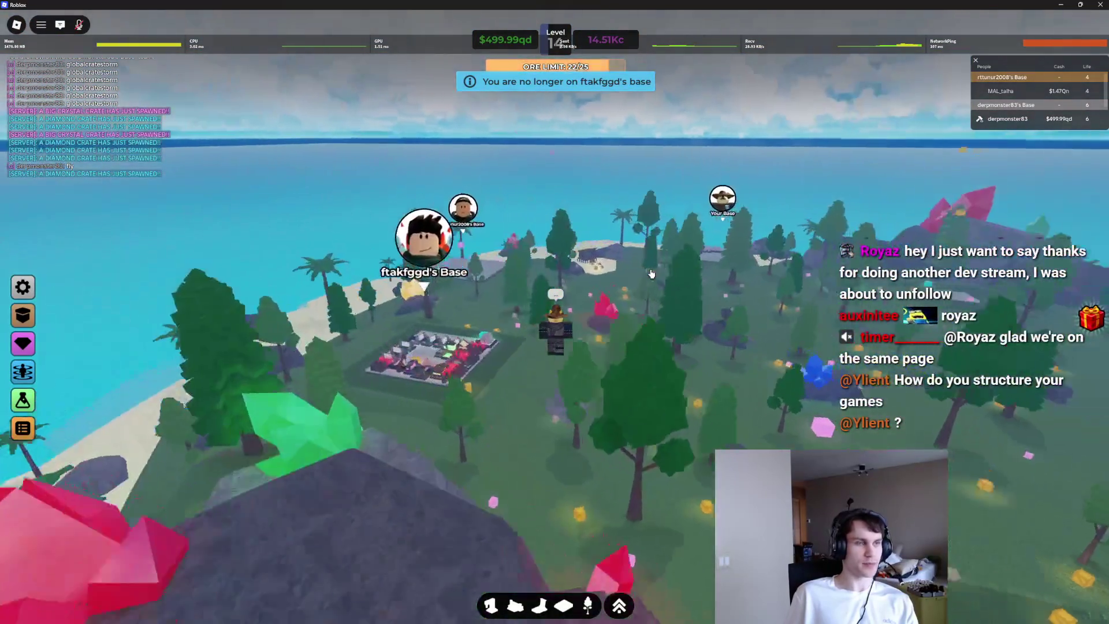
key(w)
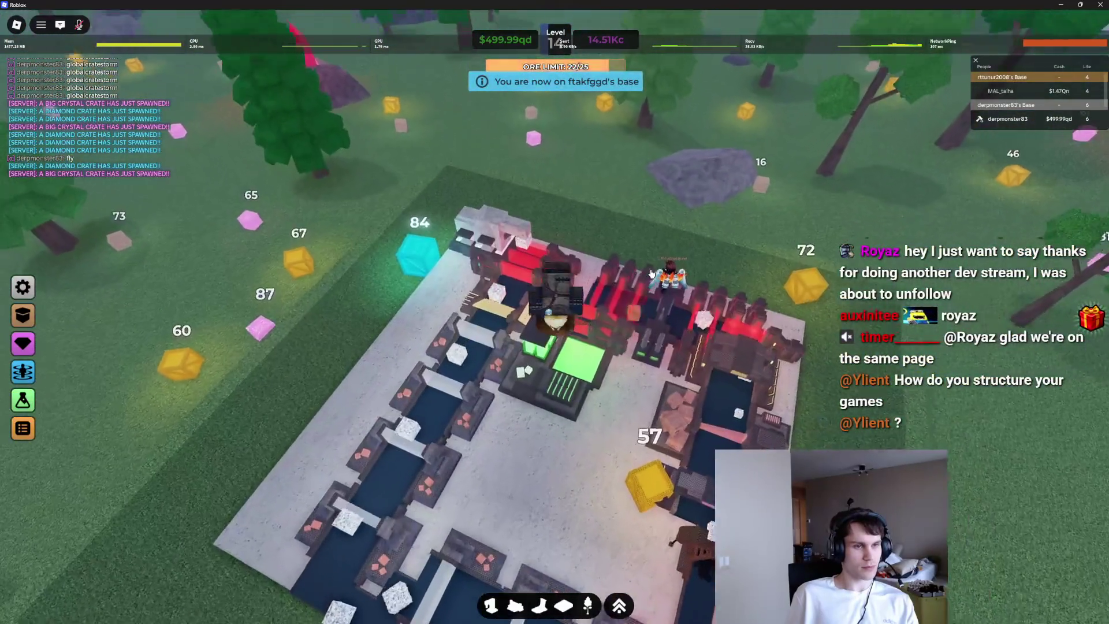
key(w)
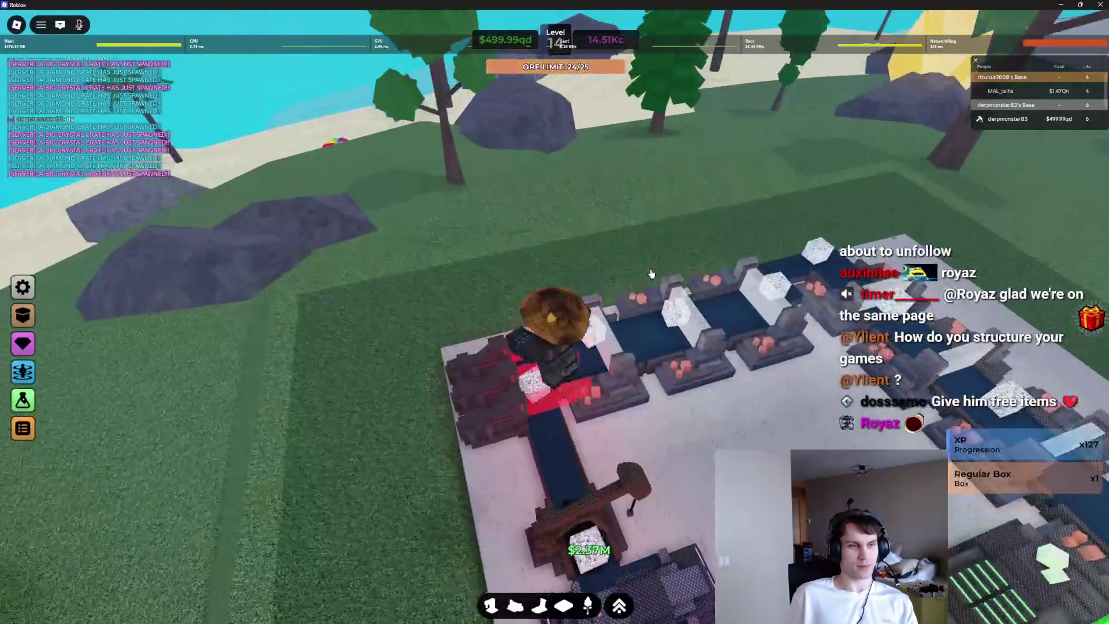
key(Right)
key(Right)
key(Right)
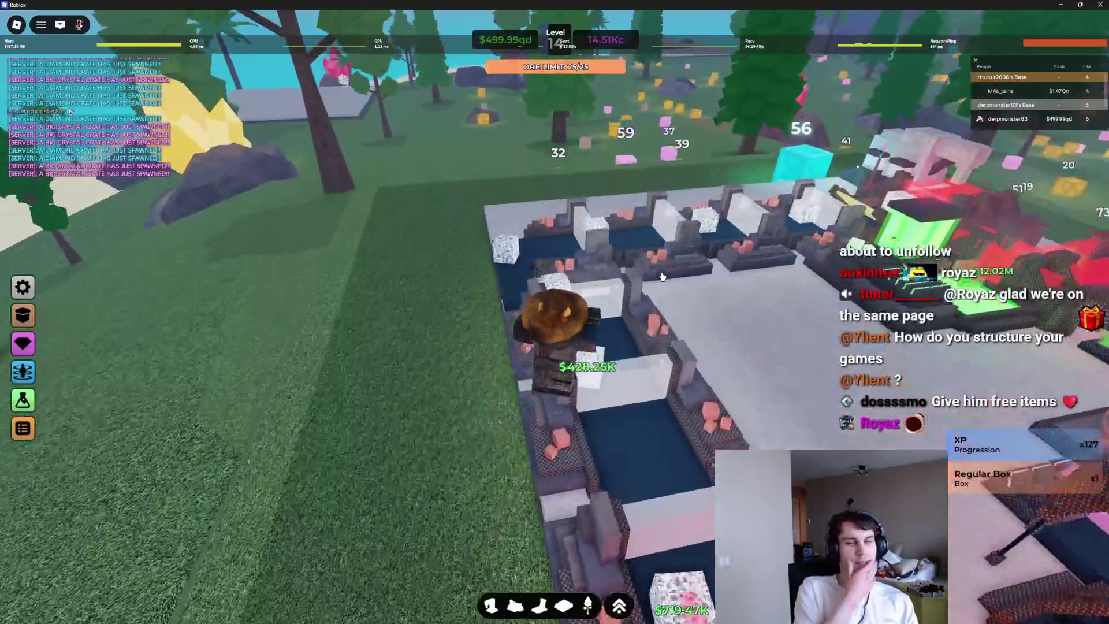
key(Right)
key(Right)
key(Right)
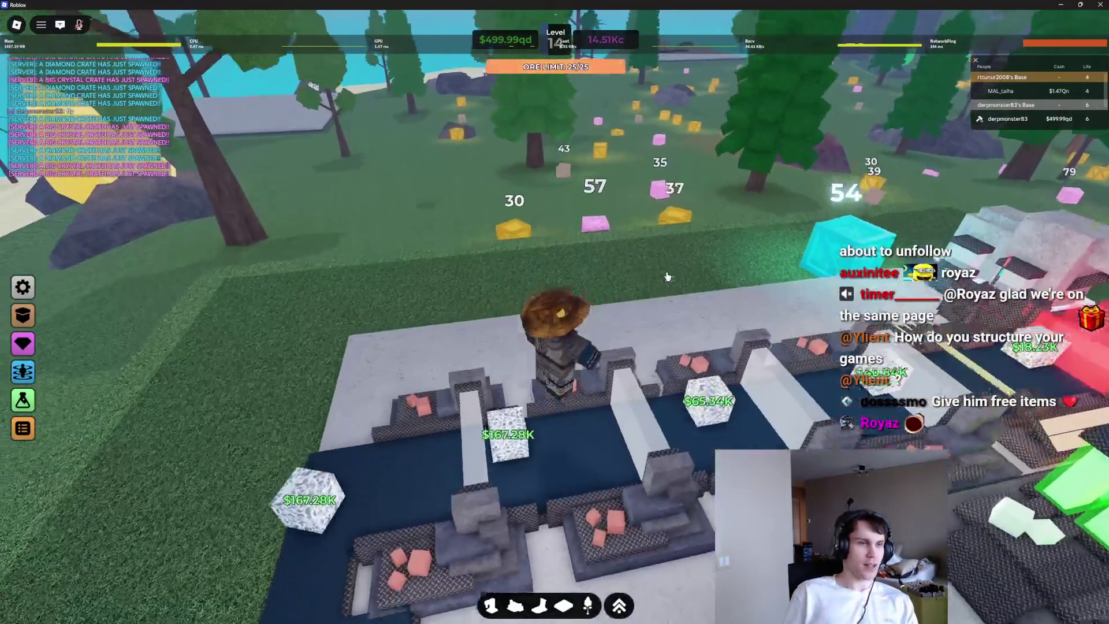
key(Right)
key(Right)
key(Right)
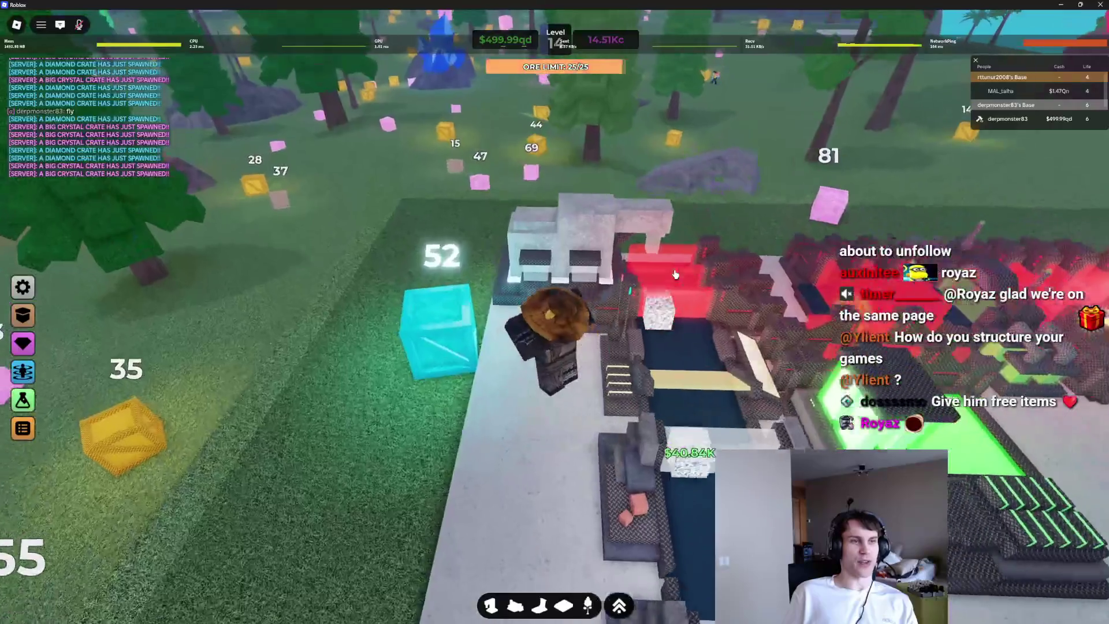
key(Right)
key(Right)
key(Right)
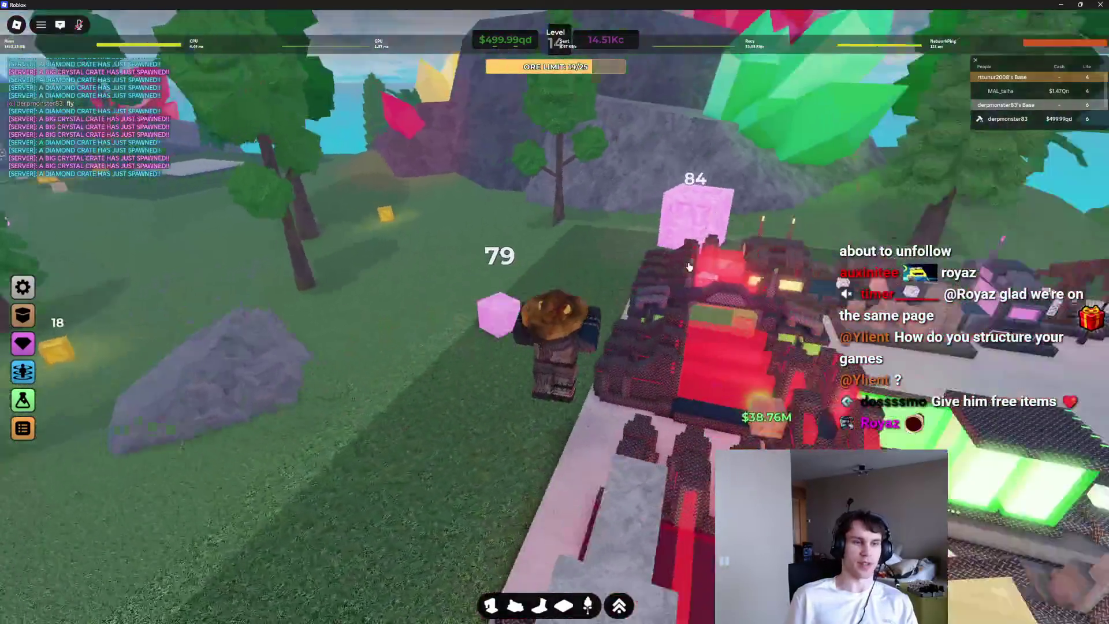
key(Right)
key(Right)
key(Right)
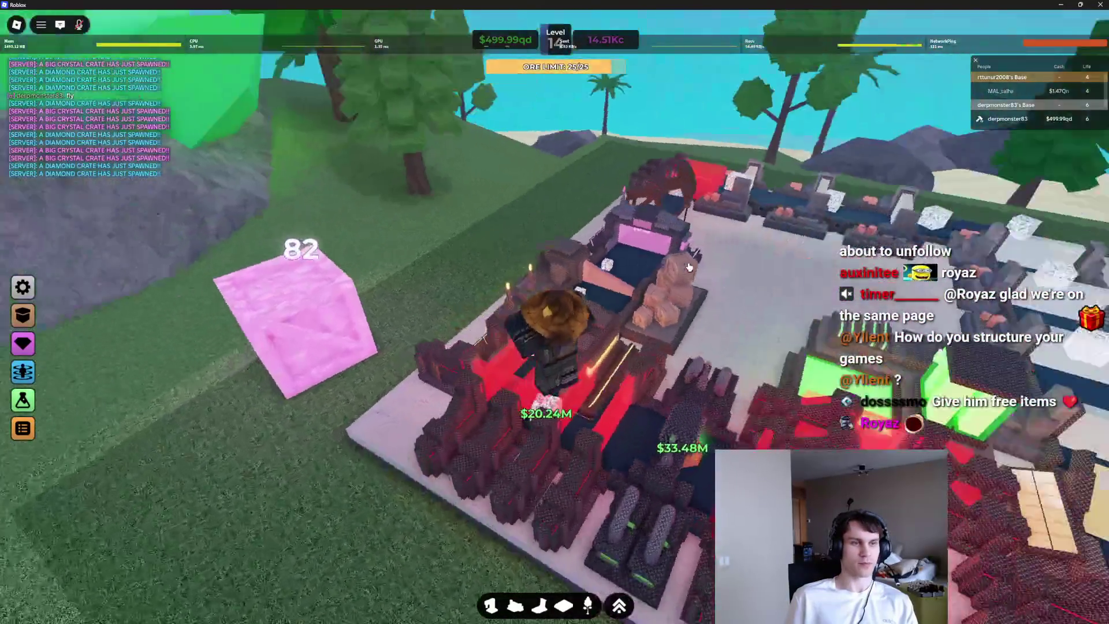
key(Right)
key(Right)
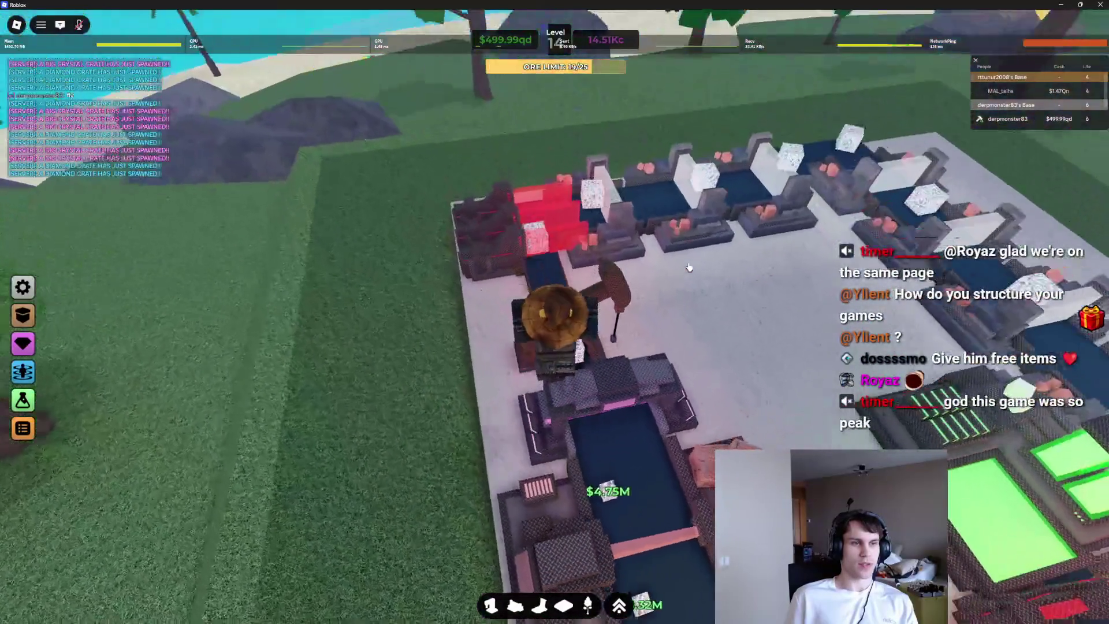
key(Right)
key(Right)
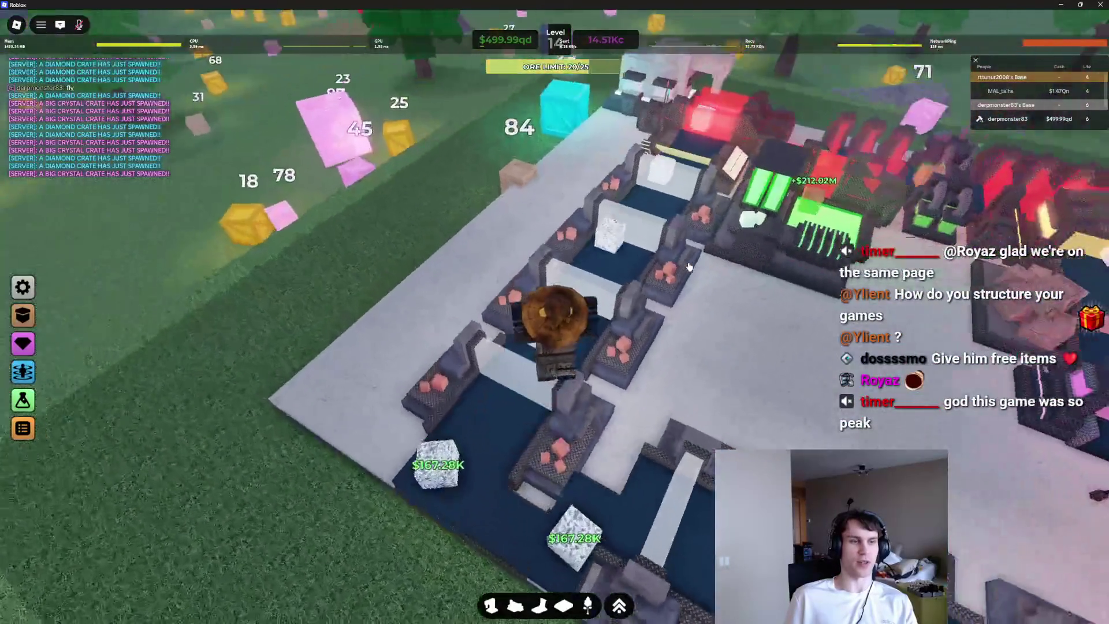
key(Right)
key(Right)
key(Right)
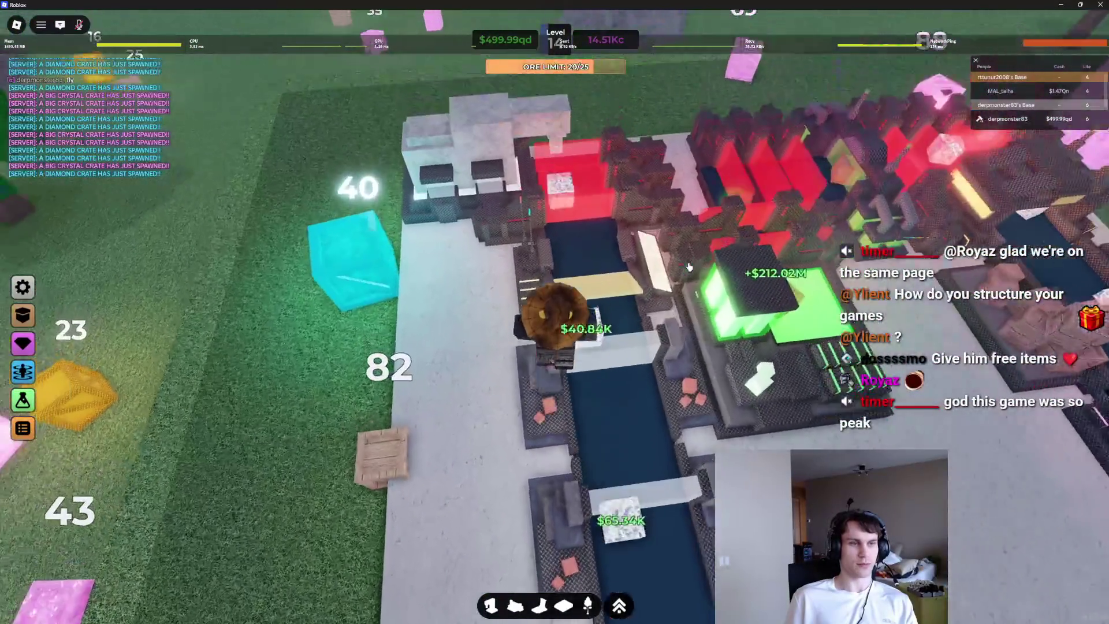
key(Page_Up)
key(Page_Up)
key(Page_Up)
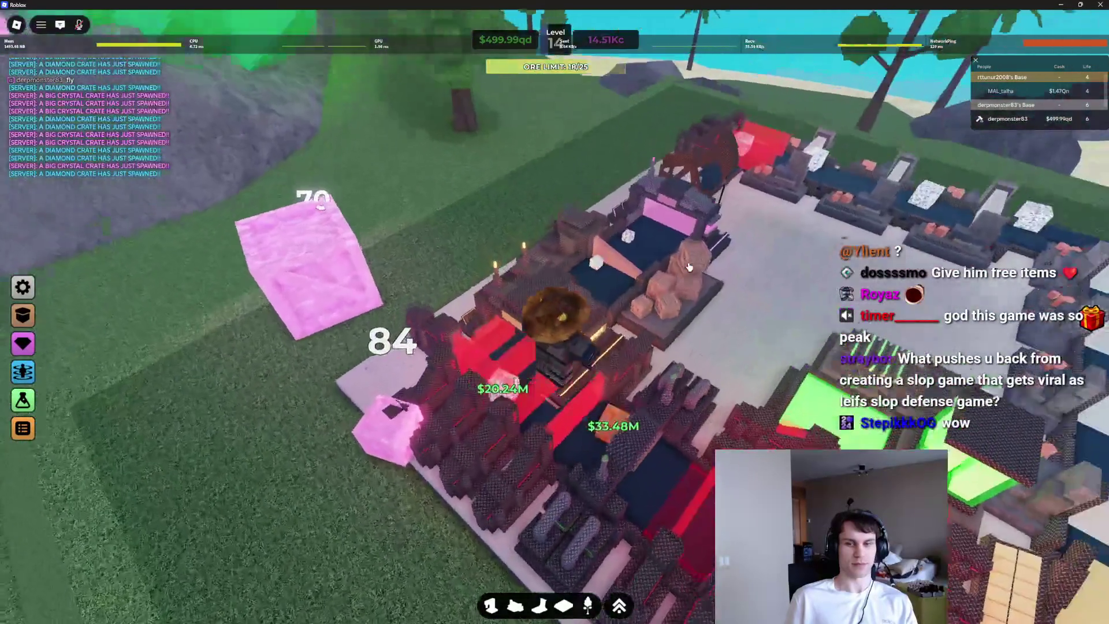
key(Right)
key(Right)
key(Right)
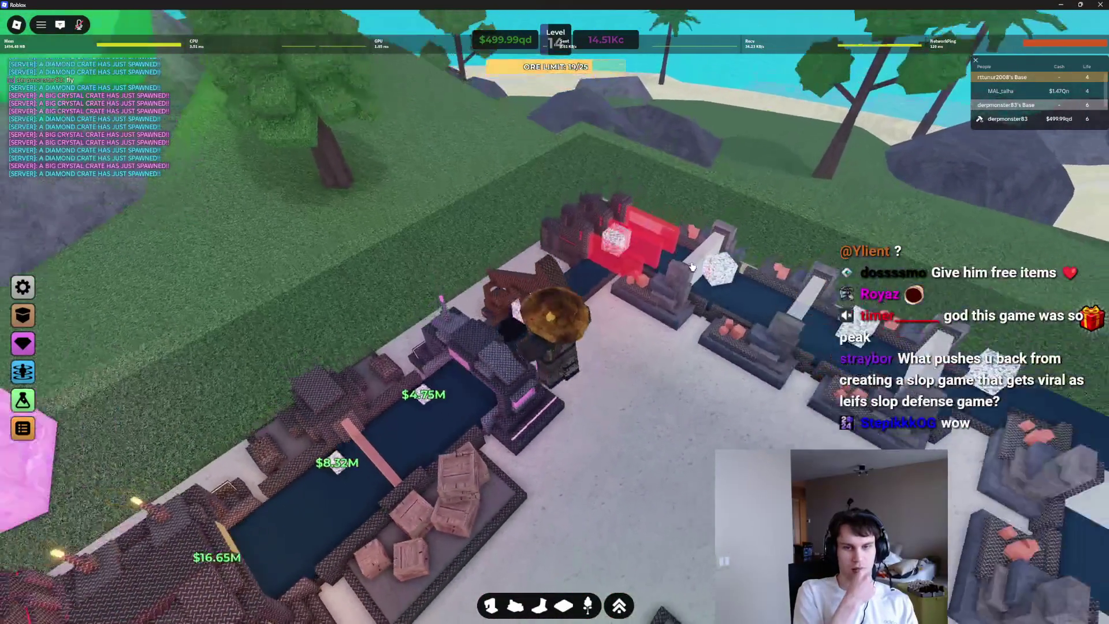
key(Page_Down)
key(Page_Down)
key(Page_Down)
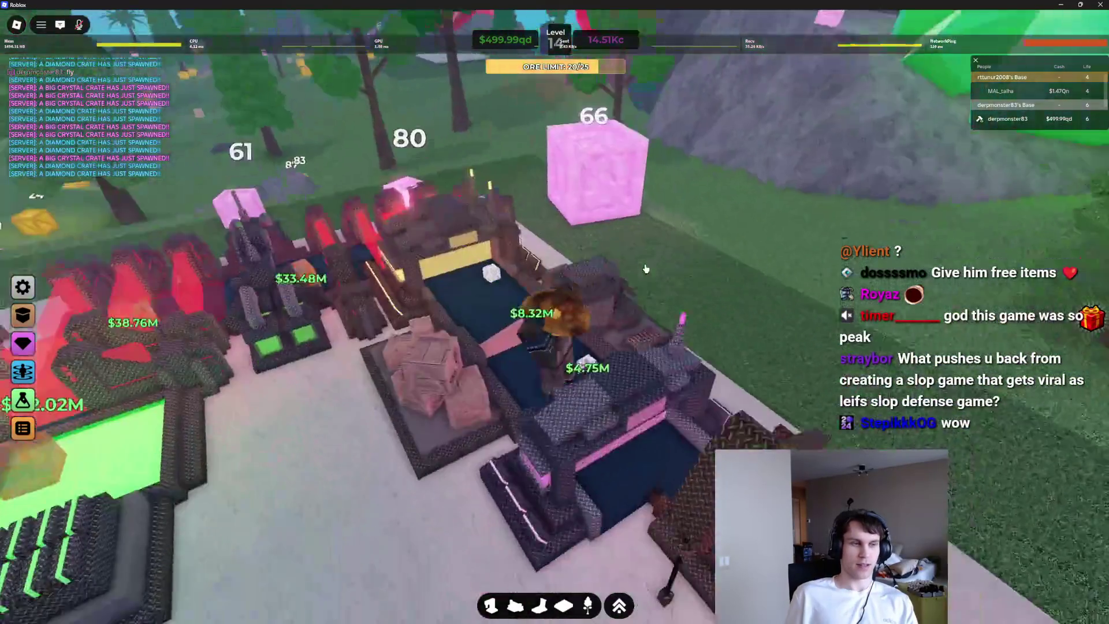
Step: Orbit the camera around the neighbouring base for angled and overhead views of its machines
key(Right)
key(Right)
key(Right)
key(Right)
key(Right)
key(Right)
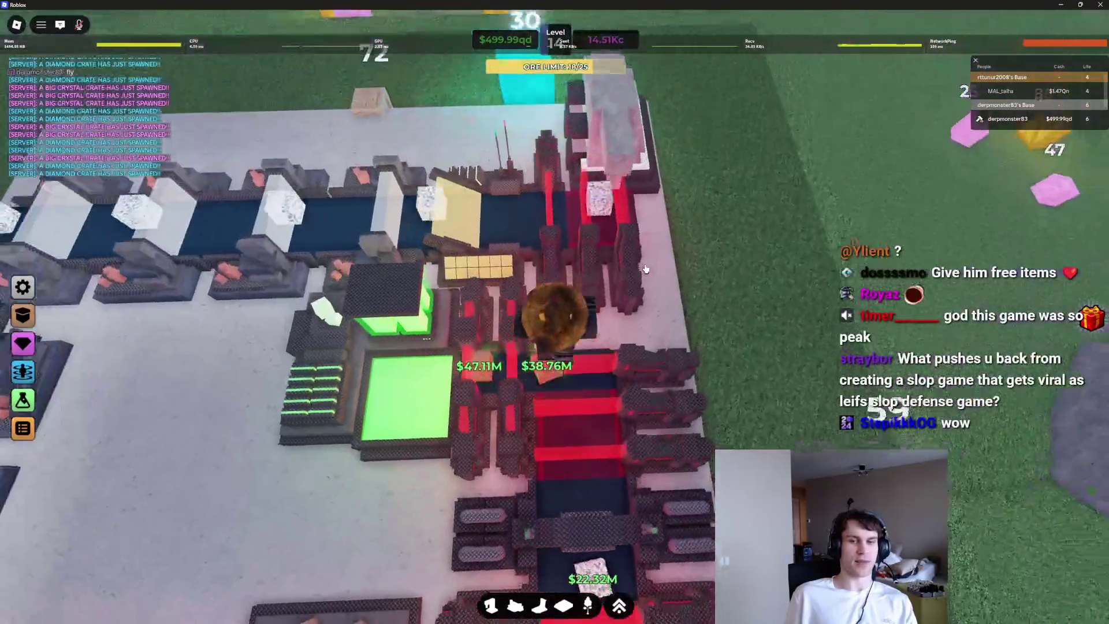
key(Page_Up)
key(Page_Up)
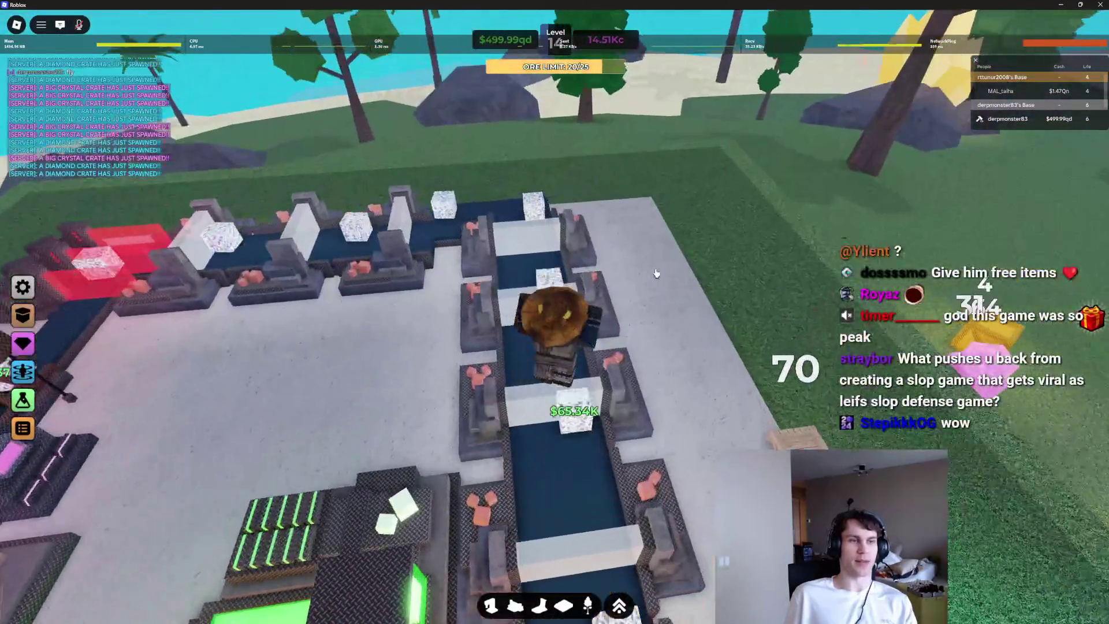
key(Left)
key(Left)
key(Left)
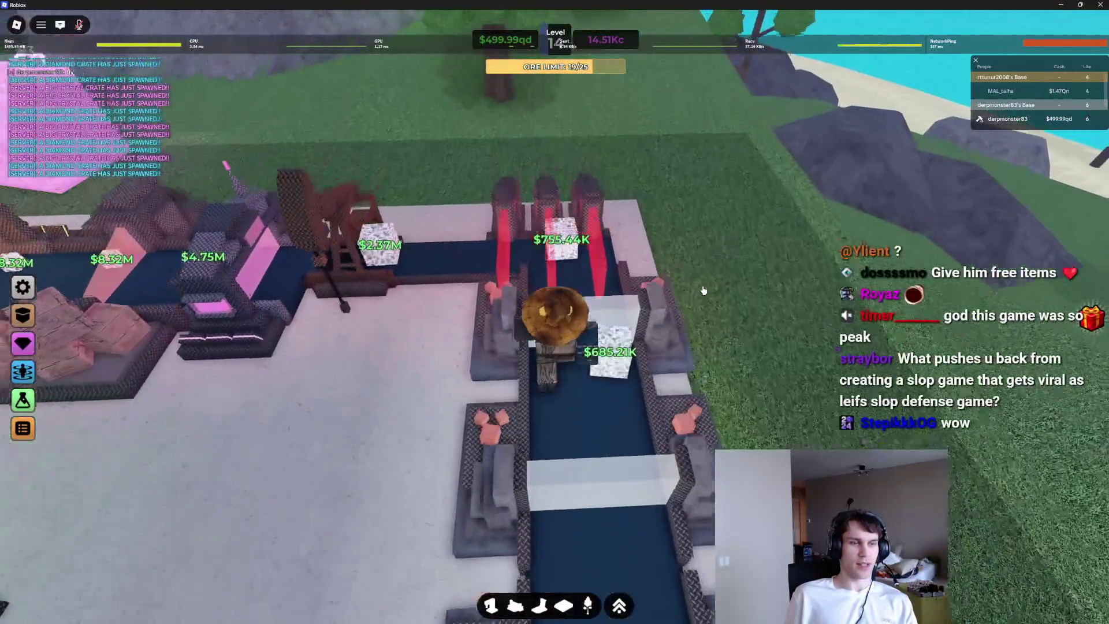
key(Left)
key(Left)
key(Left)
key(Page_Up)
key(Page_Up)
key(Left)
key(Left)
key(Left)
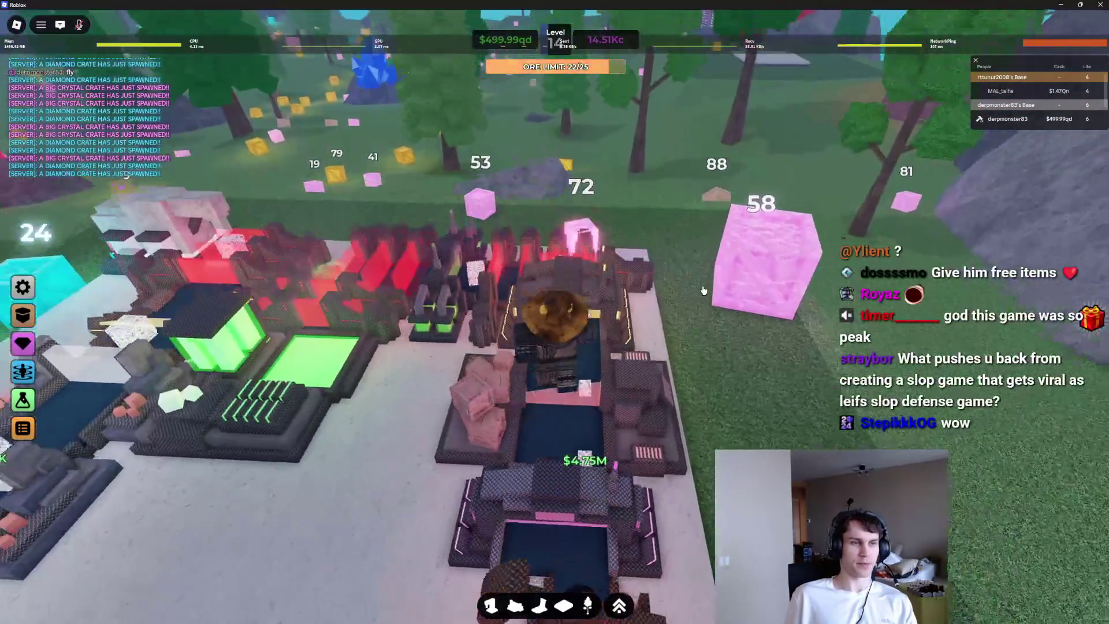
key(Page_Down)
key(Page_Down)
key(Left)
key(Left)
key(Left)
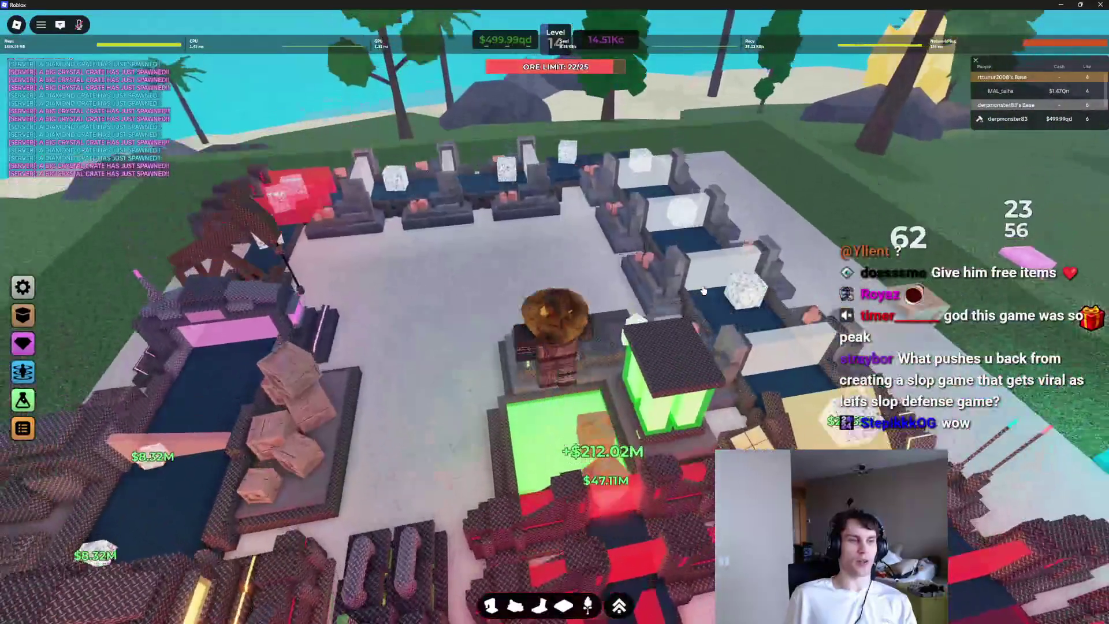
key(Left)
key(Left)
key(Left)
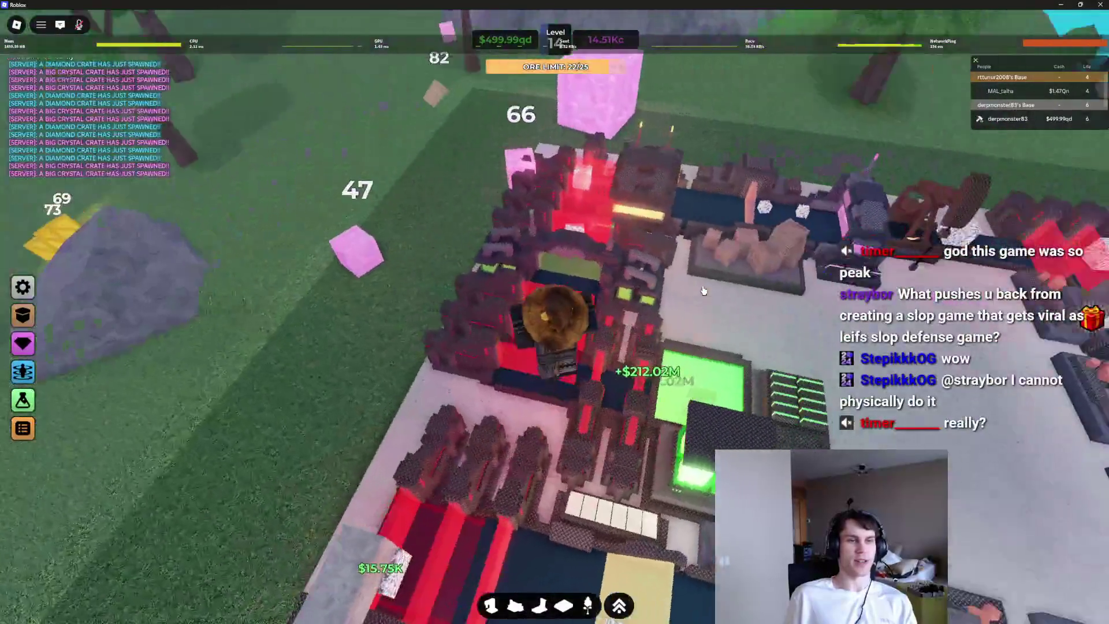
key(Left)
key(Left)
key(Left)
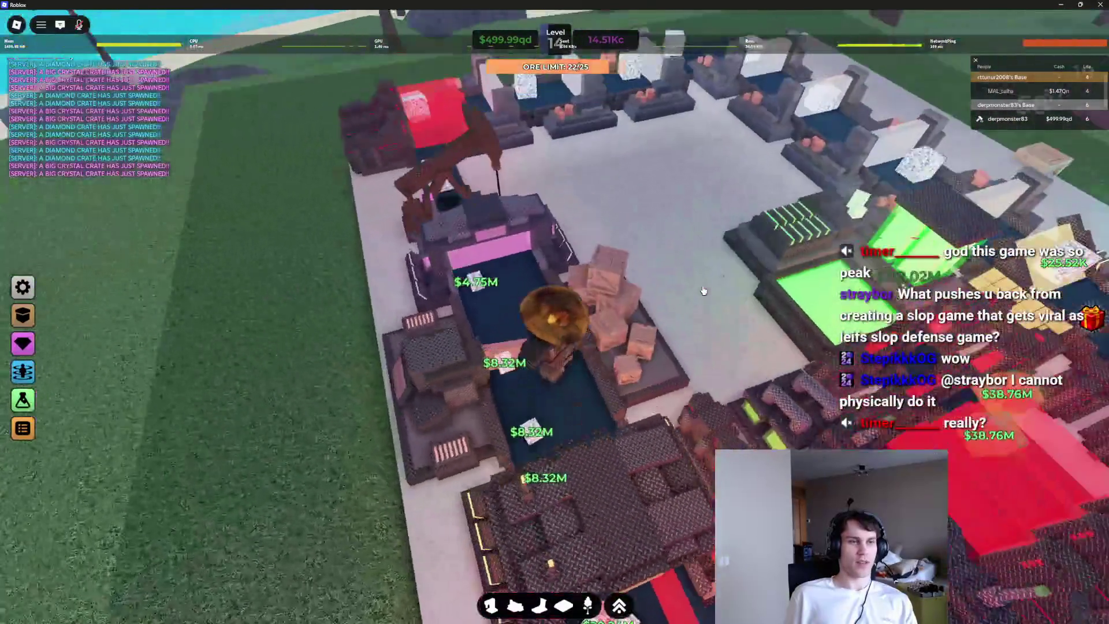
key(Left)
key(Left)
key(Left)
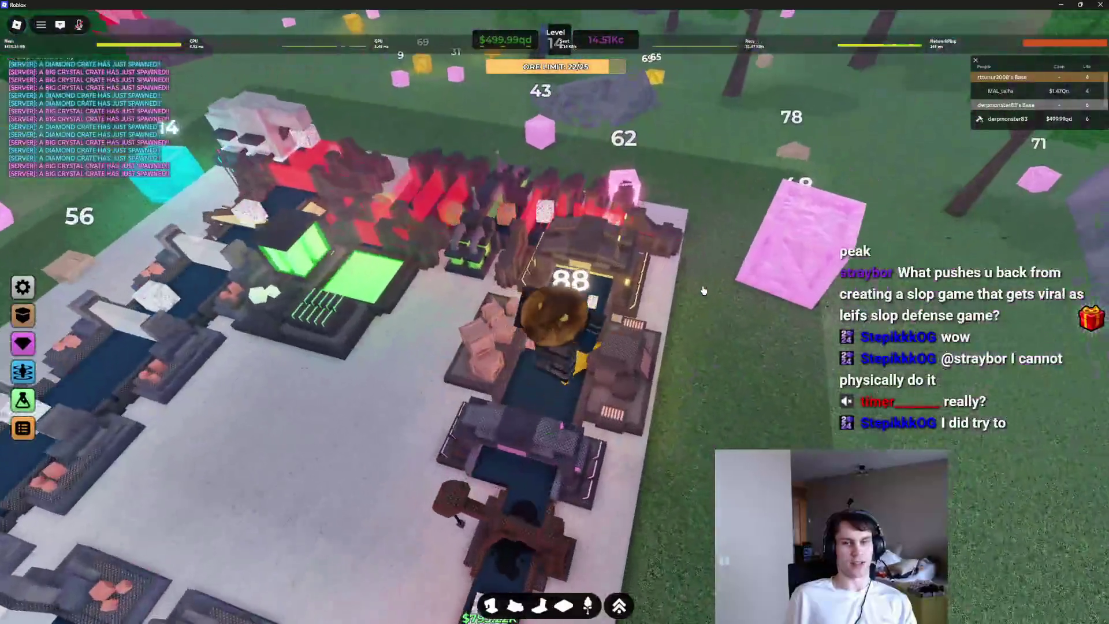
key(Left)
key(Left)
key(Left)
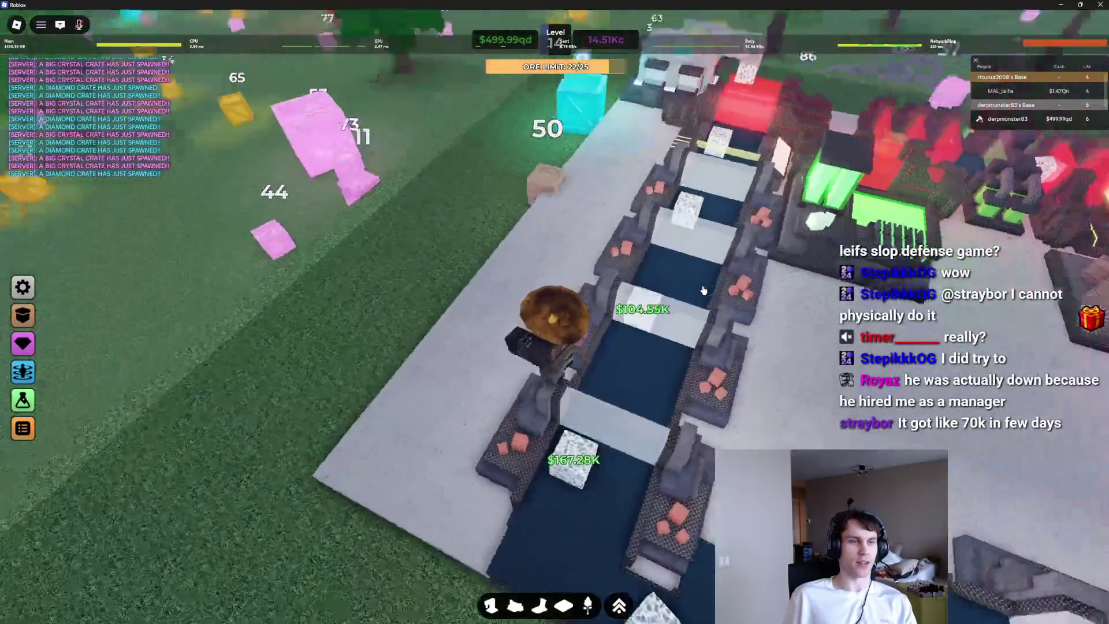
key(Left)
key(Left)
key(Left)
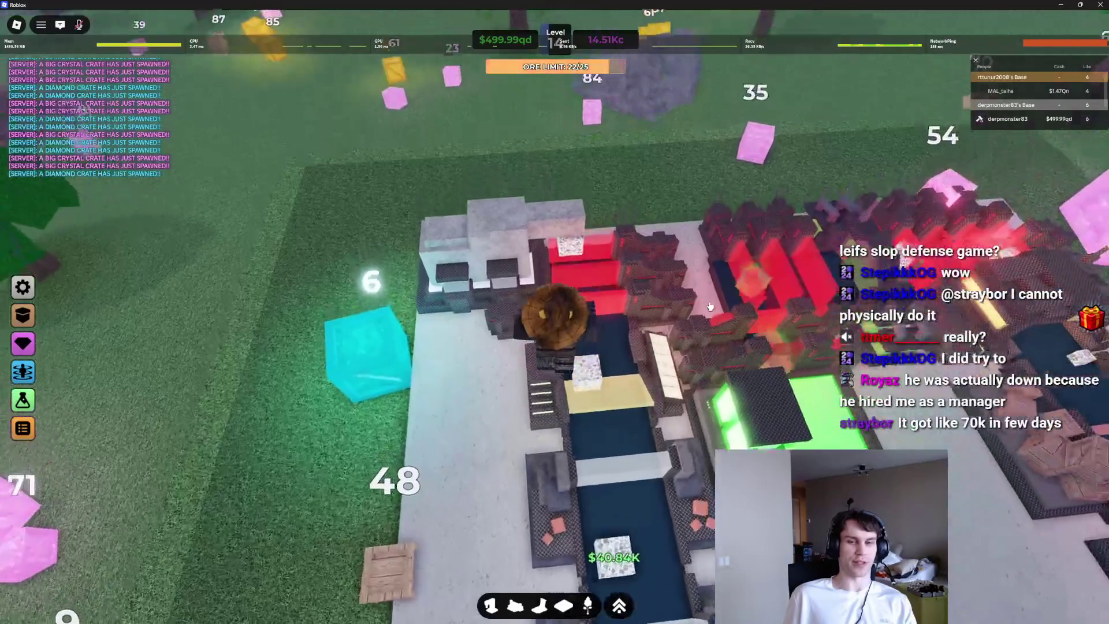
key(Left)
key(Left)
key(Left)
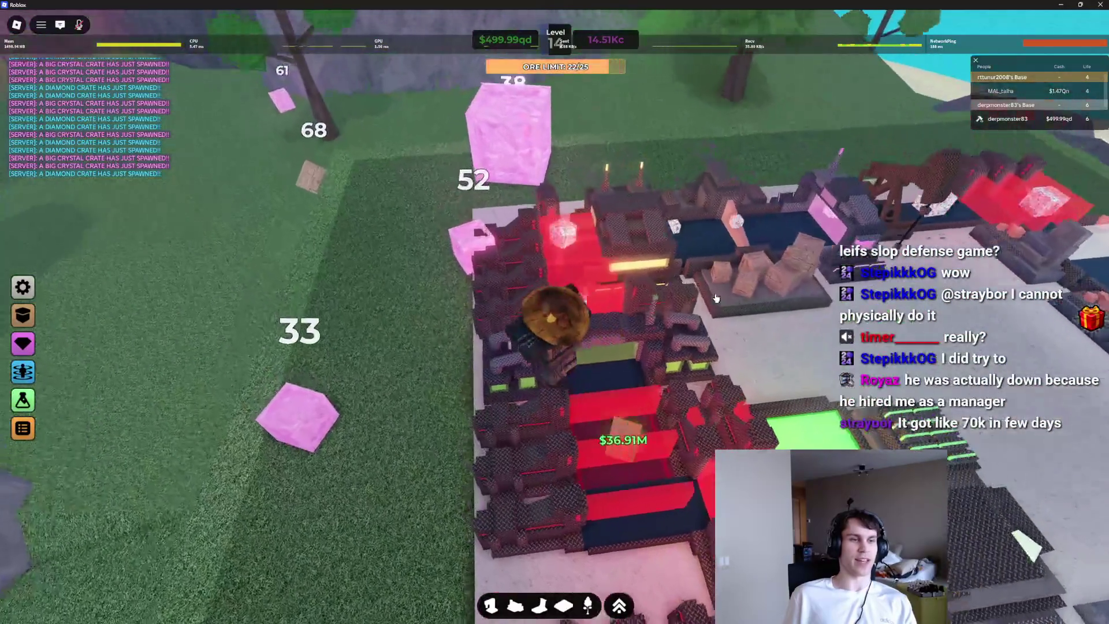
key(Left)
key(Left)
key(Left)
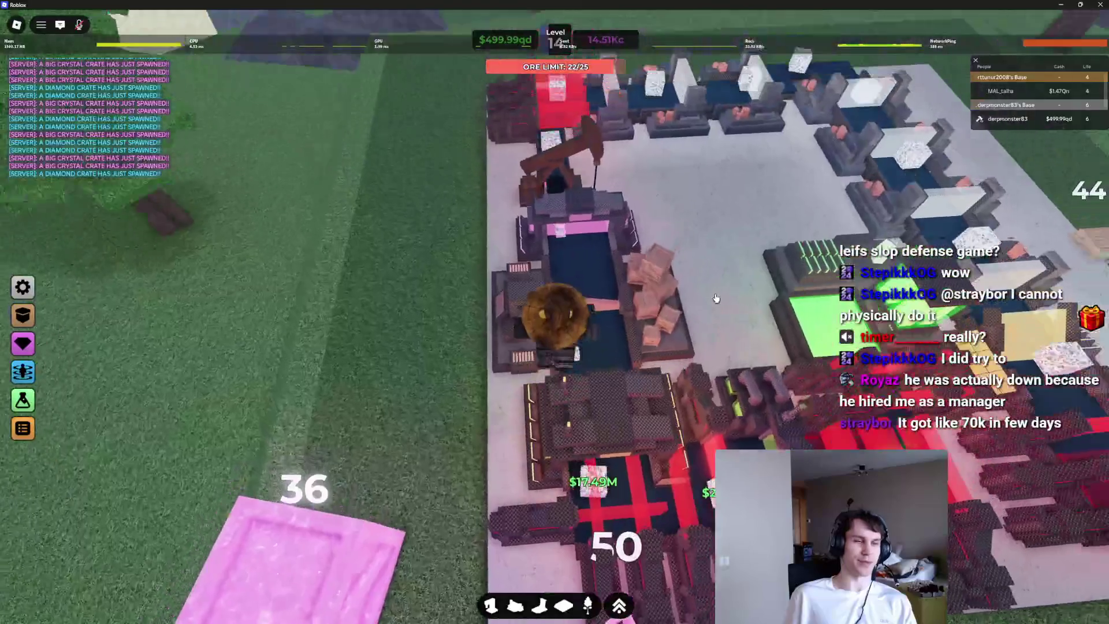
key(Left)
key(Left)
key(Left)
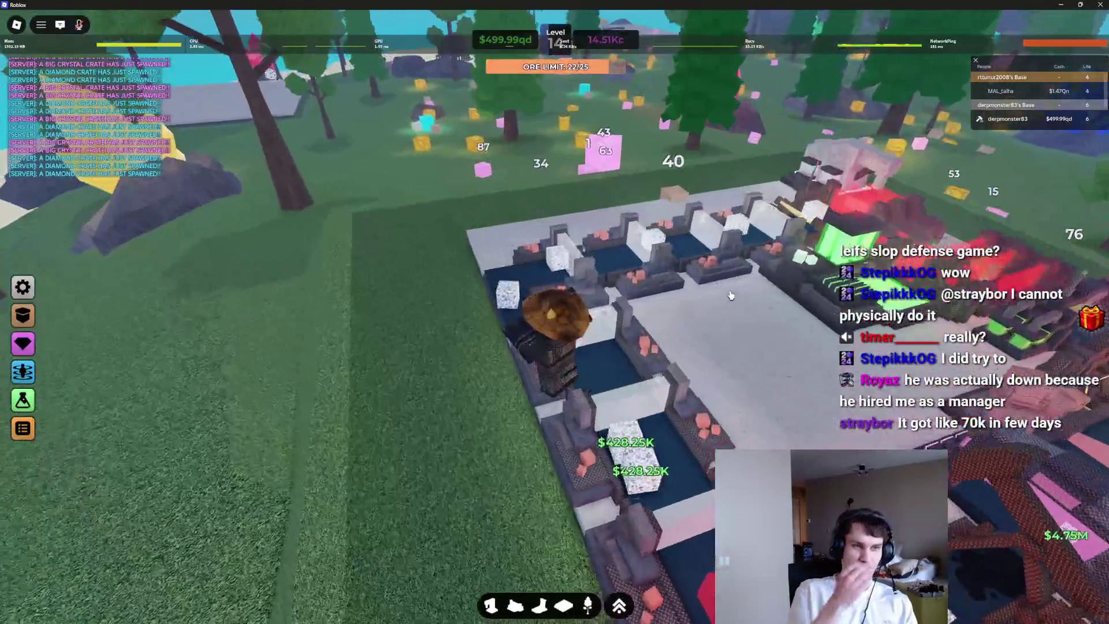
key(Left)
key(Left)
key(Left)
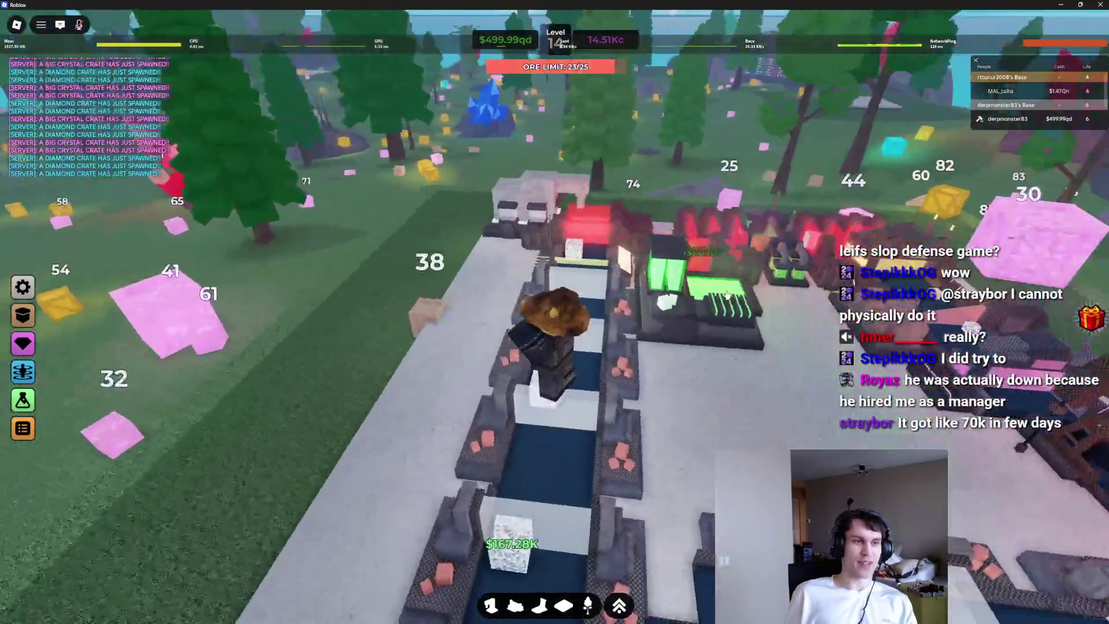
key(Left)
key(Left)
key(Left)
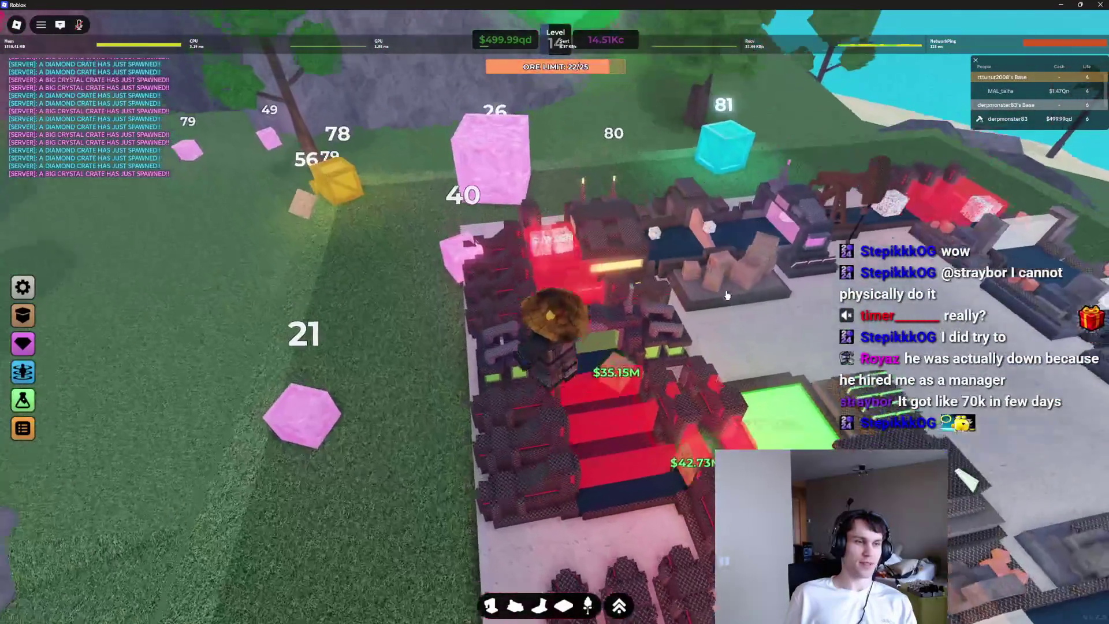
key(Left)
key(Left)
key(Left)
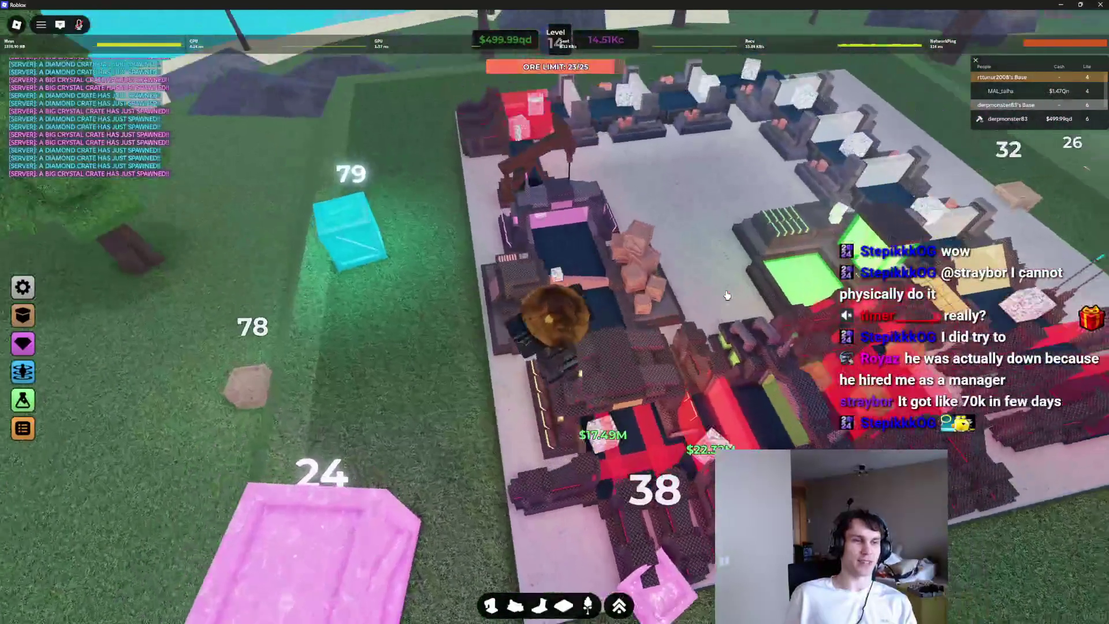
key(Left)
key(Left)
key(Left)
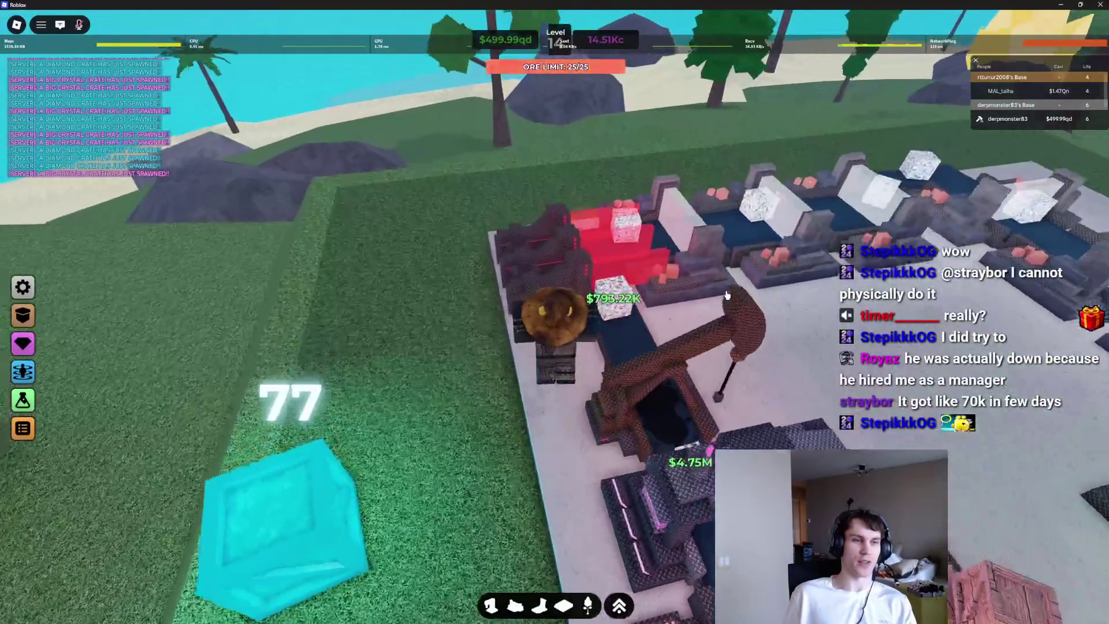
key(Left)
key(Left)
key(Left)
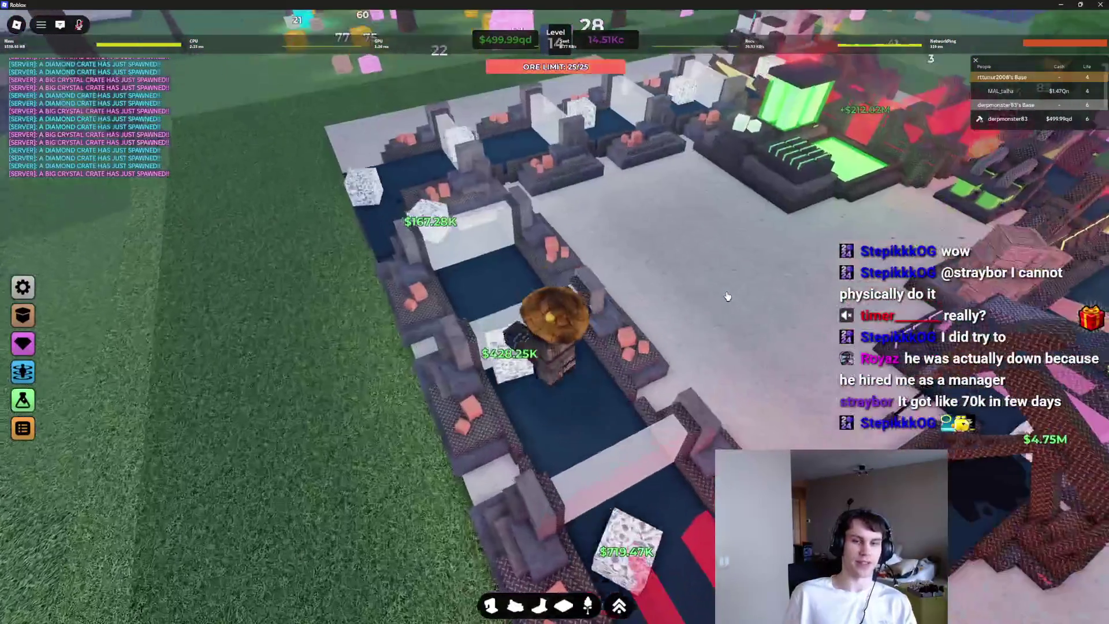
key(Left)
key(Left)
key(Left)
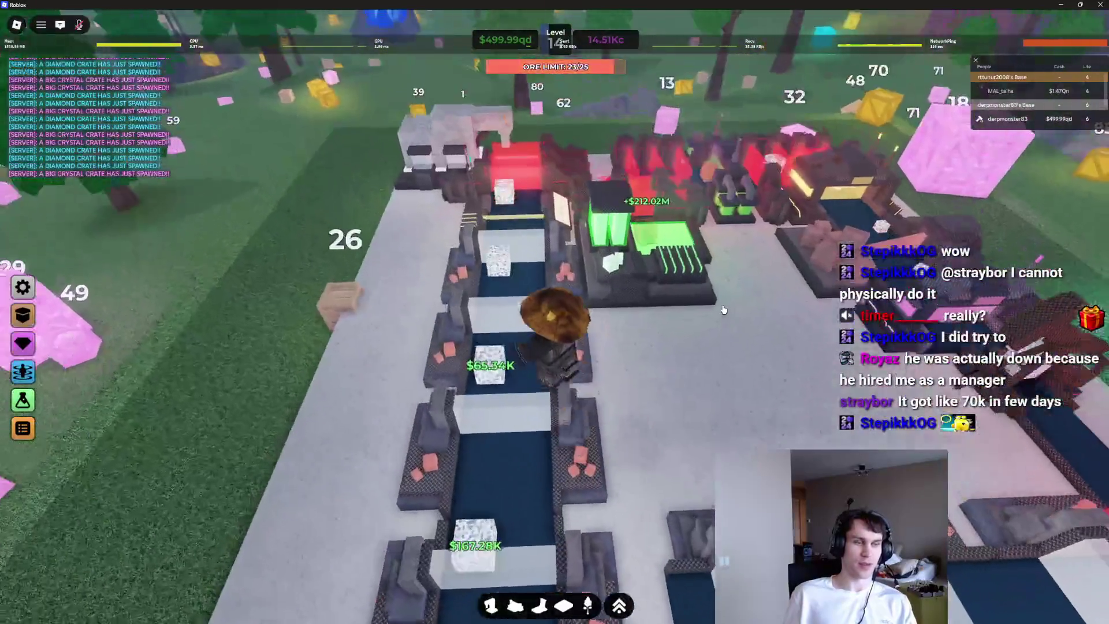
key(Left)
key(Left)
key(Left)
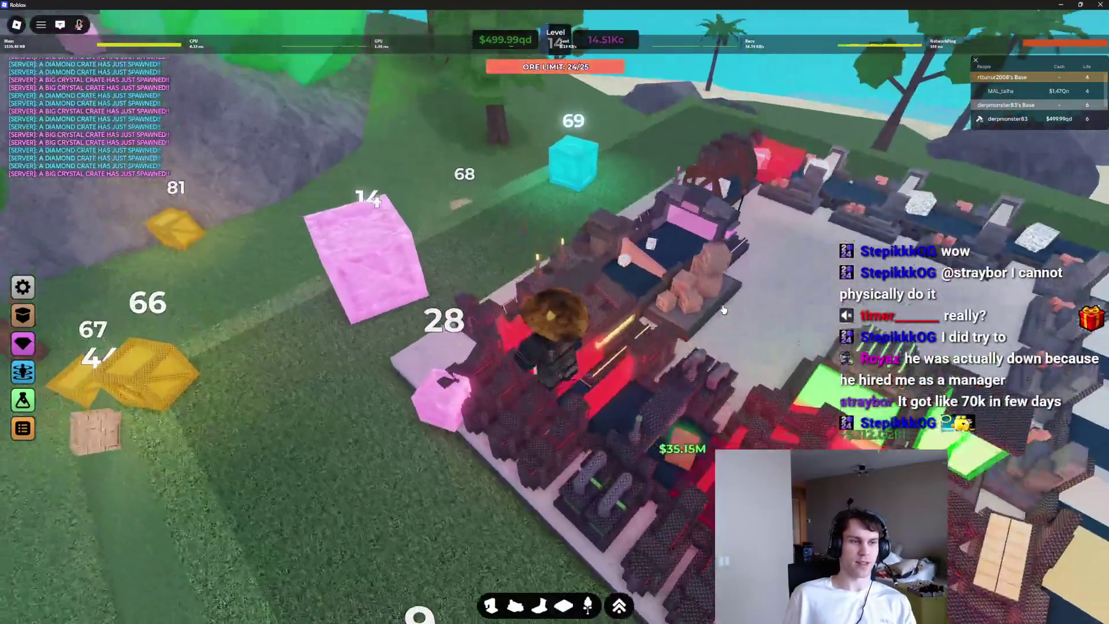
key(Left)
key(Left)
key(Left)
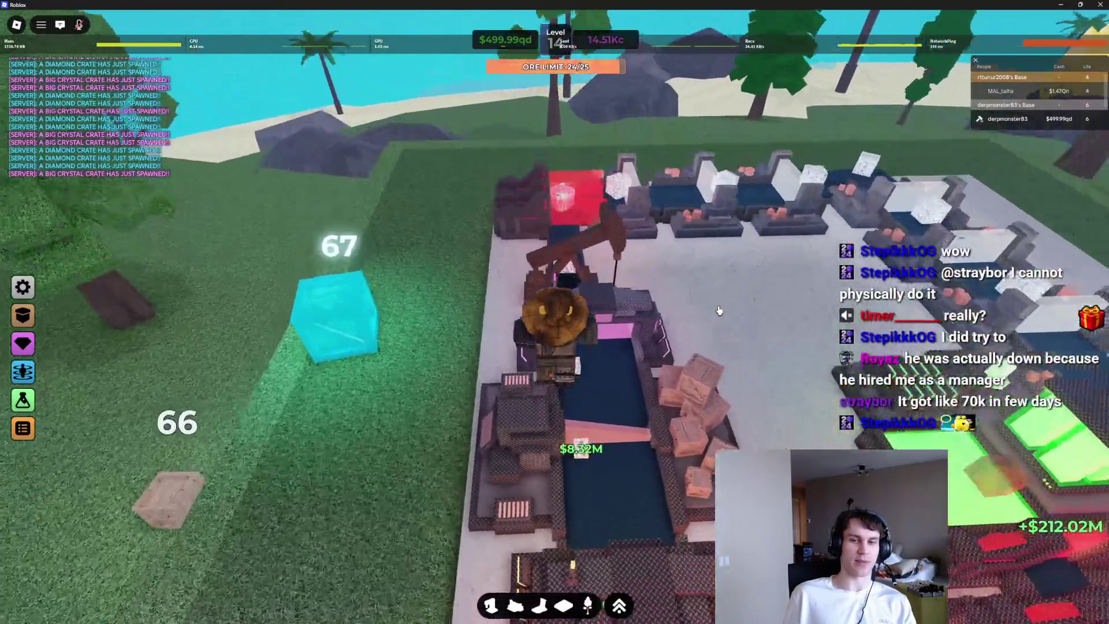
key(Left)
key(Left)
key(Left)
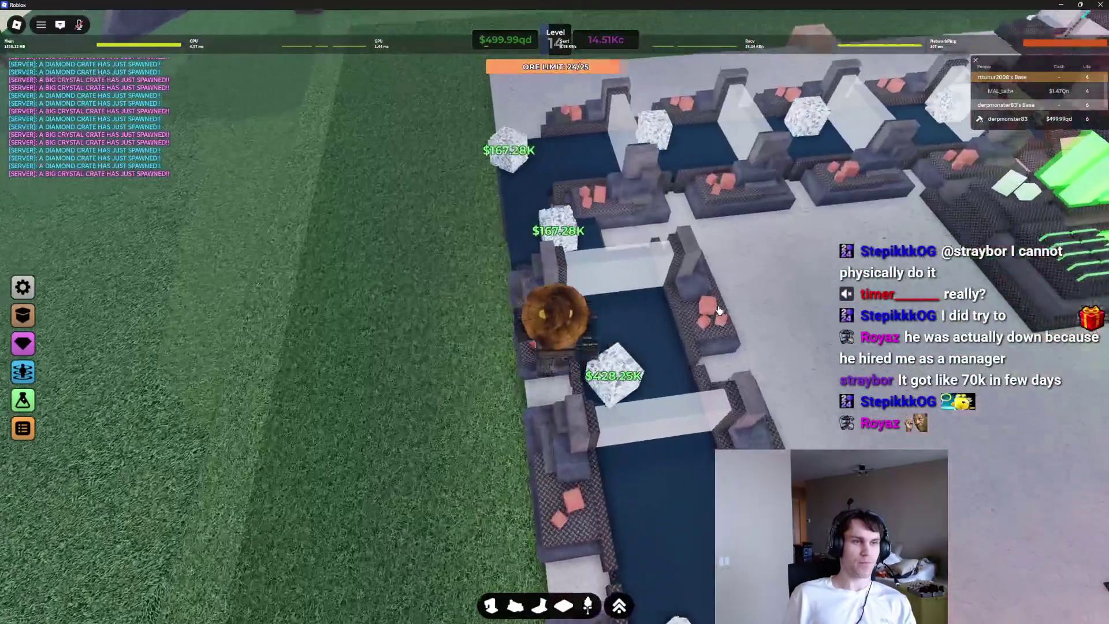
key(Left)
key(Left)
key(Left)
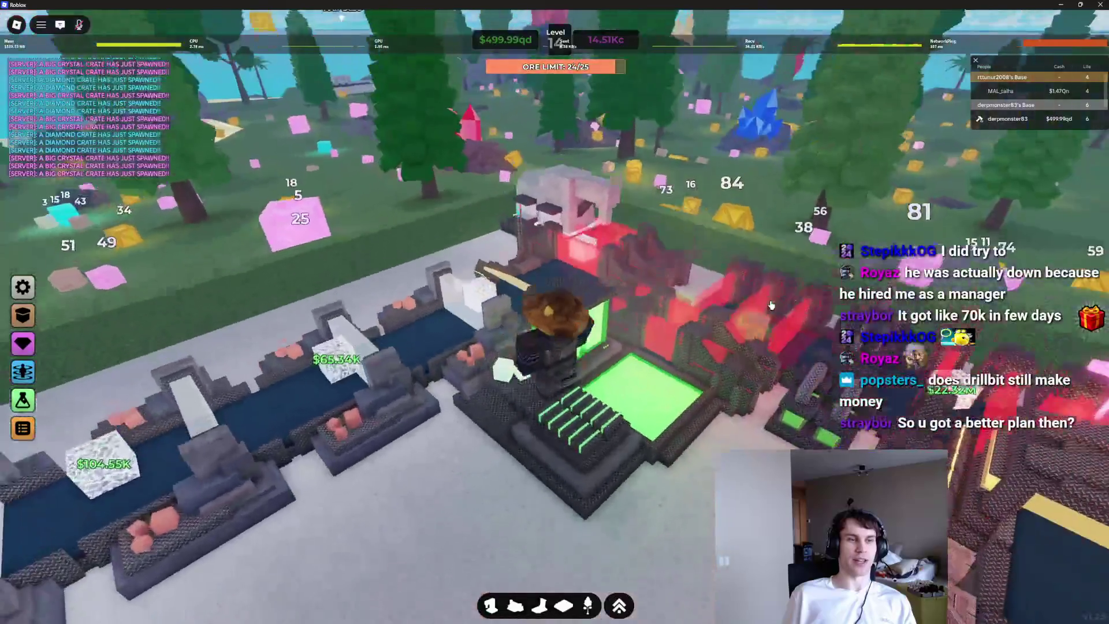
Step: Keep rotating the view around the character until it faces the crate-strewn forest
key(Left)
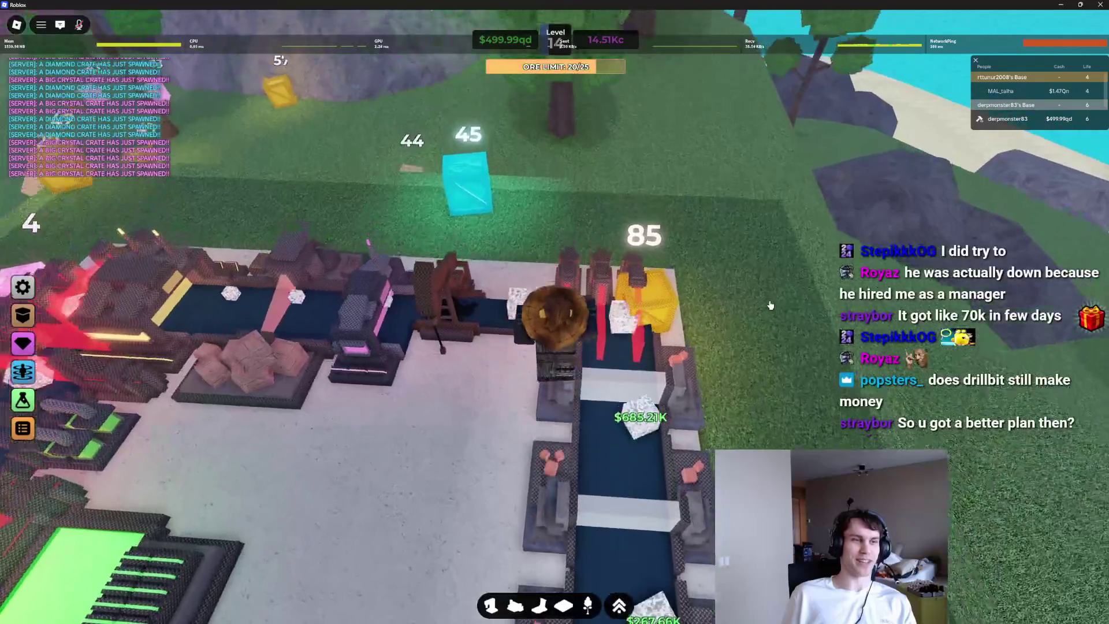
key(Left)
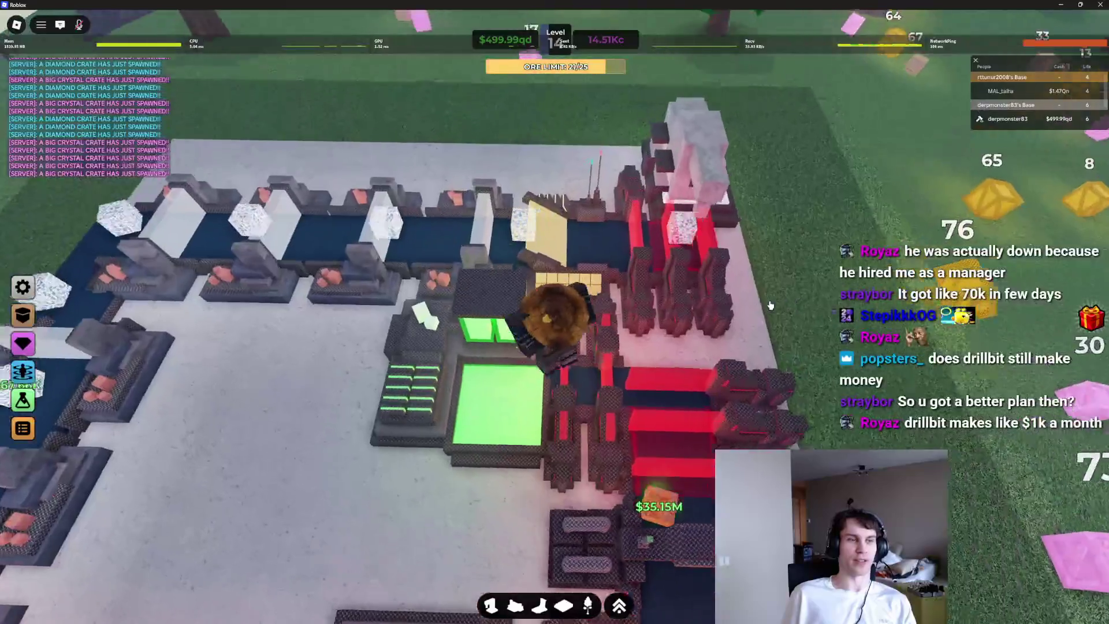
key(Left)
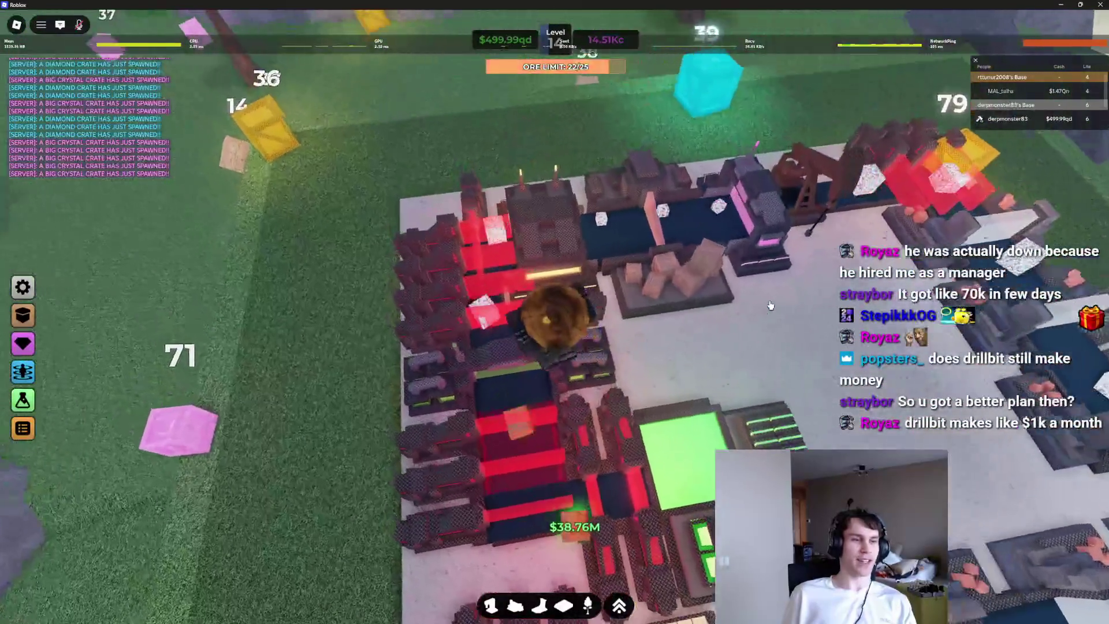
key(Left)
key(Left)
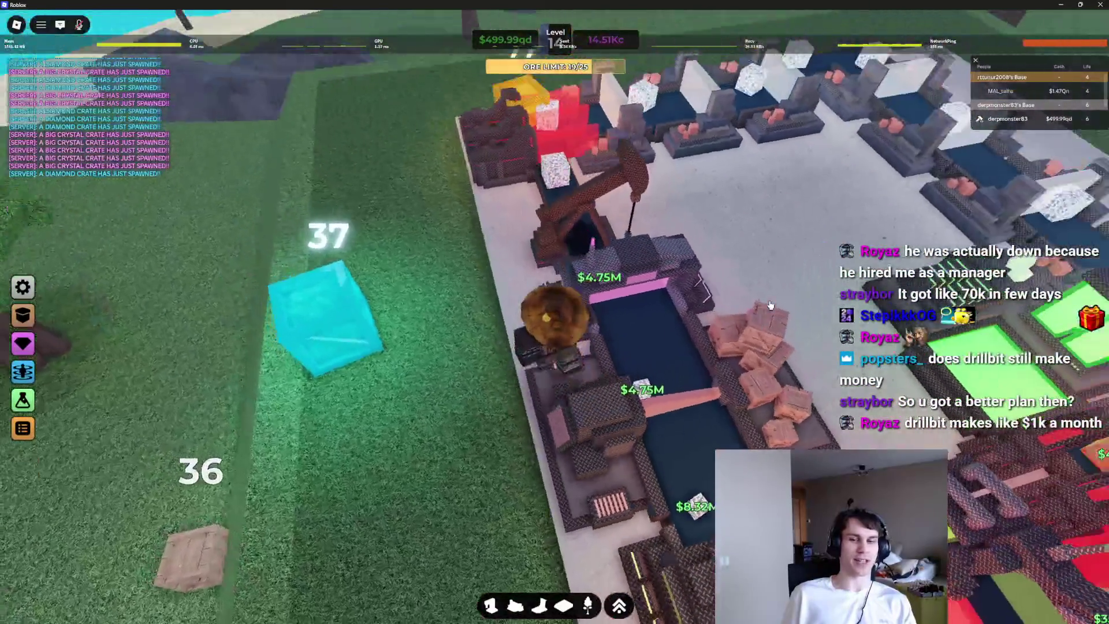
key(Left)
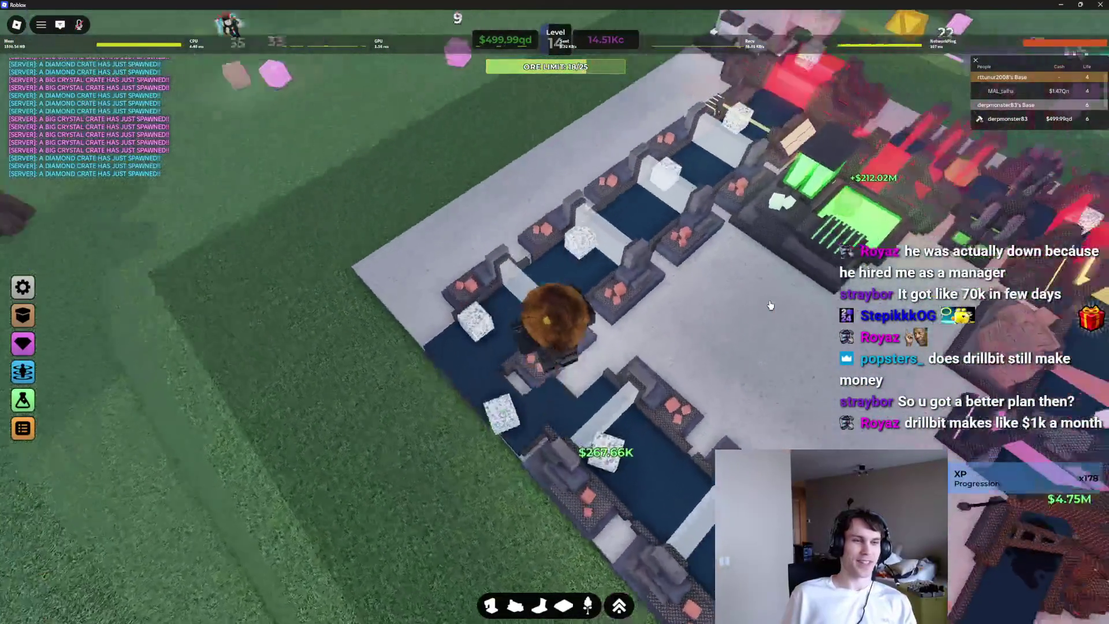
key(Left)
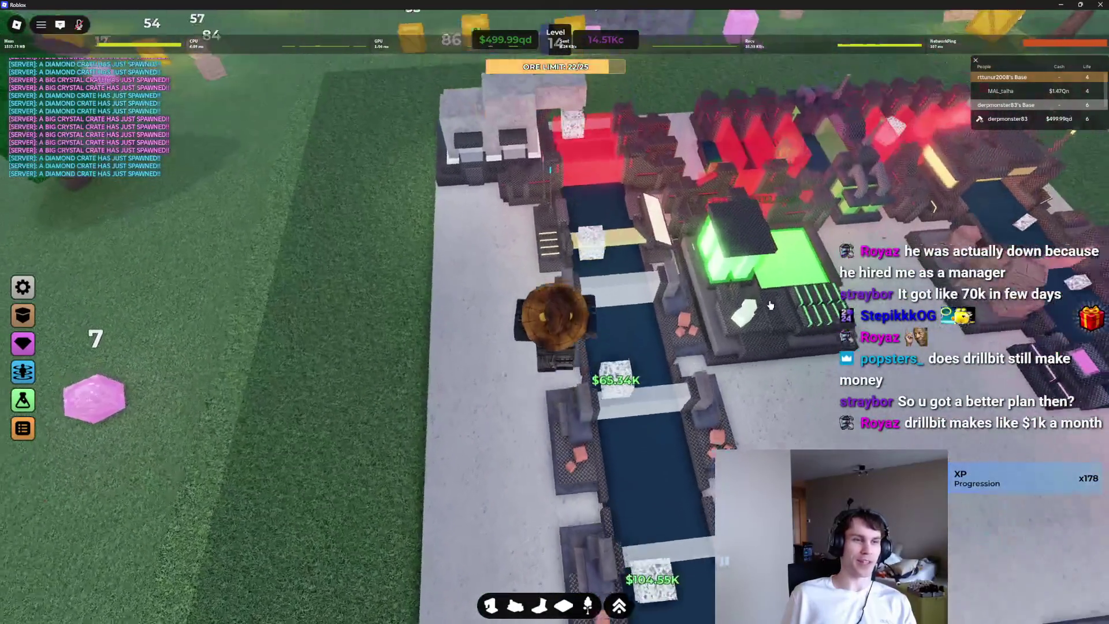
key(Left)
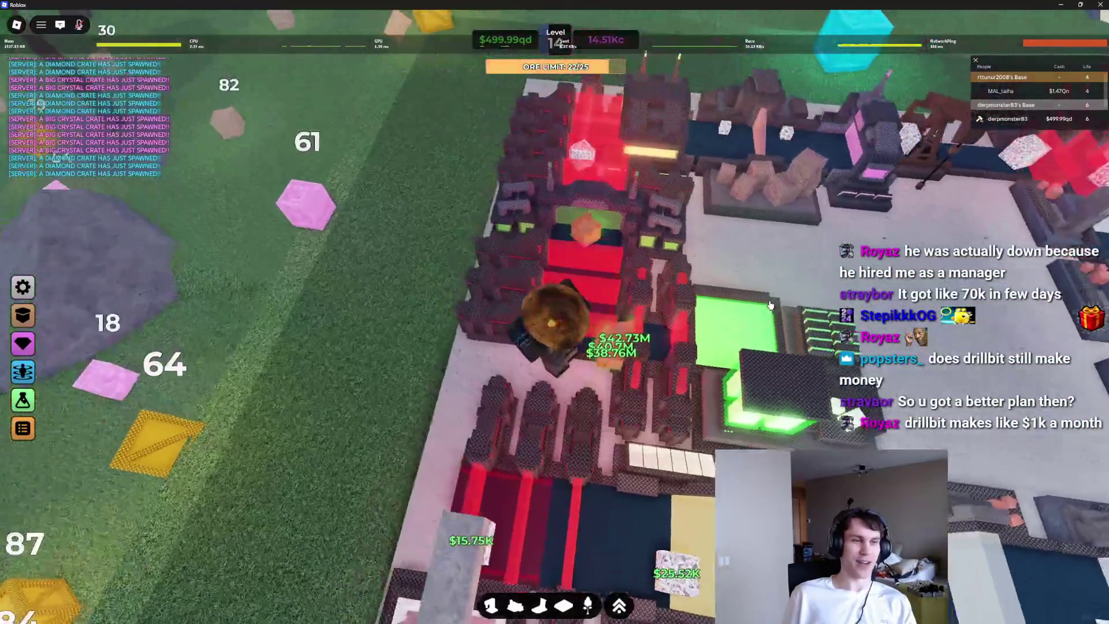
key(Left)
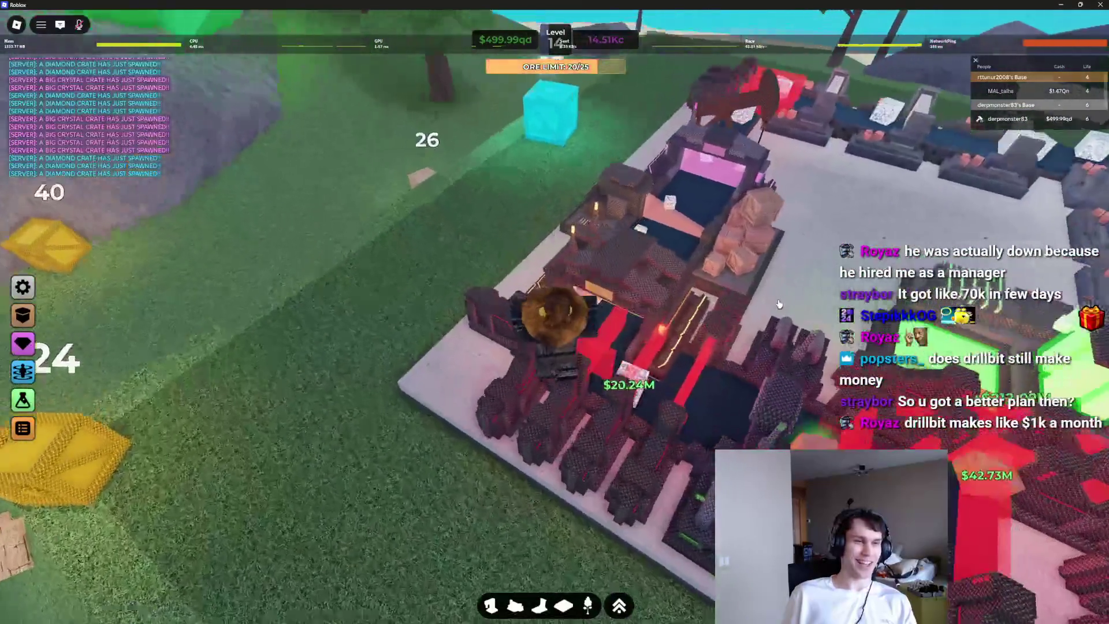
key(Left)
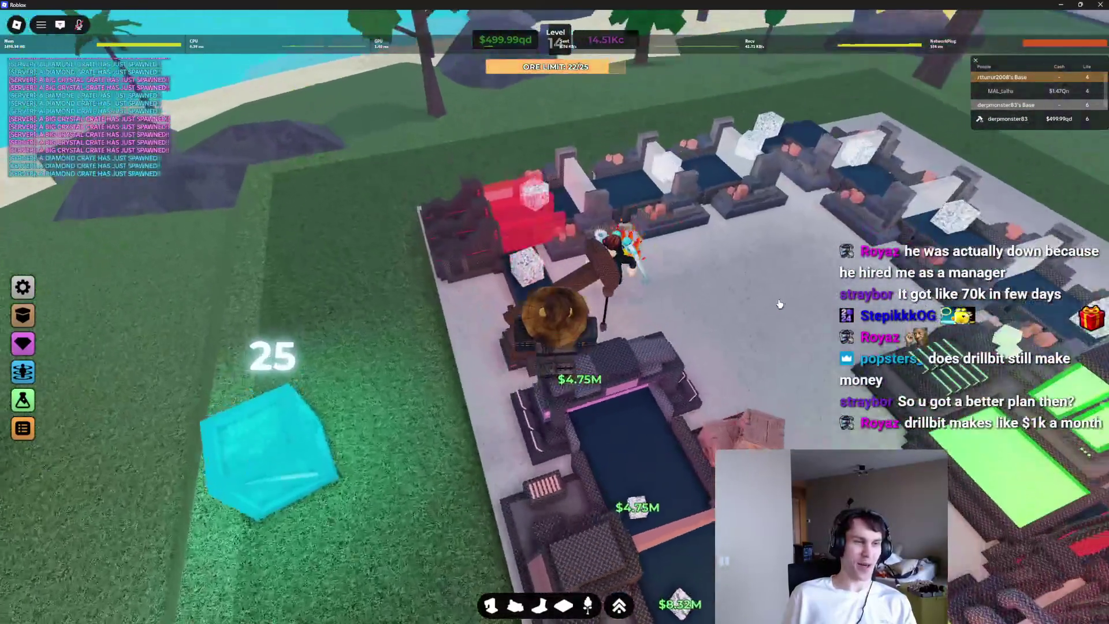
key(Left)
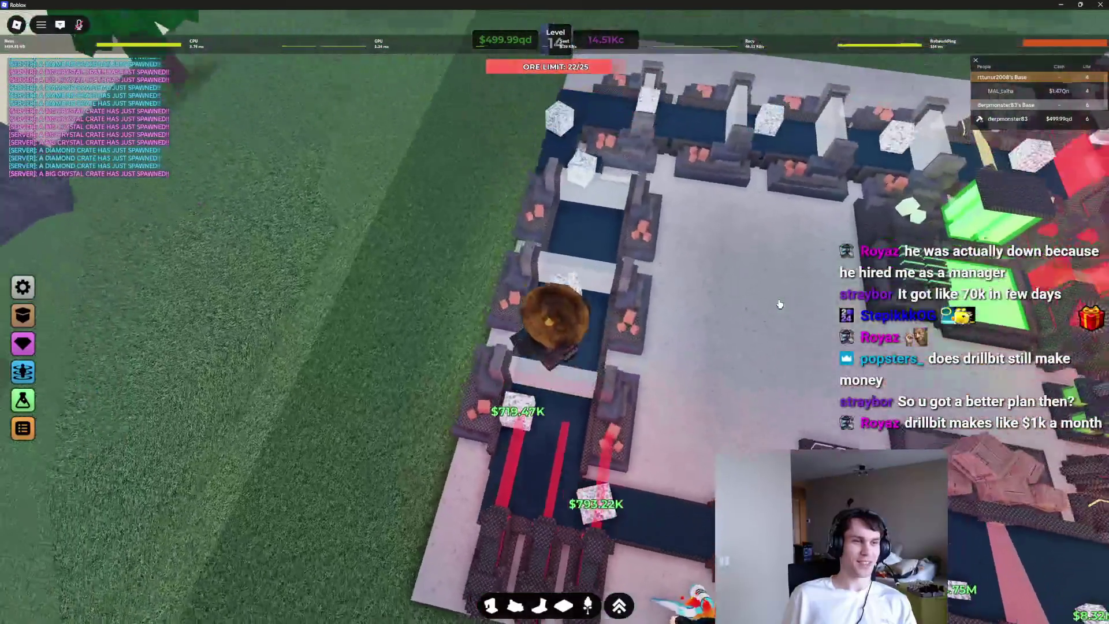
key(Left)
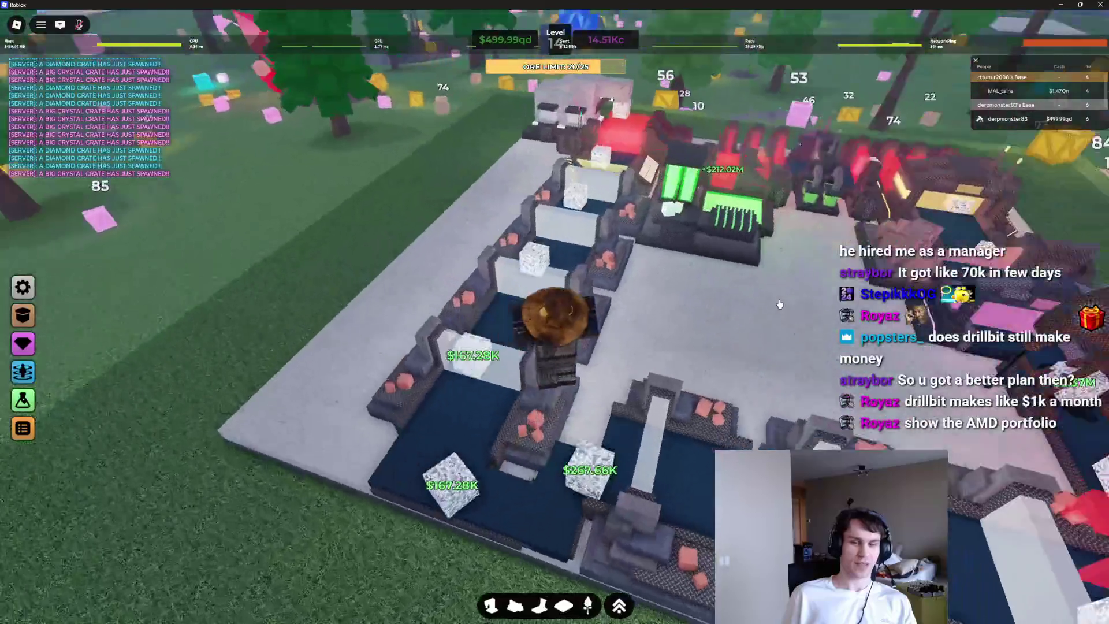
key(Left)
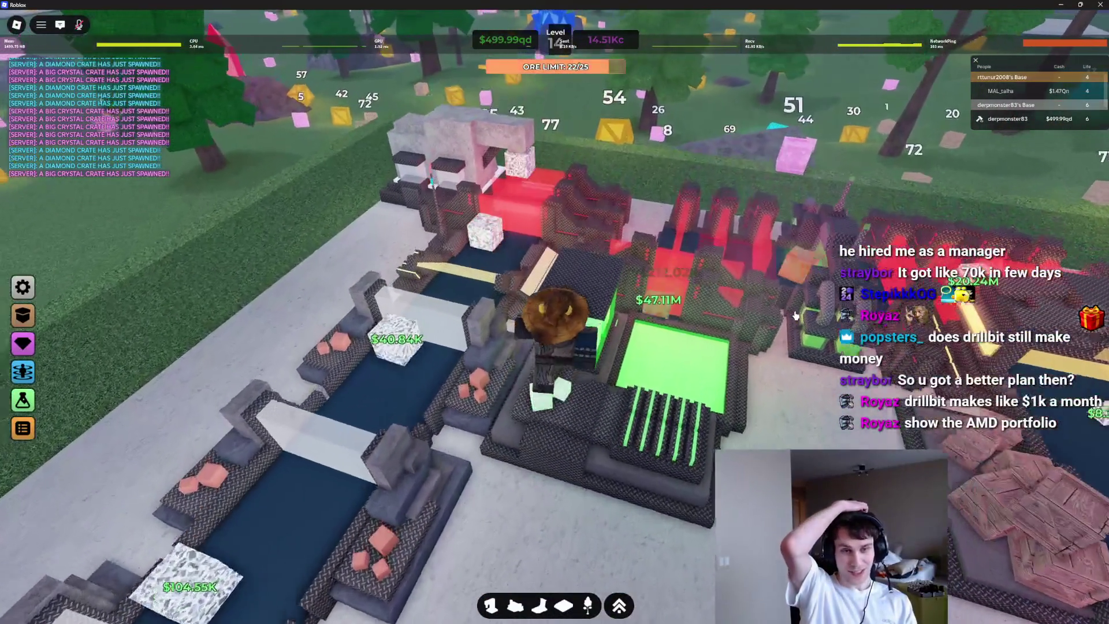
key(Left)
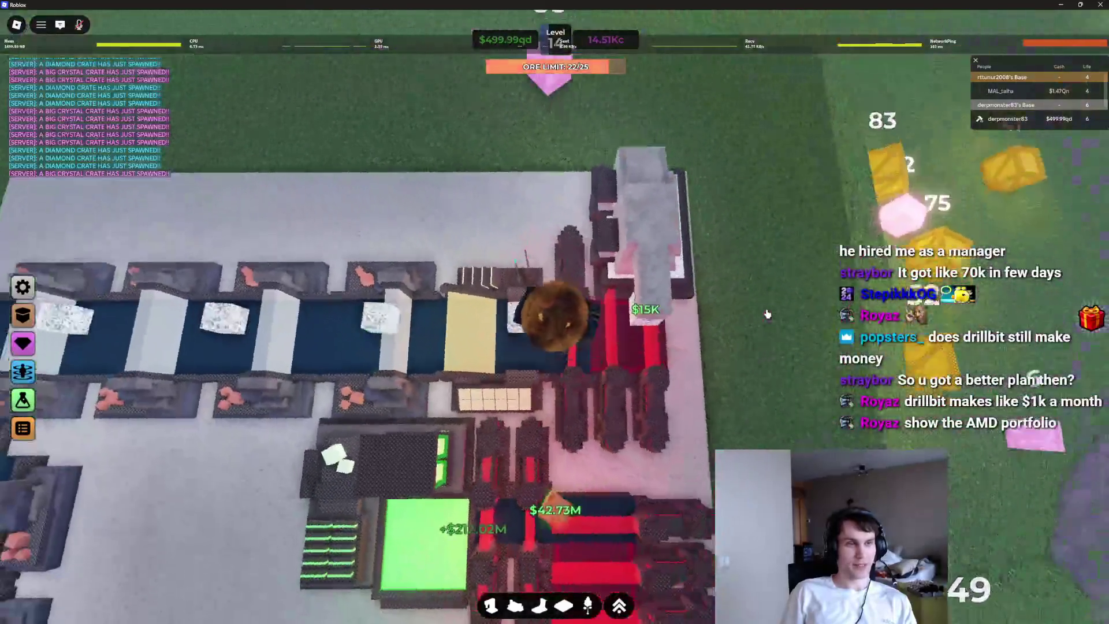
Step: Dismiss the Plot Actions popup and walk through the forest among the crates toward the beach
key(w)
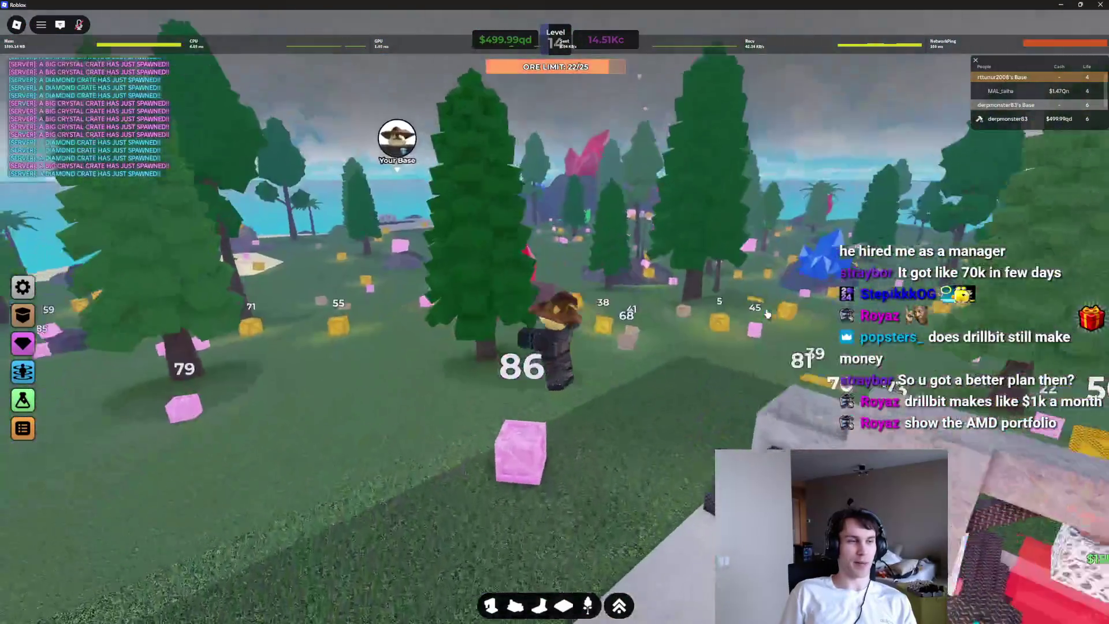
key(w)
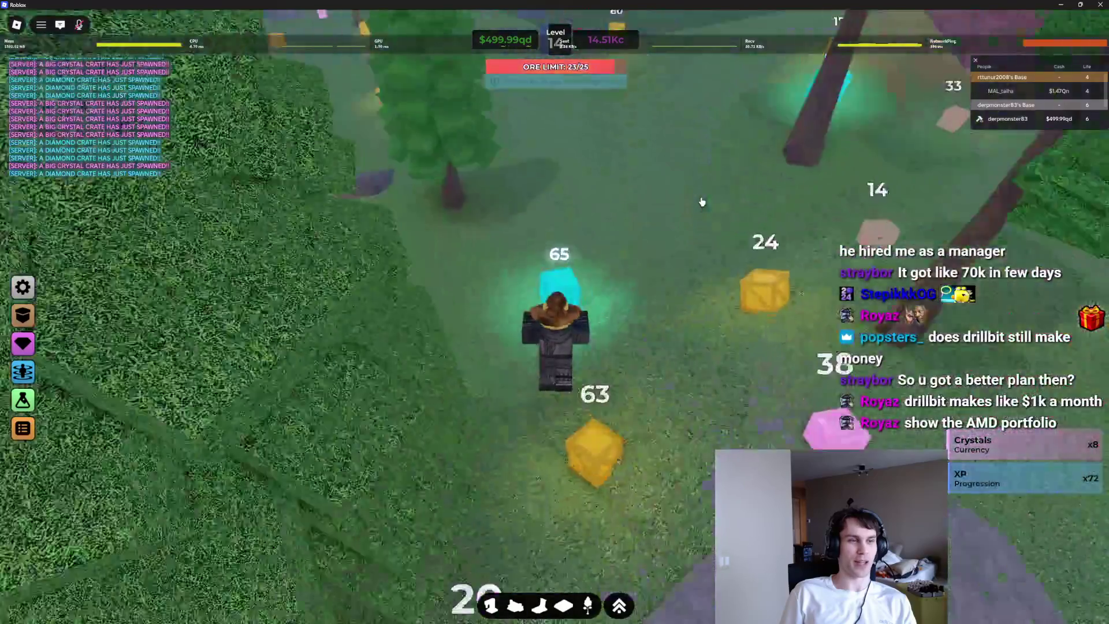
key(w)
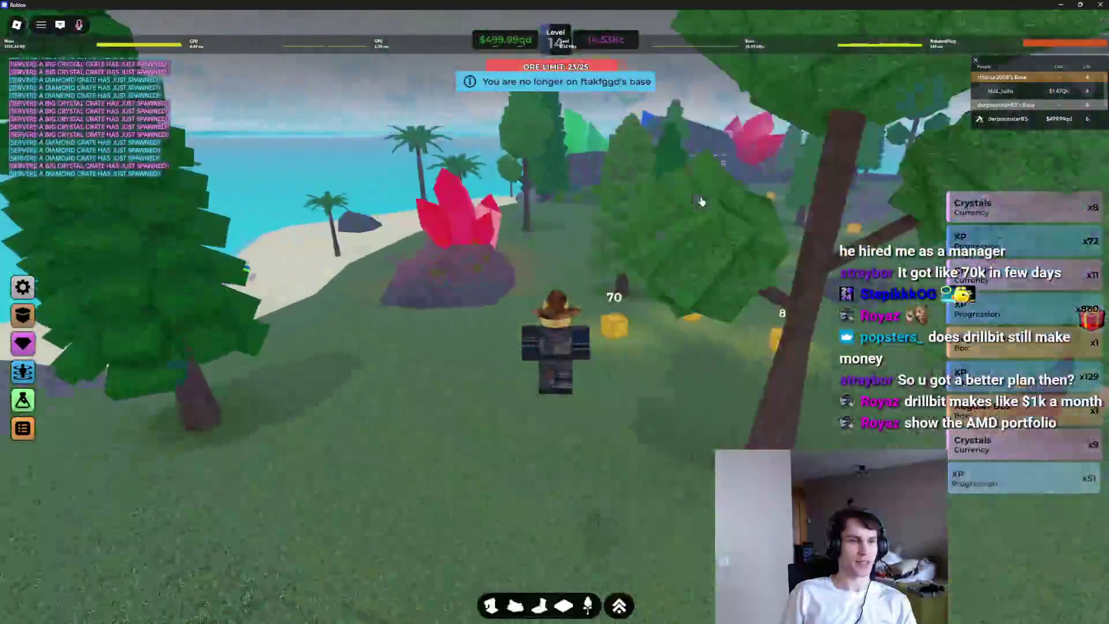
key(w)
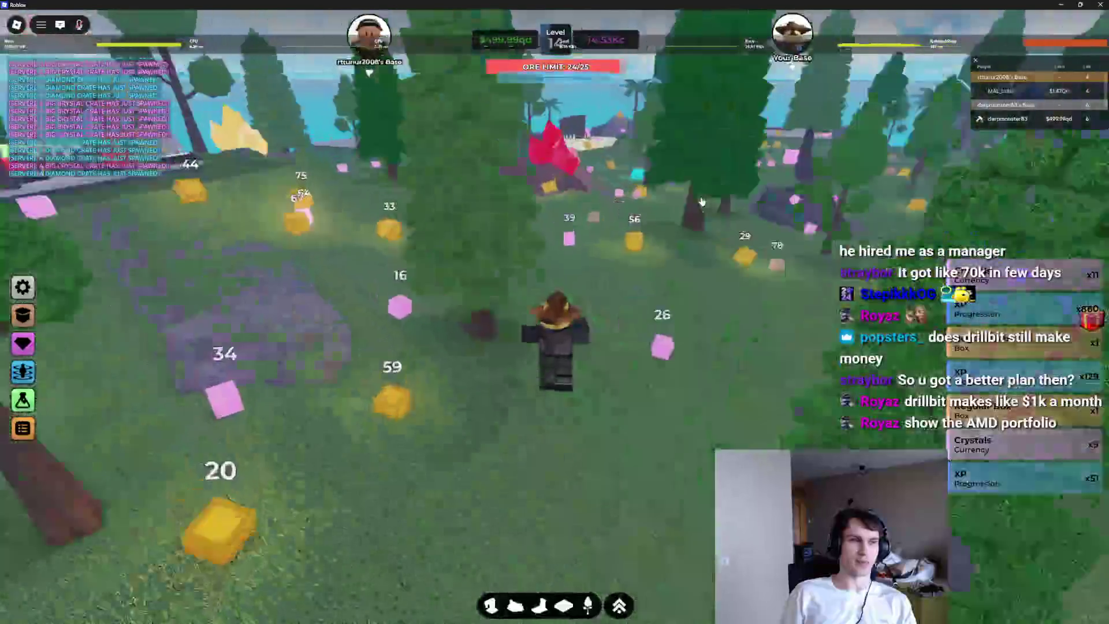
Step: Walk across your own base and on across the map toward the beach
key(w)
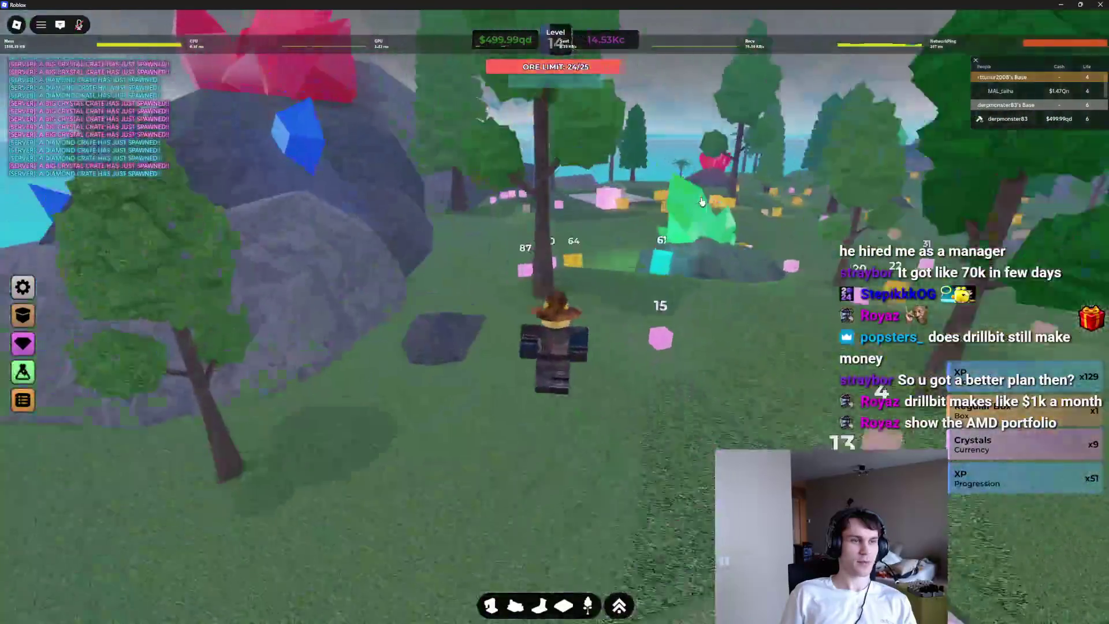
key(w)
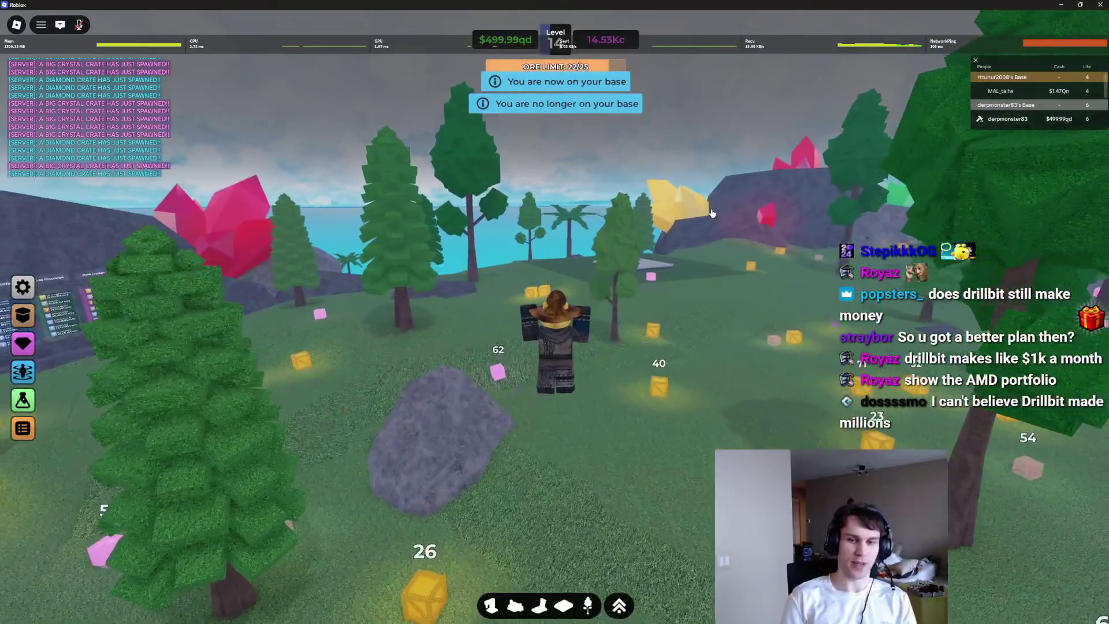
key(w)
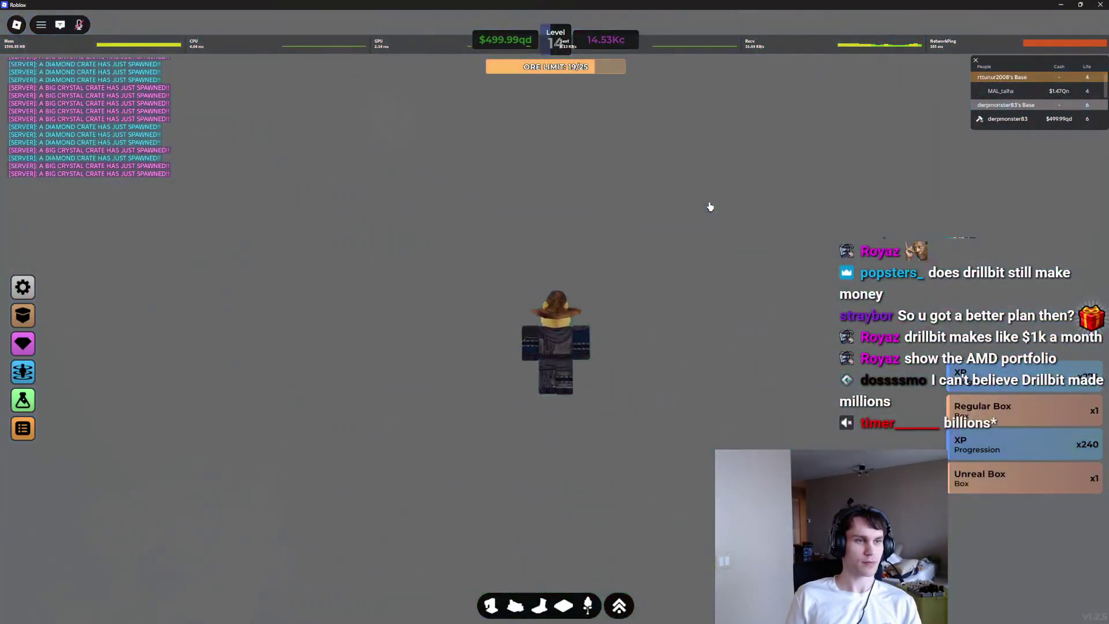
Step: Fly north across the island toward the beach while zooming the camera in
key(w)
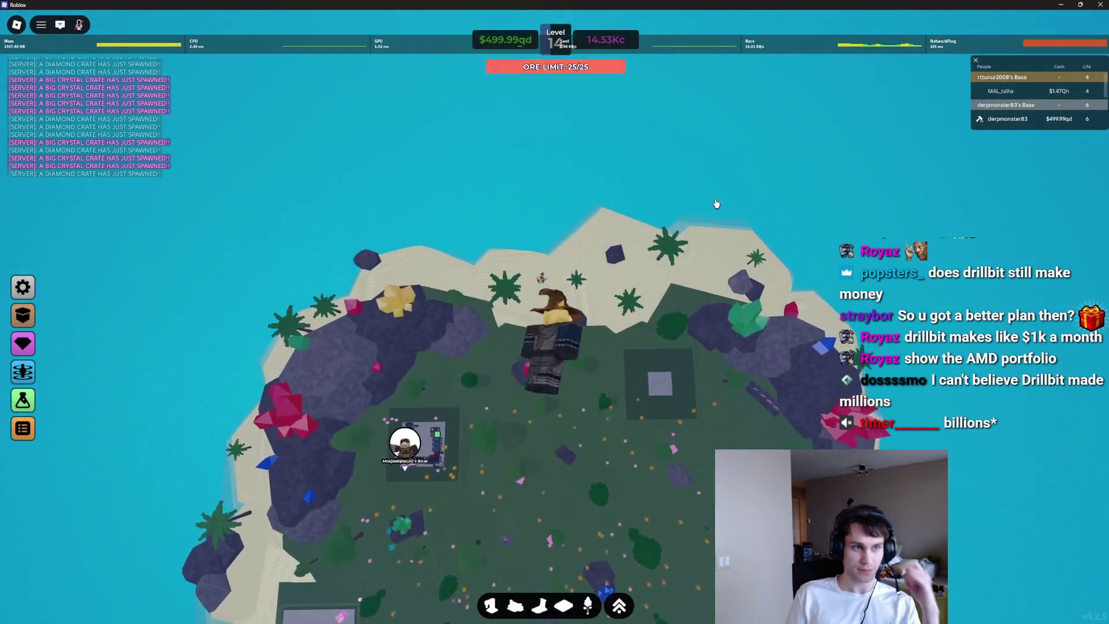
scroll(716, 203, up, 10)
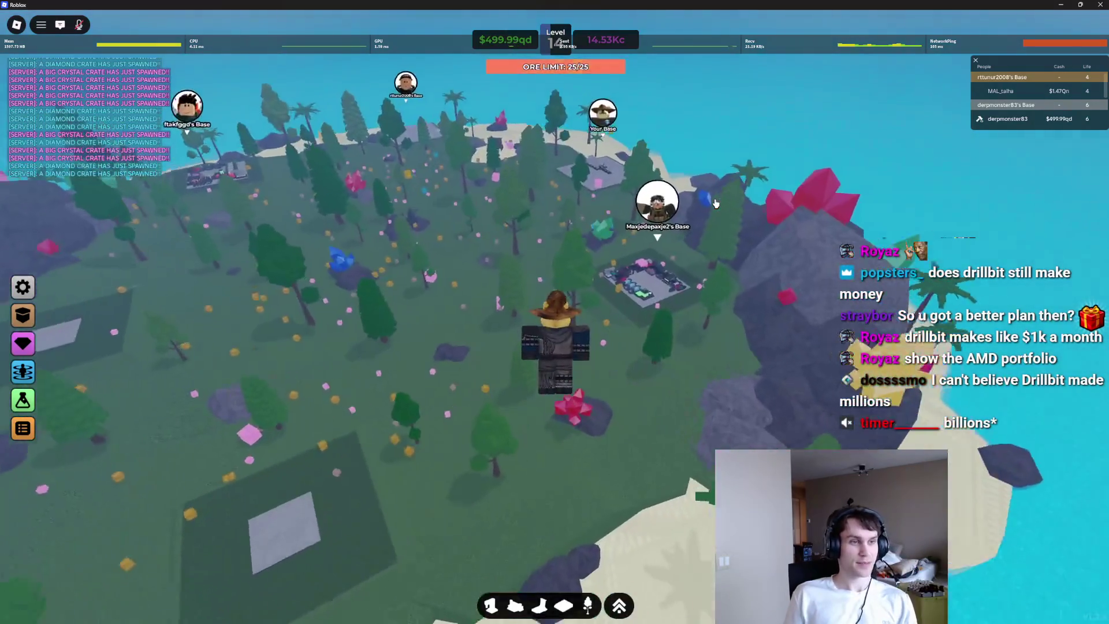
key(w)
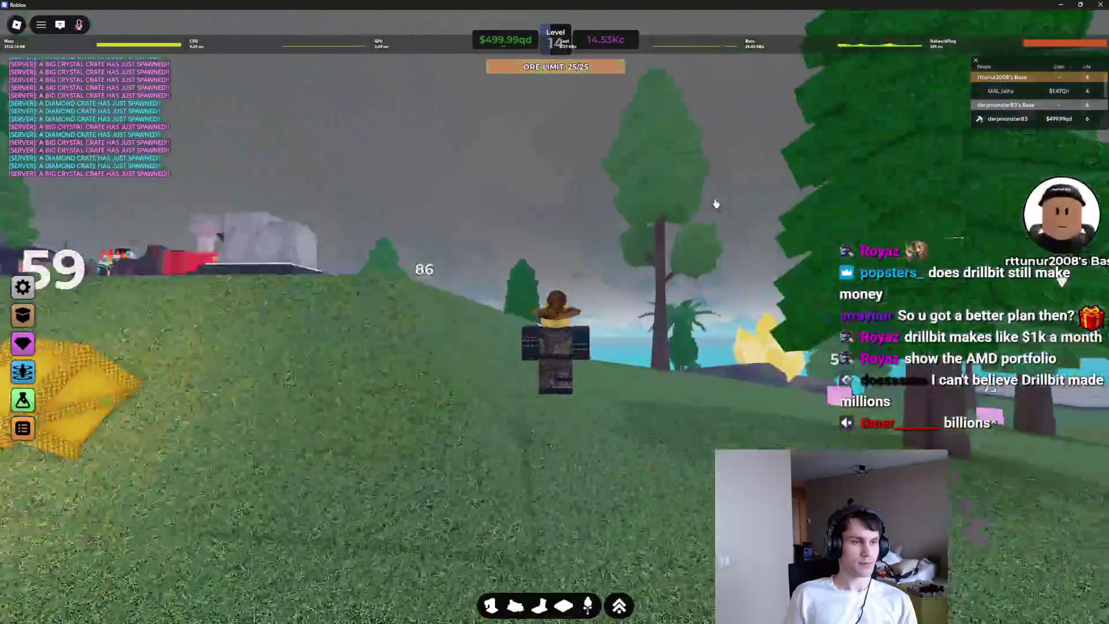
key(a)
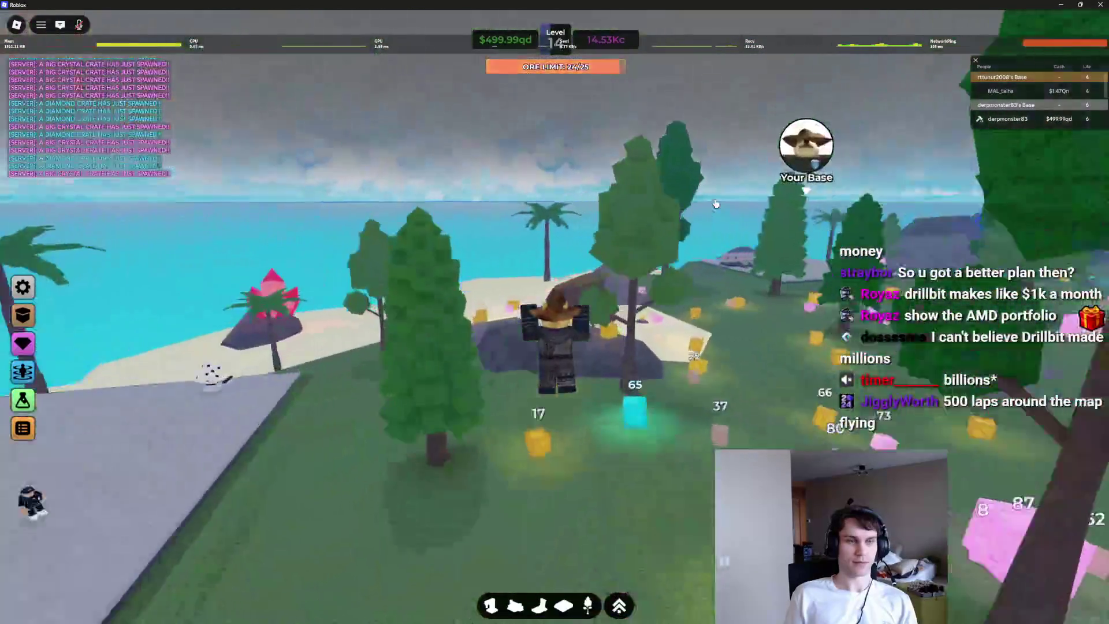
key(w)
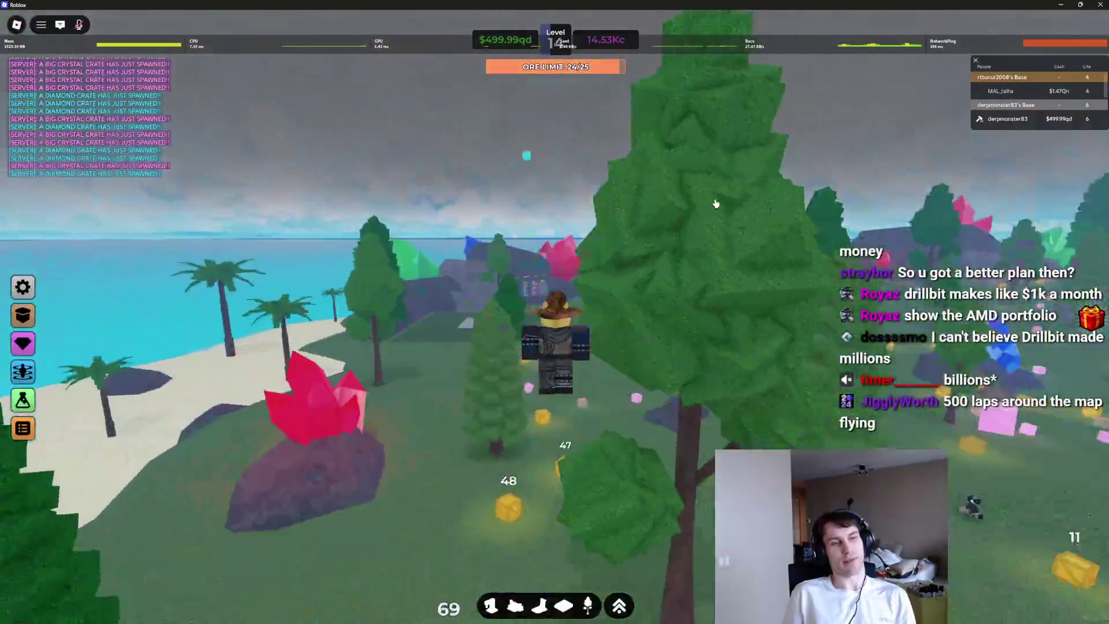
key(w)
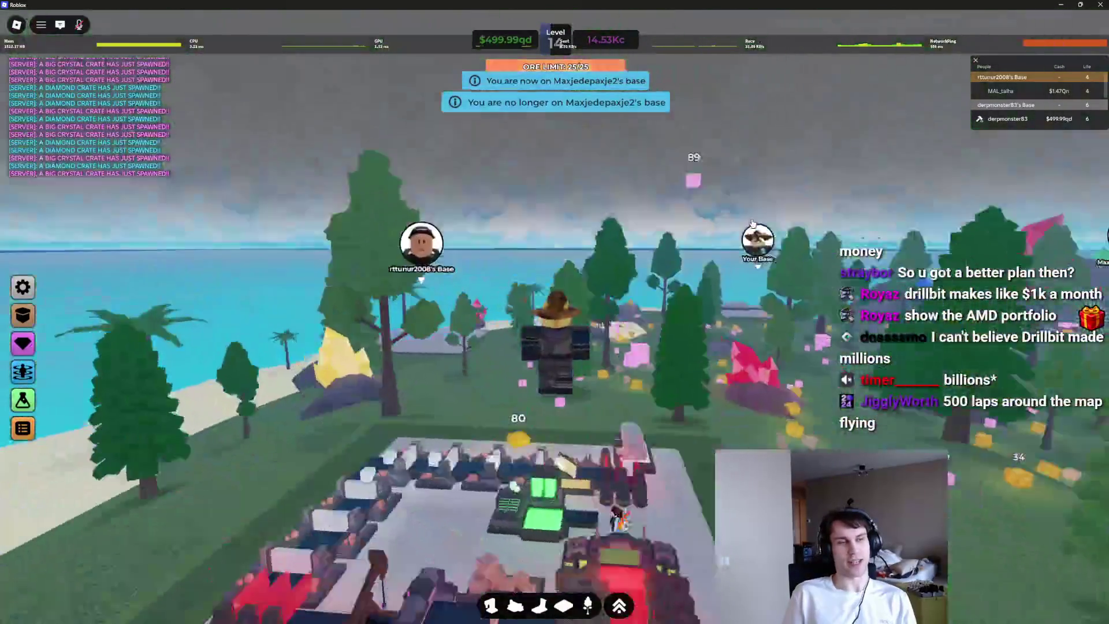
key(a)
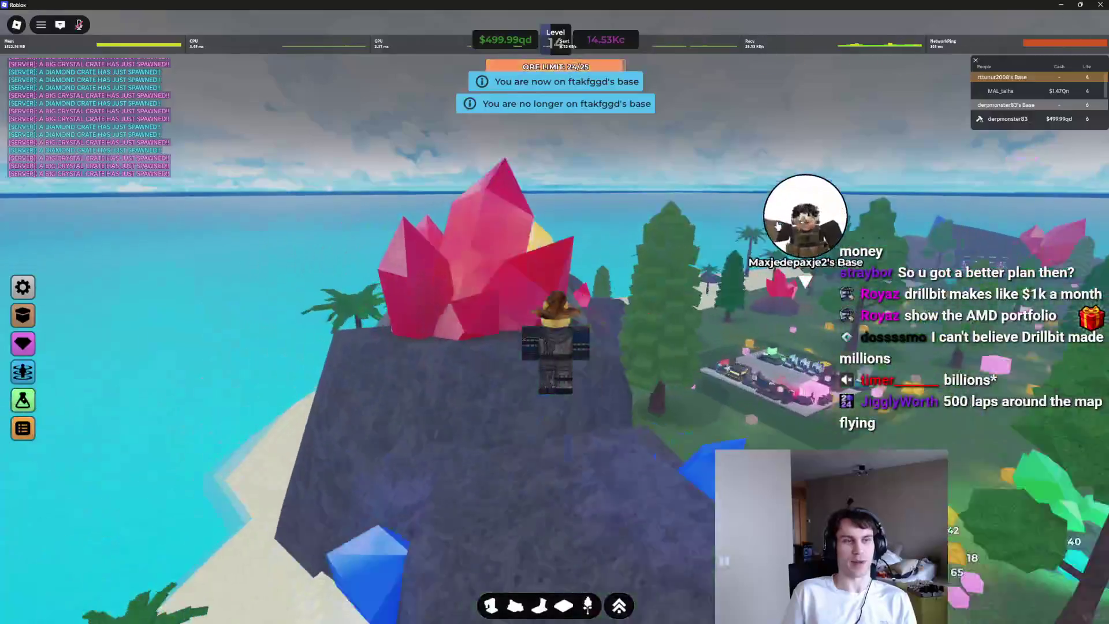
key(a)
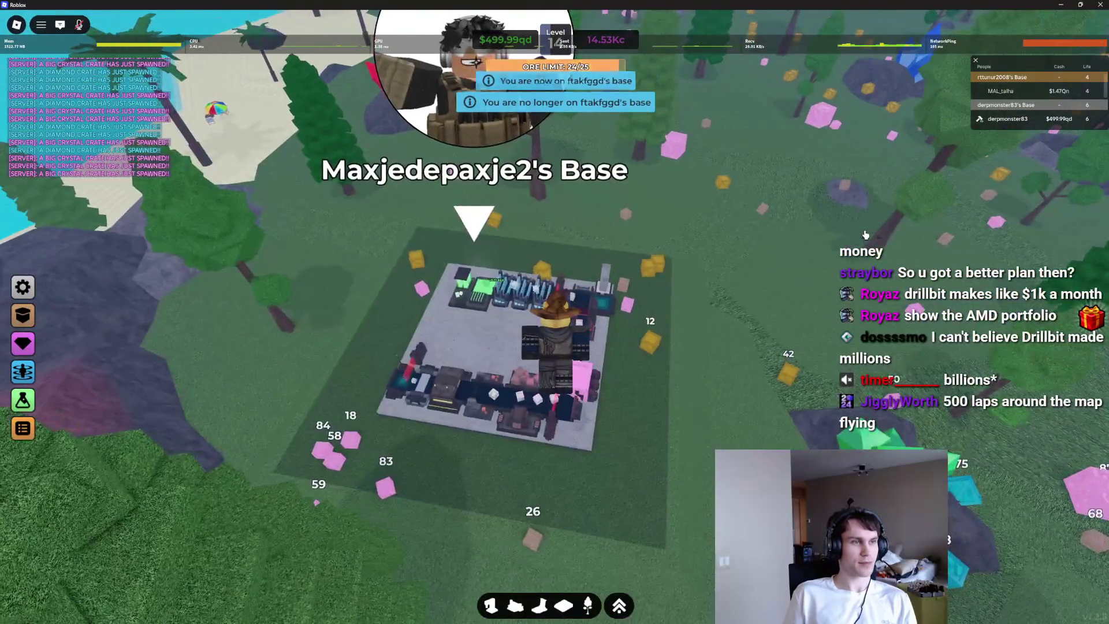
Step: Circle close over that base's ore machines, then rise high and swing back over it
key(w)
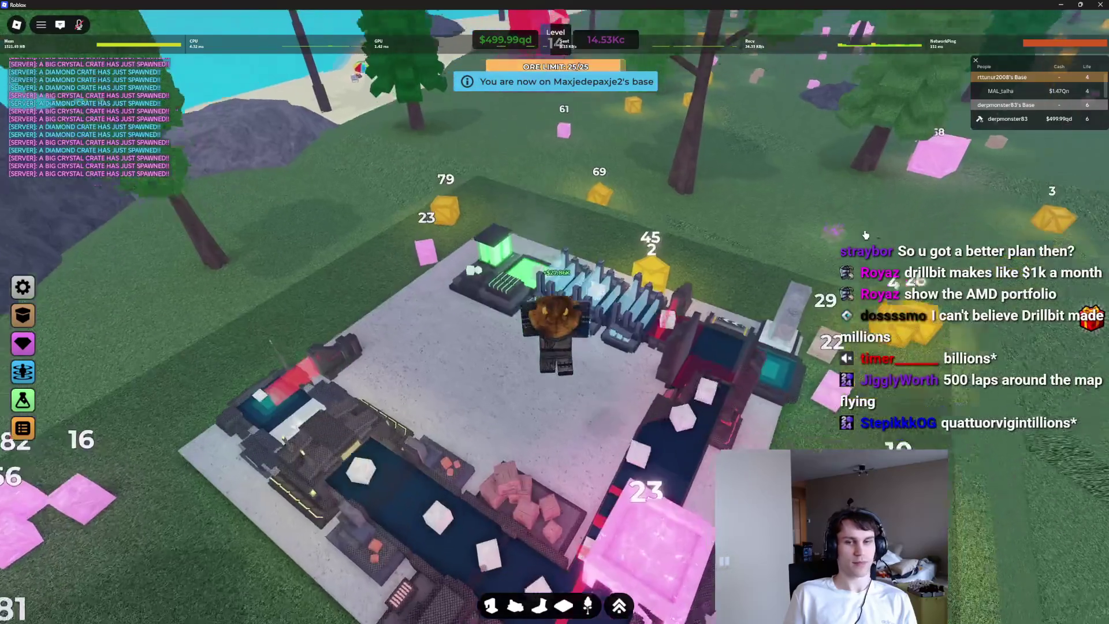
key(a)
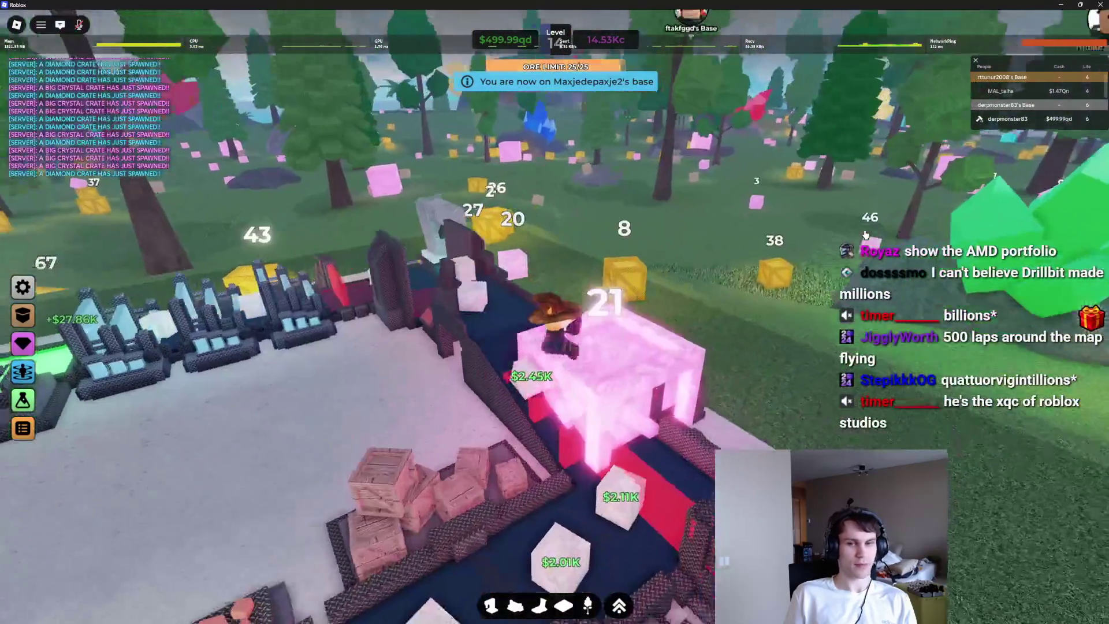
key(w)
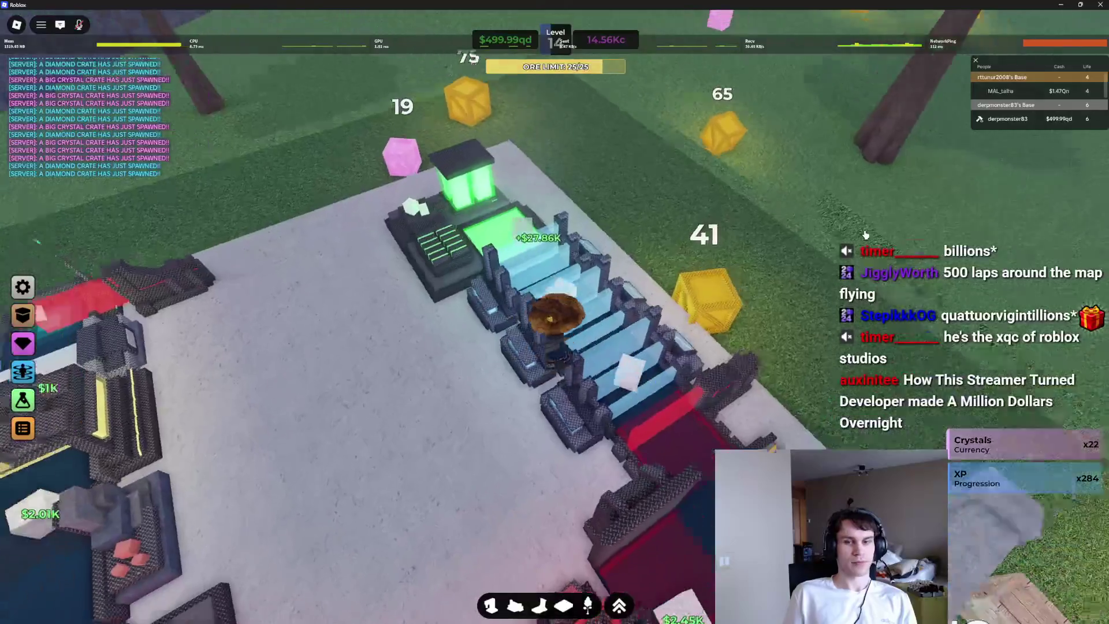
key(space)
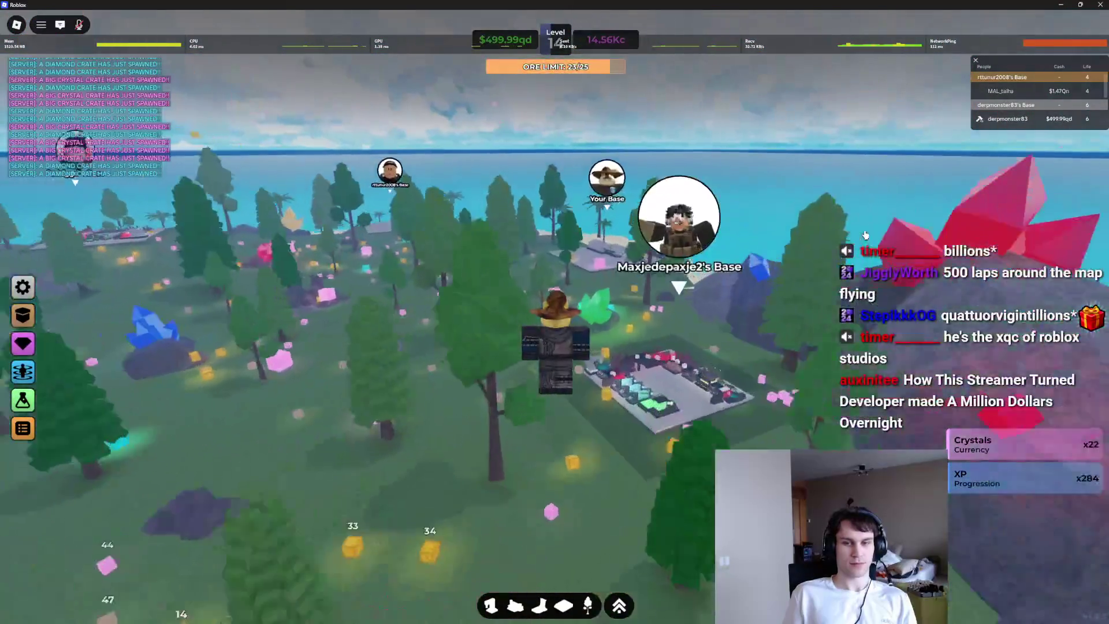
key(s)
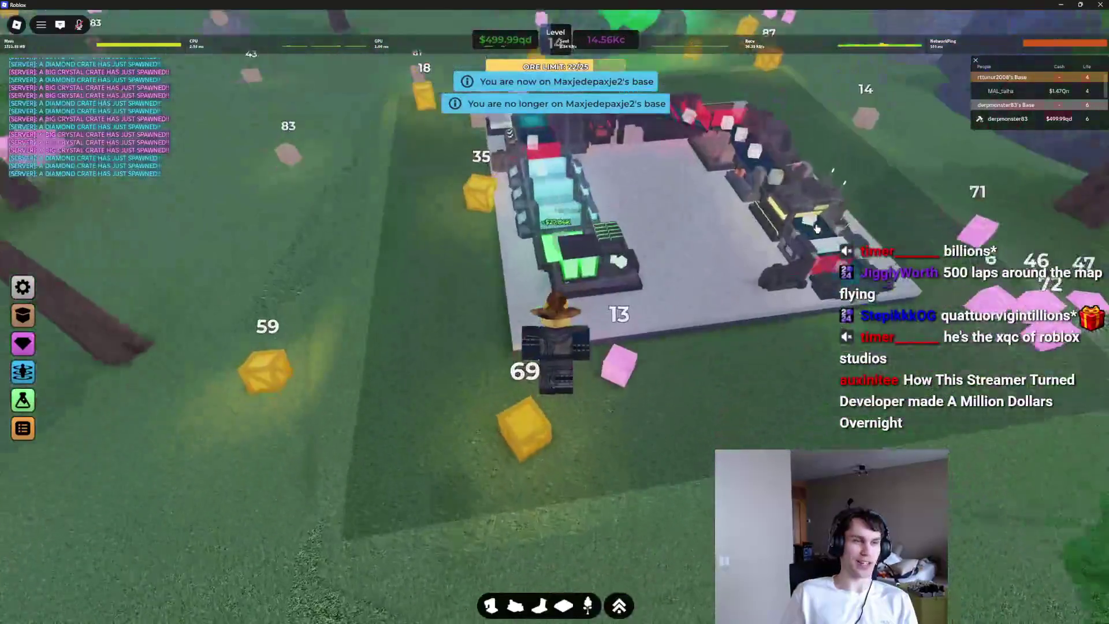
Step: Fly down among the ore crates, then across the island toward ftakfgd's Base
key(w)
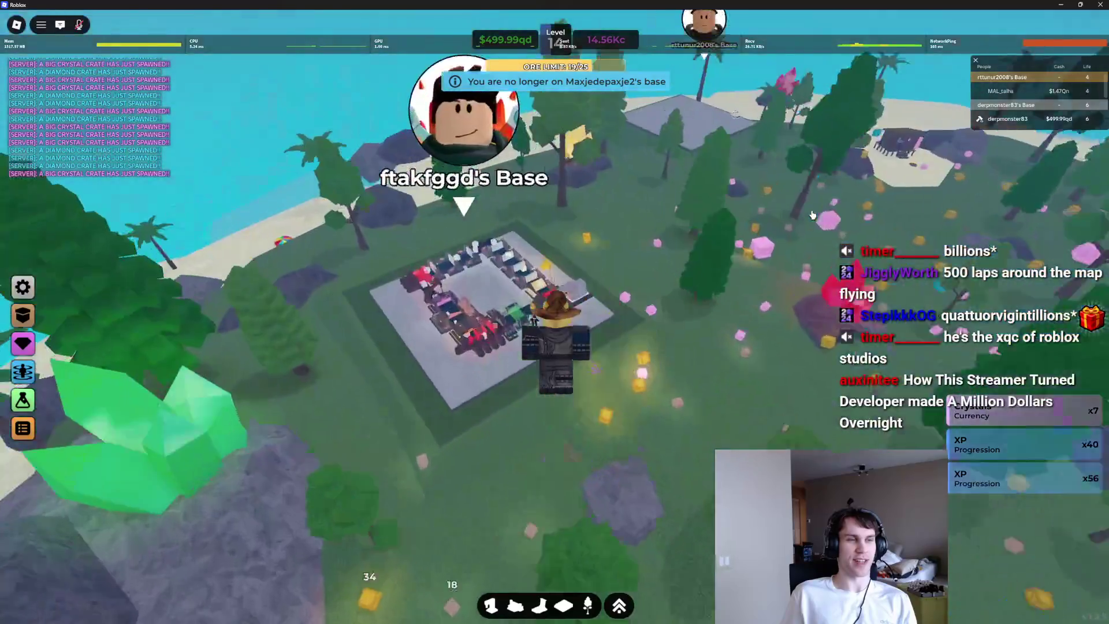
key(w)
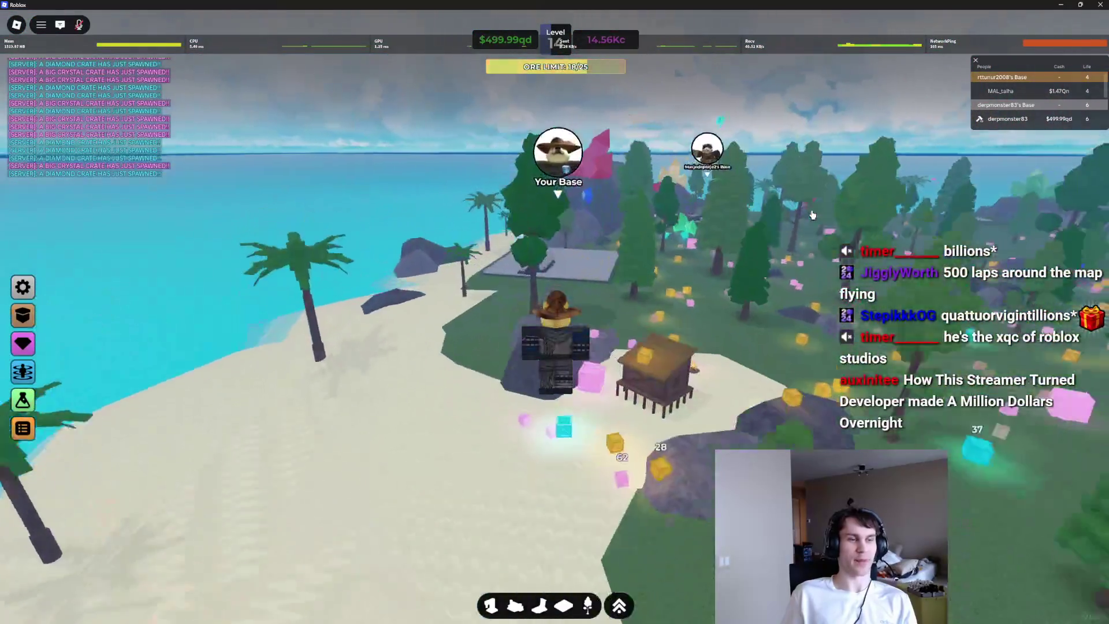
key(w)
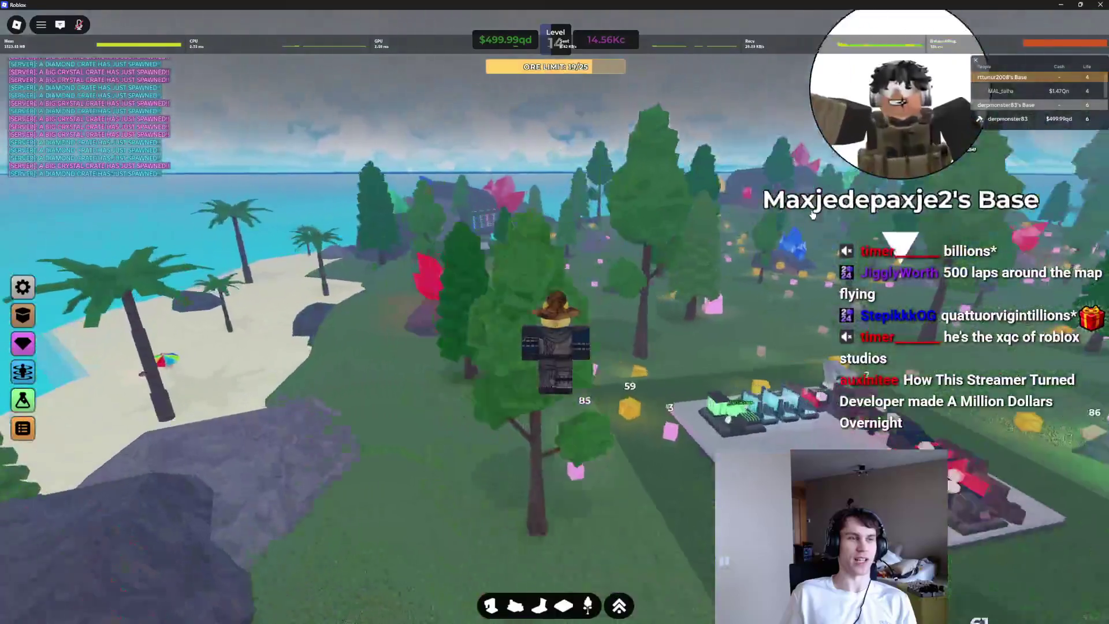
key(w)
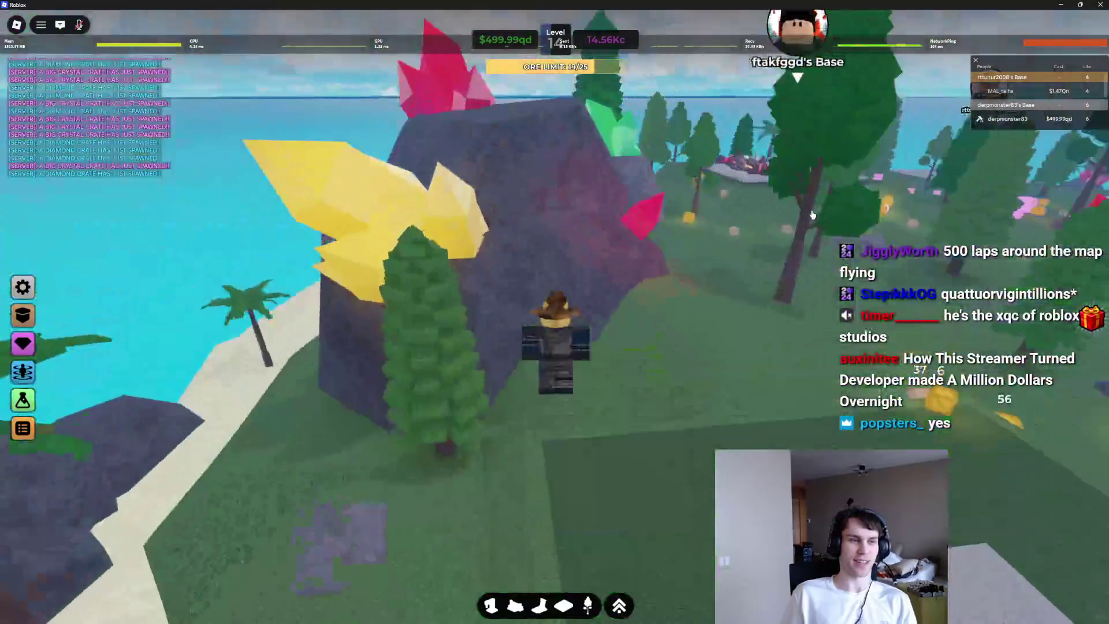